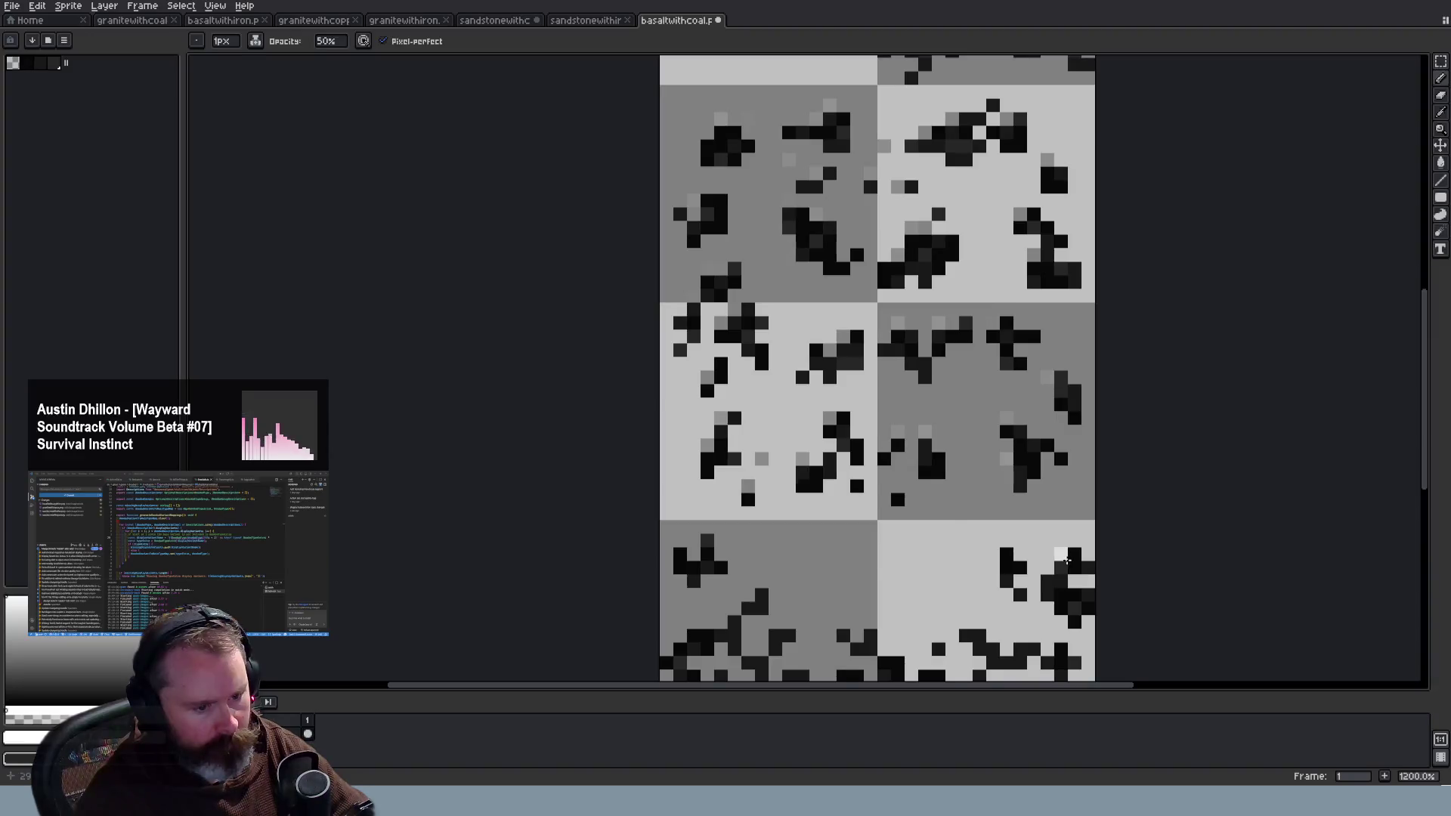
Step: Recolour stray black pixels grey in the middle-left and right-middle basalt-with-coal tiles
scroll(1066, 531, up, 2)
scroll(1360, 491, down, 5)
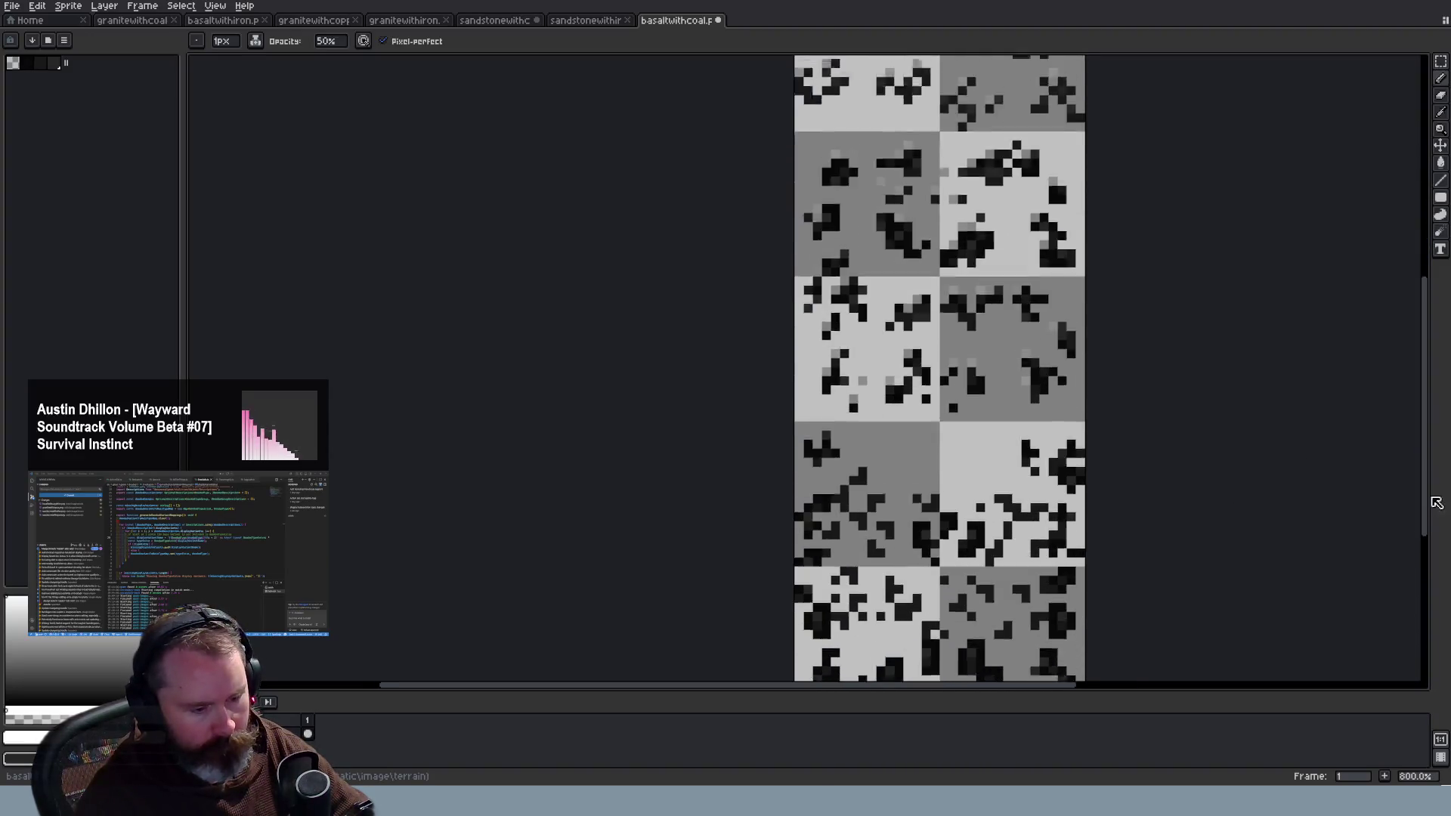
scroll(982, 234, up, 2)
click(726, 190)
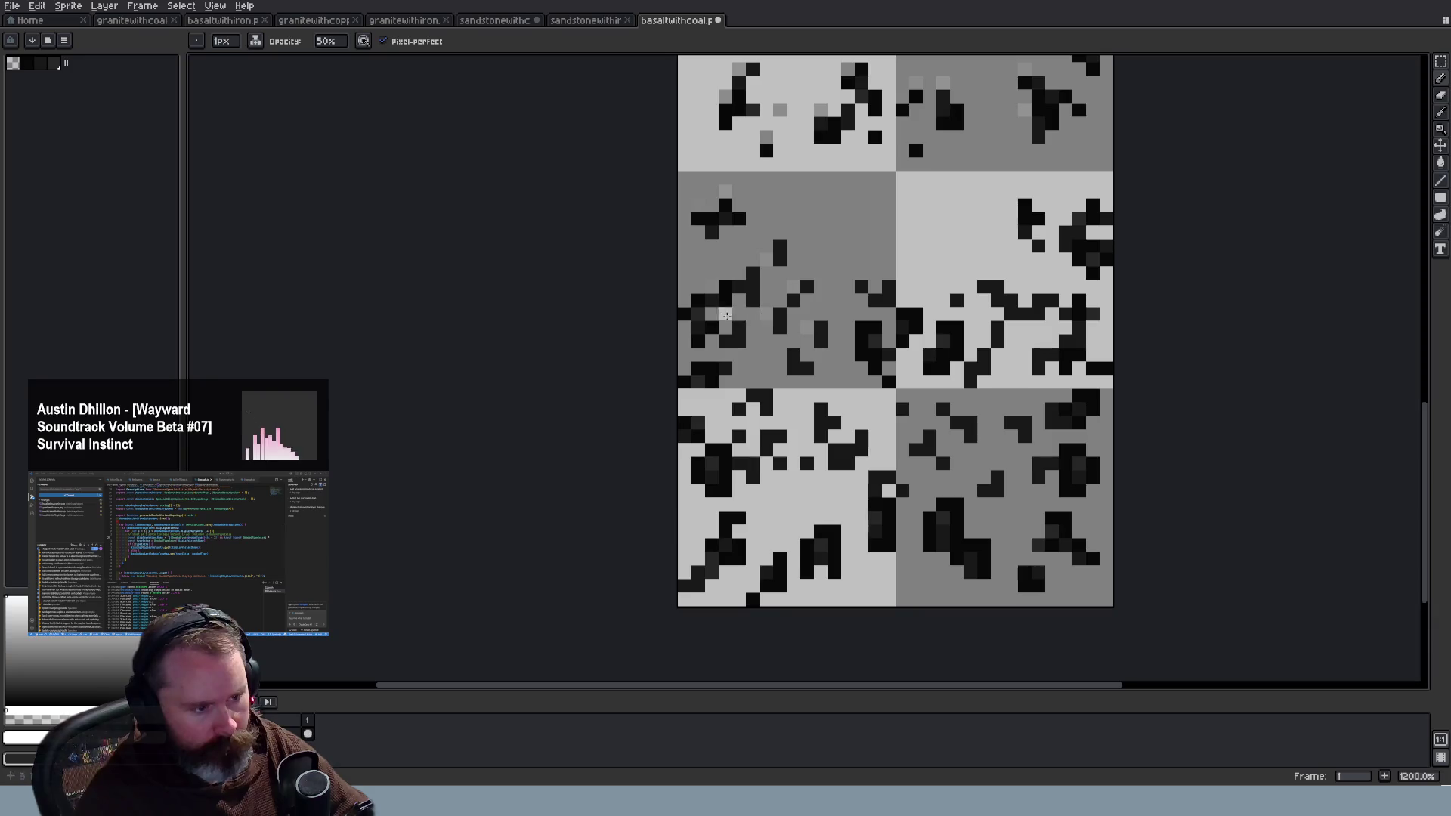
drag(875, 288, 866, 289)
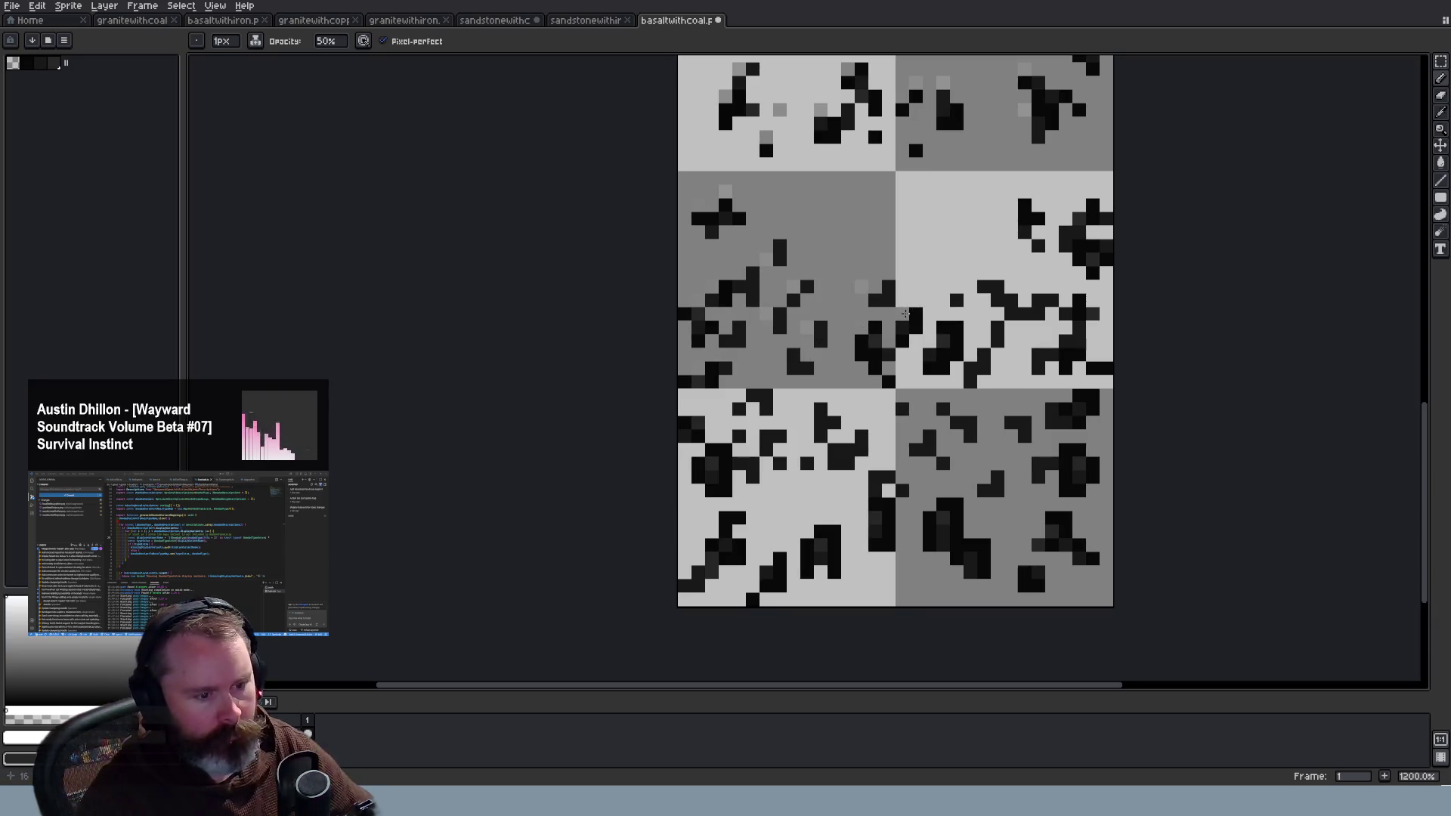
click(984, 287)
click(1024, 204)
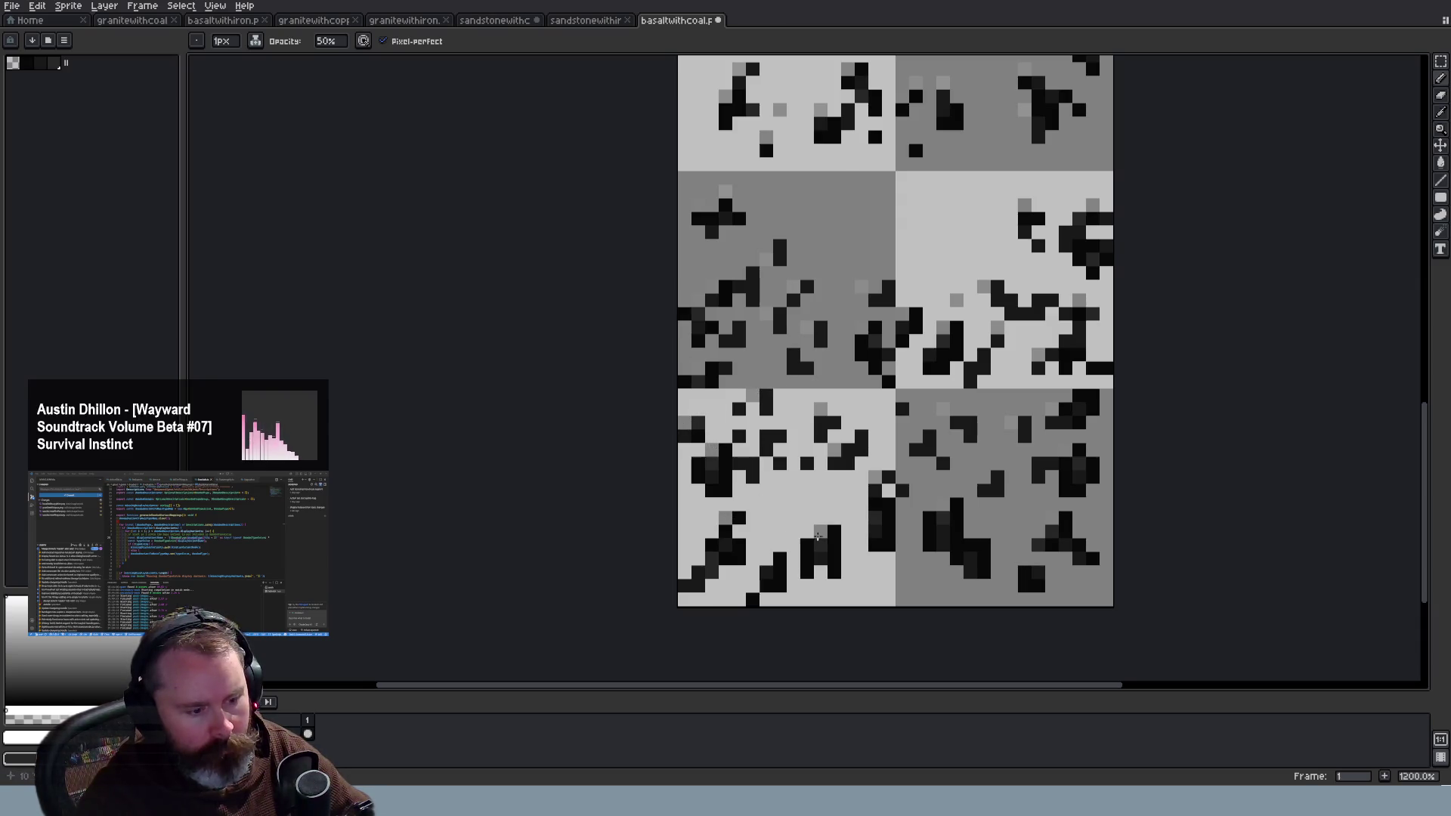
Step: Grey out a dark pixel in the bottom-left tile and save the tilesheet
click(766, 572)
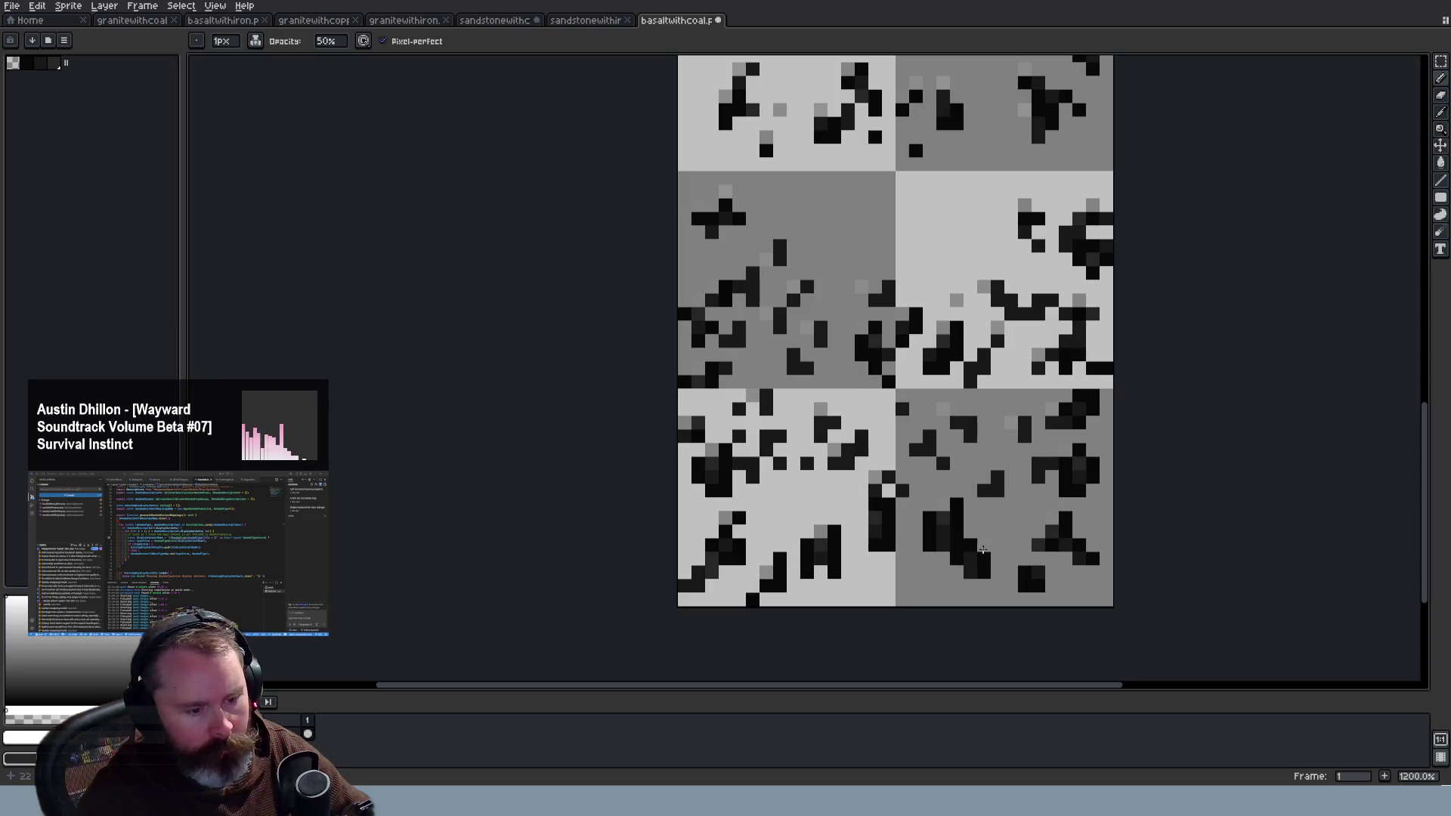
scroll(1103, 581, down, 4)
key(ctrl+s)
key(alt+Tab)
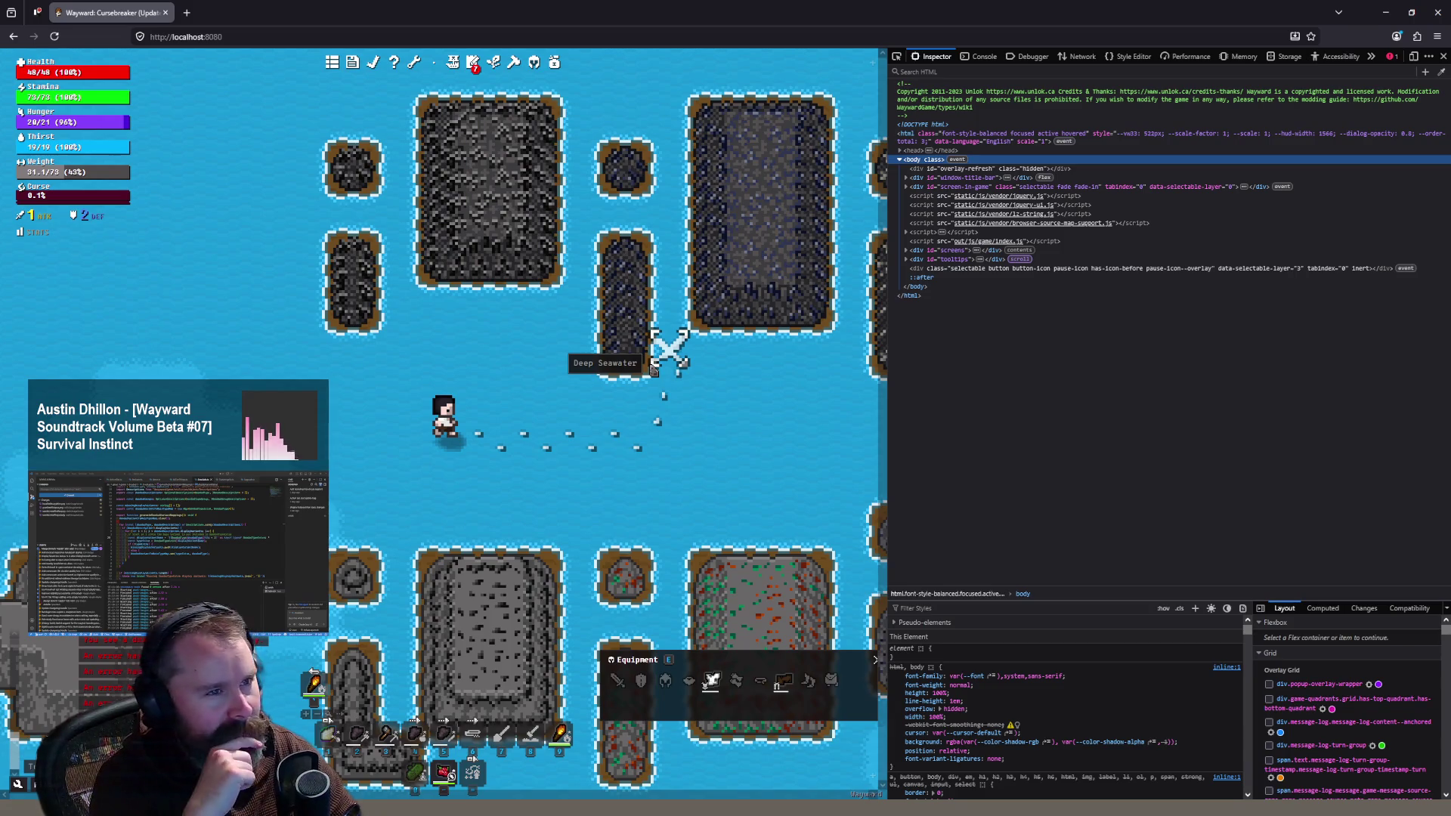
Step: Reload the Wayward game page so it uses the saved tiles, and adjust the map zoom
key(F5)
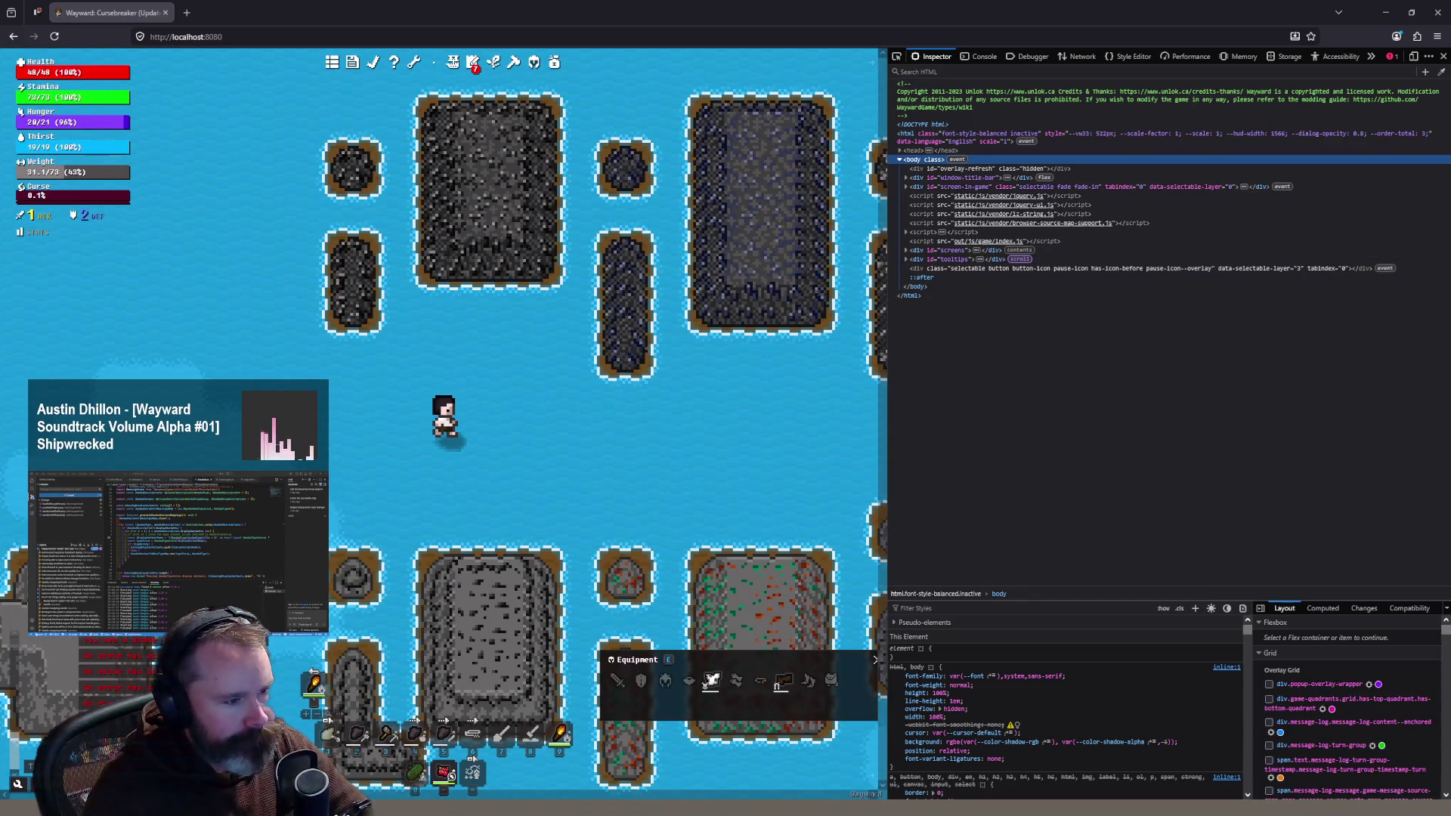
scroll(412, 290, up, 1)
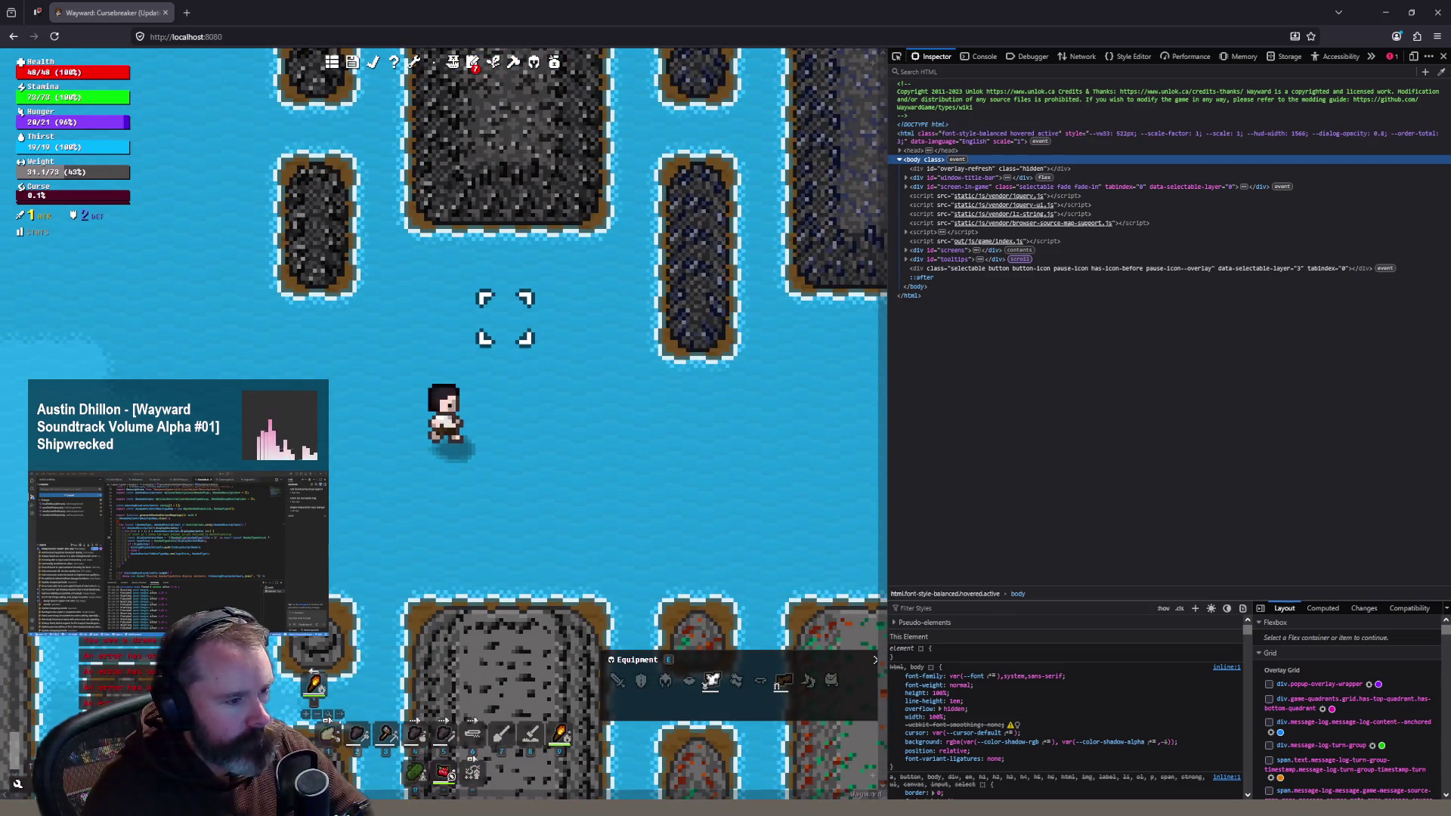
scroll(502, 318, down, 1)
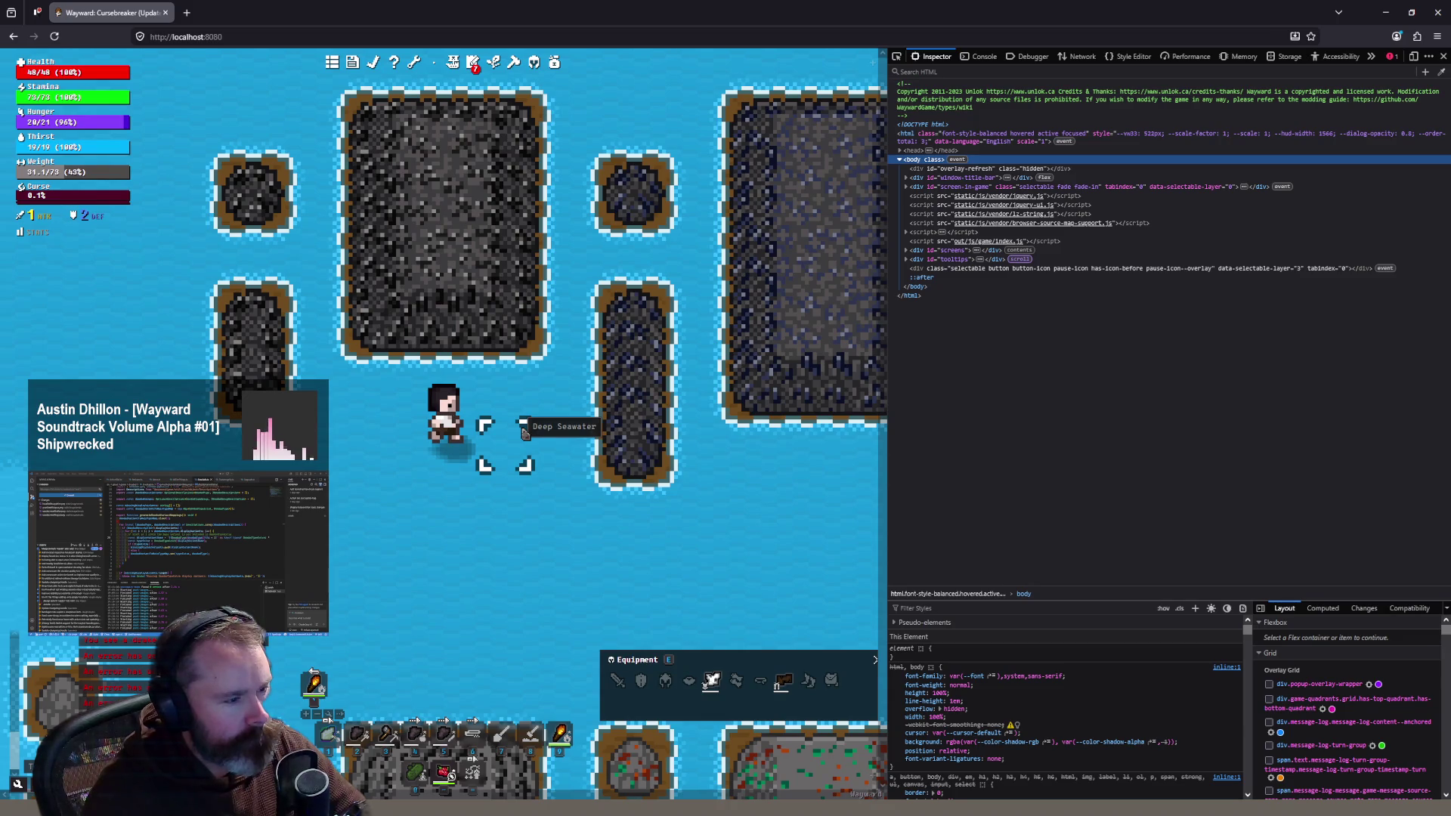
scroll(523, 432, down, 3)
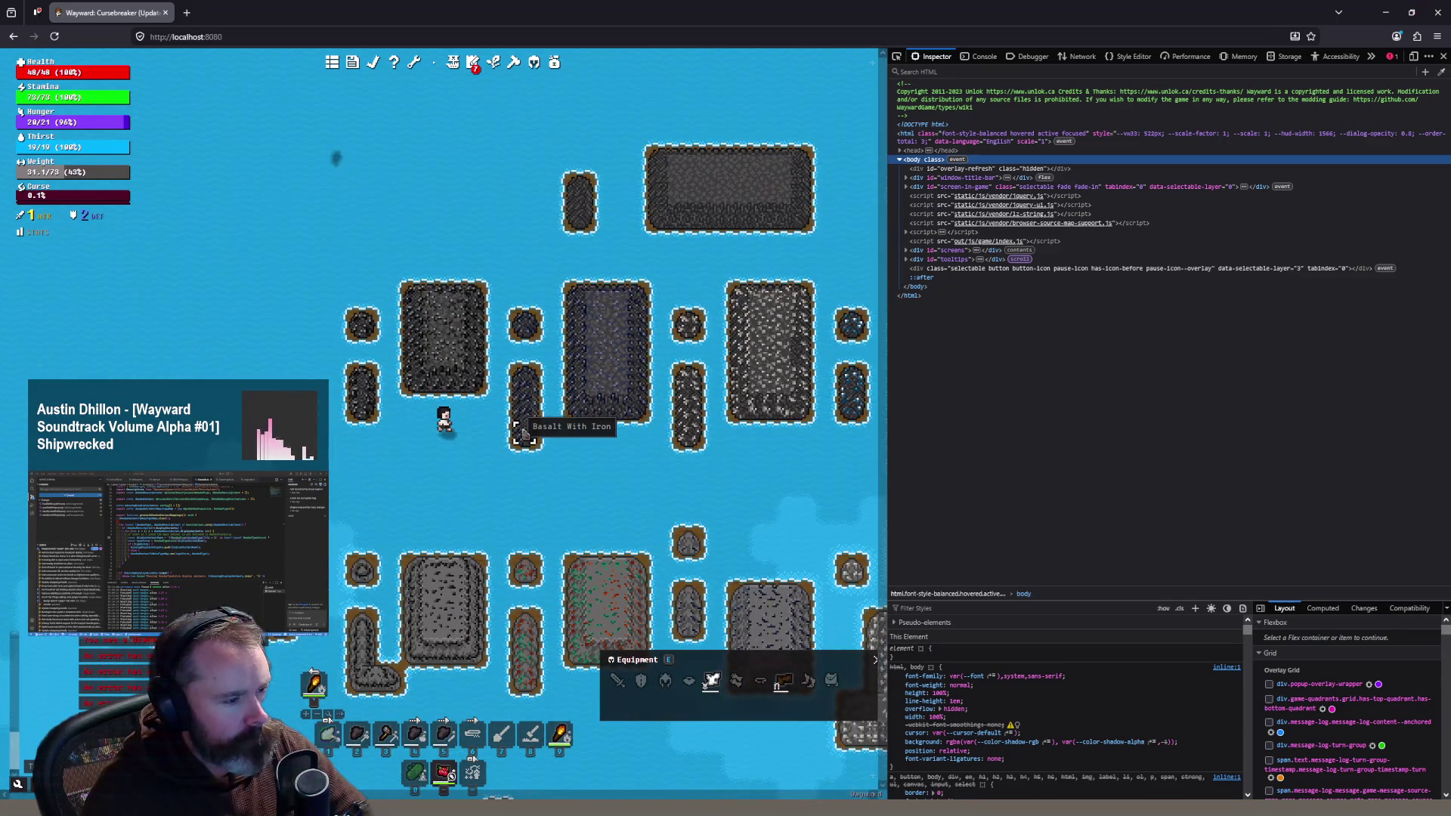
scroll(520, 486, down, 1)
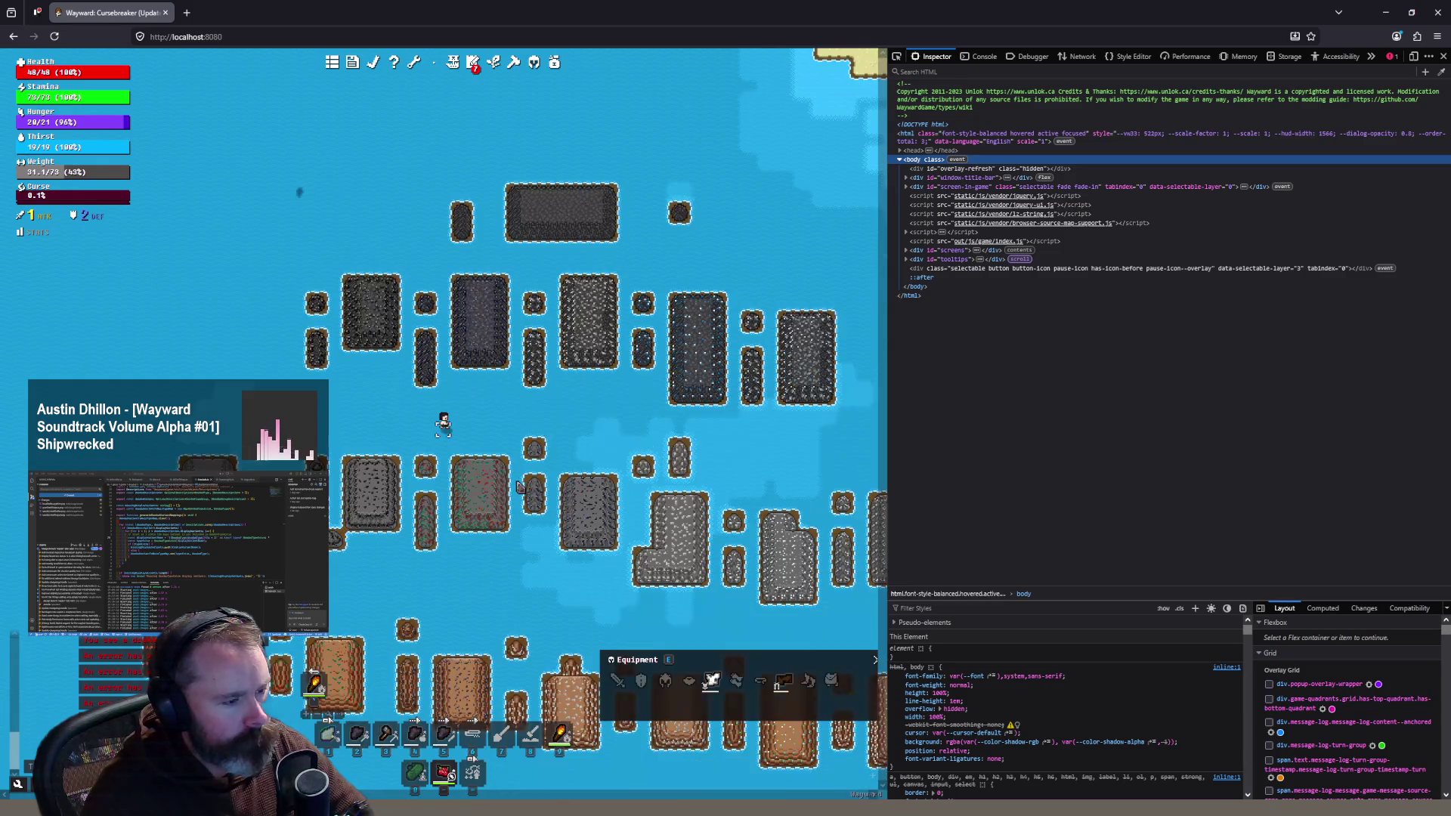
scroll(359, 565, up, 1)
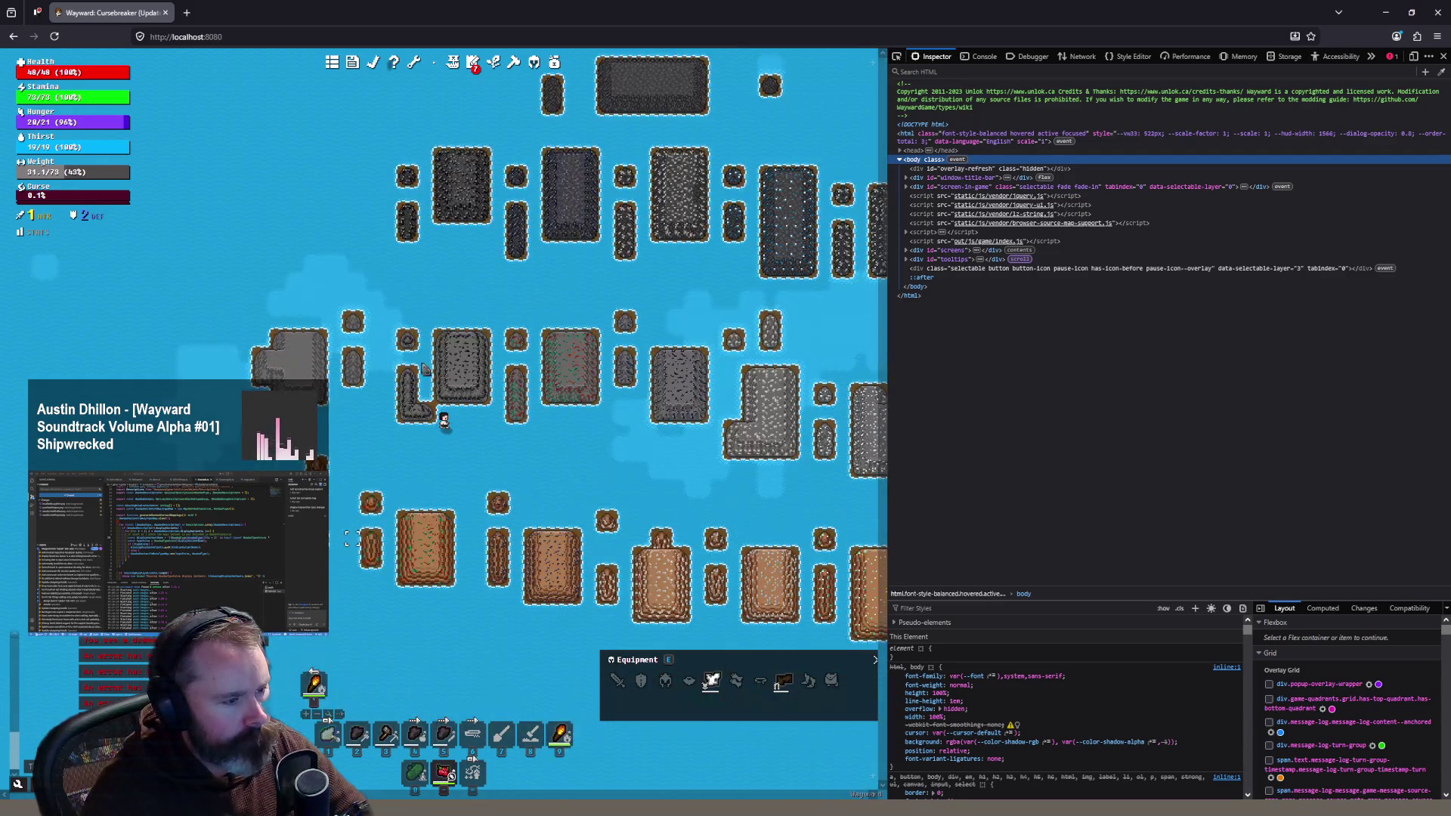
scroll(451, 279, up, 3)
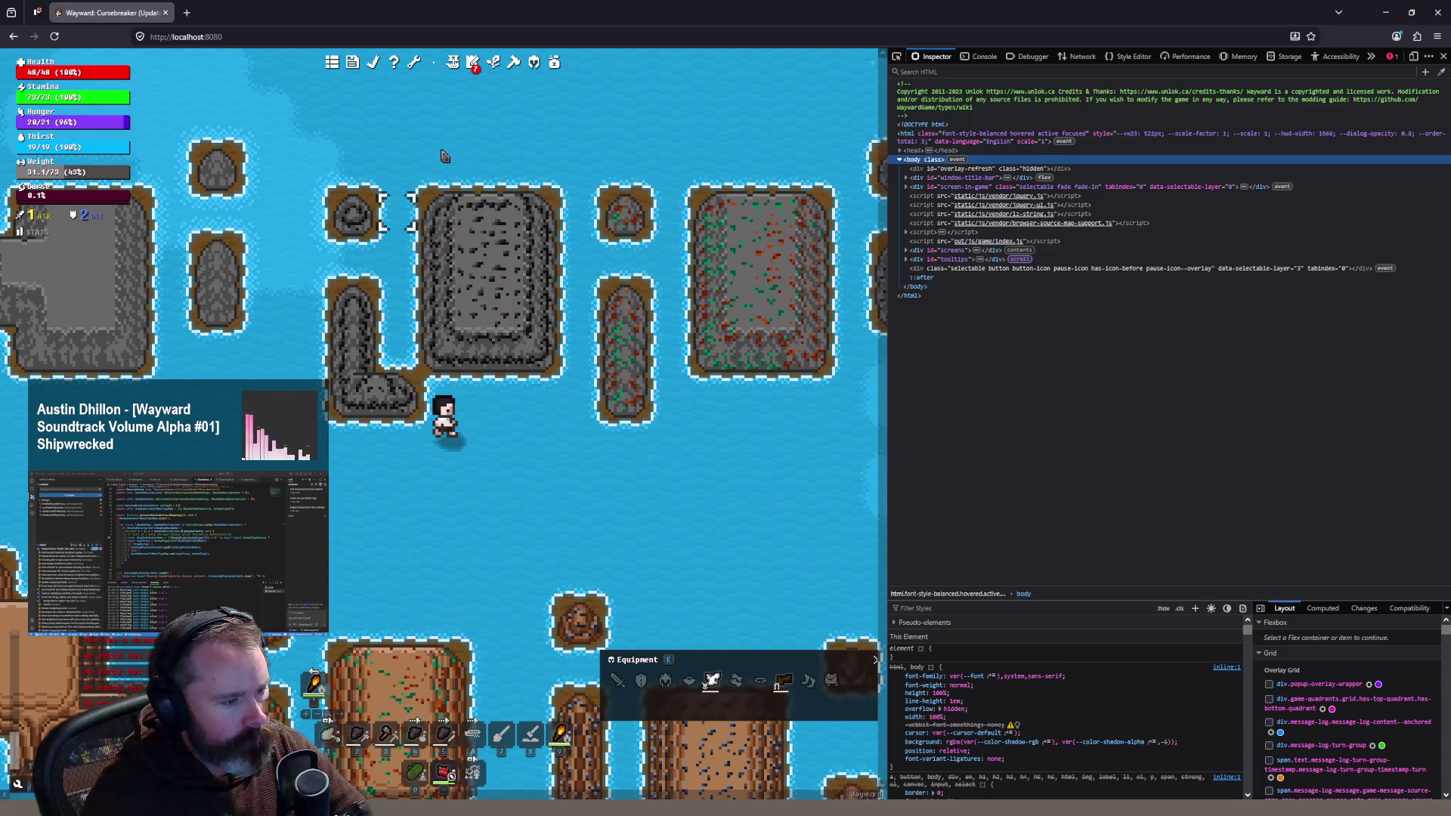
Step: Walk the character up, then up-right across the water, then down-left
click(441, 154)
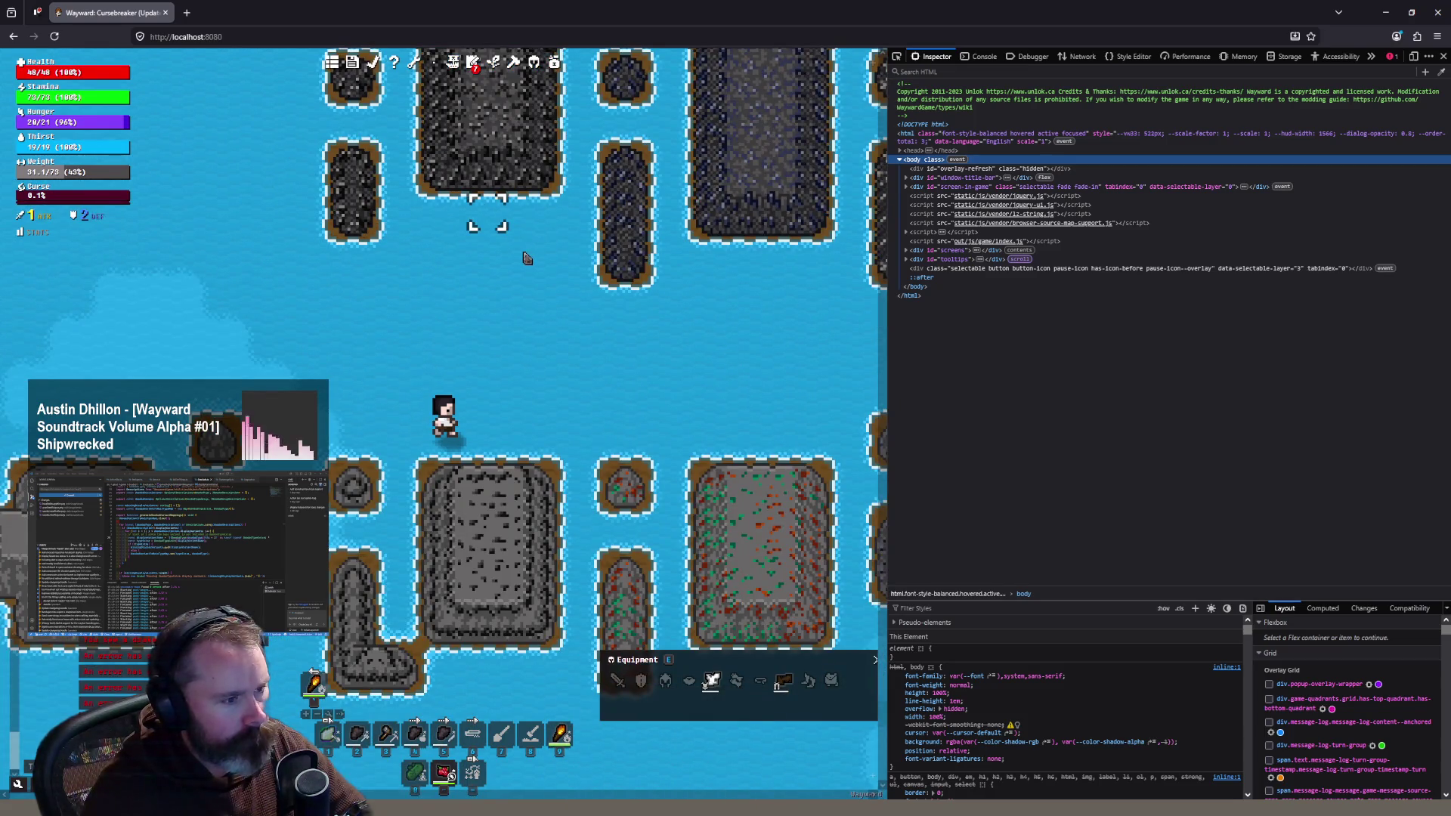
click(527, 257)
click(351, 547)
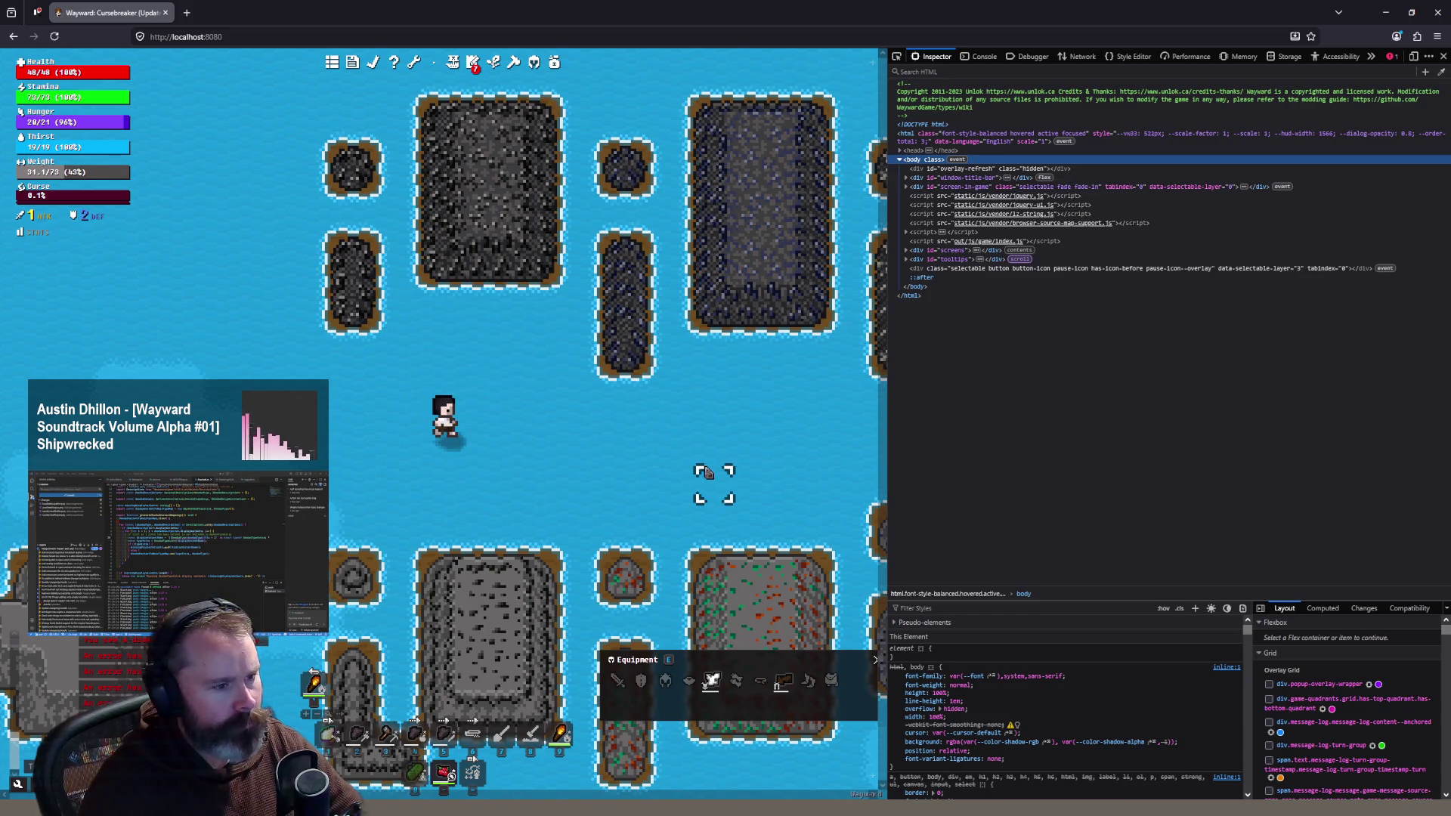
scroll(714, 472, down, 1)
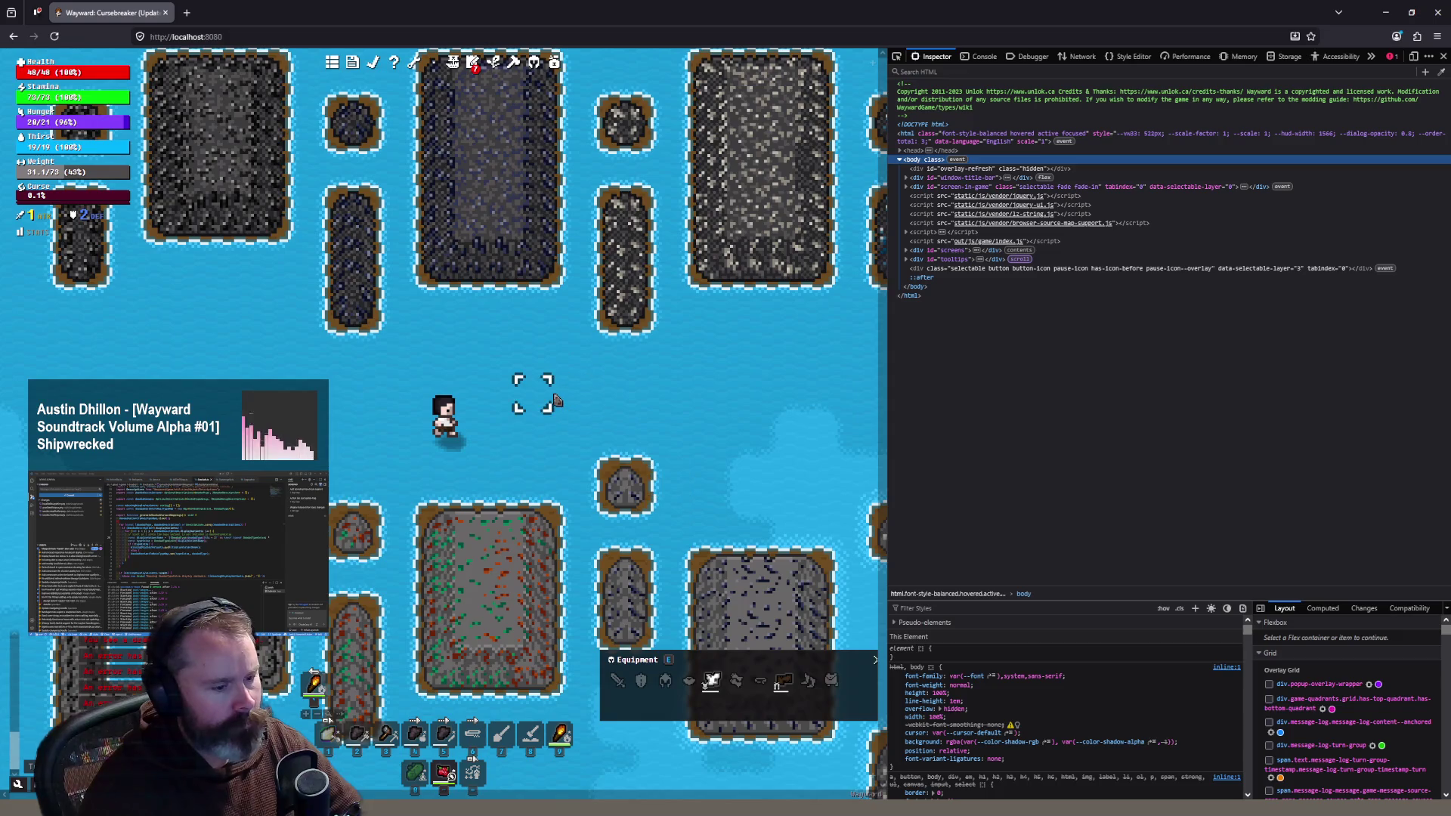
scroll(544, 395, down, 1)
scroll(555, 398, down, 1)
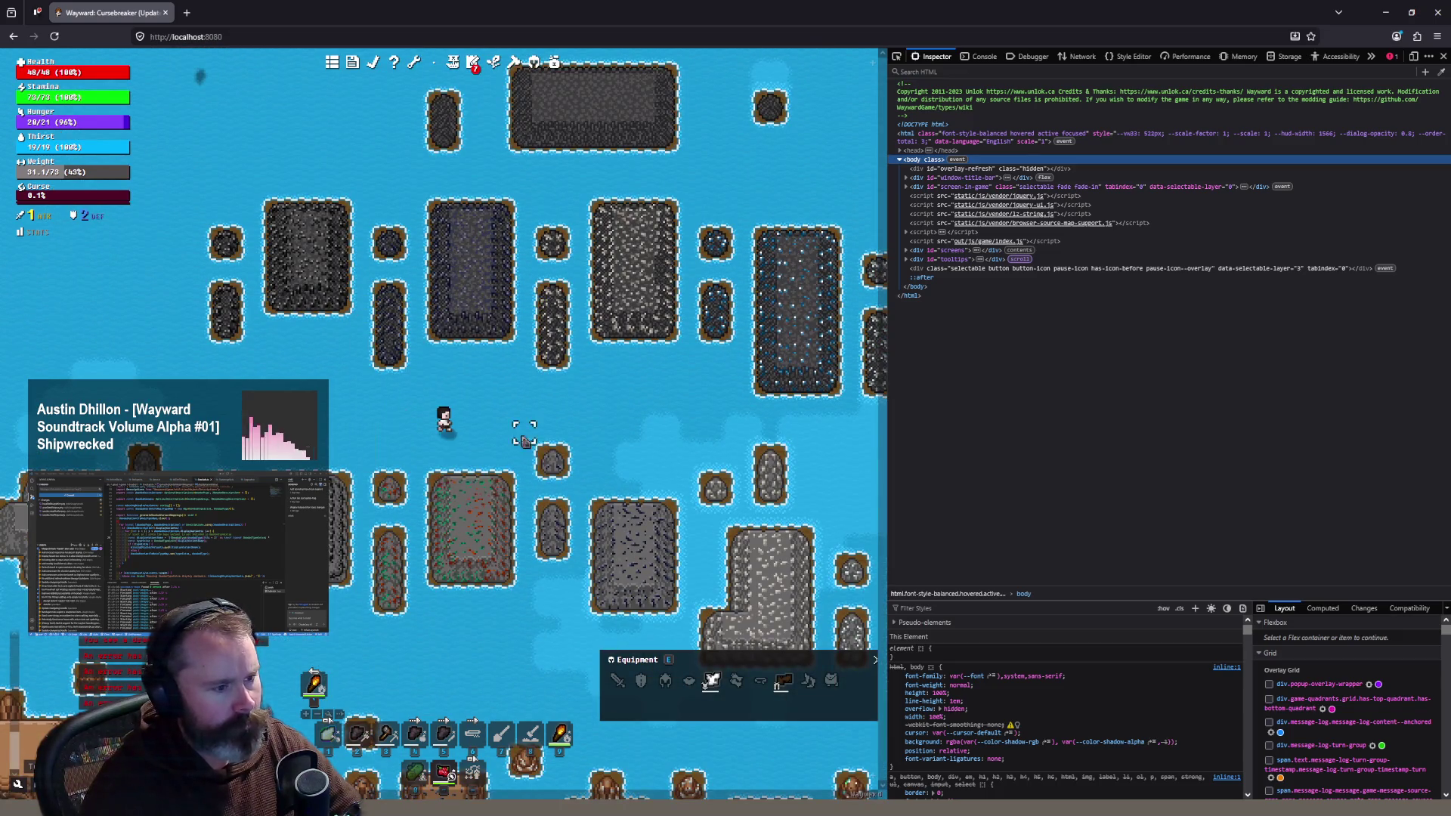
Step: Sail the character left, right, then across the sea toward an island to the south-east
click(318, 429)
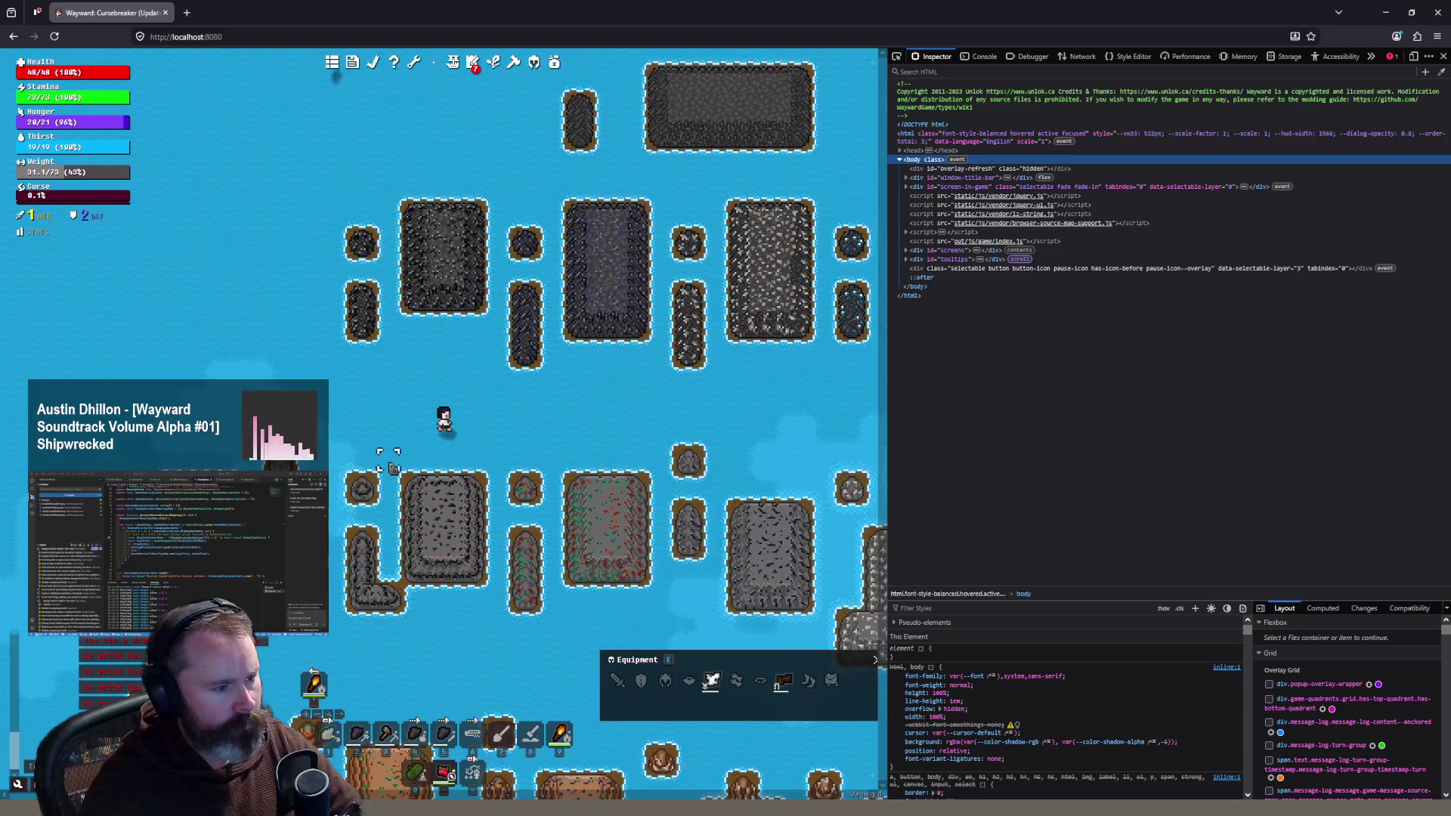
click(662, 455)
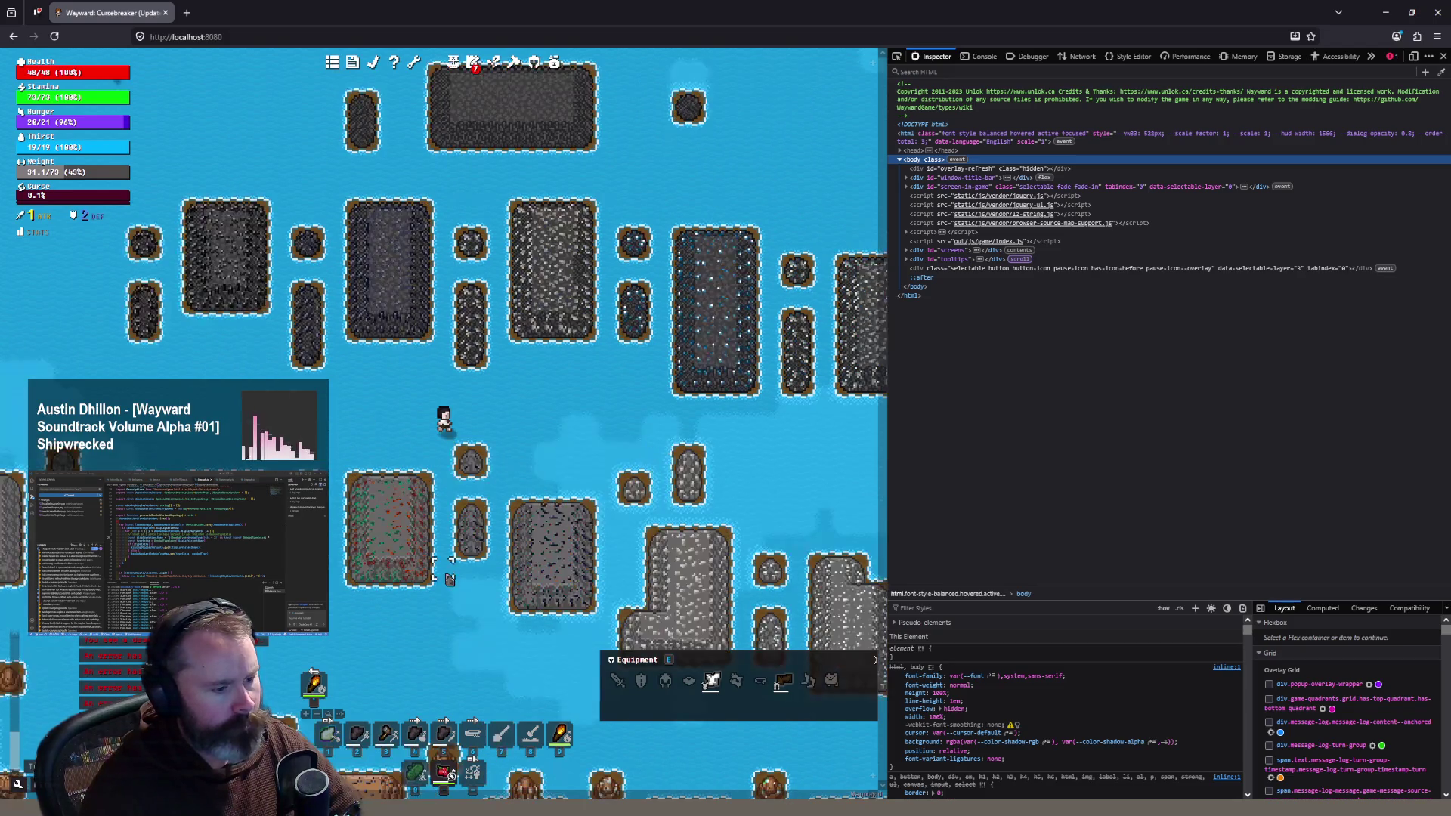
click(388, 338)
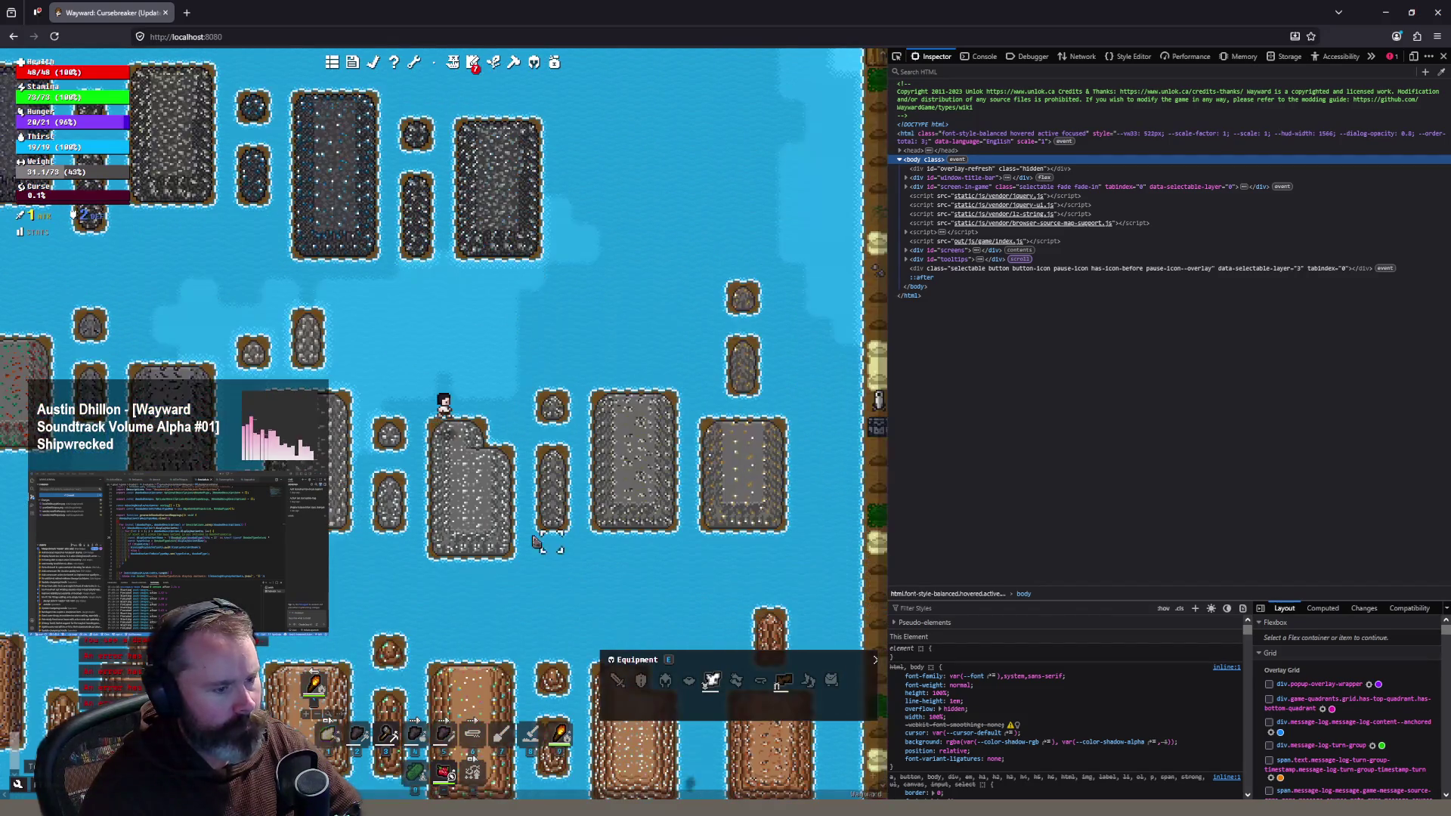
click(519, 586)
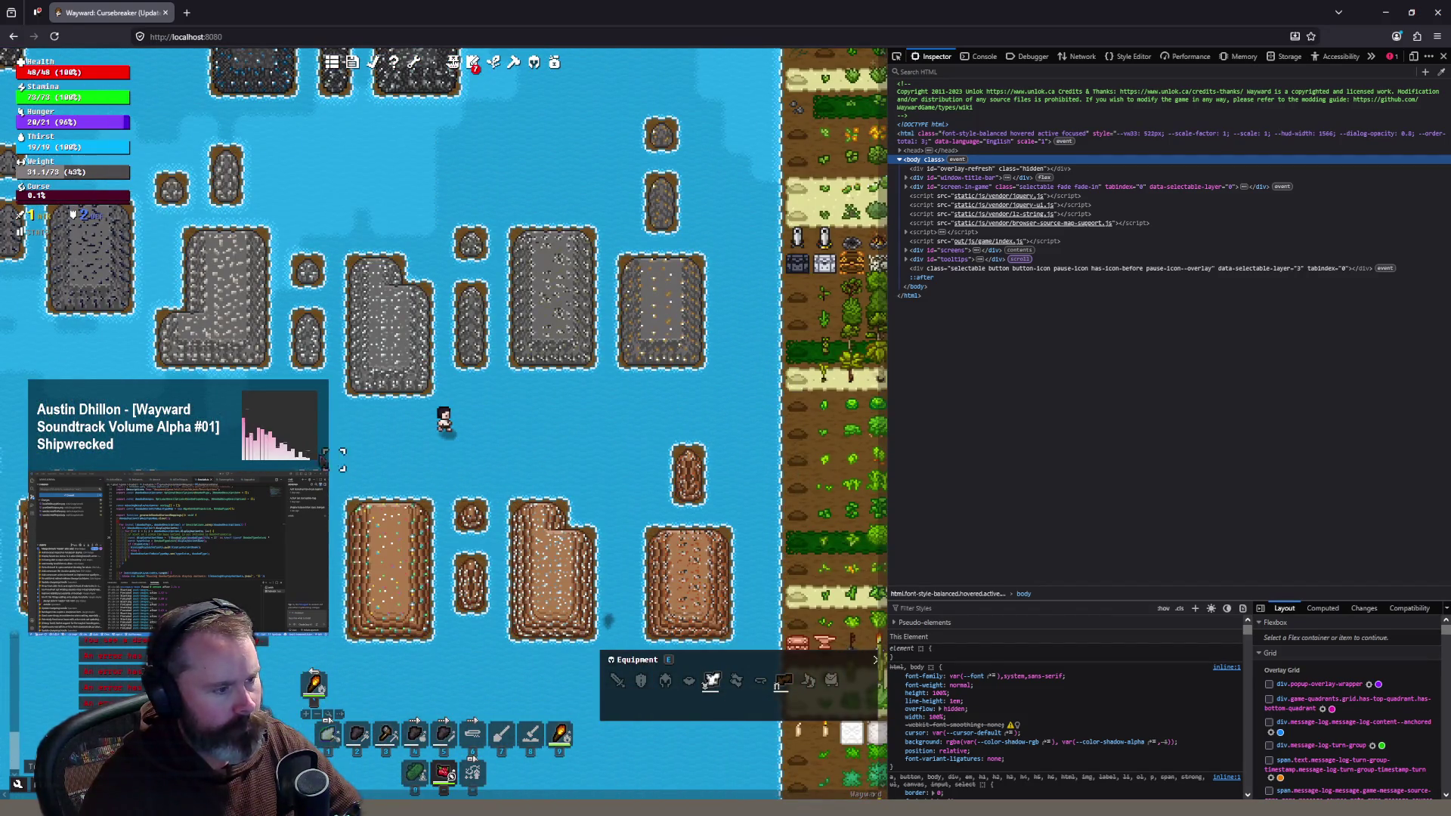
Step: Walk the character left, down-right, north and up-left around the talc rock islands
click(170, 433)
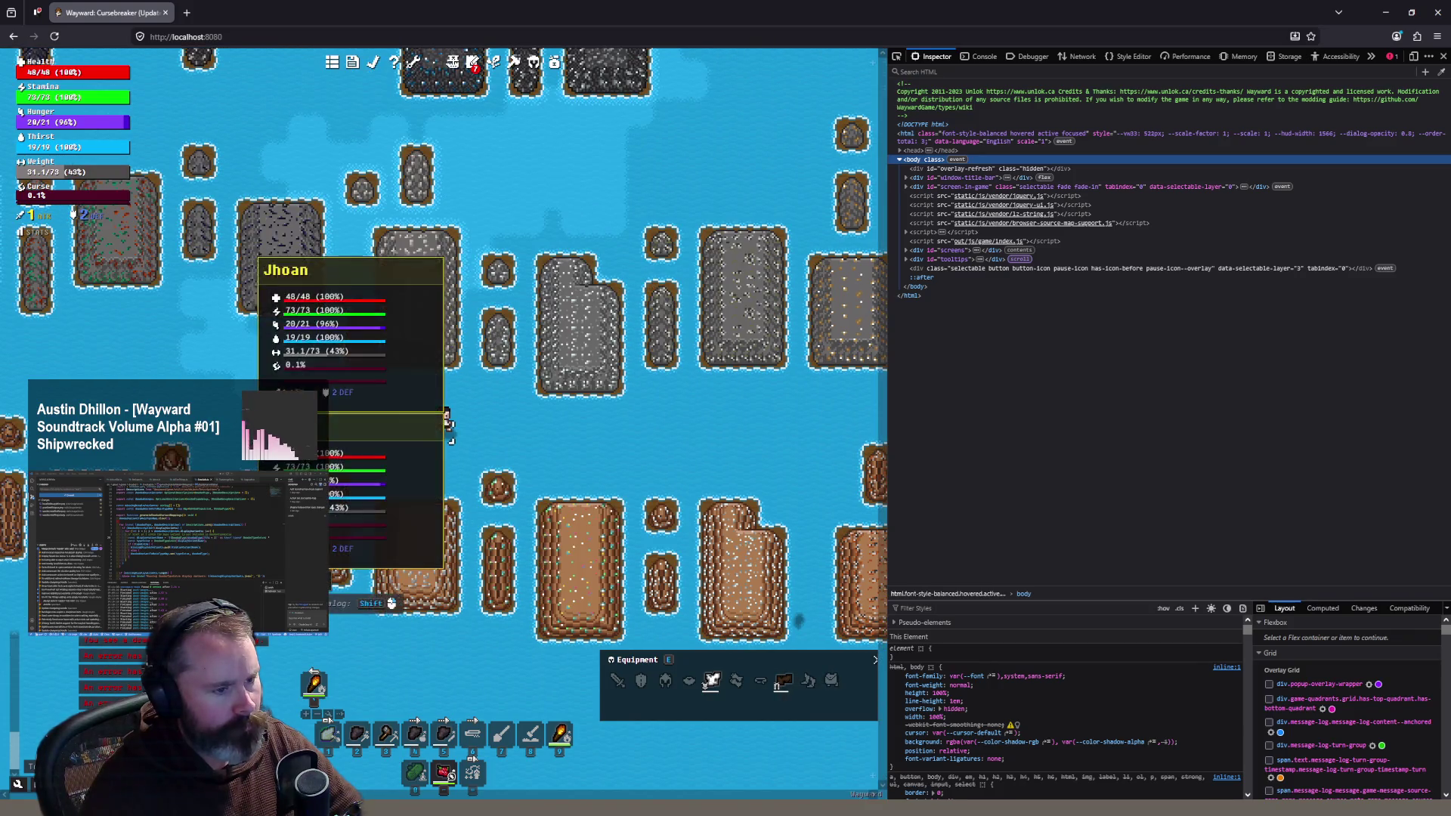
scroll(502, 405, up, 2)
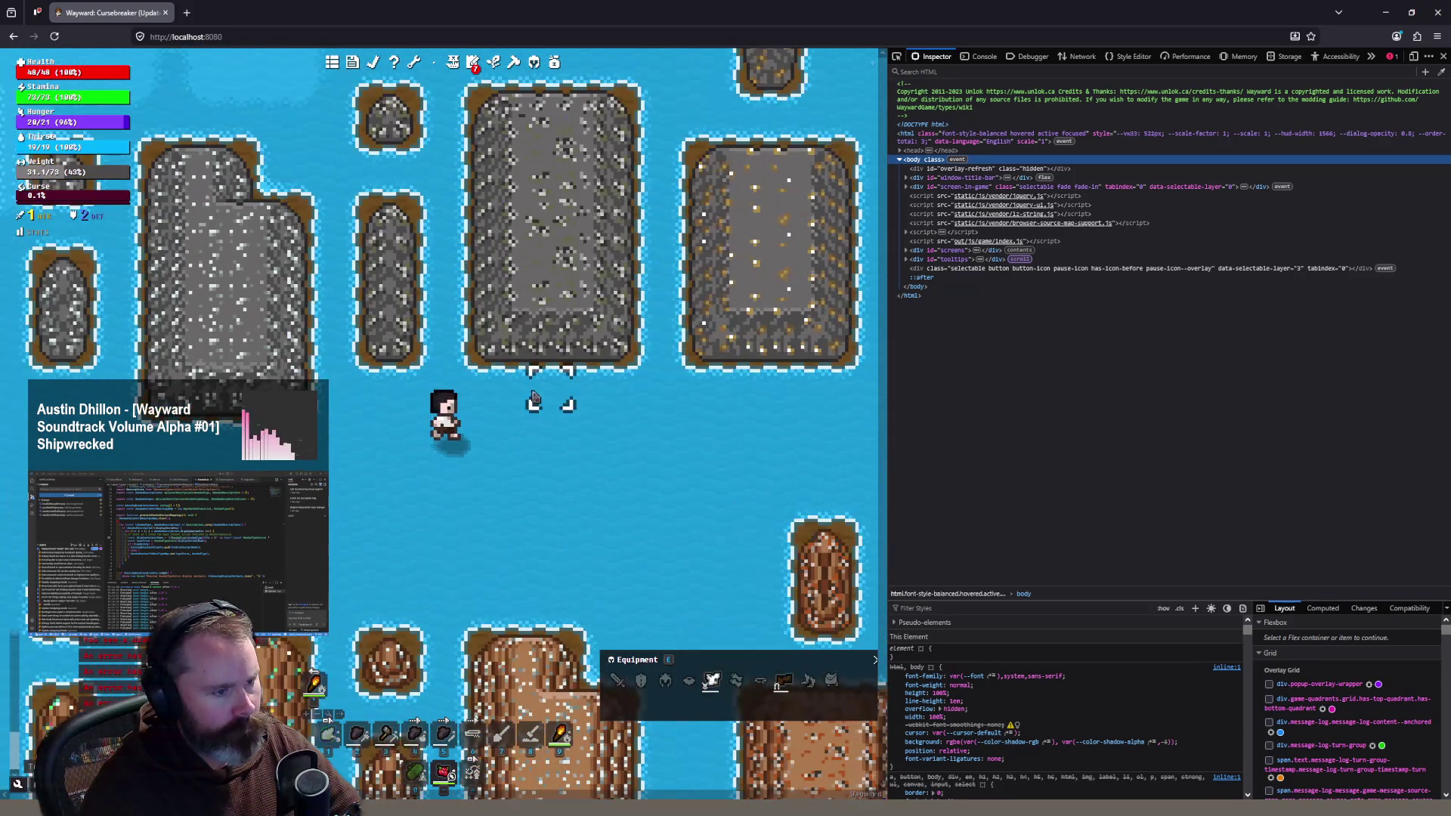
click(578, 548)
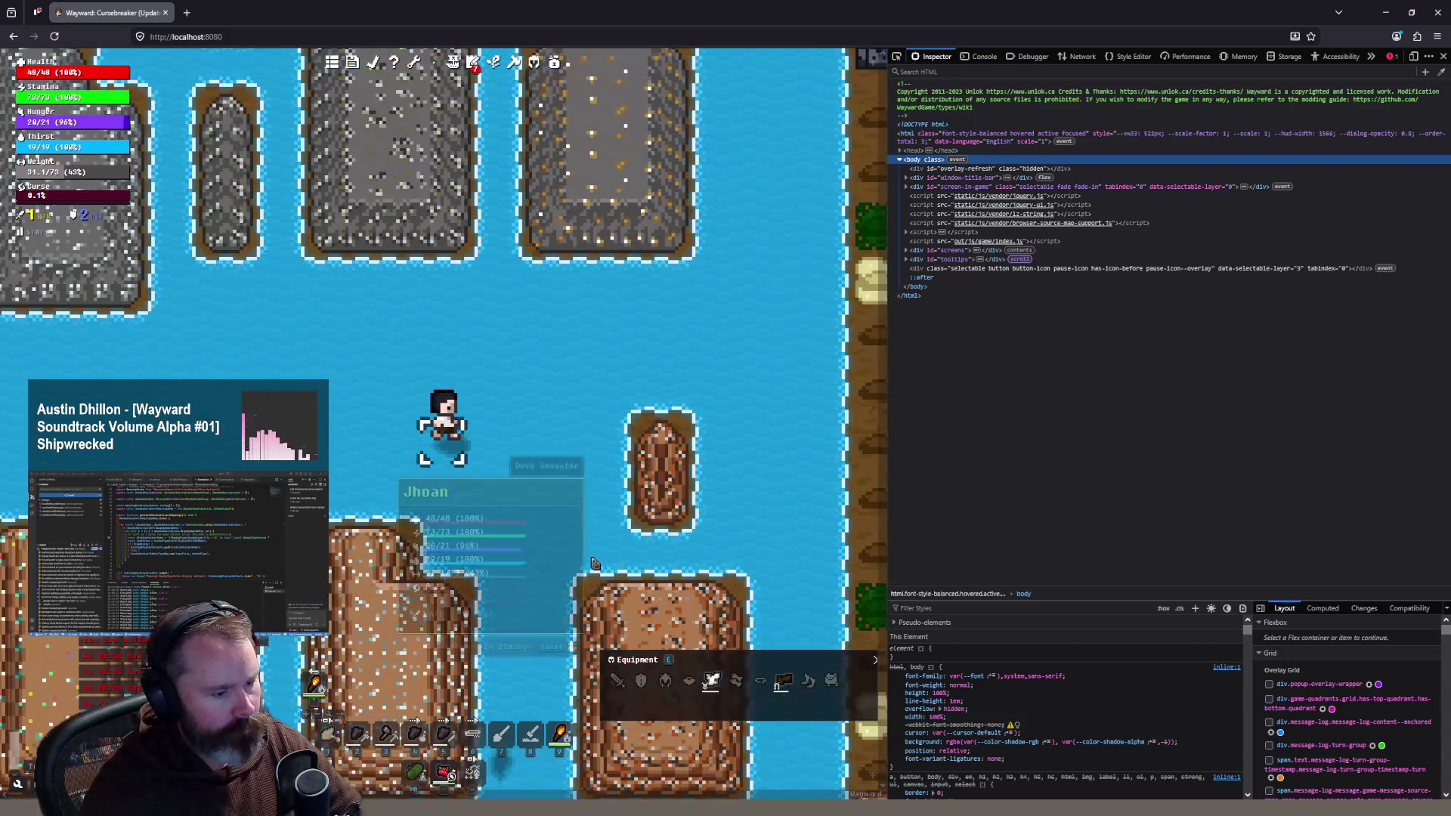
click(457, 344)
scroll(344, 397, down, 3)
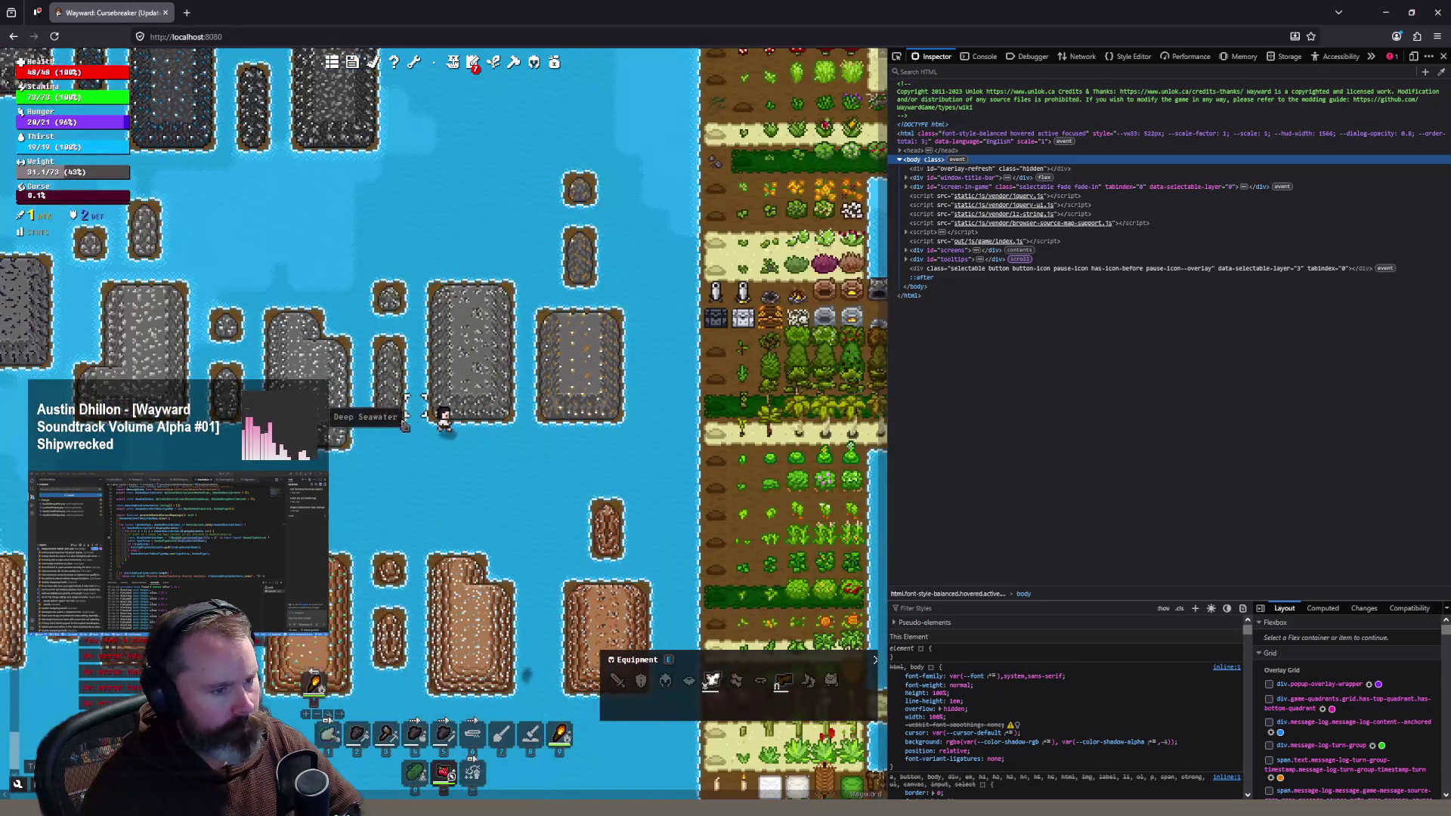
scroll(408, 387, up, 3)
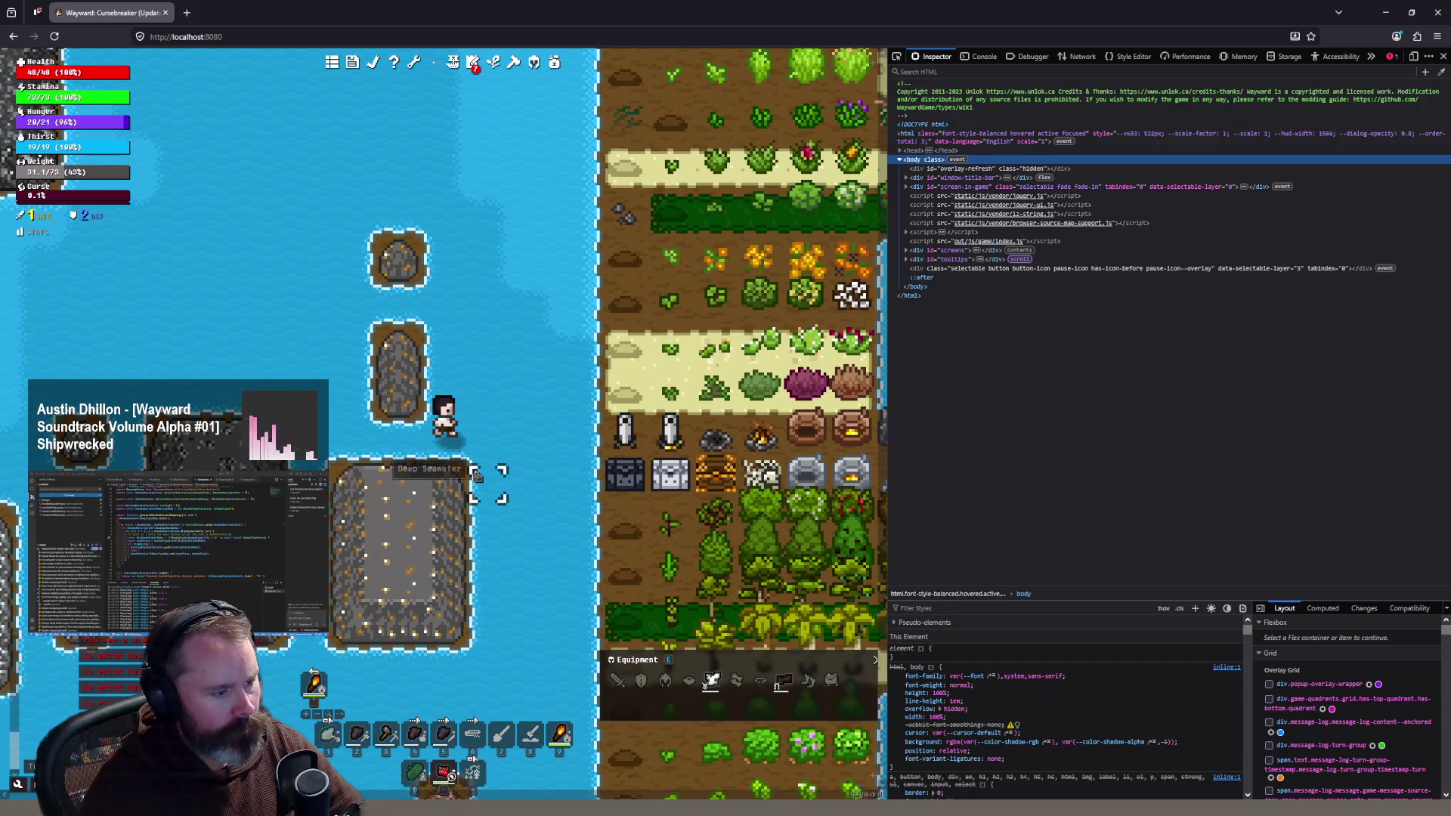
scroll(477, 468, up, 1)
click(272, 302)
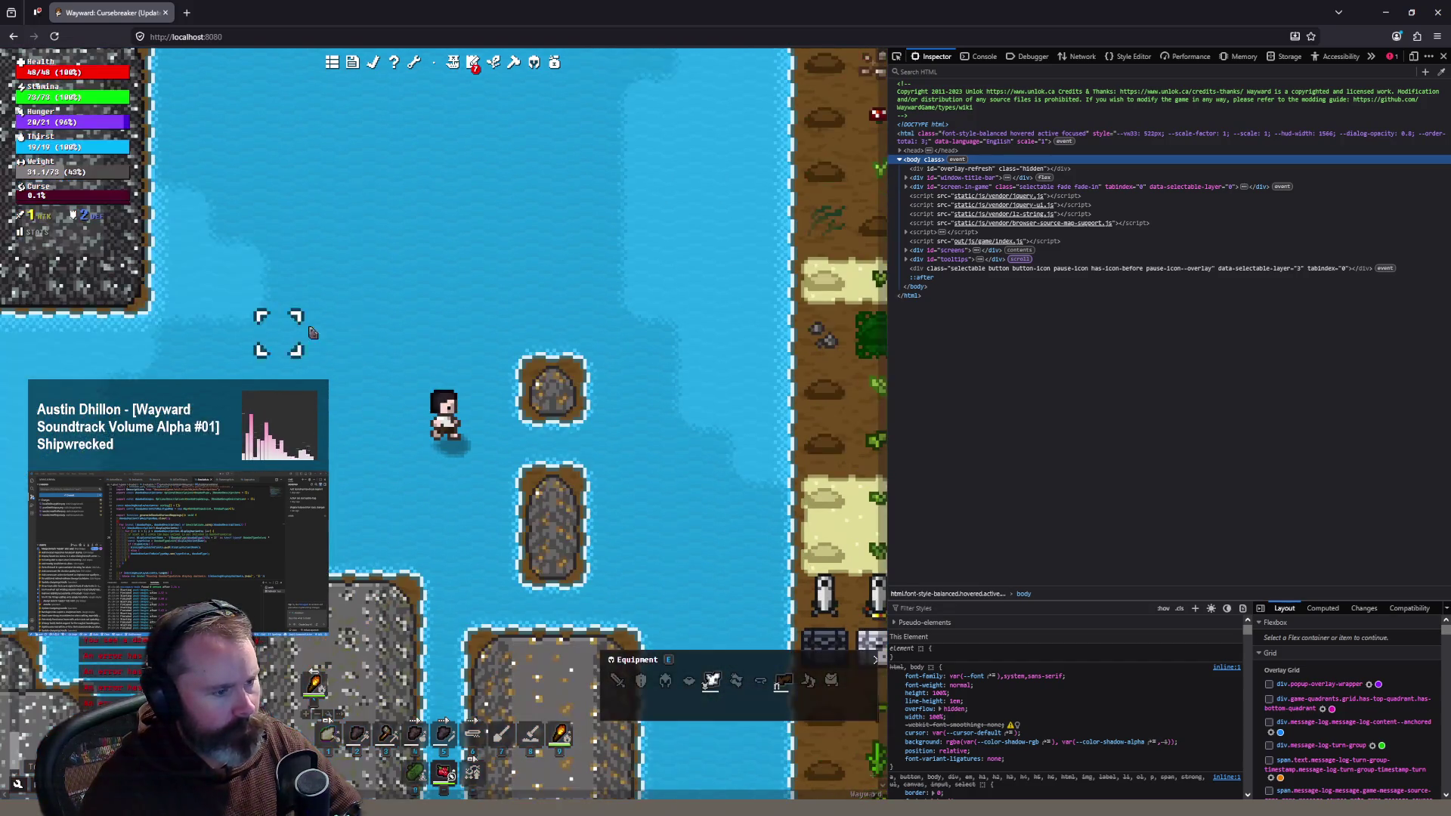
click(353, 412)
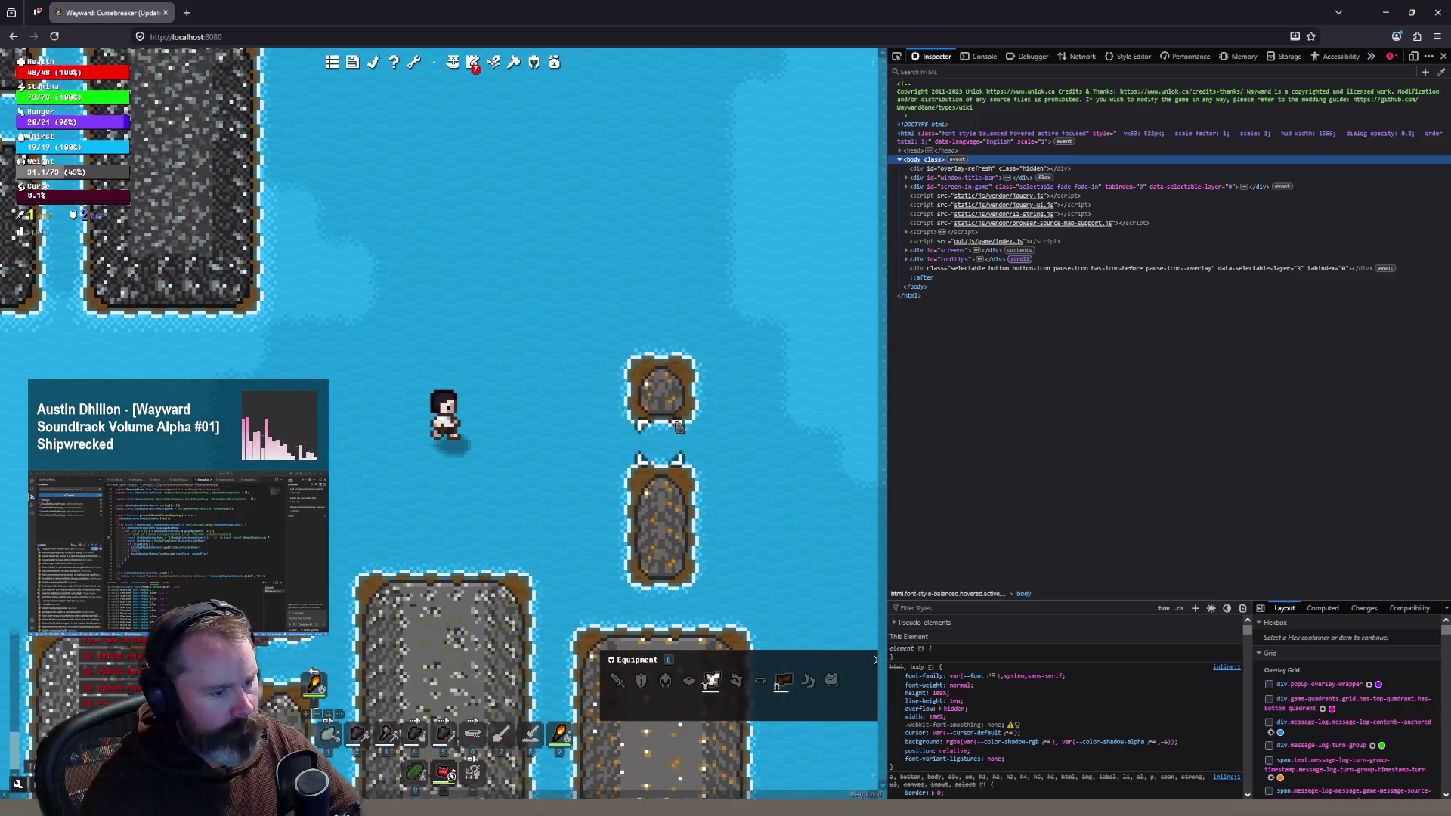
Step: Move to a rock island's edge, follow it to the bottom edge, then swim south-west away
scroll(654, 505, down, 1)
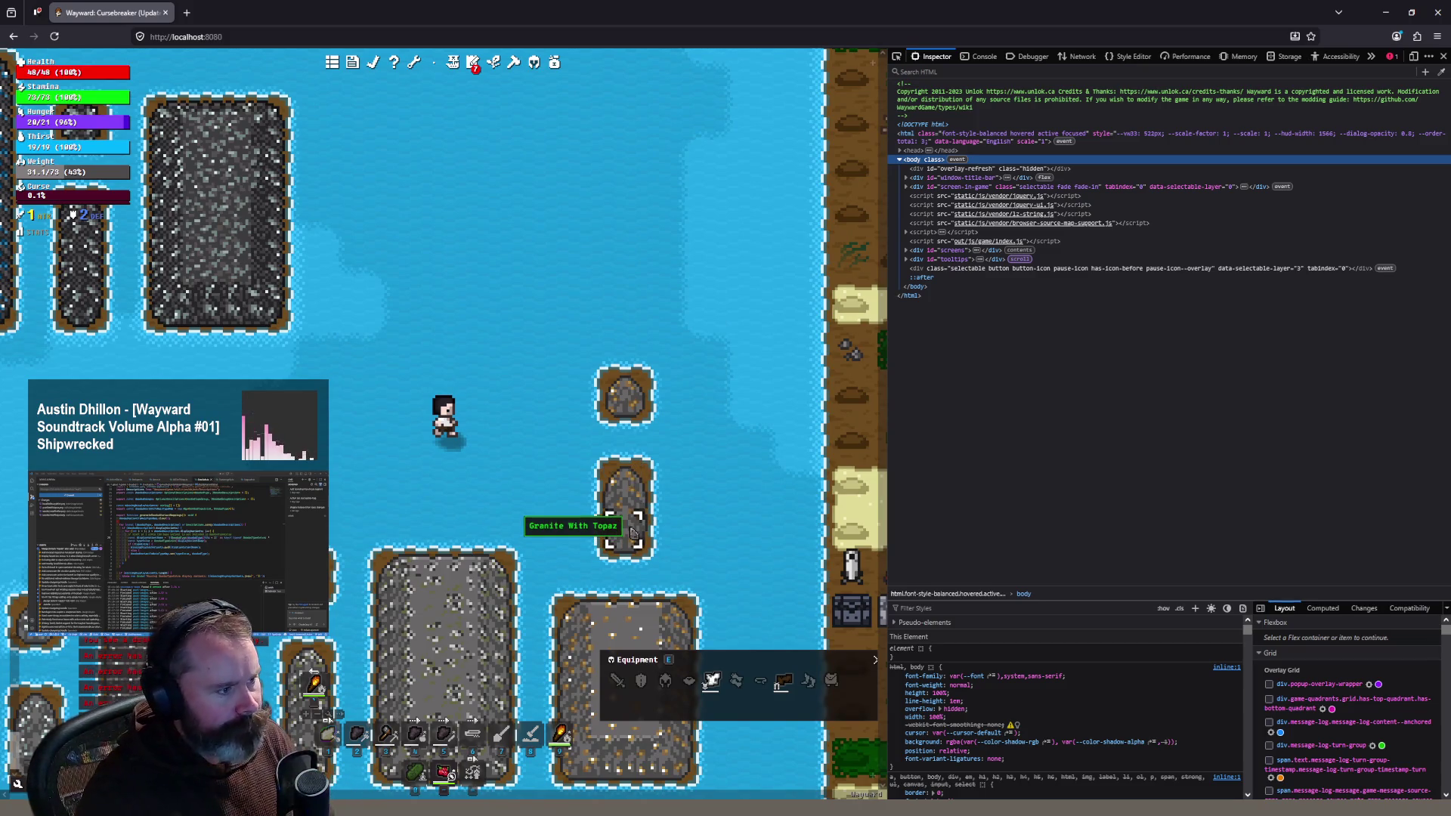
click(325, 419)
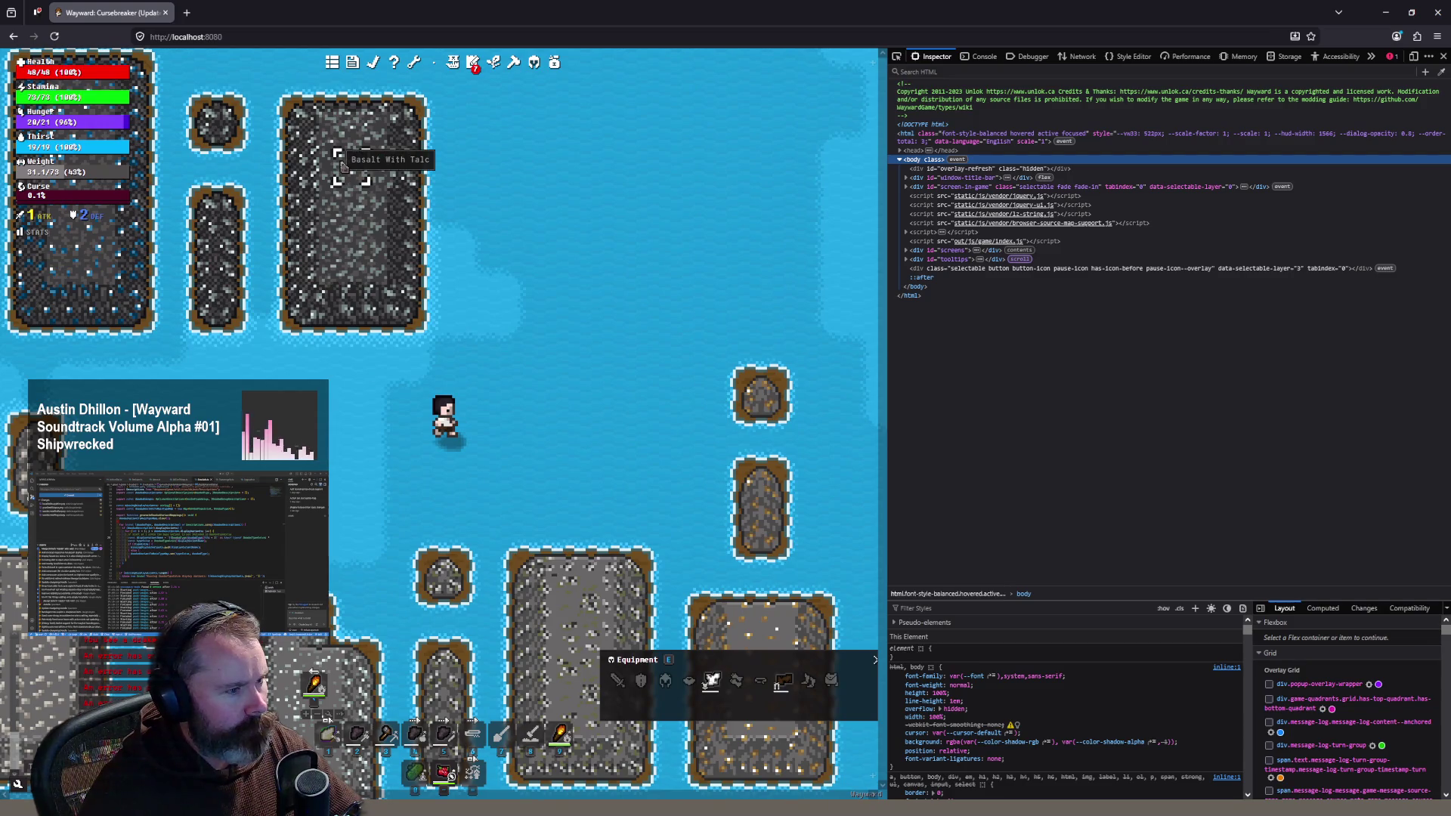
click(337, 334)
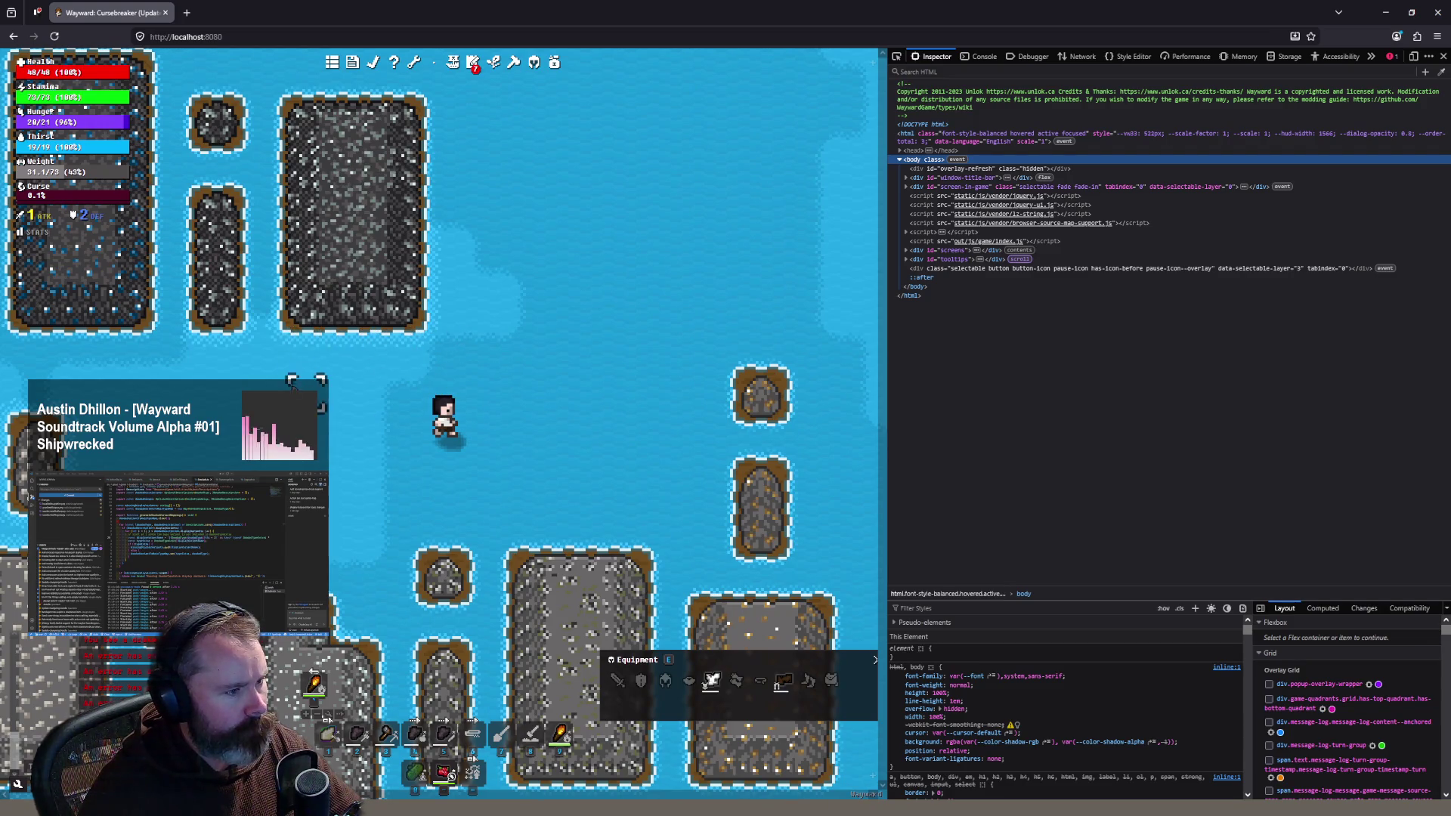
click(520, 504)
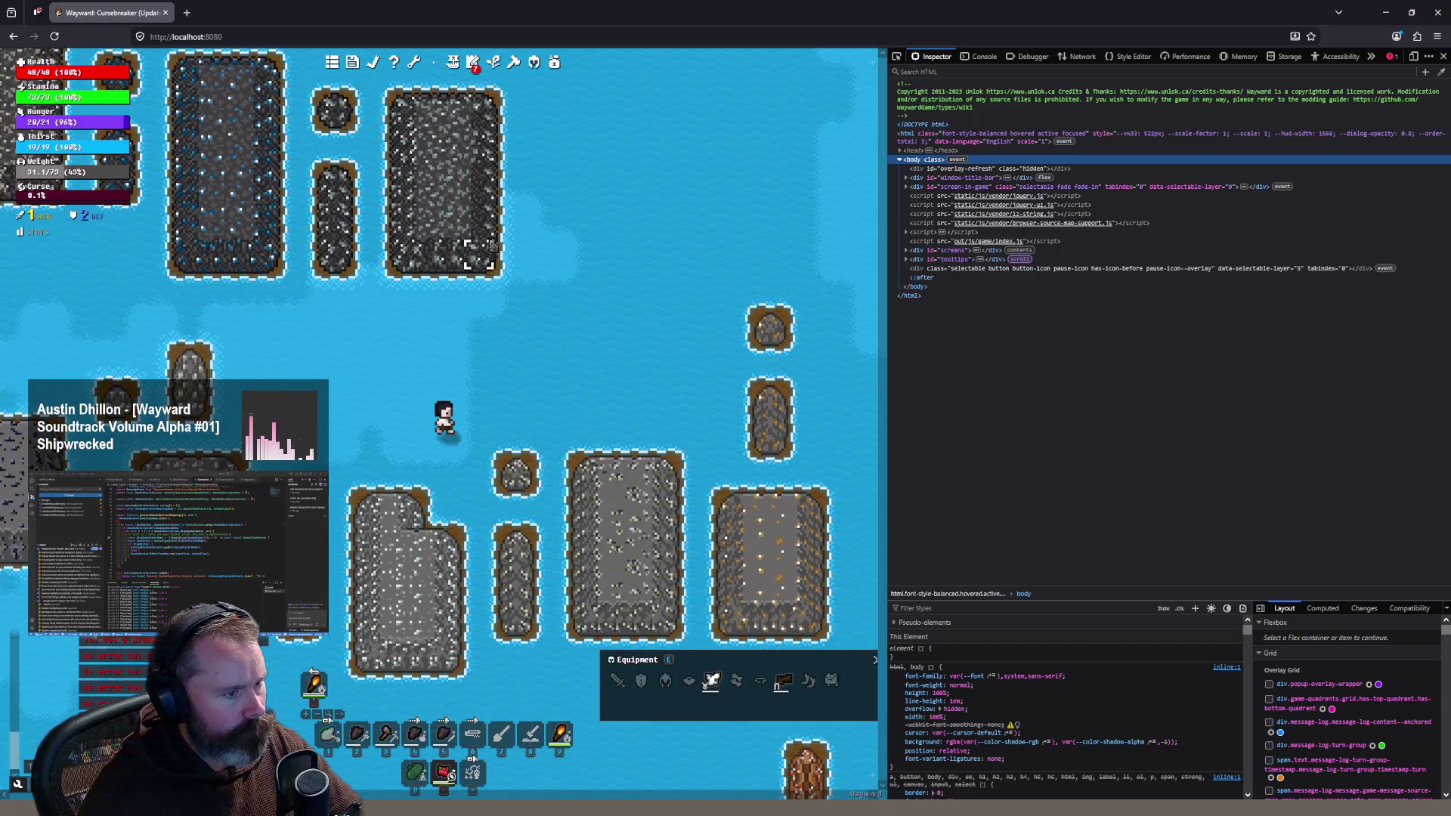
click(416, 344)
scroll(529, 281, up, 1)
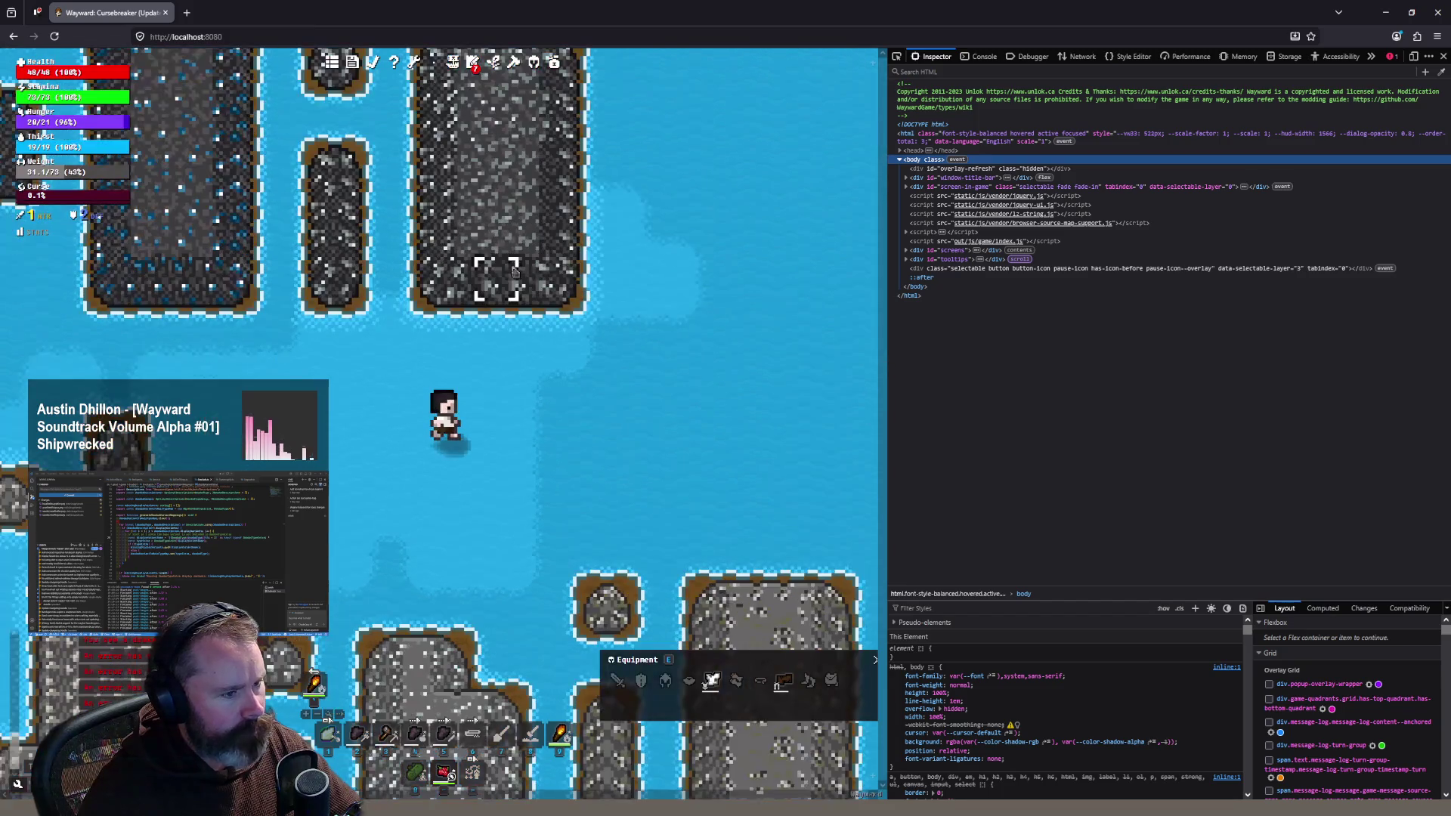
click(508, 303)
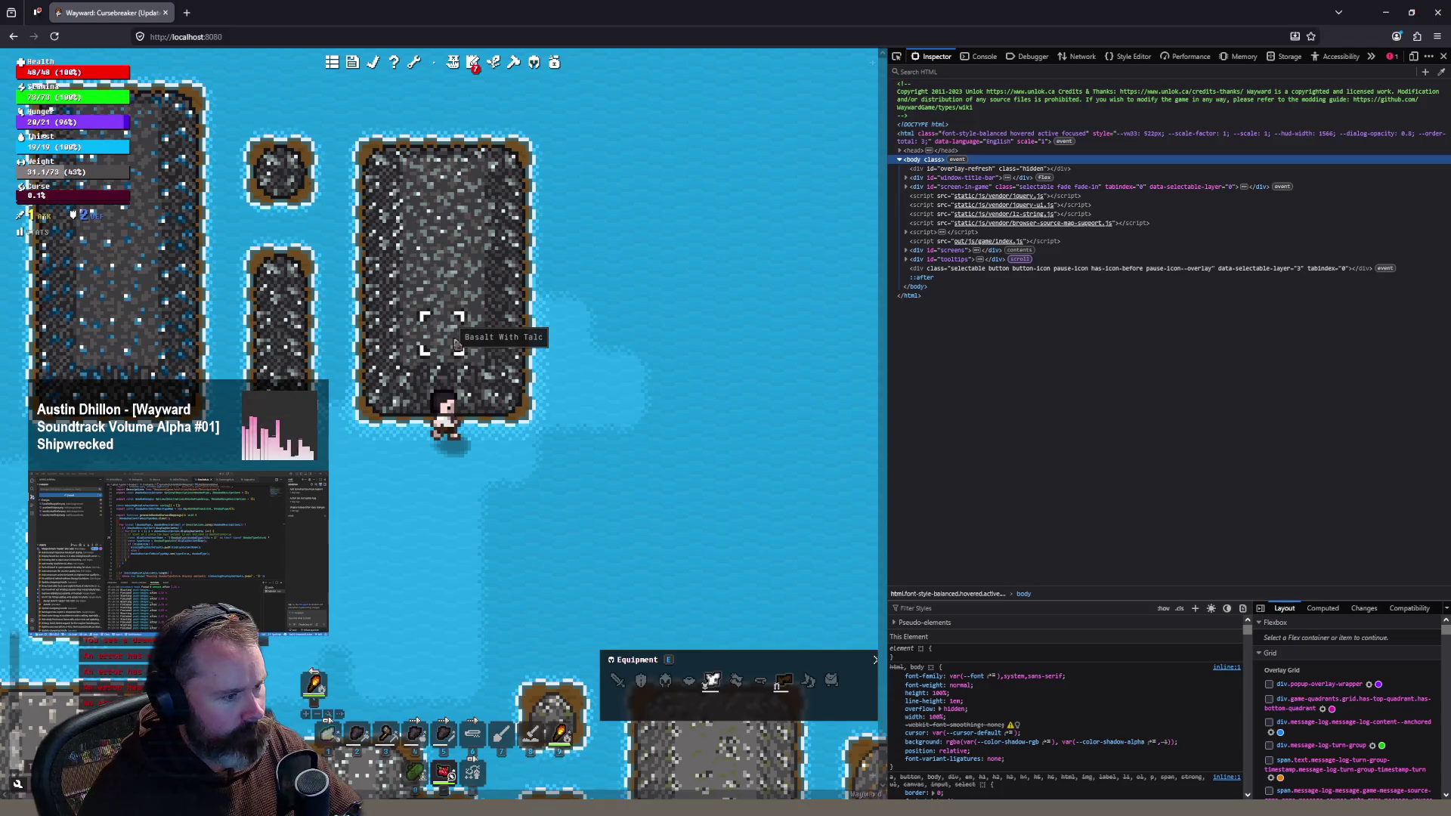
scroll(405, 508, down, 3)
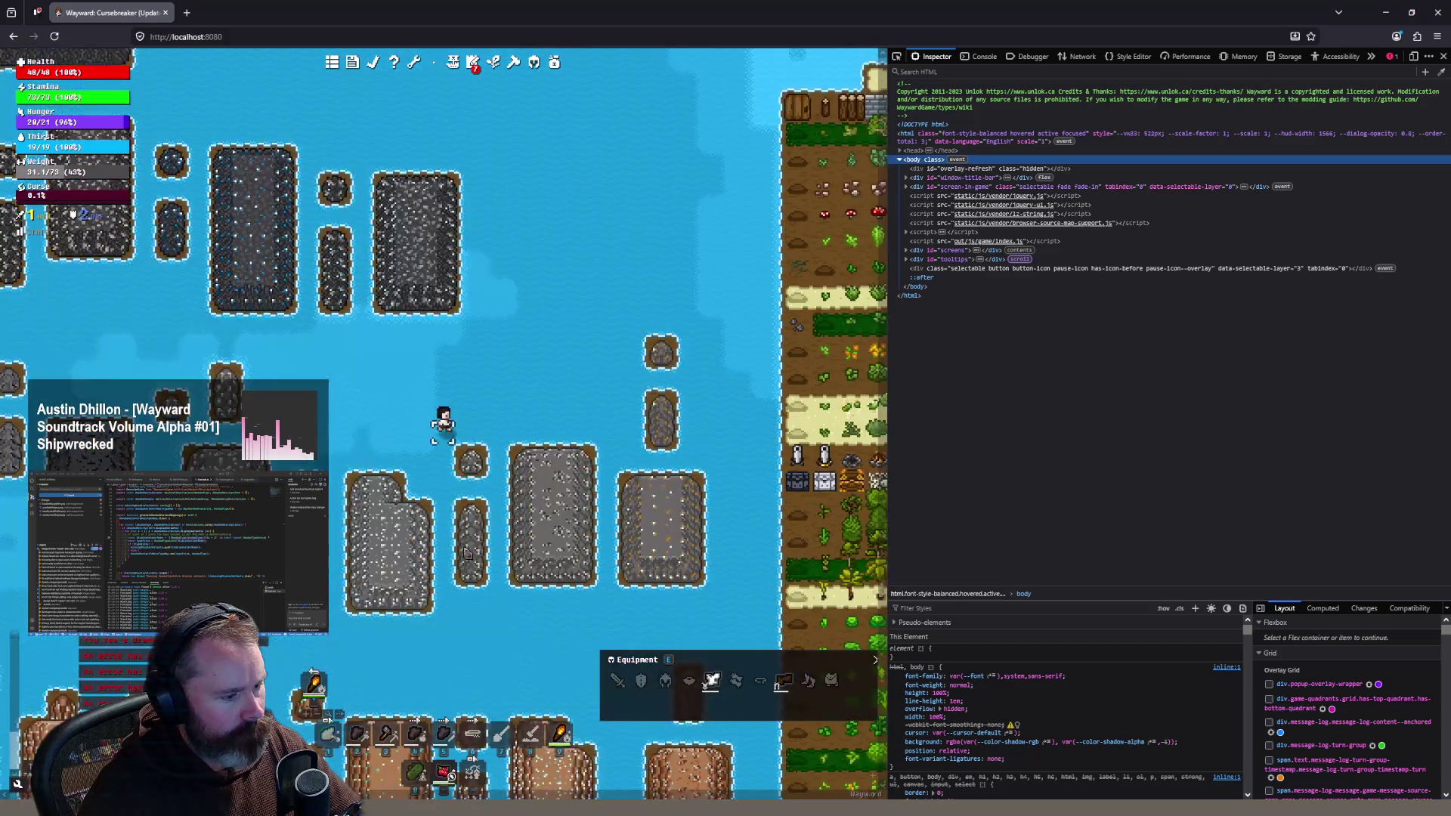
click(414, 538)
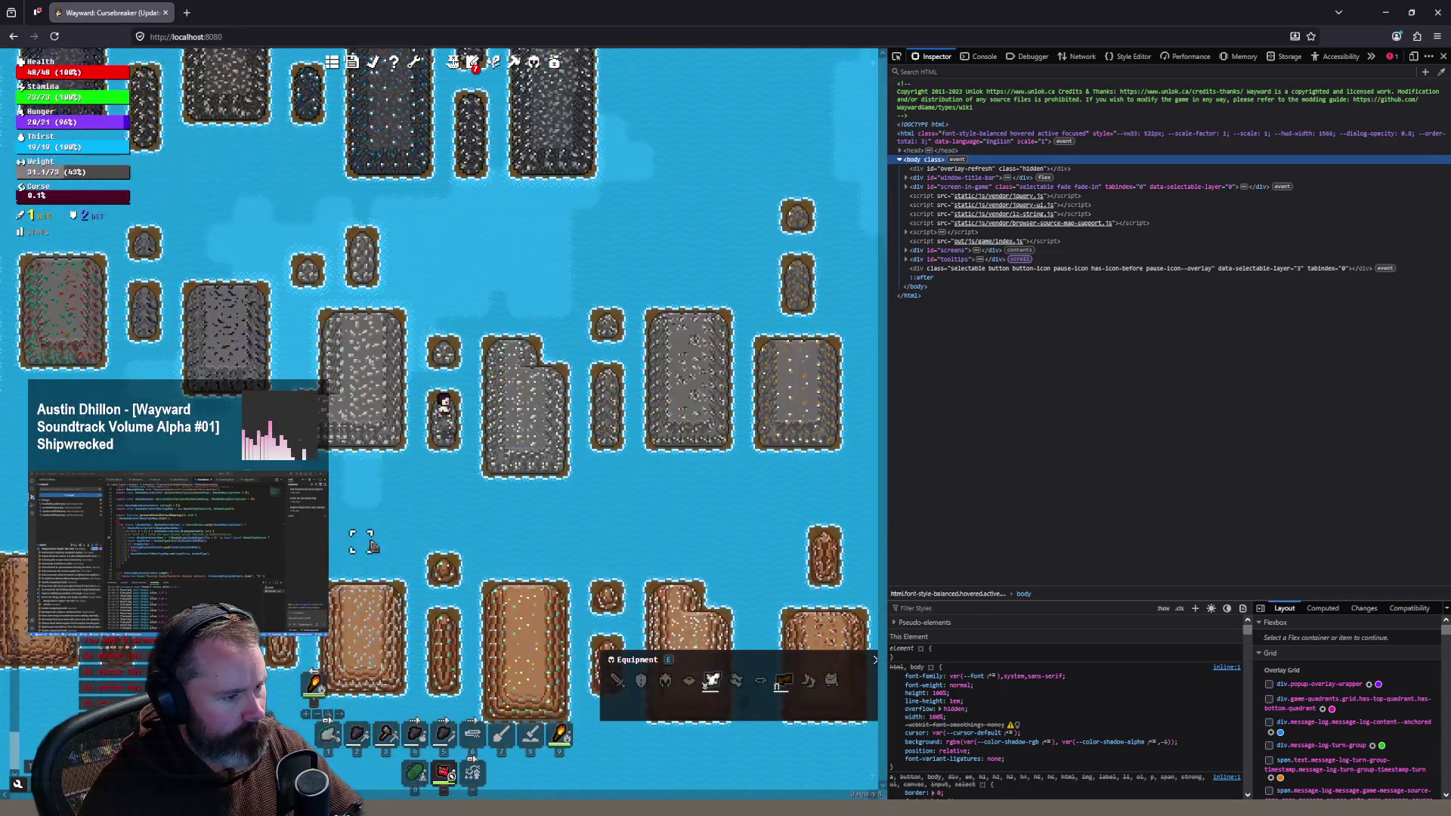
Step: Keep moving across the water toward the eastern land, then return to Aseprite
click(371, 544)
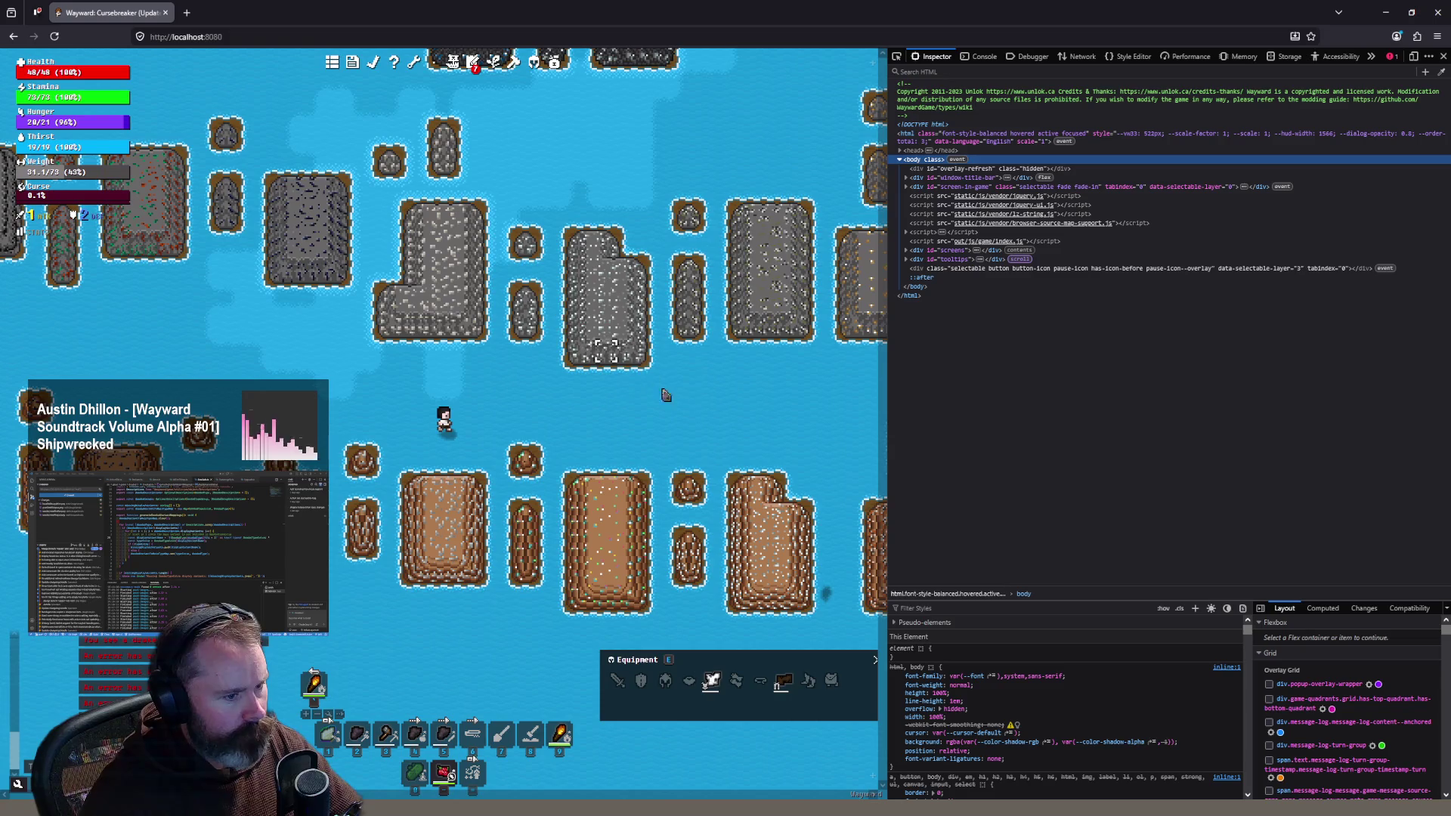
click(682, 389)
click(391, 234)
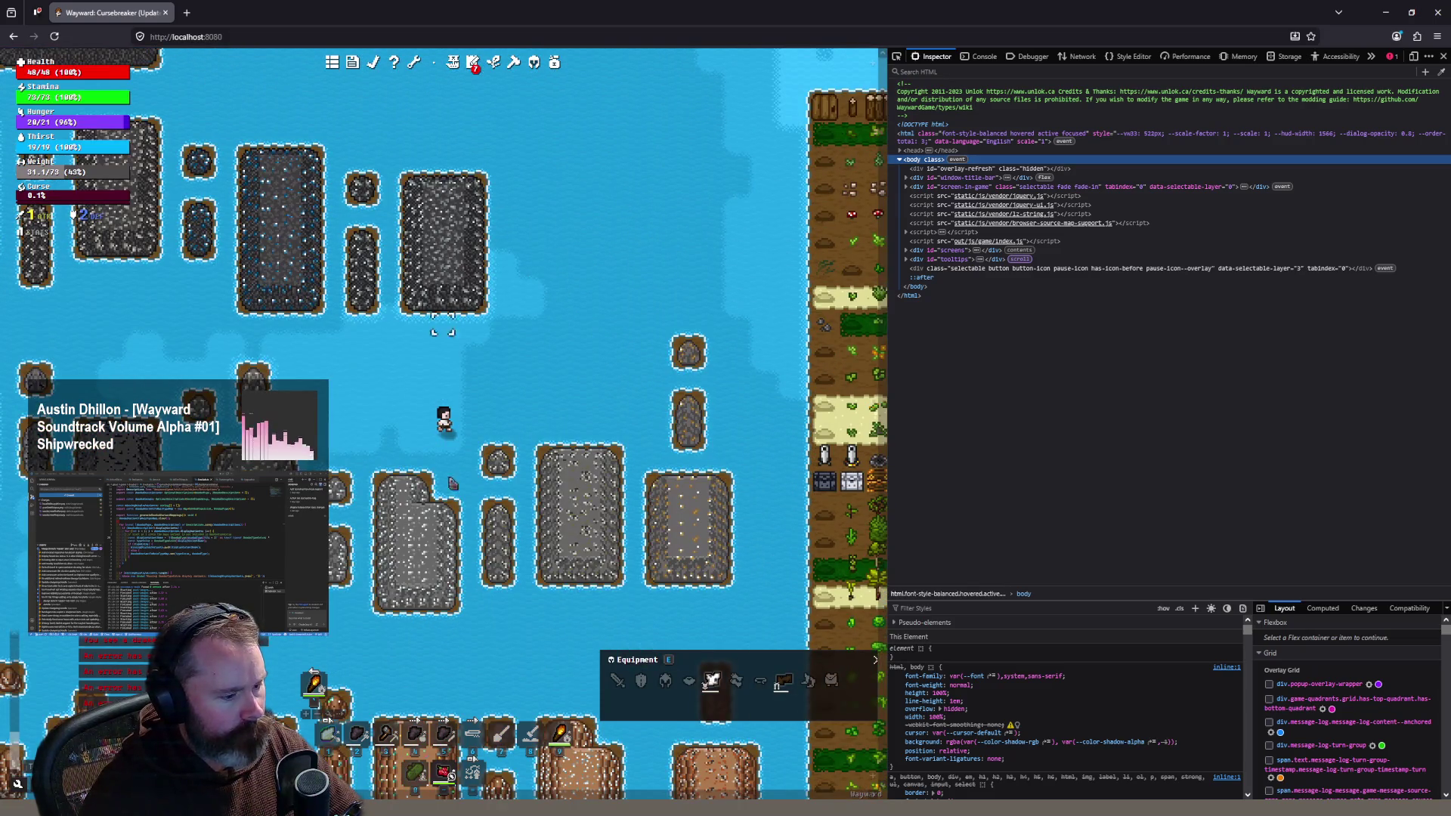
click(529, 805)
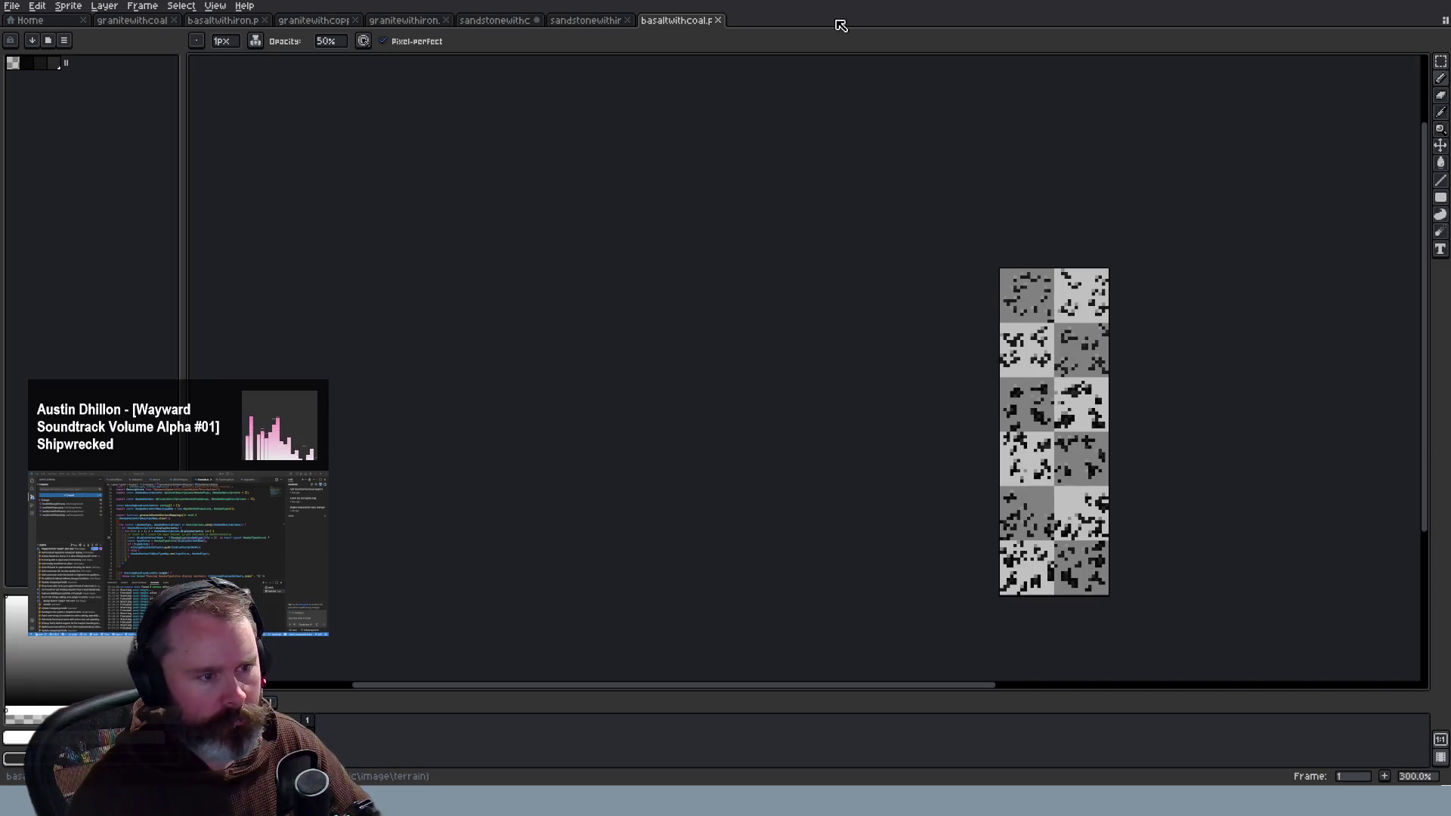
Step: Bring up the basaltwithtalc tilesheet and zoom in and out to inspect its tiles
scroll(825, 274, up, 4)
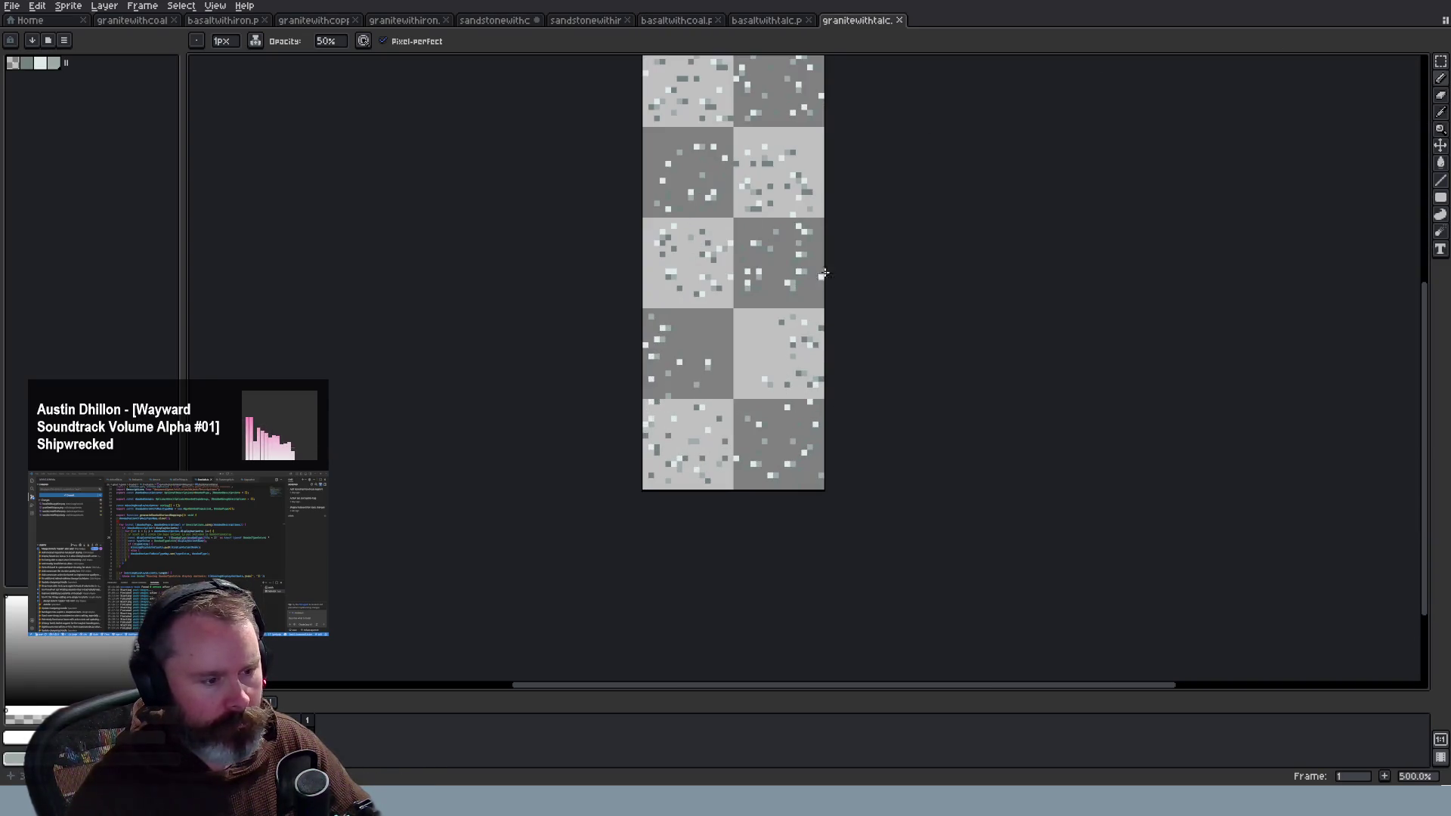
scroll(1318, 220, up, 2)
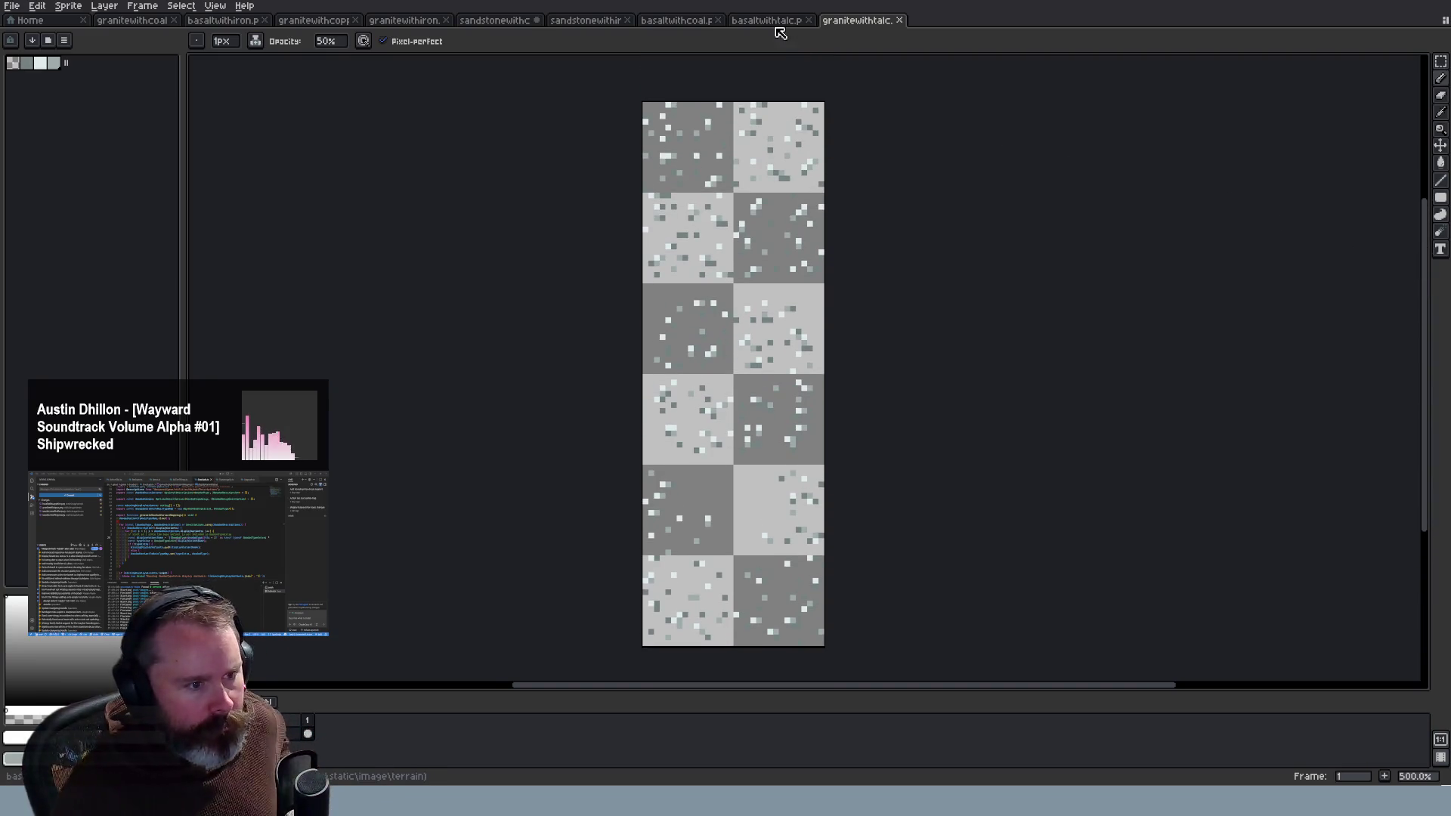
click(778, 29)
scroll(884, 355, up, 4)
scroll(788, 427, down, 2)
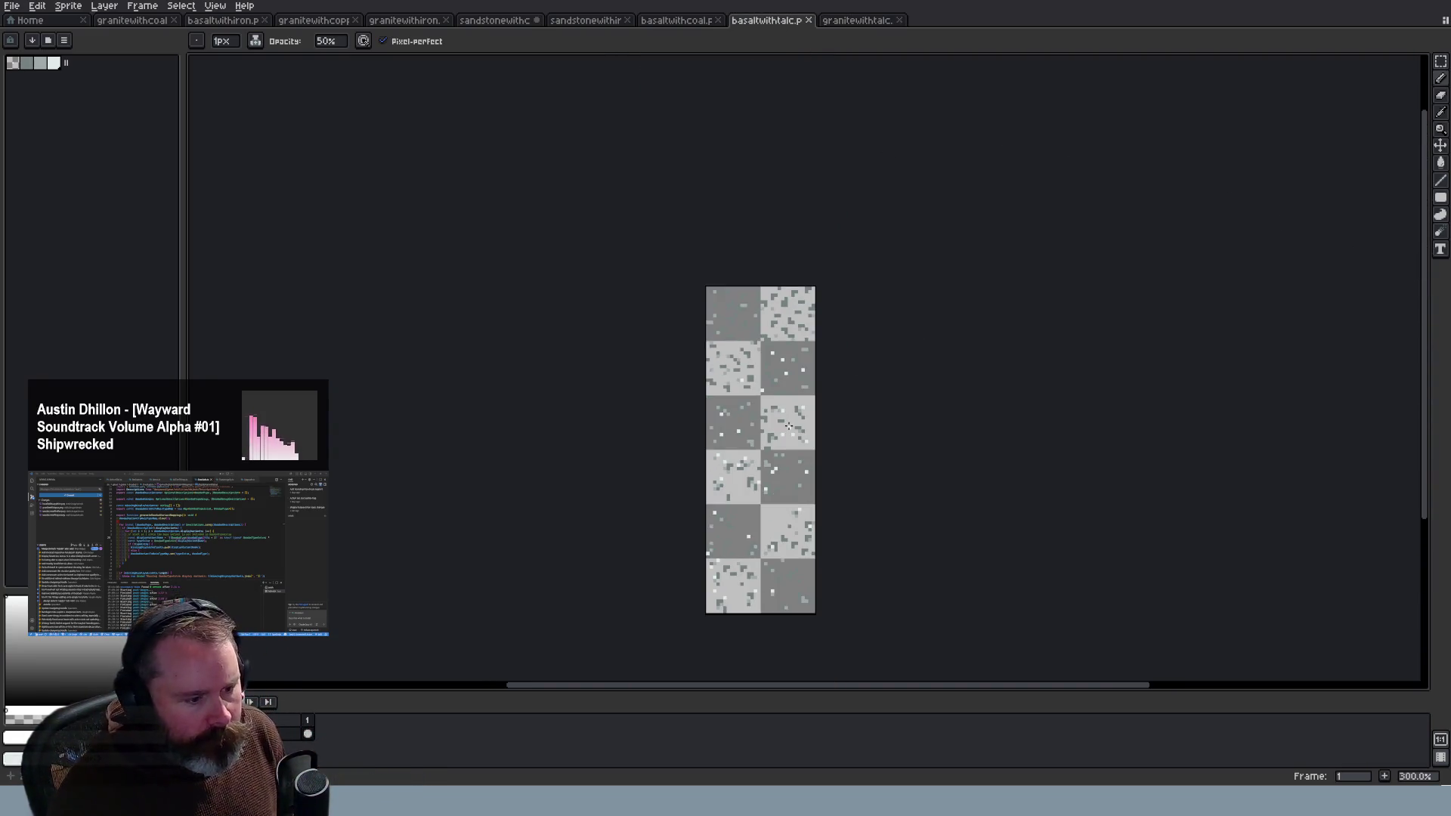
scroll(799, 405, up, 4)
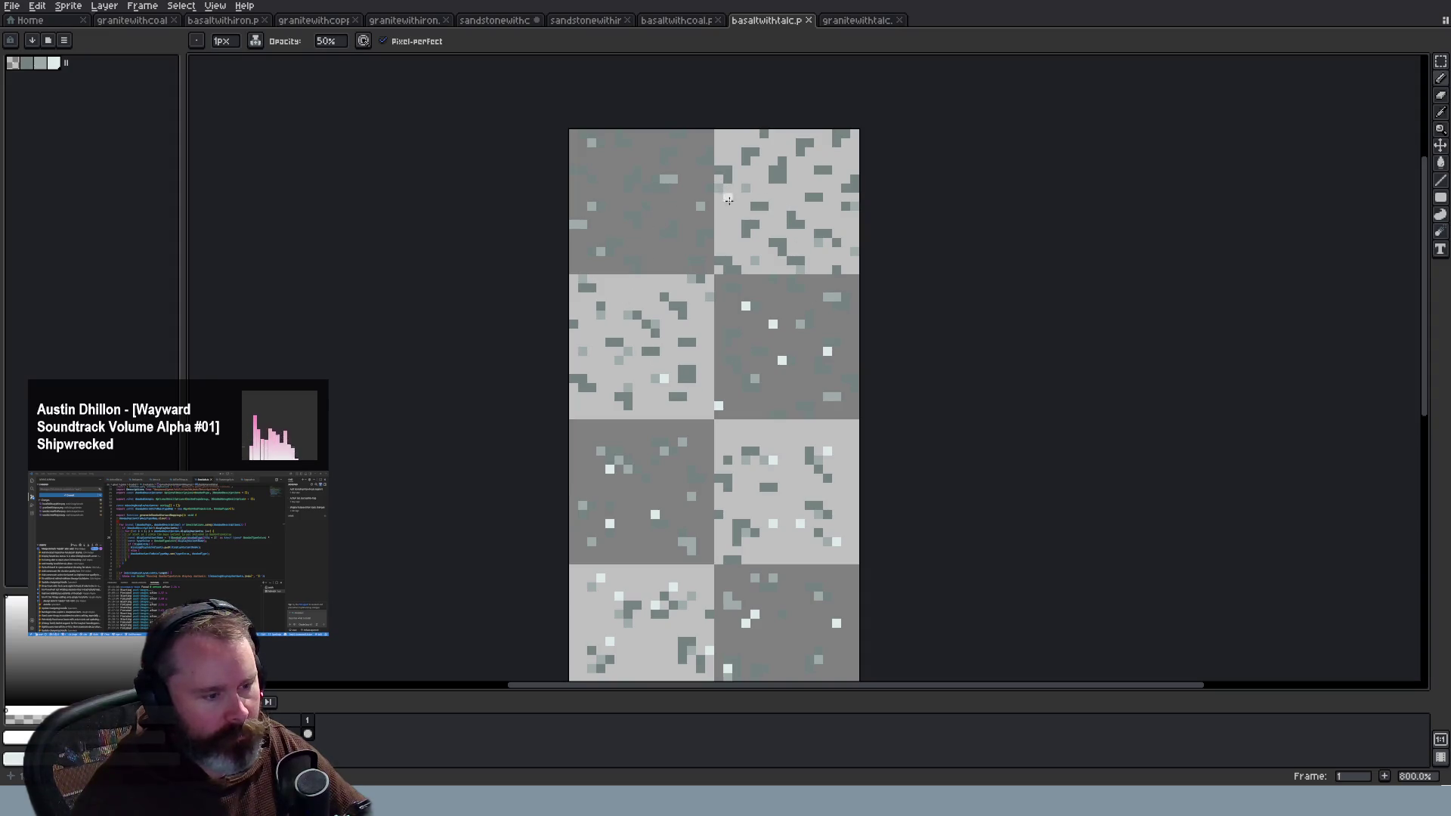
scroll(744, 212, down, 2)
scroll(748, 214, down, 1)
scroll(680, 234, up, 3)
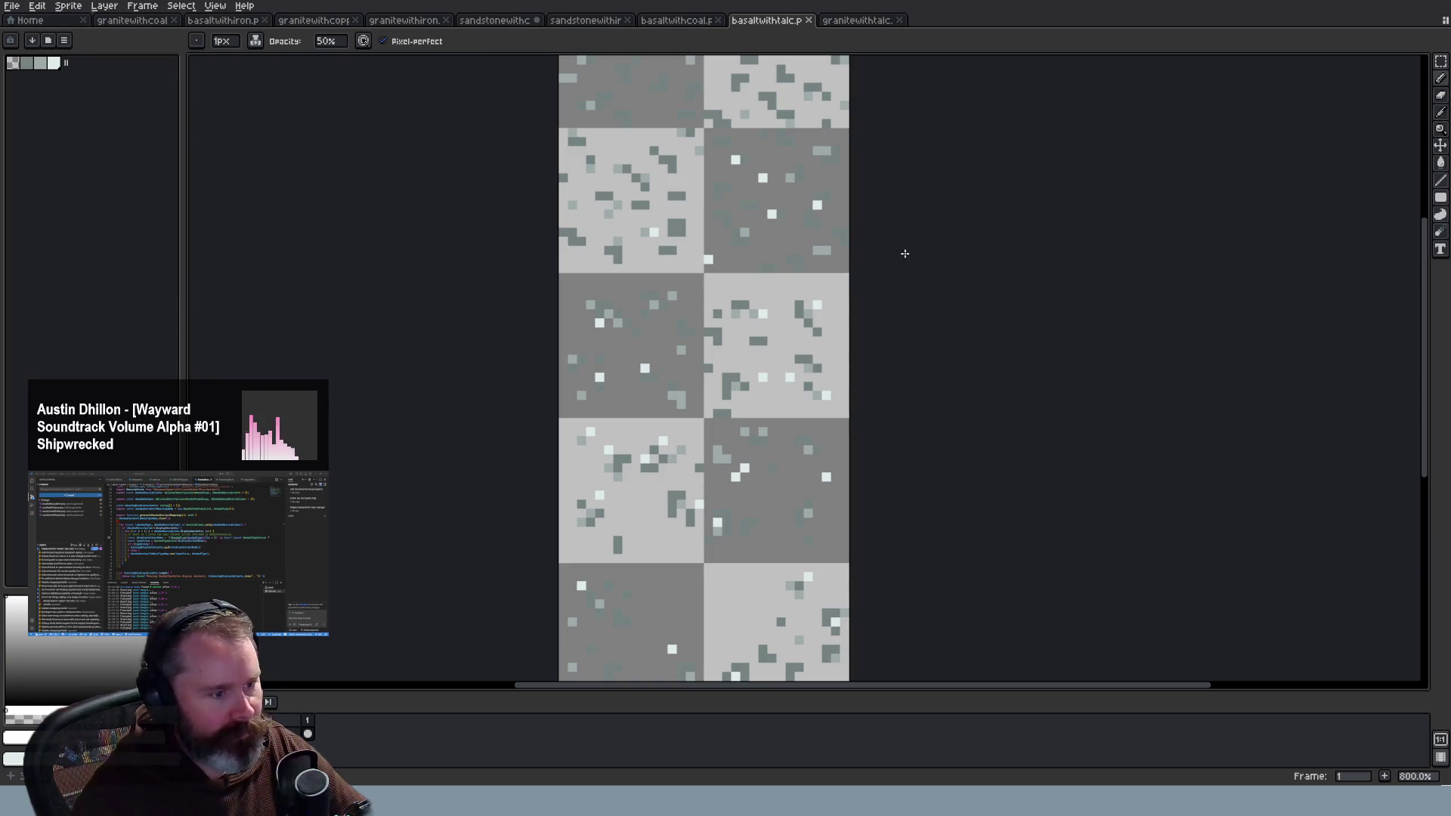
scroll(904, 253, down, 3)
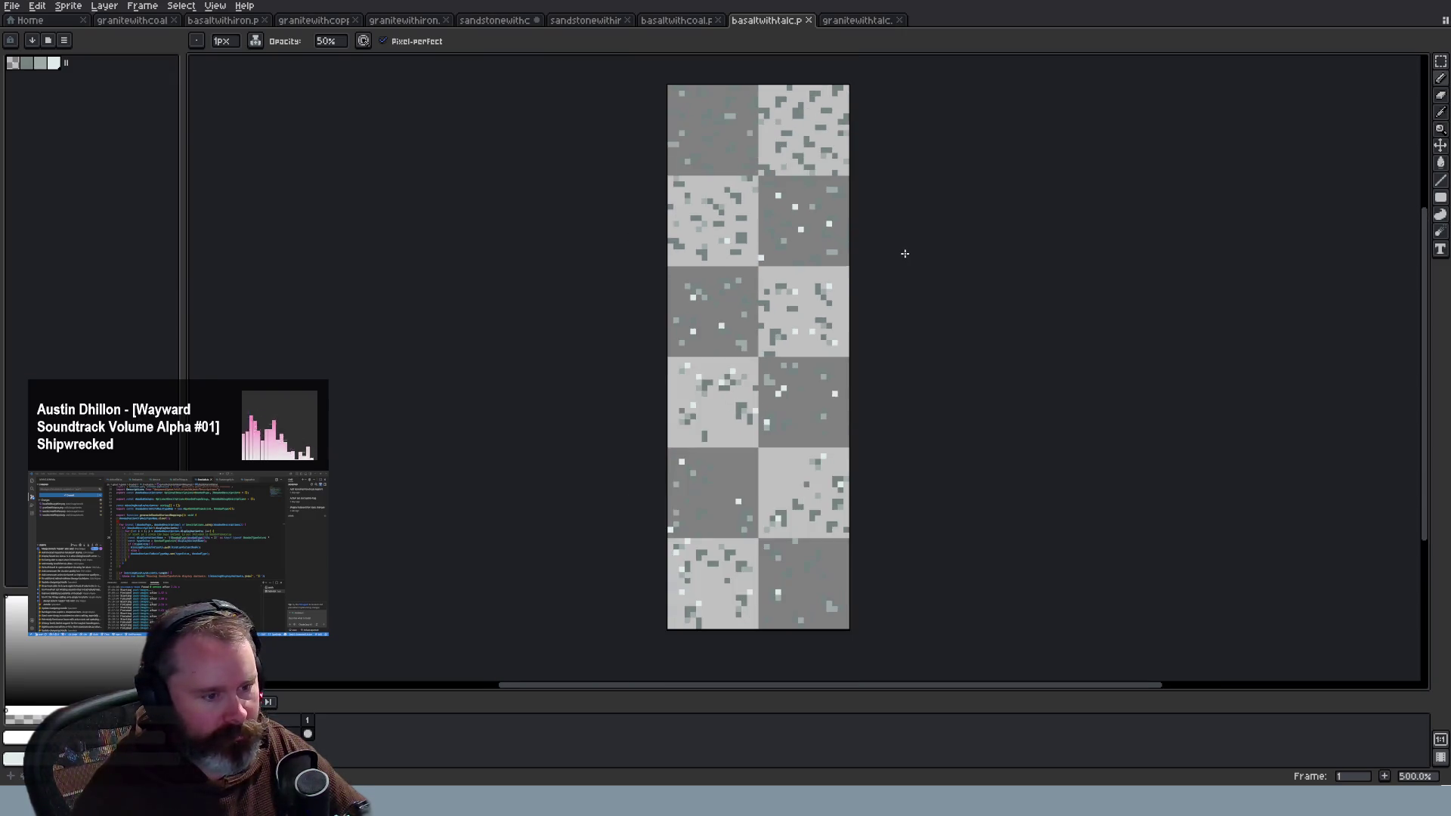
scroll(905, 253, up, 3)
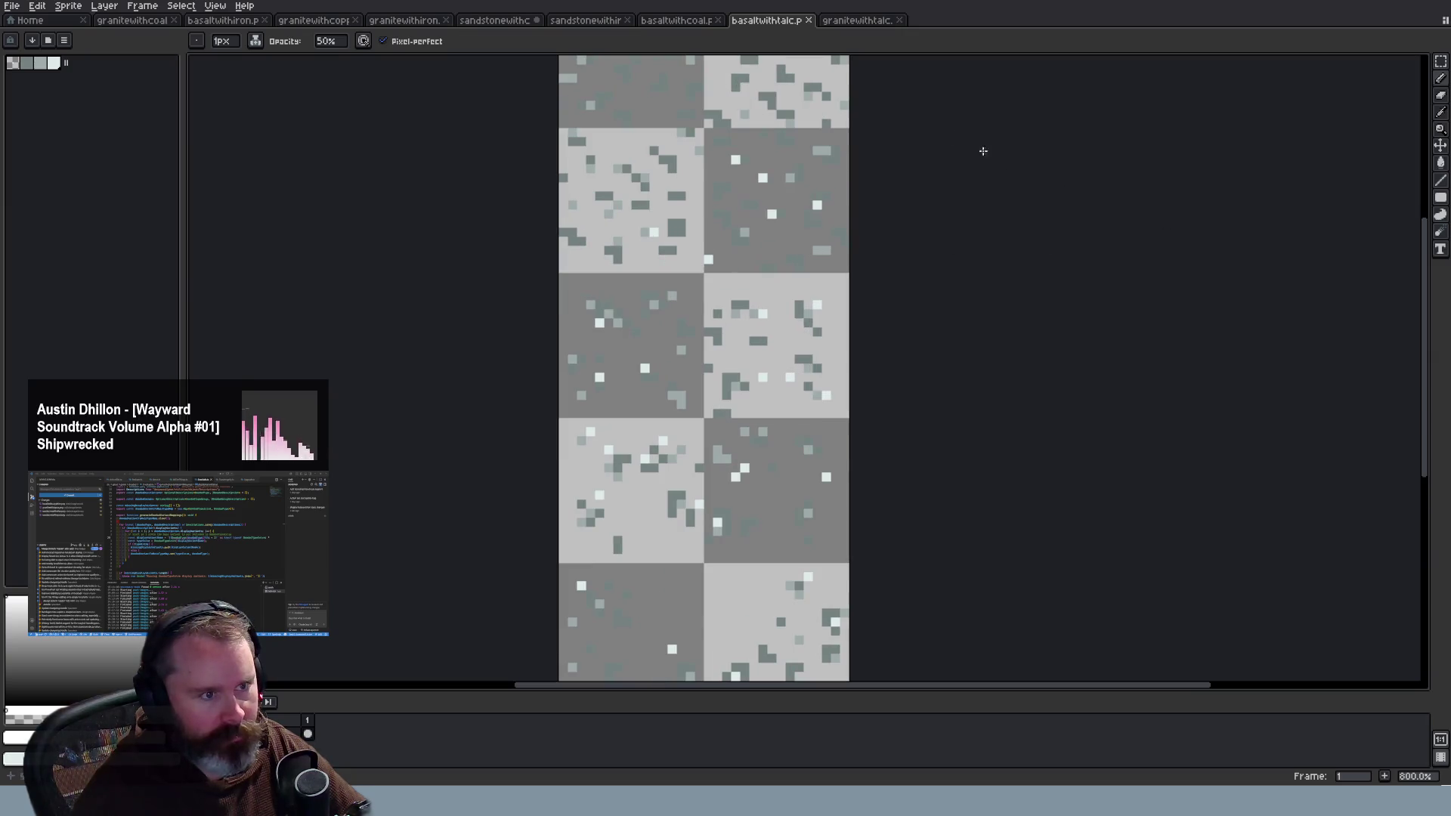
Step: Switch to the granitewithtalc tilesheet and zoom to compare its talc specks
click(844, 23)
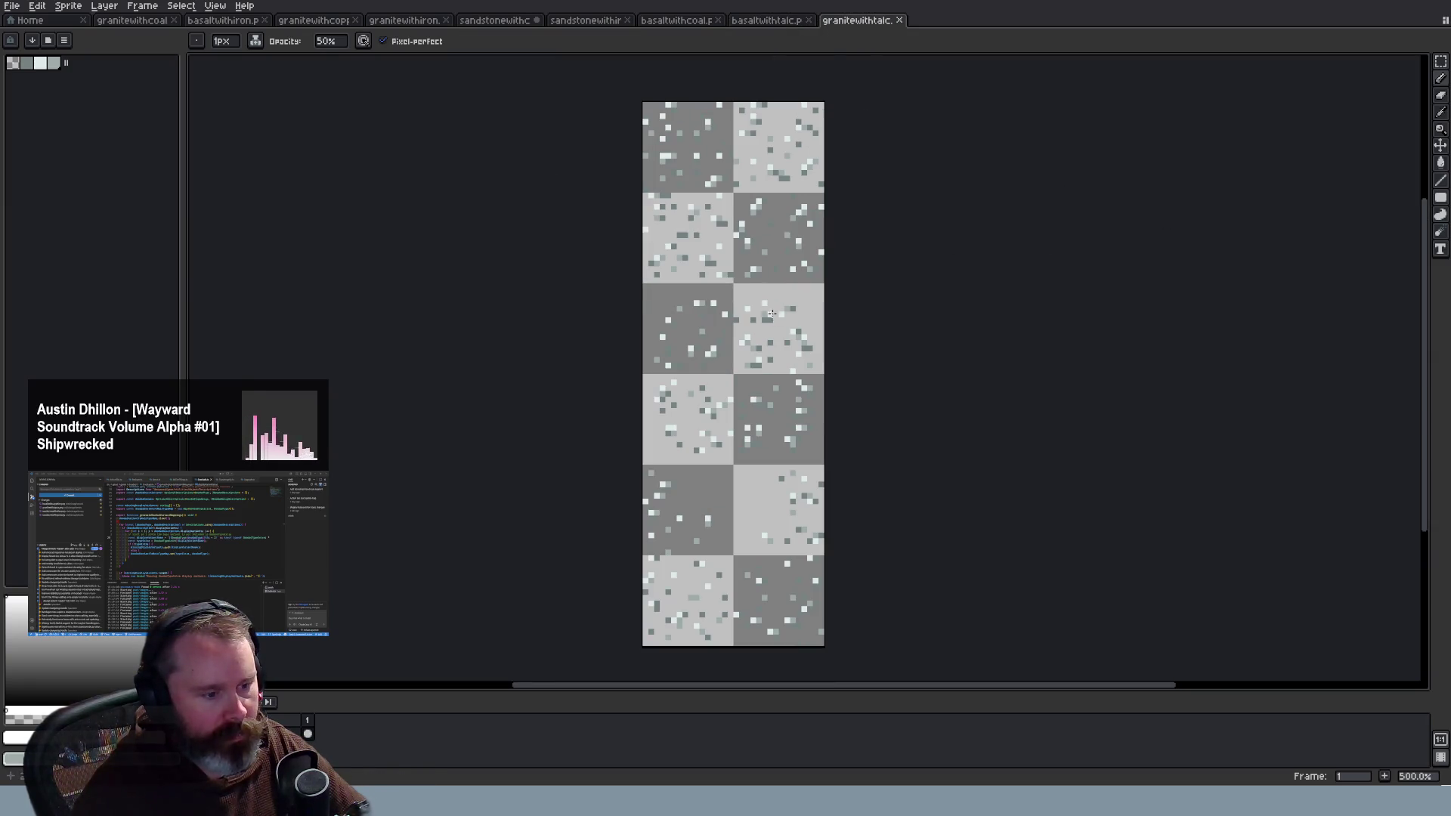
scroll(771, 314, up, 2)
scroll(838, 321, down, 2)
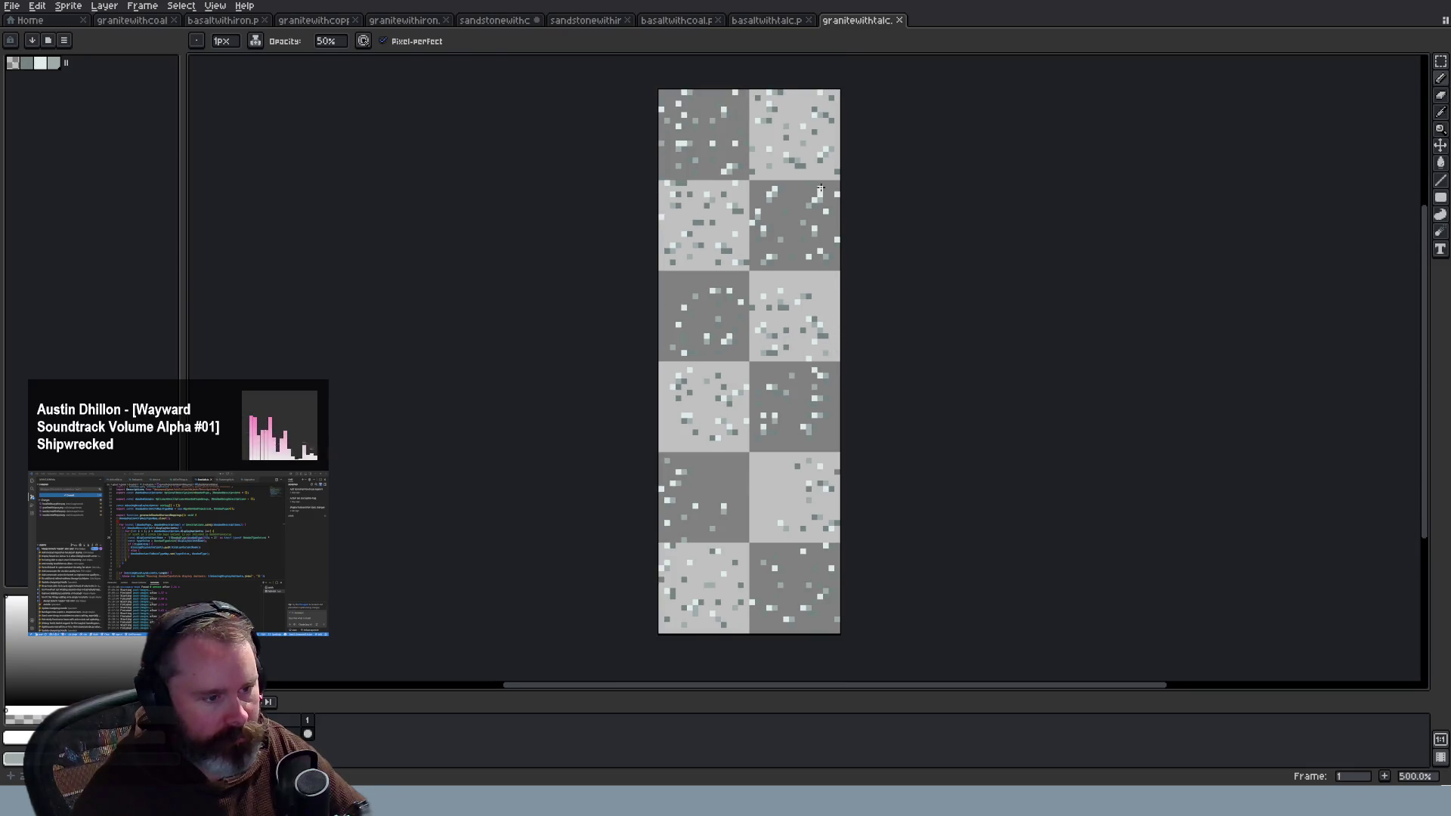
scroll(820, 188, up, 4)
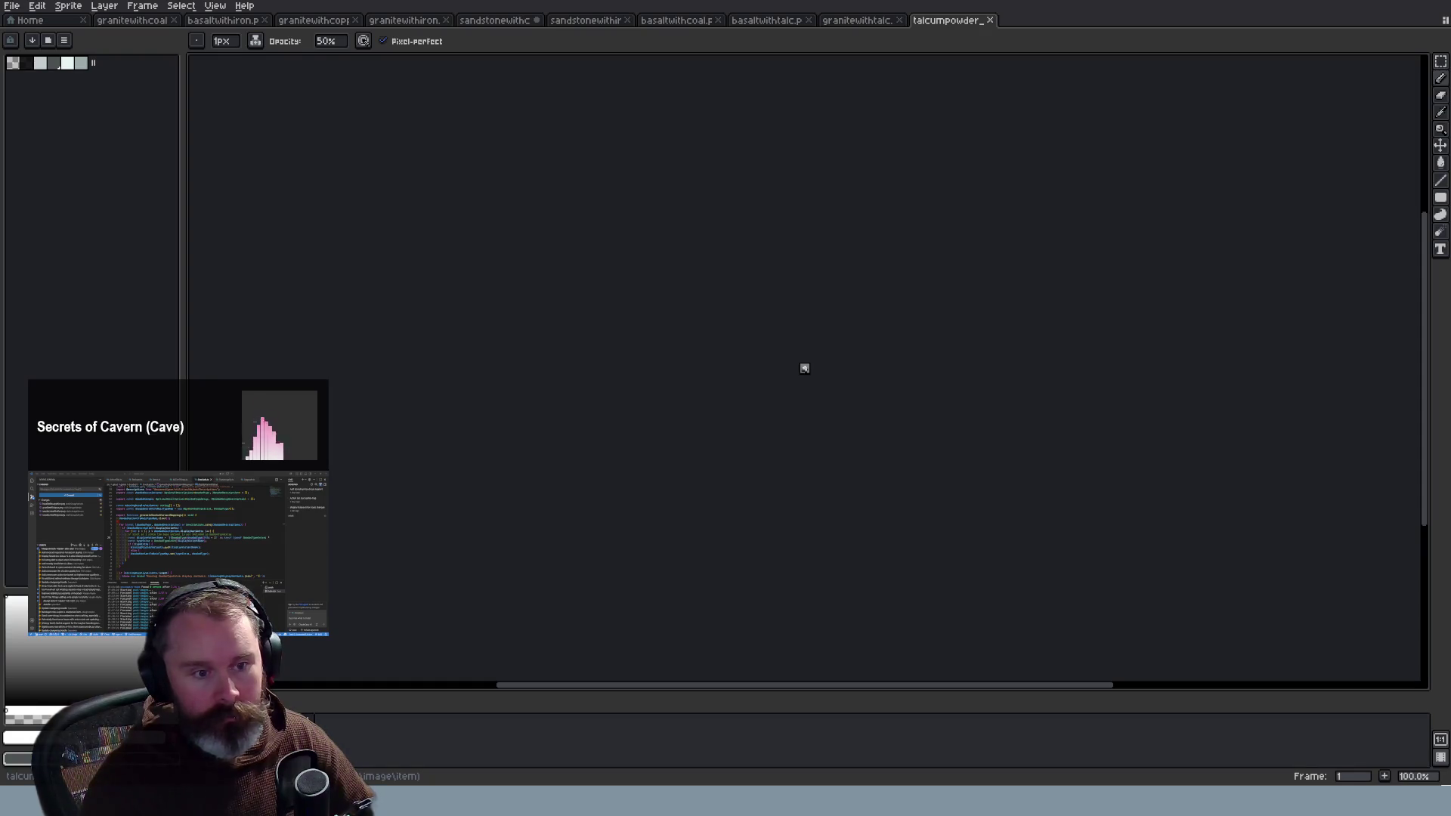
Step: Eyedrop the talc's pale colour from talc.png, then return to granitewithtalc with the eyedropper
scroll(810, 370, up, 10)
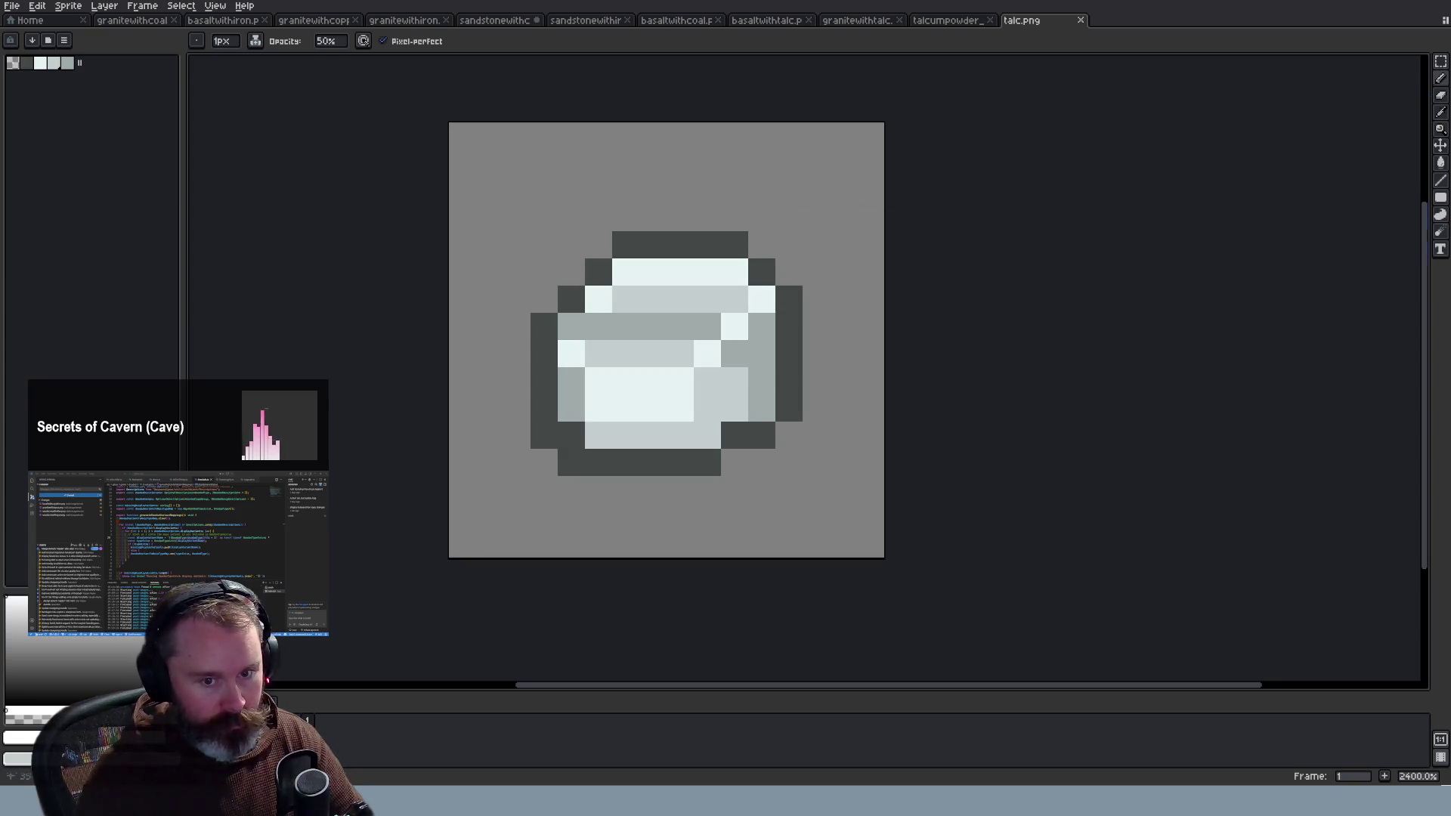
key(i)
click(736, 316)
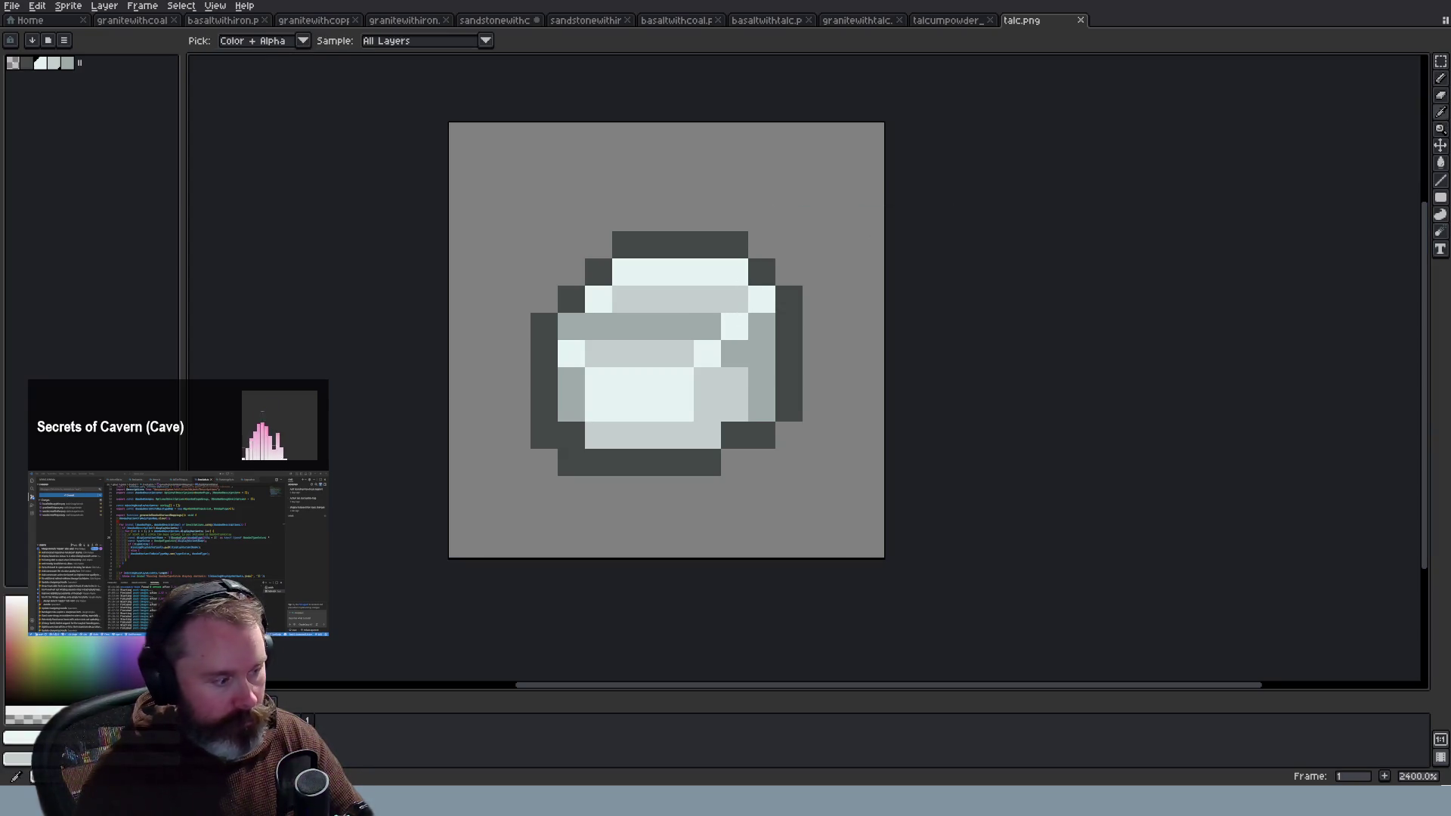
key(v)
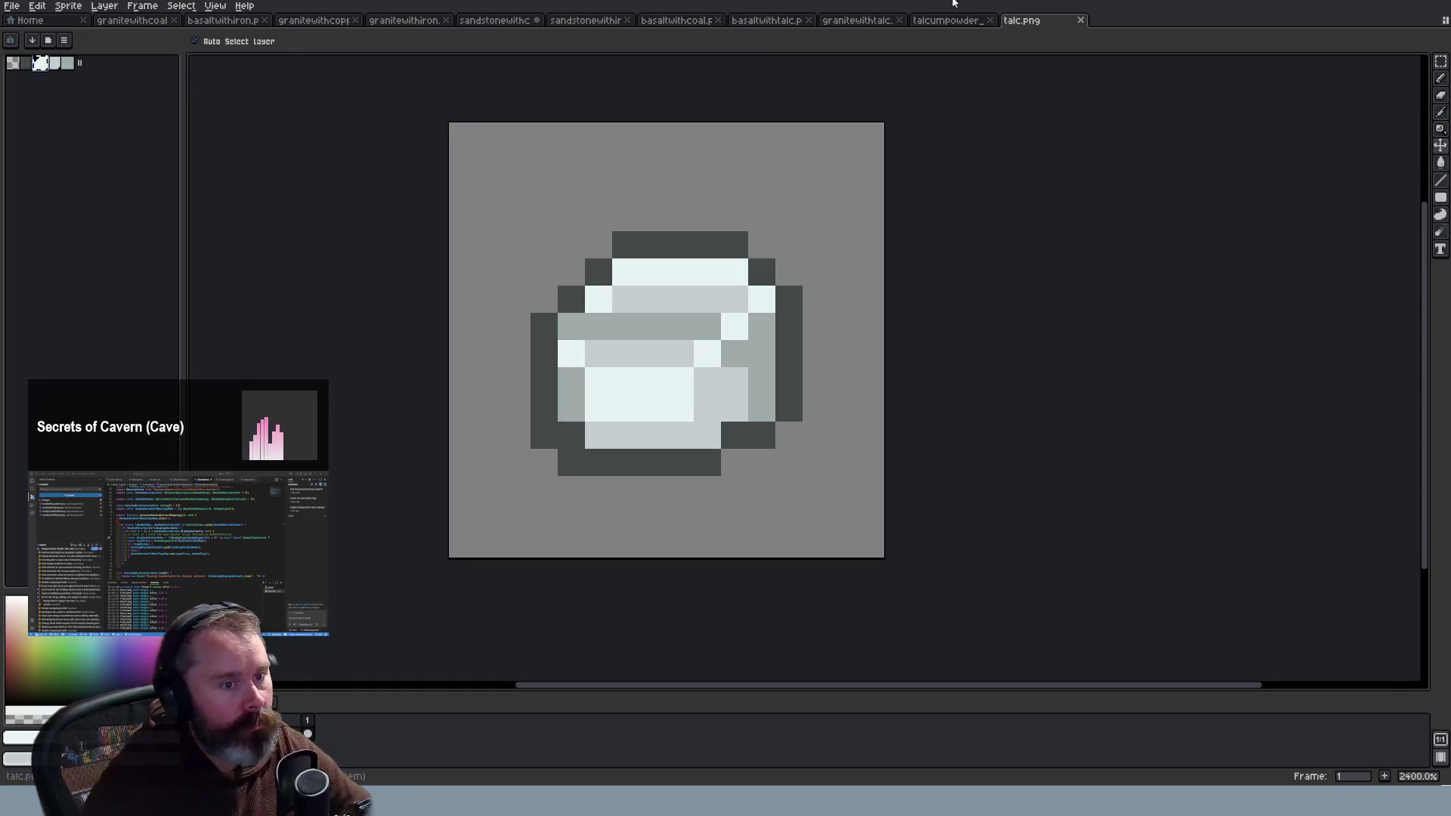
click(864, 23)
key(i)
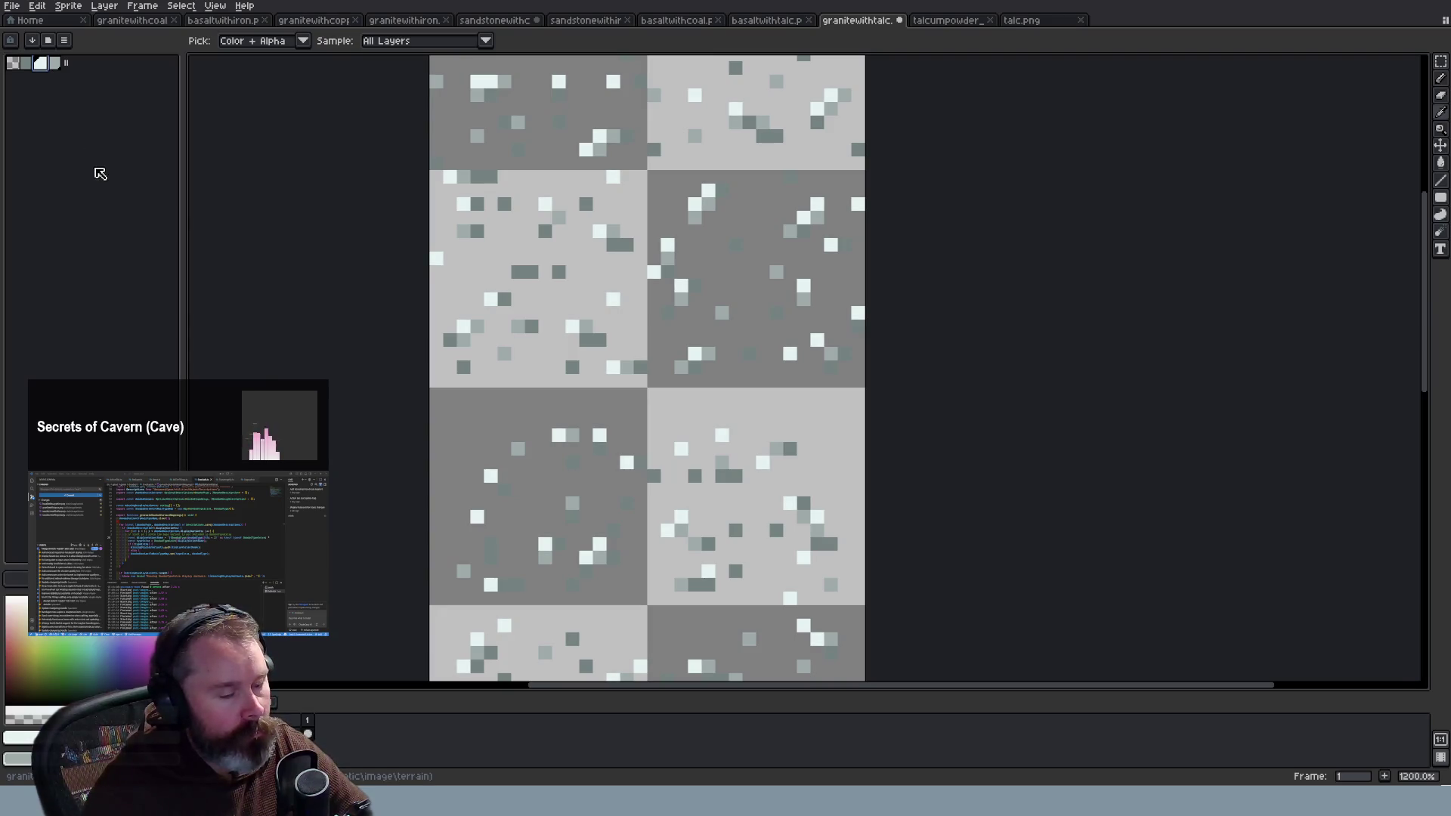
Step: Pick a palette colour and save the granitewithtalc tilesheet
click(43, 65)
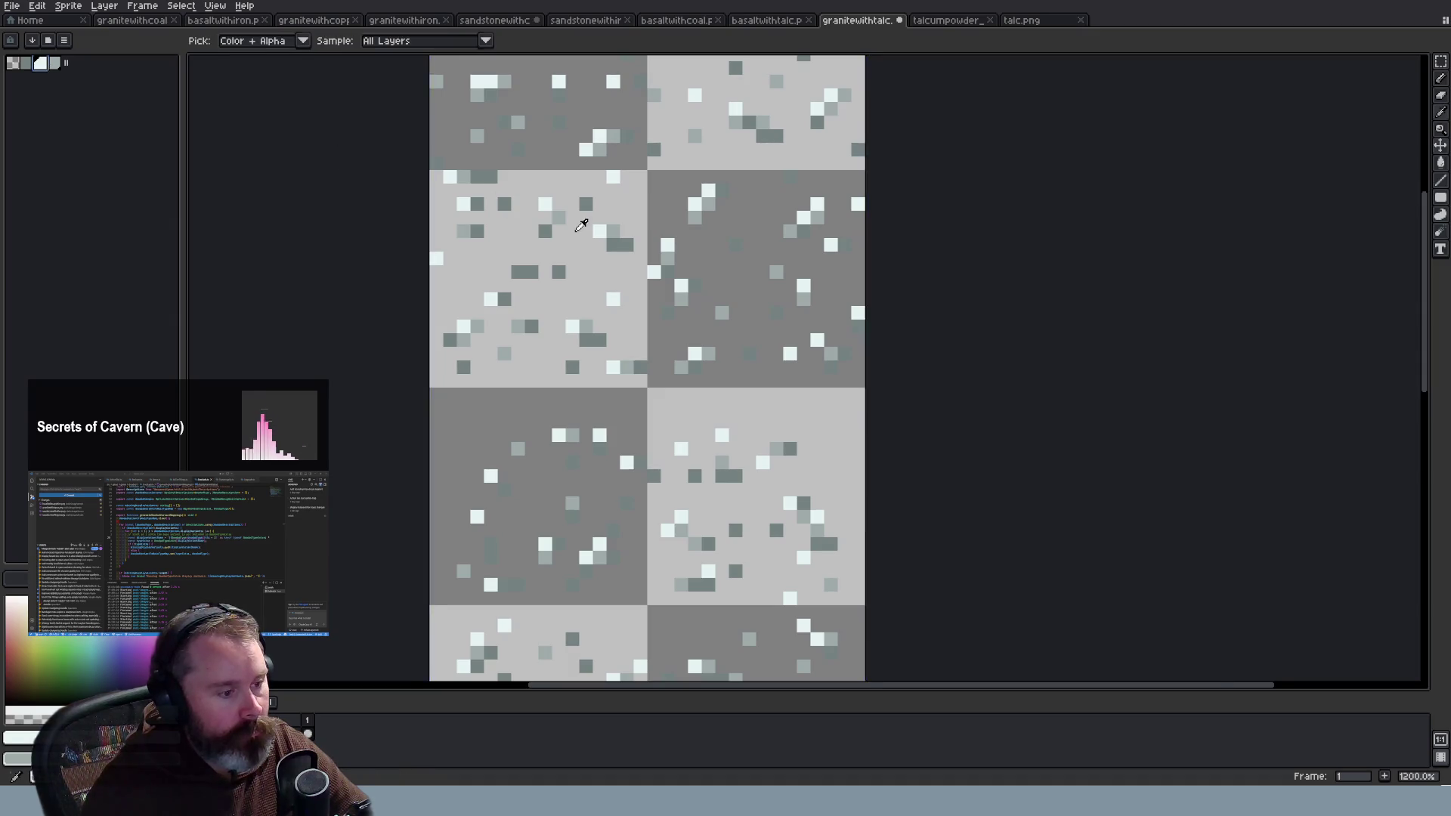
scroll(616, 235, down, 5)
scroll(627, 238, up, 6)
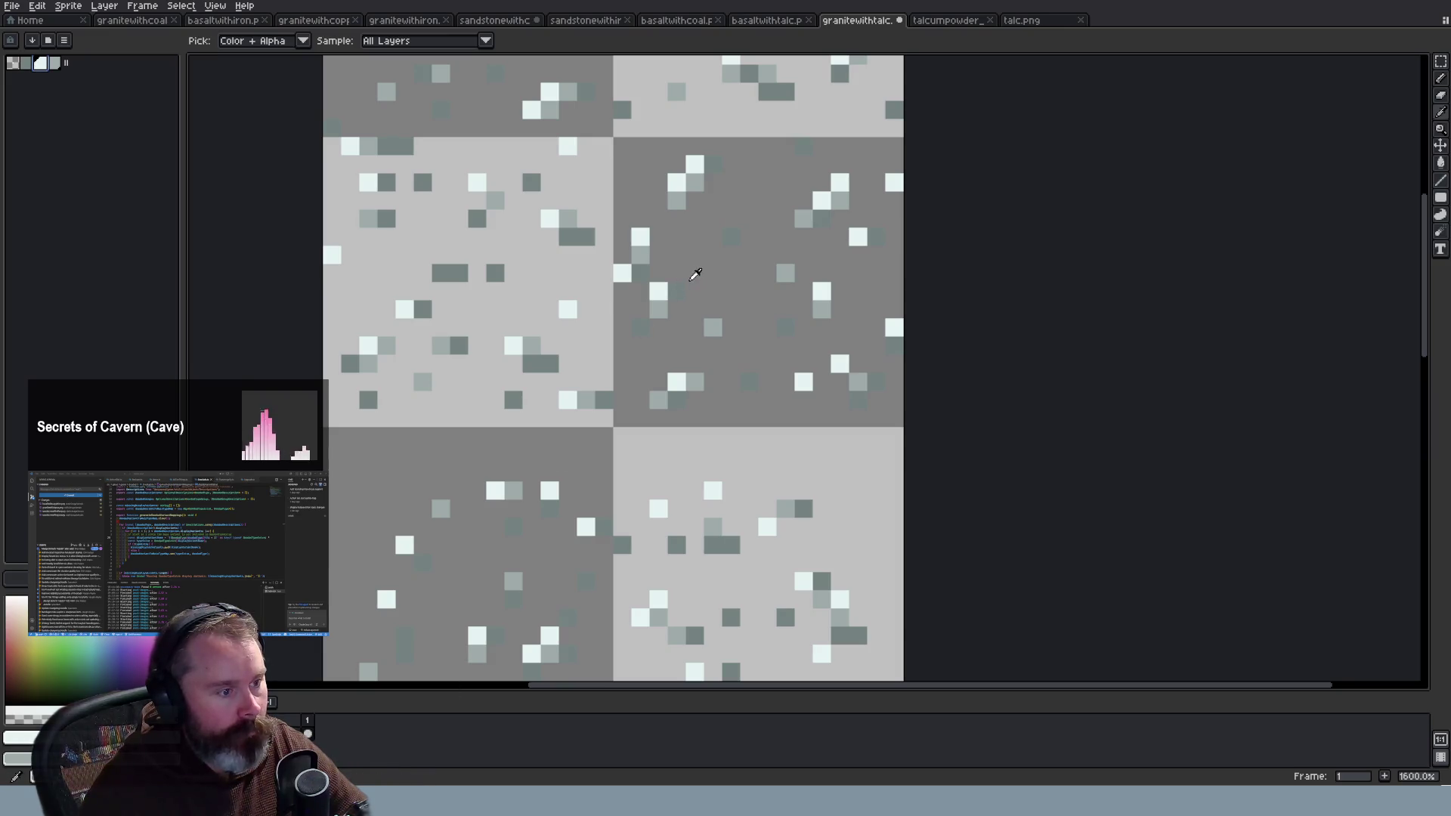
key(ctrl+s)
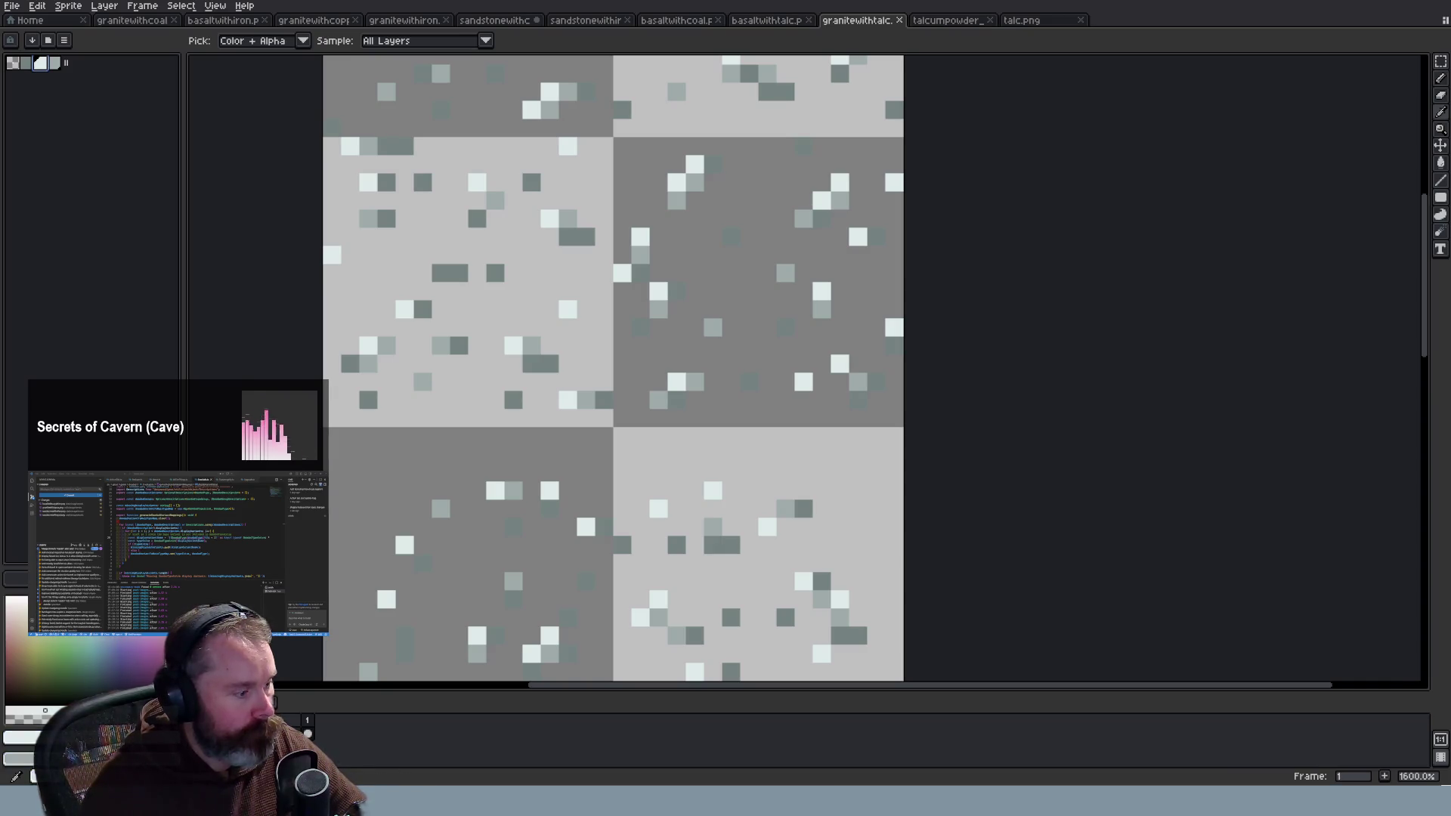
Step: Inspect the current colour's HSV values in the colour editor and close it
click(23, 736)
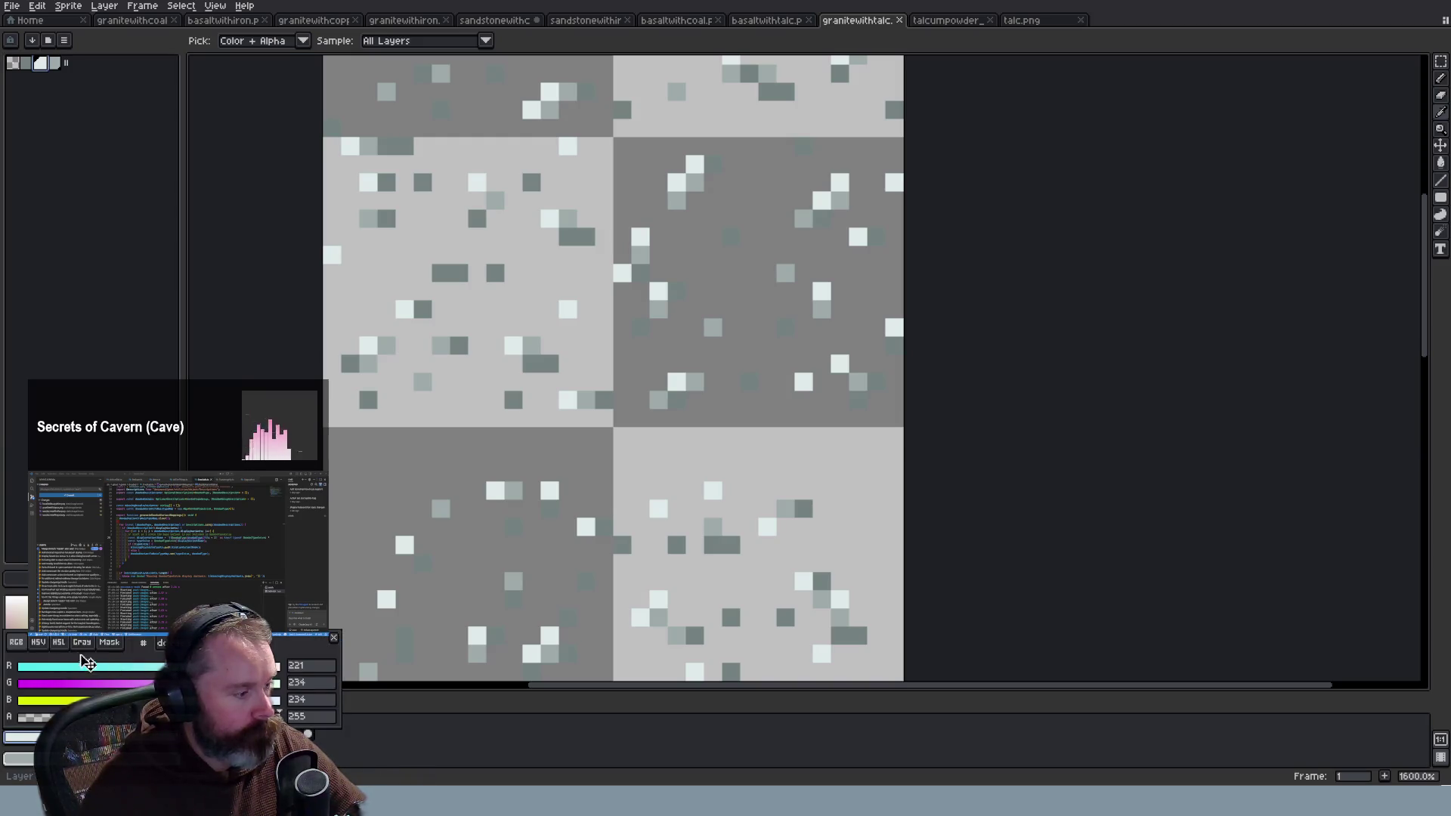
click(38, 642)
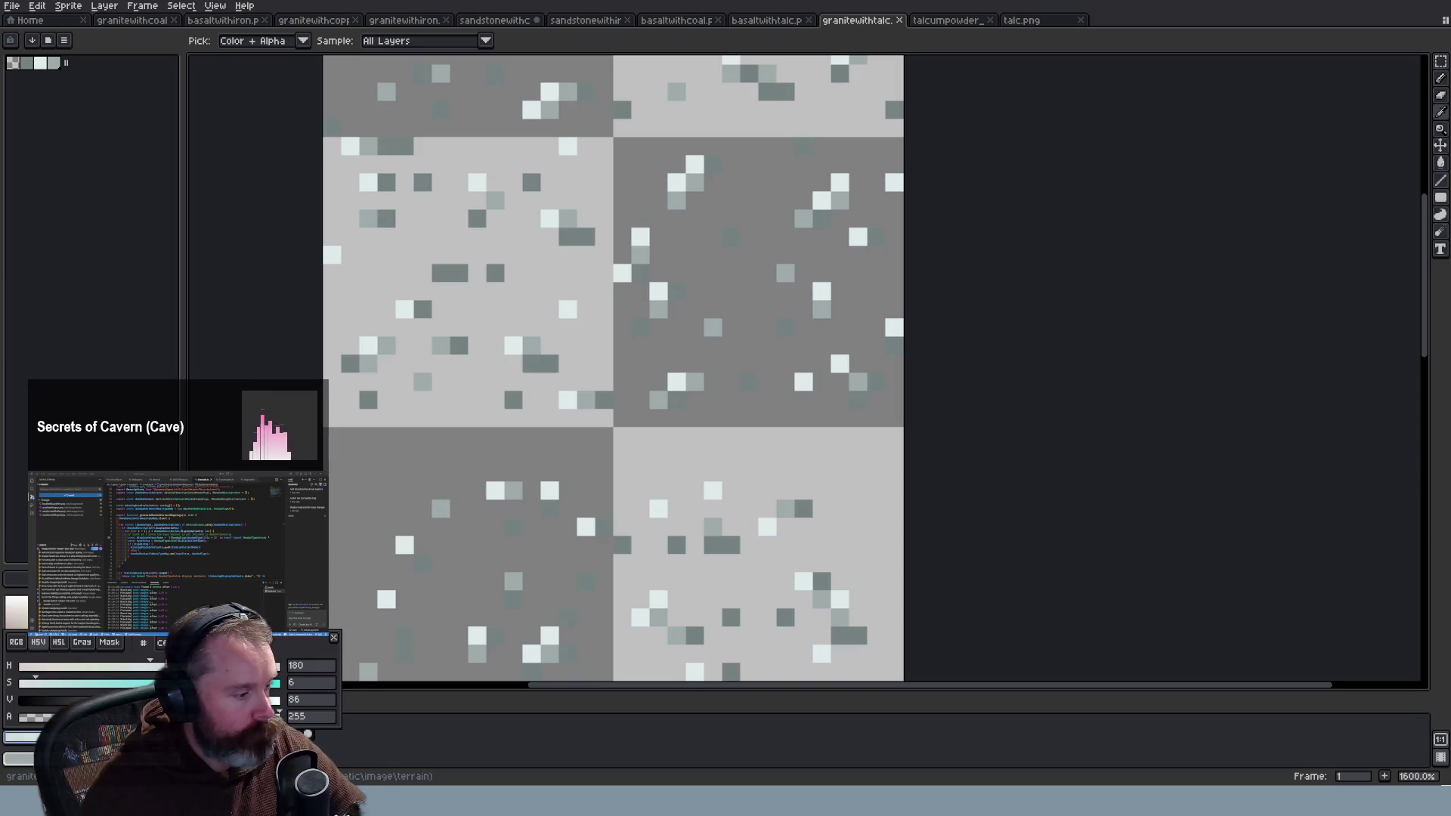
click(65, 136)
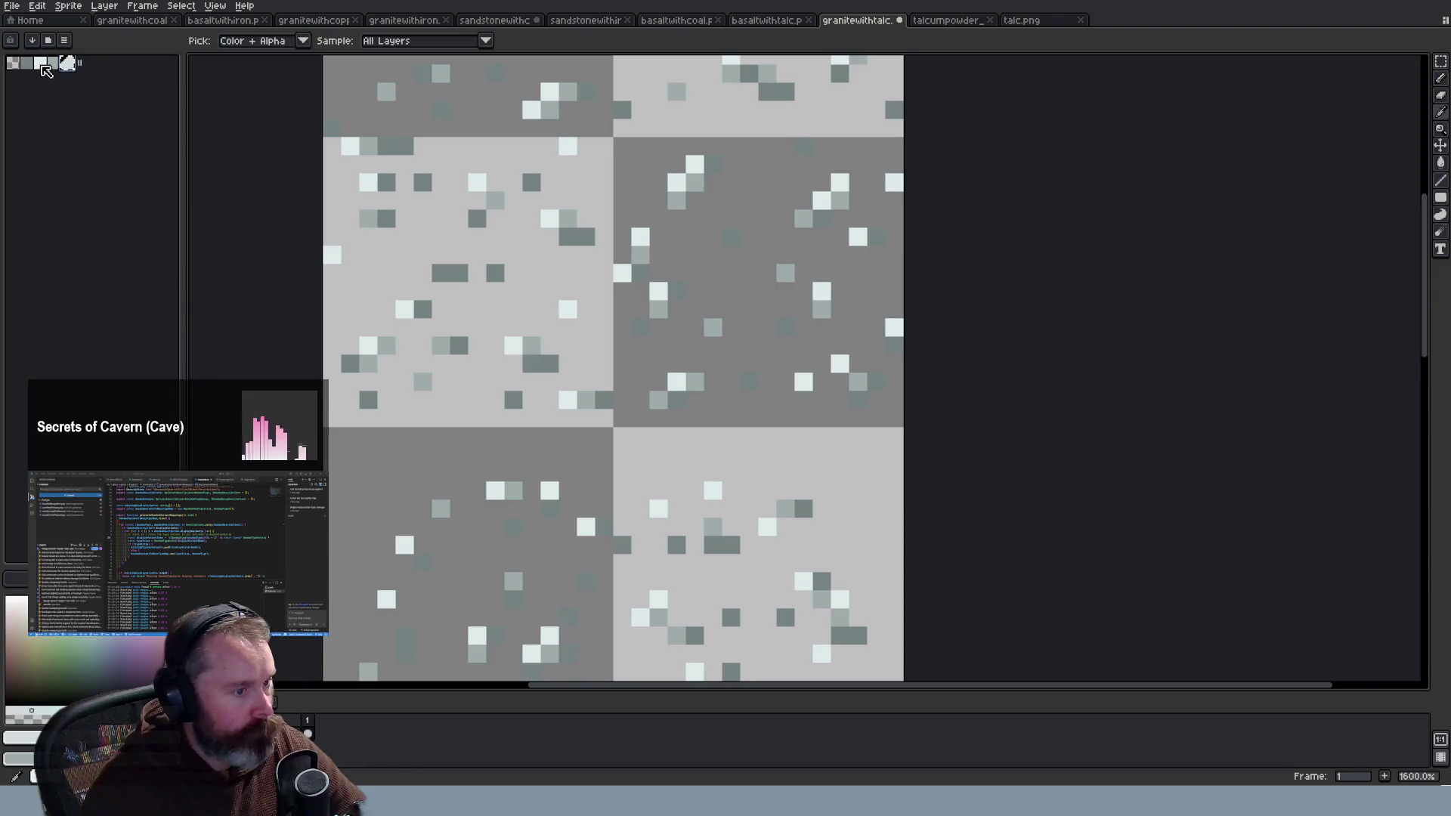
scroll(414, 292, down, 5)
scroll(414, 292, down, 3)
scroll(346, 226, up, 7)
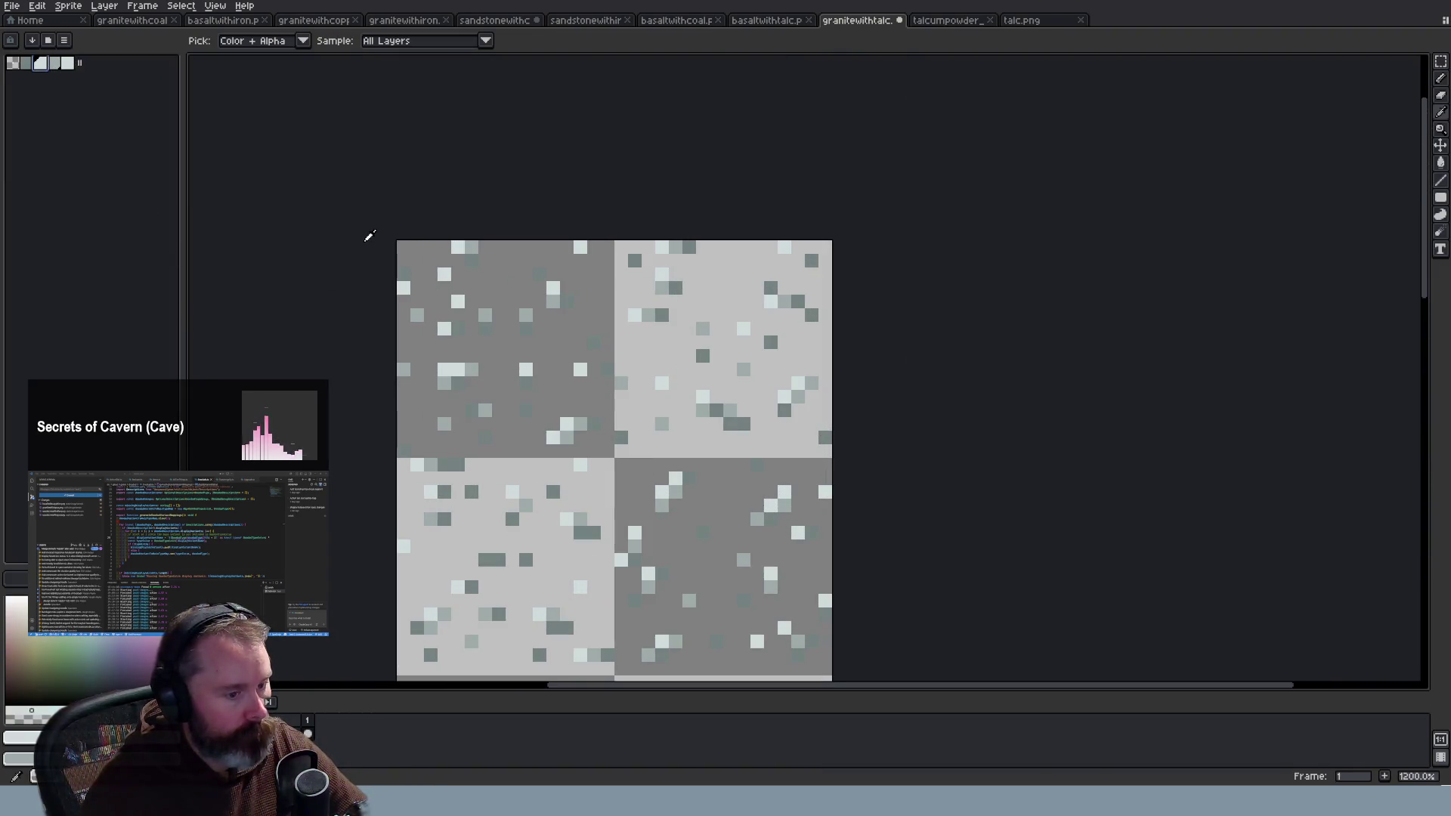
Step: Check another palette colour's HSV values, adding it as a swatch then undoing that
click(67, 63)
click(23, 738)
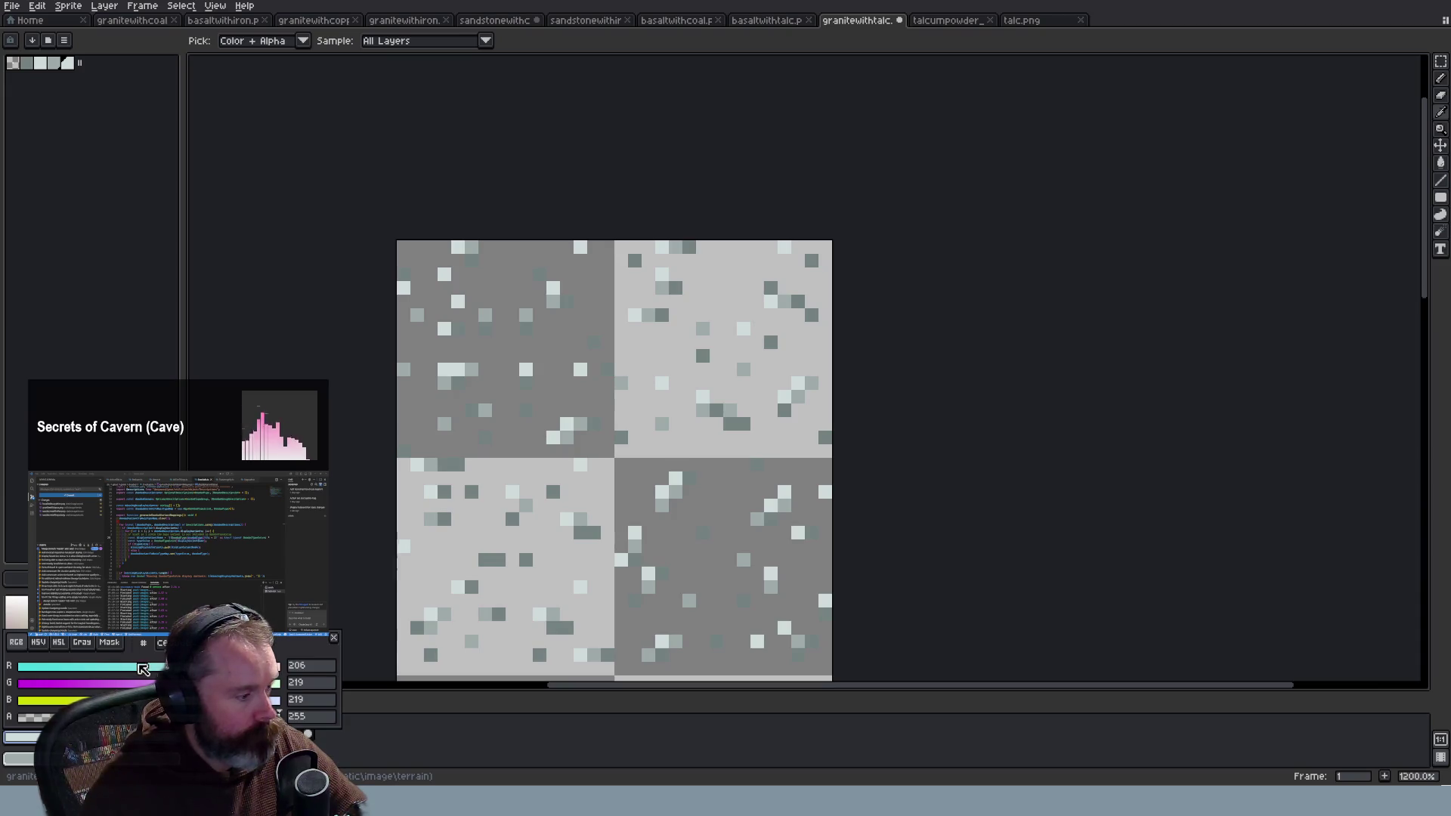
click(38, 642)
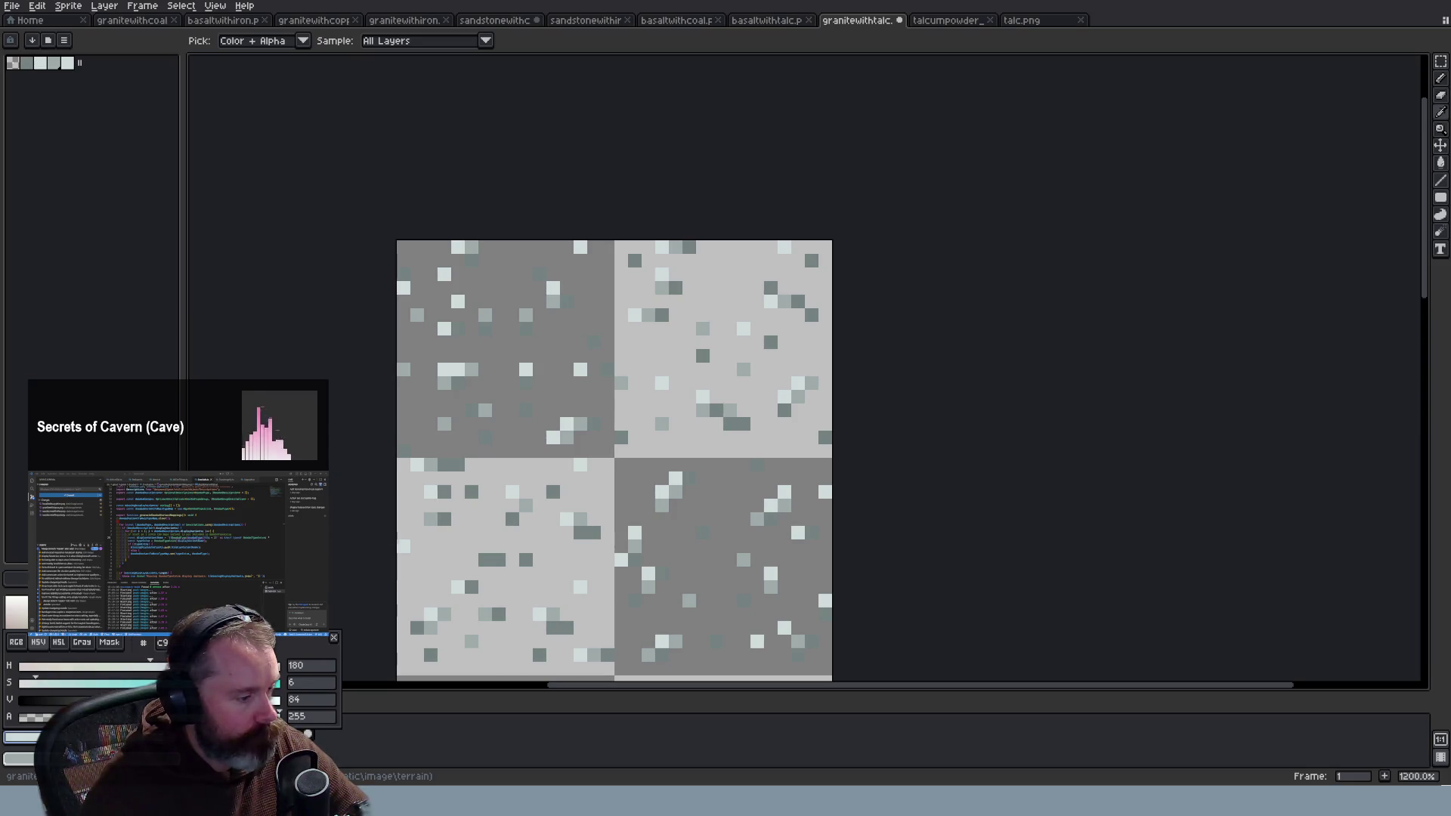
click(120, 149)
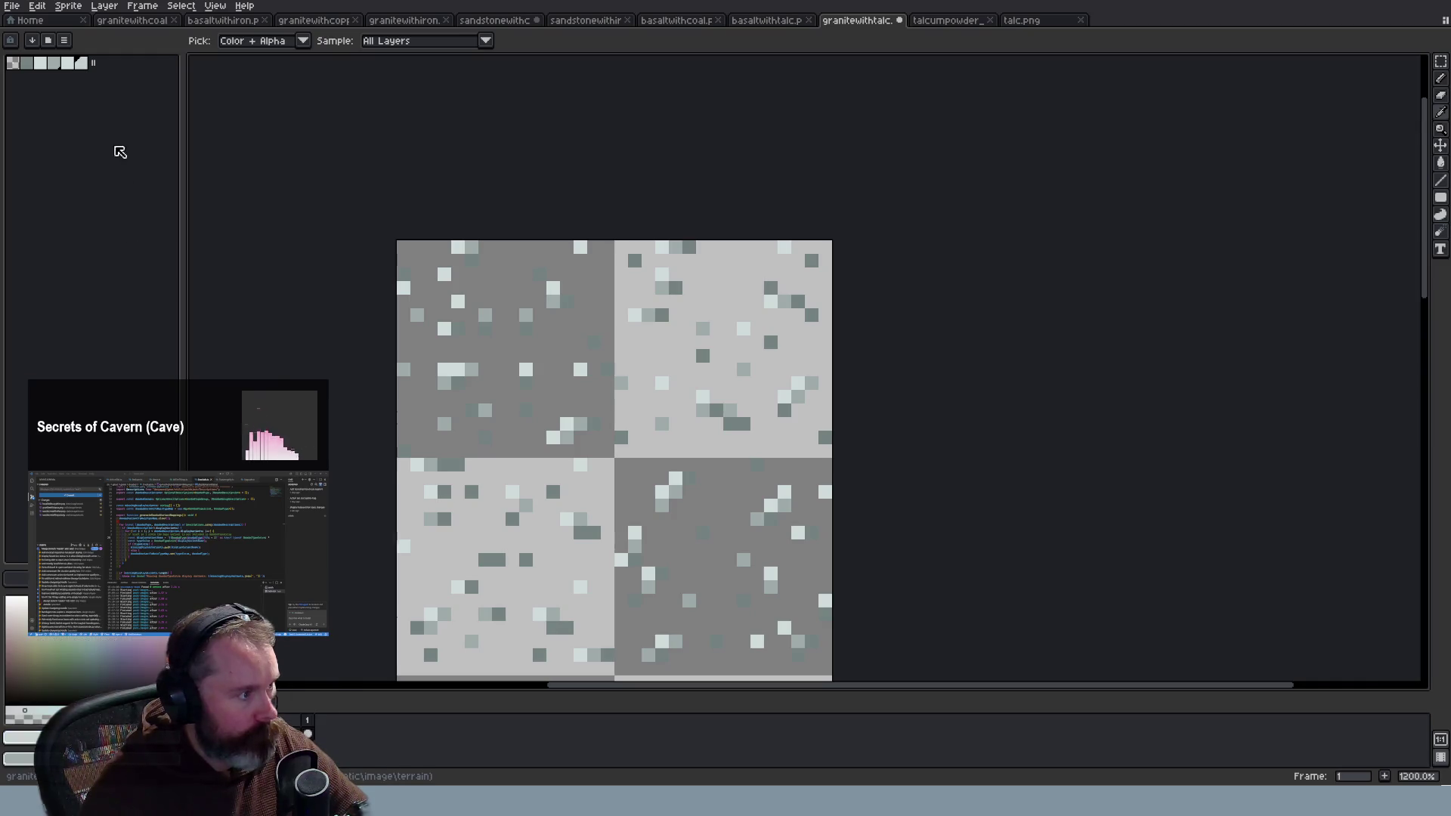
key(ctrl+z)
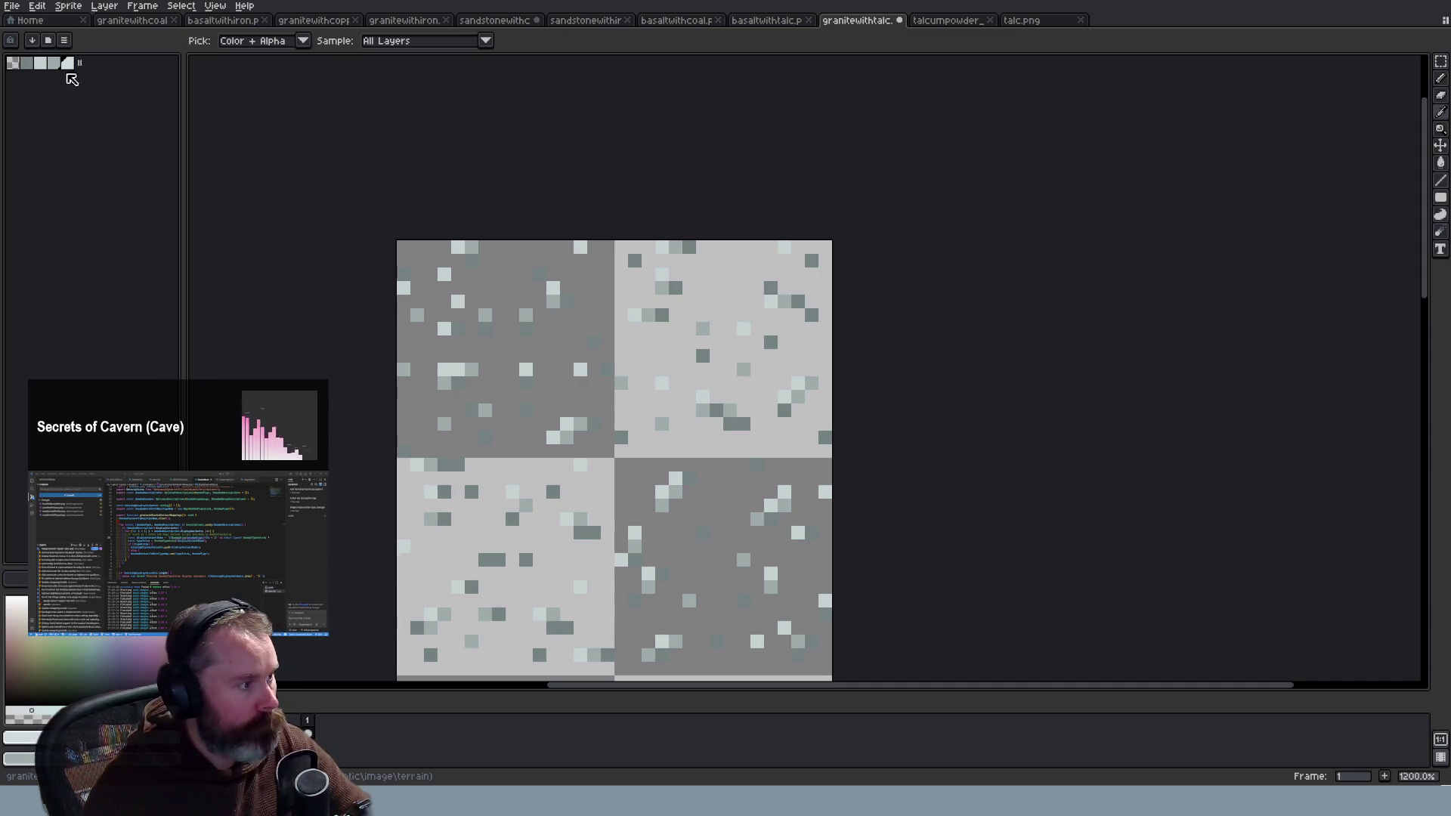
Step: Switch to the basaltwithtalc tilesheet and select the fourth palette swatch for painting
click(40, 63)
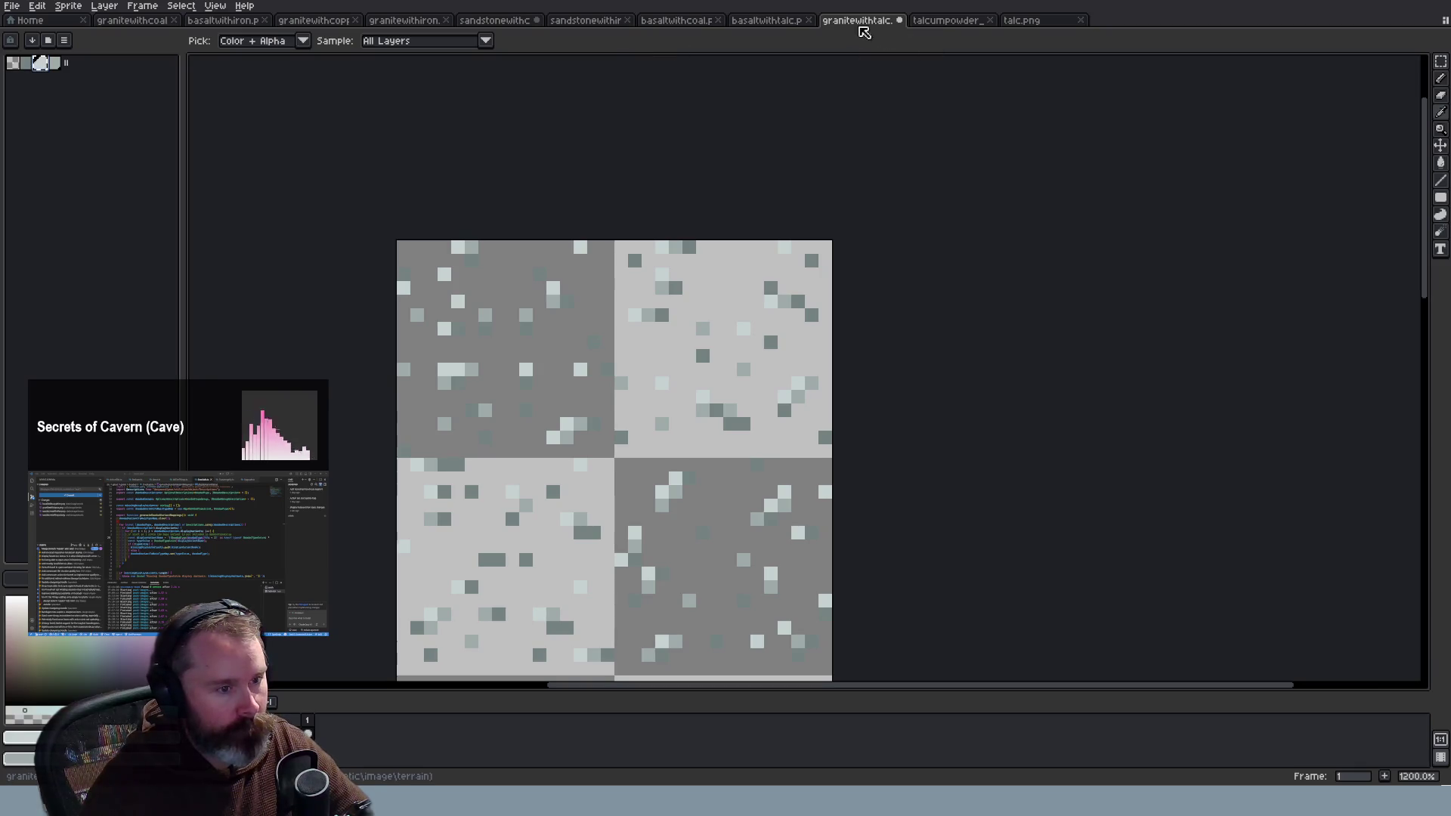
click(784, 25)
click(53, 64)
scroll(812, 173, down, 3)
scroll(812, 173, up, 3)
scroll(813, 173, up, 2)
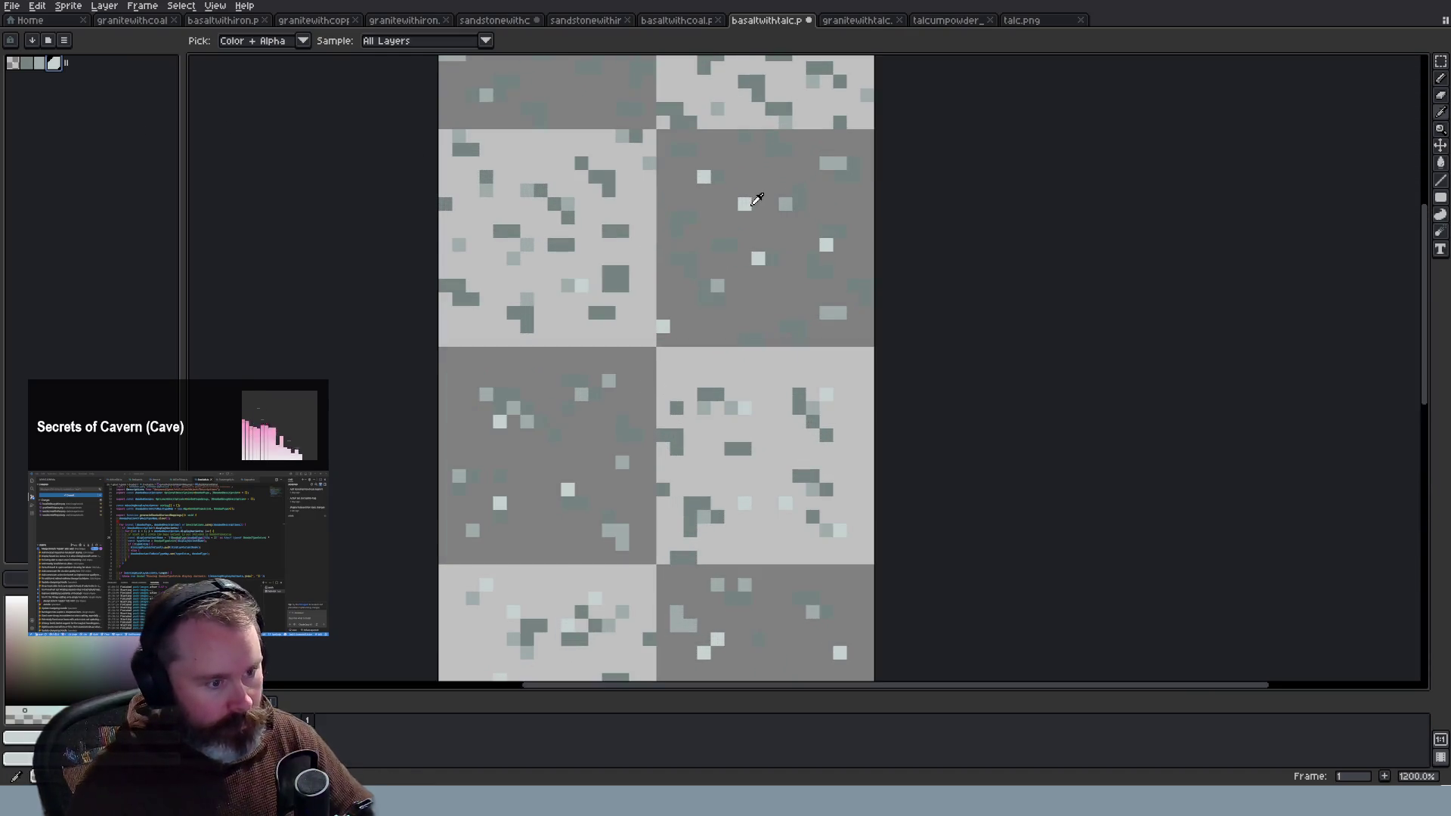
Step: With the Pencil, paint a few pixels on the light basalt tile, repainting one dark grey
key(b)
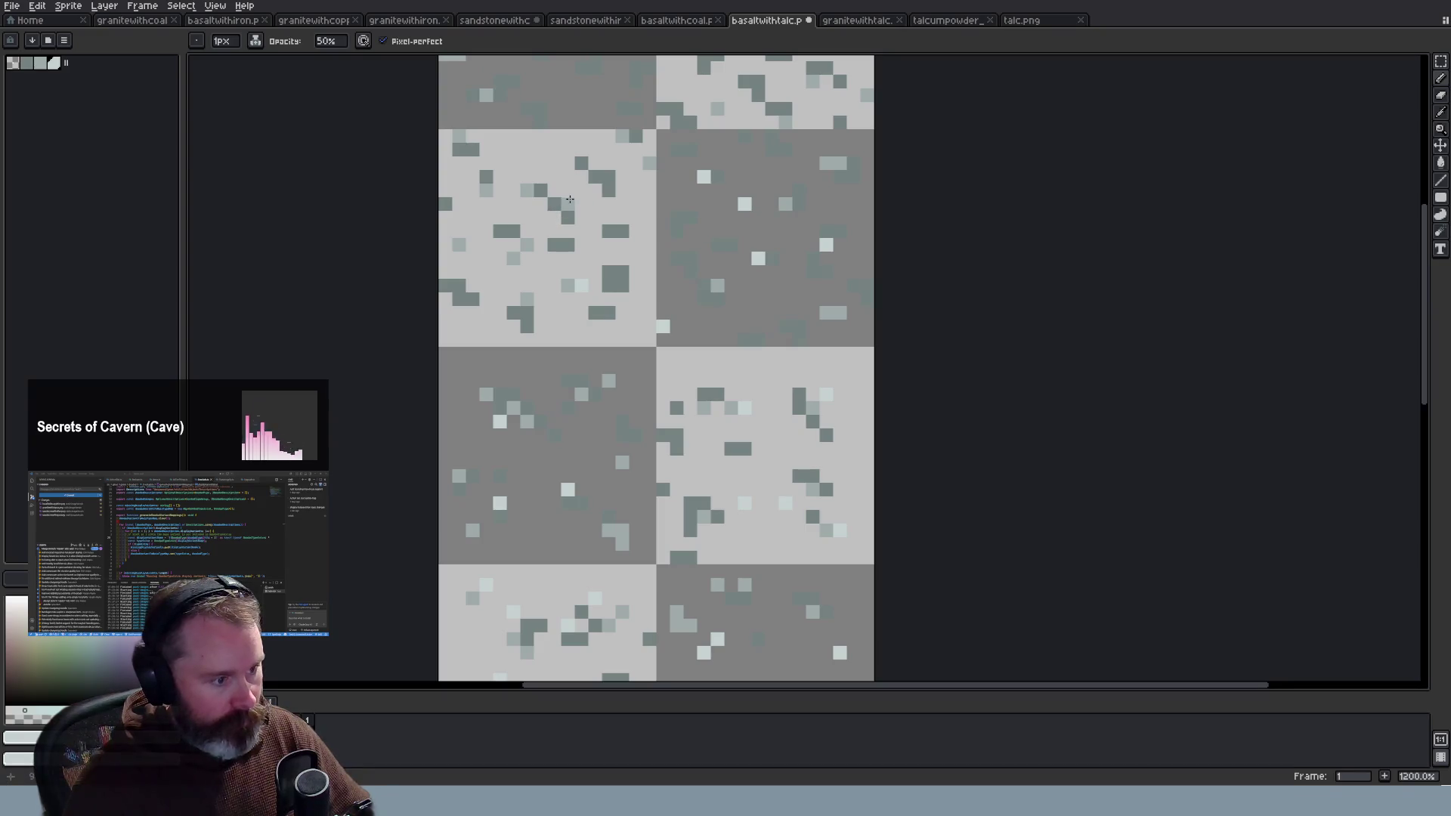
mouse_move(1430, 347)
mouse_down()
mouse_move(1425, 324)
mouse_move(1353, 266)
mouse_up()
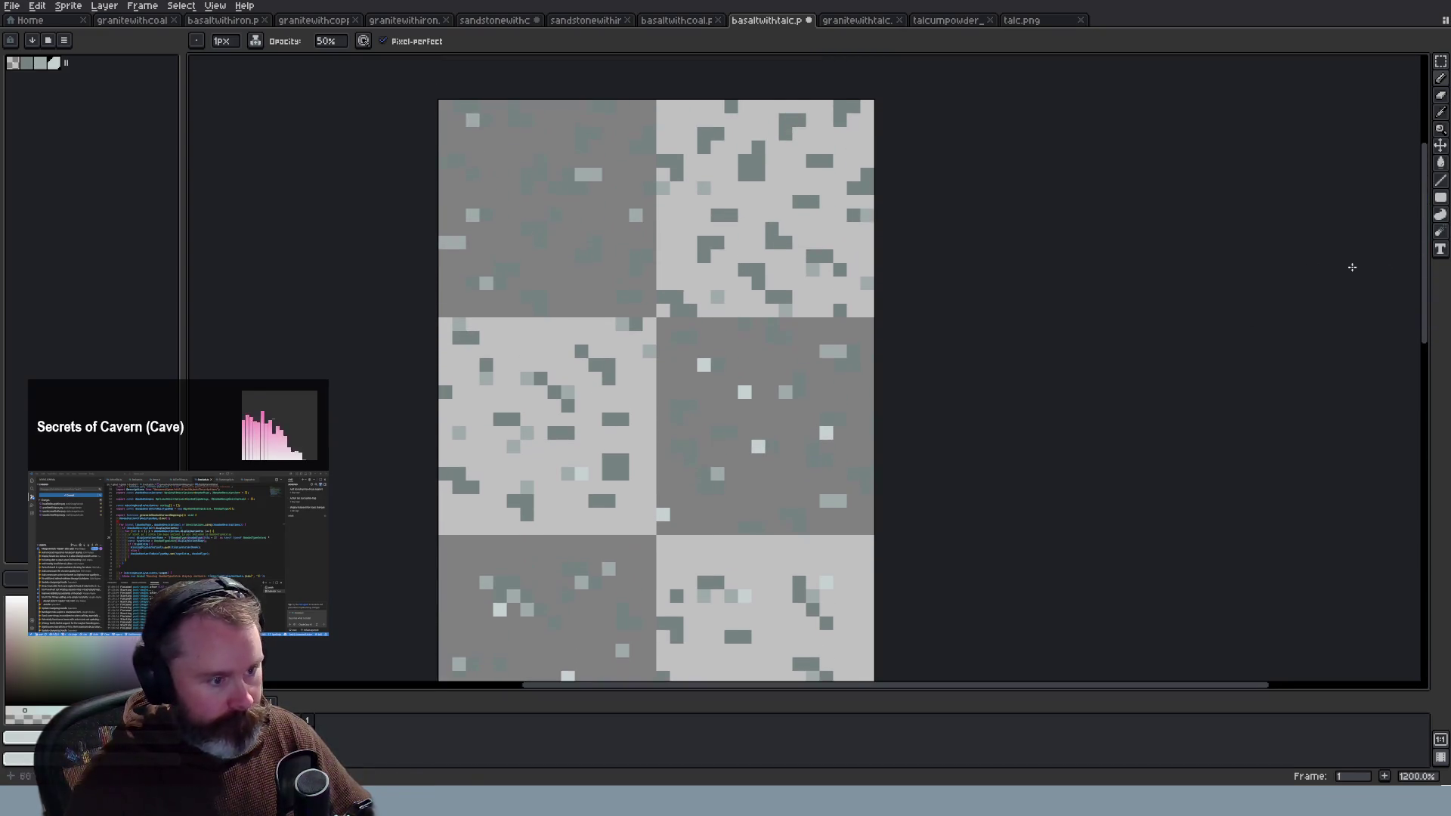
scroll(864, 444, down, 2)
scroll(748, 484, up, 2)
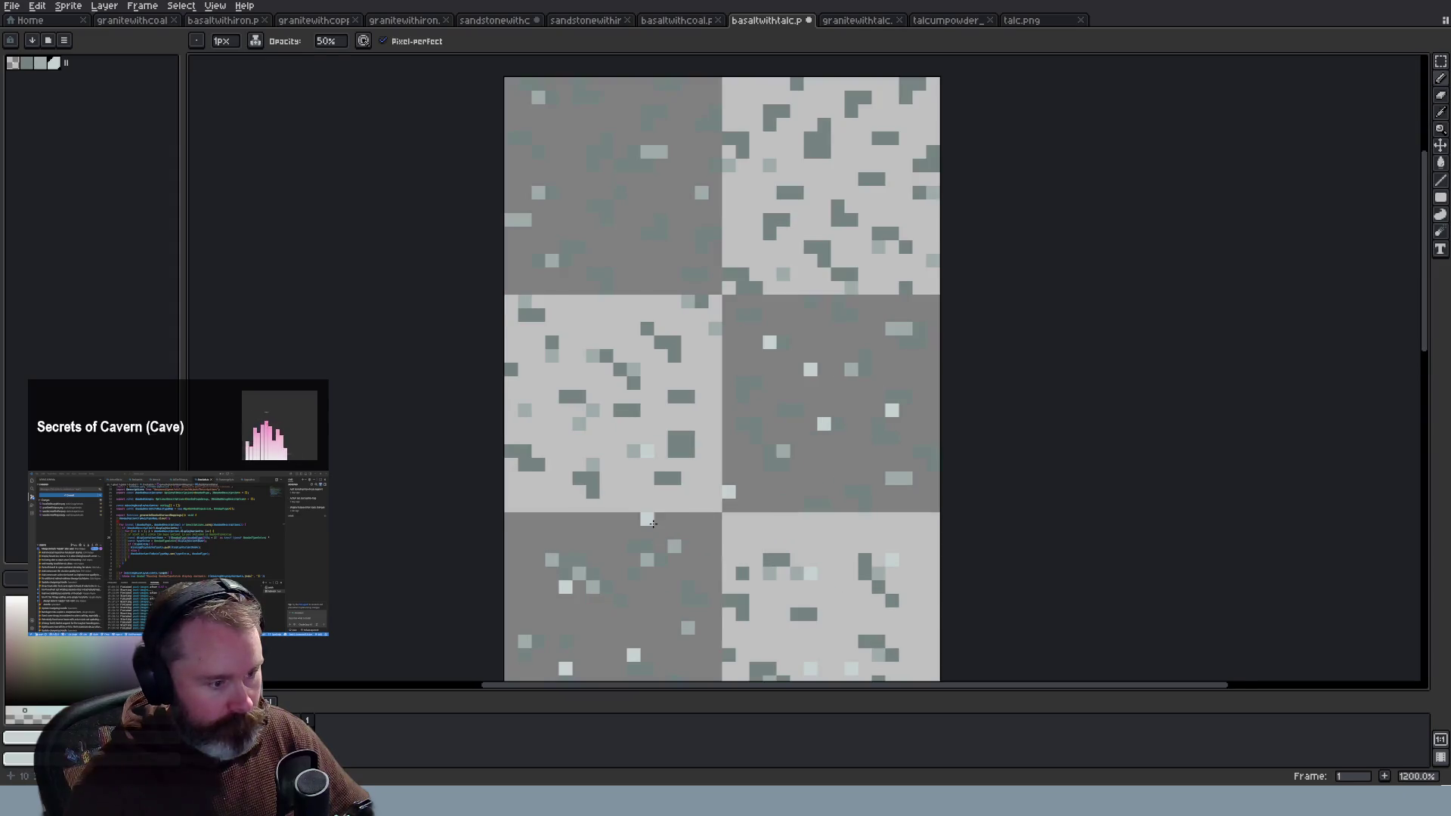
scroll(650, 521, up, 1)
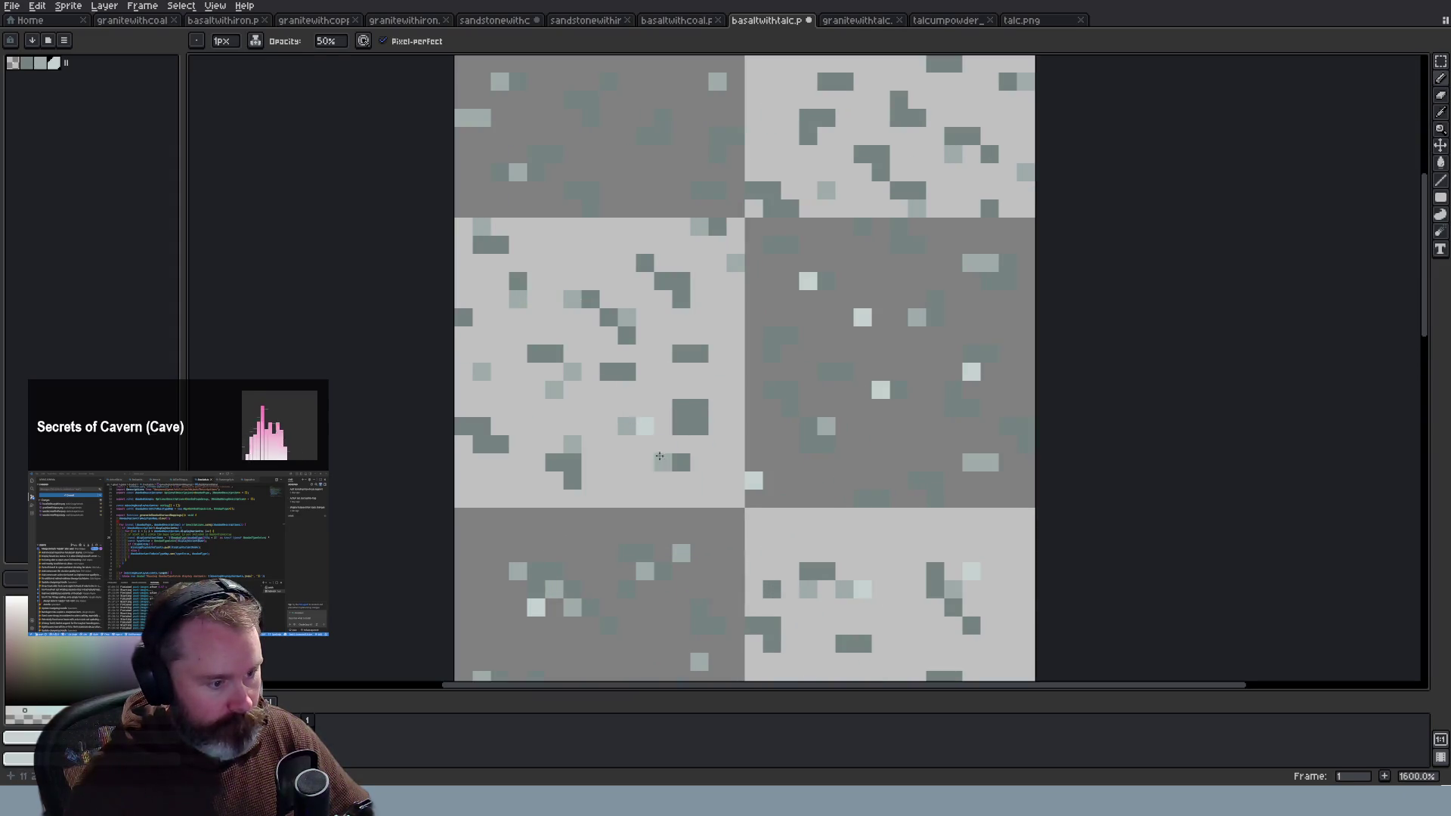
click(604, 312)
right_click(588, 297)
click(590, 298)
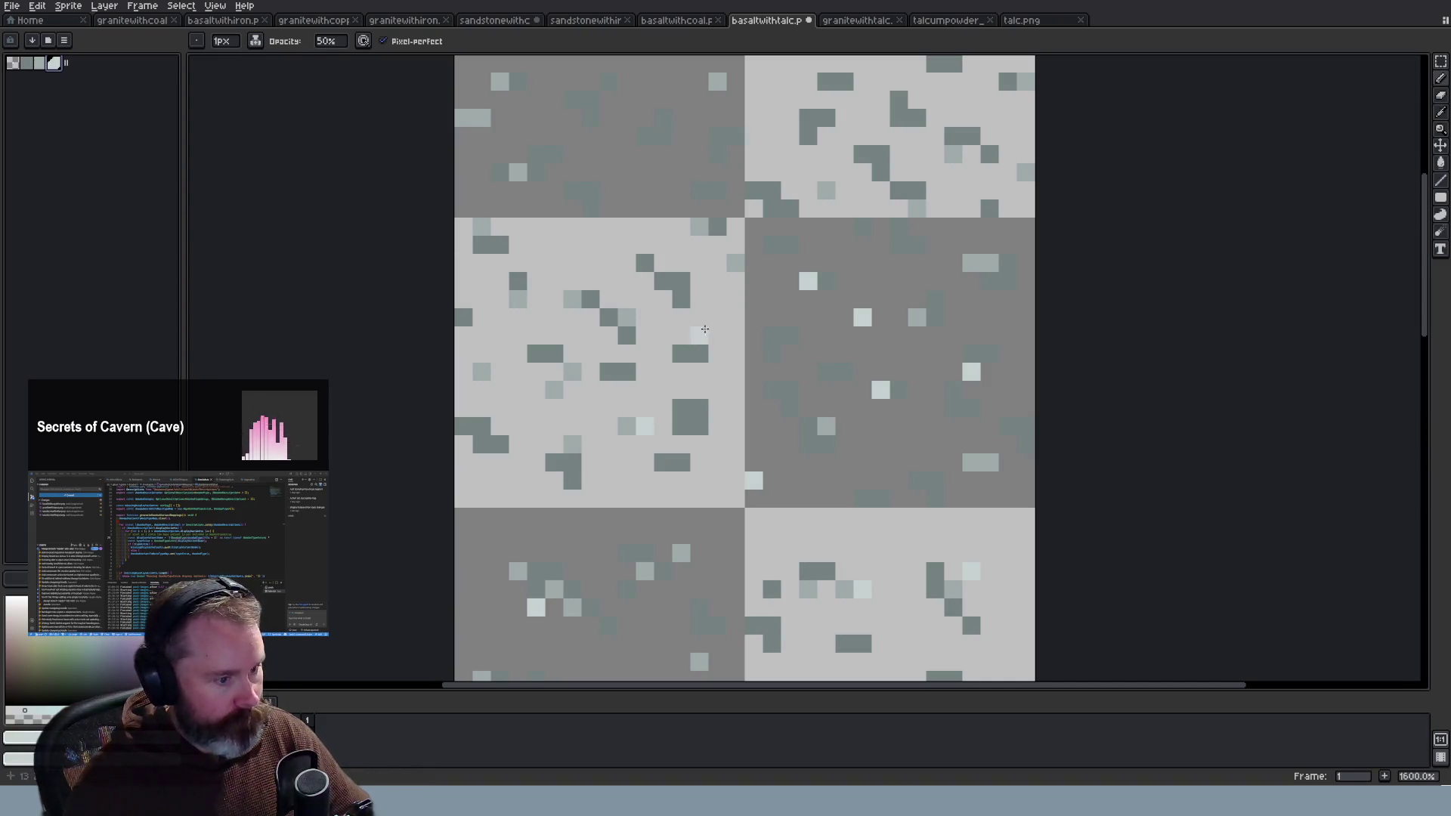
Step: Set pencil opacity to 100 and add light talc specks over dark pixels
click(325, 41)
text(100)
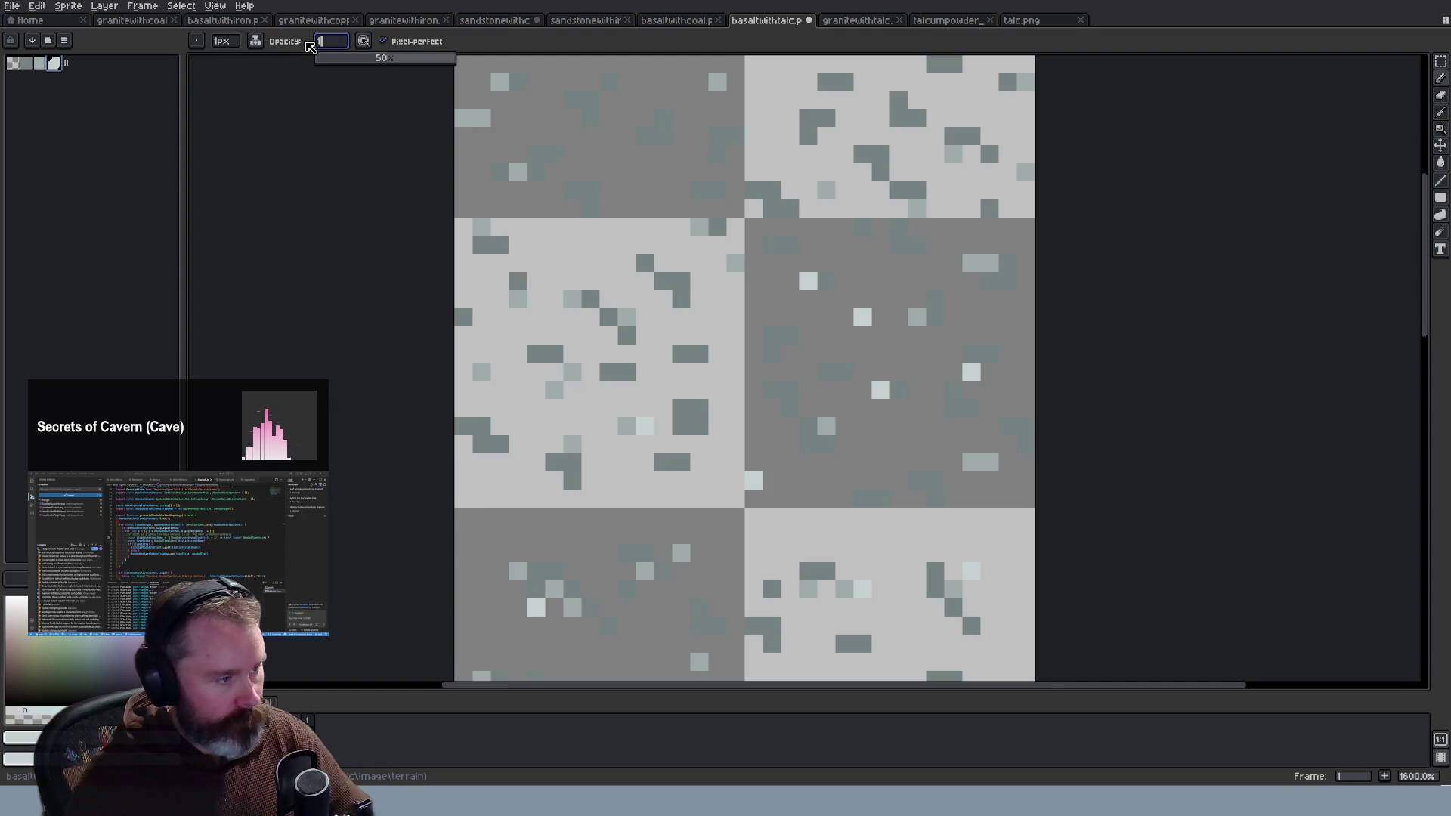
key(Return)
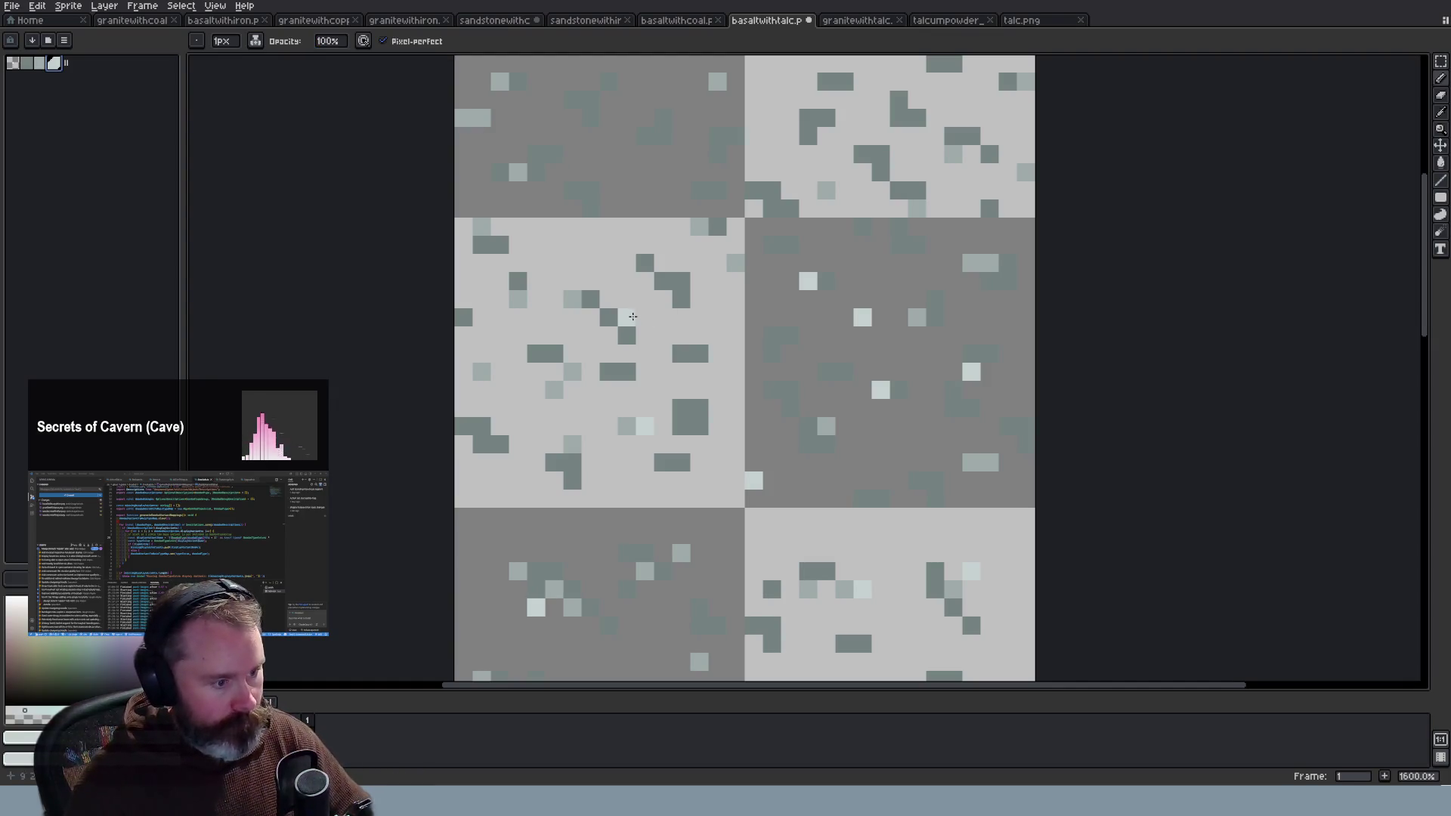
click(587, 301)
click(515, 288)
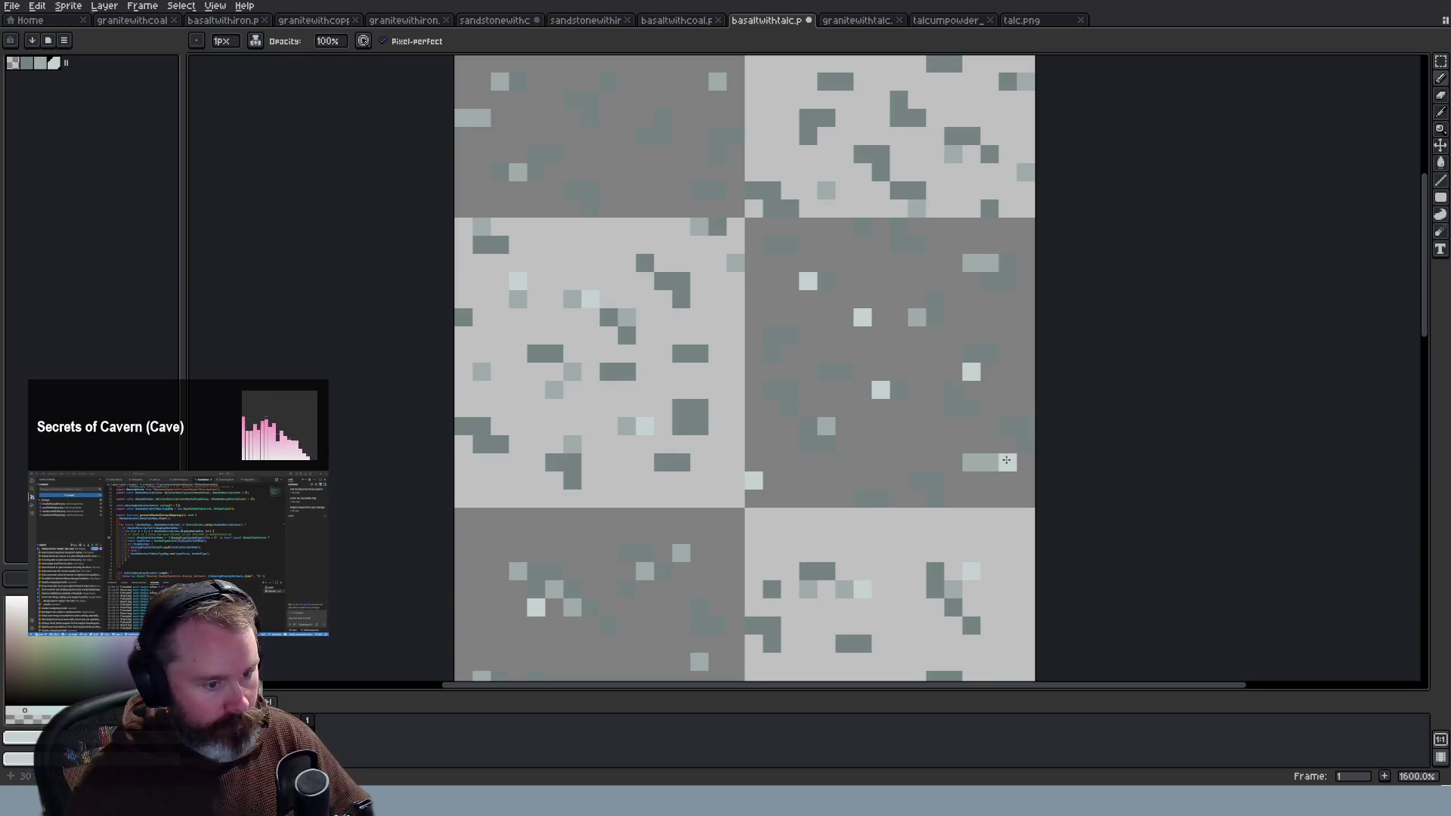
Step: Scatter four light talc specks across the upper tiles, undoing the last stray stroke
scroll(877, 511, down, 3)
scroll(903, 309, up, 3)
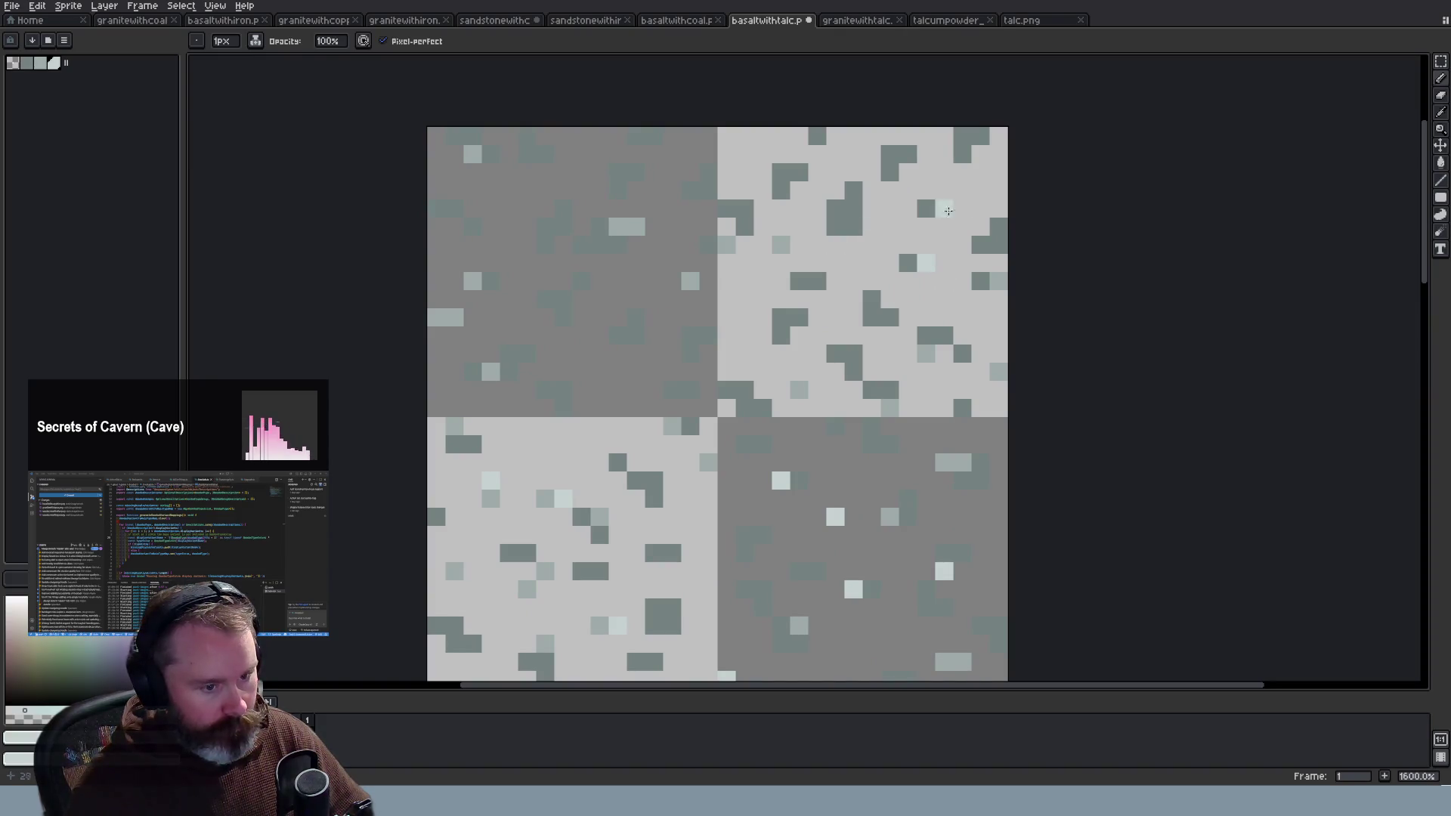
click(945, 209)
click(893, 172)
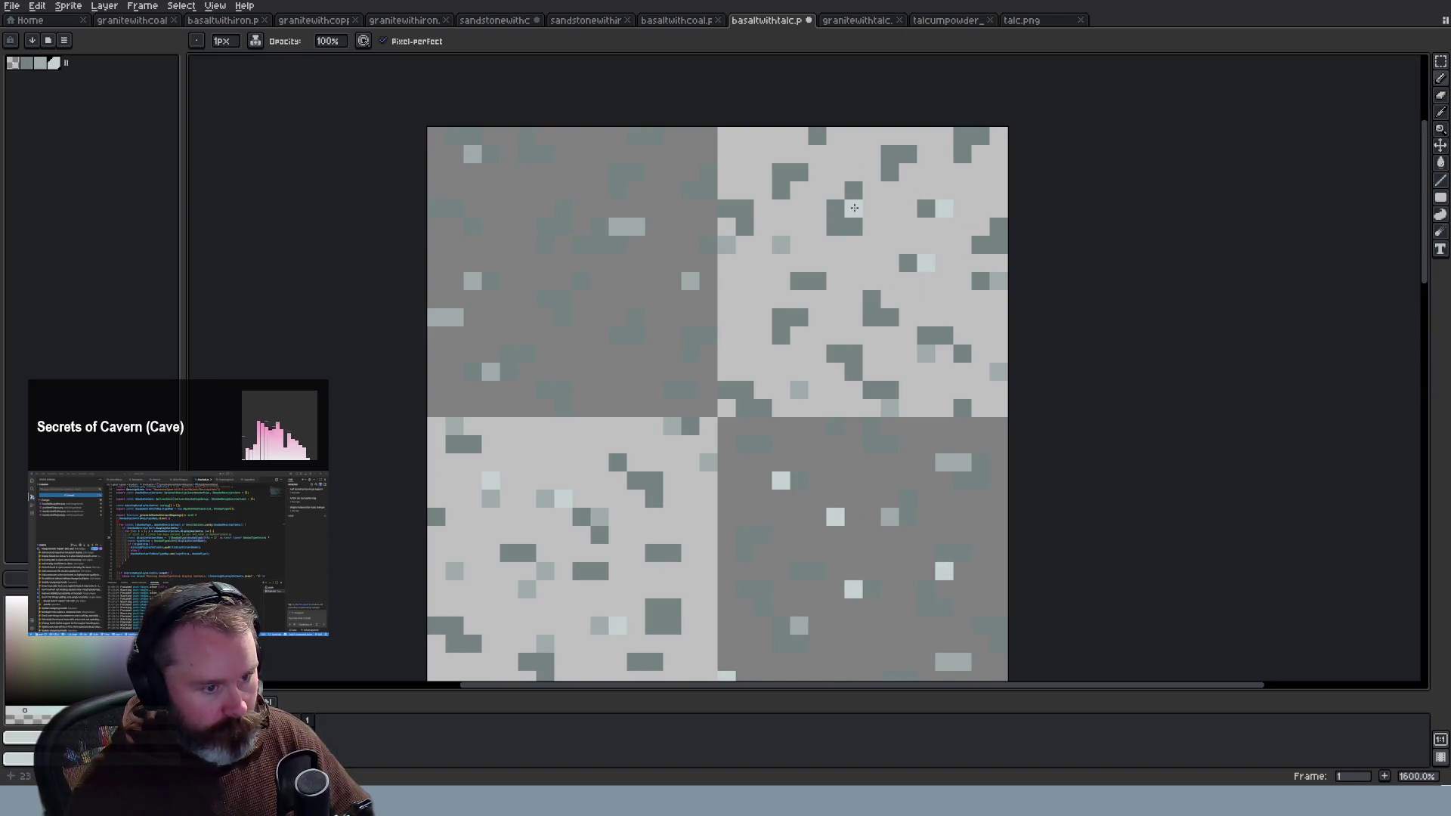
click(980, 136)
click(799, 172)
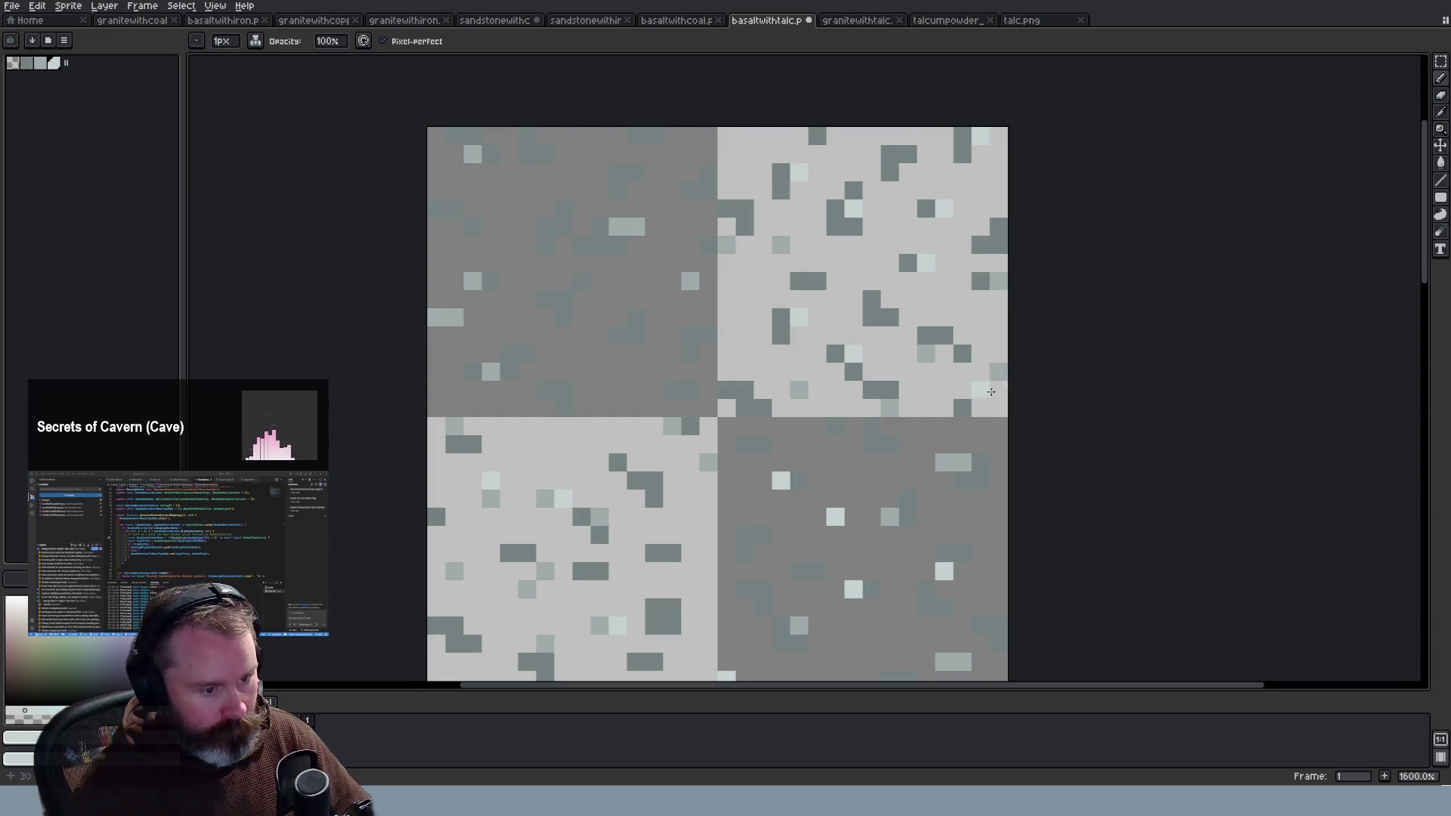
scroll(1157, 424, down, 3)
mouse_move(1424, 348)
mouse_down()
mouse_move(1447, 531)
mouse_move(1448, 499)
mouse_up()
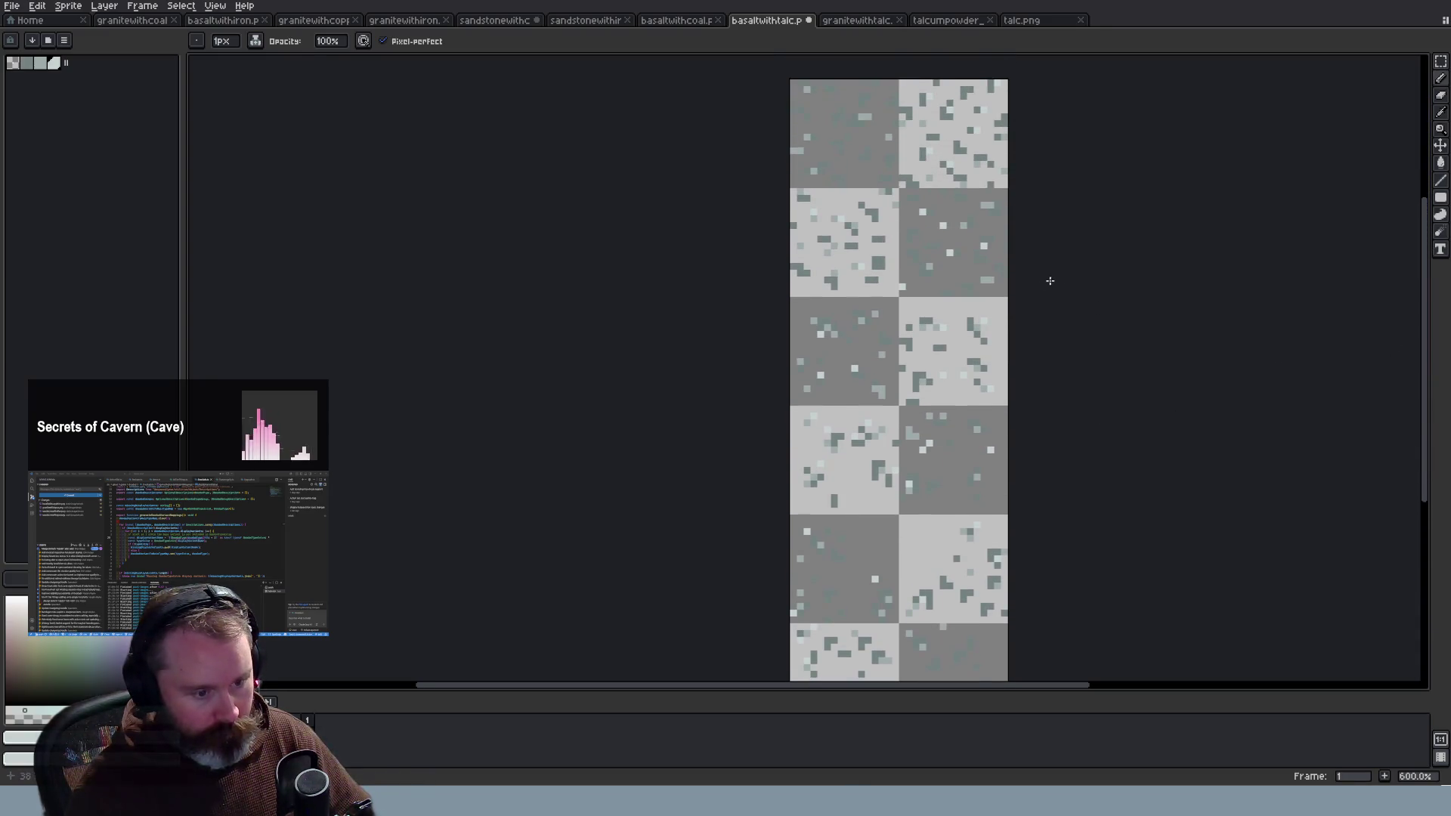
scroll(1045, 278, up, 3)
drag(1428, 322, 1430, 266)
key(ctrl+z)
key(b)
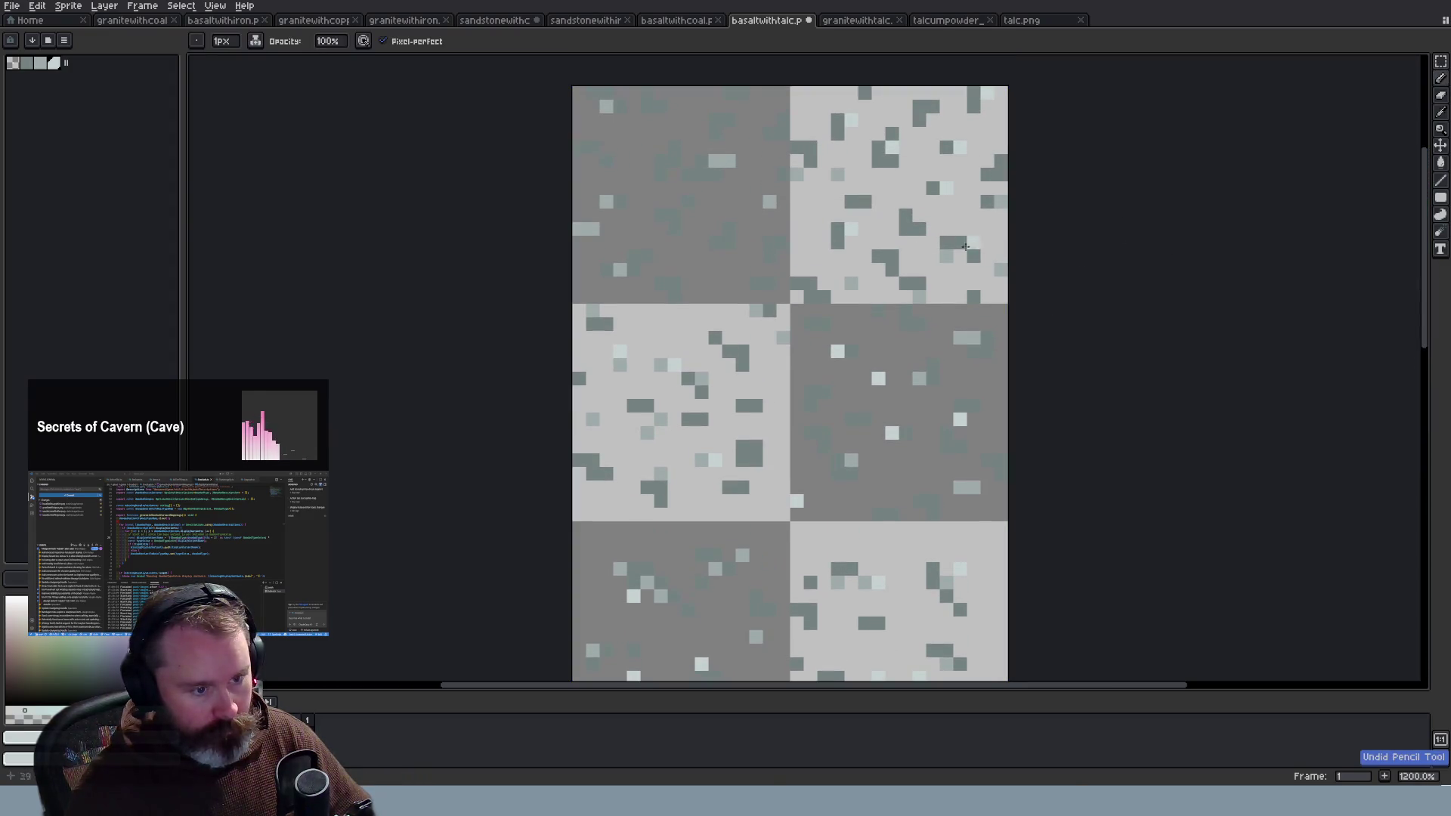
Step: Add light specks in the top-left tile, including one in a colour sampled from the artwork
click(660, 106)
click(646, 256)
click(674, 215)
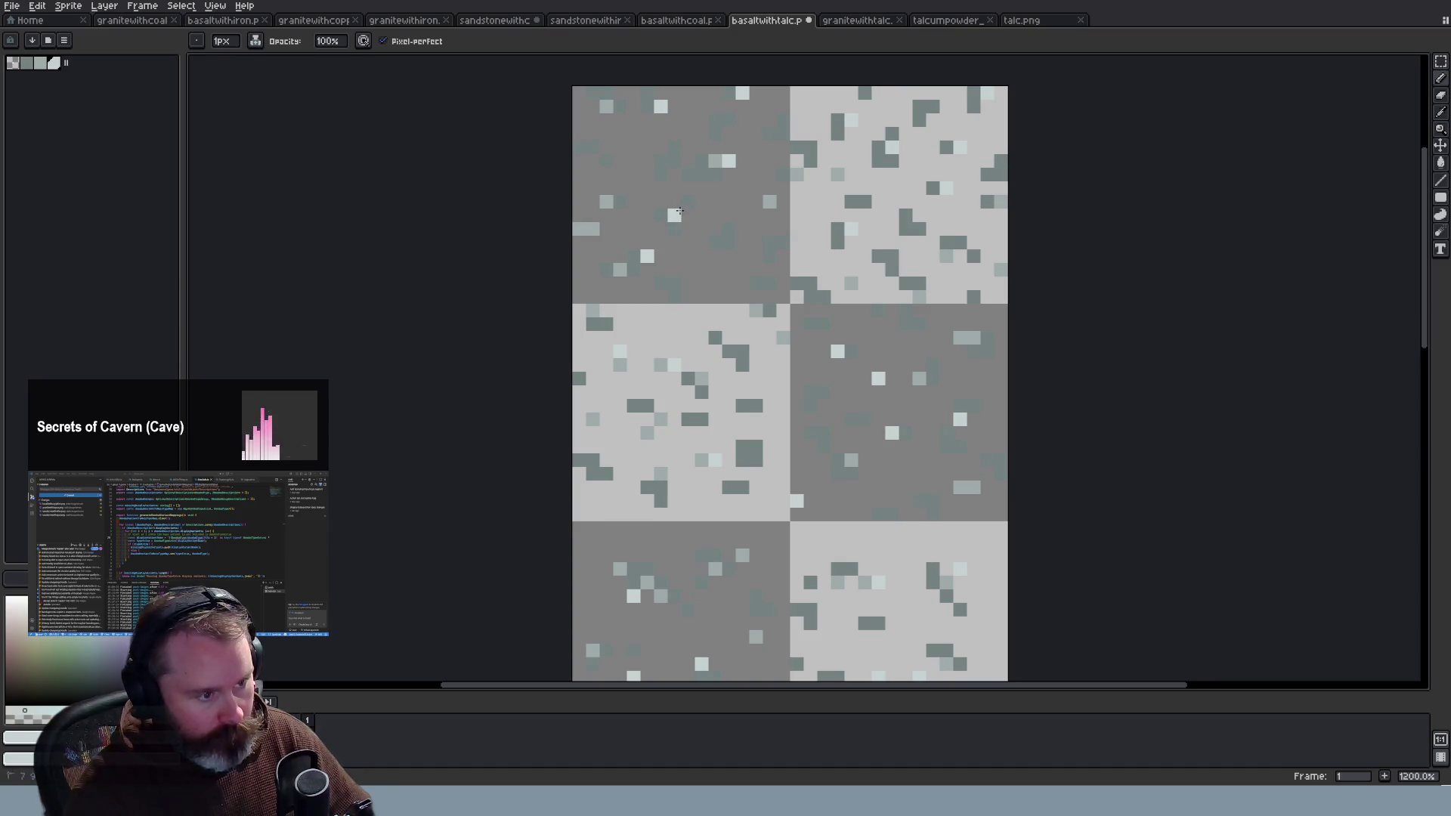
key(i)
click(611, 201)
key(b)
click(633, 256)
click(728, 92)
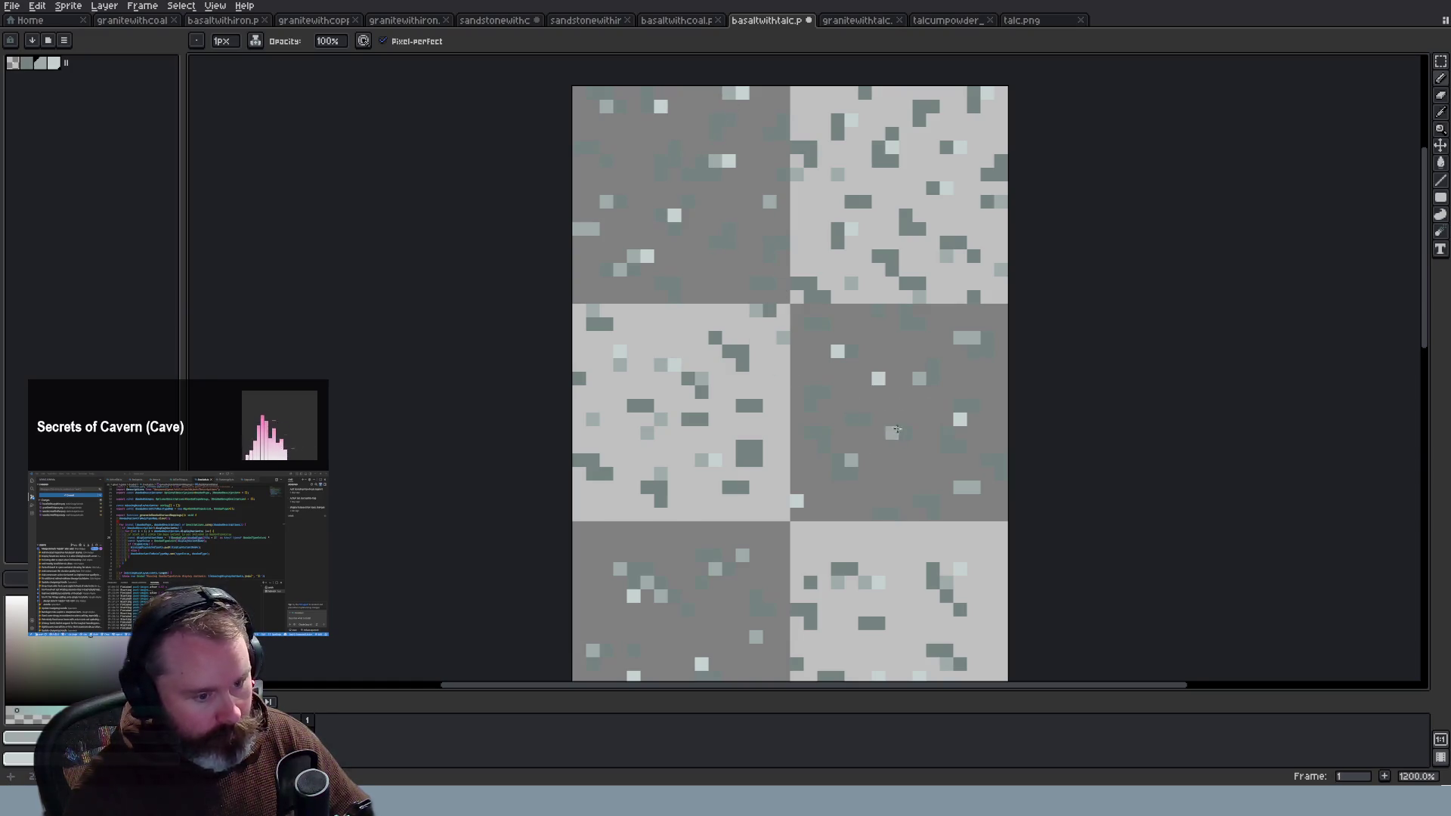
Step: Touch up the middle-right and top-right tiles, lightening pixels to mid-grey and darkening one edge pixel
click(865, 378)
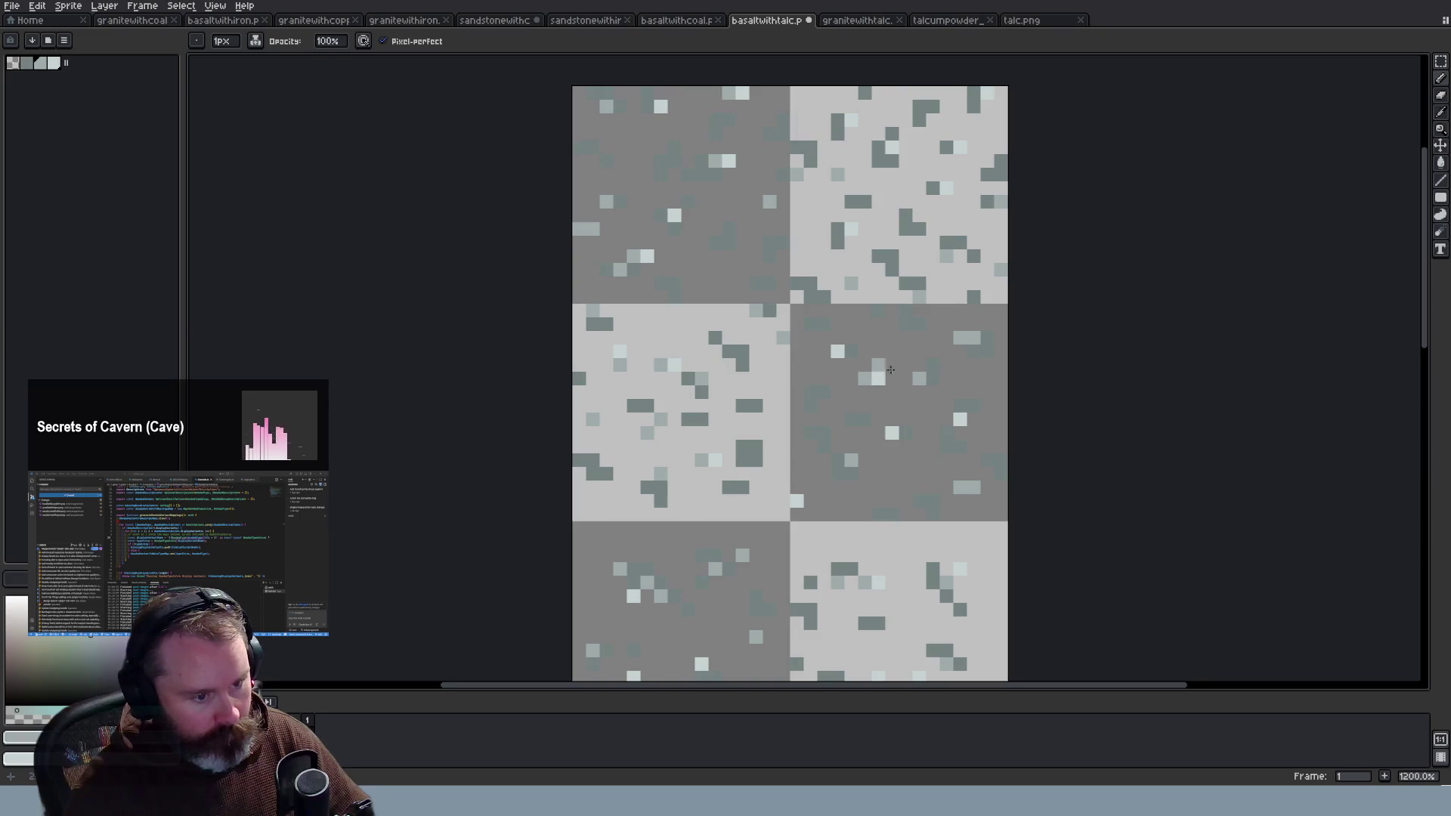
click(906, 230)
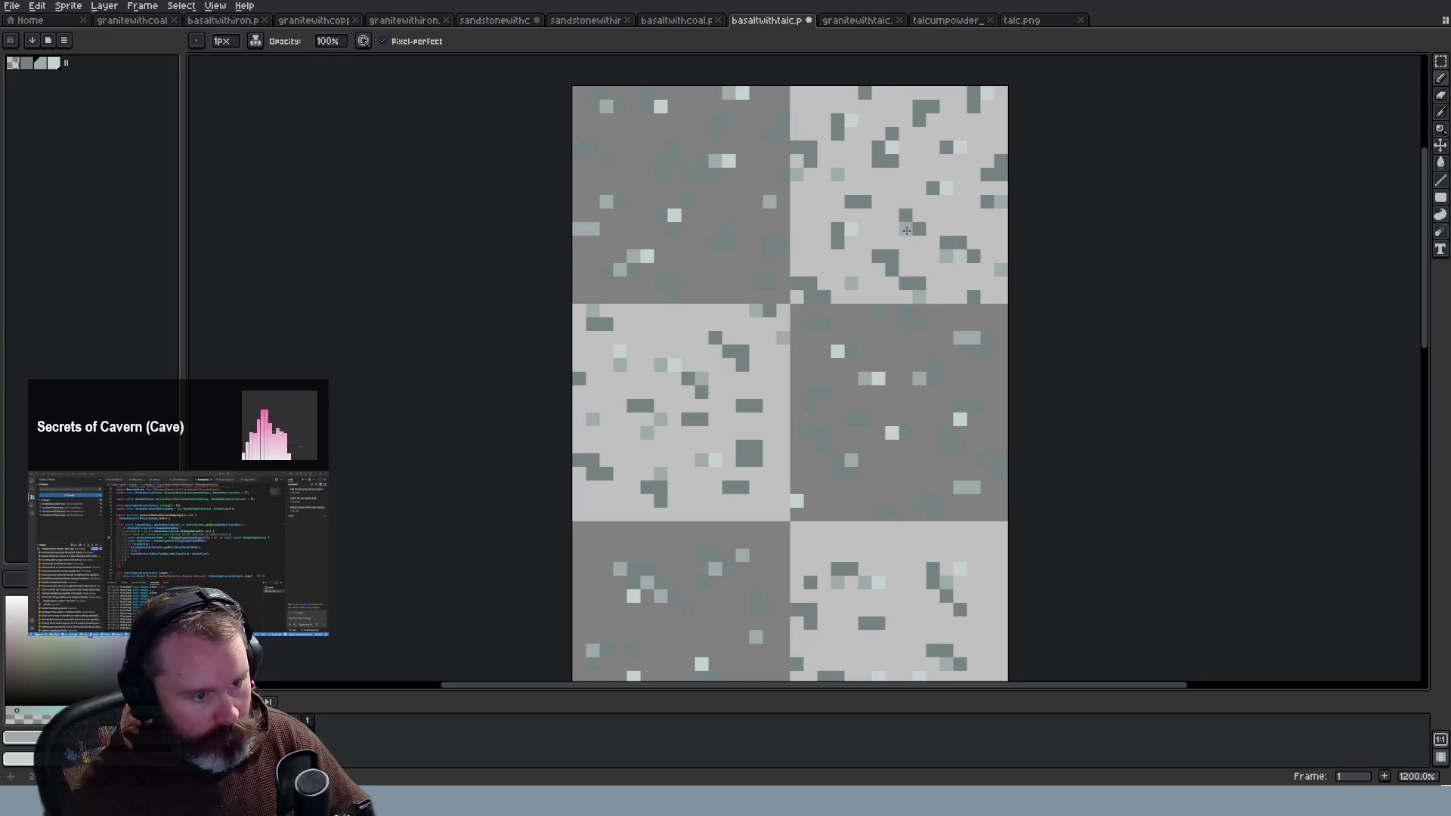
click(944, 145)
click(878, 148)
click(893, 174)
click(891, 172)
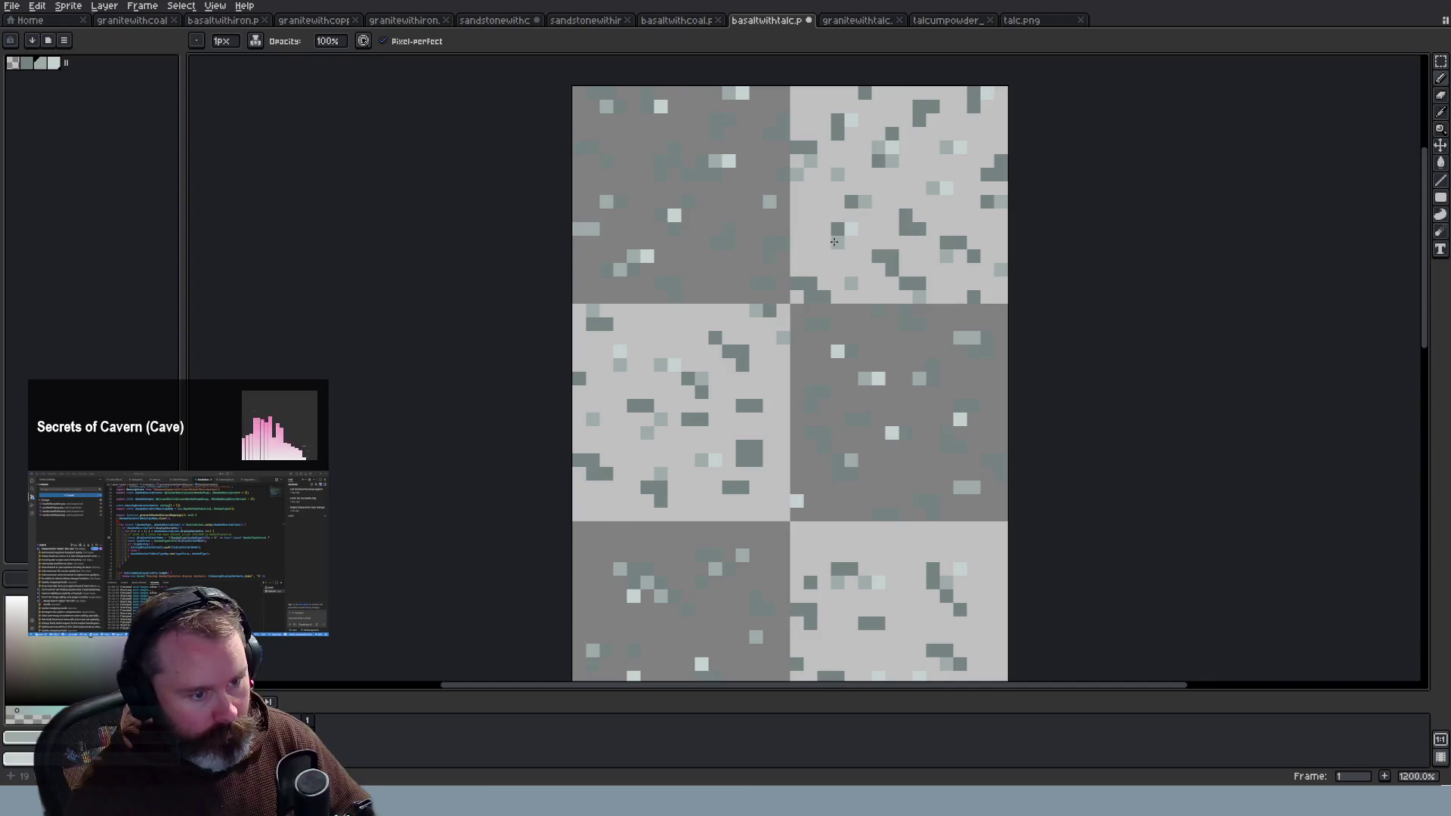
click(995, 159)
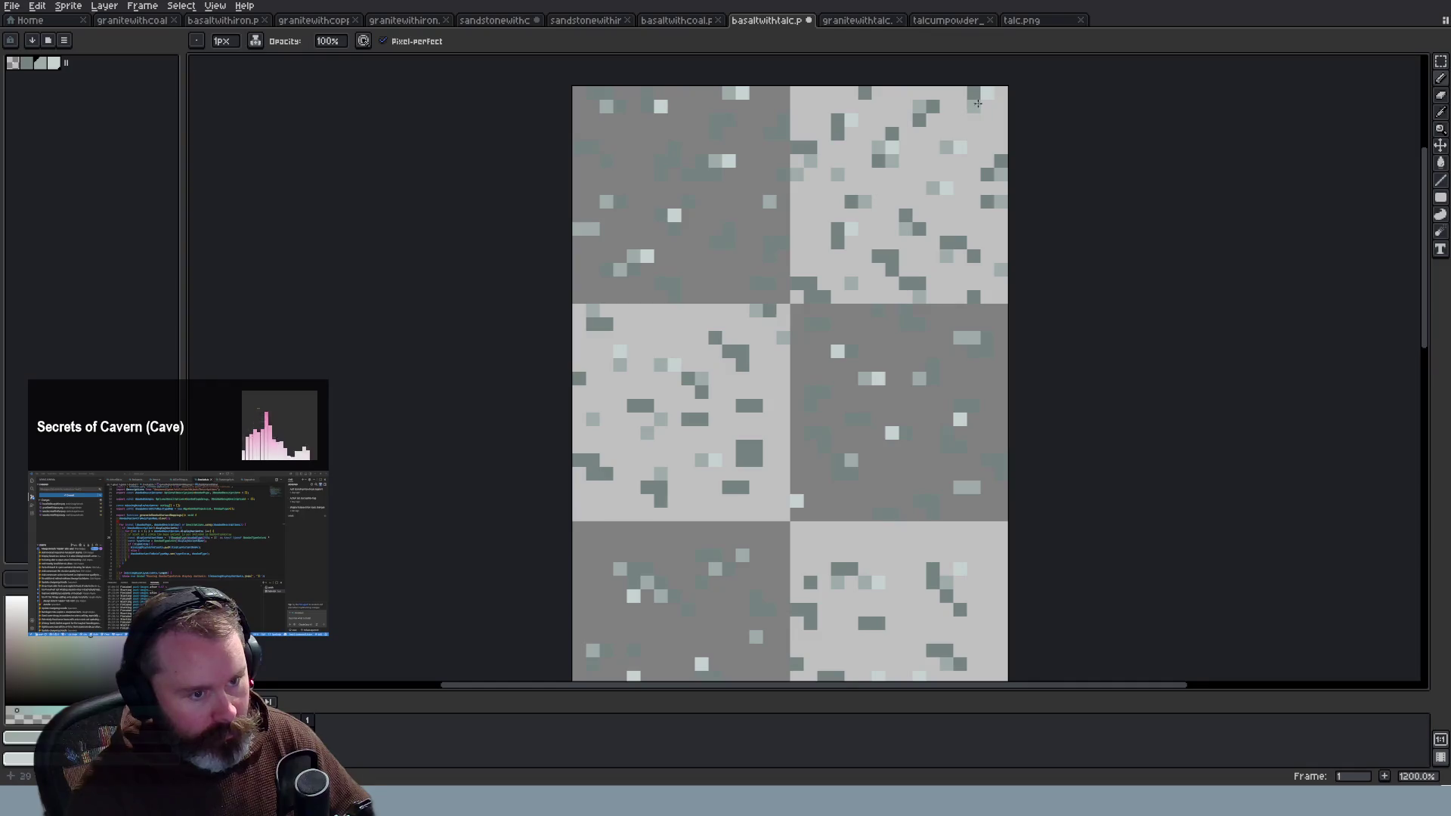
scroll(1049, 254, down, 1)
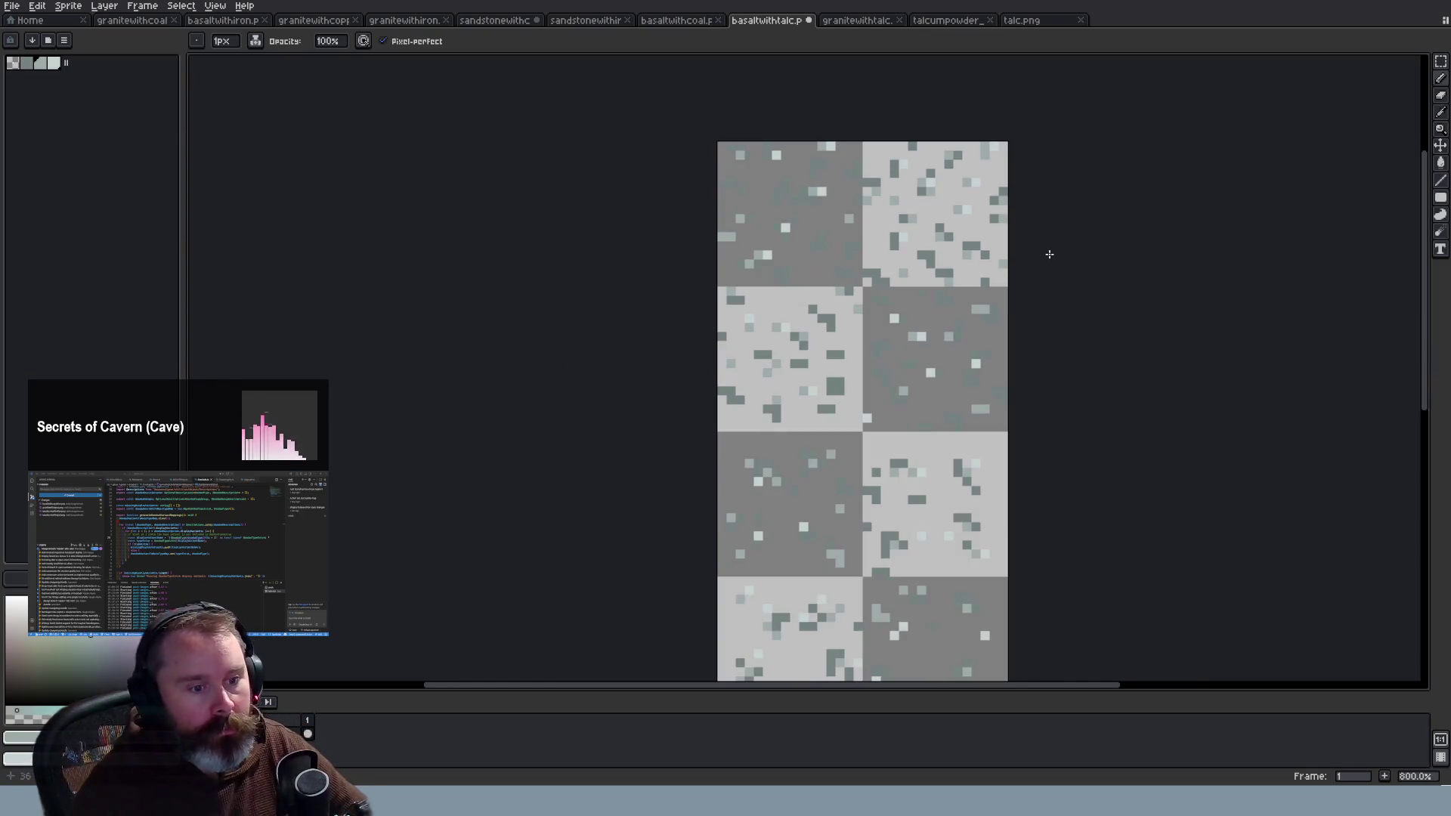
Step: Pan and zoom around the basalt-with-talc tilesheet to inspect the talc specks
mouse_move(1425, 355)
mouse_down()
mouse_move(1449, 527)
mouse_move(1390, 461)
mouse_move(1314, 303)
mouse_move(1266, 337)
mouse_up()
scroll(876, 466, up, 1)
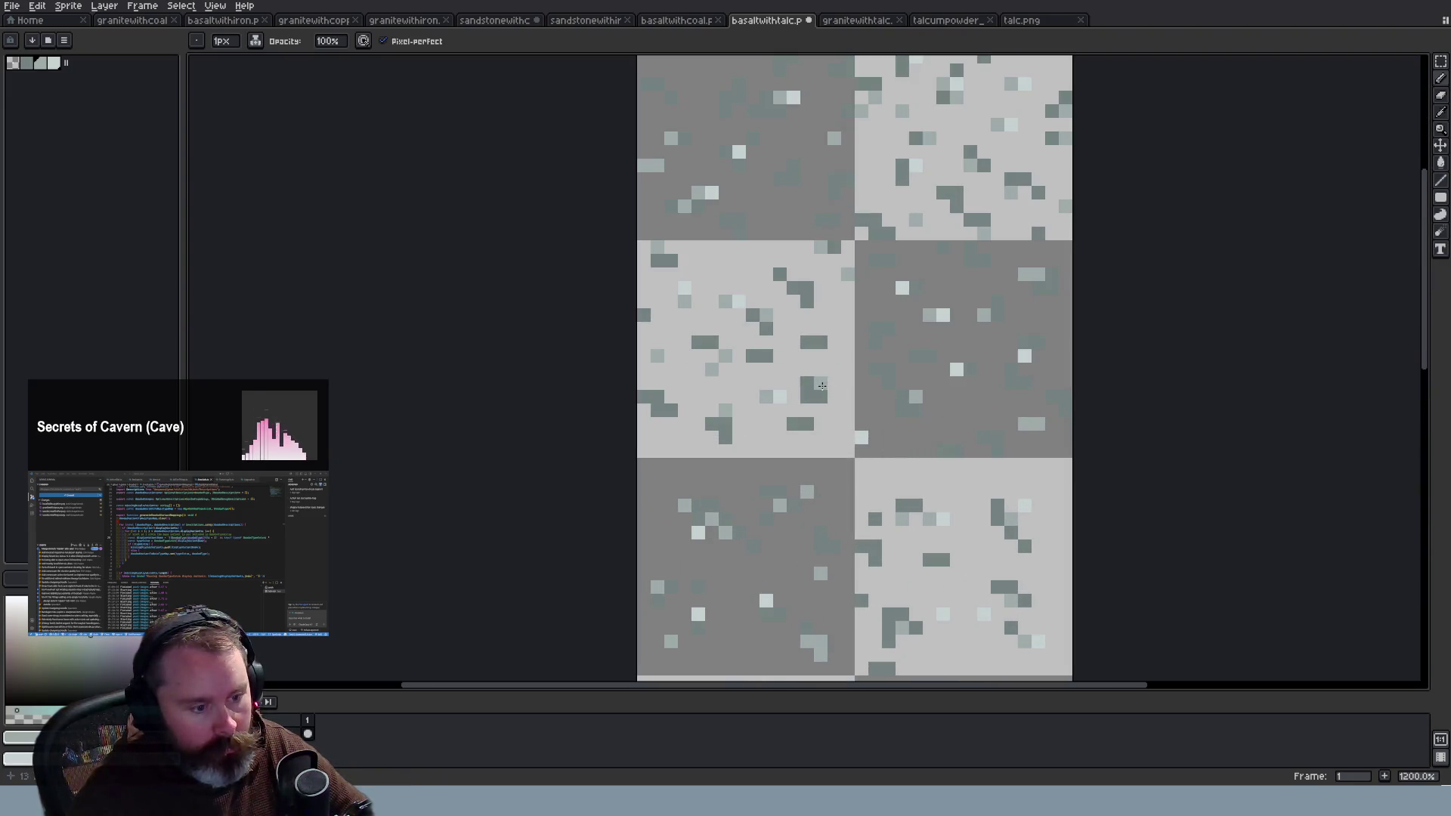
scroll(900, 466, down, 1)
scroll(778, 218, up, 1)
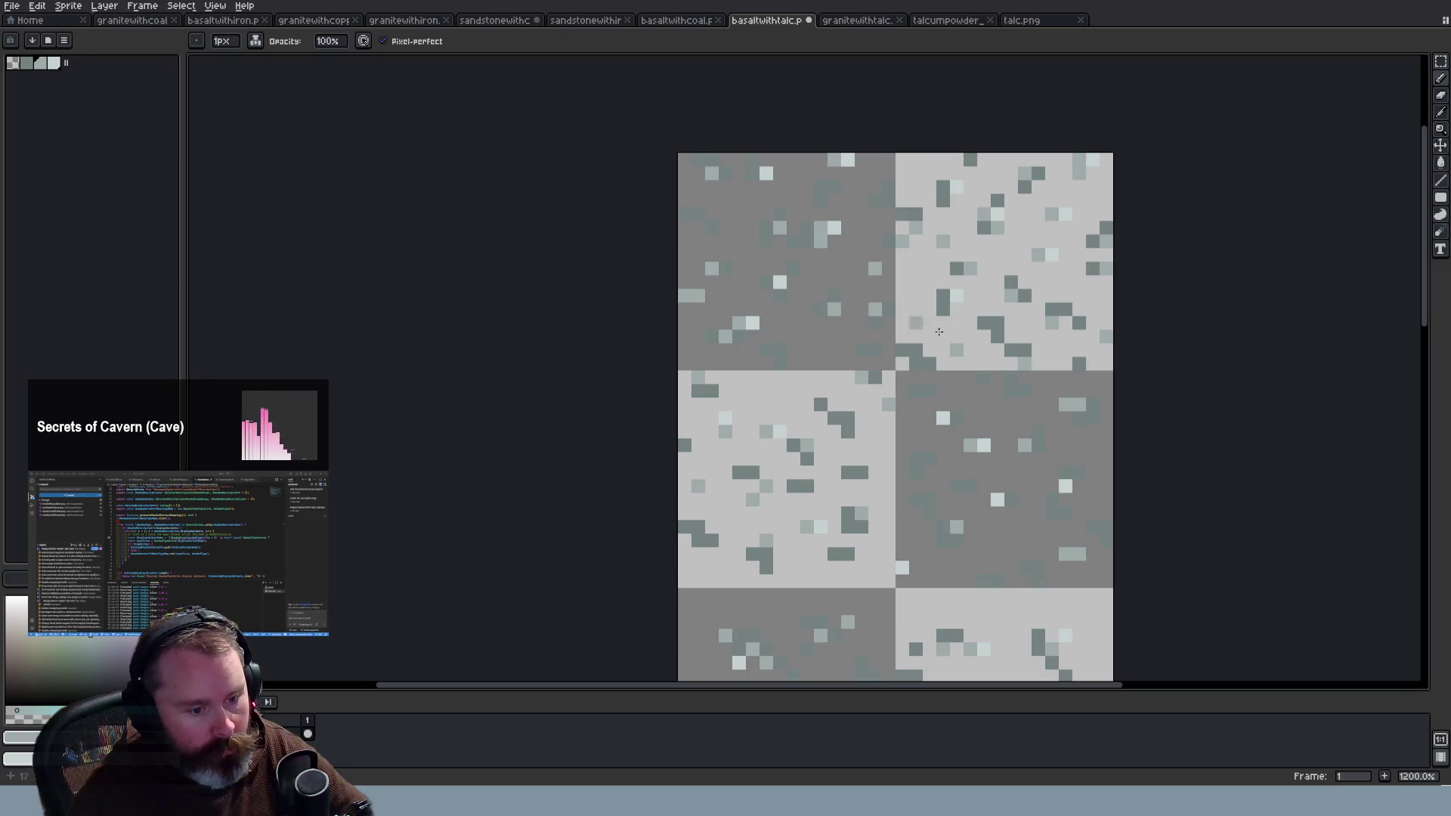
scroll(1032, 378, down, 3)
scroll(1111, 405, up, 1)
Step: Save basaltwithtalc and switch back to Wayward in Firefox
mouse_move(1424, 361)
mouse_down()
mouse_move(1427, 561)
mouse_move(1420, 402)
mouse_up()
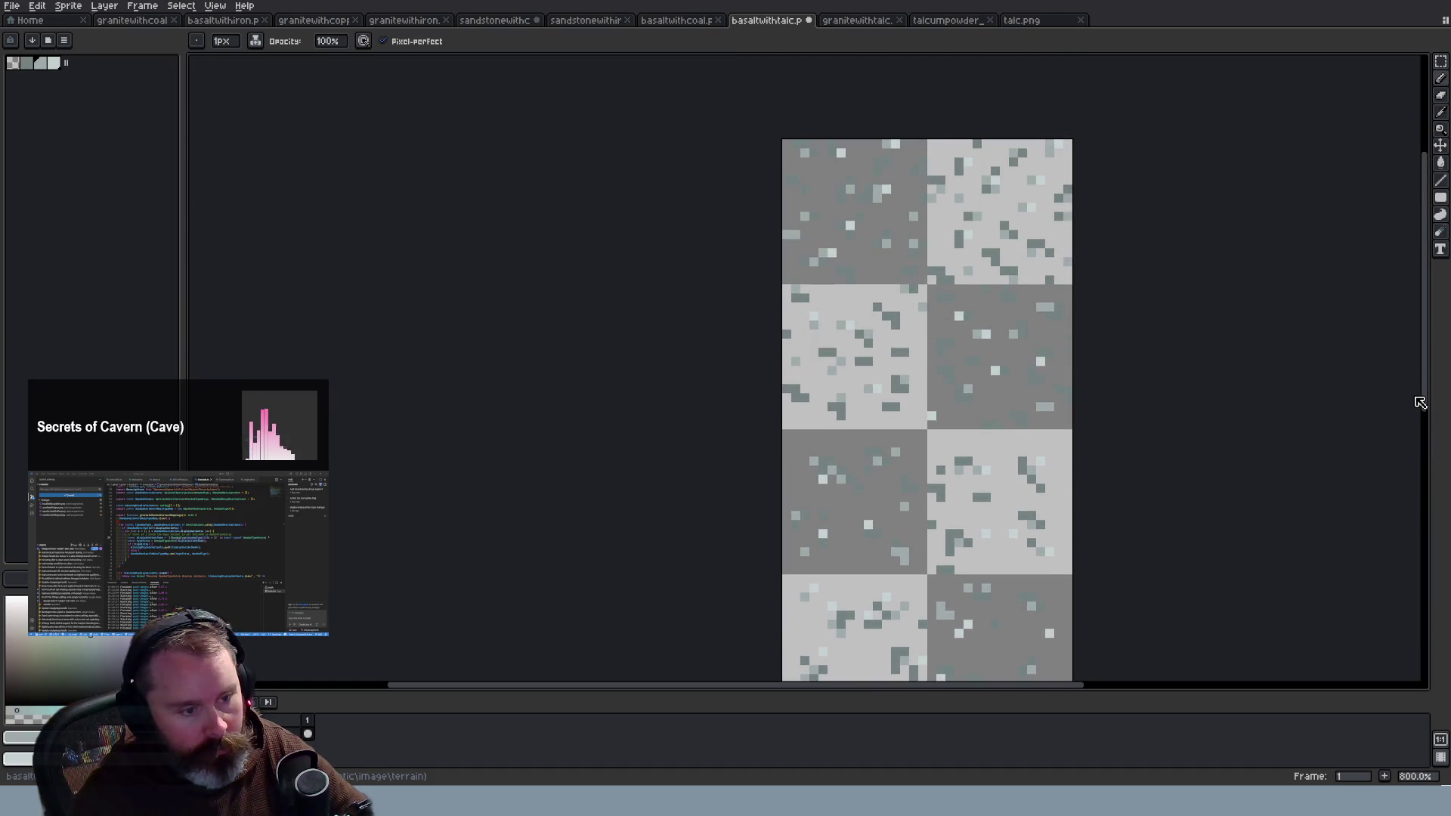
drag(1419, 403, 1425, 431)
scroll(896, 304, up, 2)
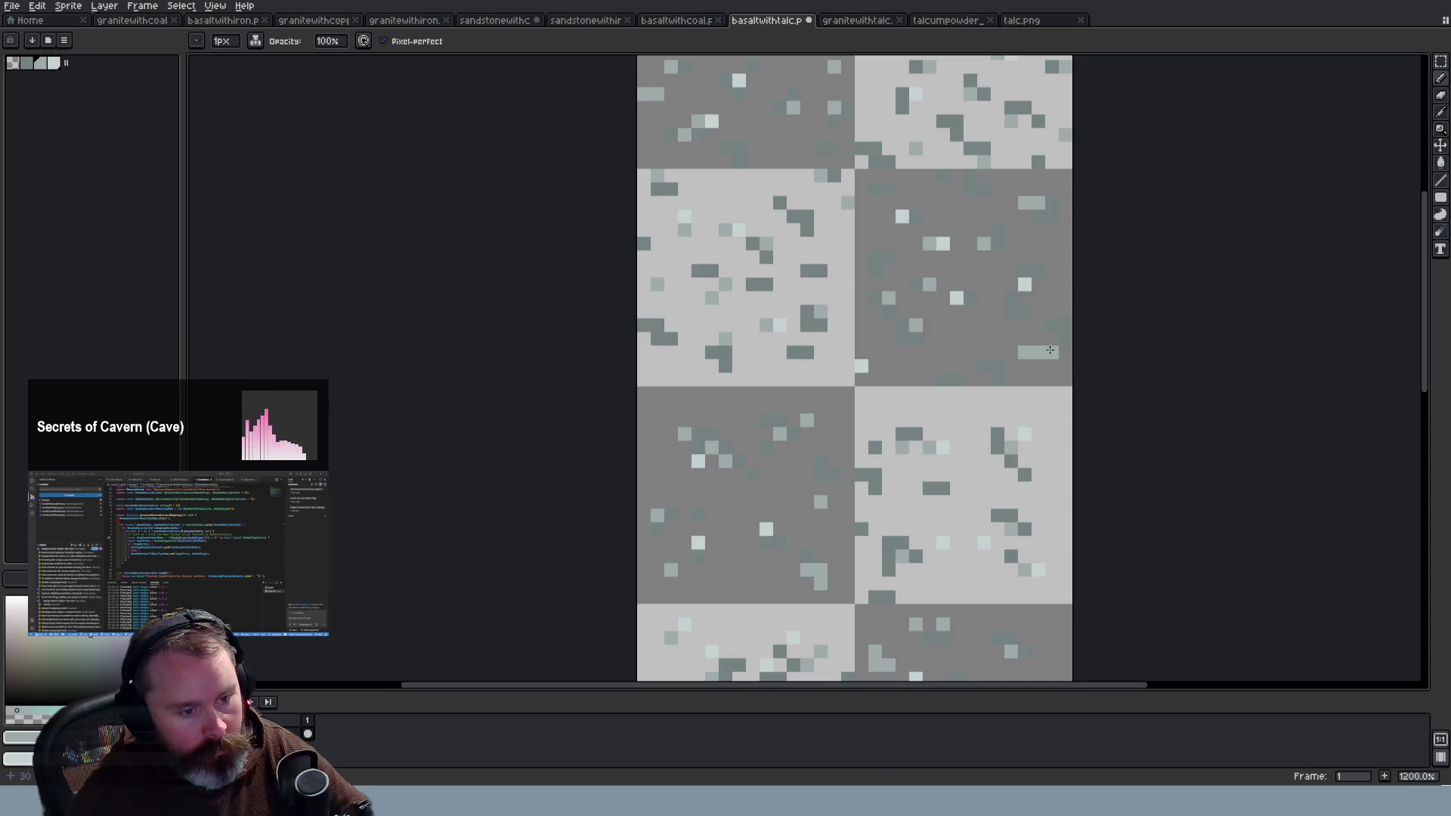
scroll(1049, 350, down, 5)
scroll(1124, 352, up, 1)
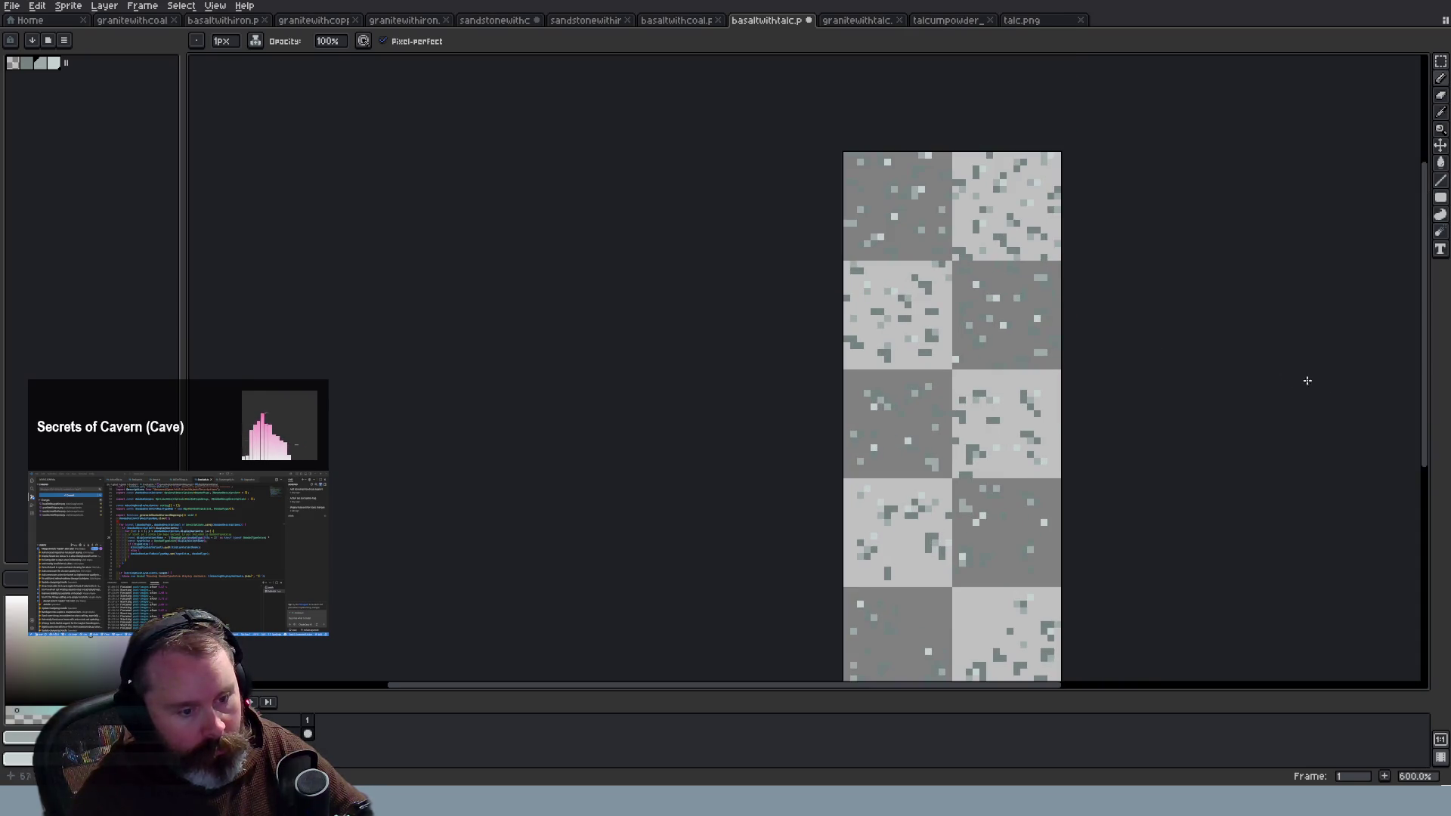
key(ctrl+s)
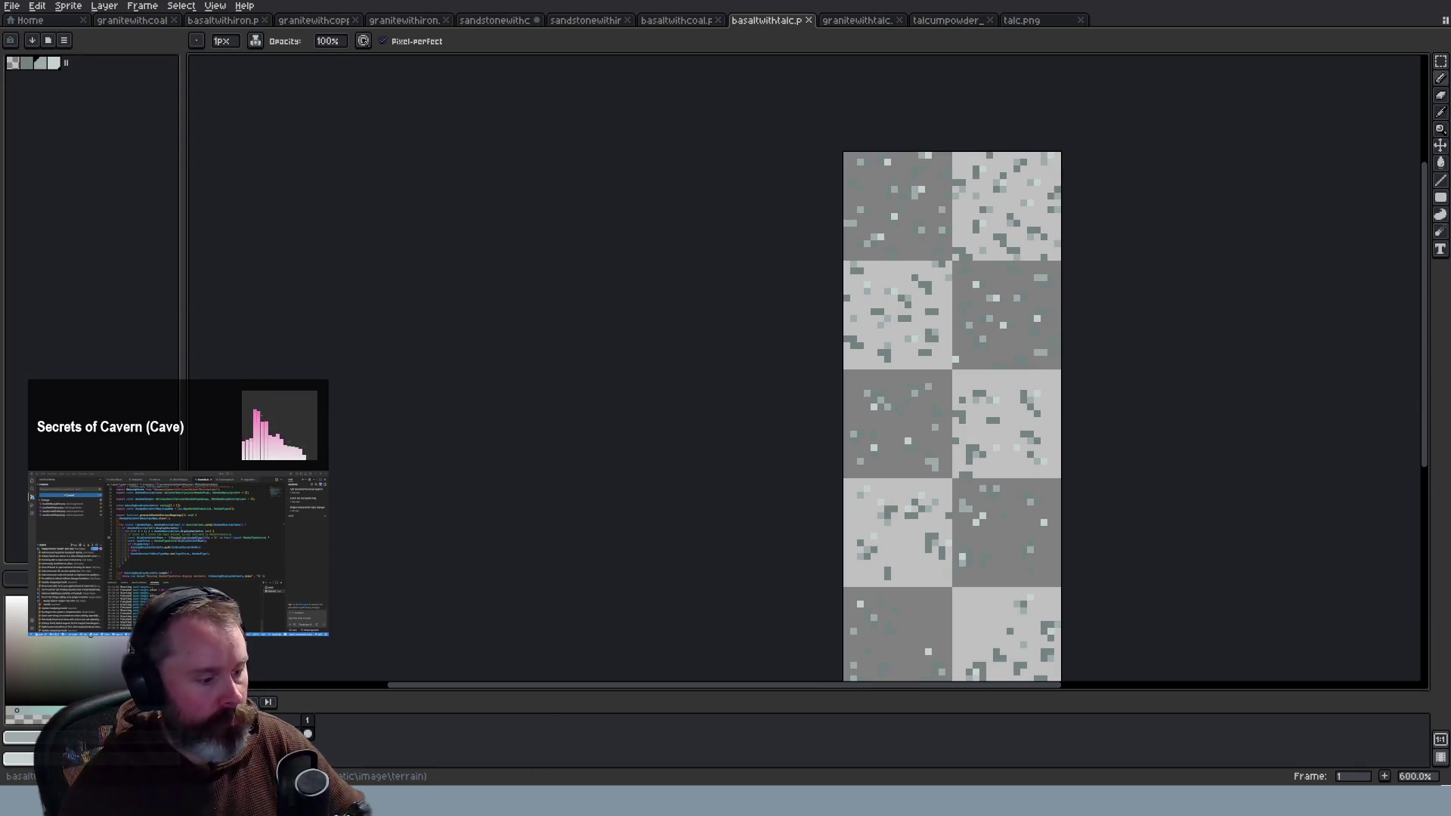
key(alt+Tab)
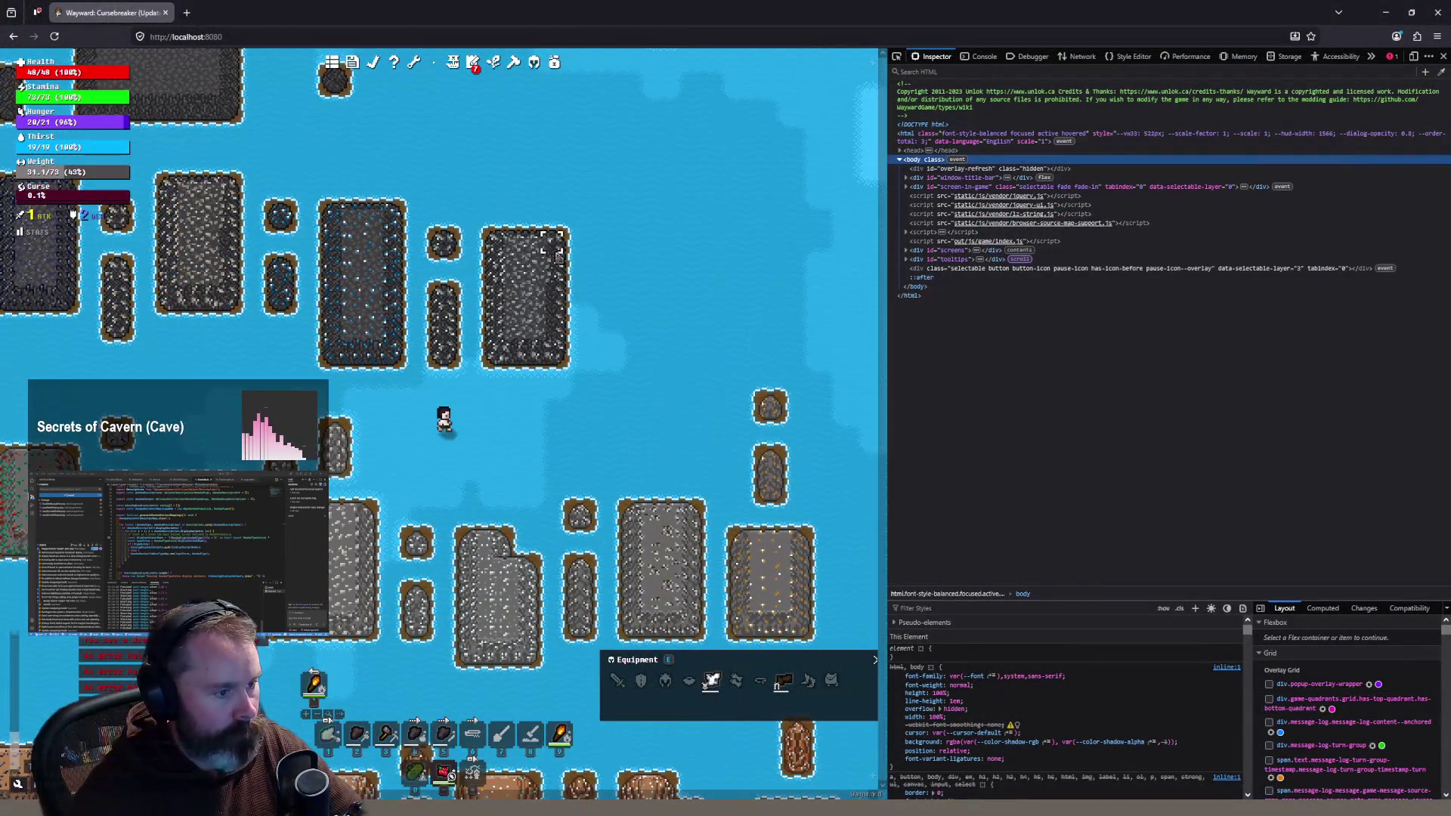
Step: Walk the character toward the grey rock patches, zoom the game view, then return to Aseprite
click(431, 463)
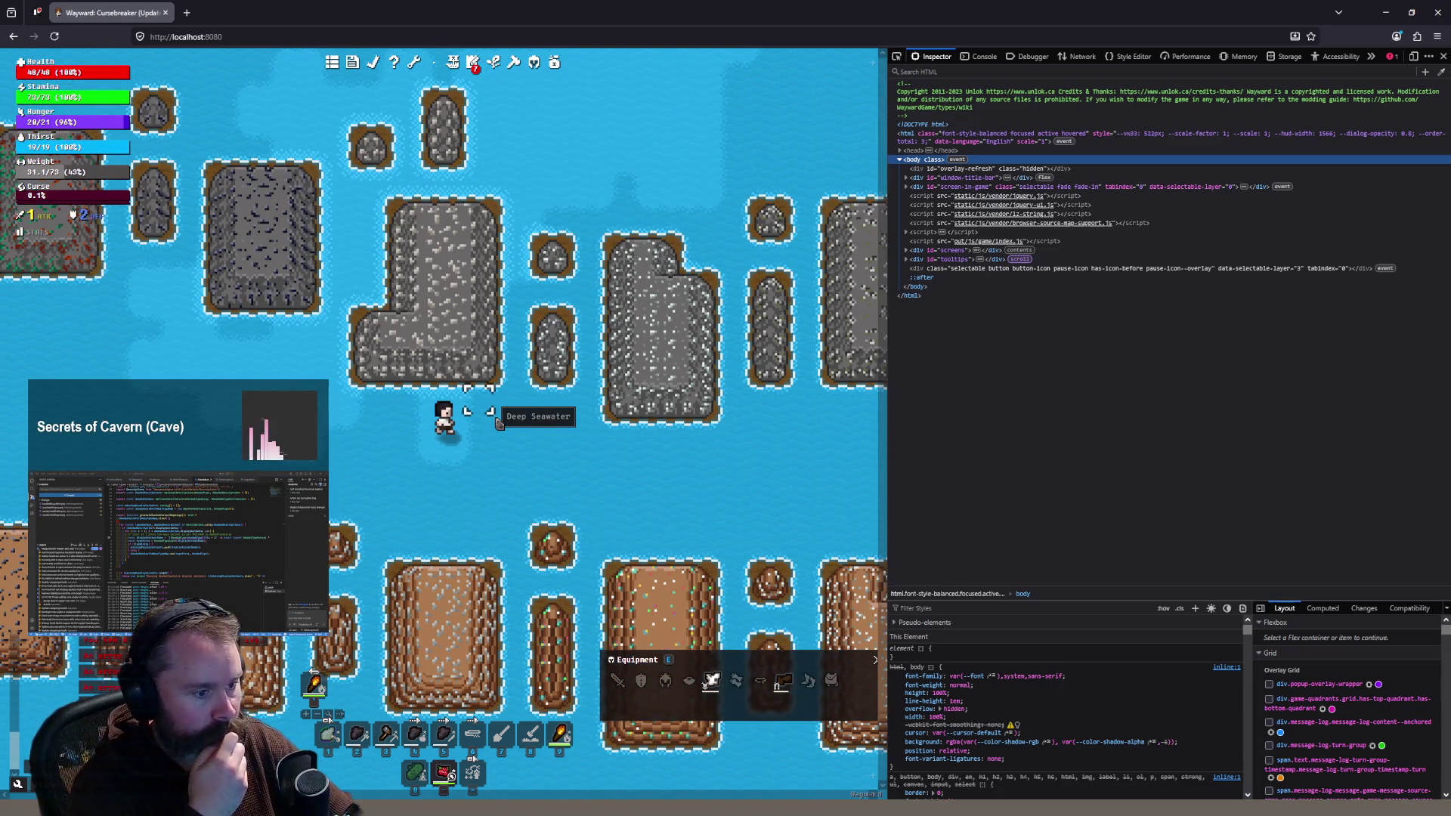
scroll(499, 422, down, 1)
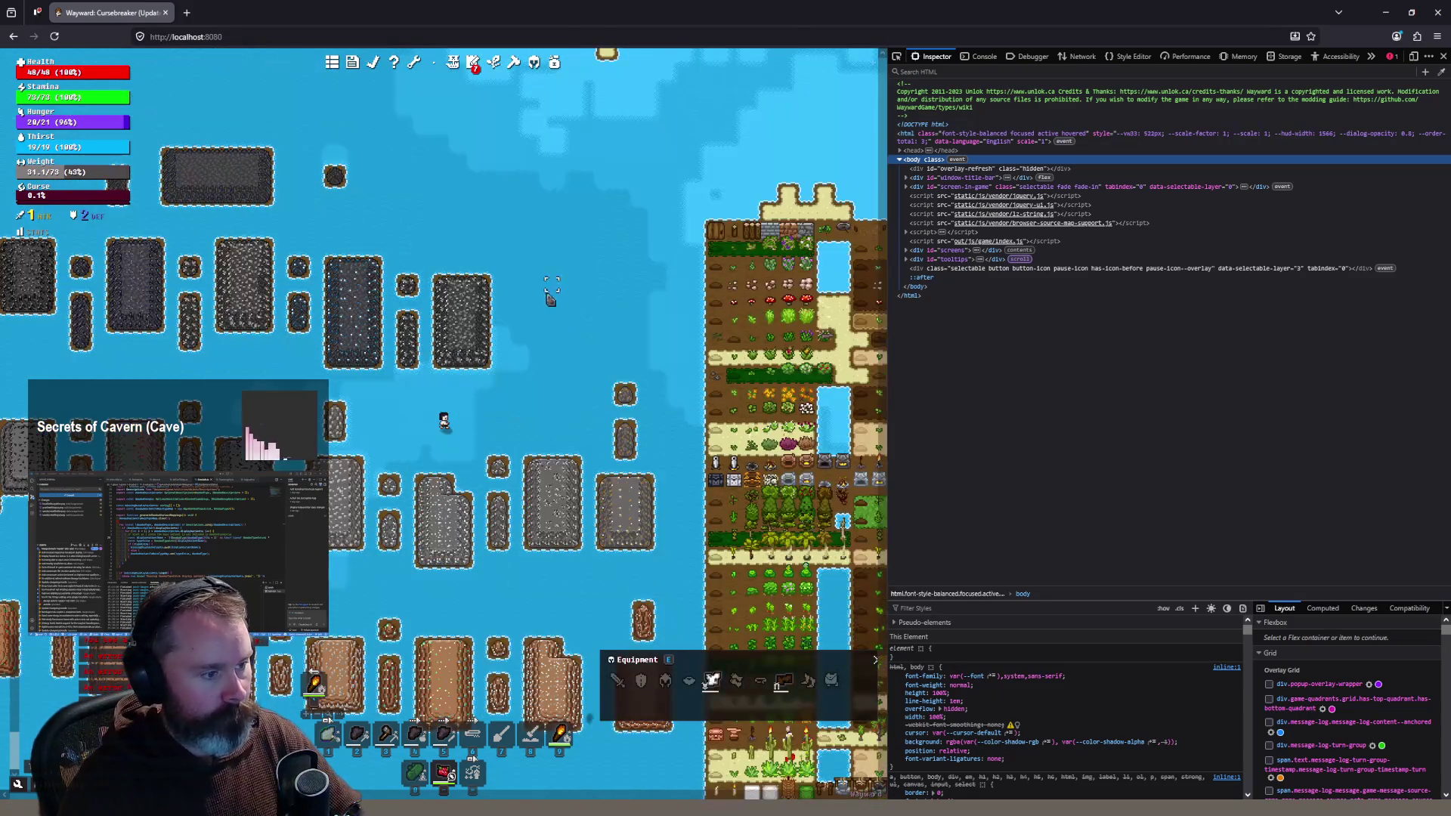
scroll(466, 474, up, 1)
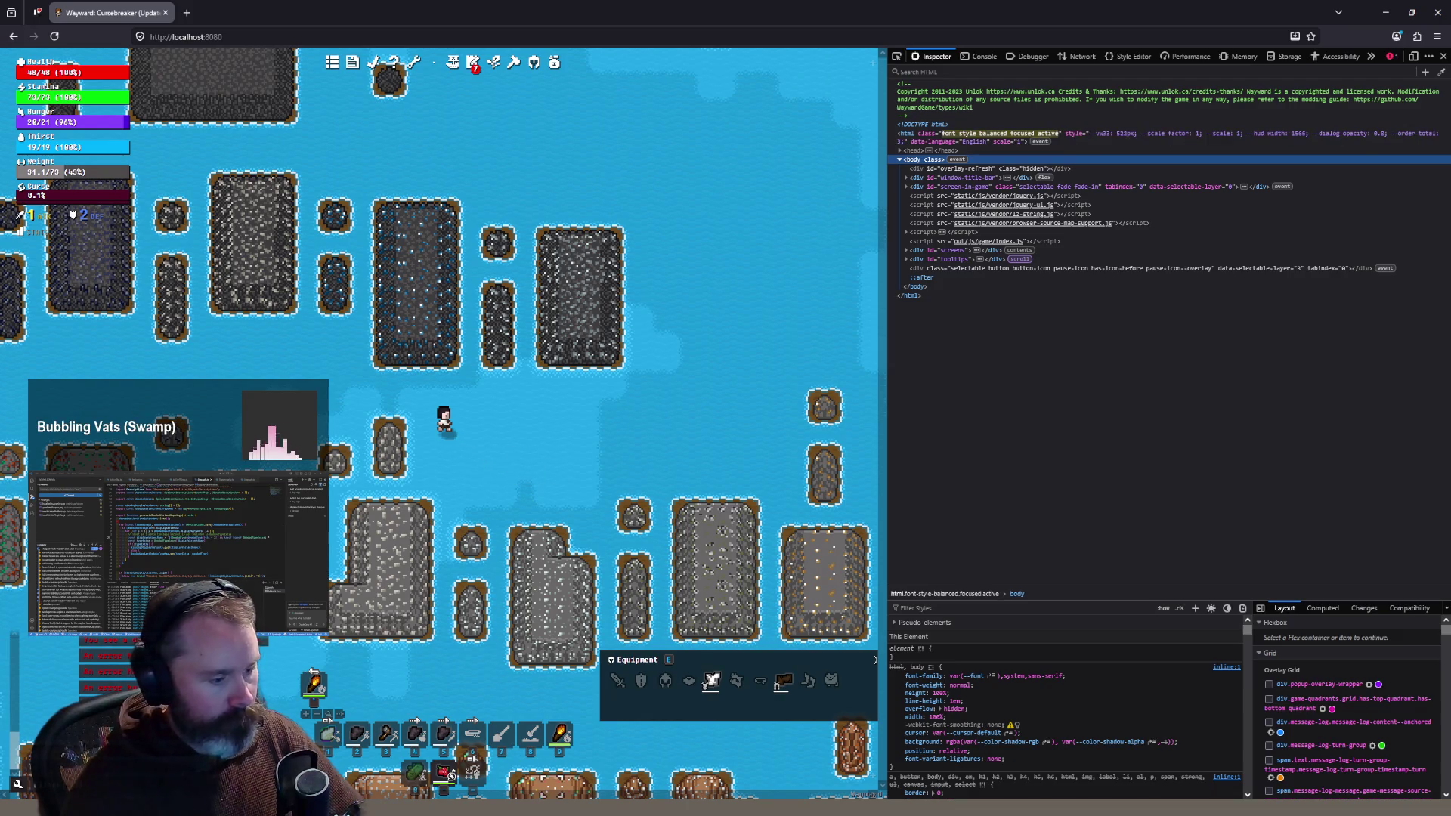
key(alt+Tab)
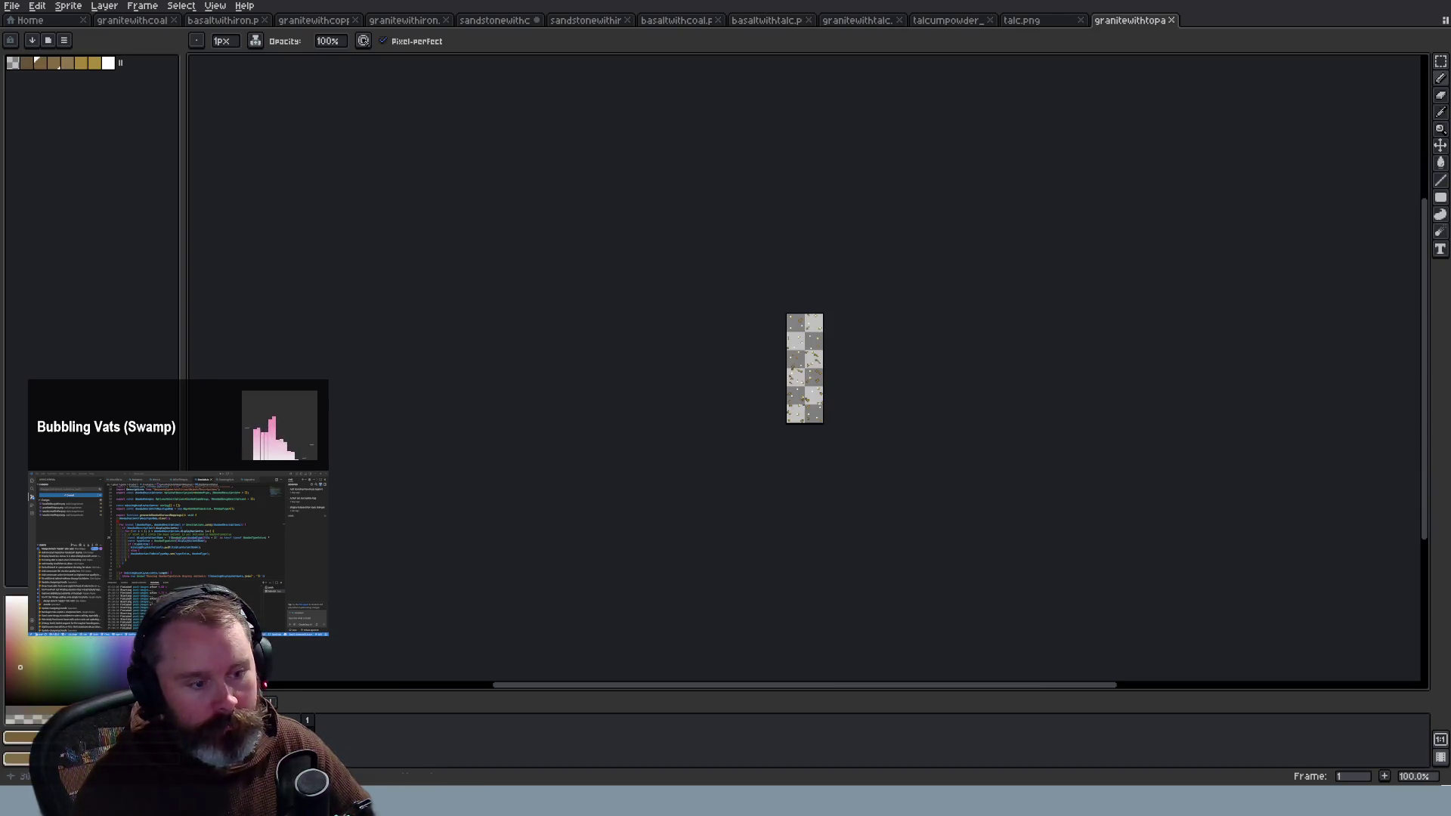
Step: Pick white from an existing canvas pixel with the eyedropper
scroll(816, 362, up, 6)
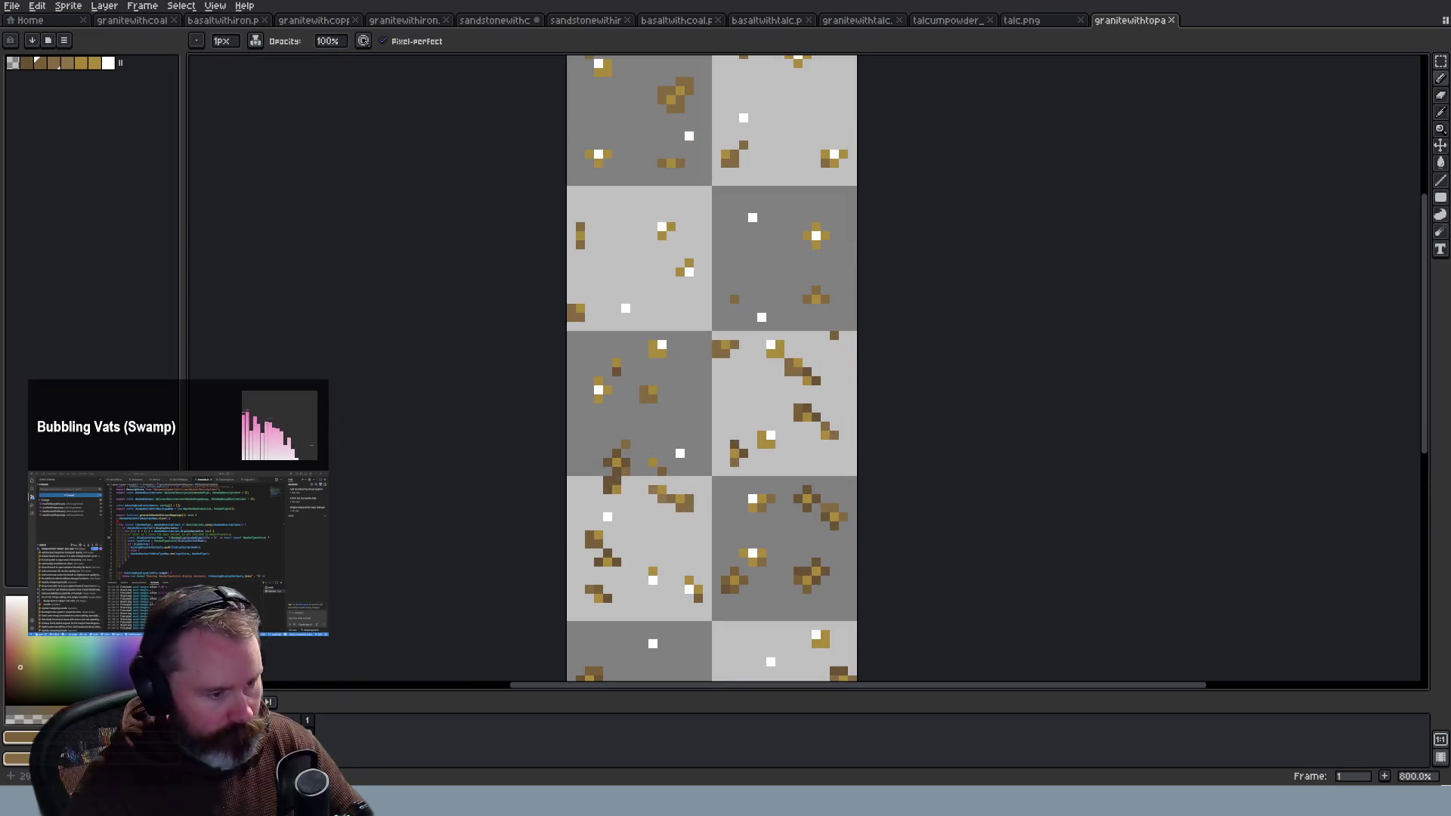
key(i)
alt+click(755, 215)
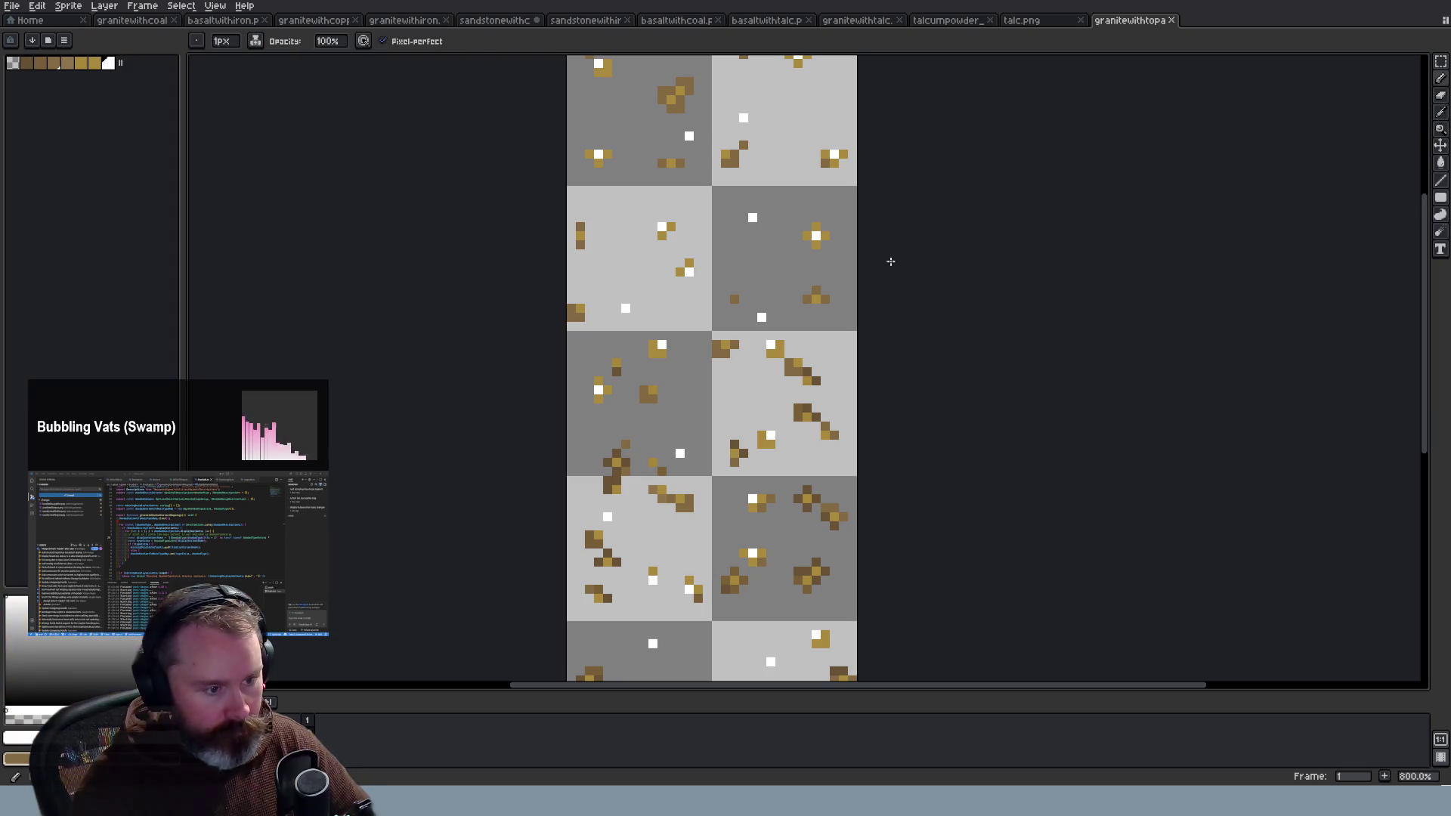
drag(1425, 361, 1435, 312)
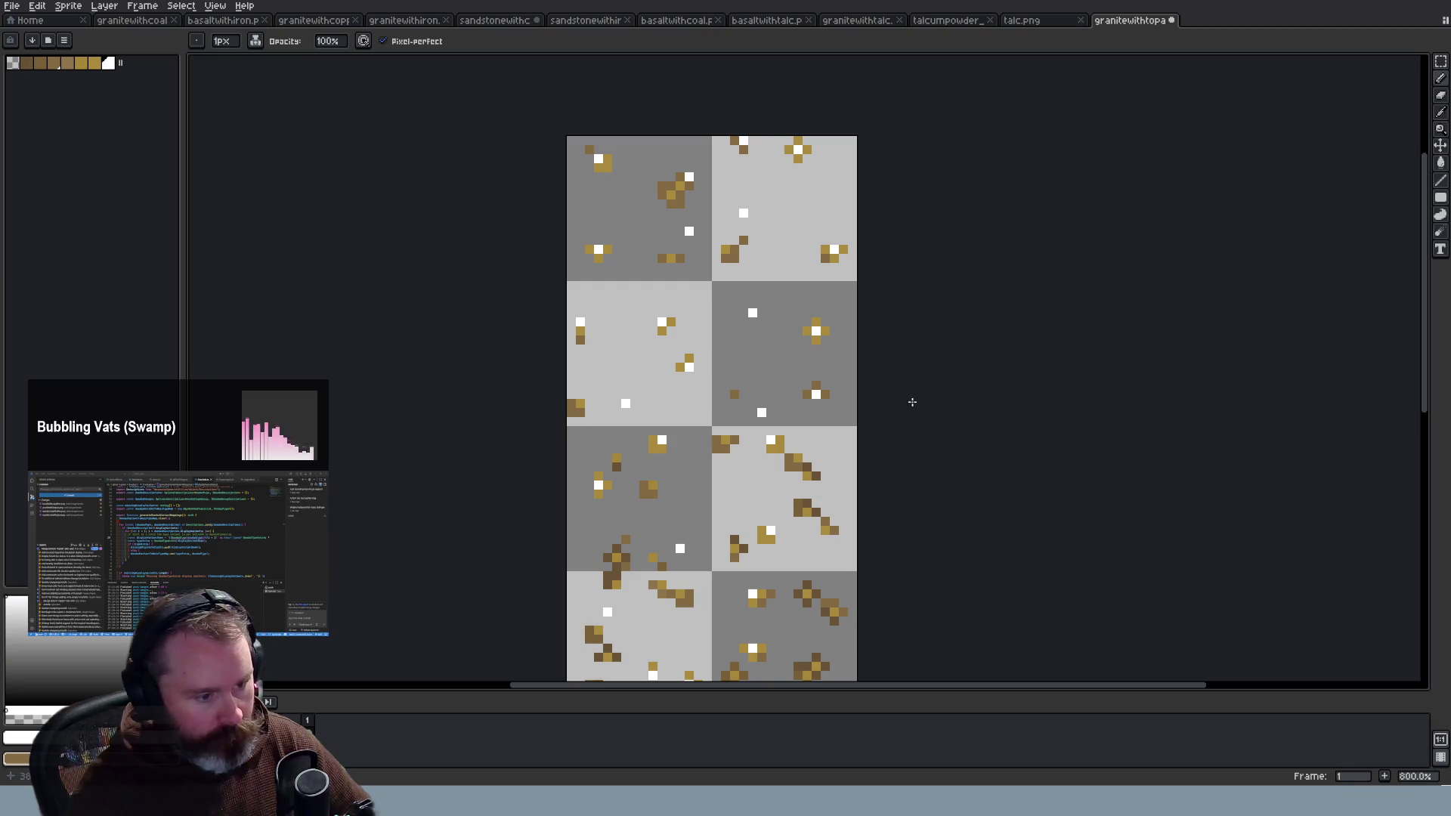
Step: Add two white highlight pixels beside the topaz flecks and save granitewithtopaz
scroll(955, 400, down, 2)
scroll(823, 377, up, 4)
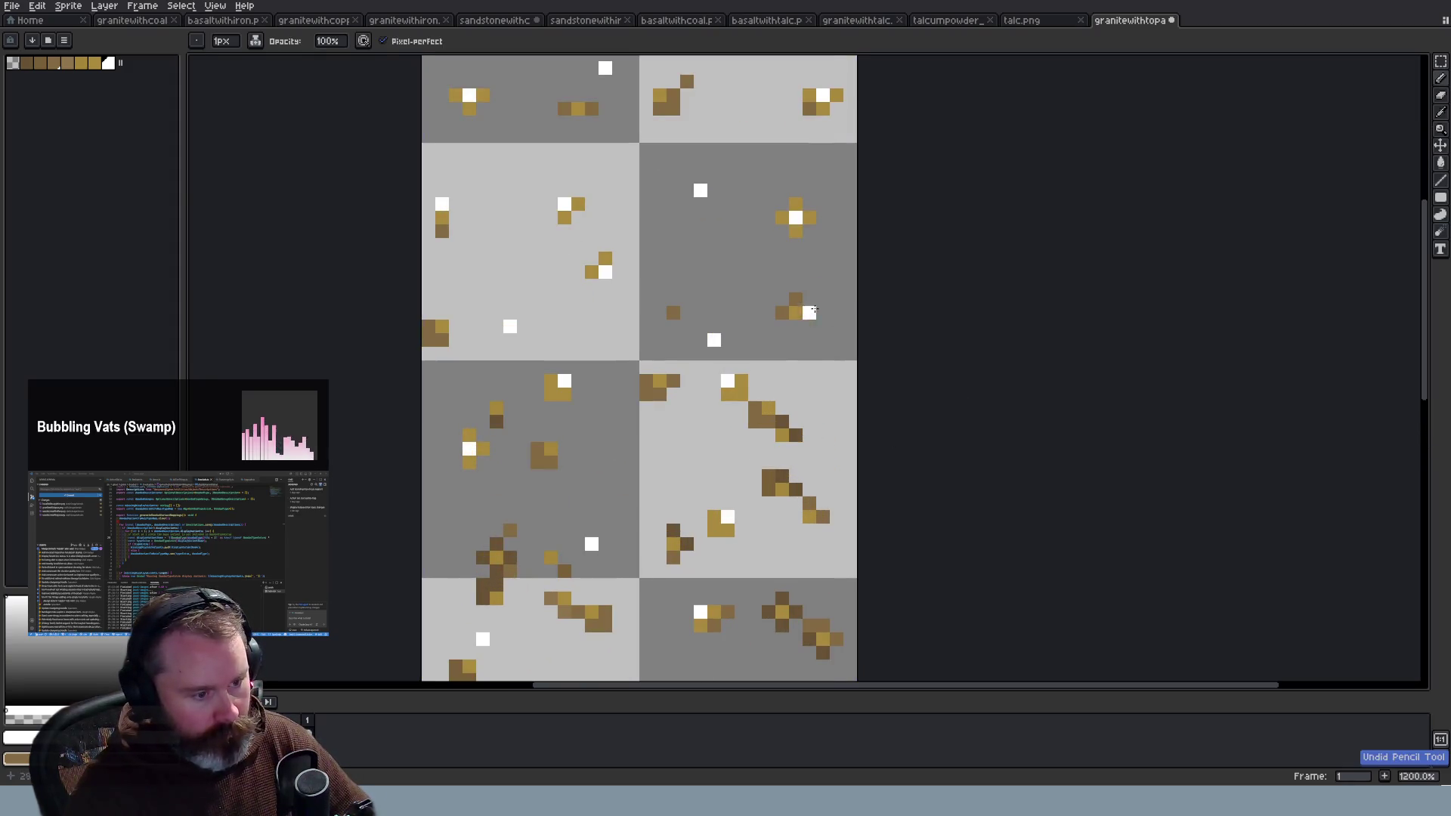
scroll(894, 396, down, 5)
scroll(845, 471, up, 3)
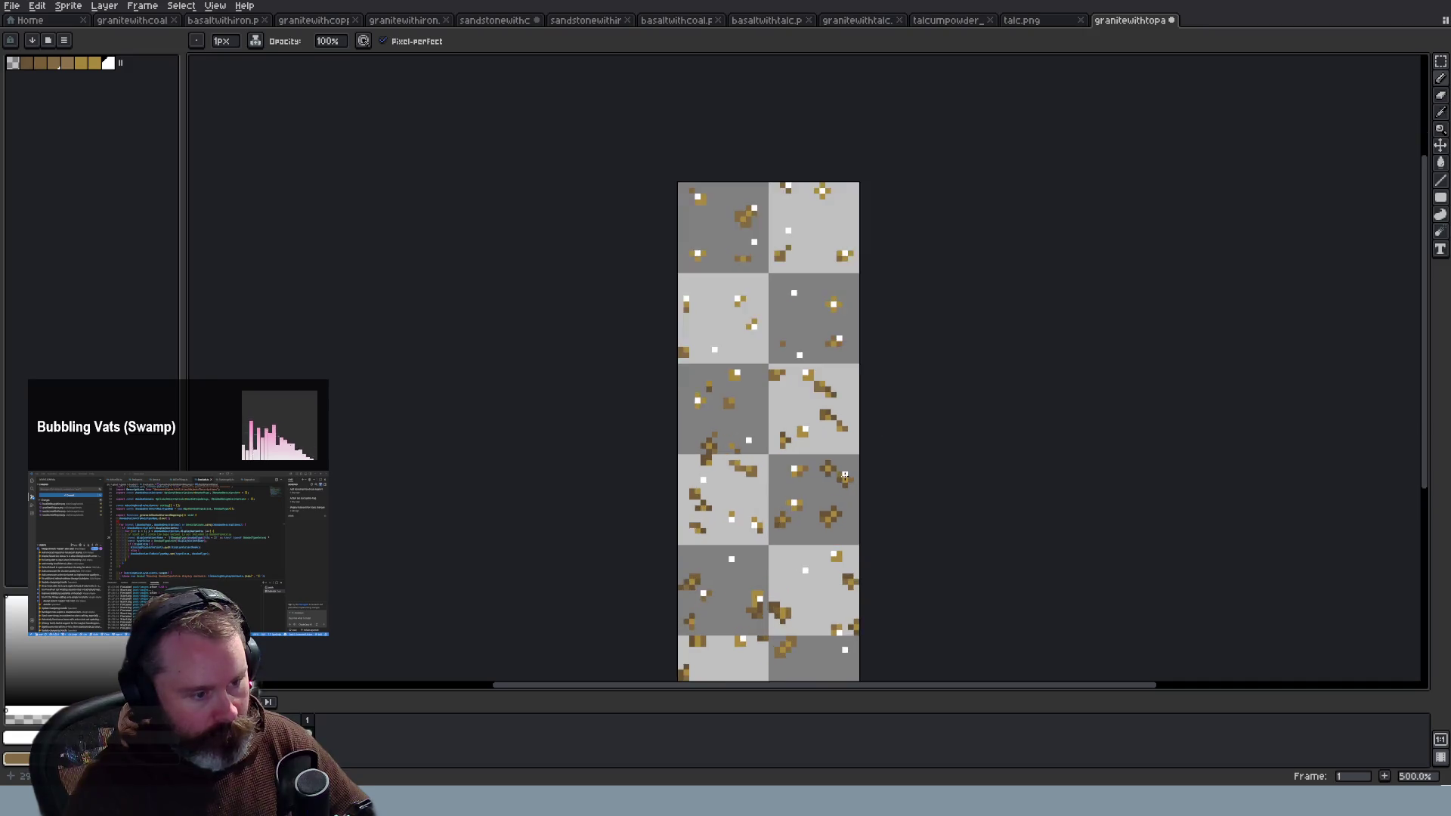
scroll(815, 461, up, 2)
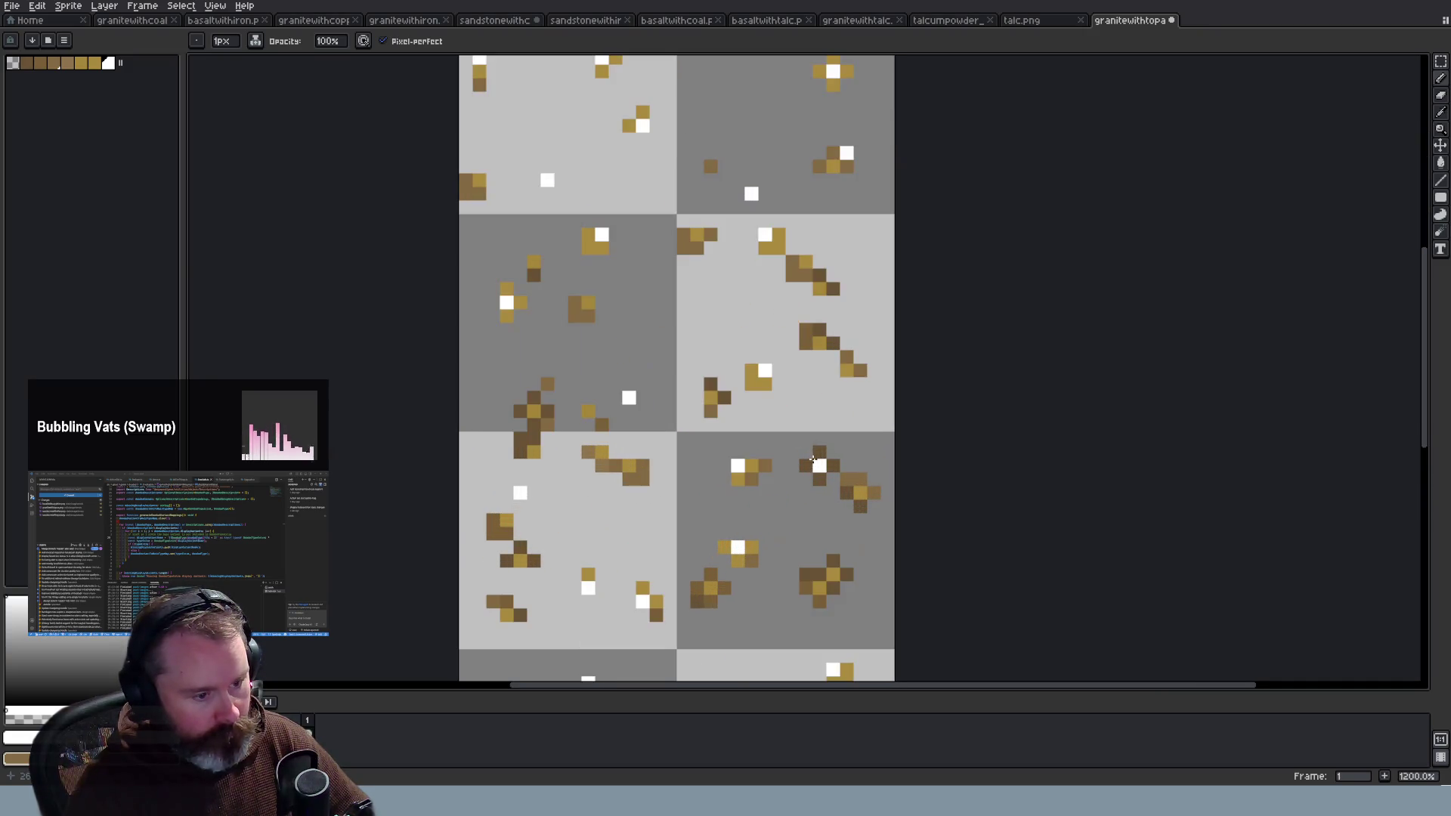
scroll(869, 355, down, 2)
scroll(871, 333, down, 1)
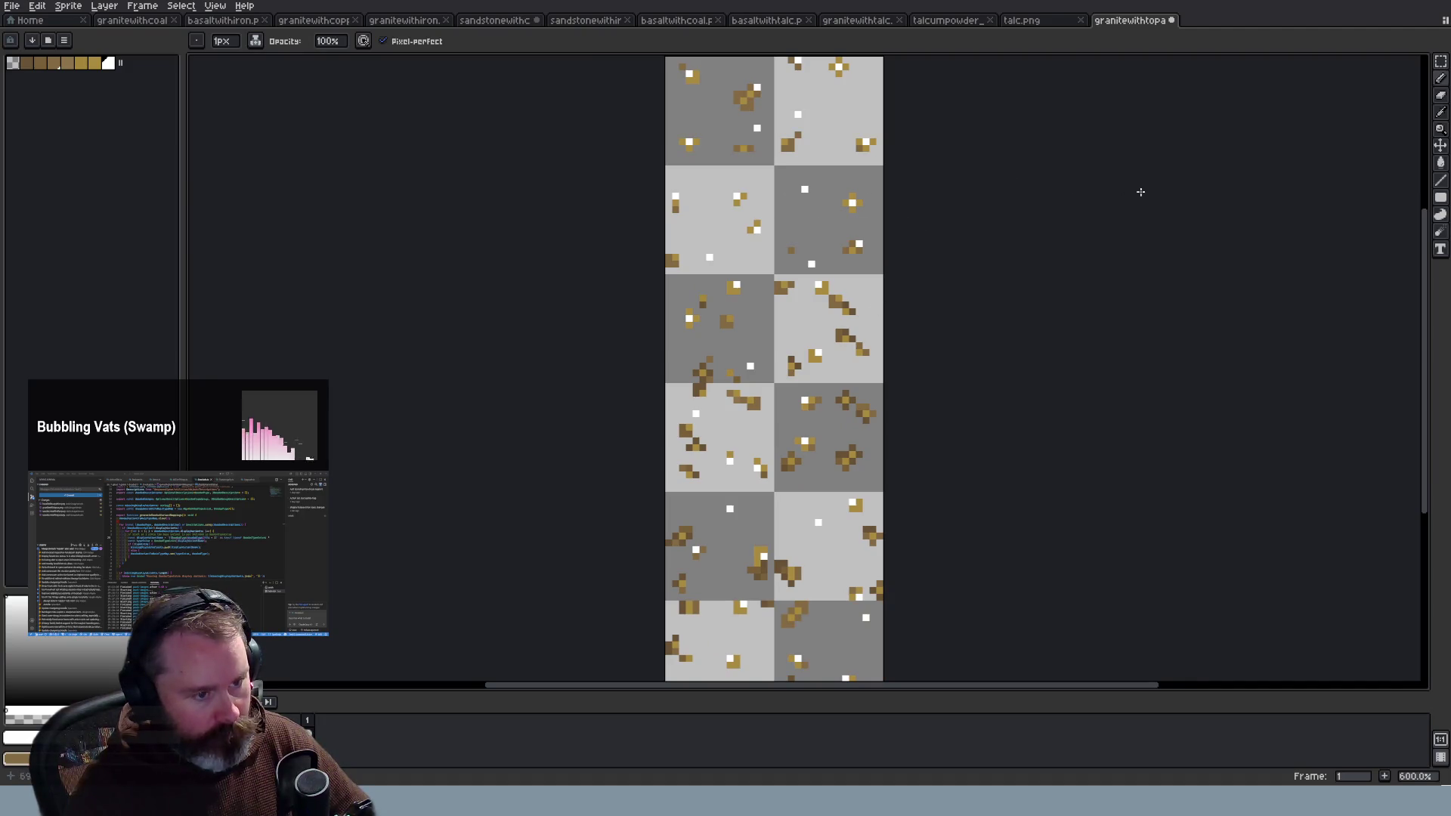
scroll(853, 363, up, 3)
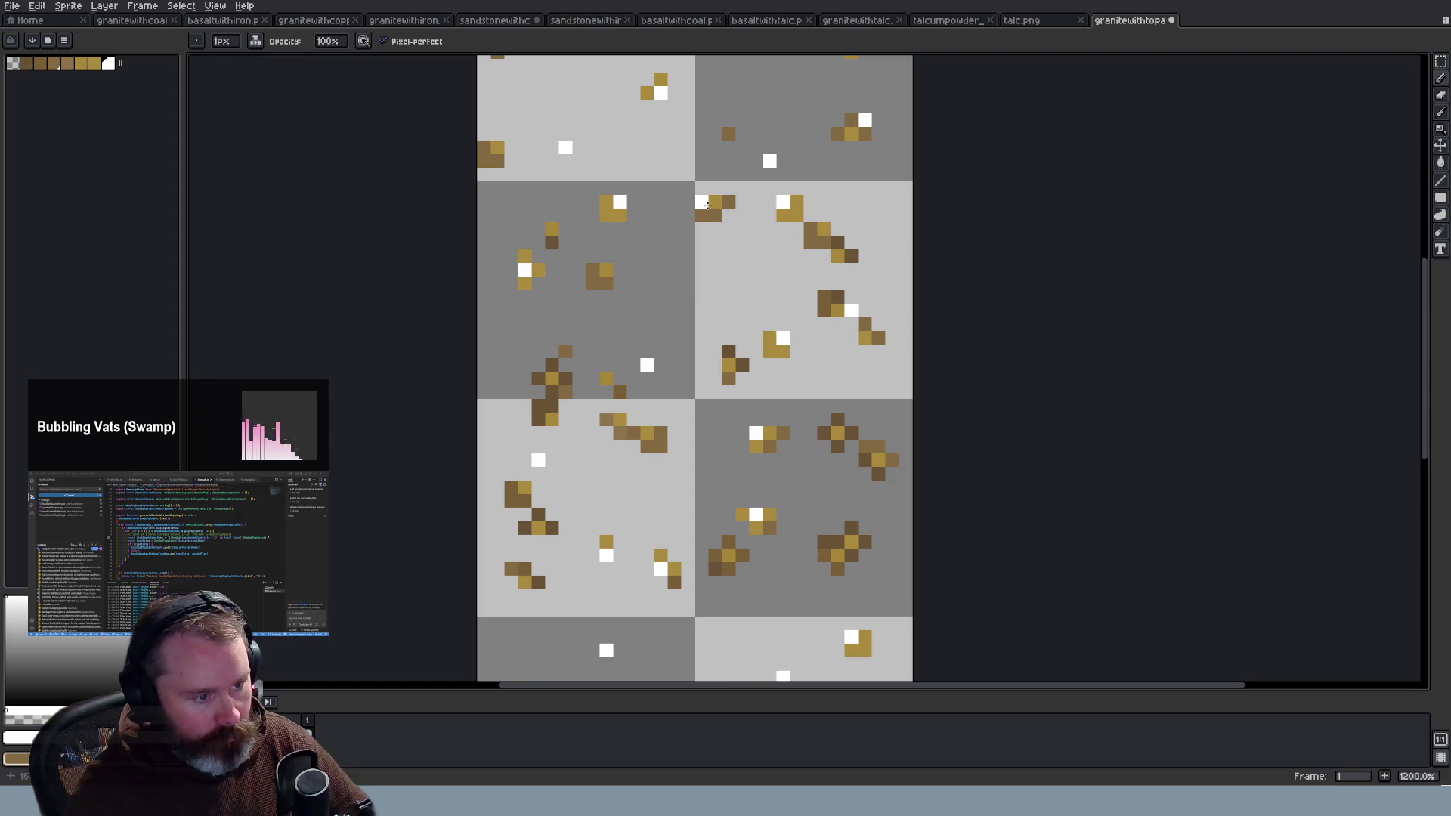
scroll(716, 212, down, 3)
scroll(709, 433, up, 4)
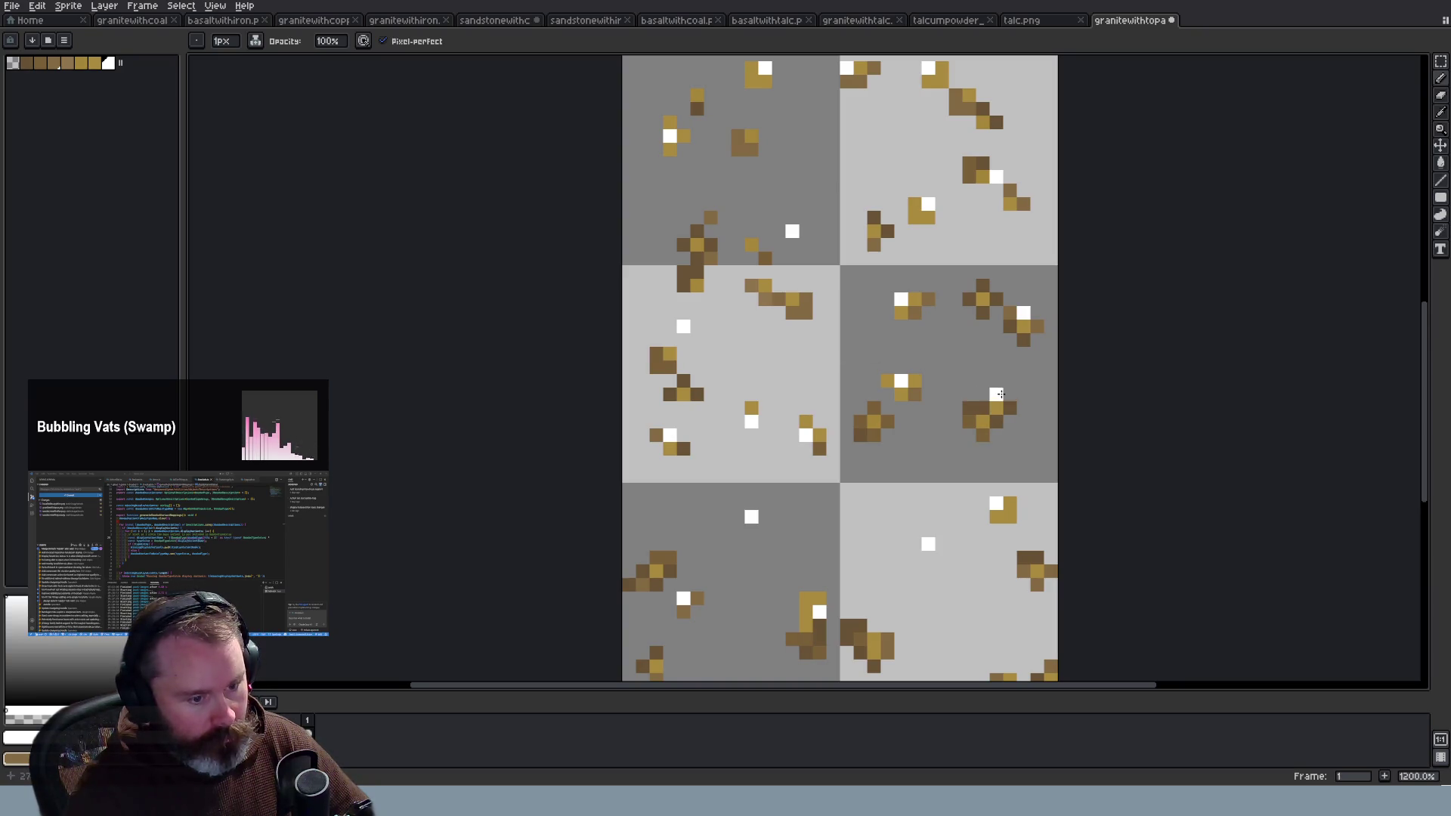
scroll(1101, 470, down, 4)
scroll(1331, 459, up, 1)
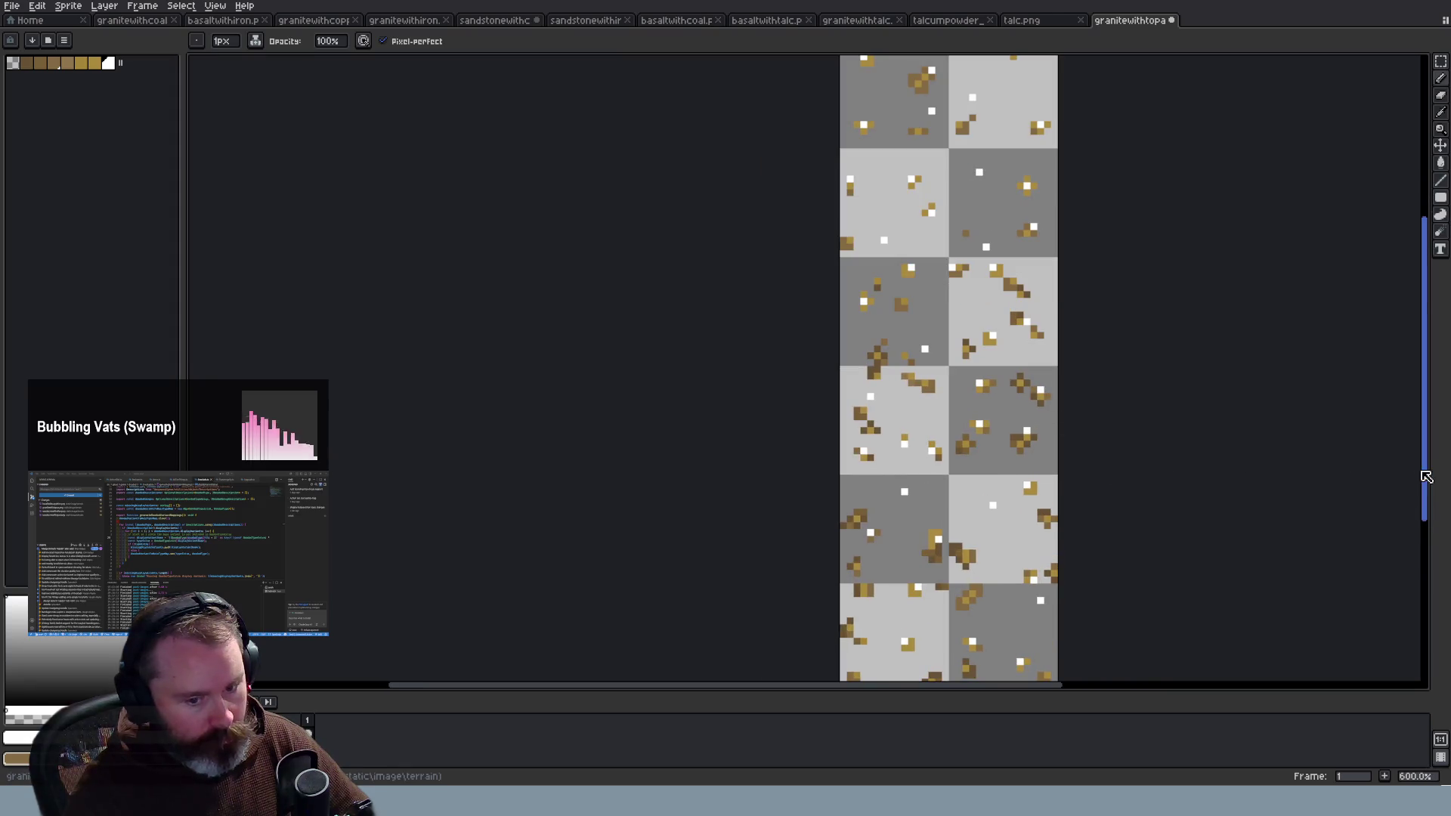
drag(1424, 479, 1433, 531)
scroll(1259, 518, down, 1)
scroll(1068, 469, up, 3)
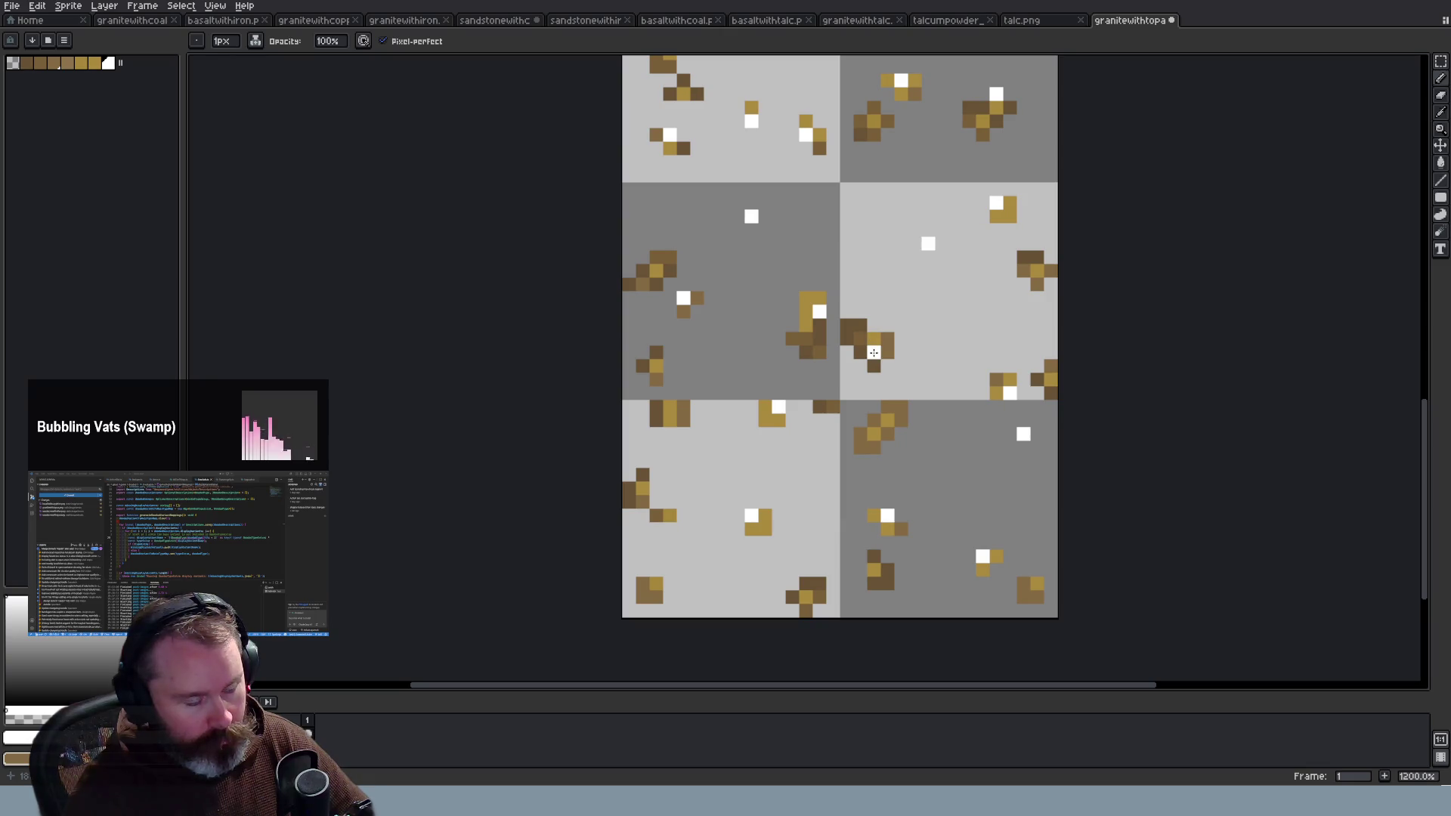
click(683, 297)
click(669, 325)
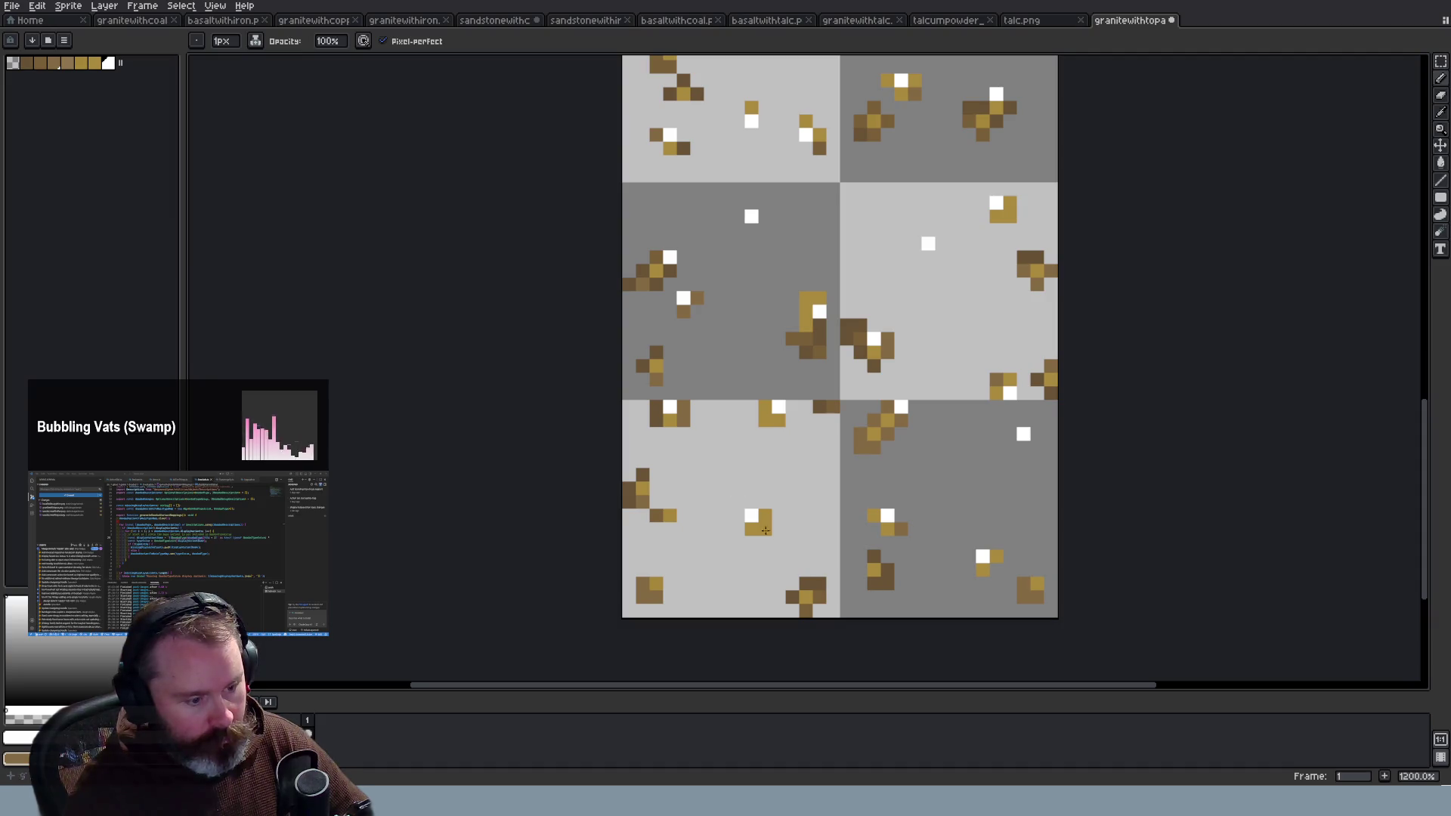
scroll(822, 586, down, 5)
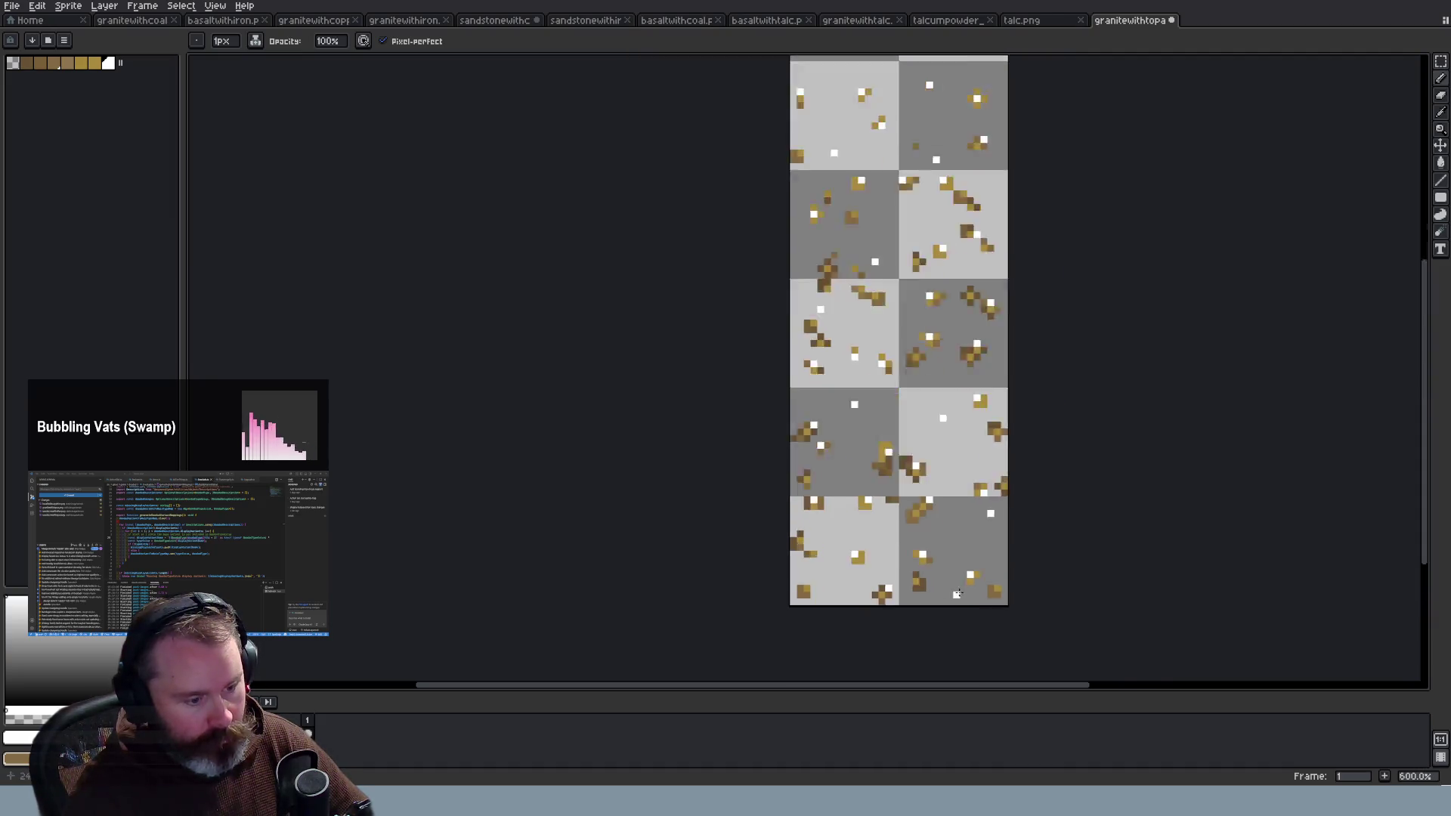
key(ctrl+s)
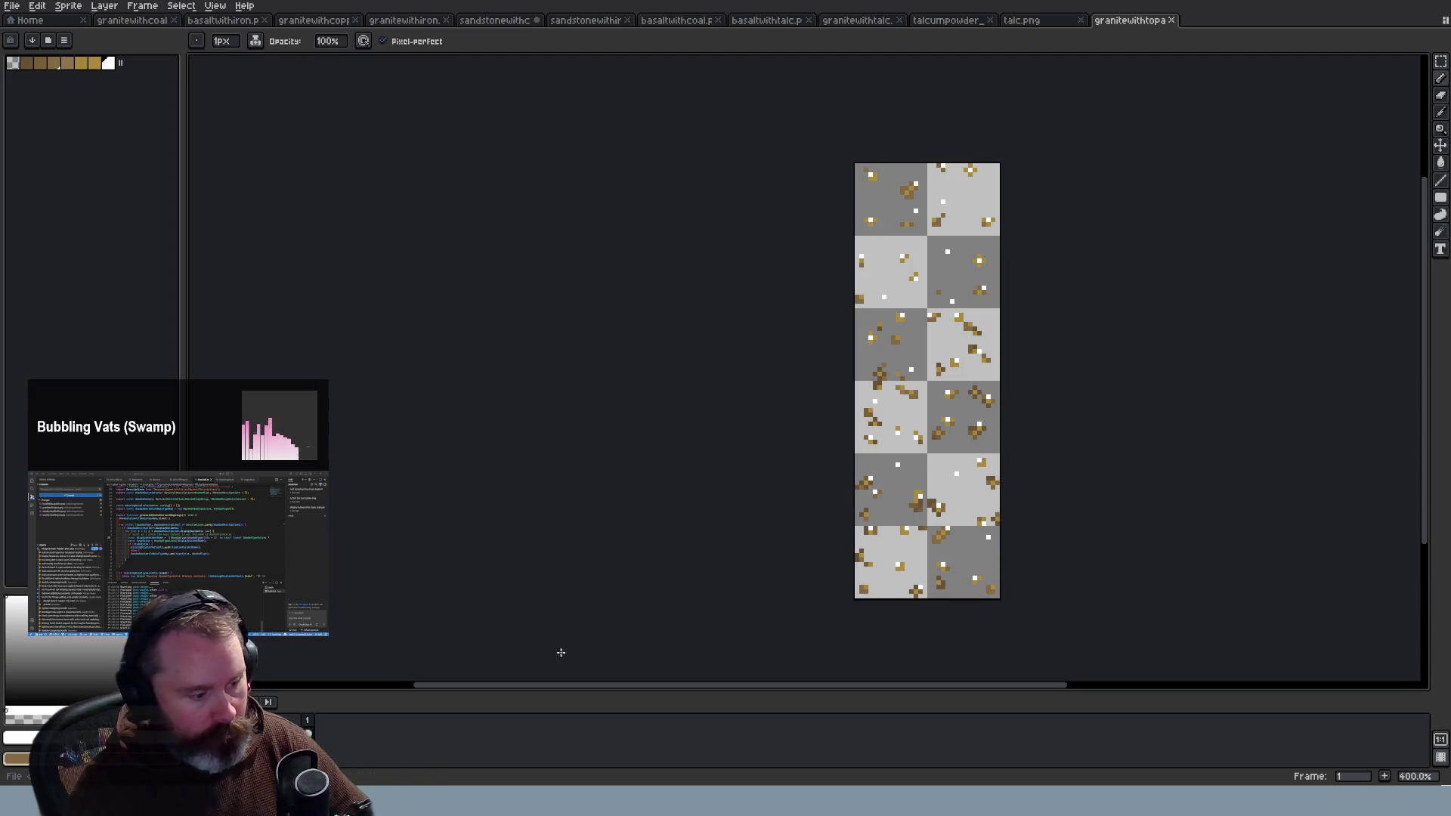
Step: Switch to Wayward, reload the game with F5, and walk down-left toward the sandstone patches
key(alt+Tab)
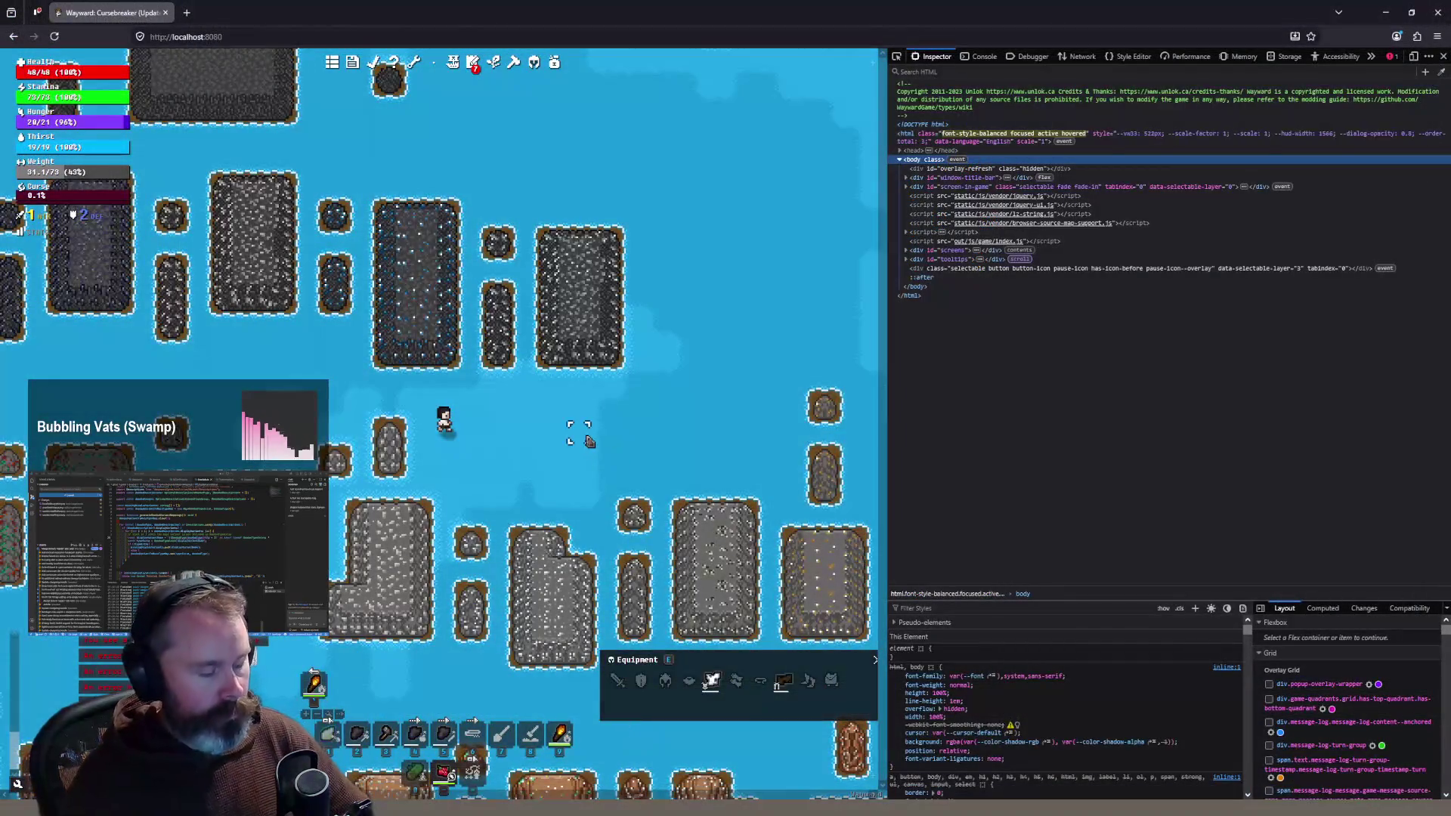
key(F5)
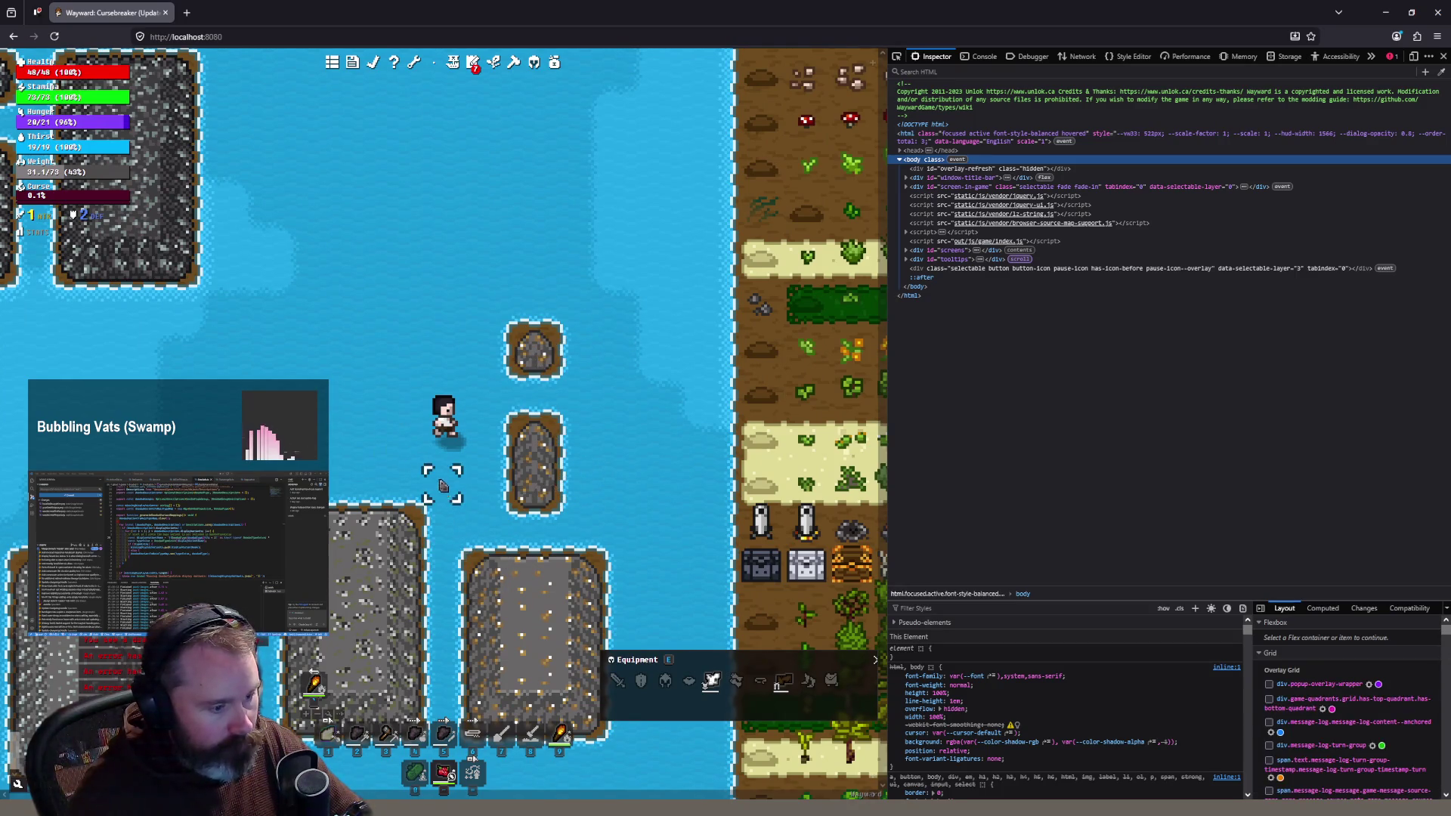
key(a)
key(a)
key(s)
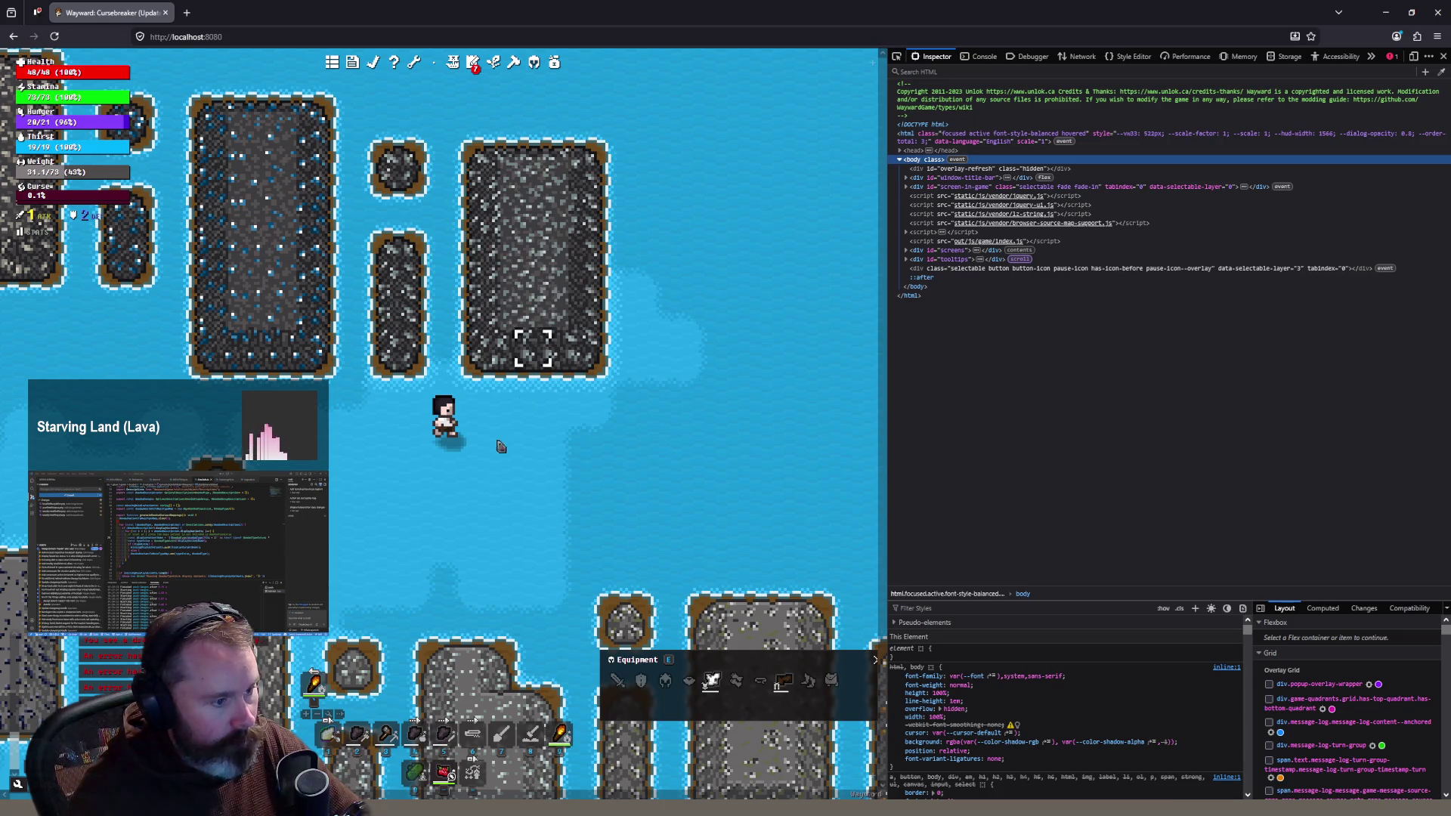
key(s)
key(s)
key(s)
key(a)
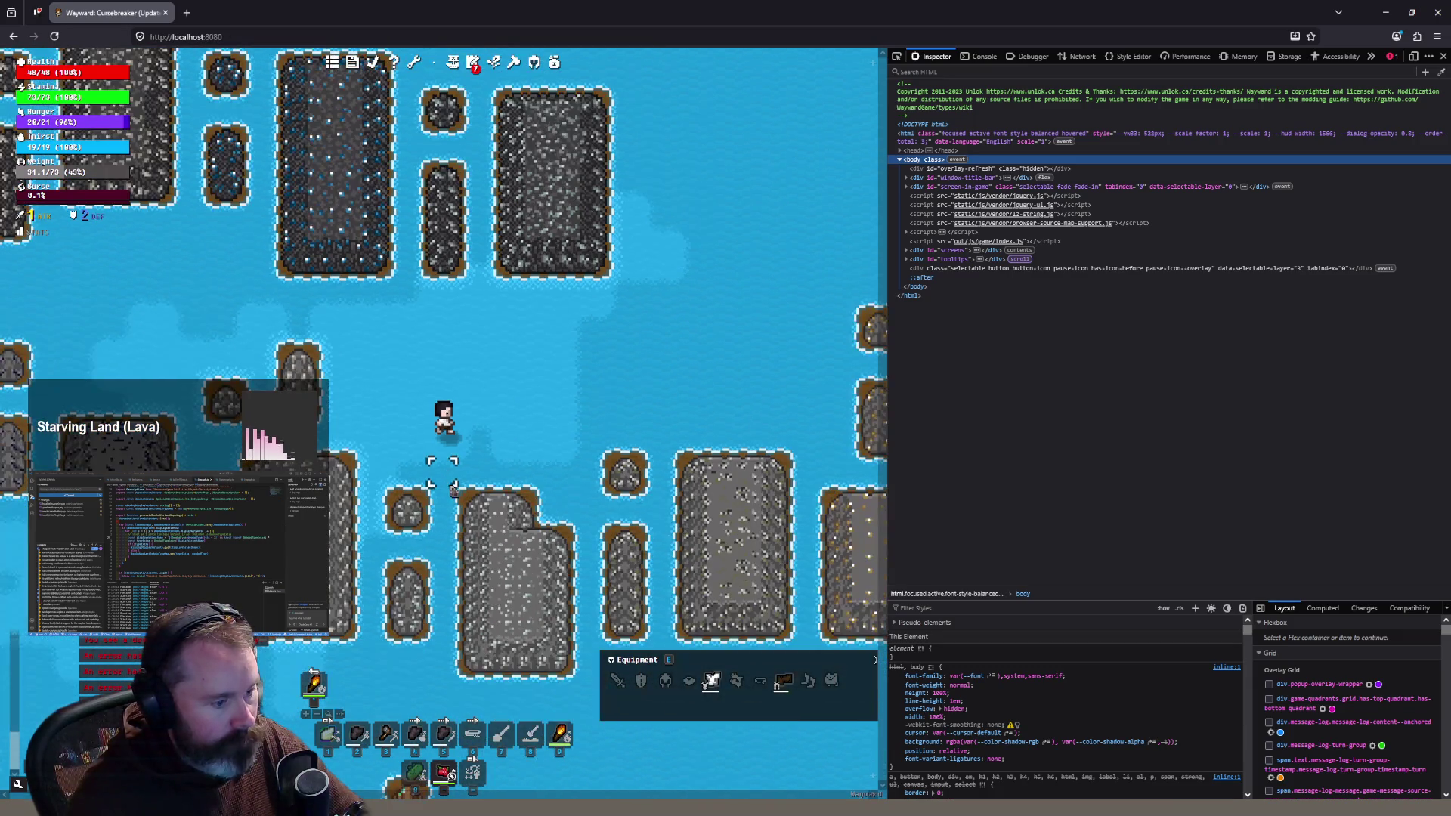
key(s)
key(s)
key(s)
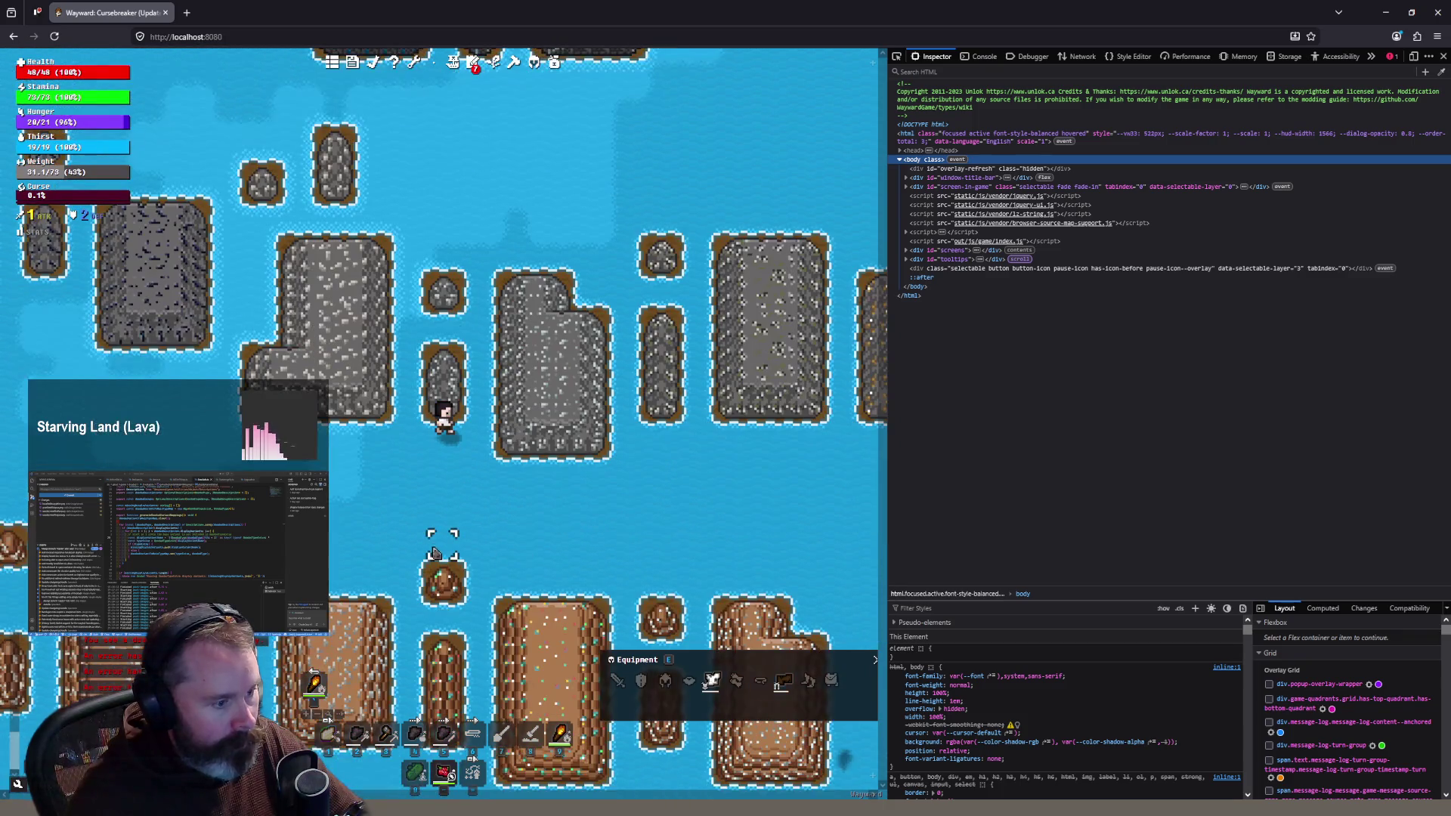
key(s)
key(s)
key(s)
key(a)
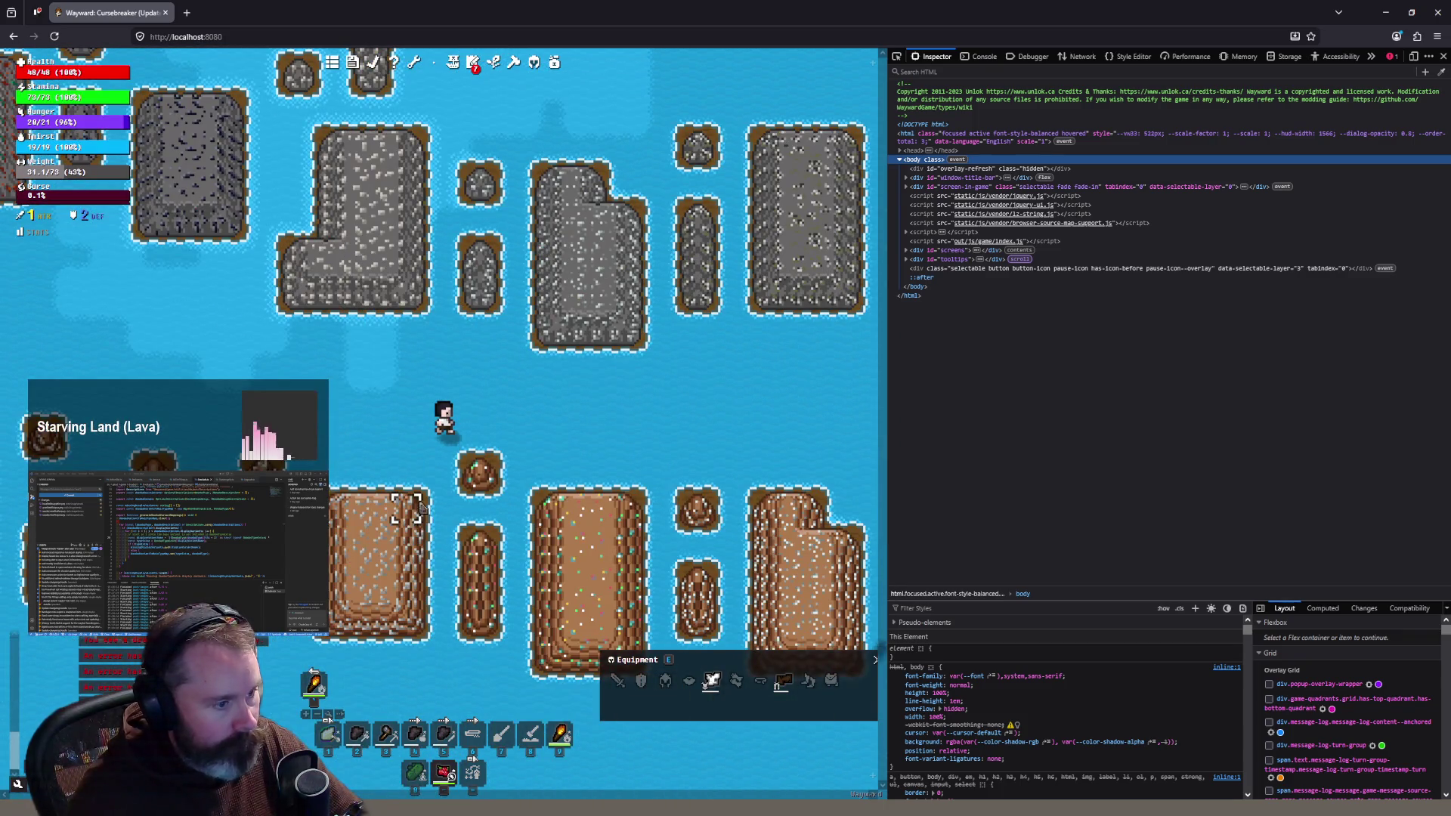
Step: Survey the rock and lava islands, then switch back to Aseprite
mouse_move(558, 390)
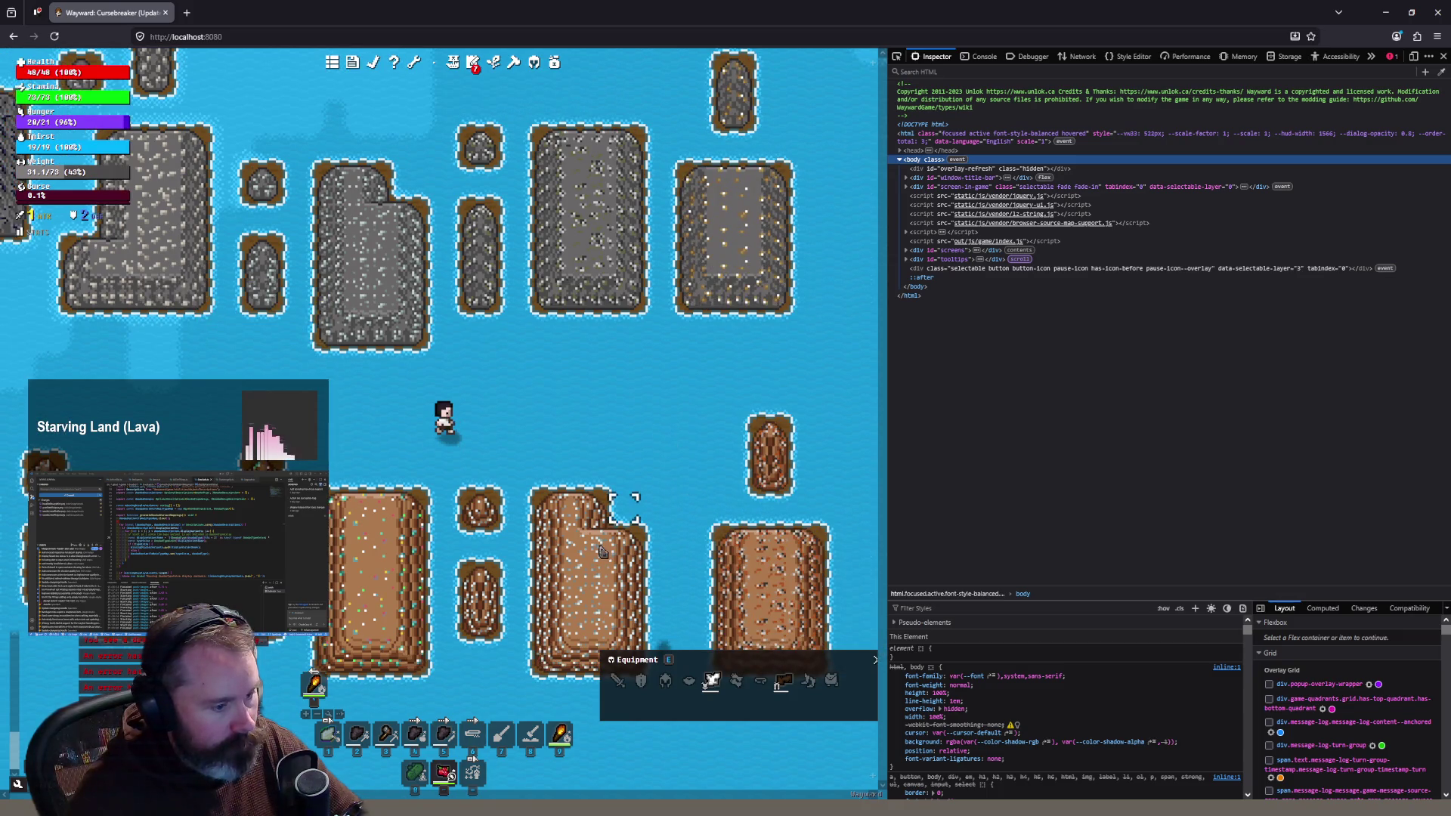
mouse_move(602, 580)
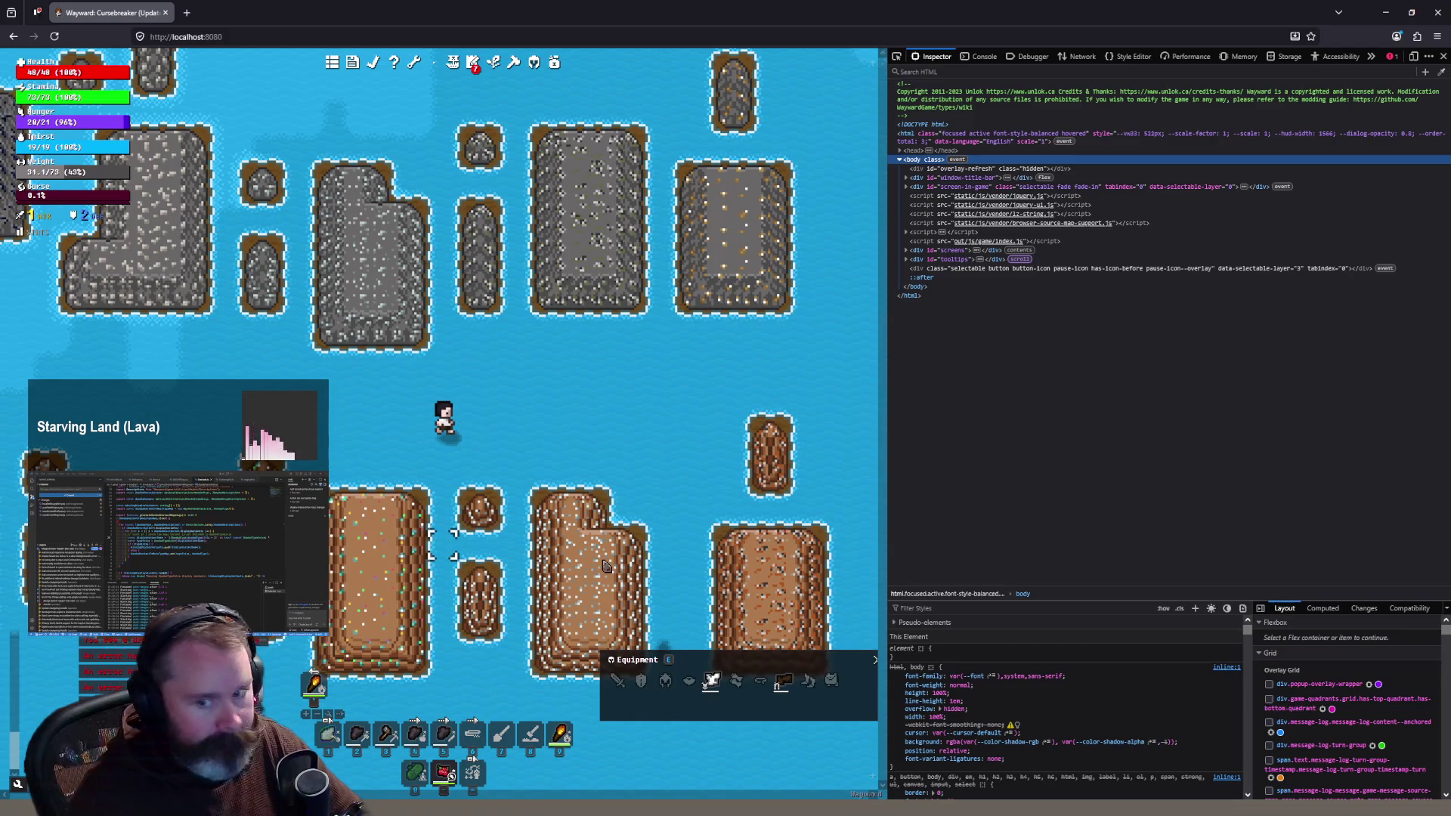
mouse_move(867, 436)
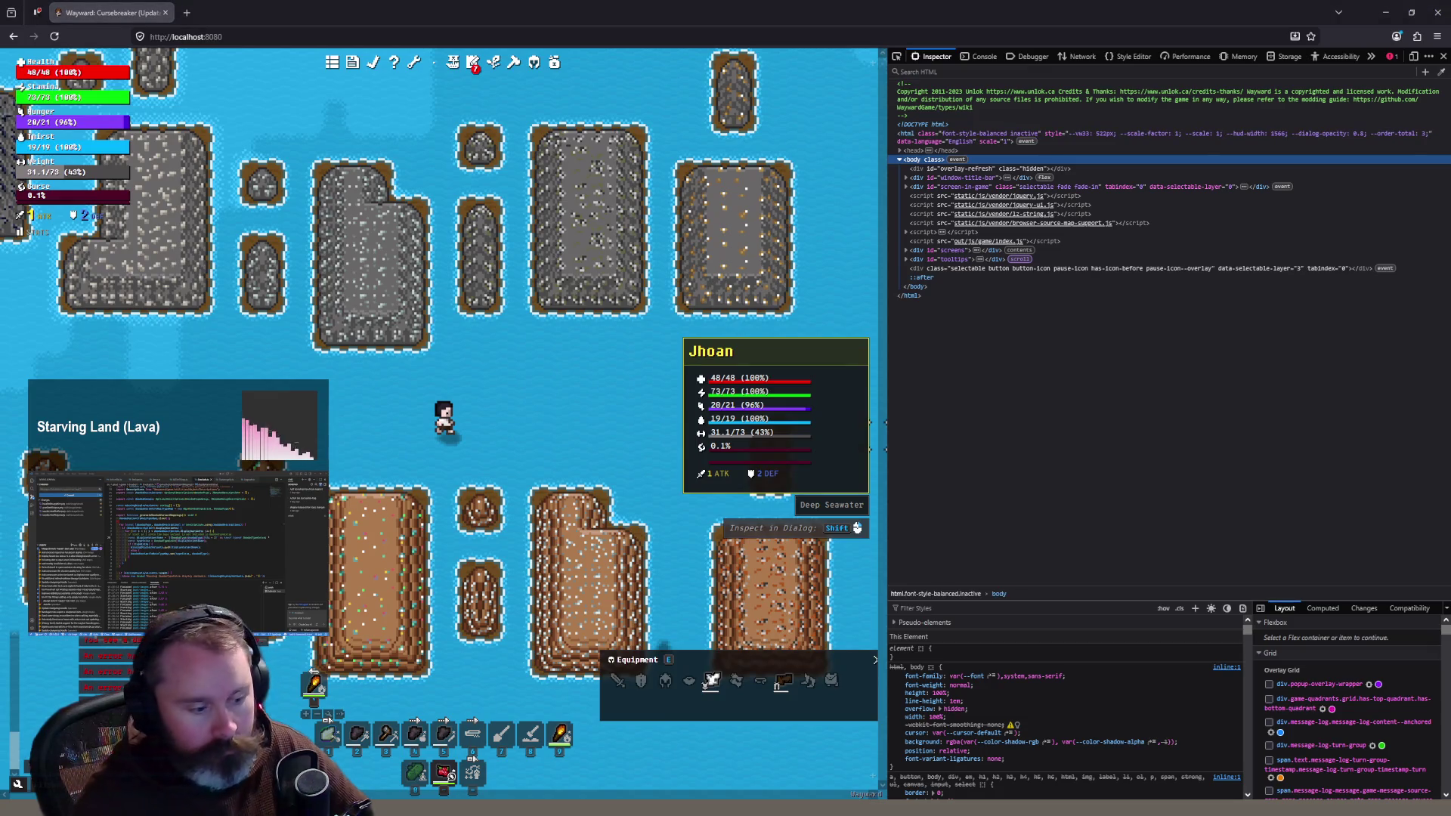
key(alt+Tab)
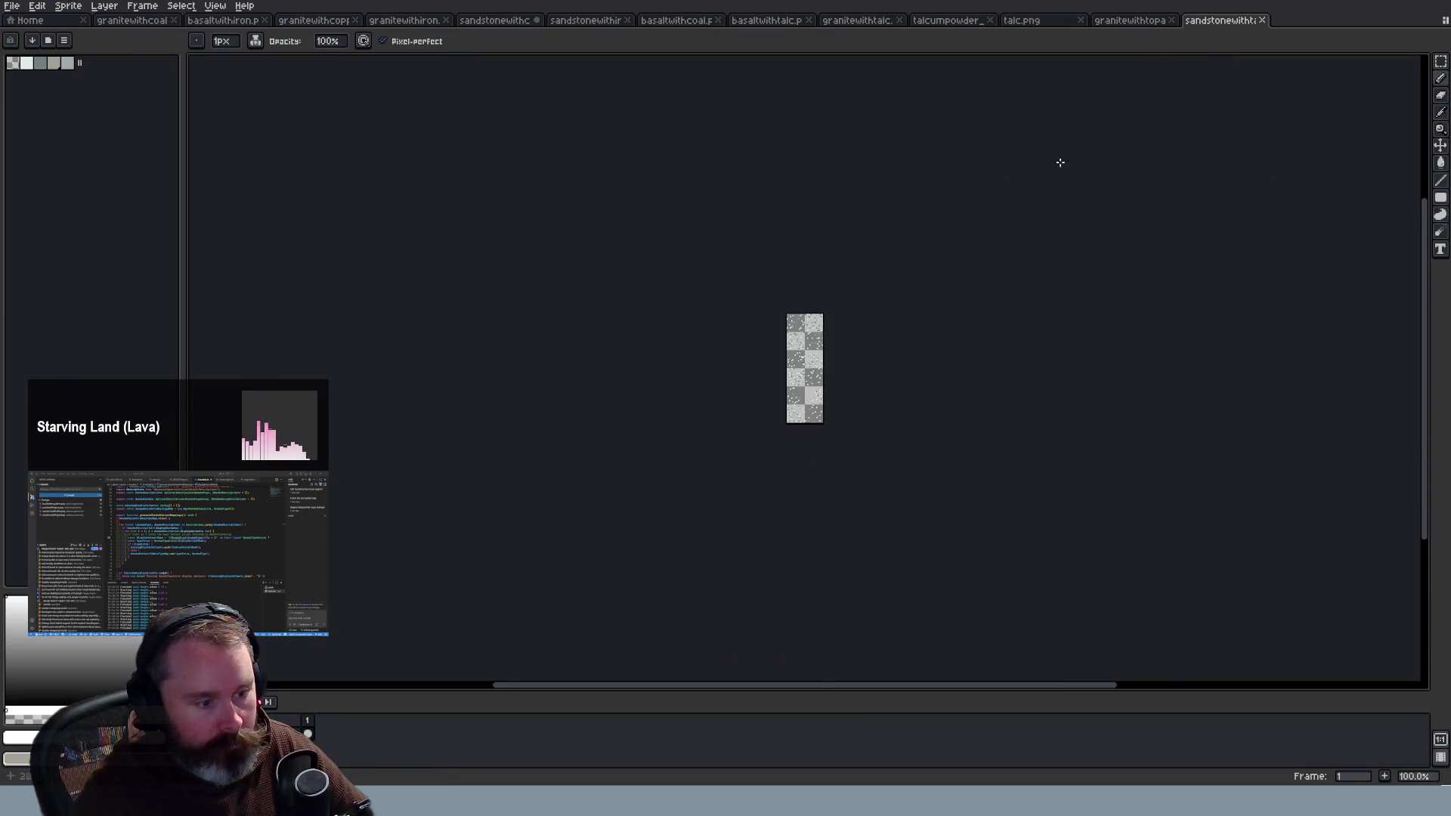
Step: Adjust the sandstonewithtalc palette shades, comparing against the basalt talc tilesheet
click(779, 22)
click(57, 64)
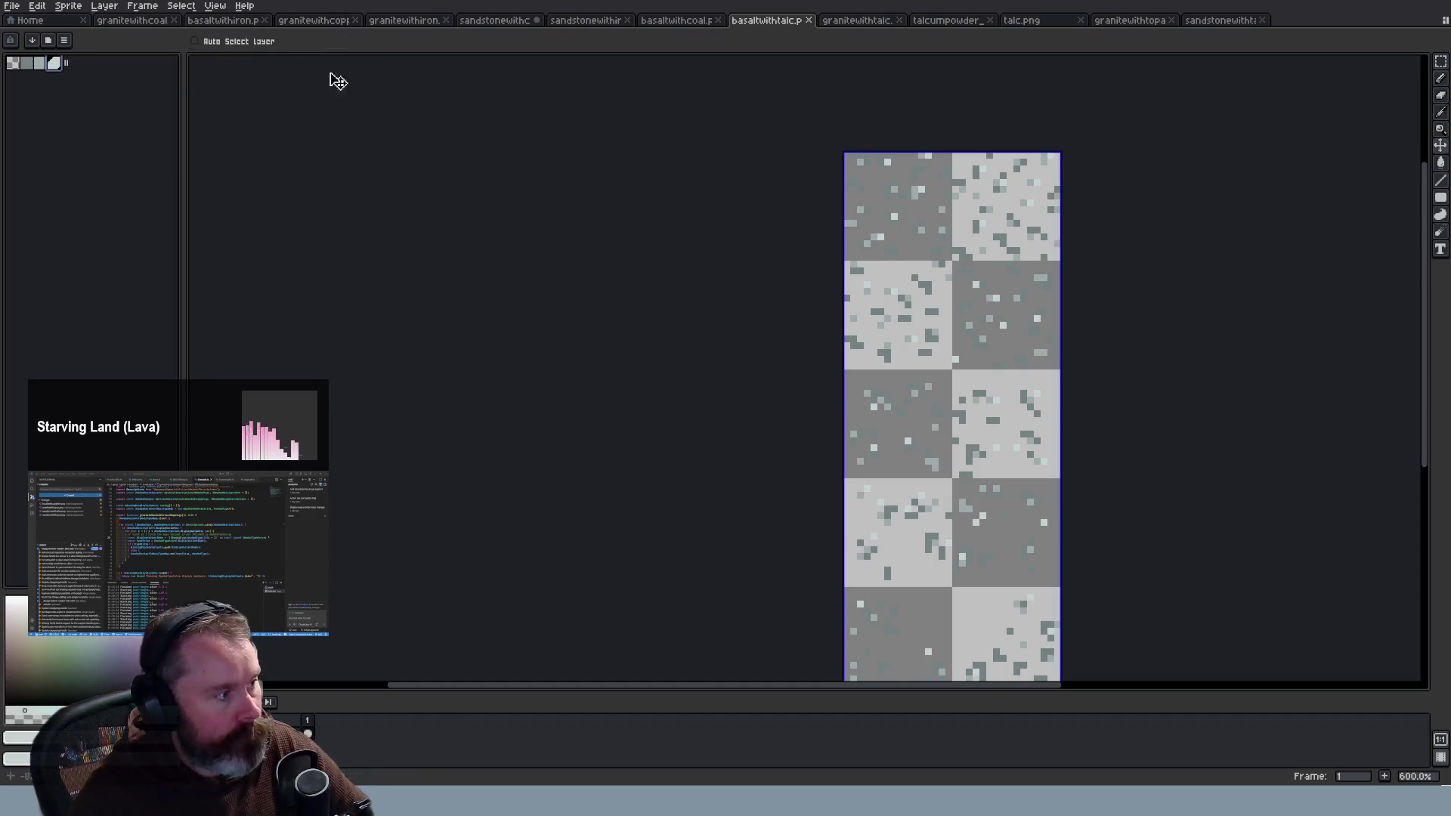
click(1226, 22)
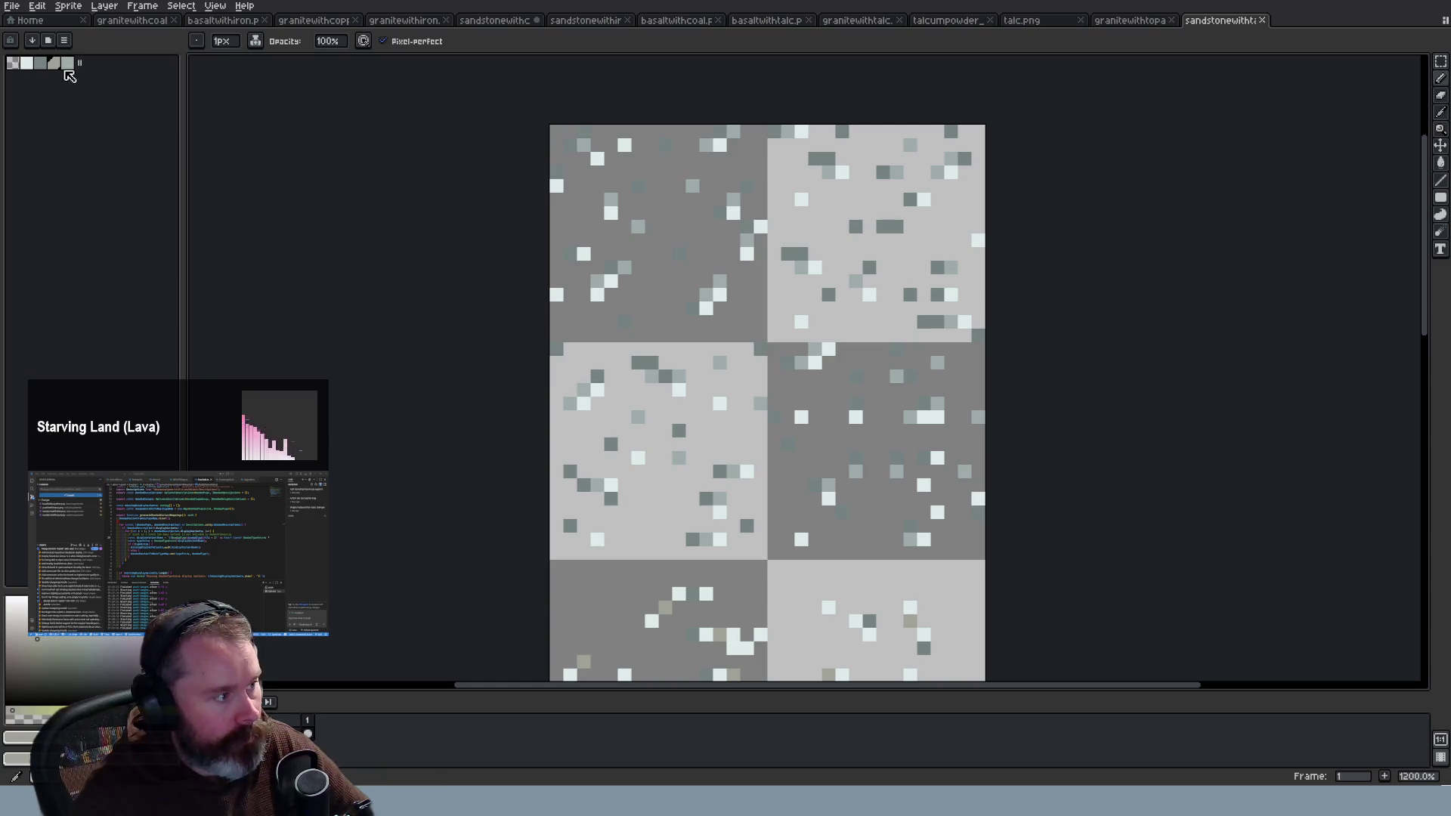
click(59, 66)
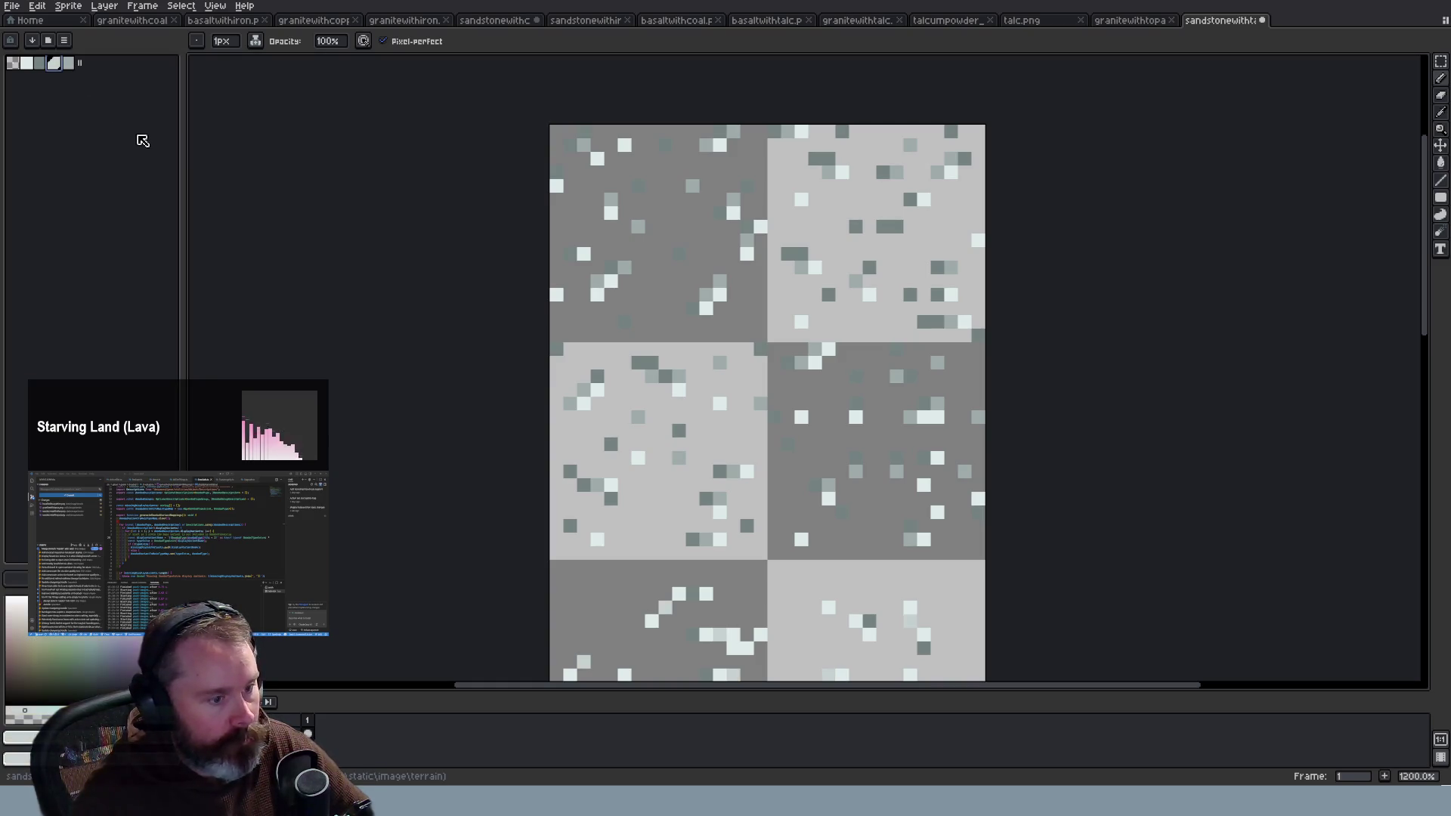
click(29, 66)
key(ctrl+y)
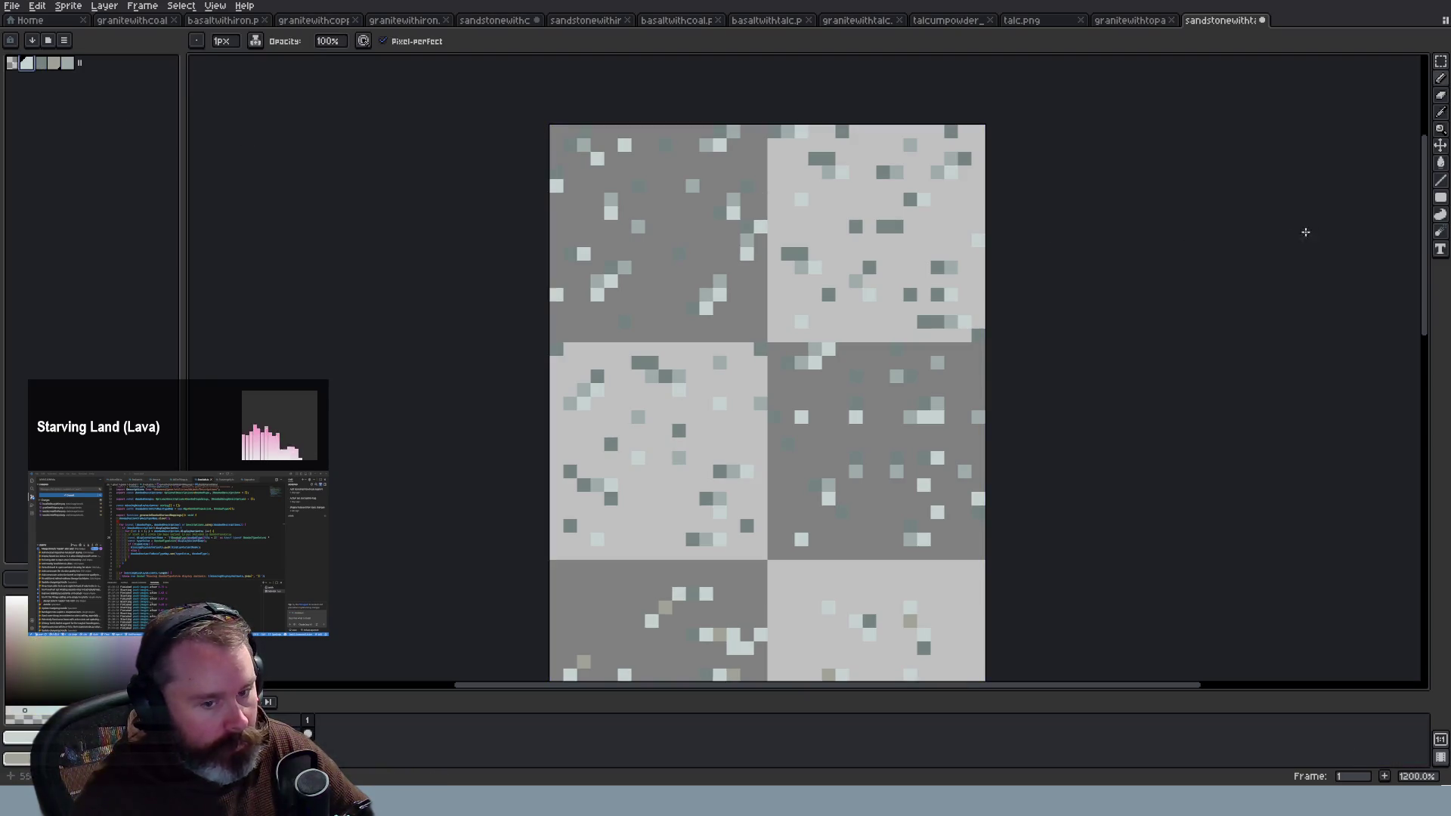
drag(1427, 266, 1428, 382)
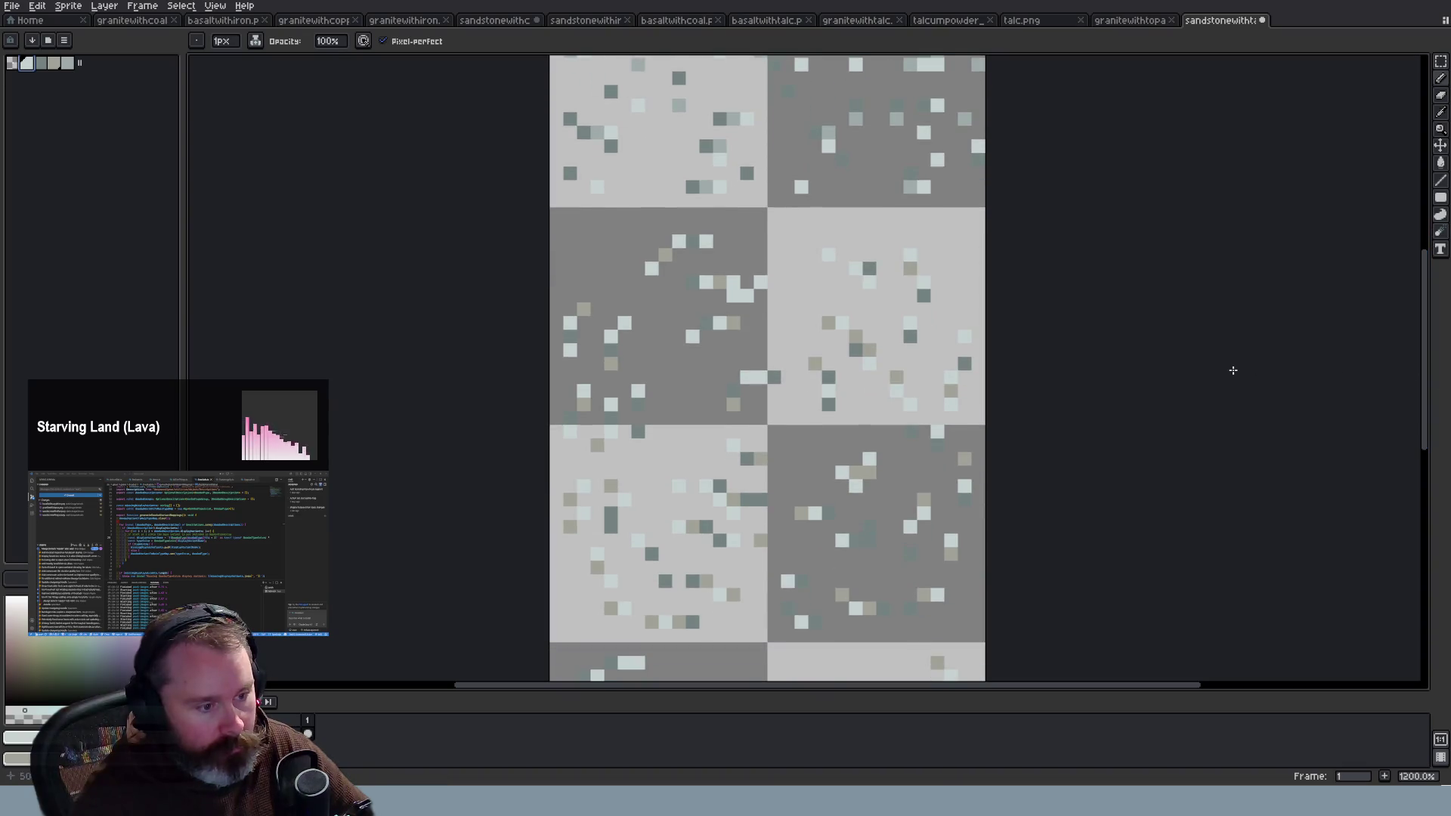
scroll(1231, 368, down, 2)
scroll(1232, 370, up, 2)
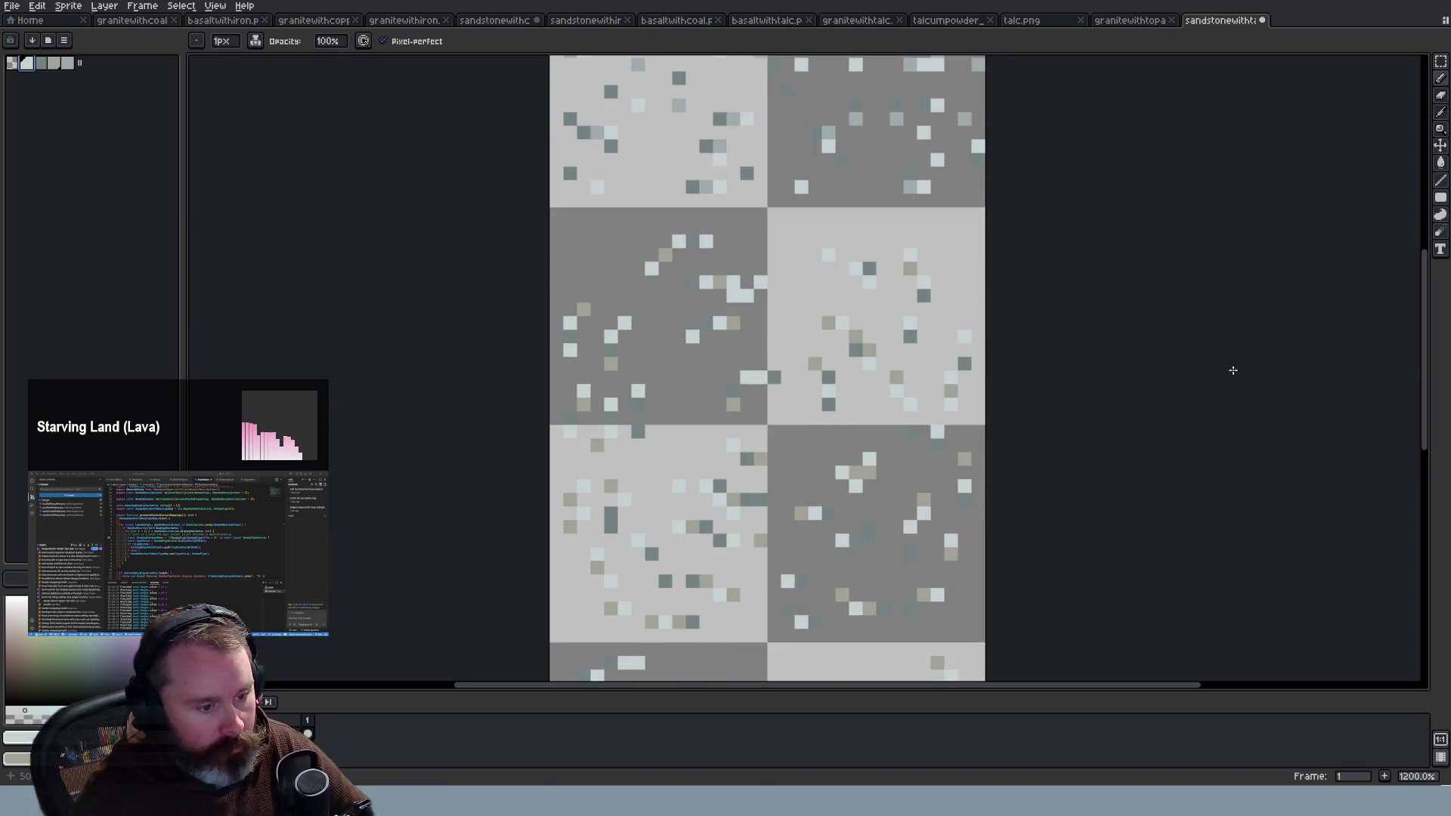
click(58, 65)
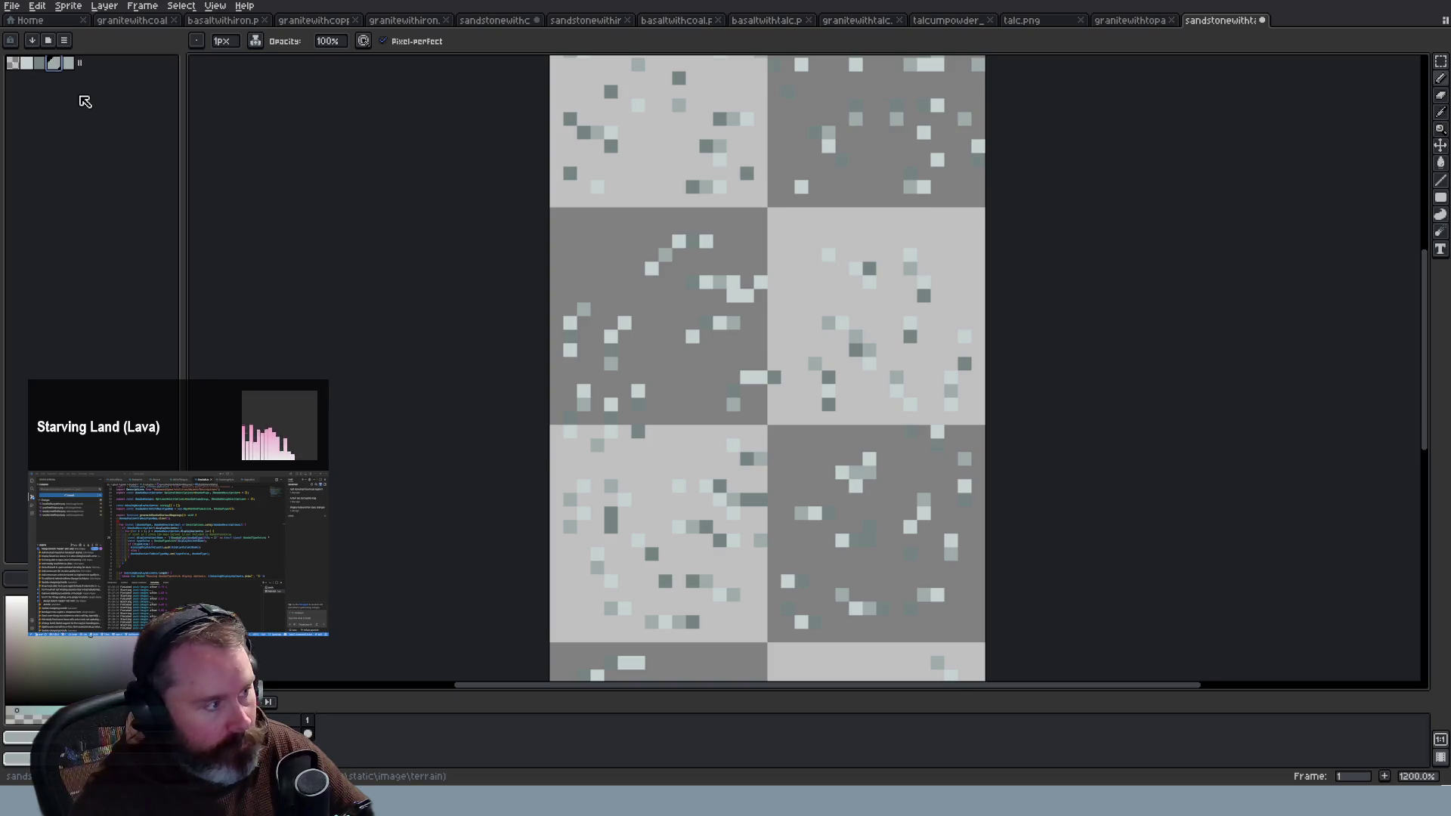
scroll(813, 277, down, 3)
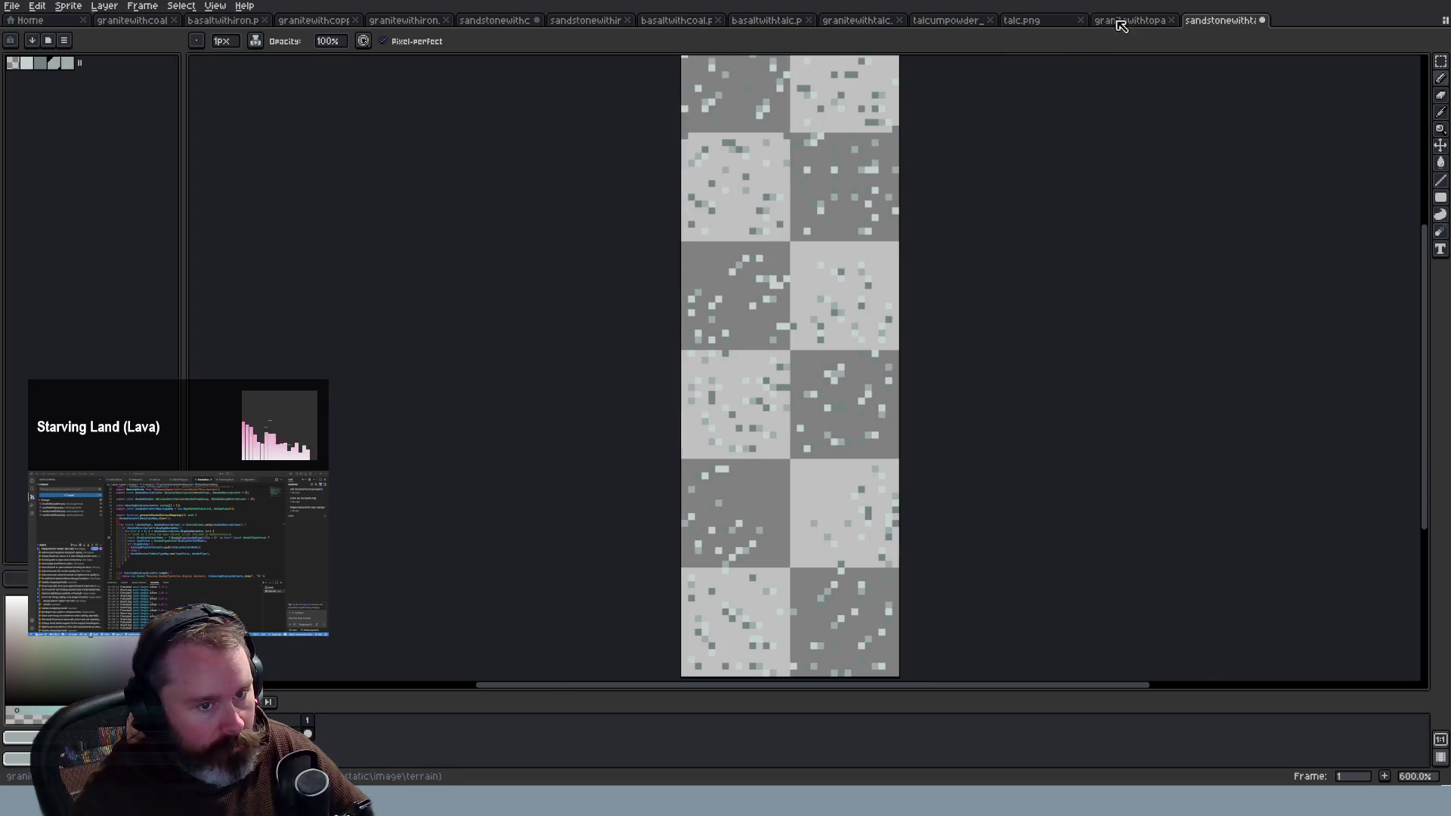
Step: Compare with the granite topaz and granite talc sheets, then return to sandstone talc with the Pencil
click(1120, 21)
scroll(1162, 98, up, 3)
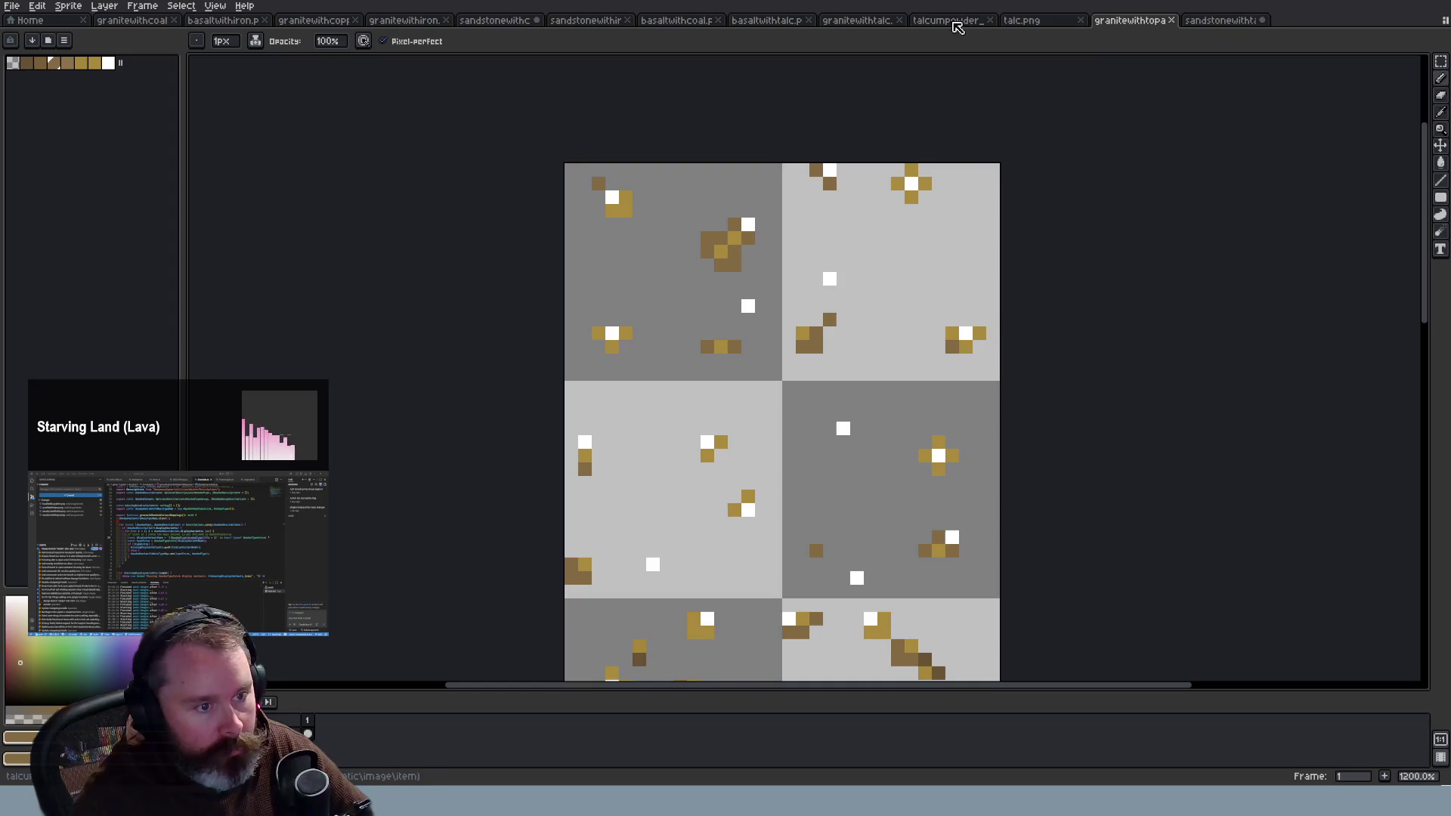
click(857, 20)
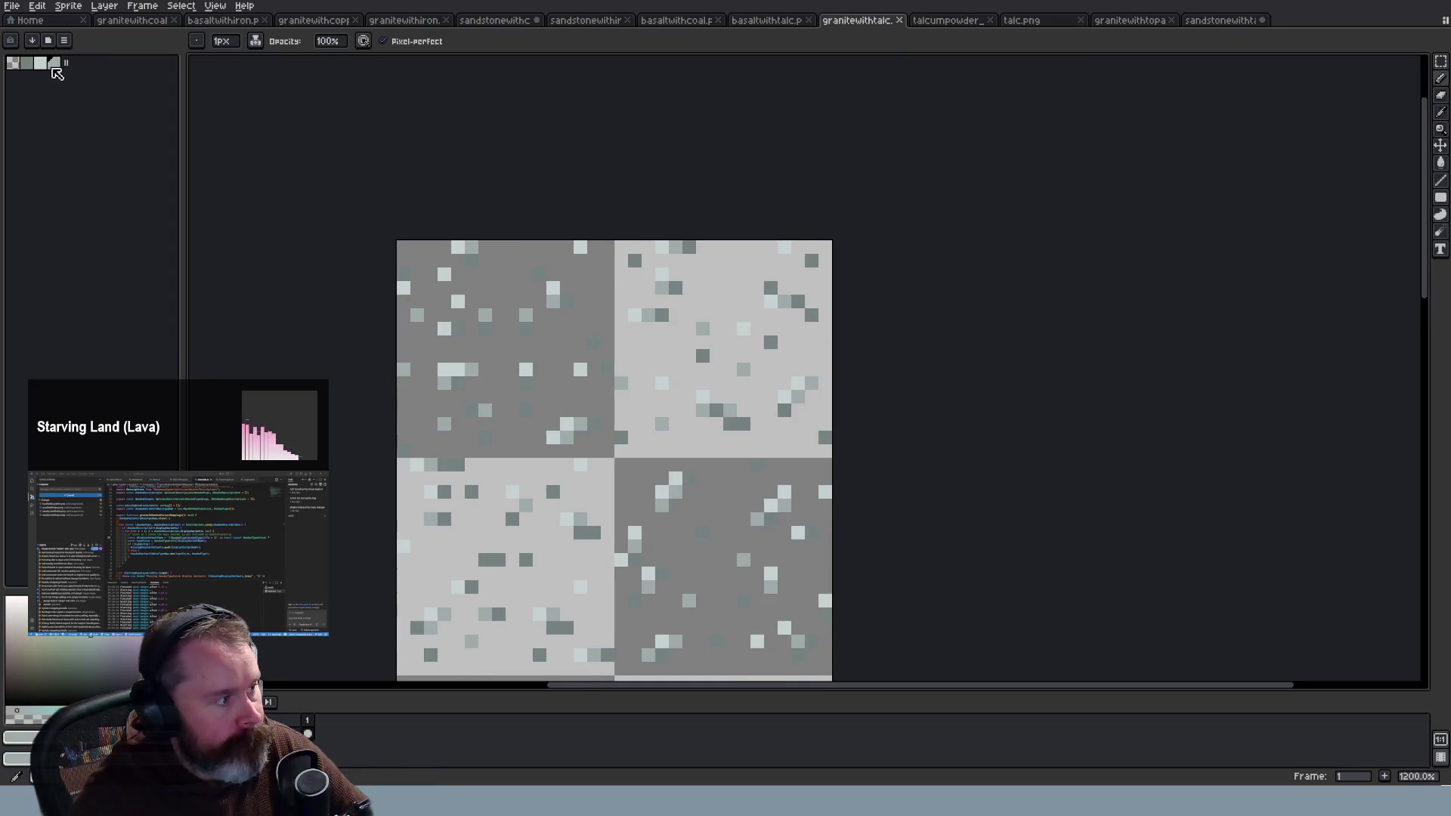
key(v)
click(1218, 21)
key(b)
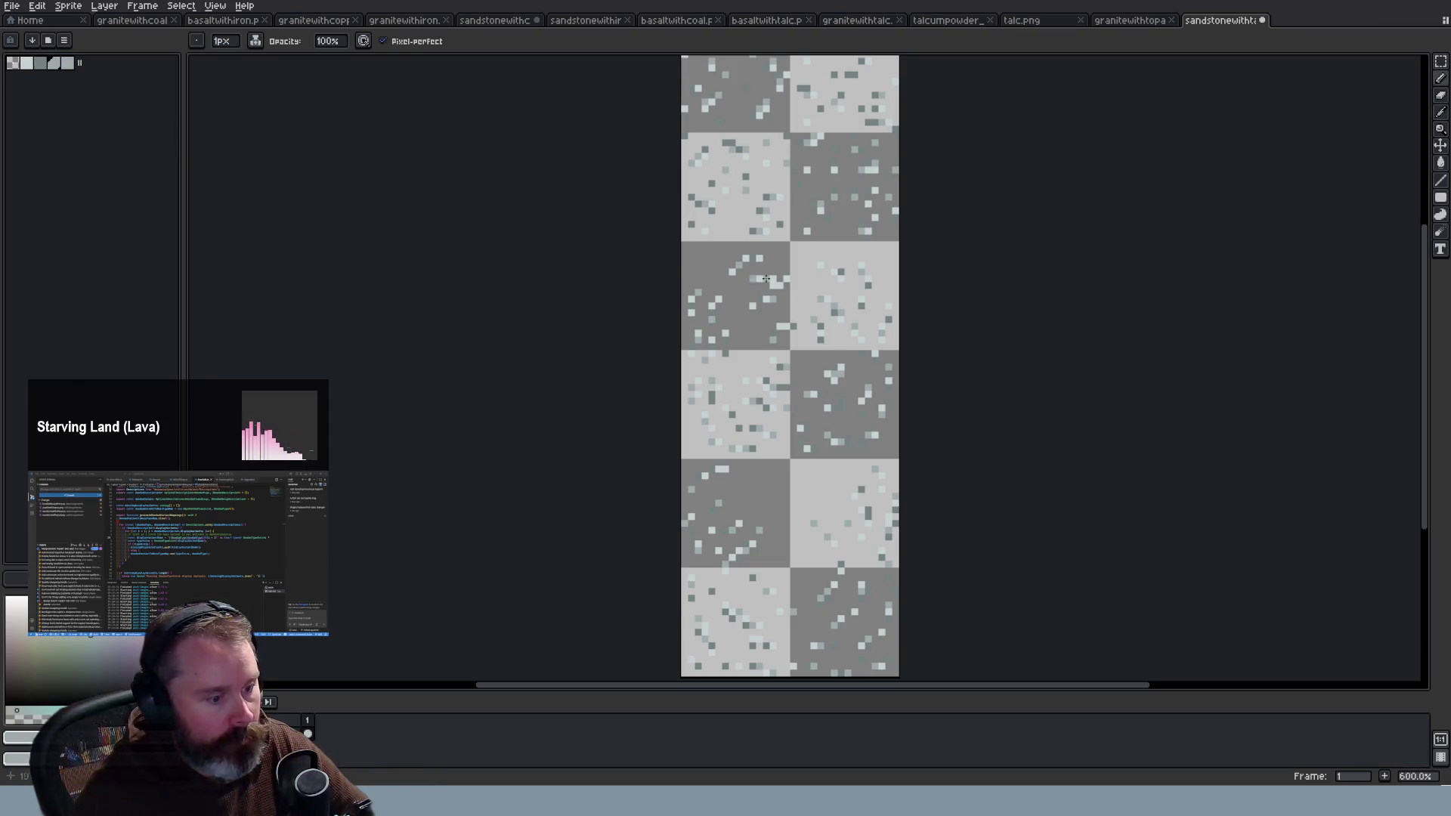
Step: Close the sandstonewithtalc tab and switch to the game preview
click(1268, 20)
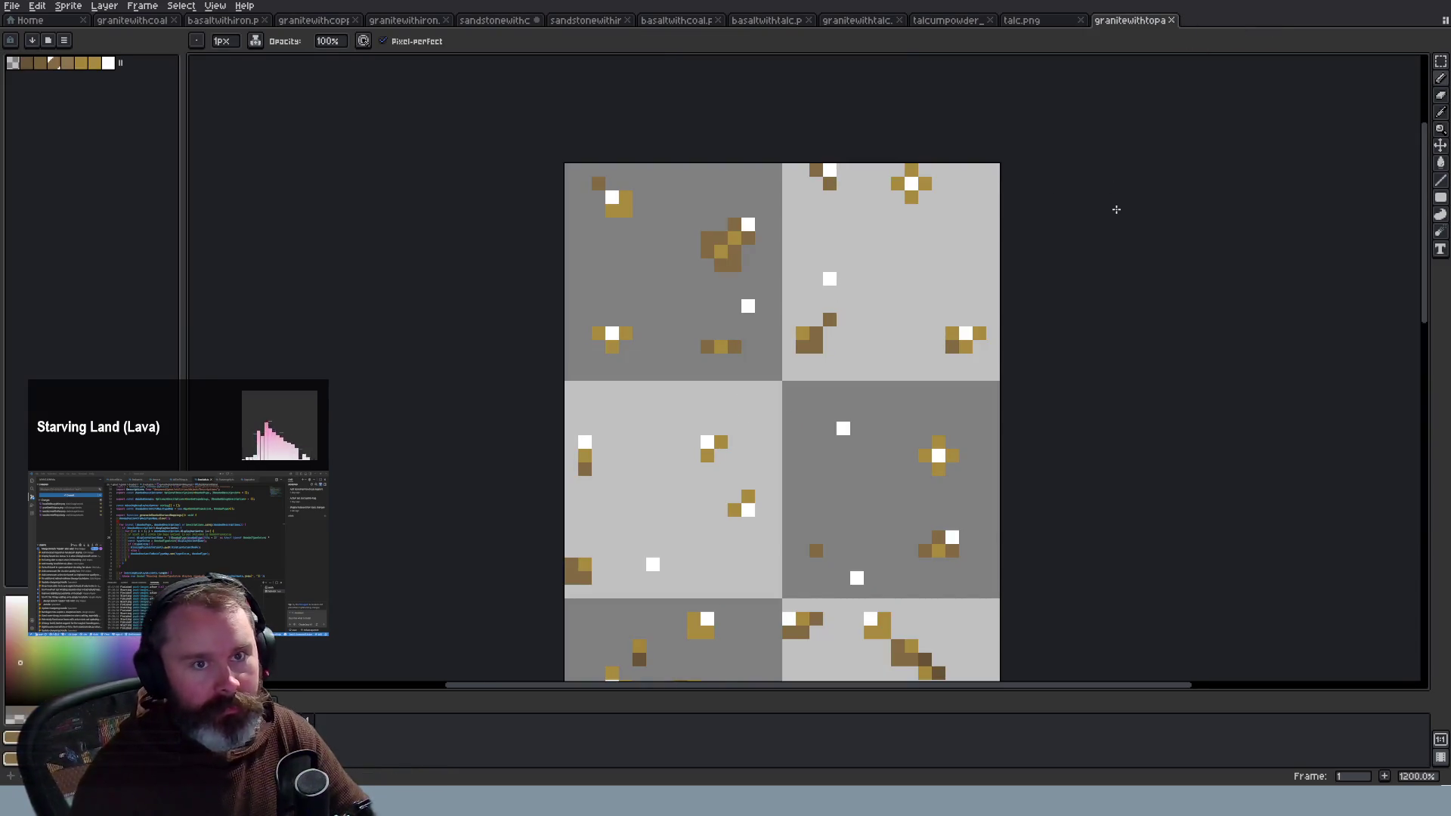
scroll(1116, 209, down, 3)
scroll(519, 492, up, 1)
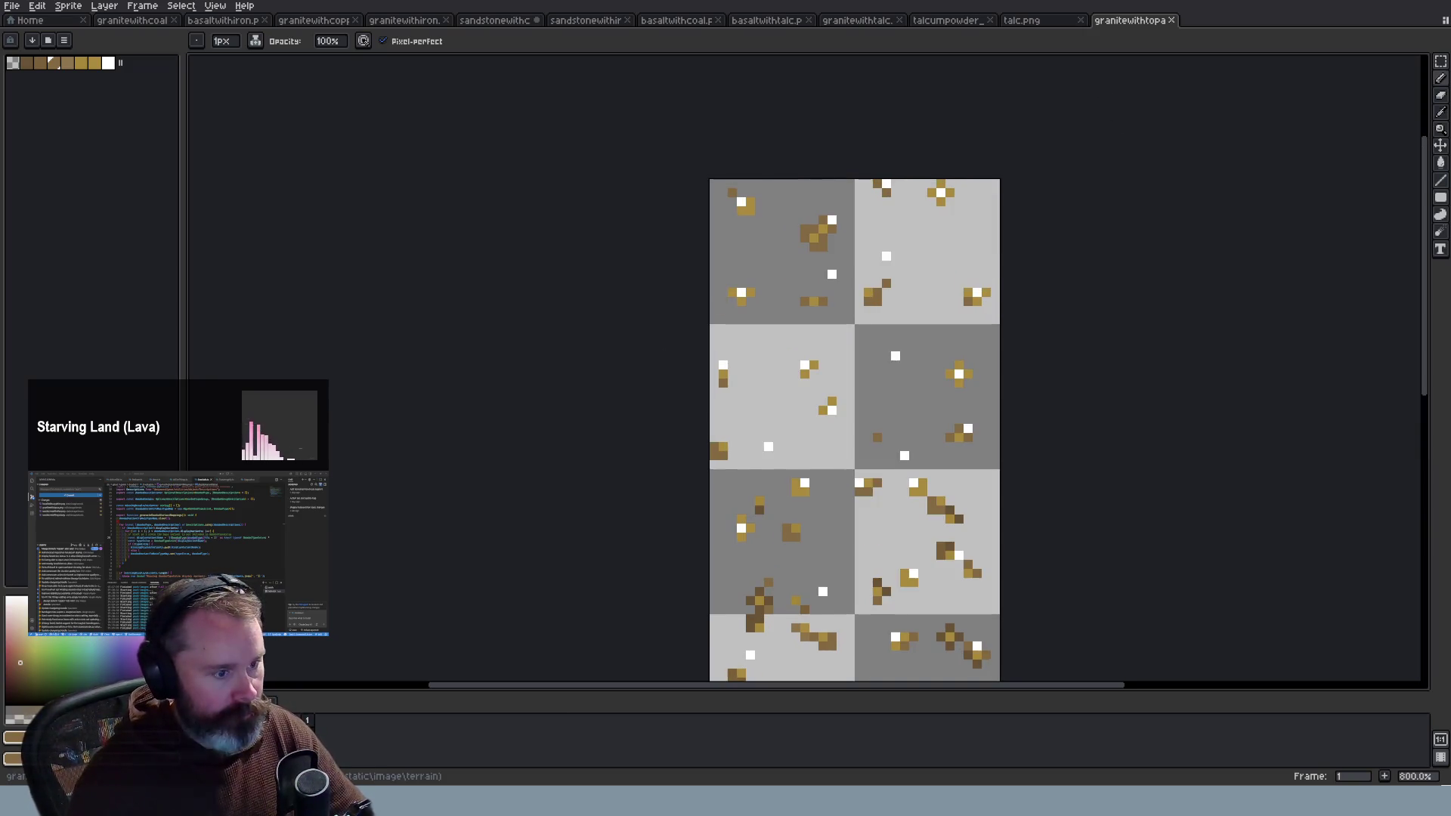
key(alt+Tab)
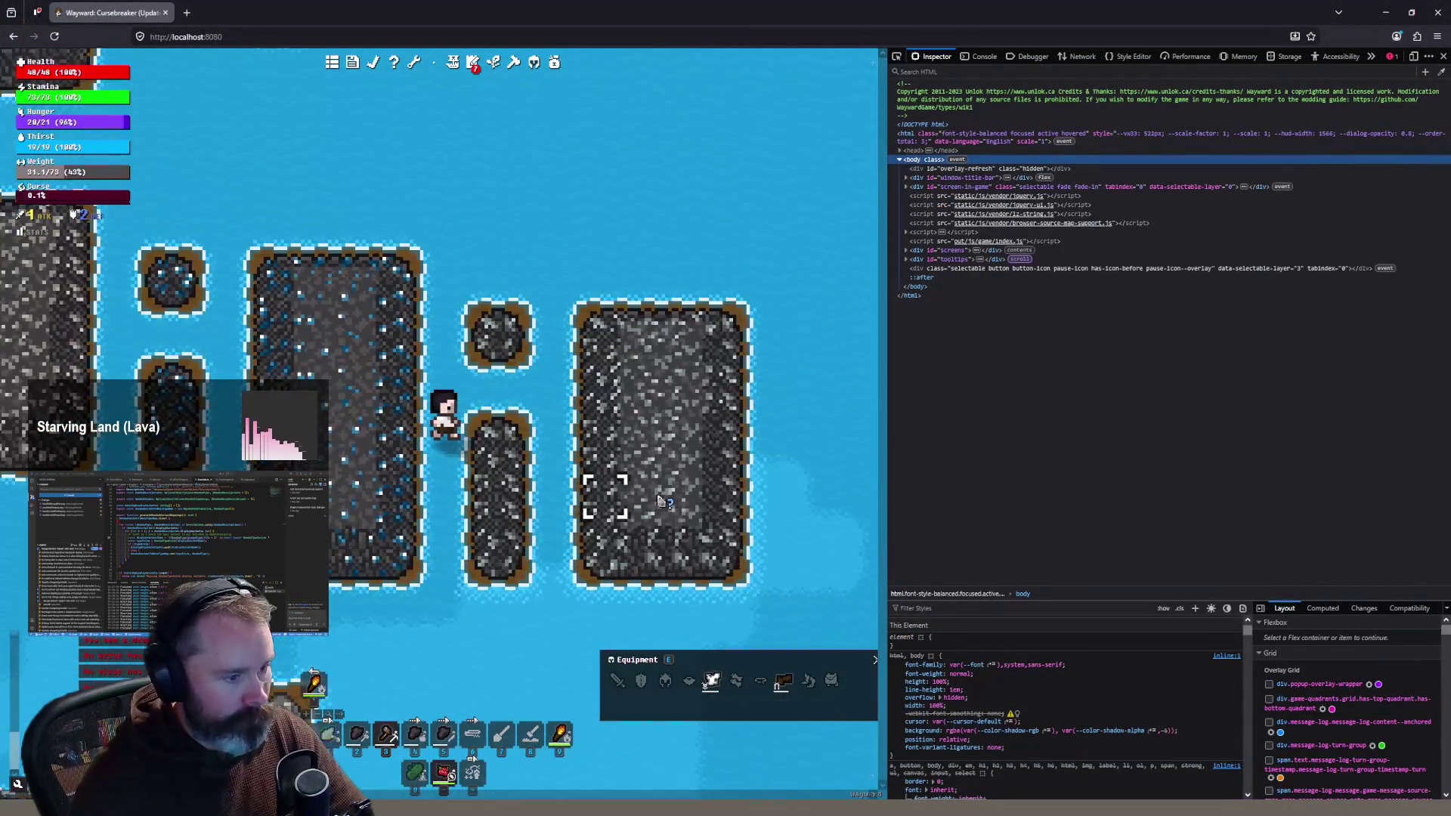
Step: Zoom the Wayward view in and out, walk down to the lava islands, then return to Aseprite
scroll(660, 499, up, 2)
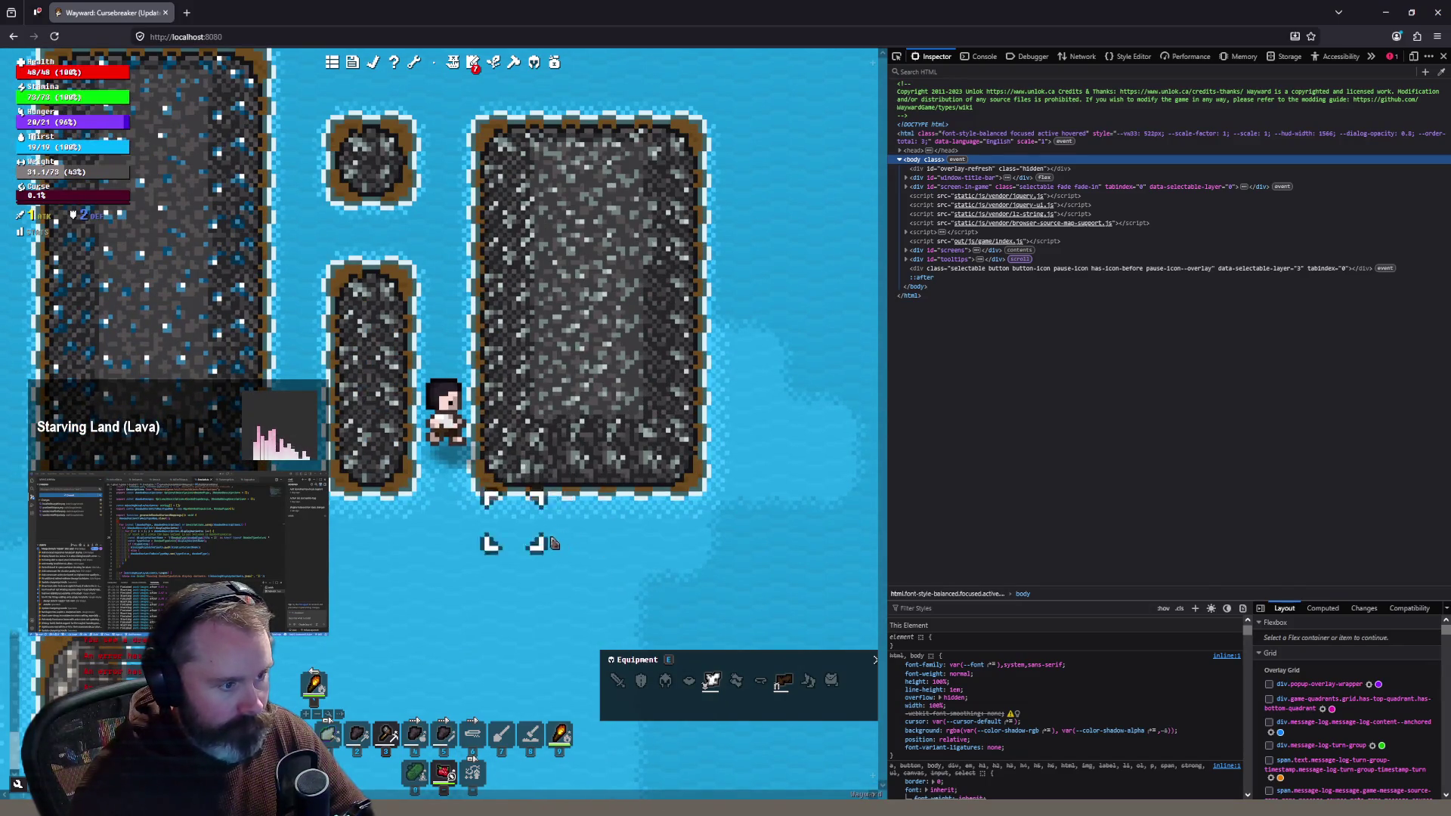
scroll(553, 542, down, 3)
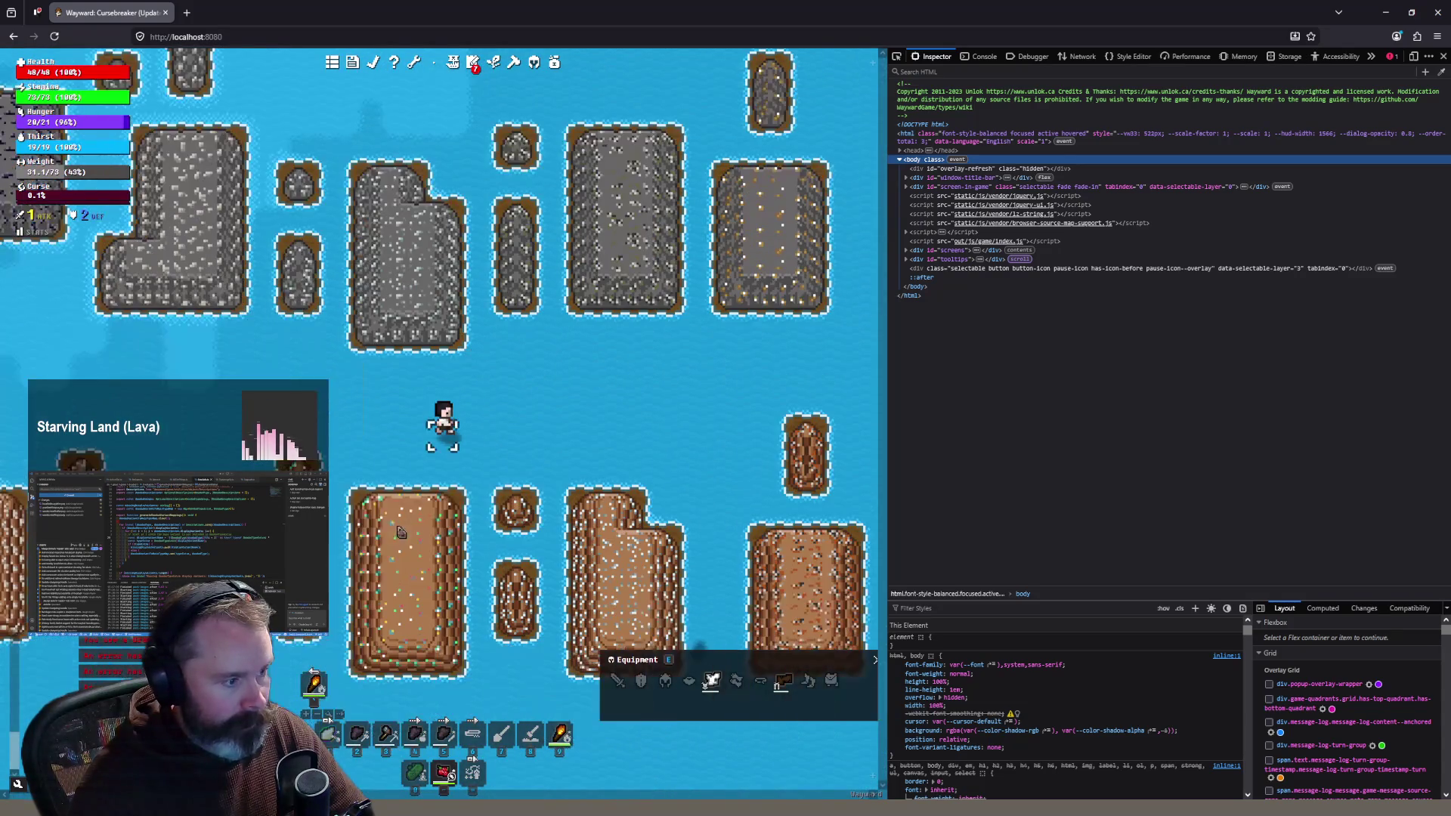
click(401, 532)
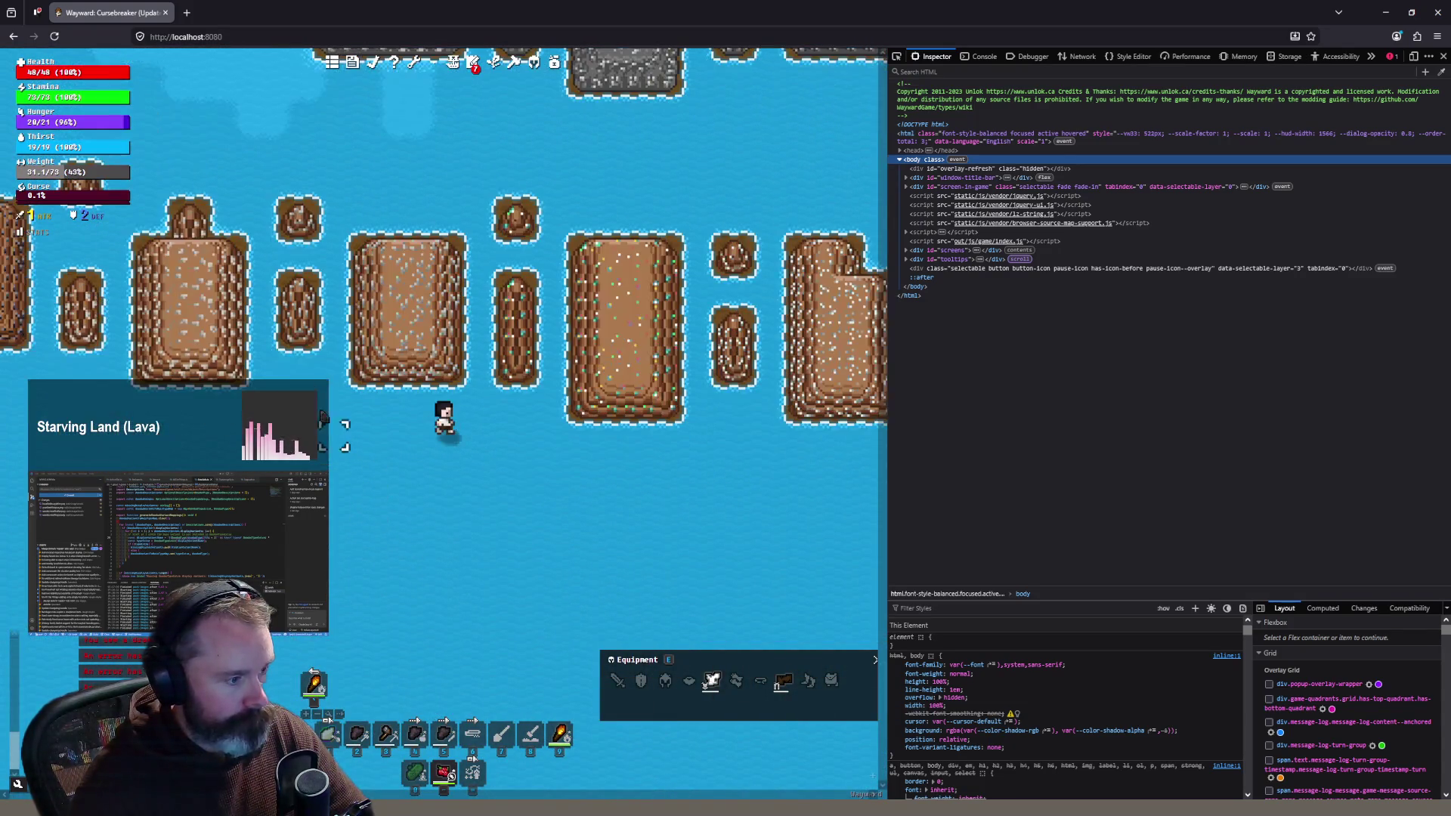
scroll(324, 418, up, 2)
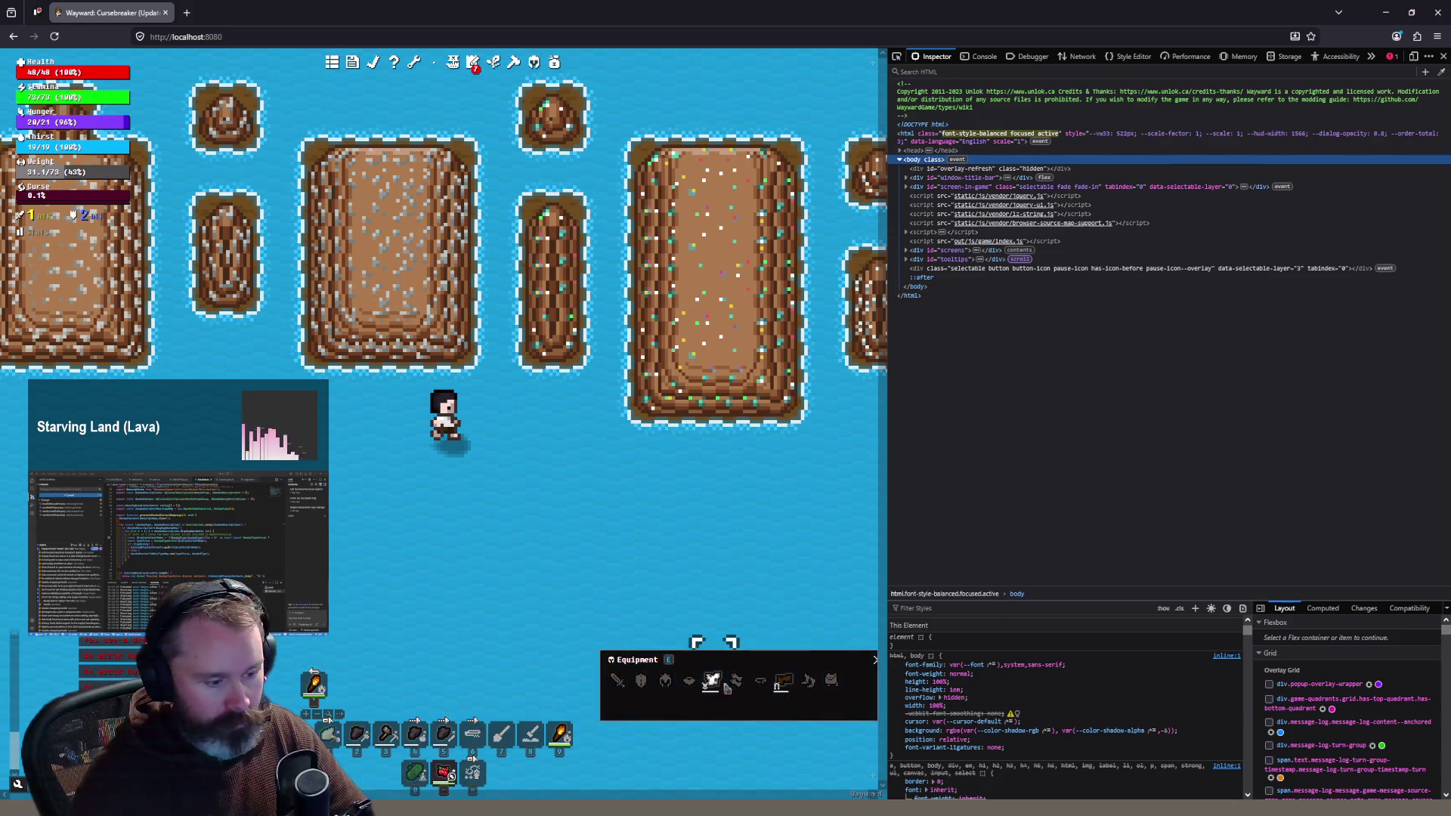
key(alt+Tab)
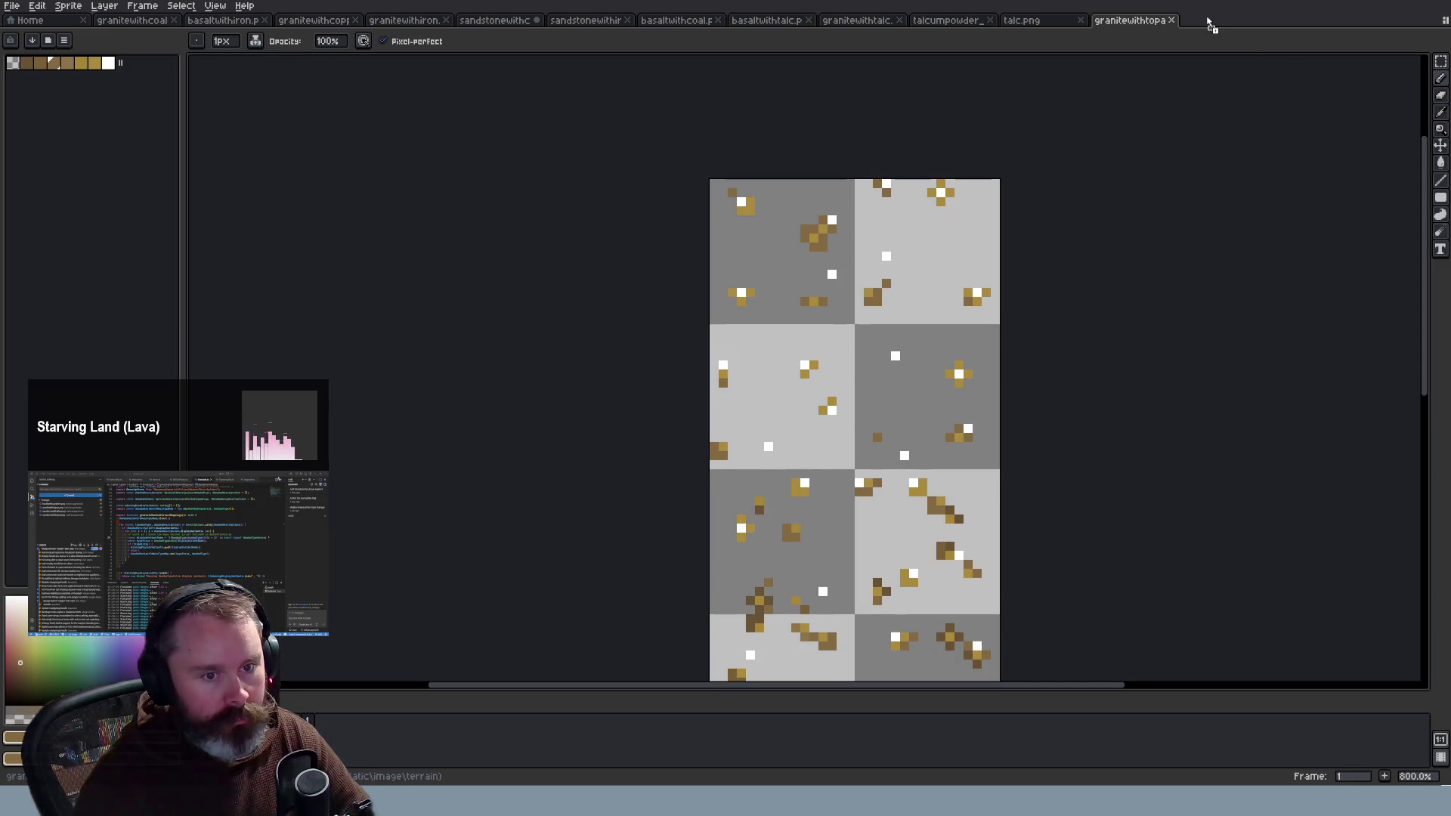
Step: Reopen the closed sandstone tilesheet with Ctrl+Shift+T
key(ctrl+shift+t)
scroll(724, 296, up, 5)
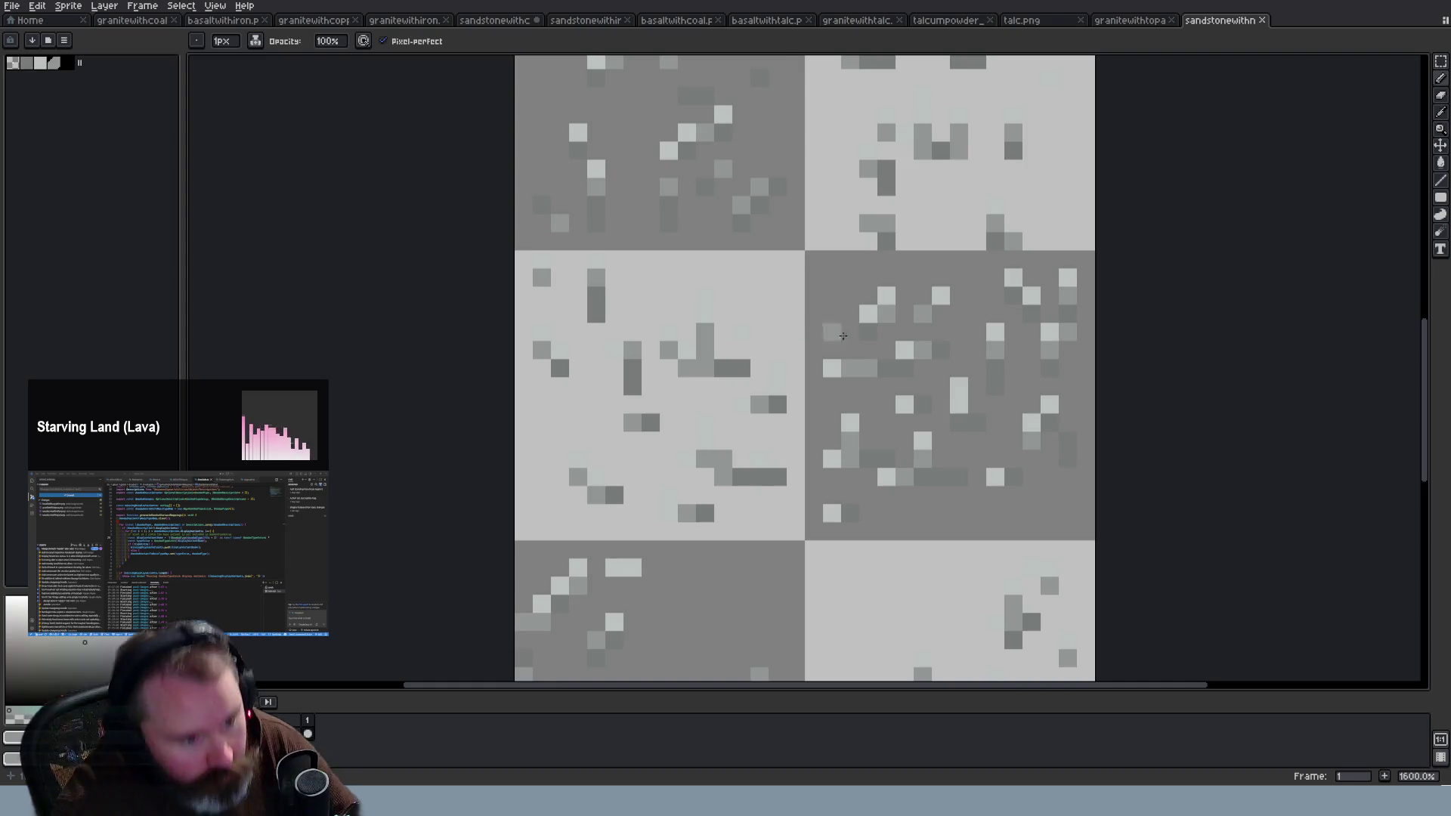
scroll(831, 337, down, 3)
scroll(861, 342, up, 3)
scroll(861, 342, down, 2)
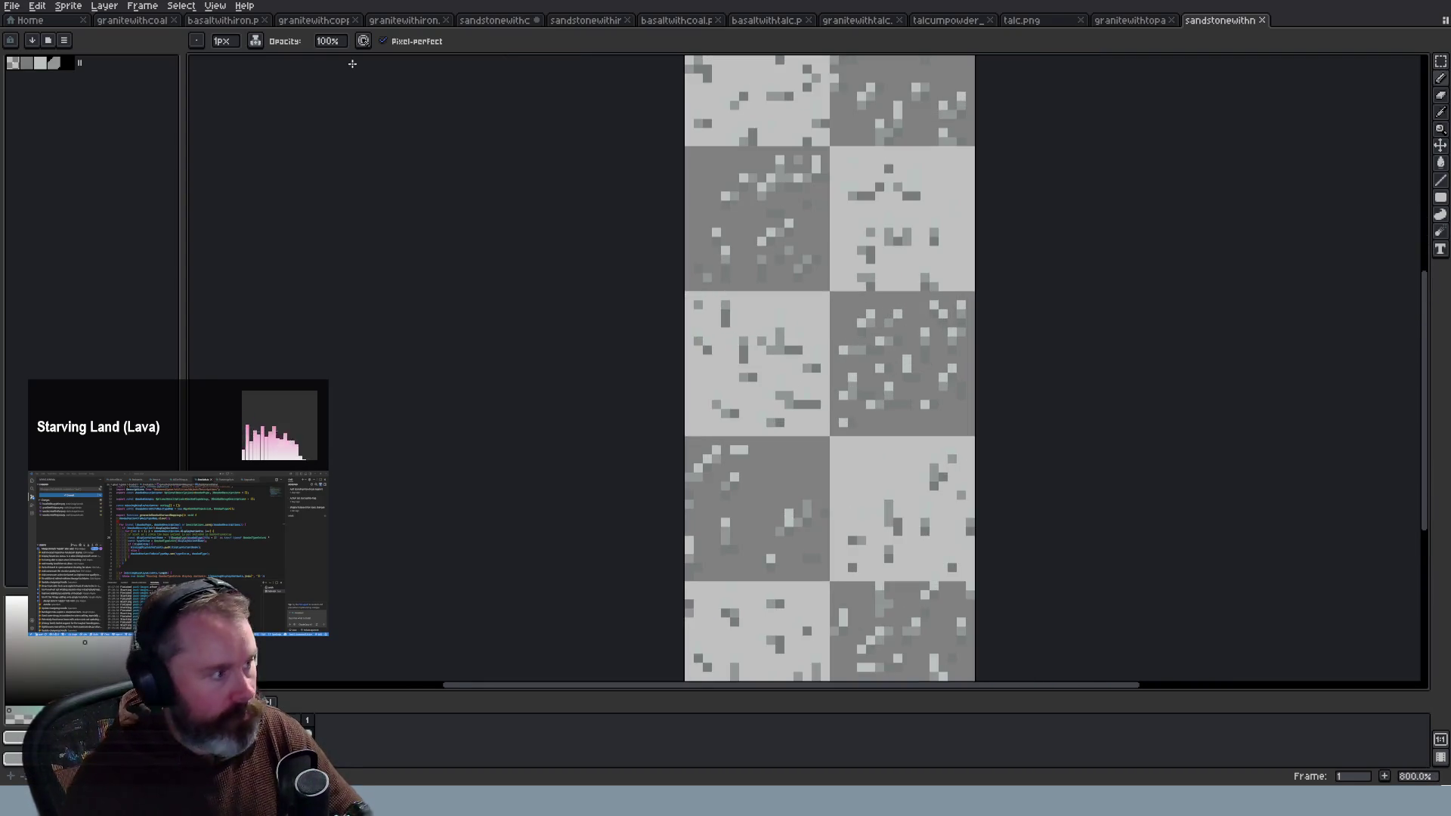
Step: Open Edit > Preferences and go to the Background settings
click(67, 3)
mouse_move(46, 9)
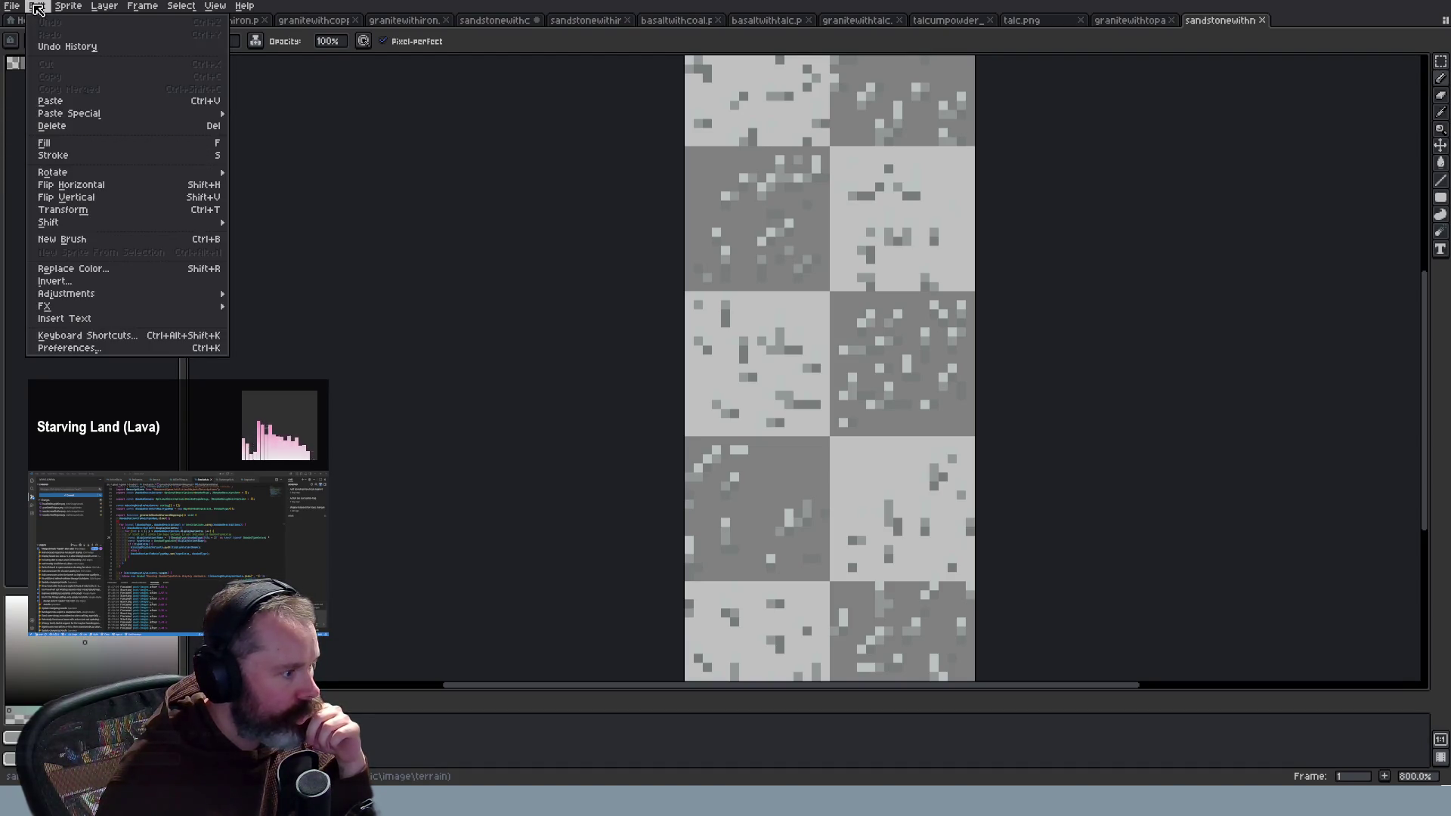
click(124, 349)
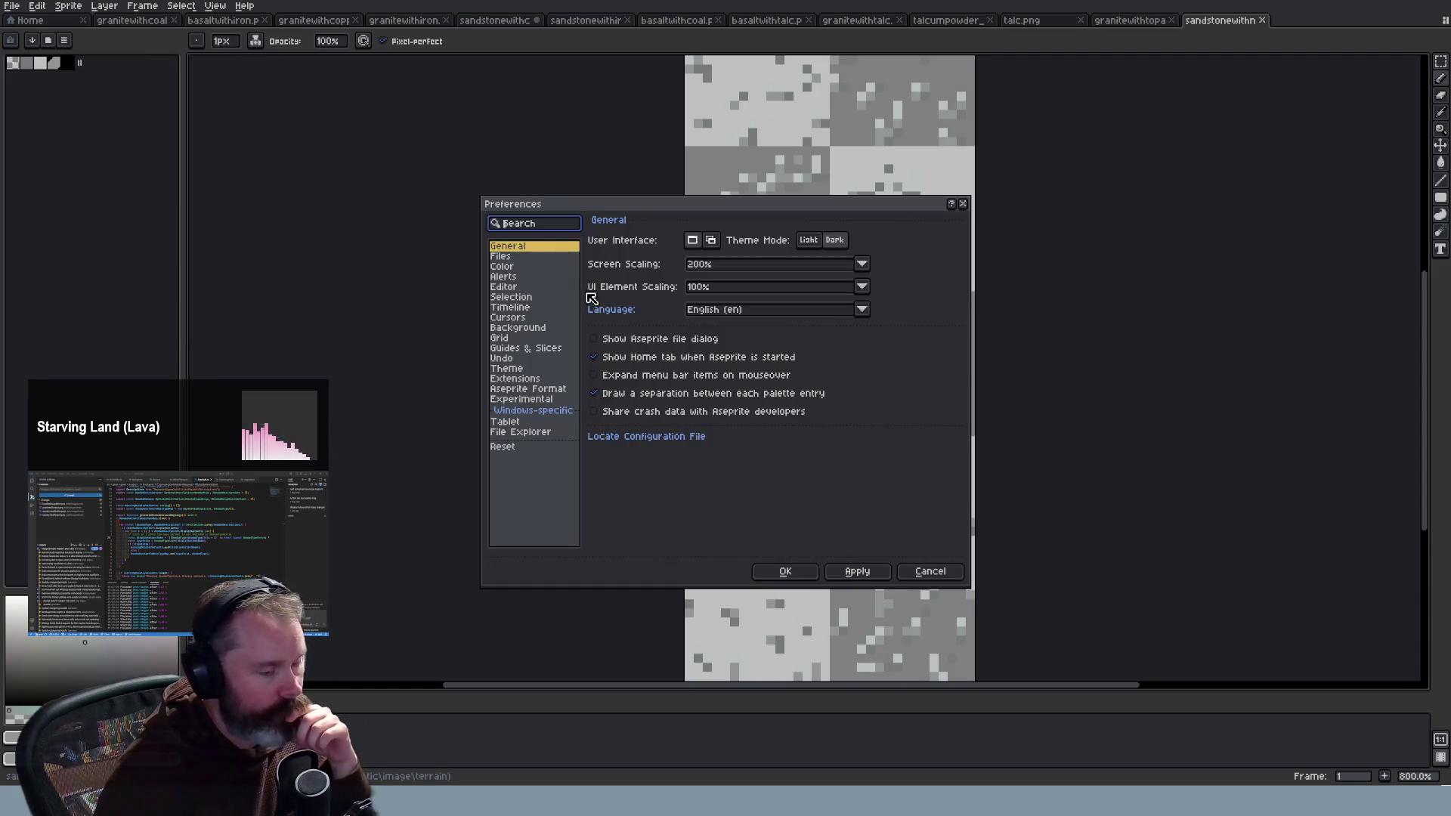
click(531, 257)
click(531, 268)
click(532, 287)
click(532, 298)
click(532, 308)
click(533, 318)
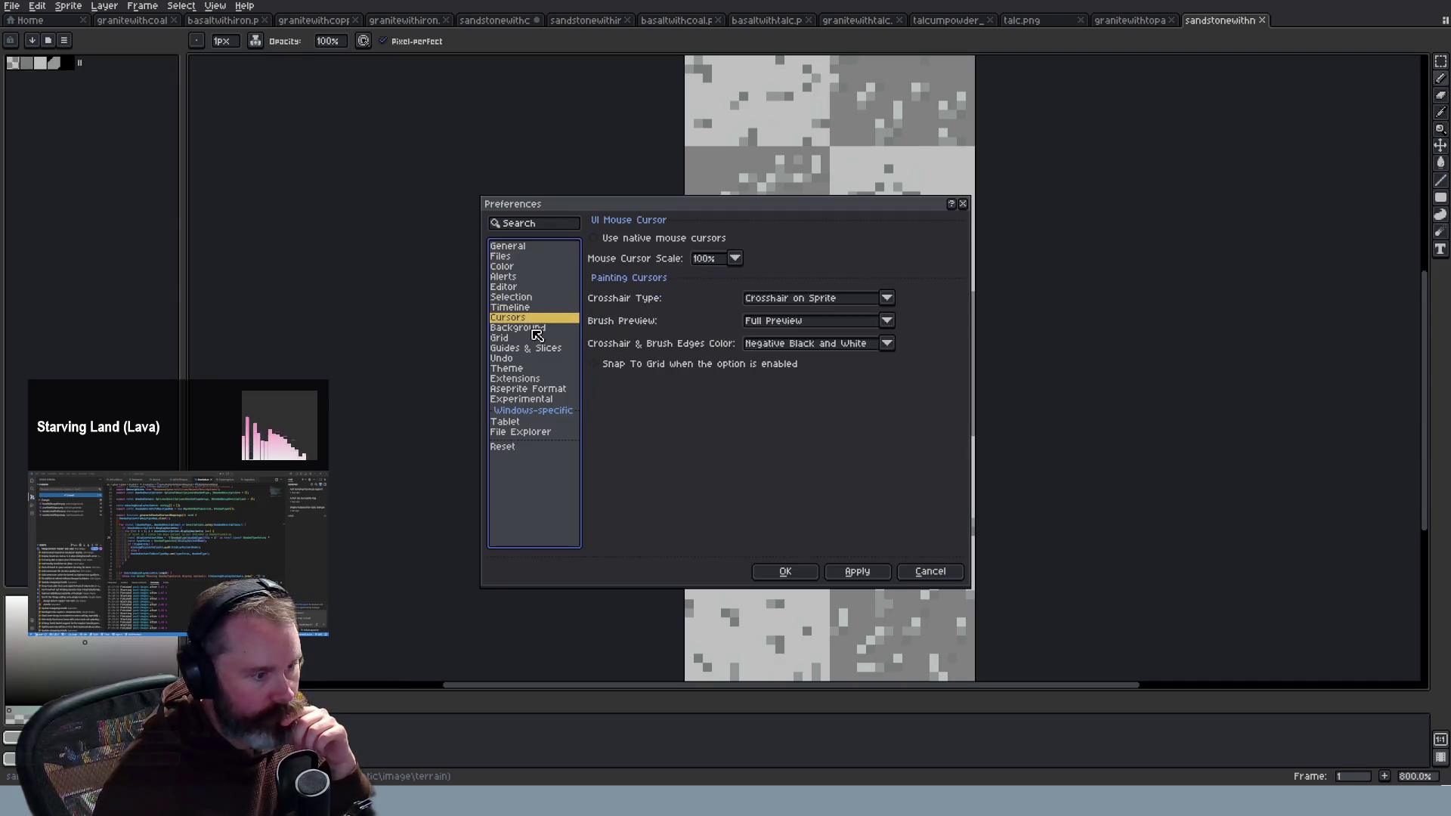
click(532, 328)
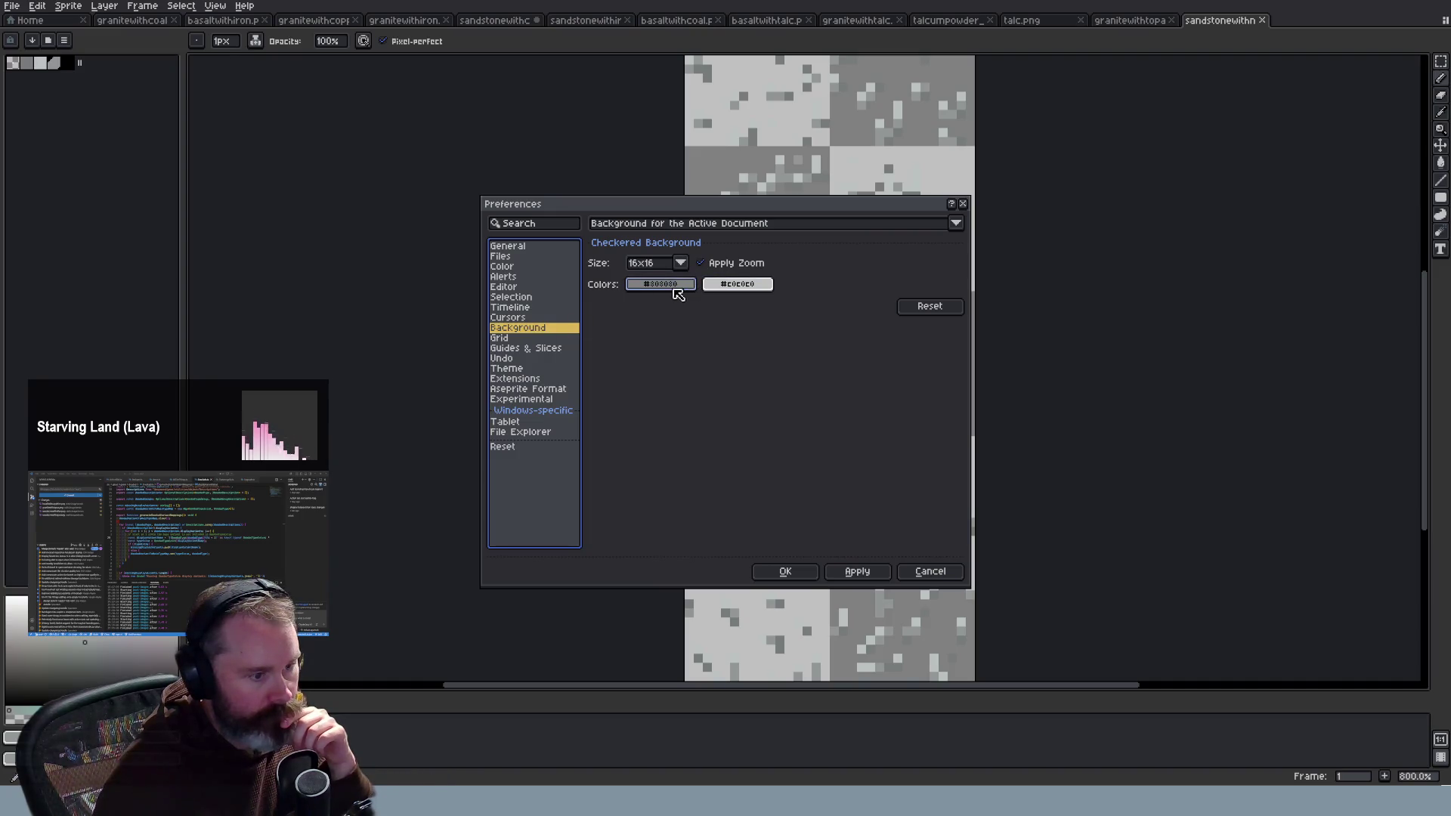
Step: Set the checker colours to #c017c0 (light) and #801380 (dark) and confirm
click(728, 285)
click(744, 347)
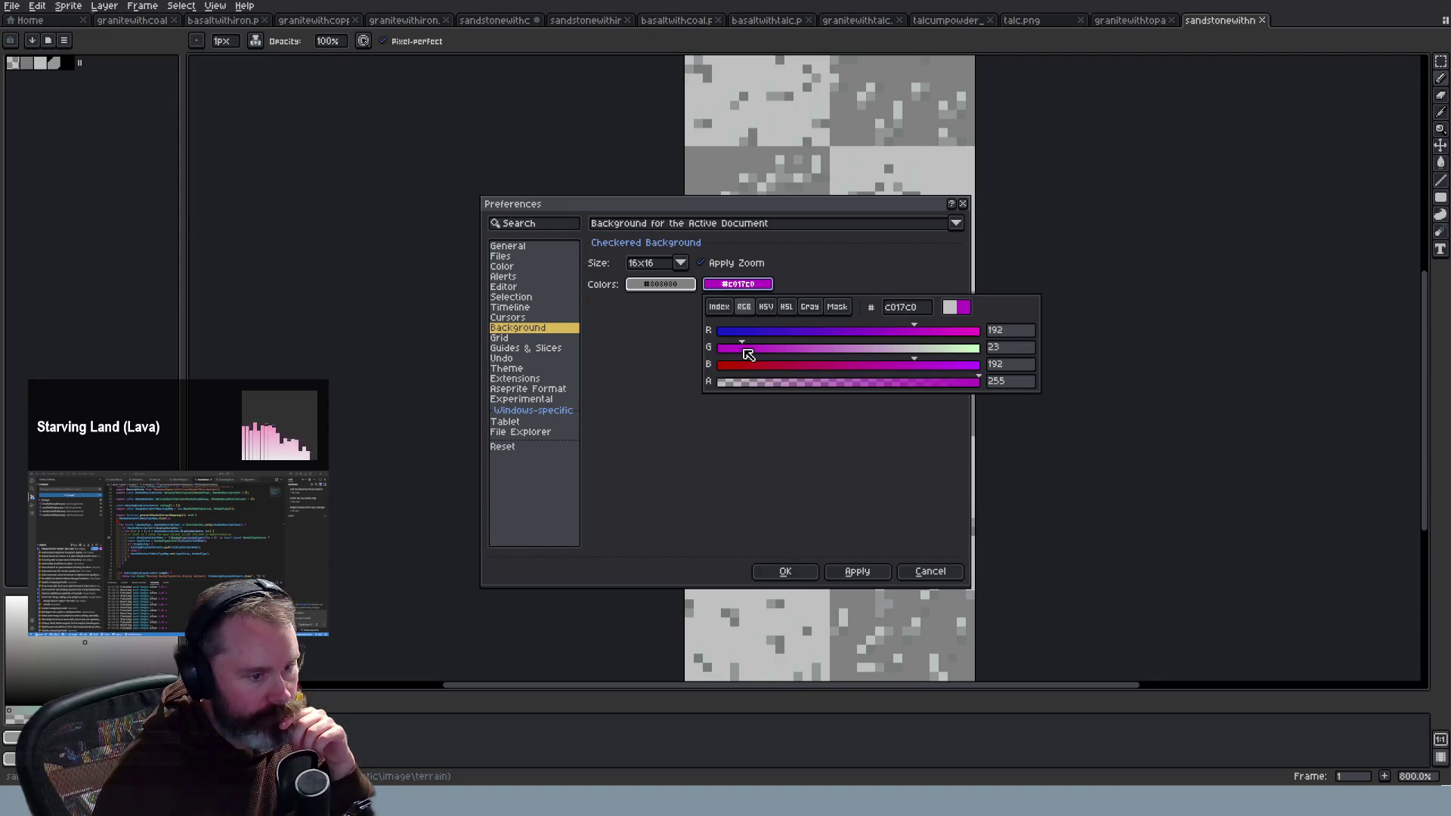
click(660, 284)
click(694, 349)
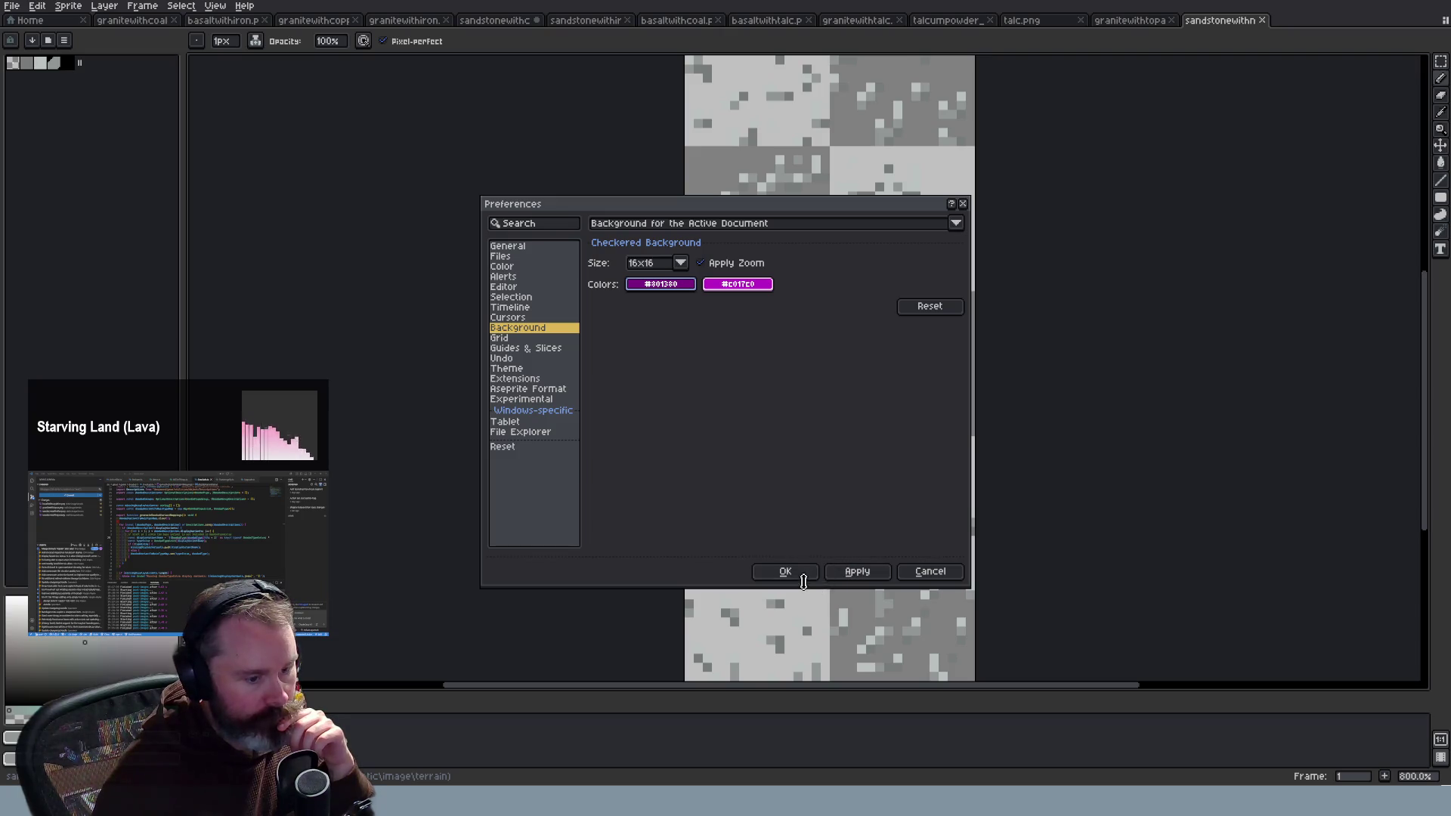
click(793, 572)
scroll(1052, 410, down, 3)
scroll(1053, 410, up, 1)
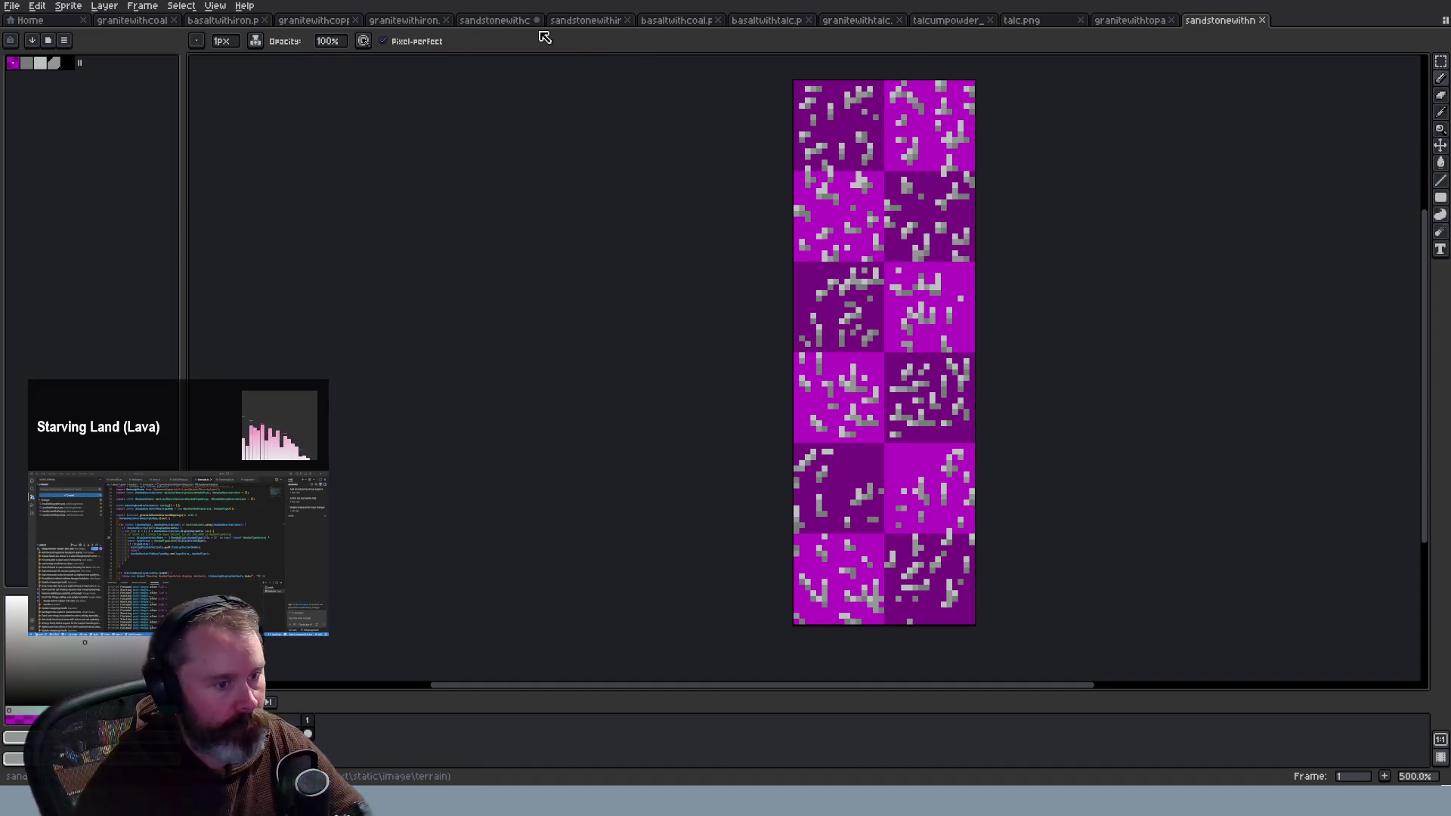
click(492, 23)
click(1228, 21)
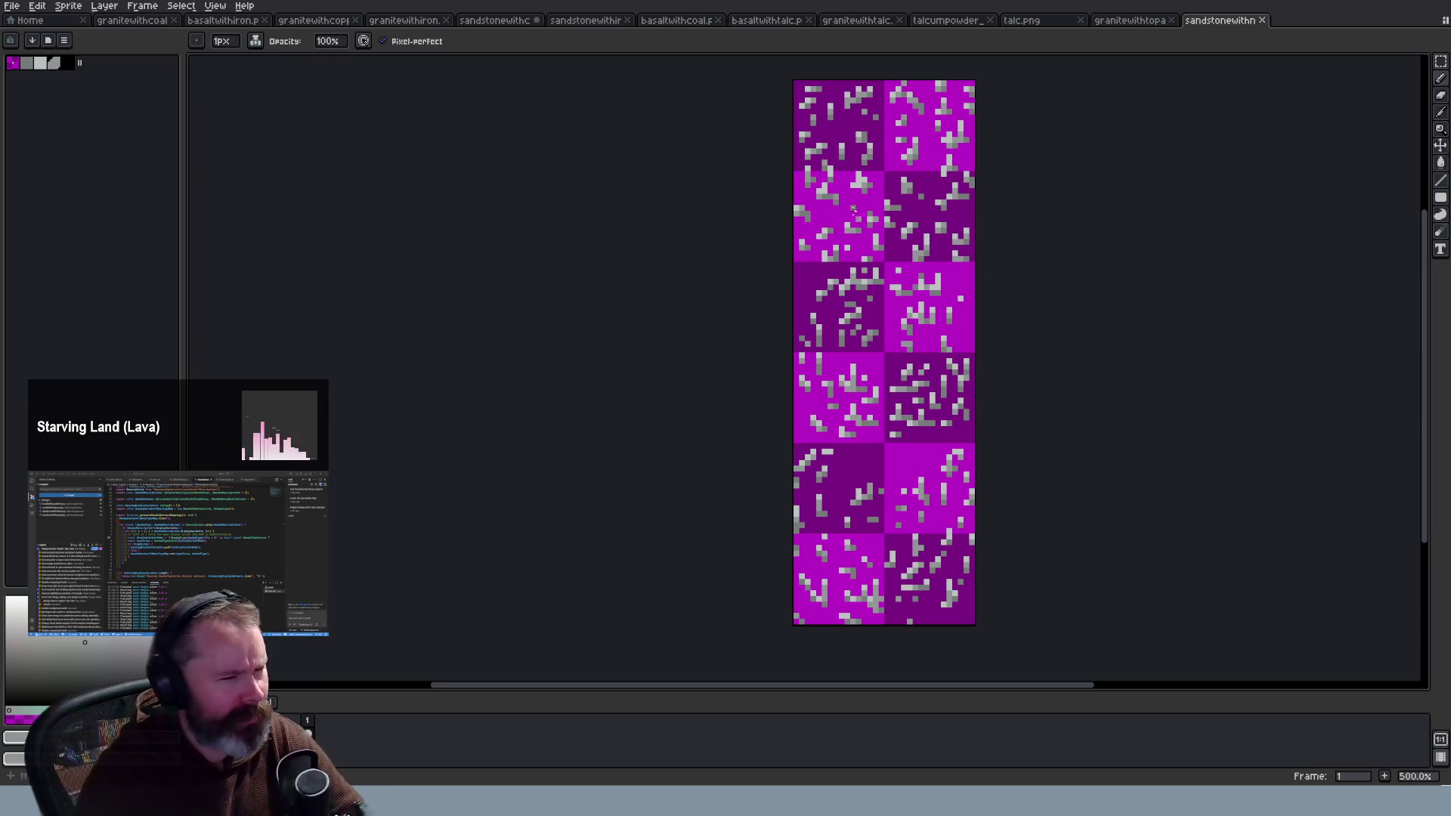
click(319, 26)
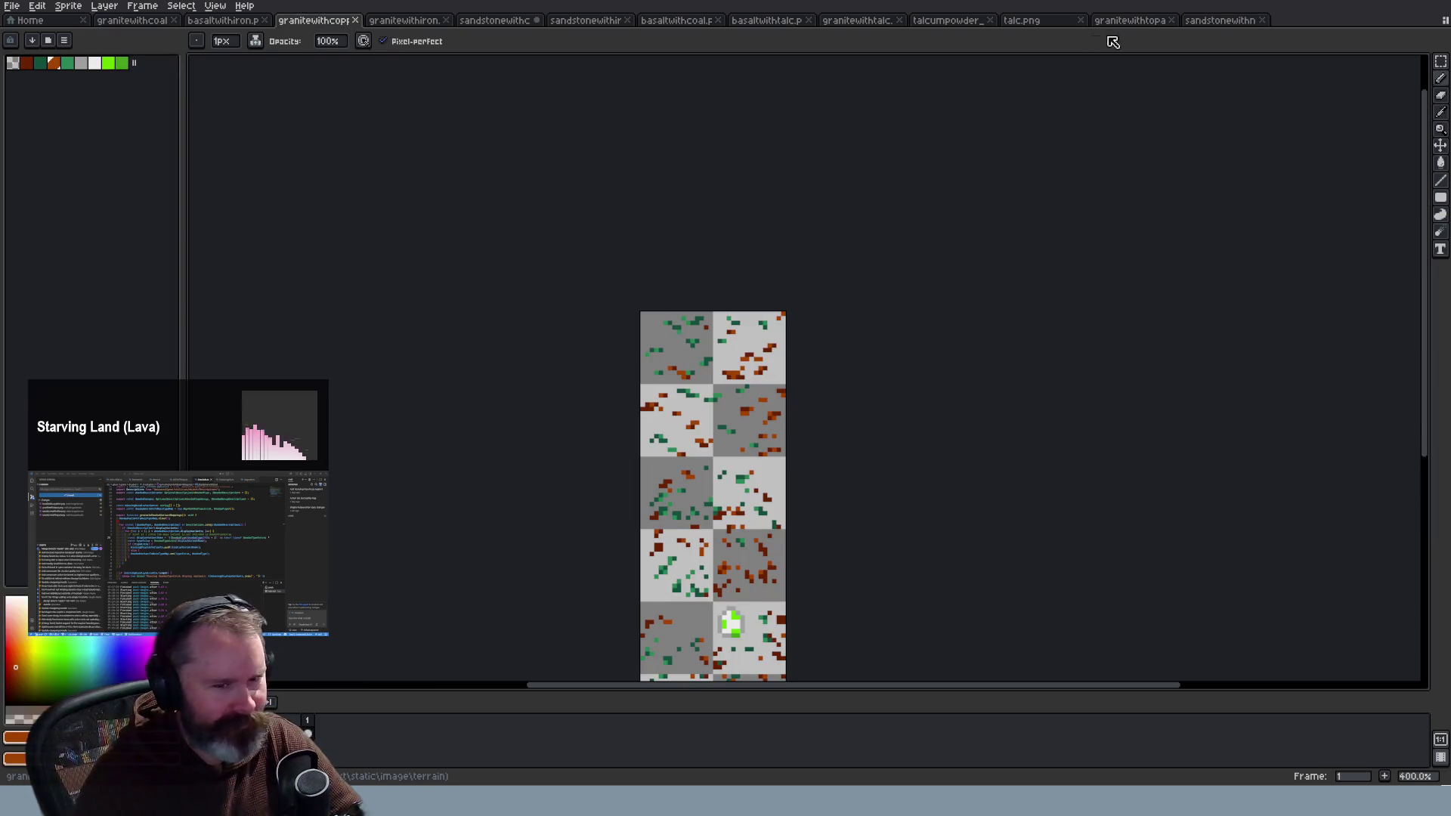
click(1219, 20)
click(15, 64)
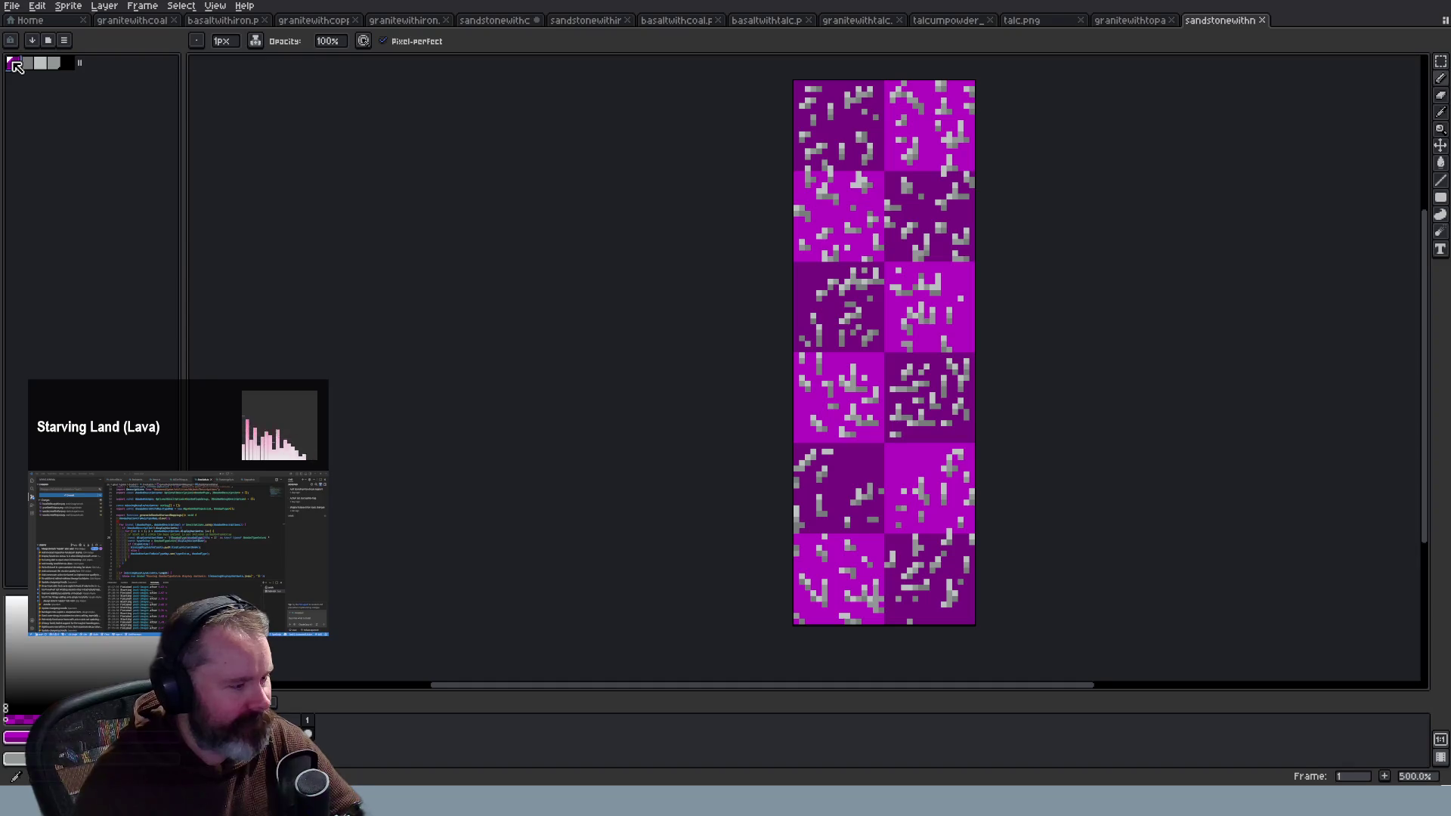
click(1148, 21)
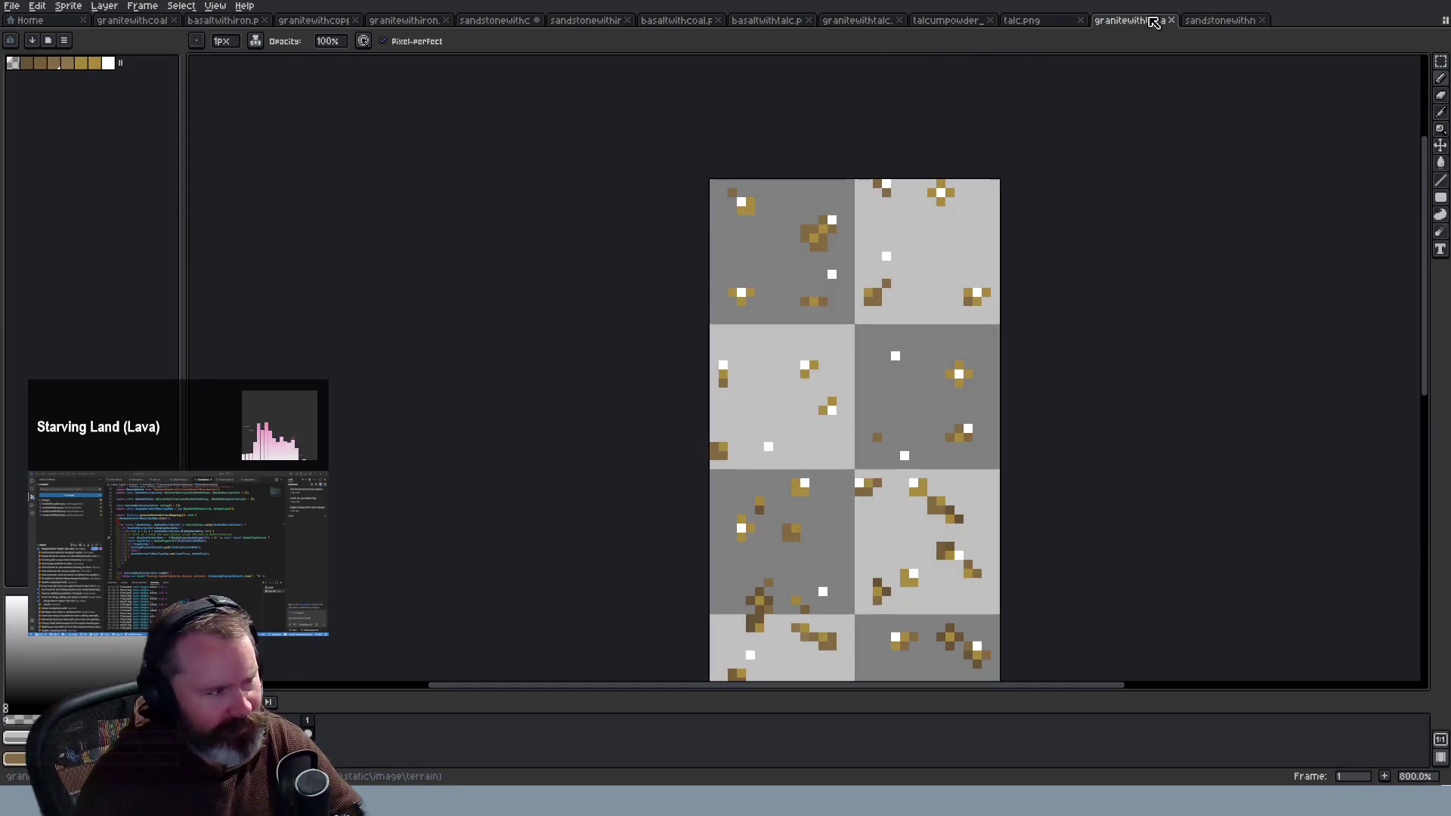
click(15, 67)
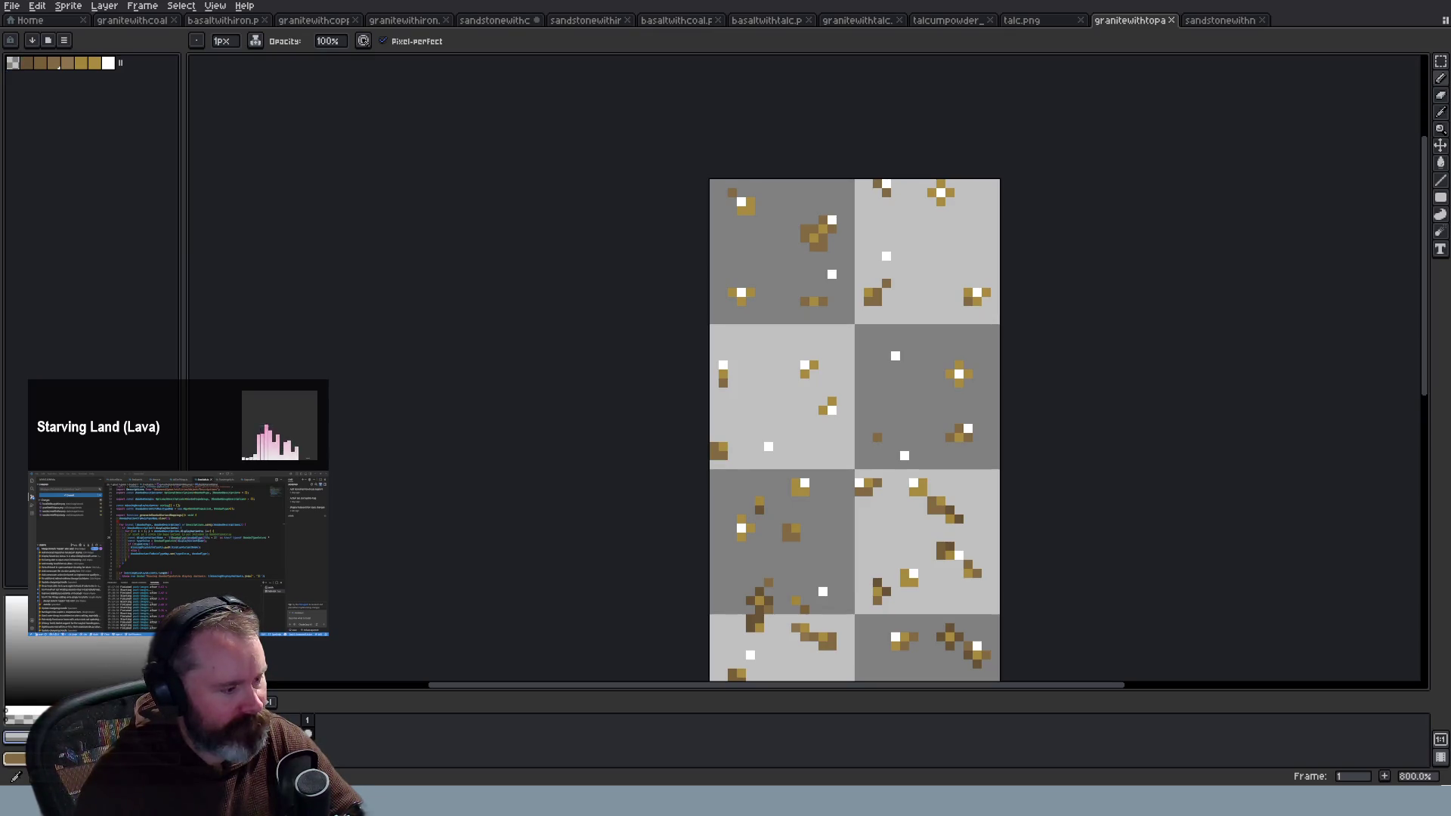
click(15, 757)
click(50, 641)
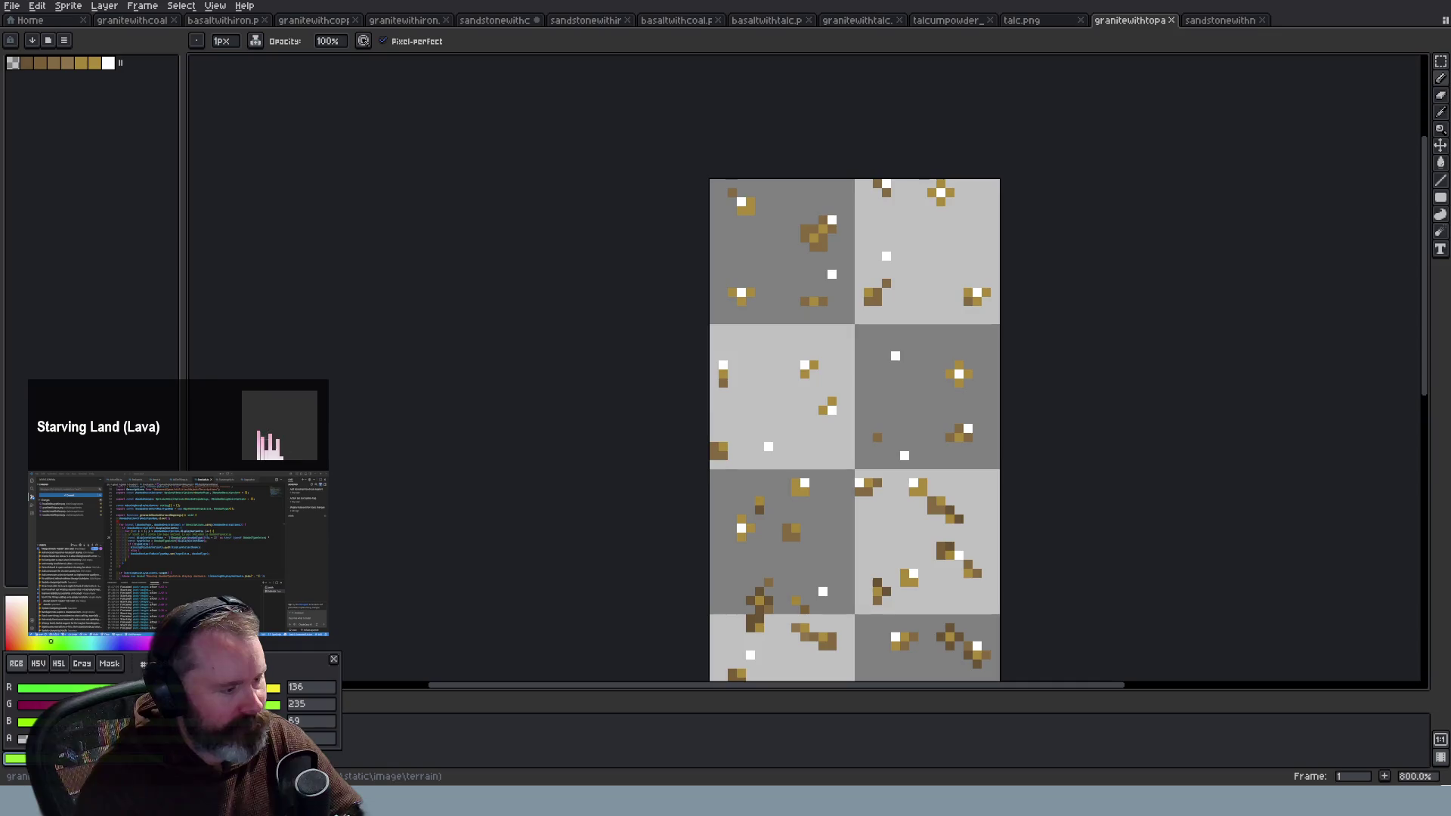
key(Escape)
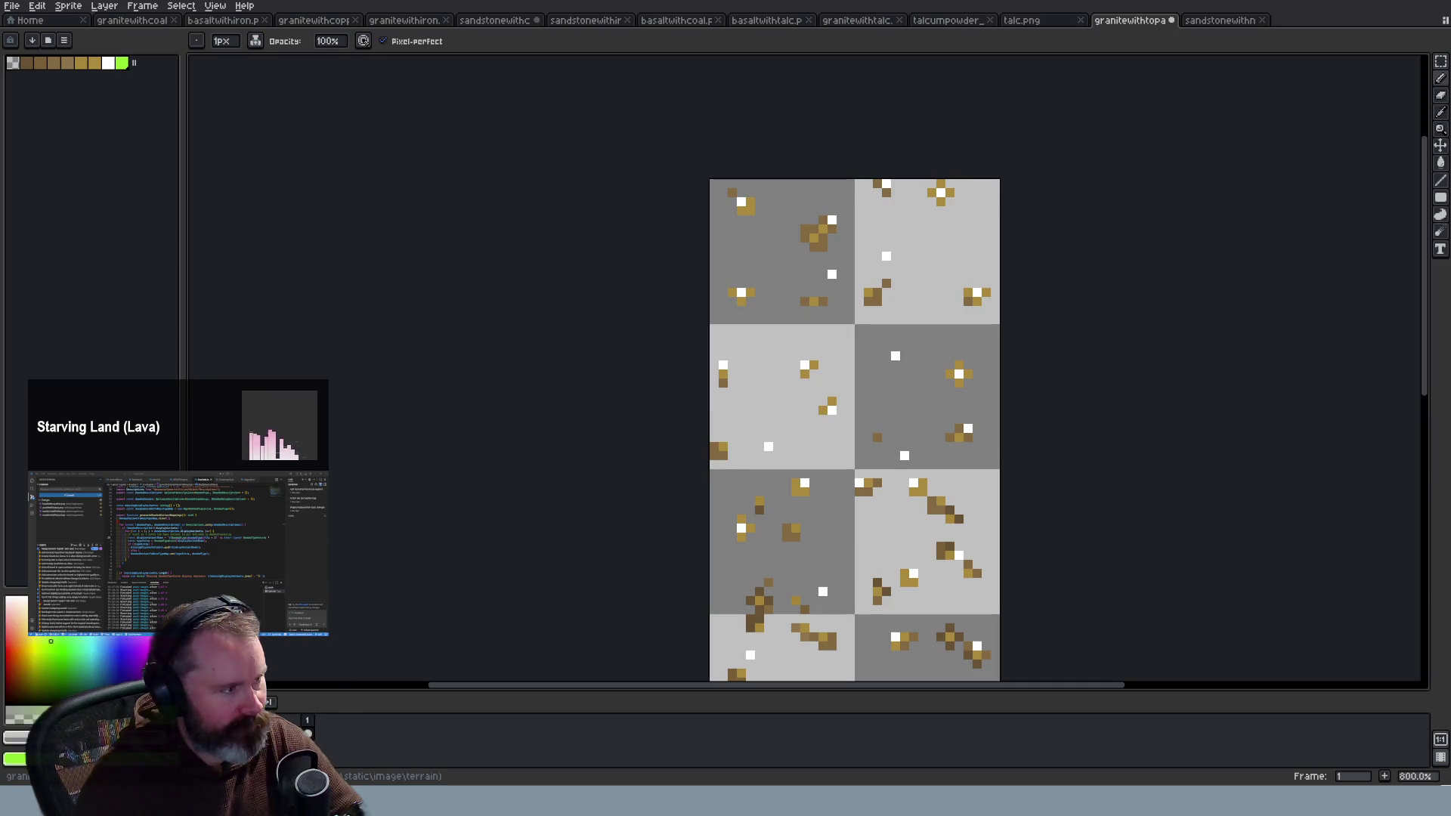
drag(122, 63, 13, 64)
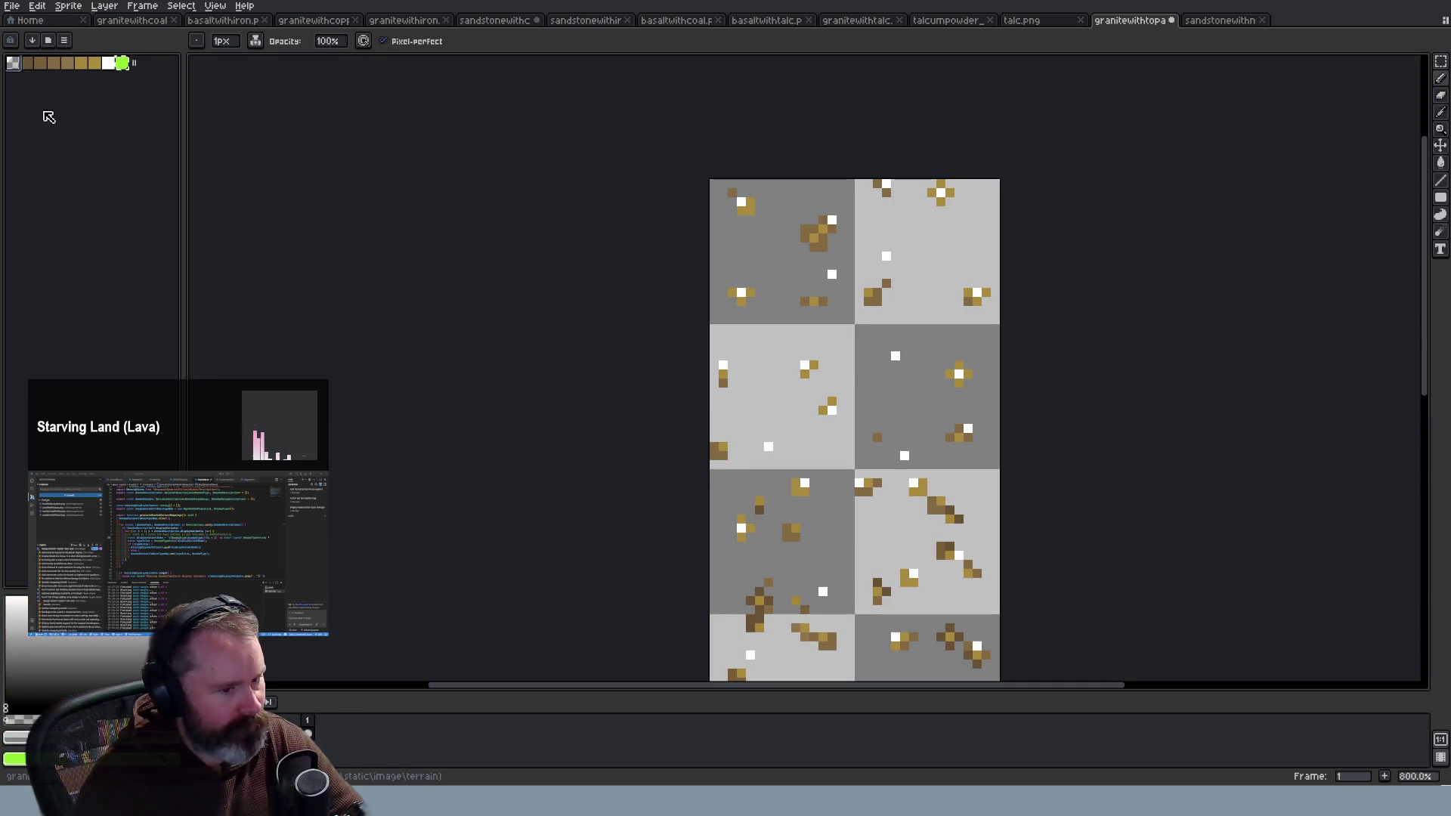
key(ctrl+z)
key(ctrl+z)
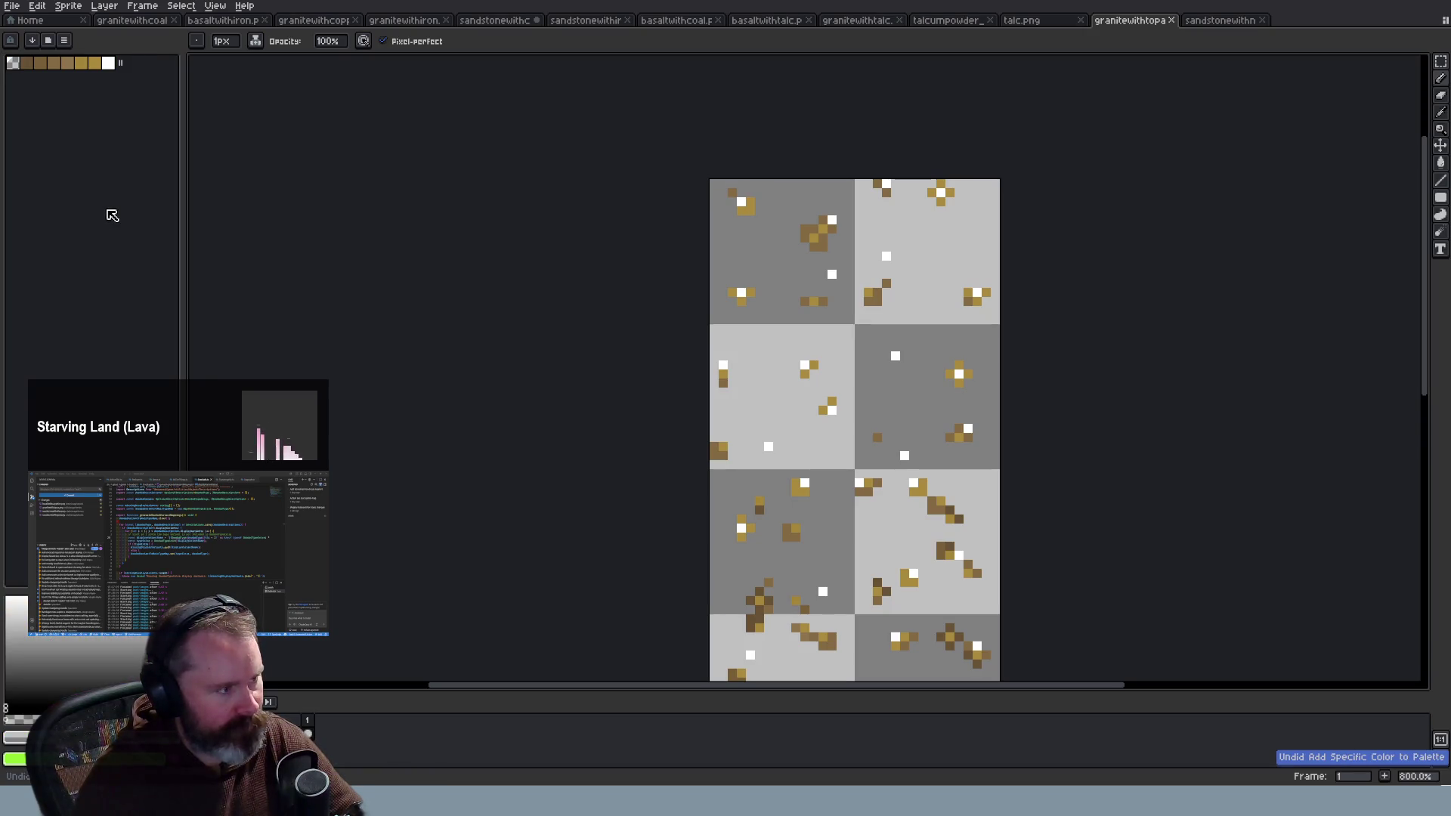
key(ctrl+Tab)
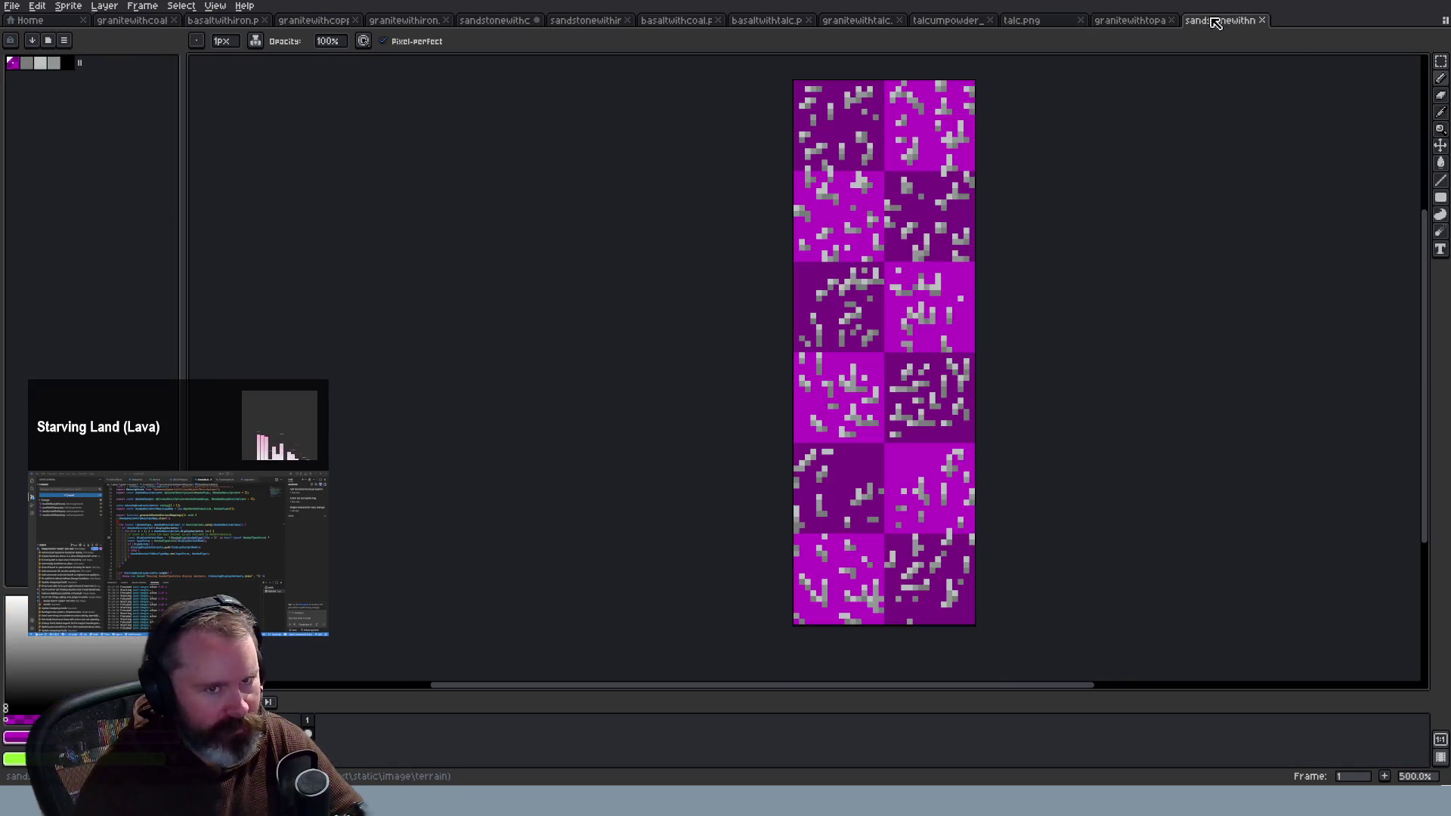
Step: Sample the grey talc colour and extend two talc veins by one pixel each
scroll(1080, 295, up, 4)
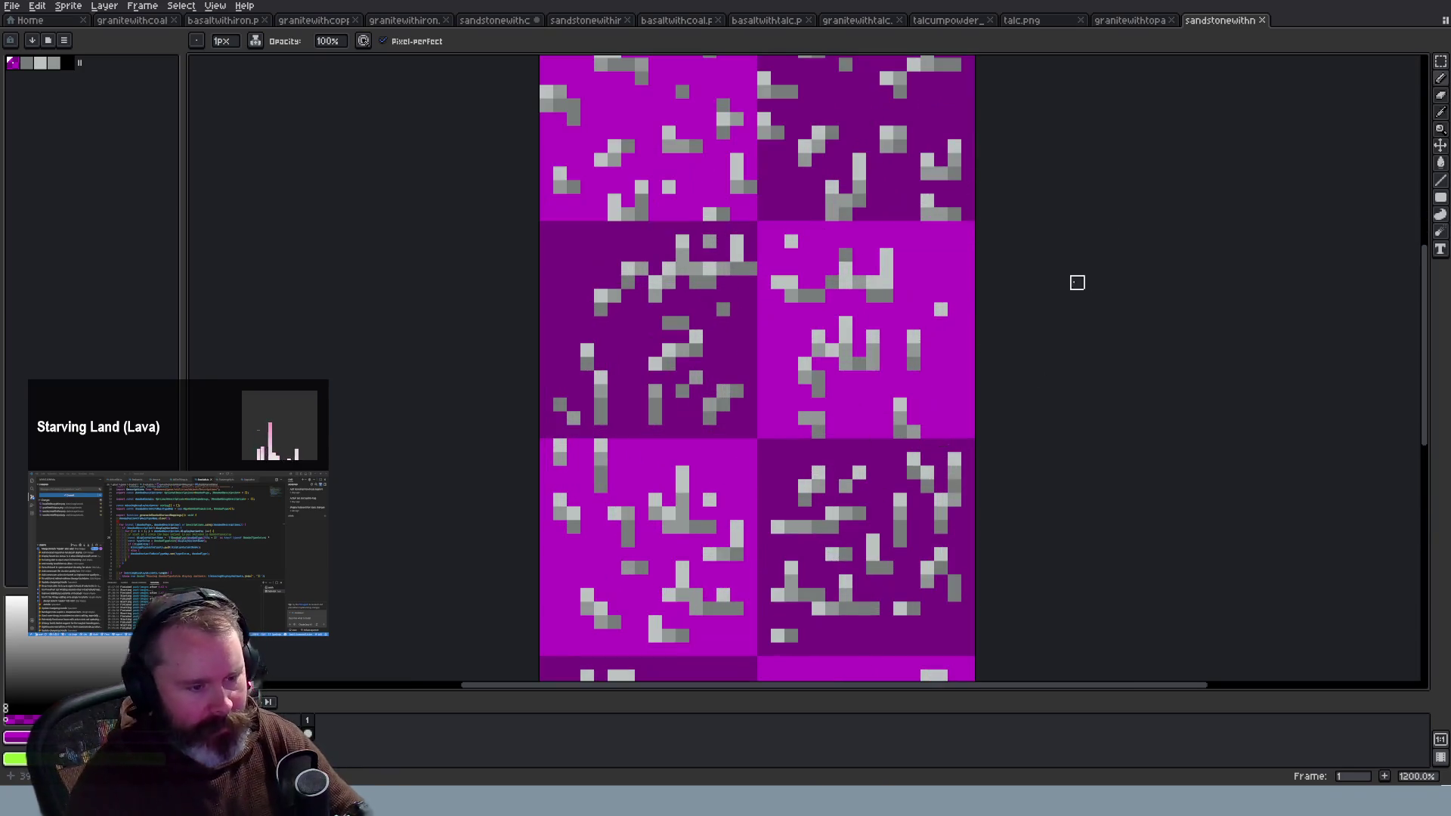
key(i)
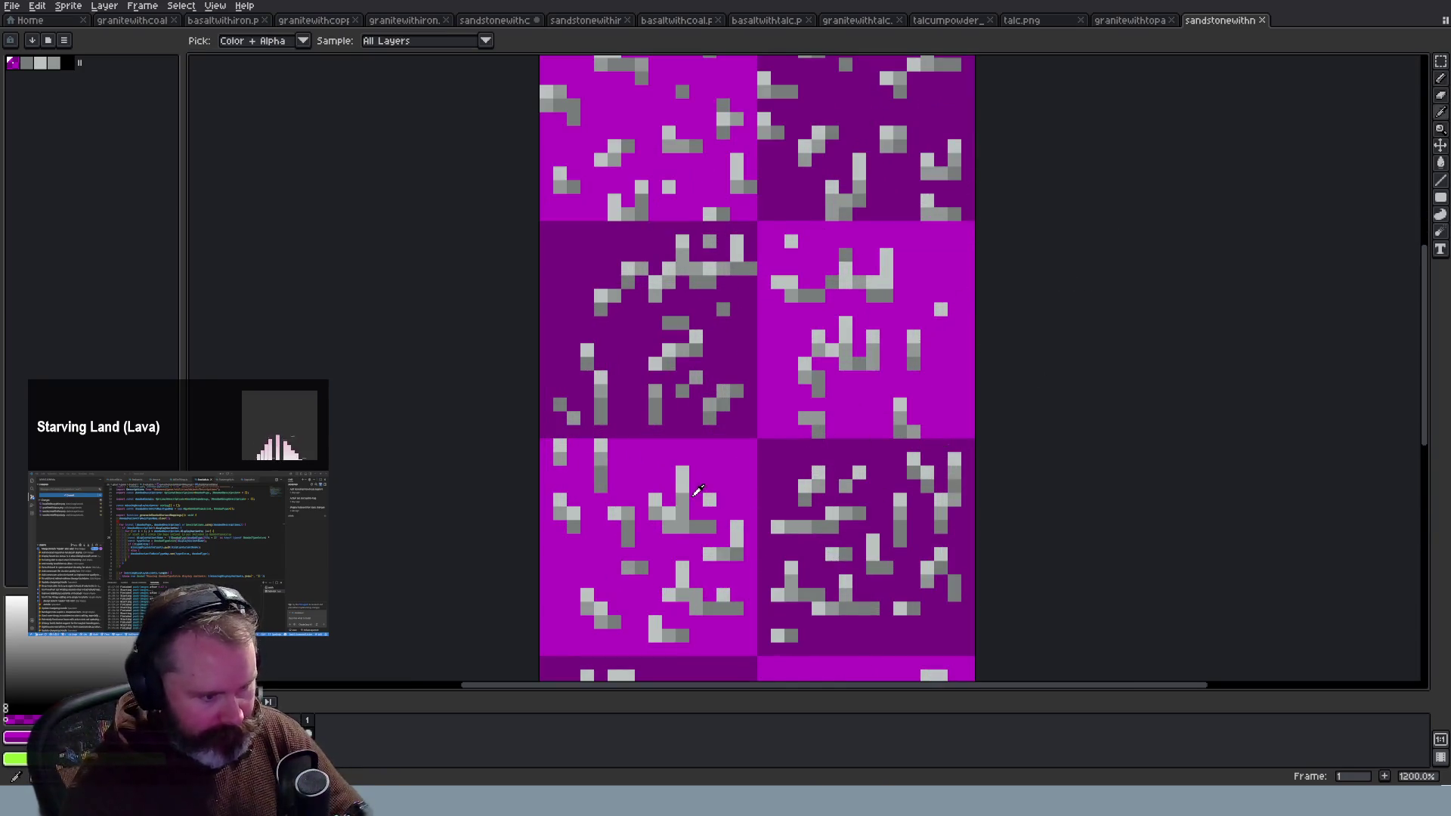
click(688, 486)
key(b)
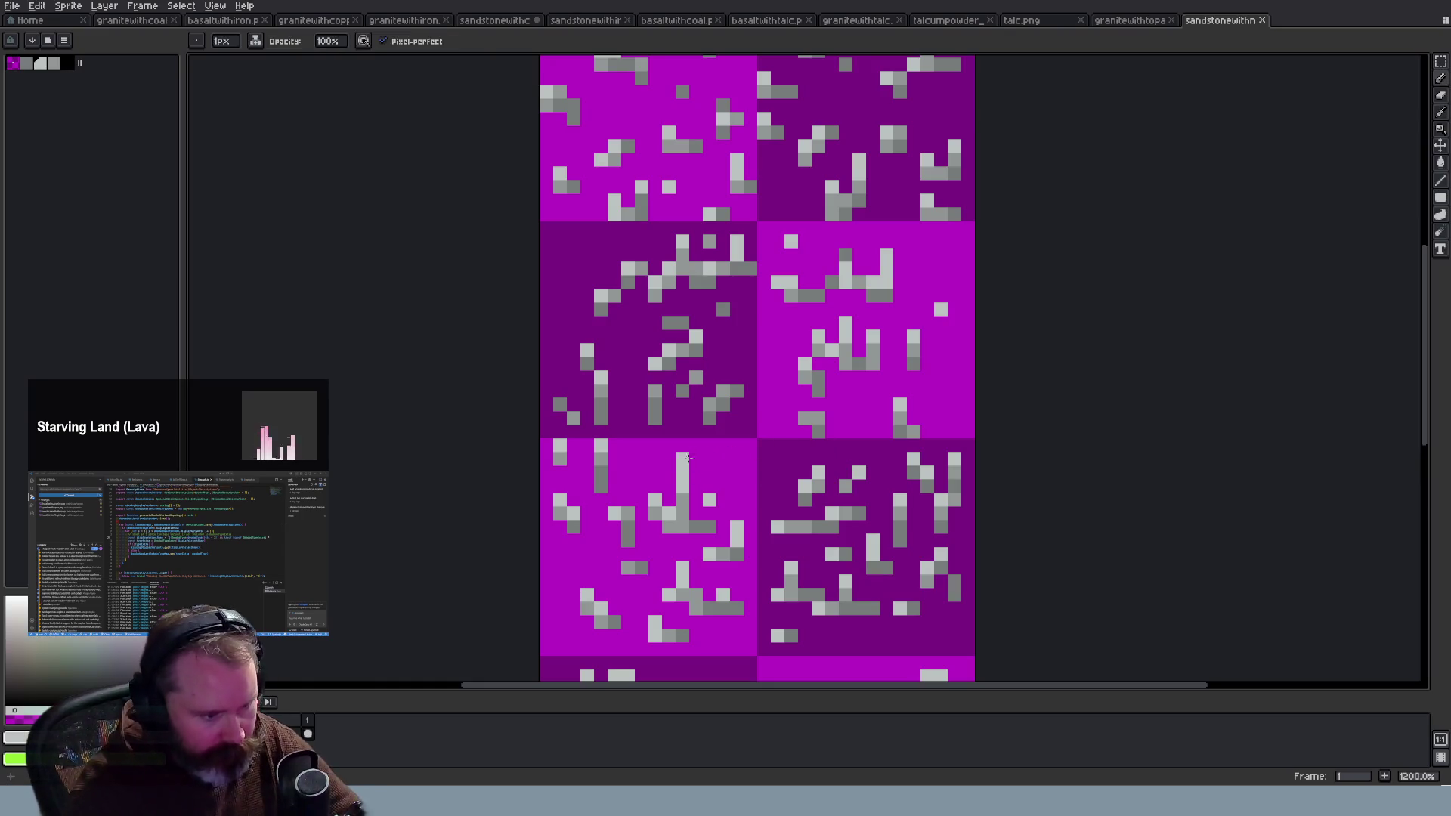
click(683, 458)
click(740, 511)
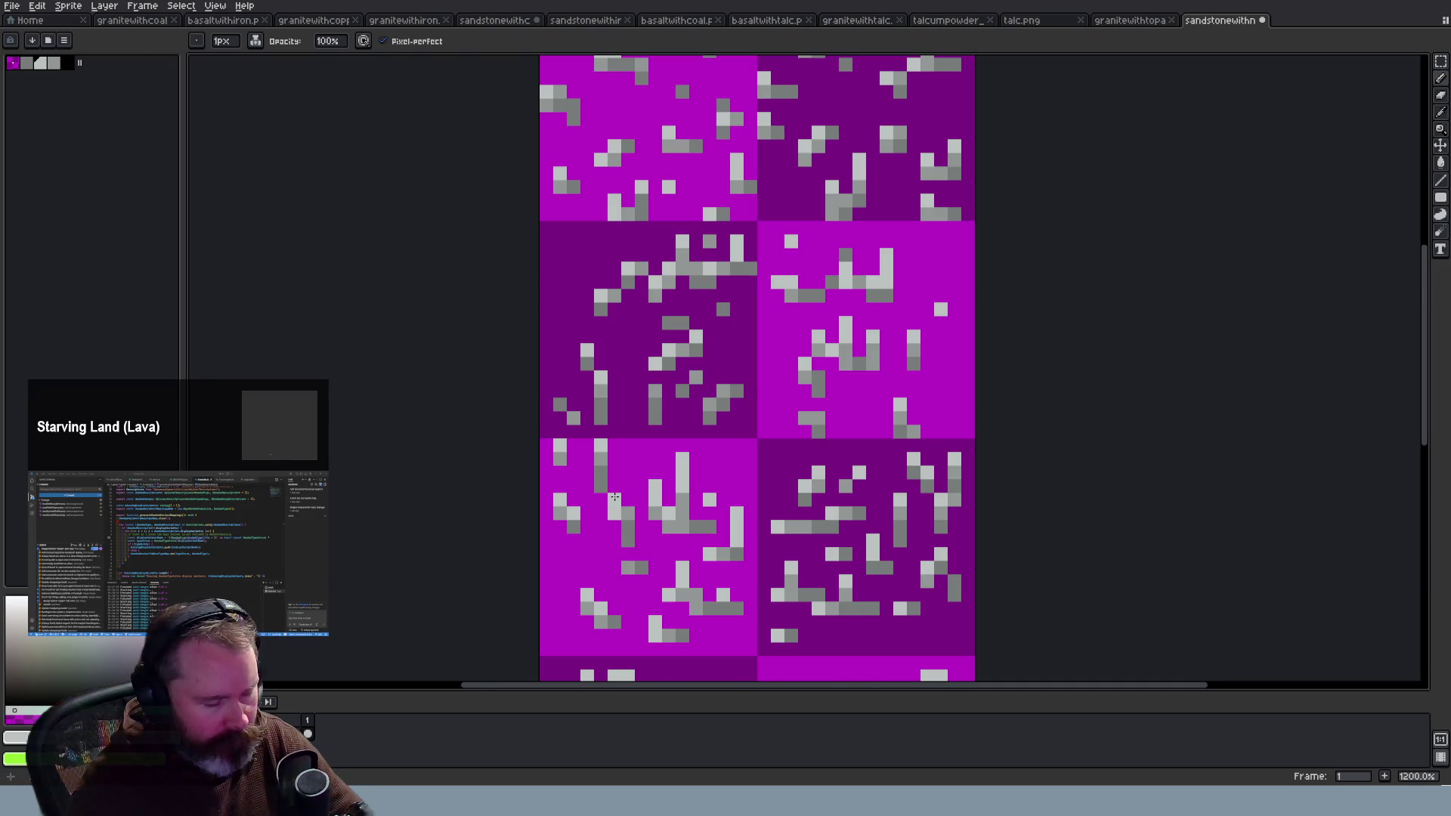
Step: Recolour pixels to reshape a talc vein, switching between Eraser and Pencil
scroll(818, 529, down, 7)
scroll(884, 574, up, 4)
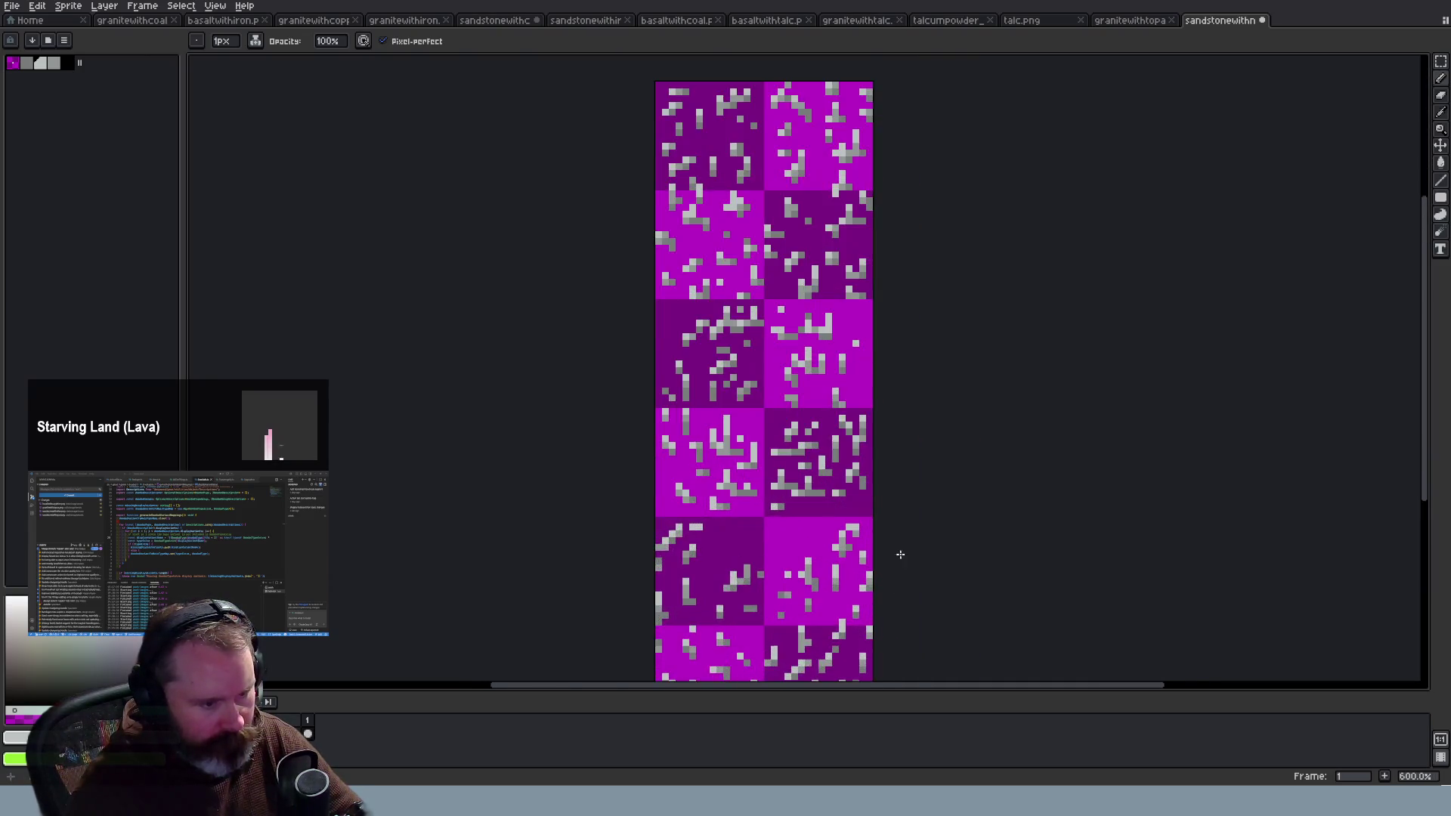
scroll(900, 555, up, 1)
scroll(789, 398, up, 1)
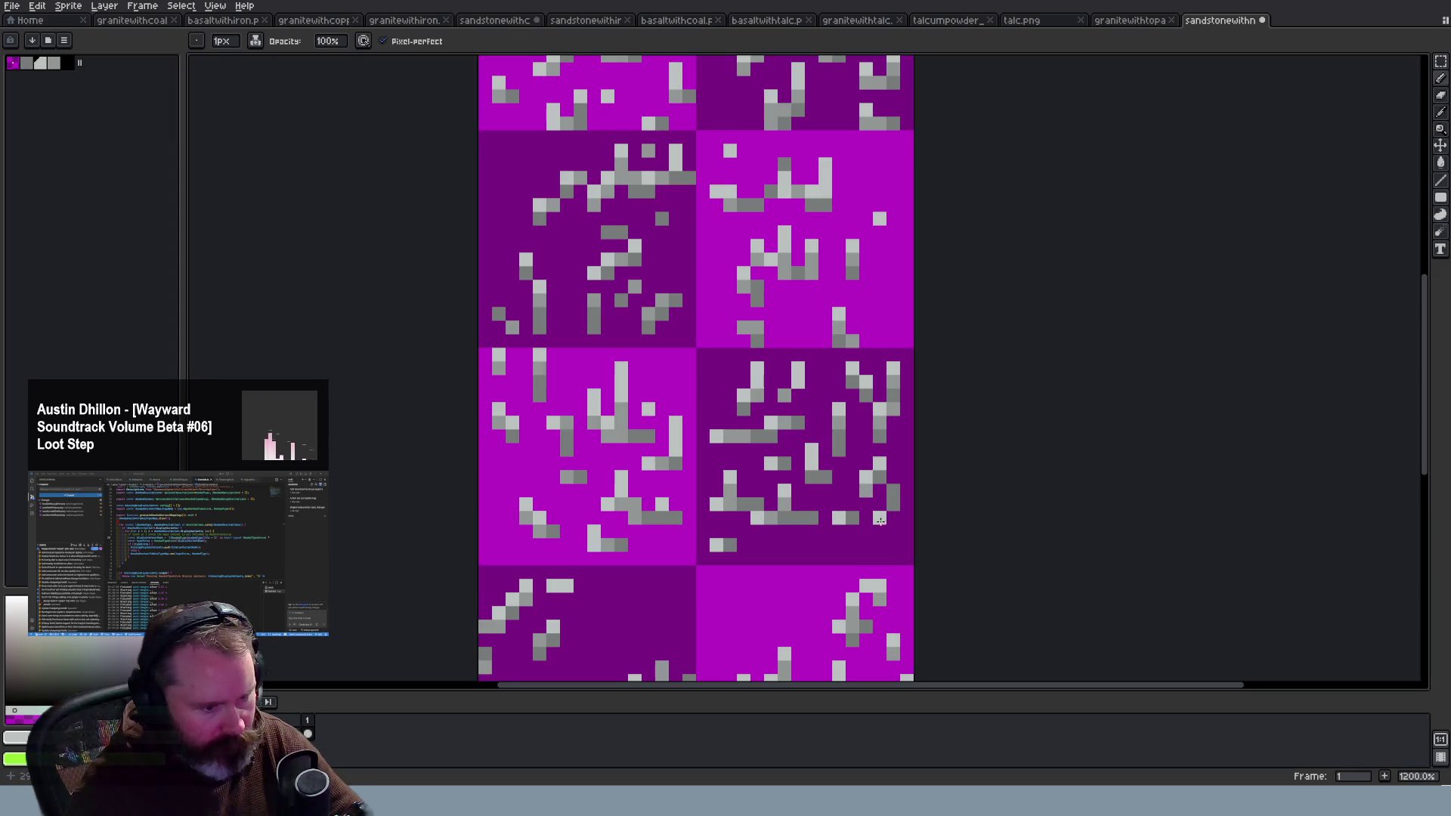
drag(833, 516, 835, 504)
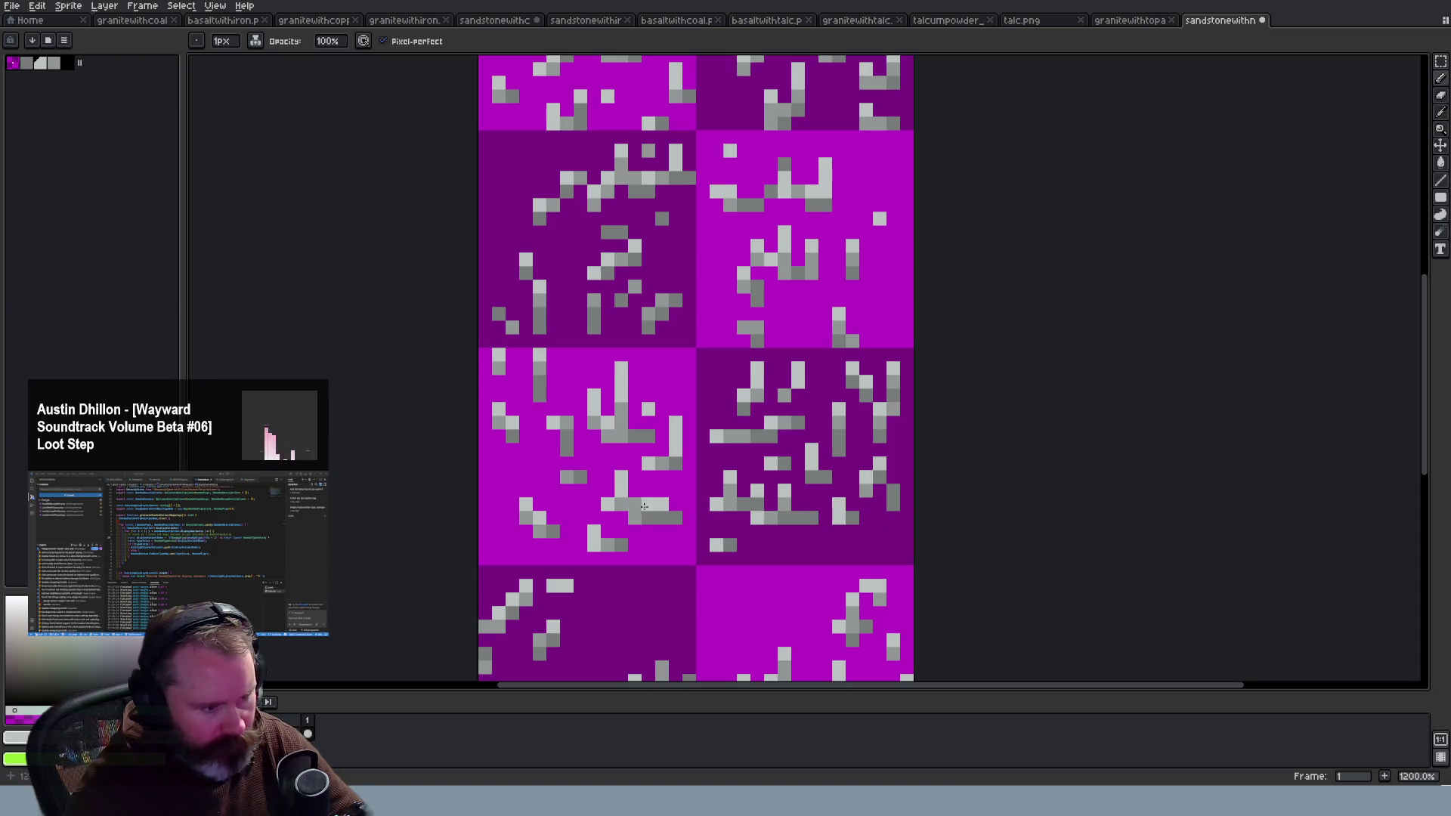
key(e)
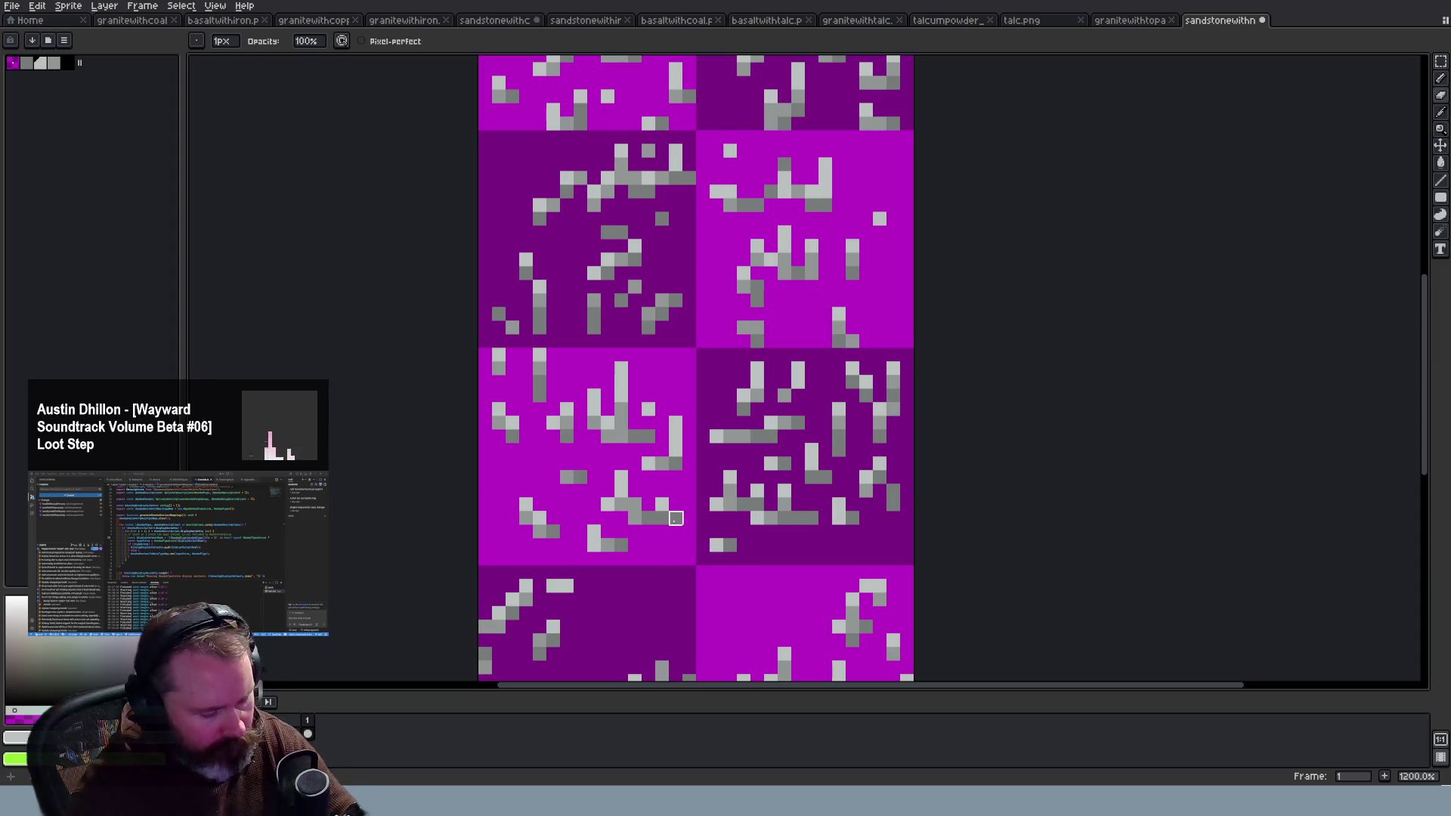
key(b)
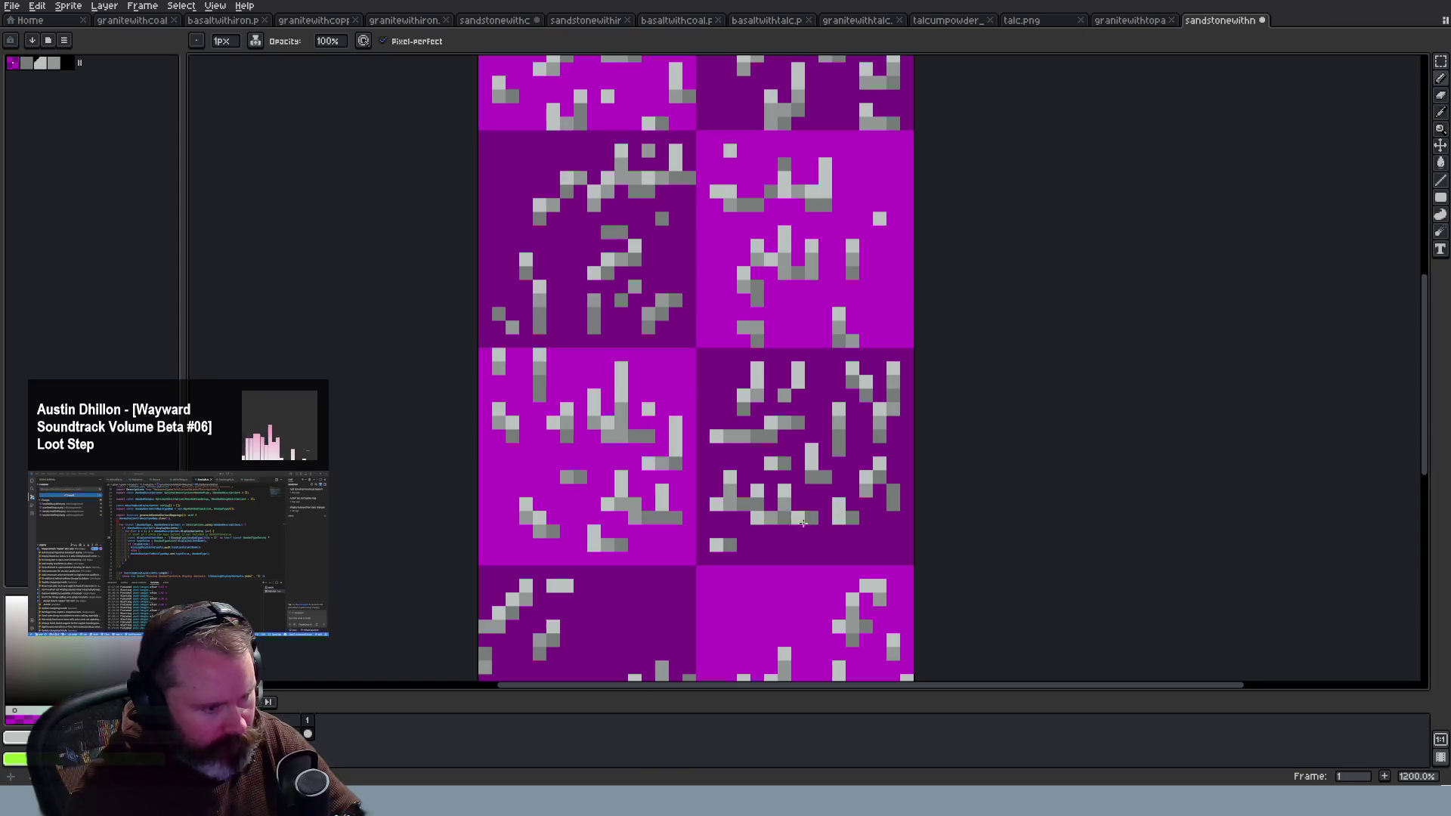
scroll(813, 528, down, 3)
scroll(885, 381, up, 2)
scroll(890, 383, up, 2)
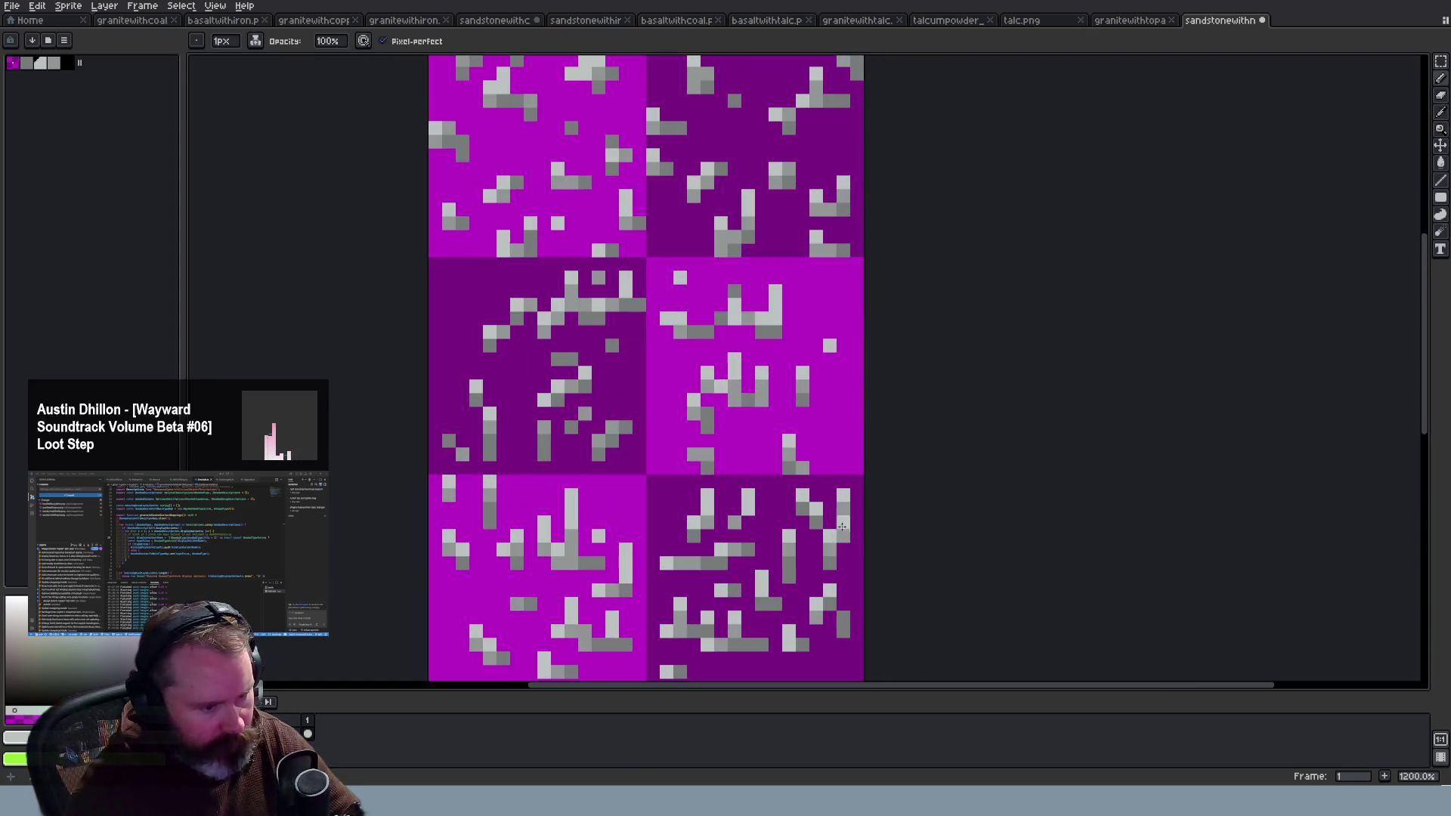
Step: Switch to the Eraser, then add a light-grey talc pixel to a tile with the Pencil
key(e)
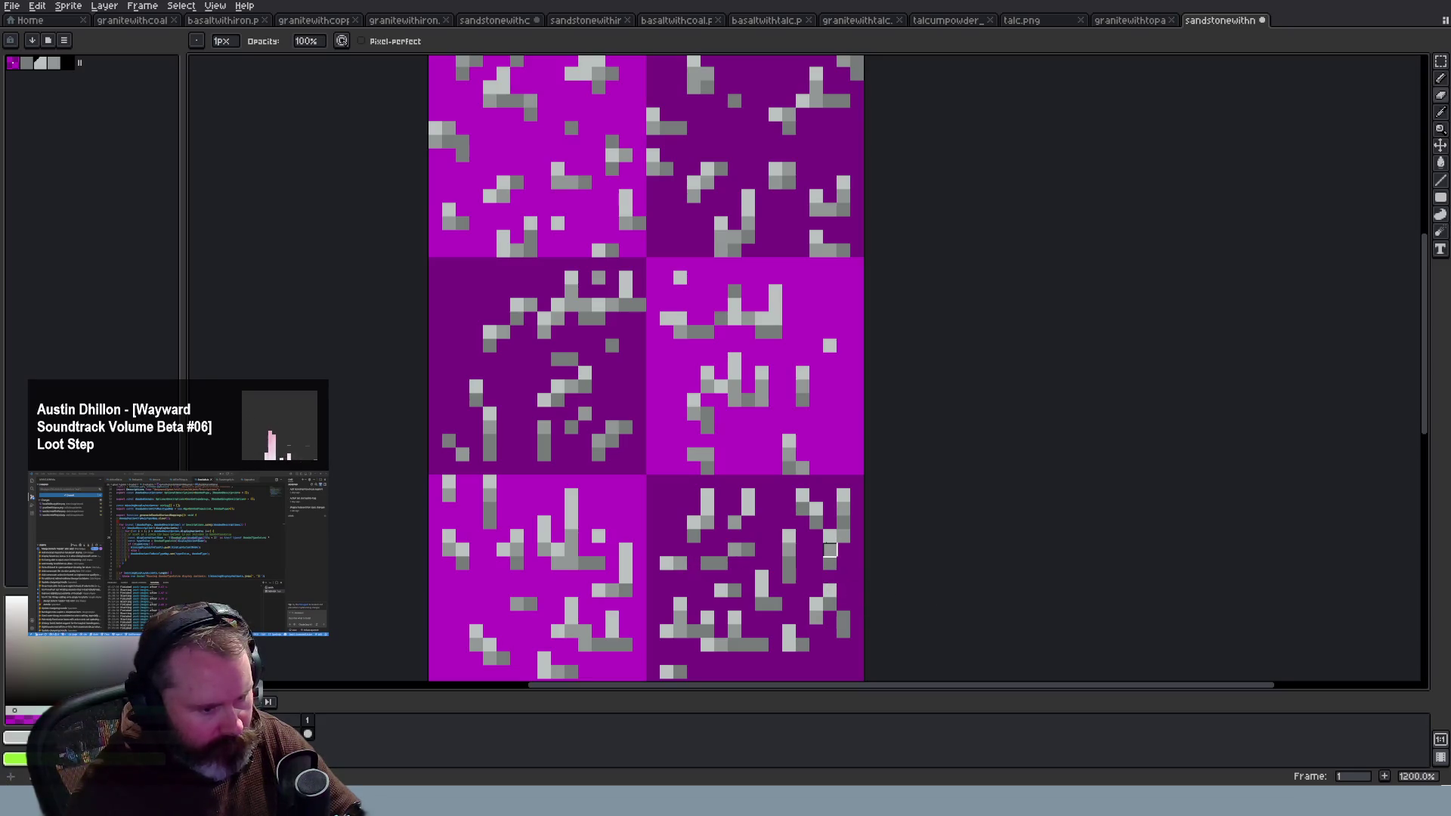
scroll(914, 576, down, 3)
scroll(864, 570, up, 1)
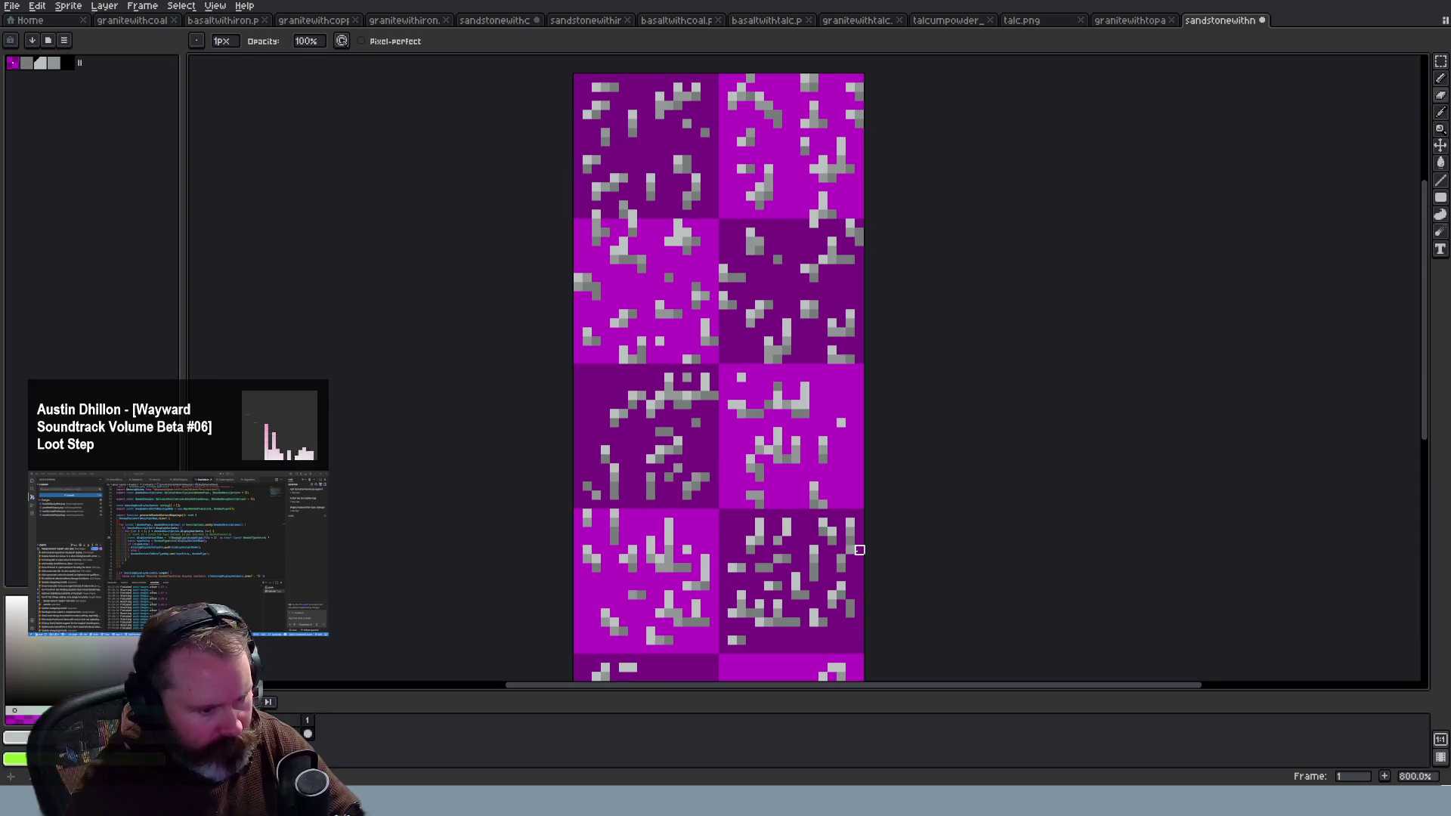
scroll(910, 596, up, 3)
scroll(911, 595, down, 5)
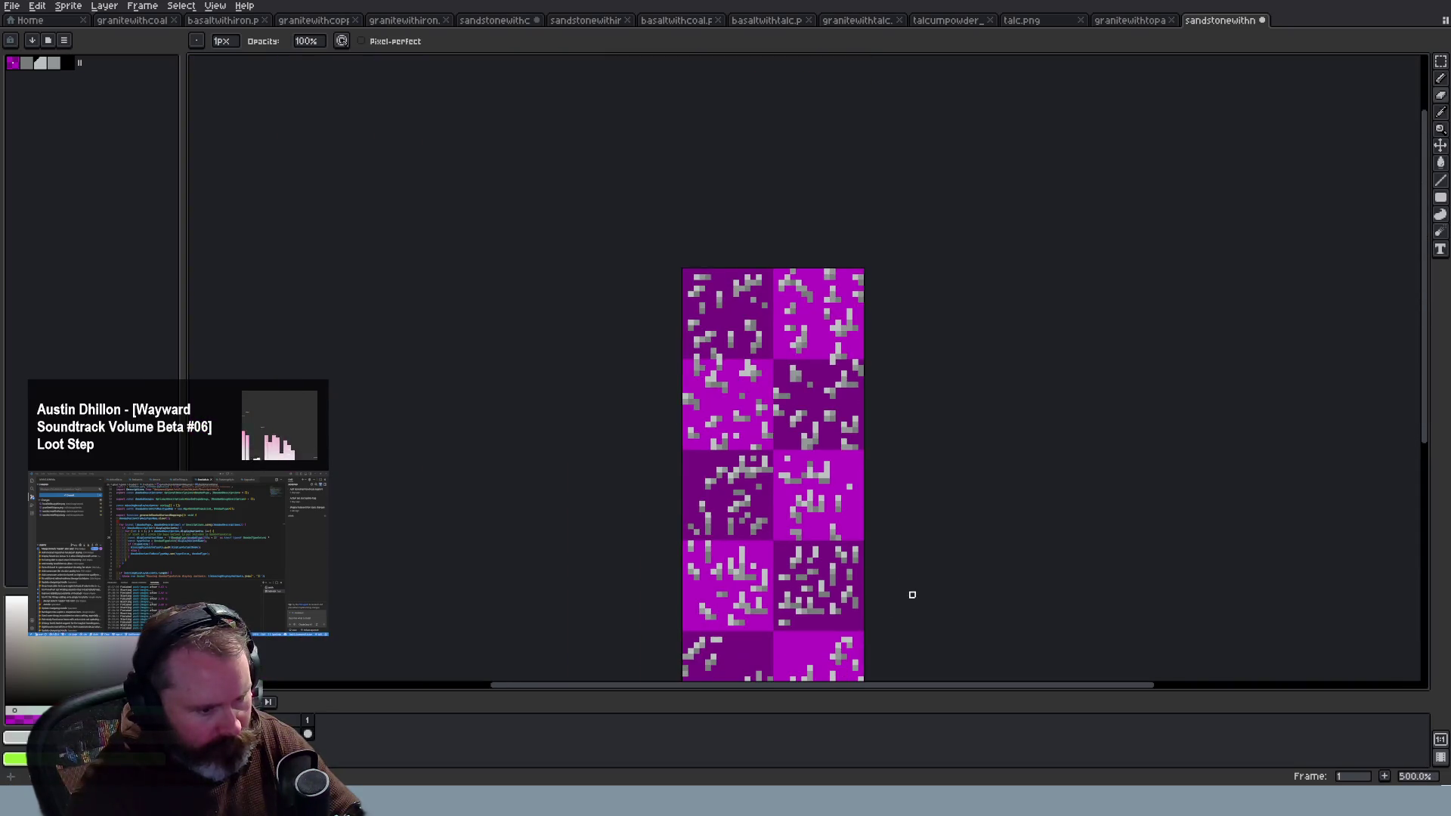
scroll(906, 600, up, 4)
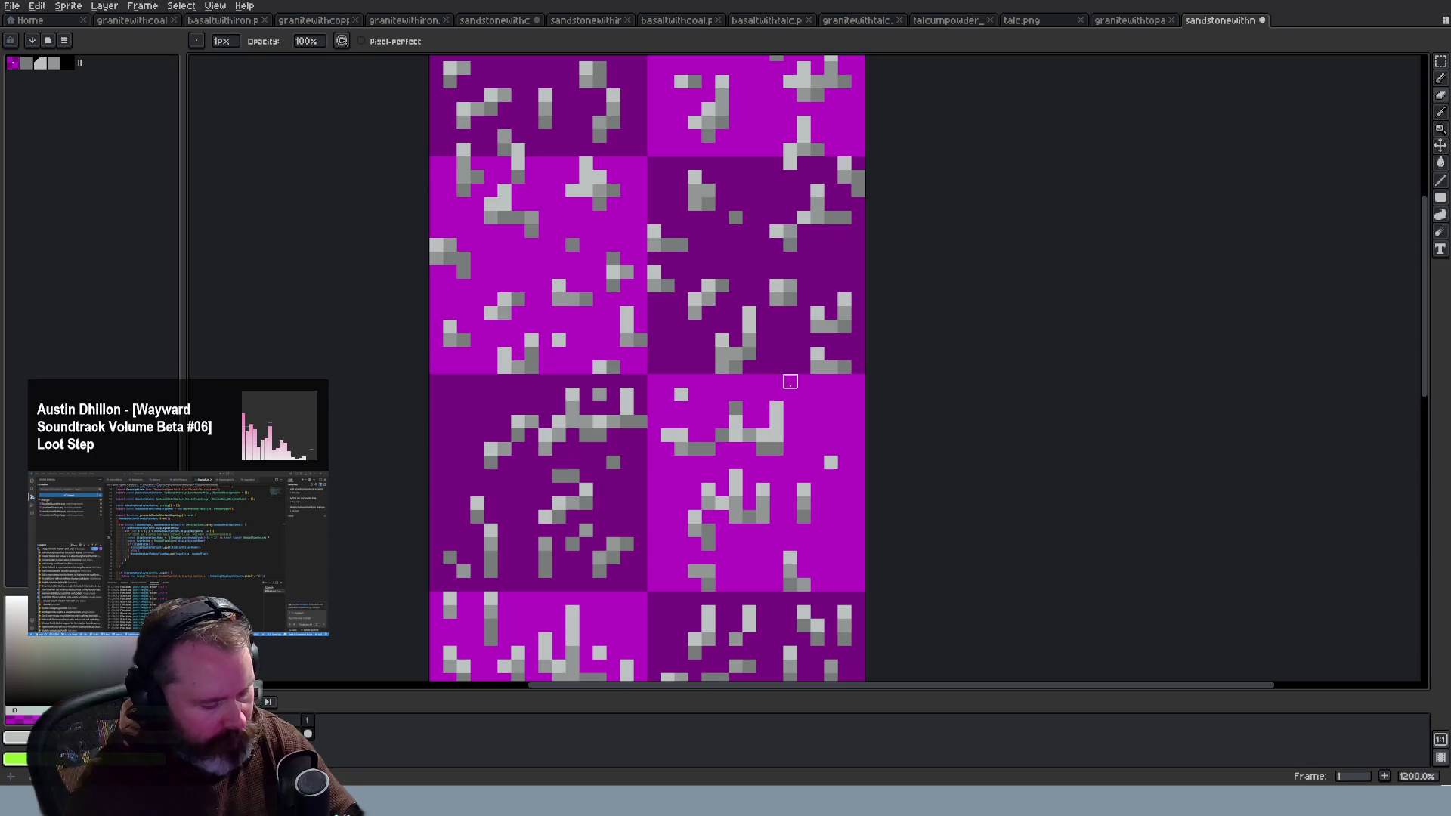
key(i)
key(b)
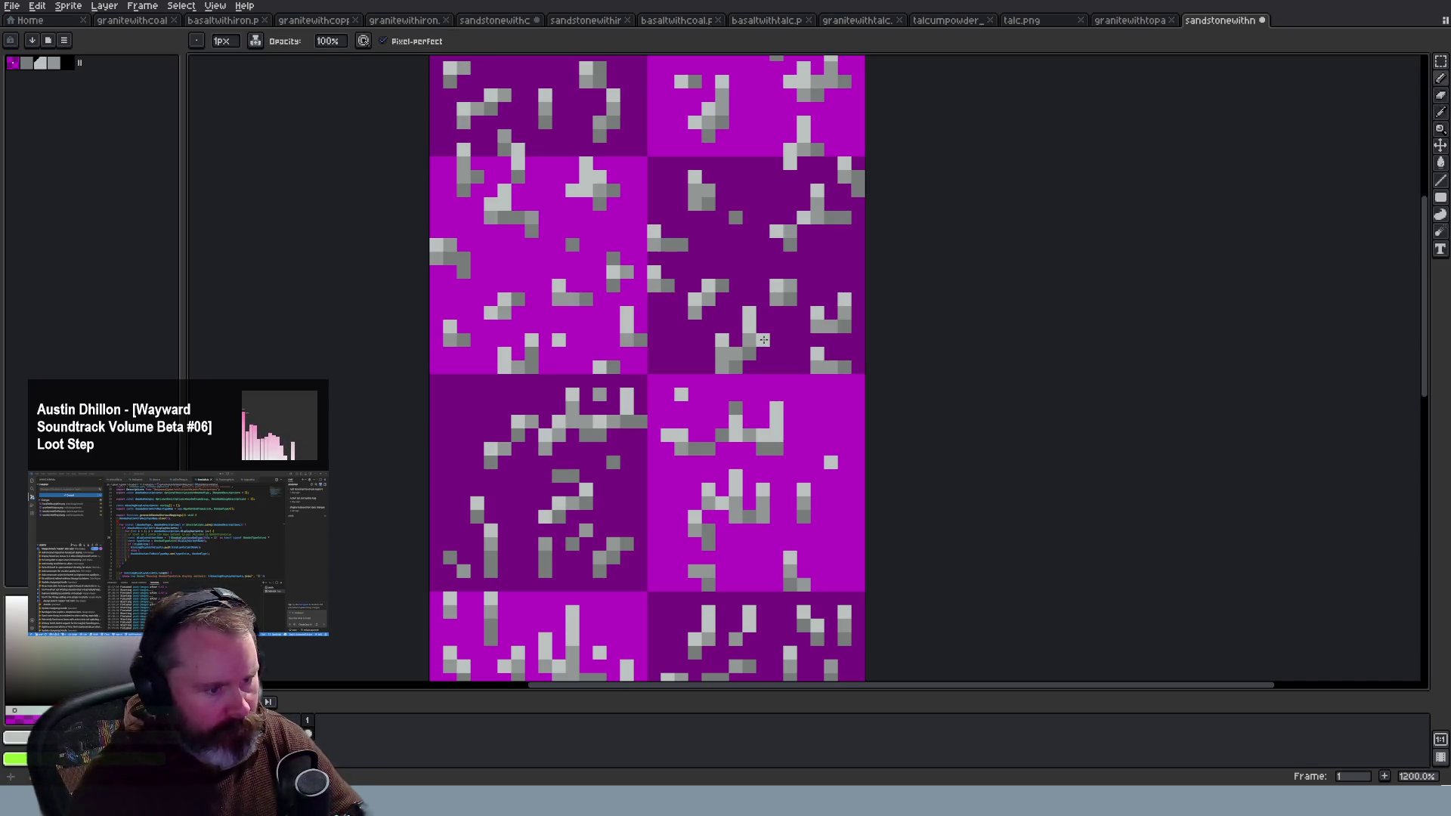
click(773, 330)
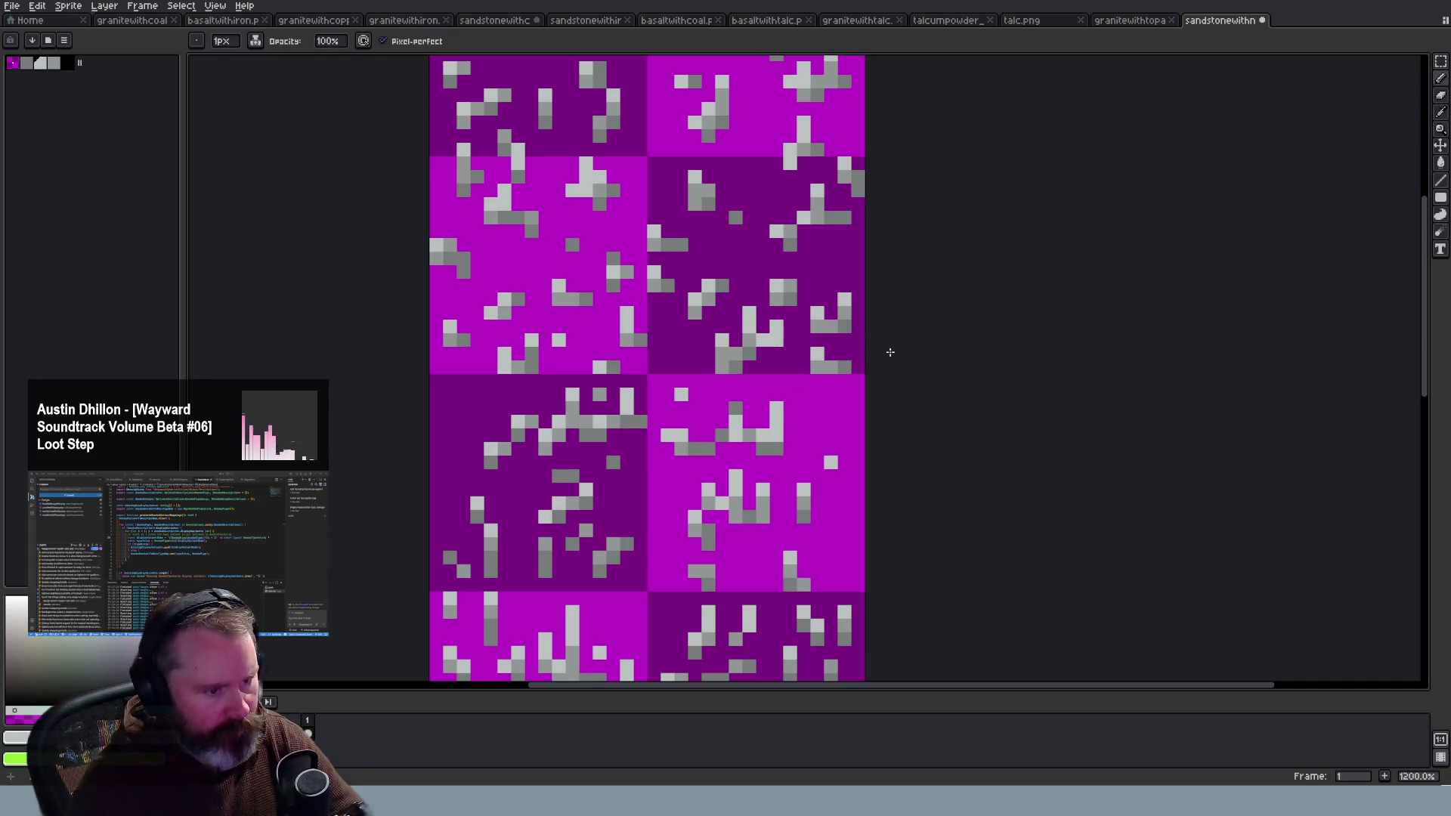
Step: Undo the last few pencil pixels on the dark purple sandstone tiles
scroll(869, 340, down, 5)
scroll(772, 312, up, 3)
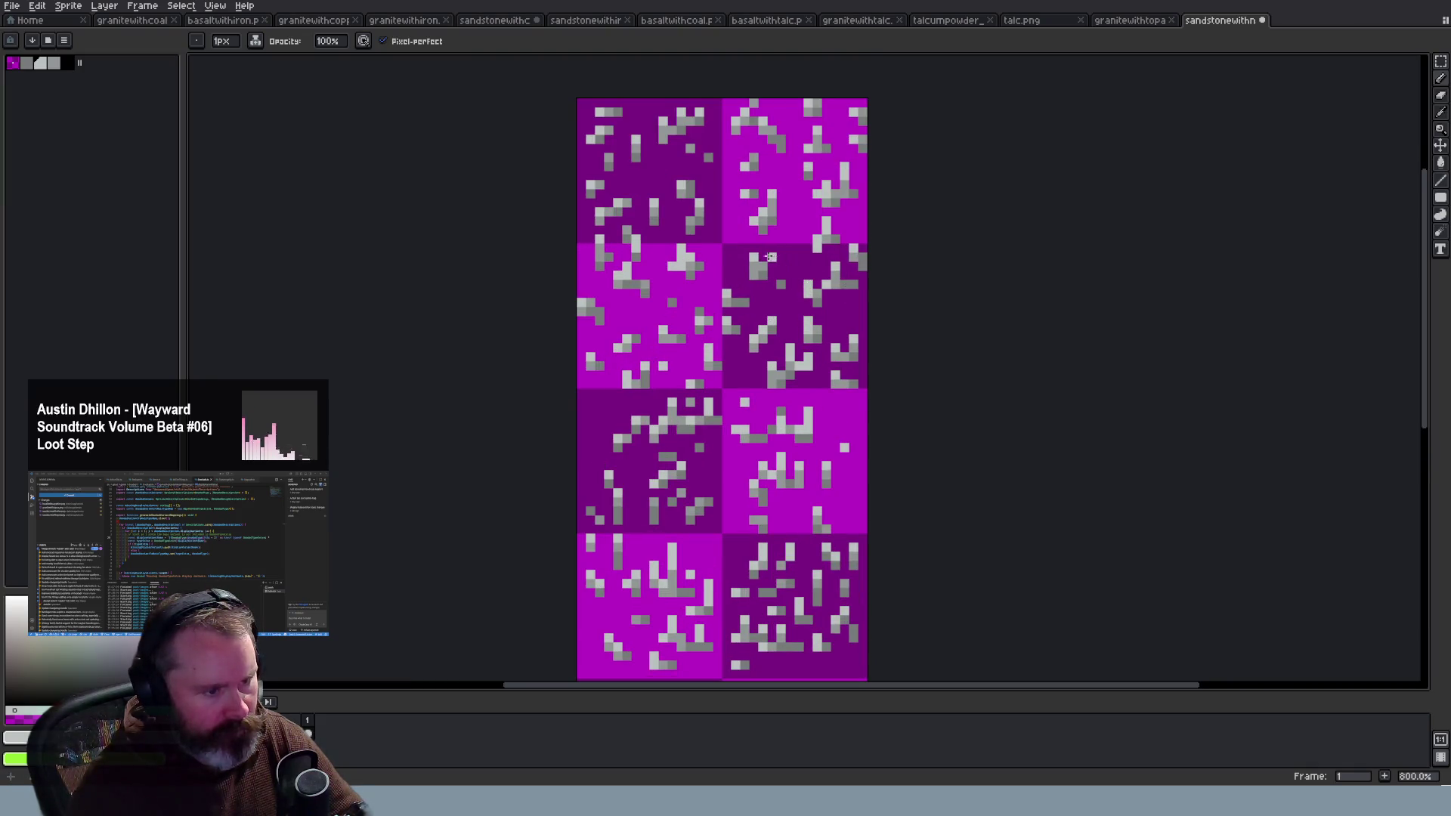
scroll(892, 297, down, 1)
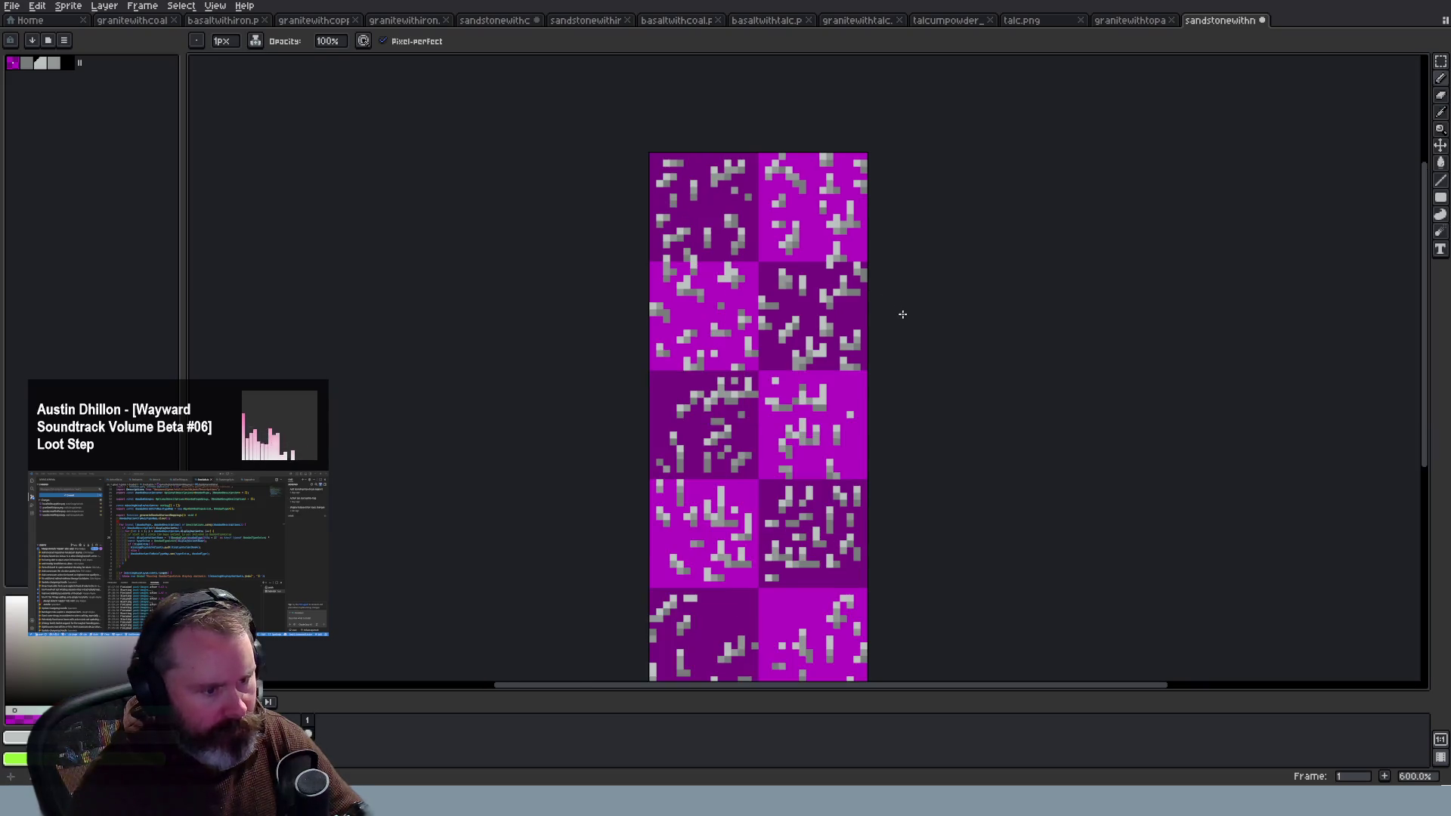
scroll(747, 296, up, 2)
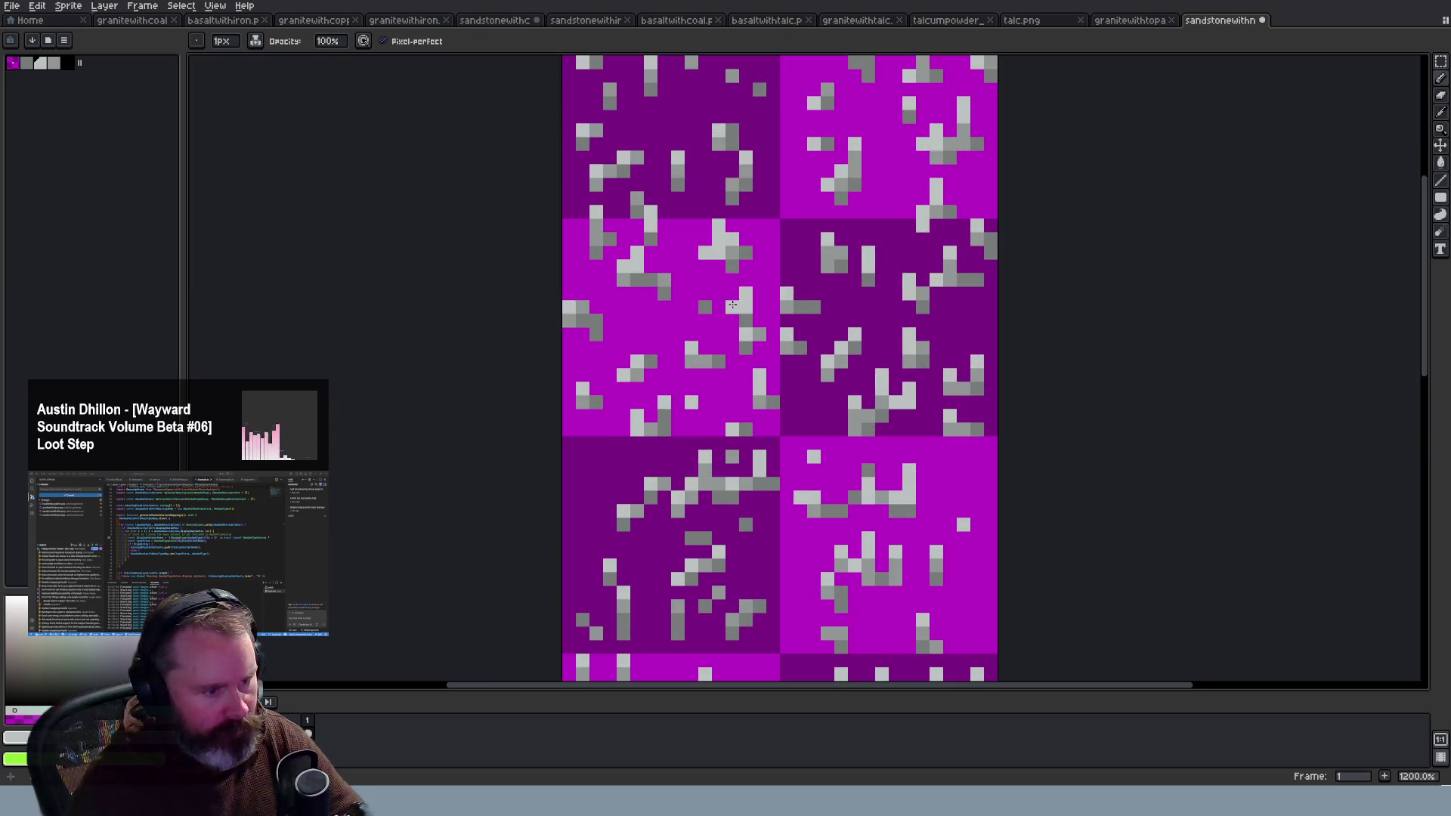
key(ctrl+z)
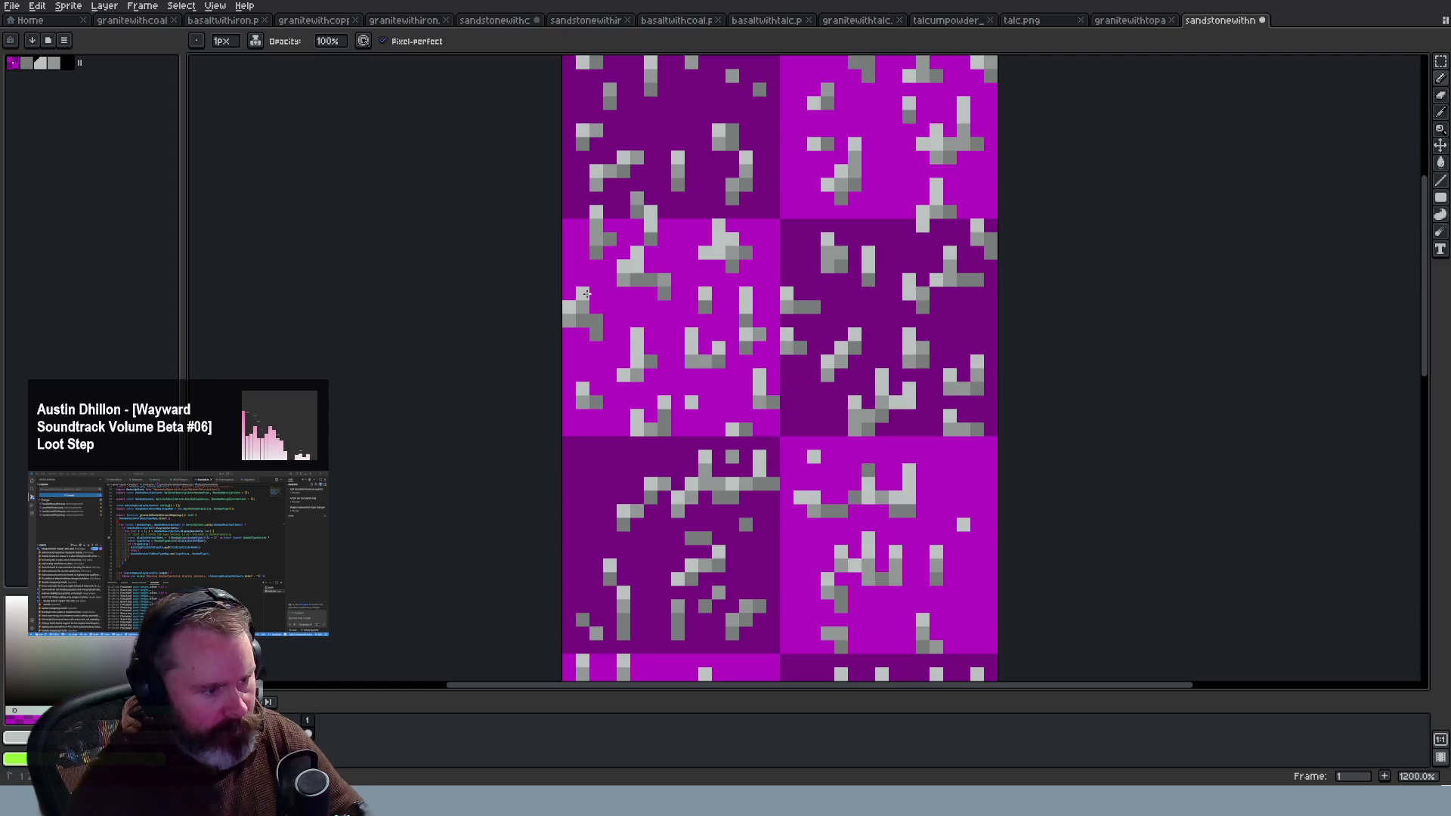
Step: Dot grey talc specks on the dark tile, at its top edge and beside an existing cluster
scroll(690, 363, down, 3)
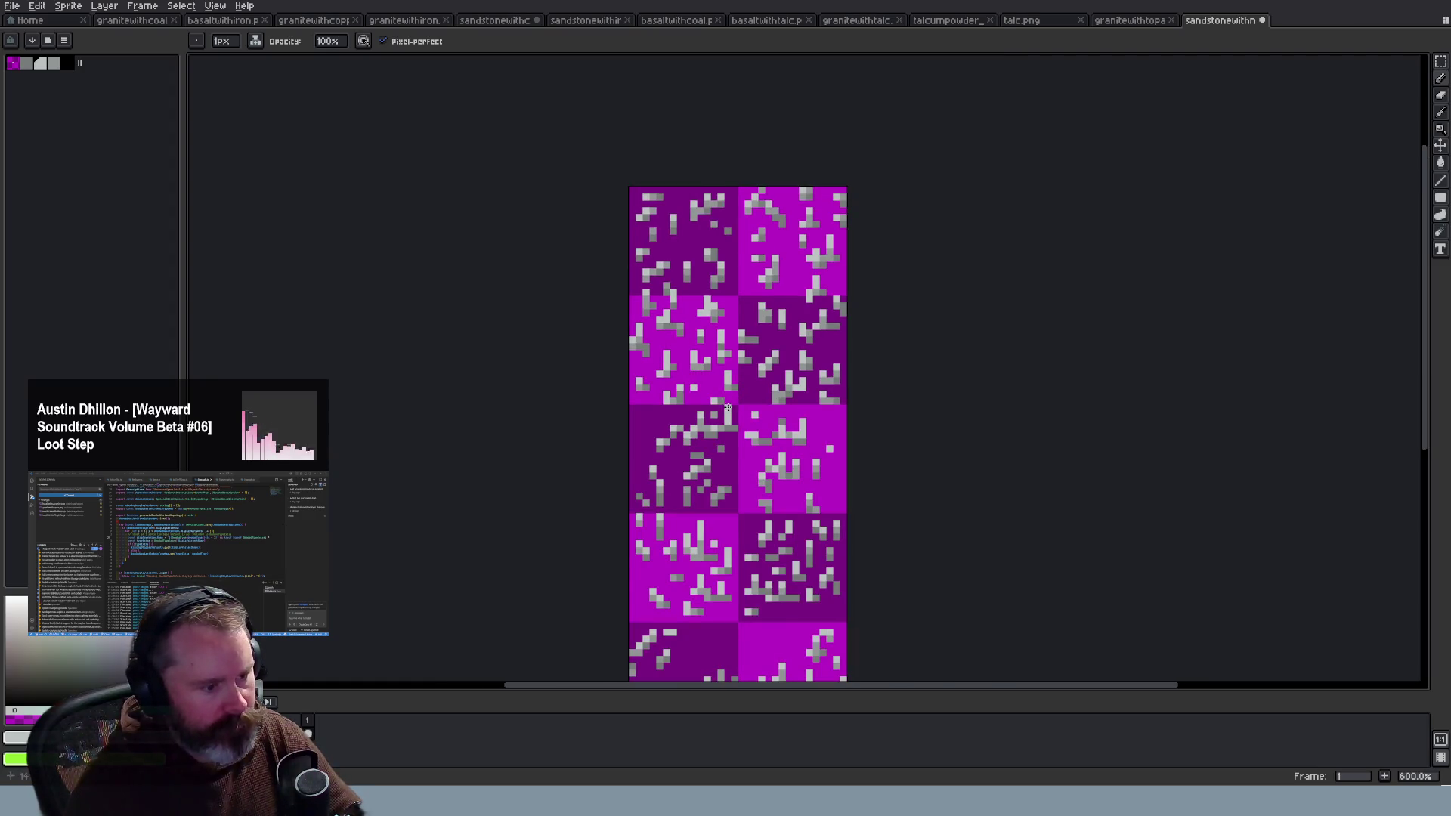
scroll(728, 408, up, 2)
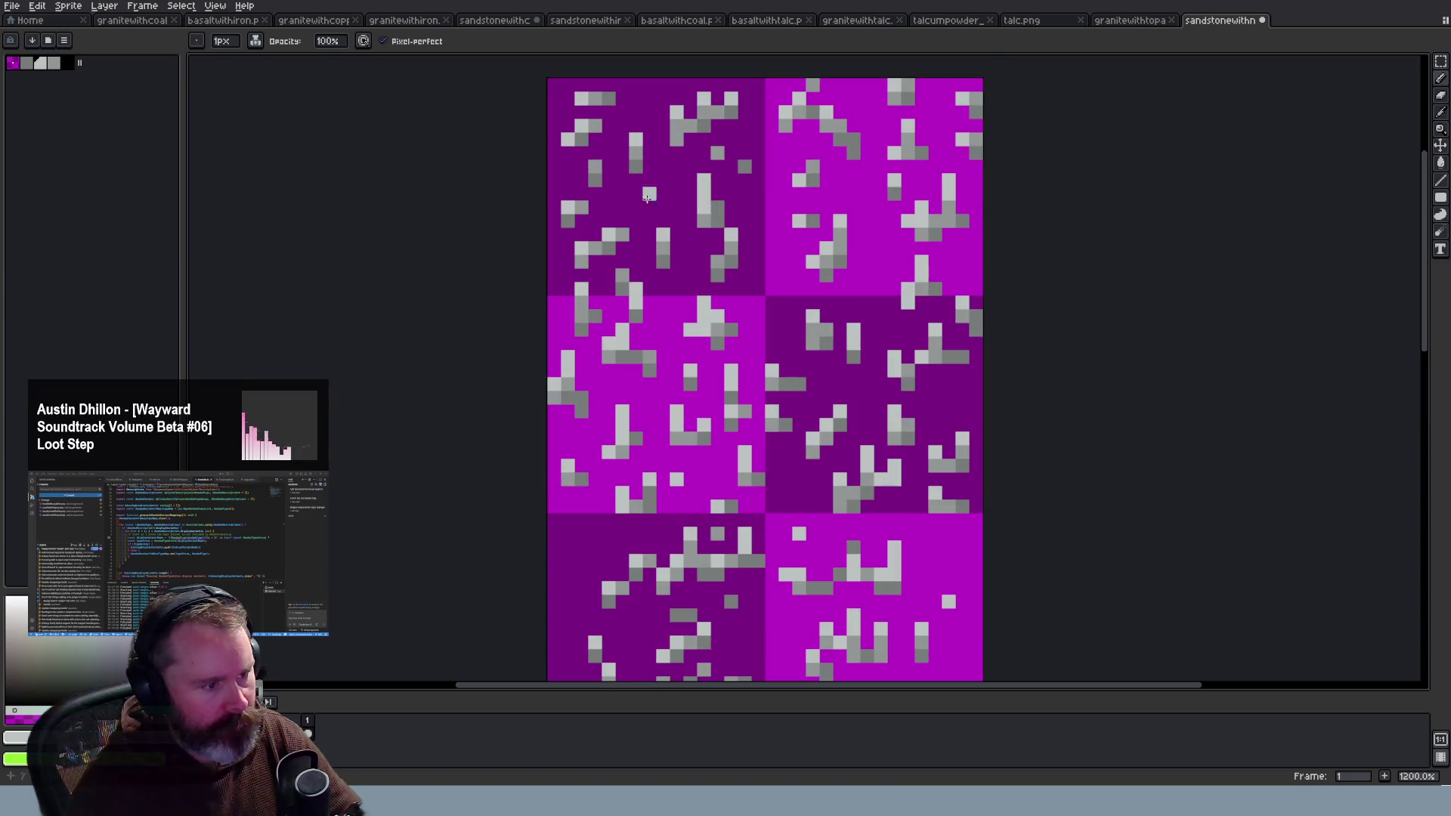
click(567, 182)
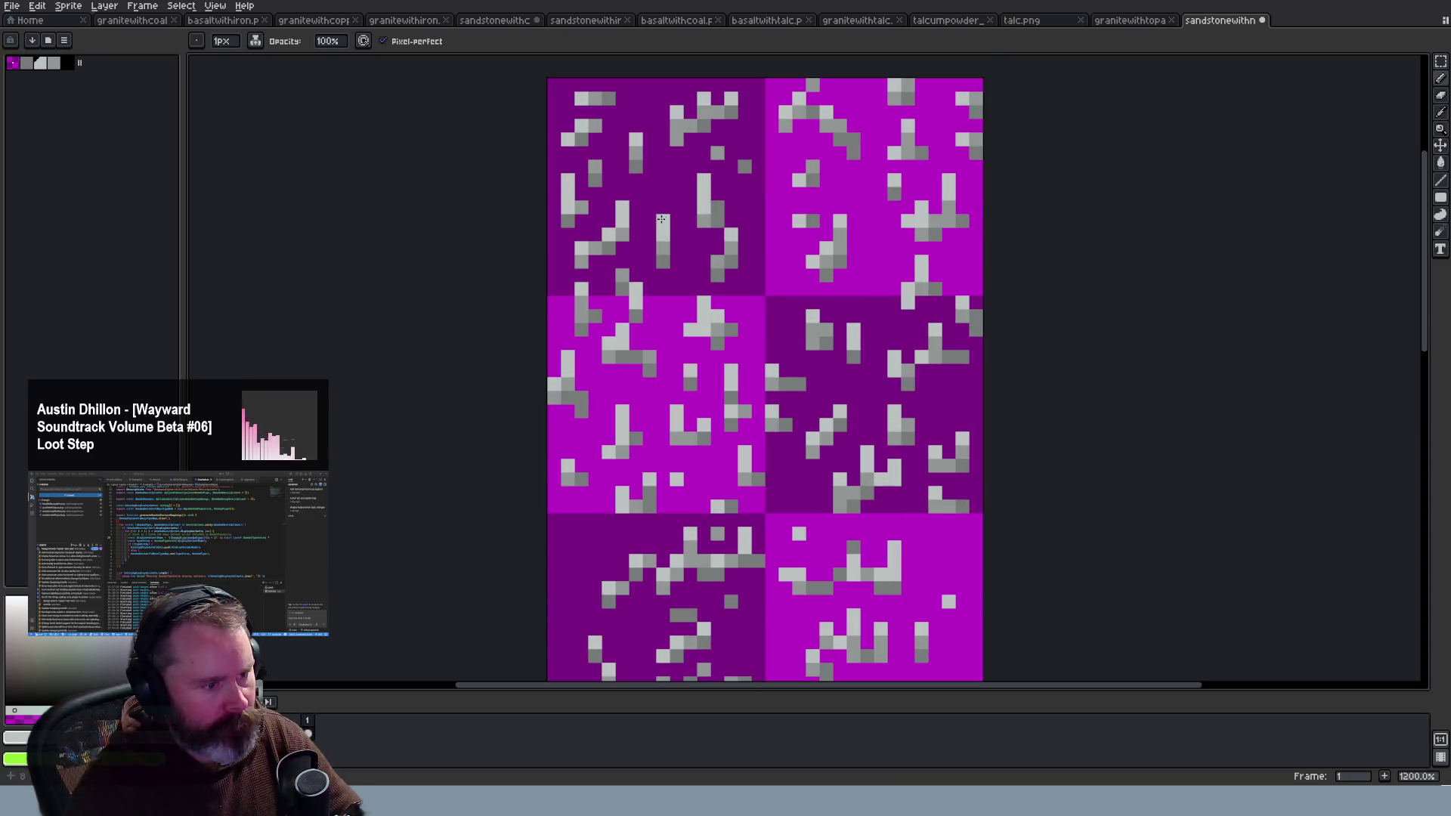
click(704, 85)
scroll(811, 194, down, 2)
scroll(815, 183, up, 2)
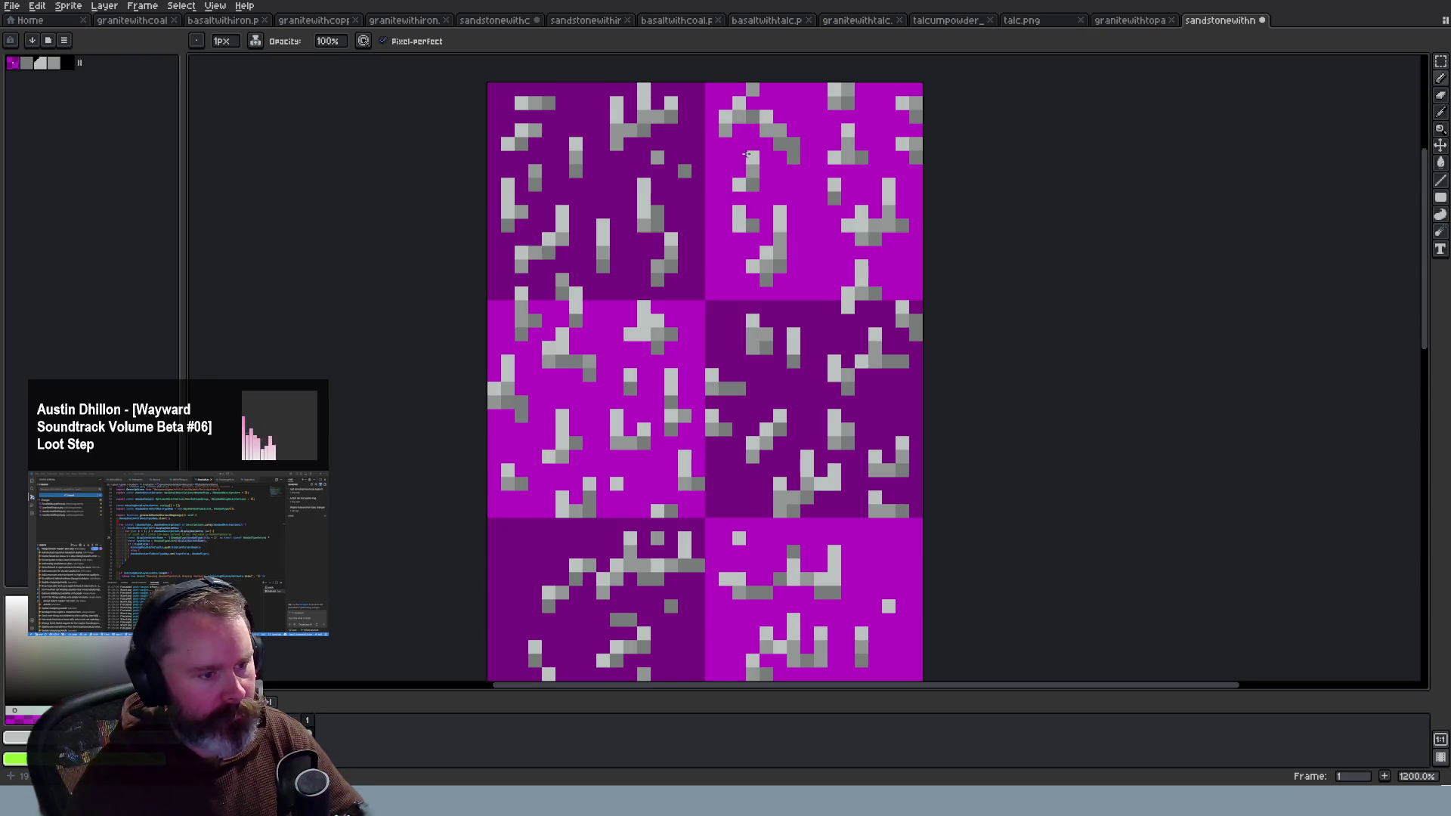
click(793, 129)
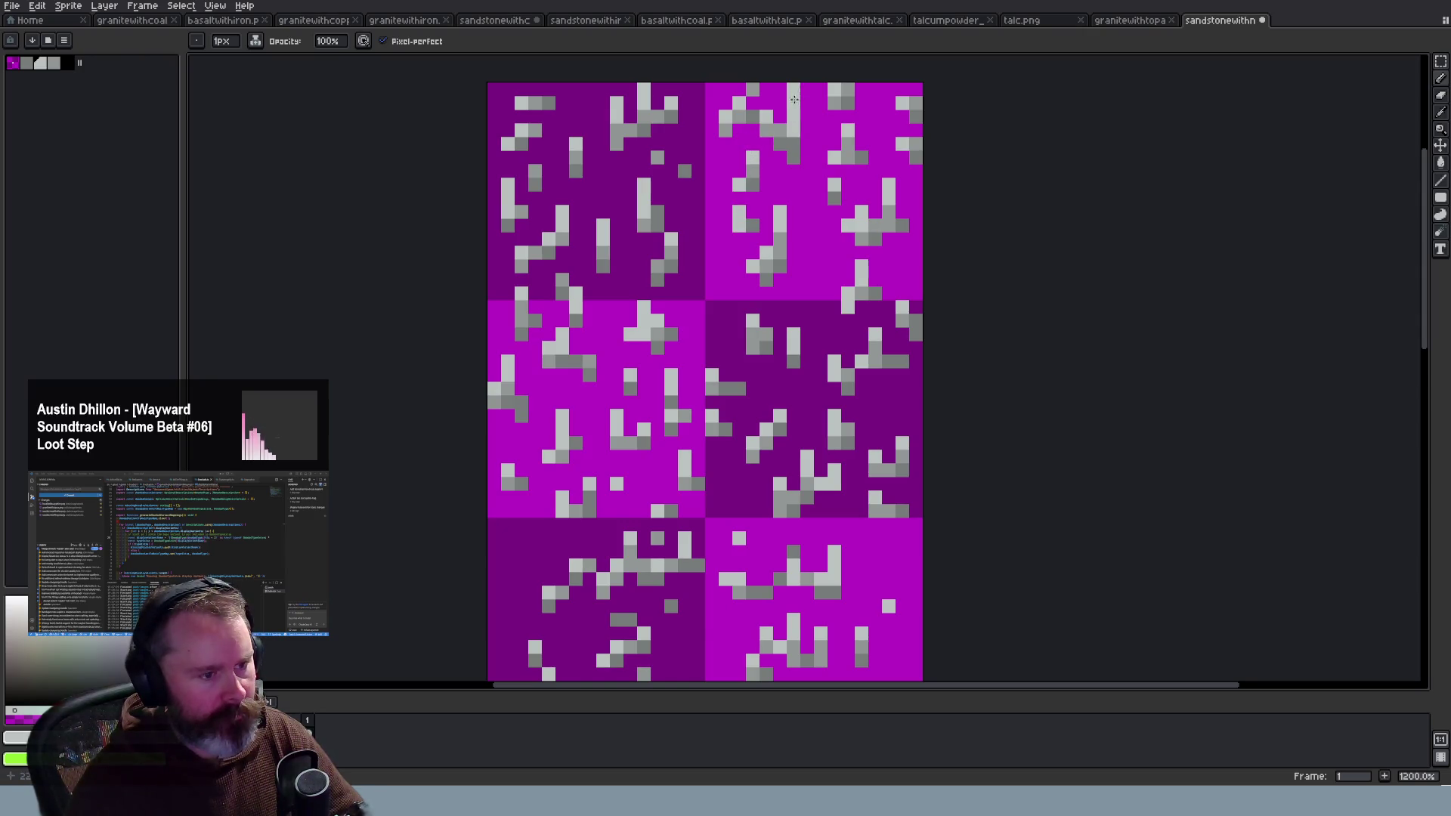
key(e)
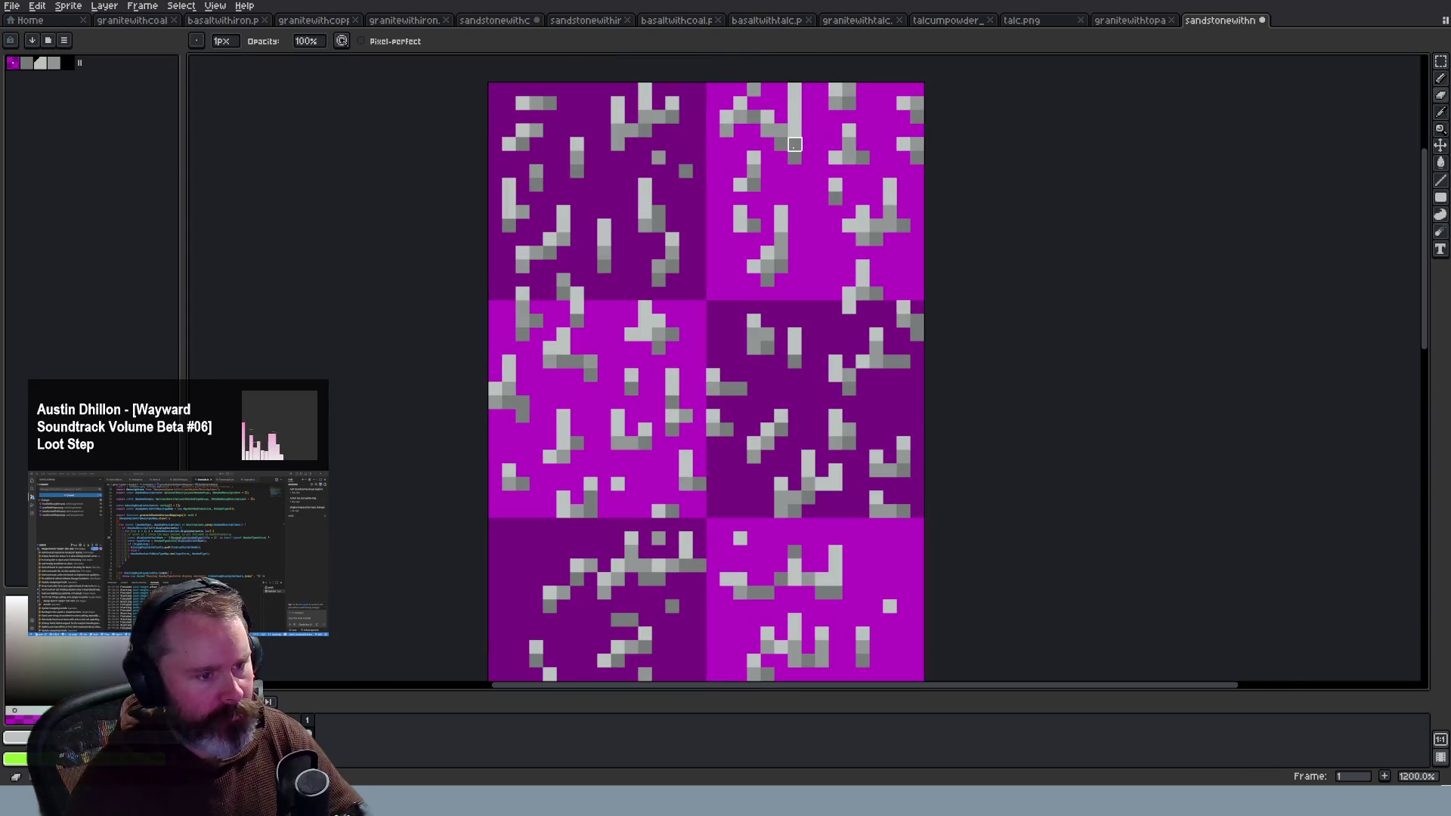
scroll(852, 184, down, 3)
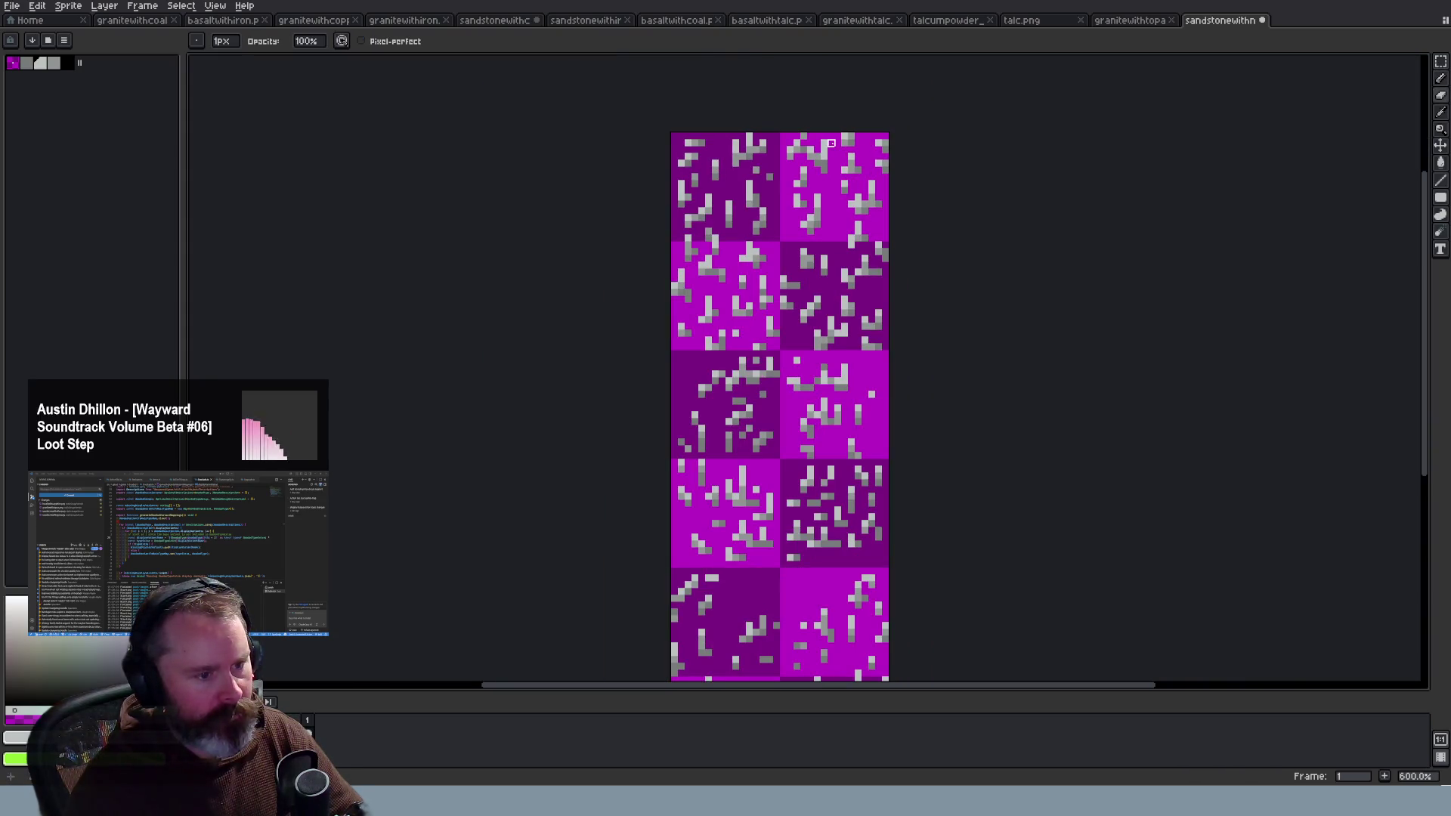
scroll(831, 142, up, 3)
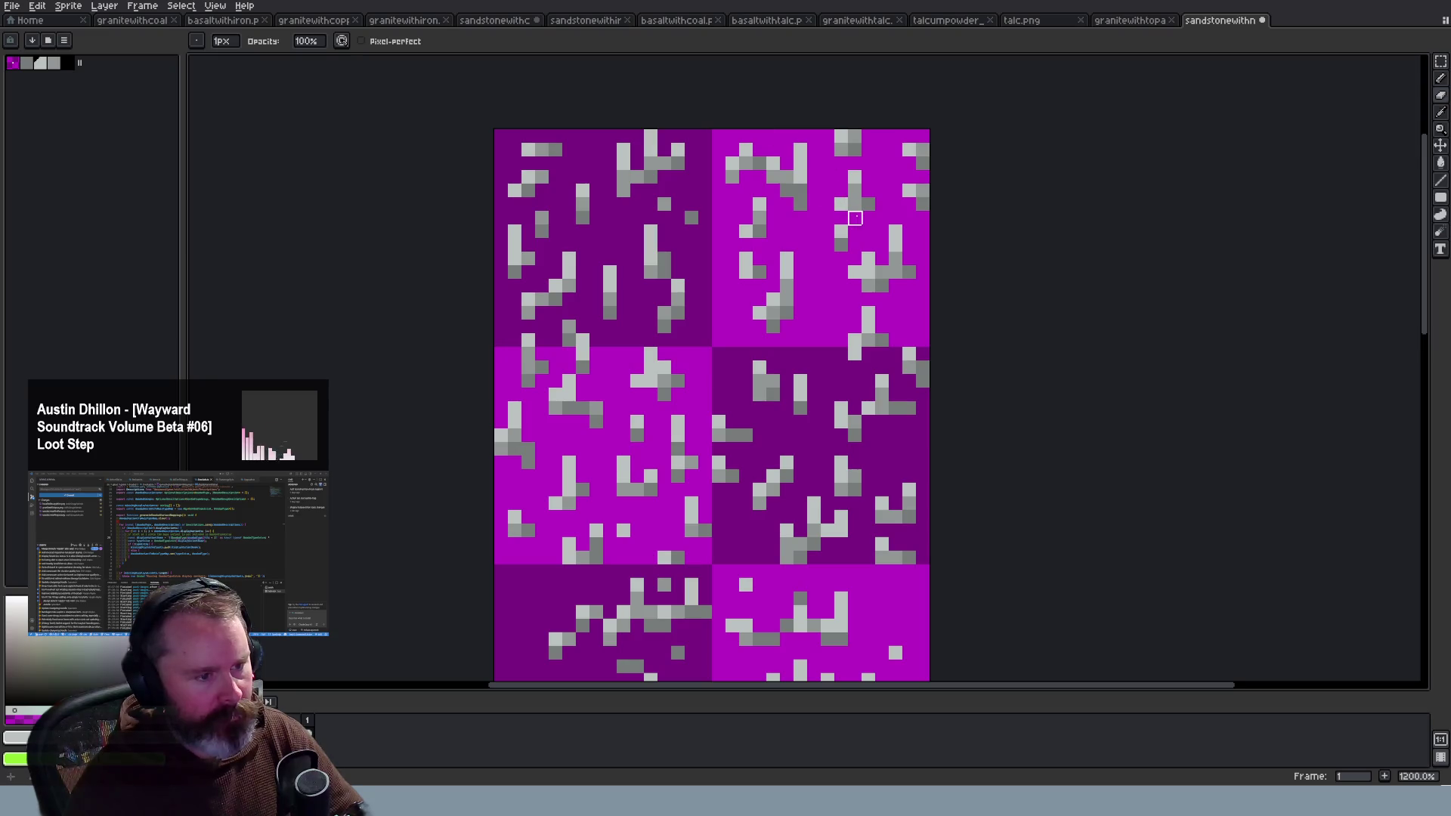
key(g)
key(b)
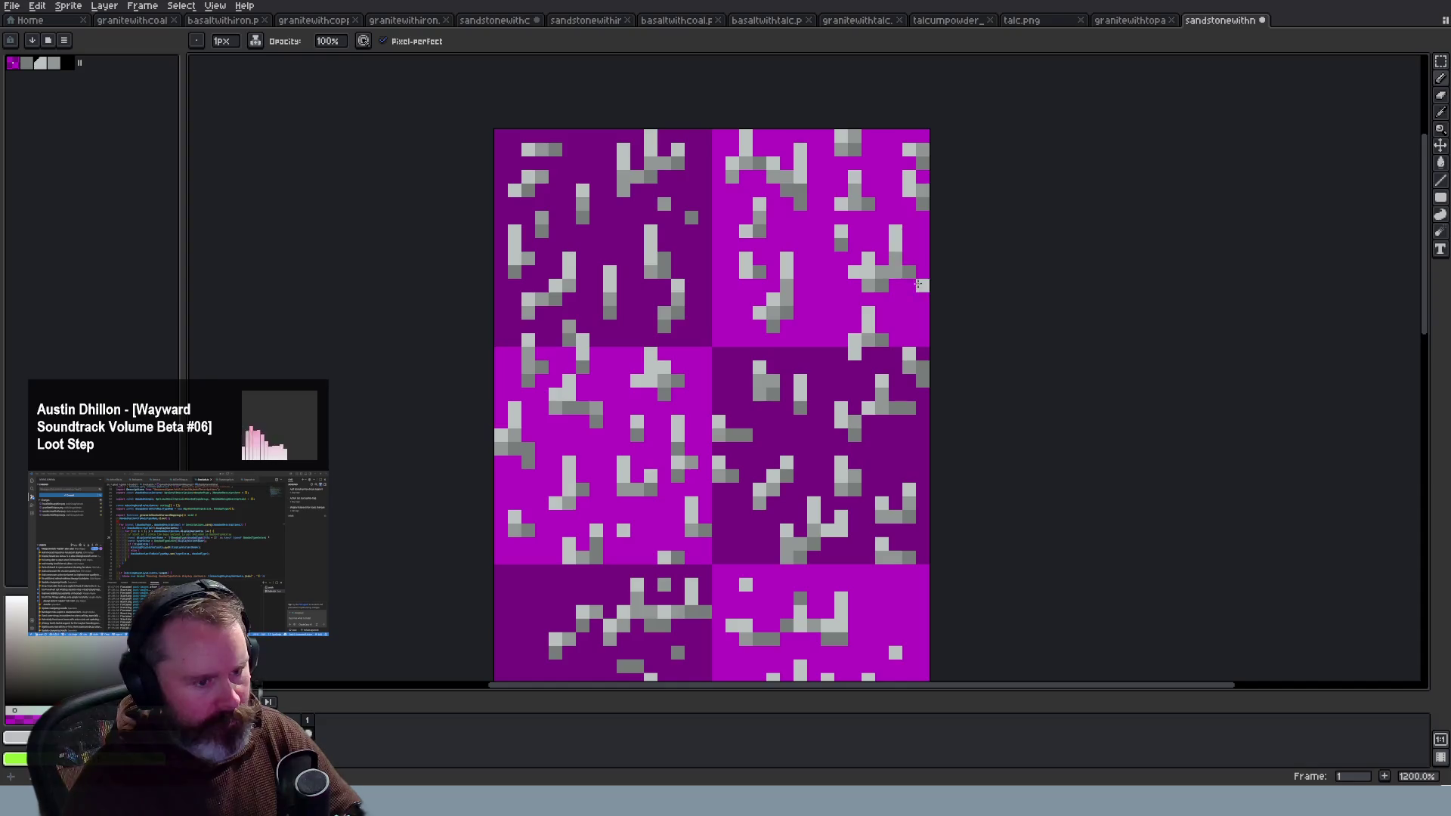
Step: Look over the speck edits at several zoom levels, then switch to the Wayward game
scroll(891, 218, down, 5)
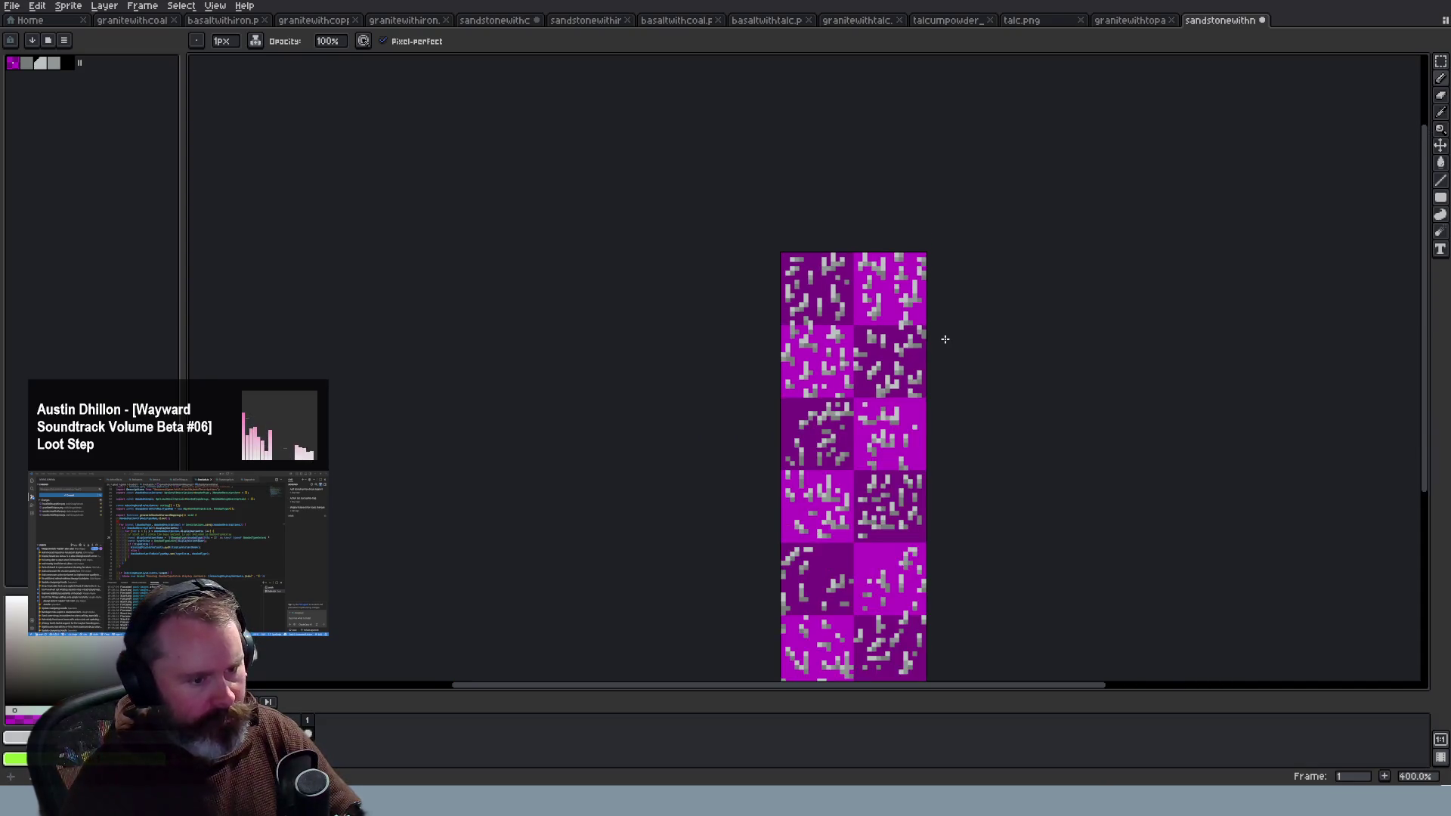
scroll(912, 368, up, 3)
scroll(921, 388, down, 3)
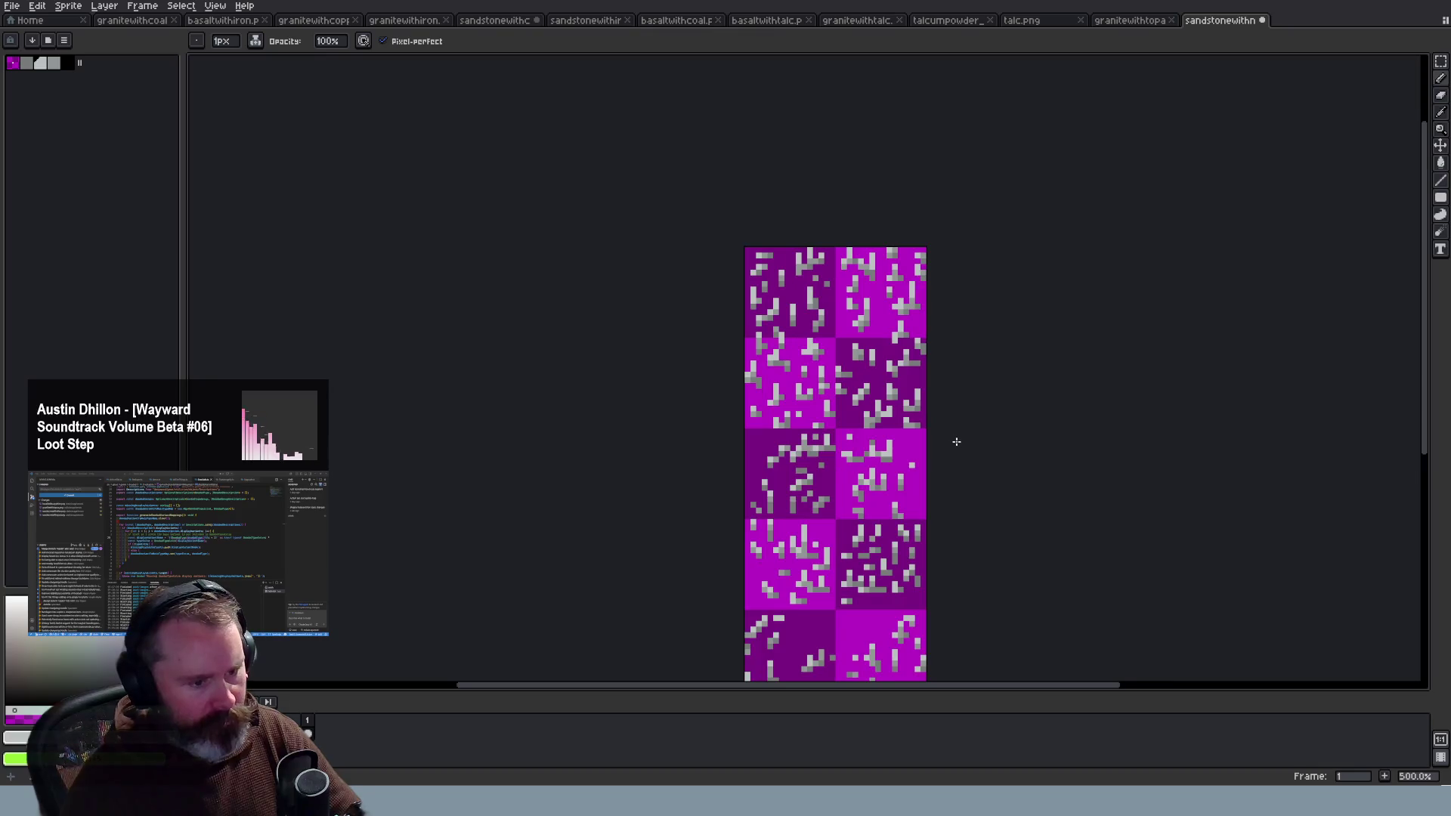
scroll(955, 443, up, 1)
drag(1424, 363, 1438, 478)
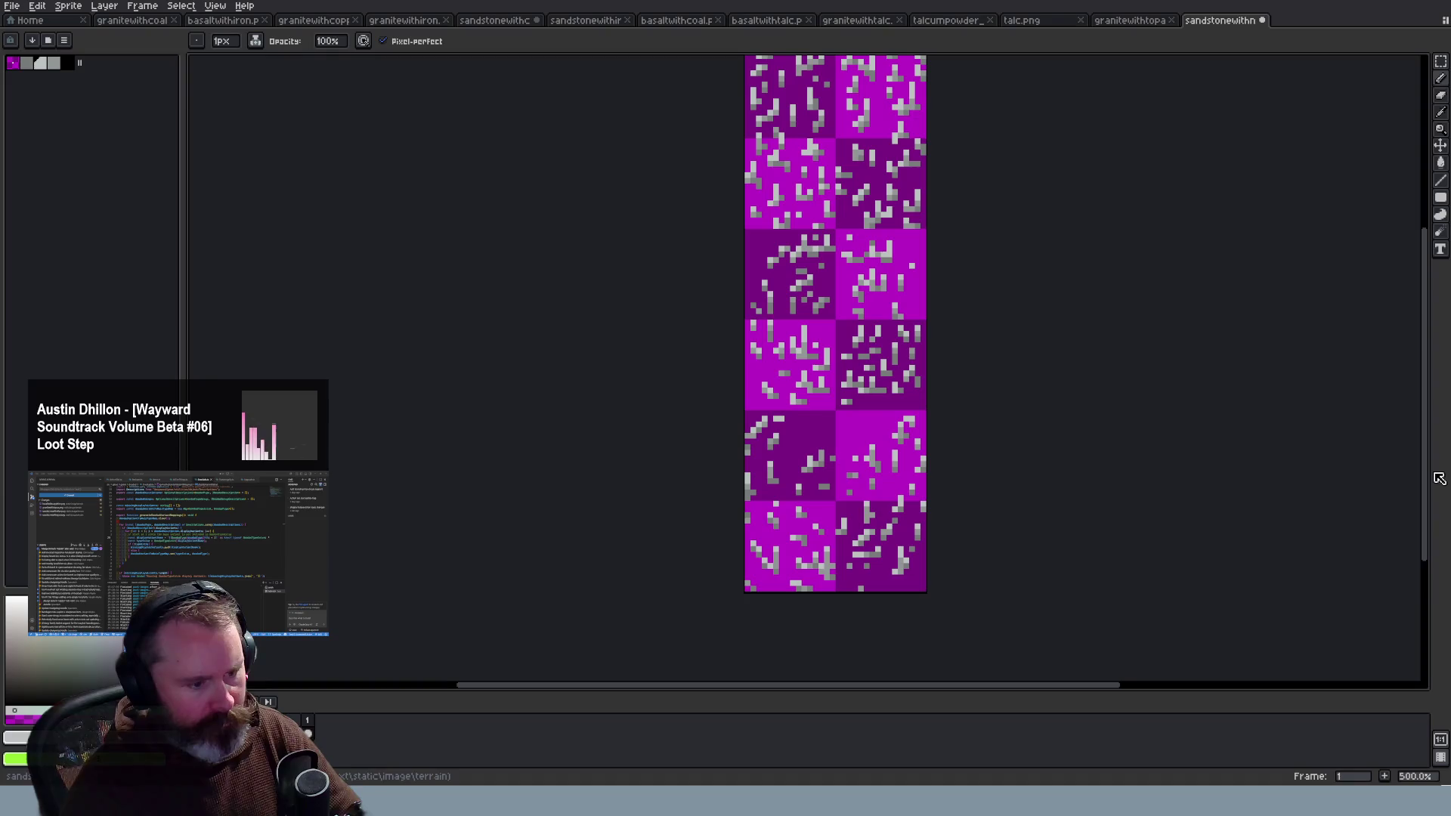
scroll(923, 478, up, 1)
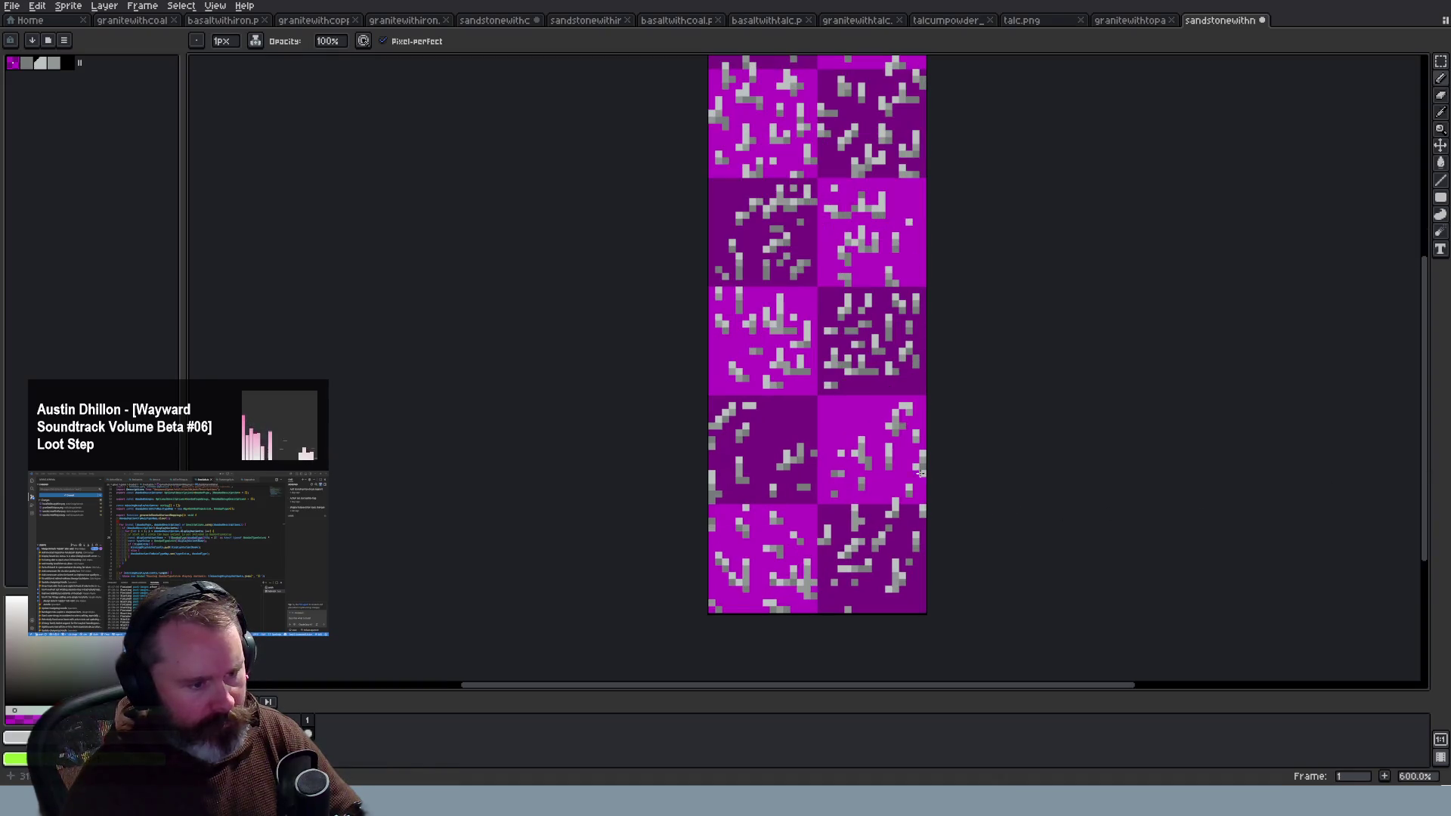
scroll(908, 452, up, 3)
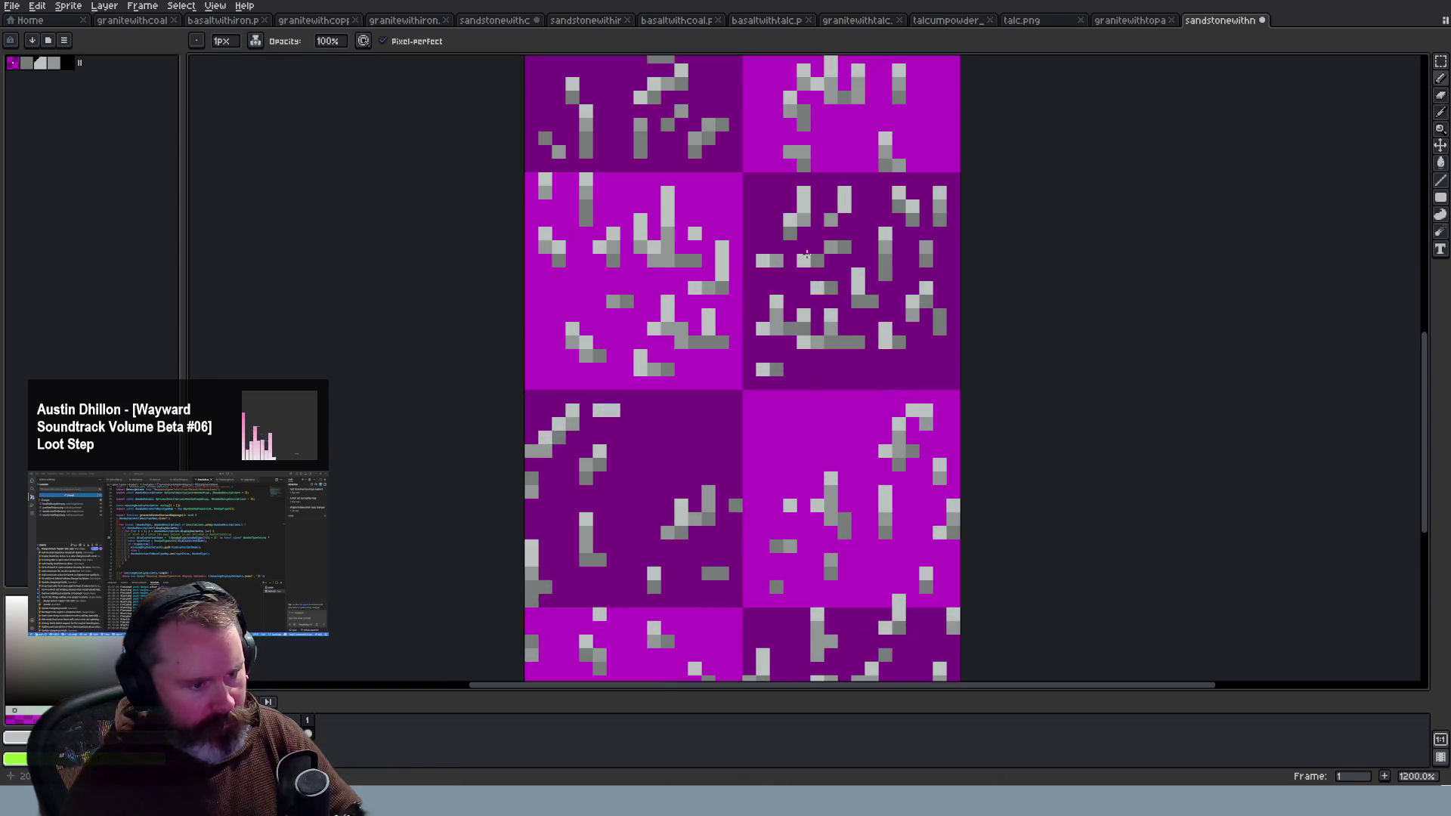
scroll(786, 257, down, 4)
scroll(931, 323, down, 2)
scroll(932, 324, up, 2)
key(v)
key(b)
scroll(981, 330, down, 2)
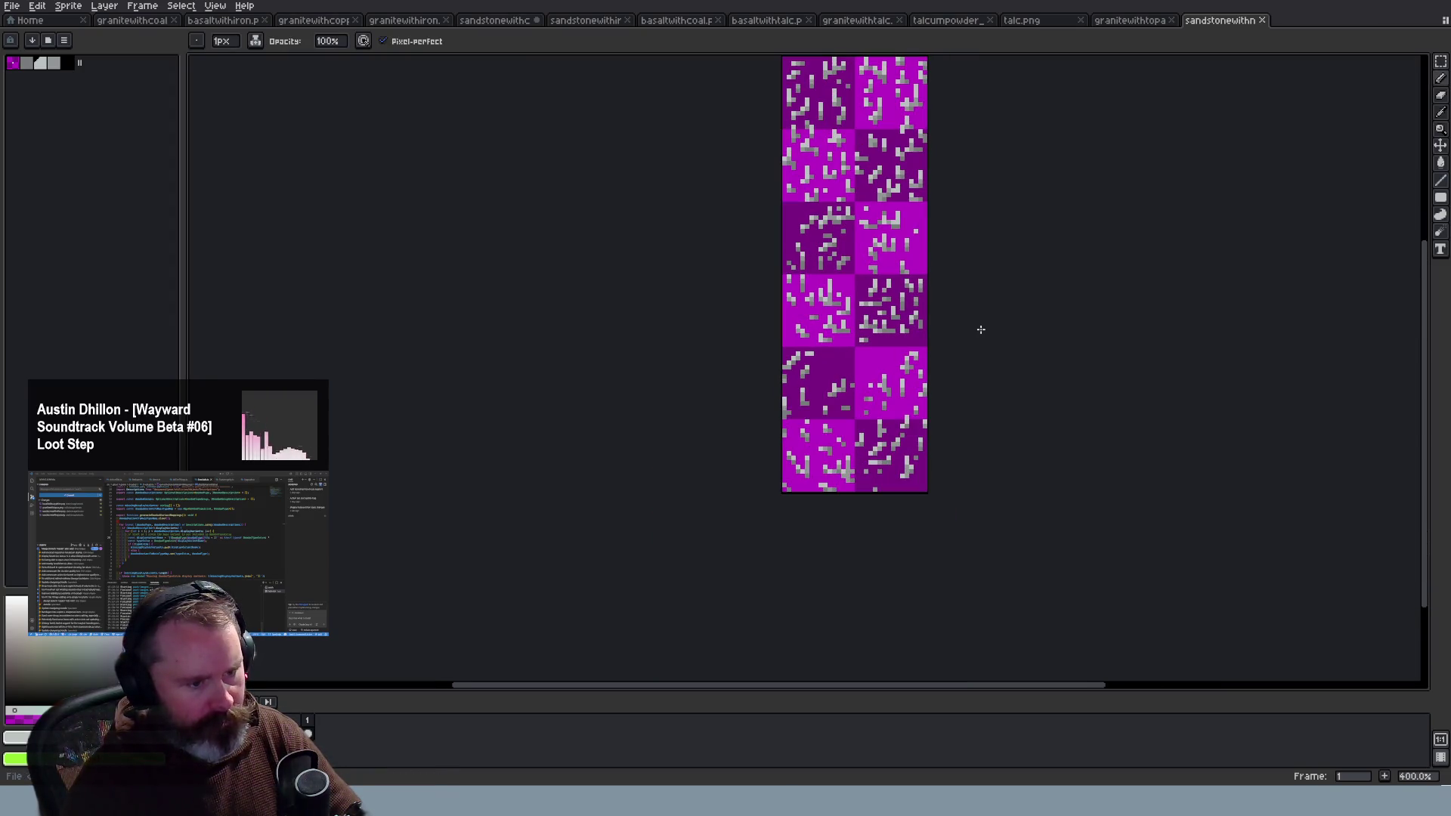
scroll(914, 321, up, 6)
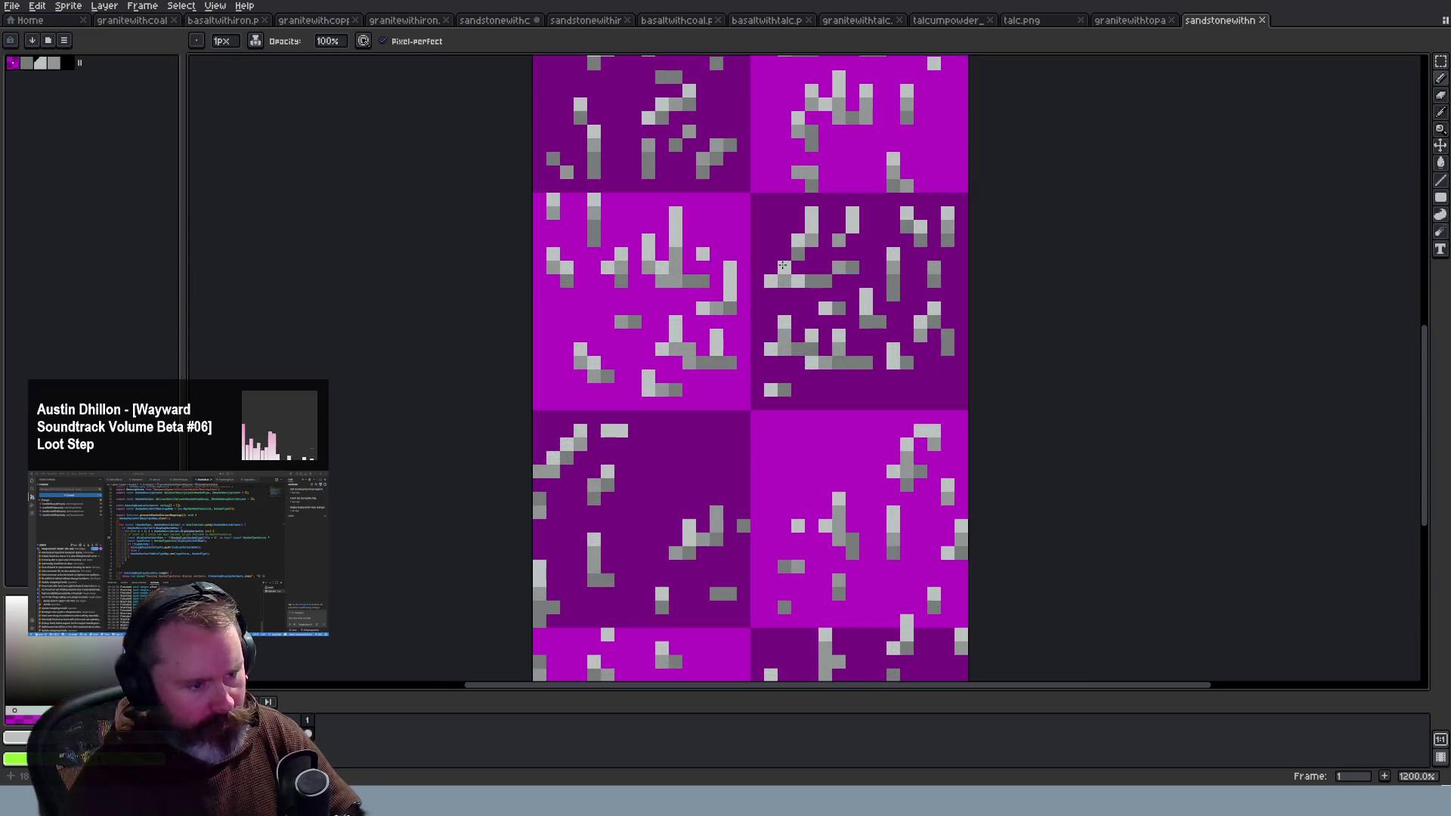
scroll(898, 346, down, 4)
scroll(986, 389, down, 1)
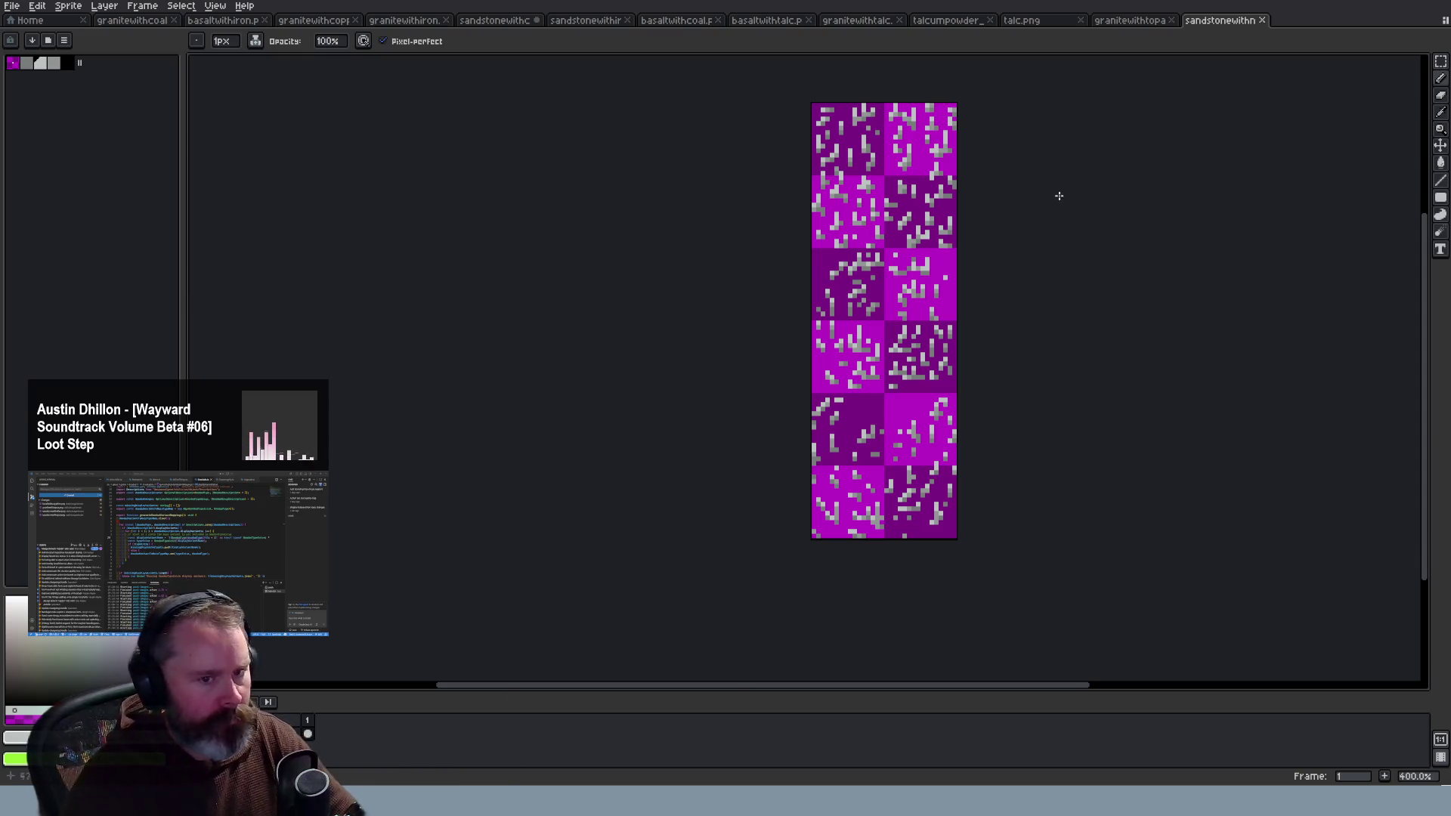
key(alt+Tab)
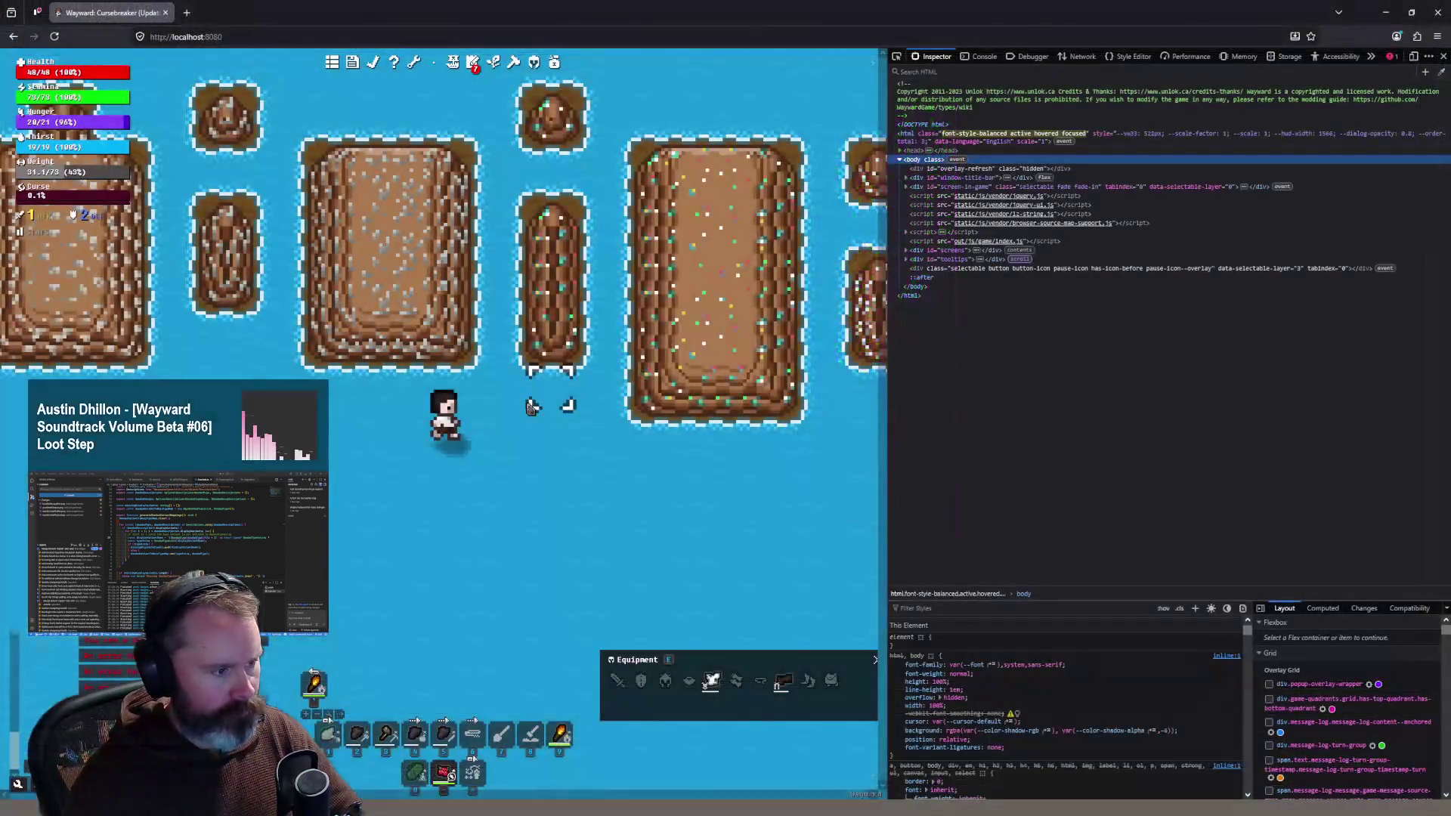
Step: Reload Wayward with F5, zoom over the sandy islands, then return to the Aseprite tilesheet
key(F5)
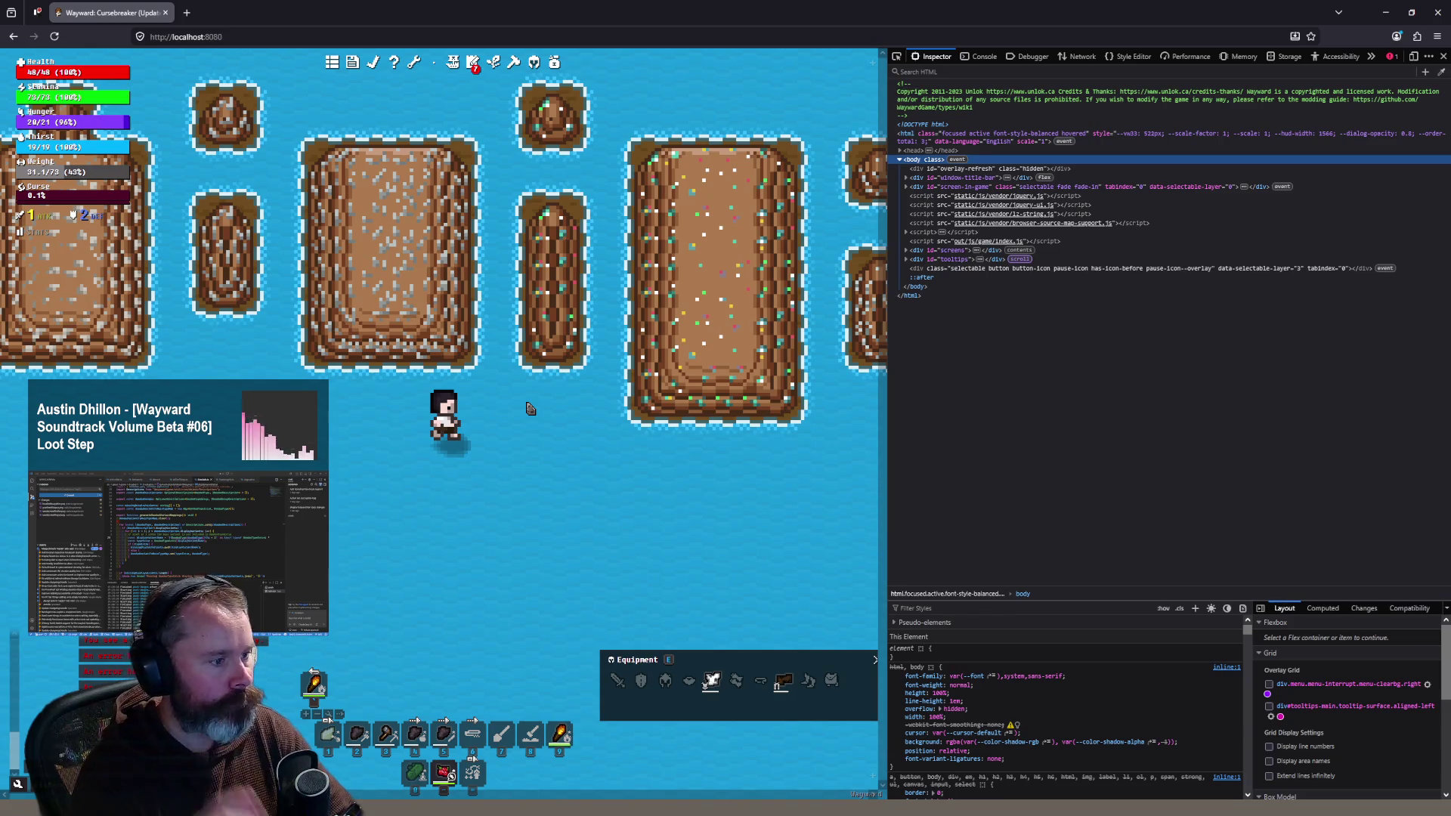
scroll(528, 409, down, 2)
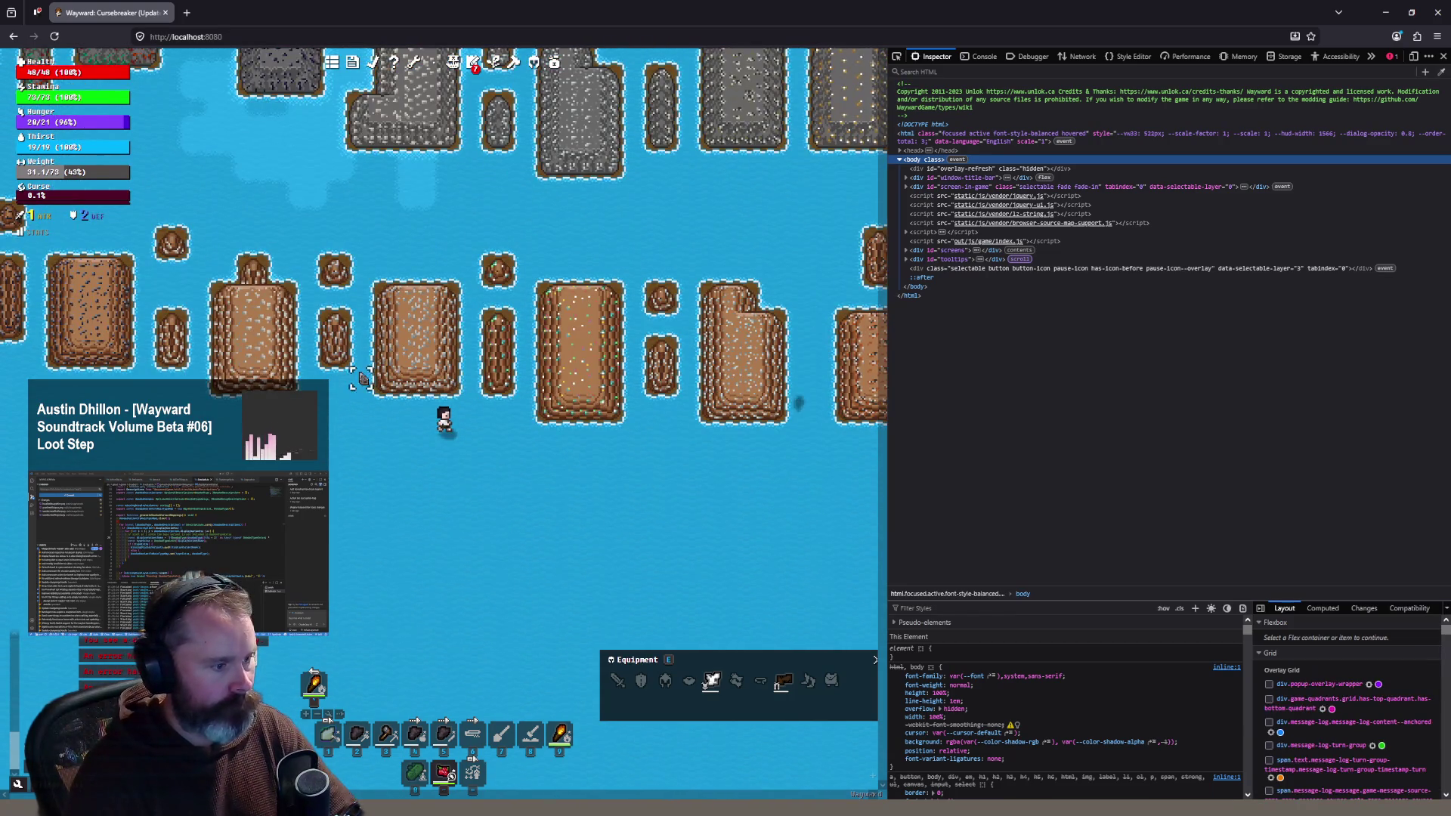
scroll(360, 378, up, 2)
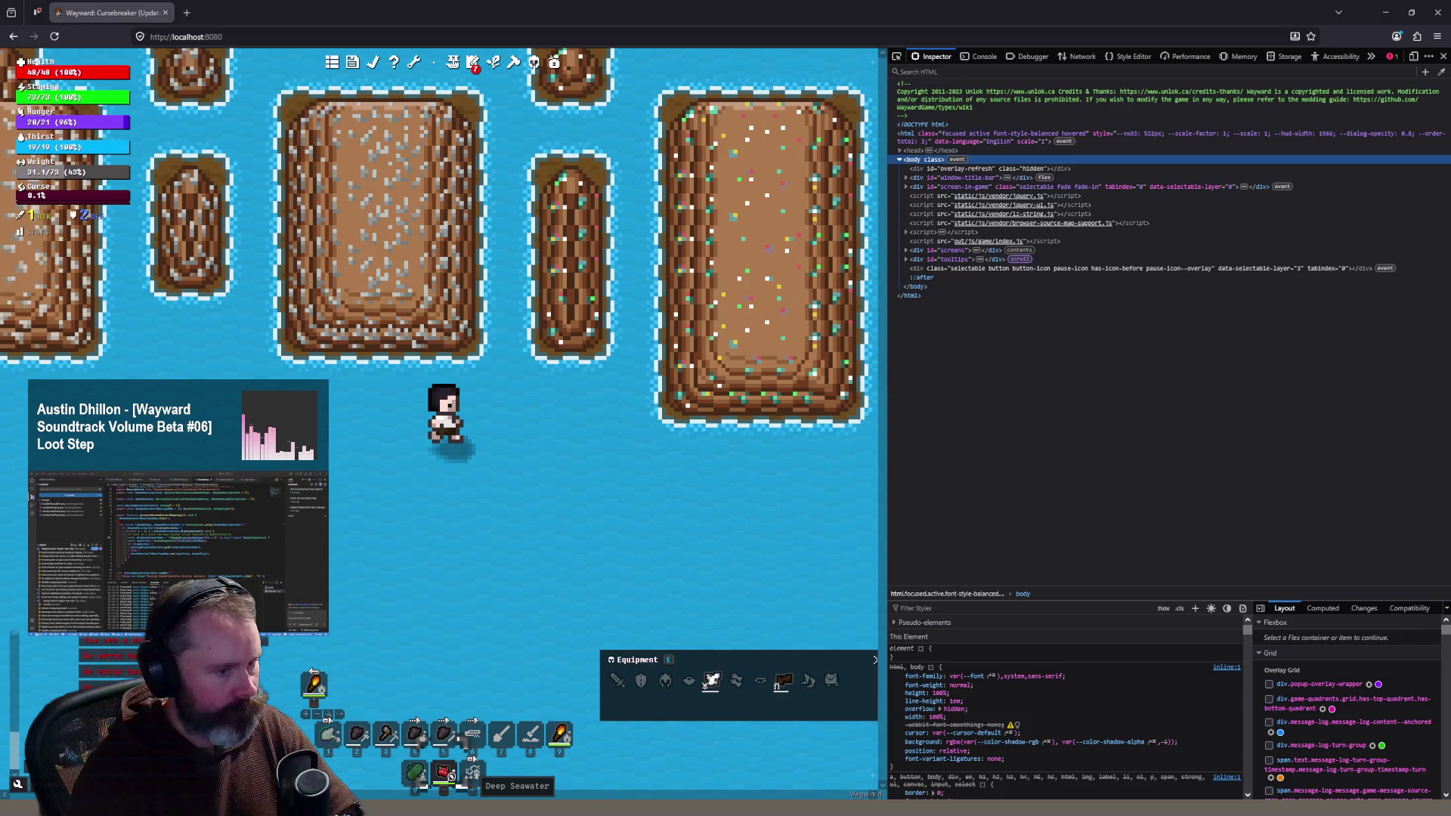
key(alt+Tab)
scroll(1051, 117, up, 3)
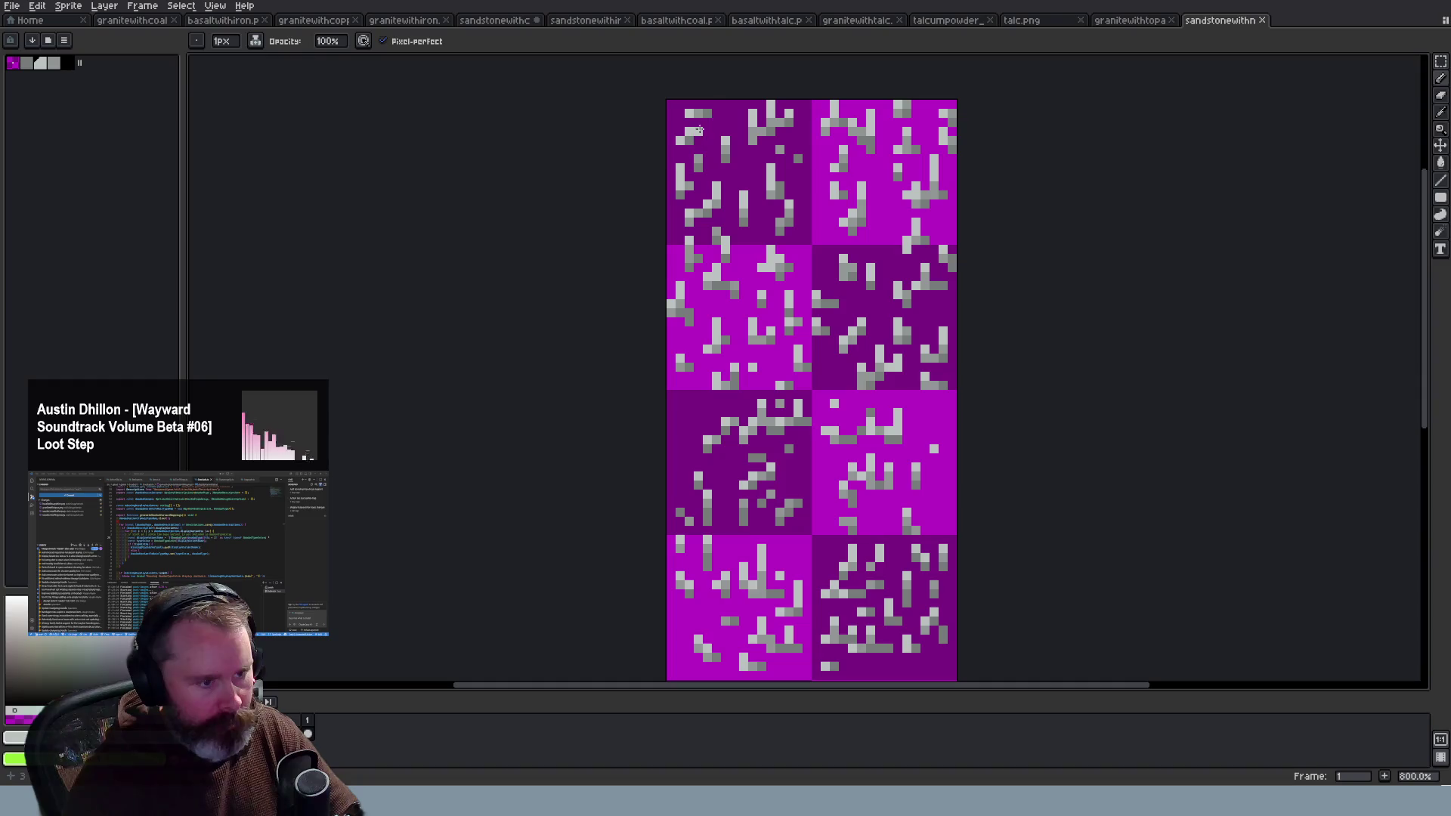
scroll(702, 433, down, 1)
scroll(754, 455, up, 1)
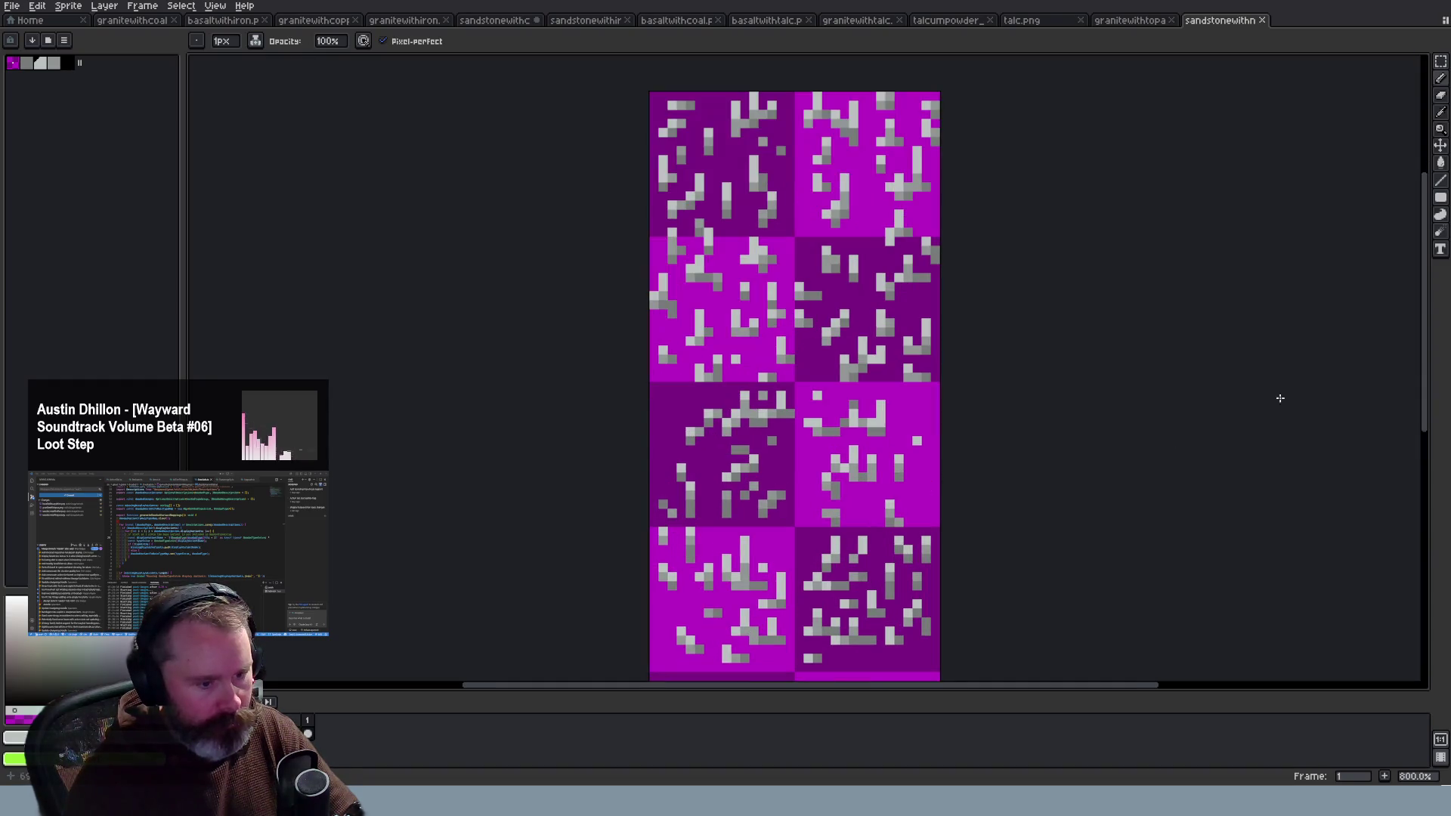
drag(1428, 405, 1434, 455)
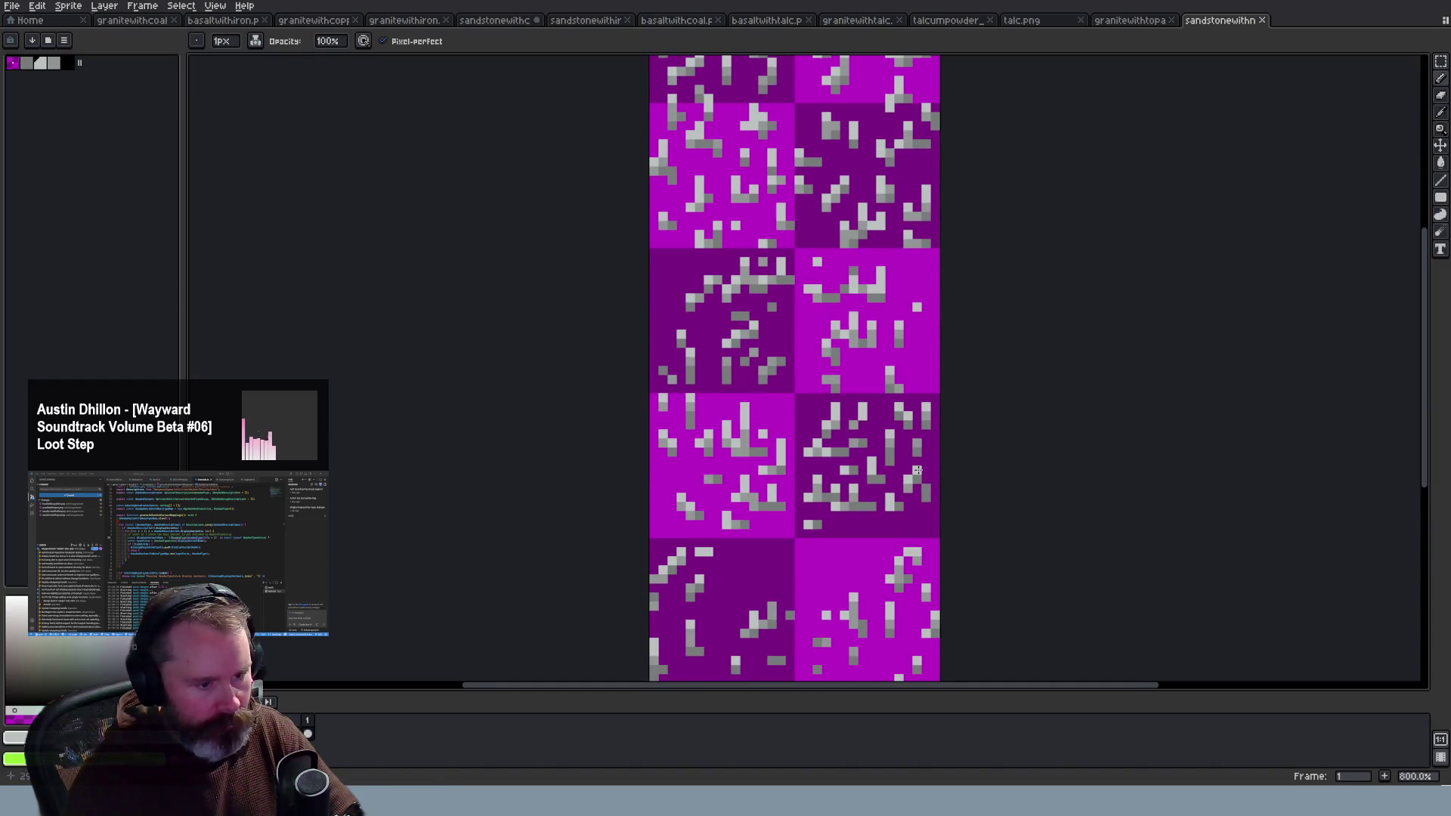
key(alt+Tab)
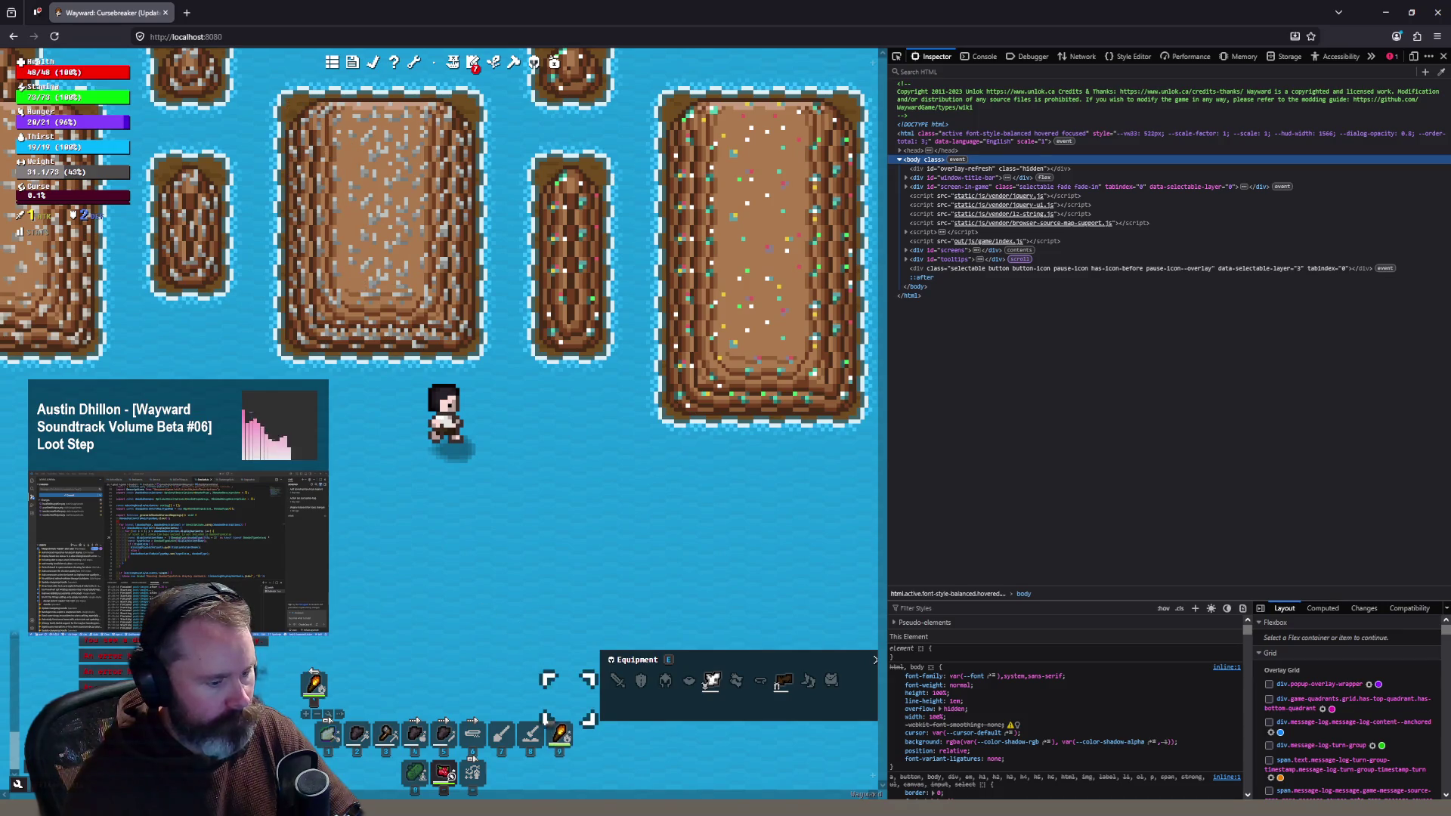
key(alt+Tab)
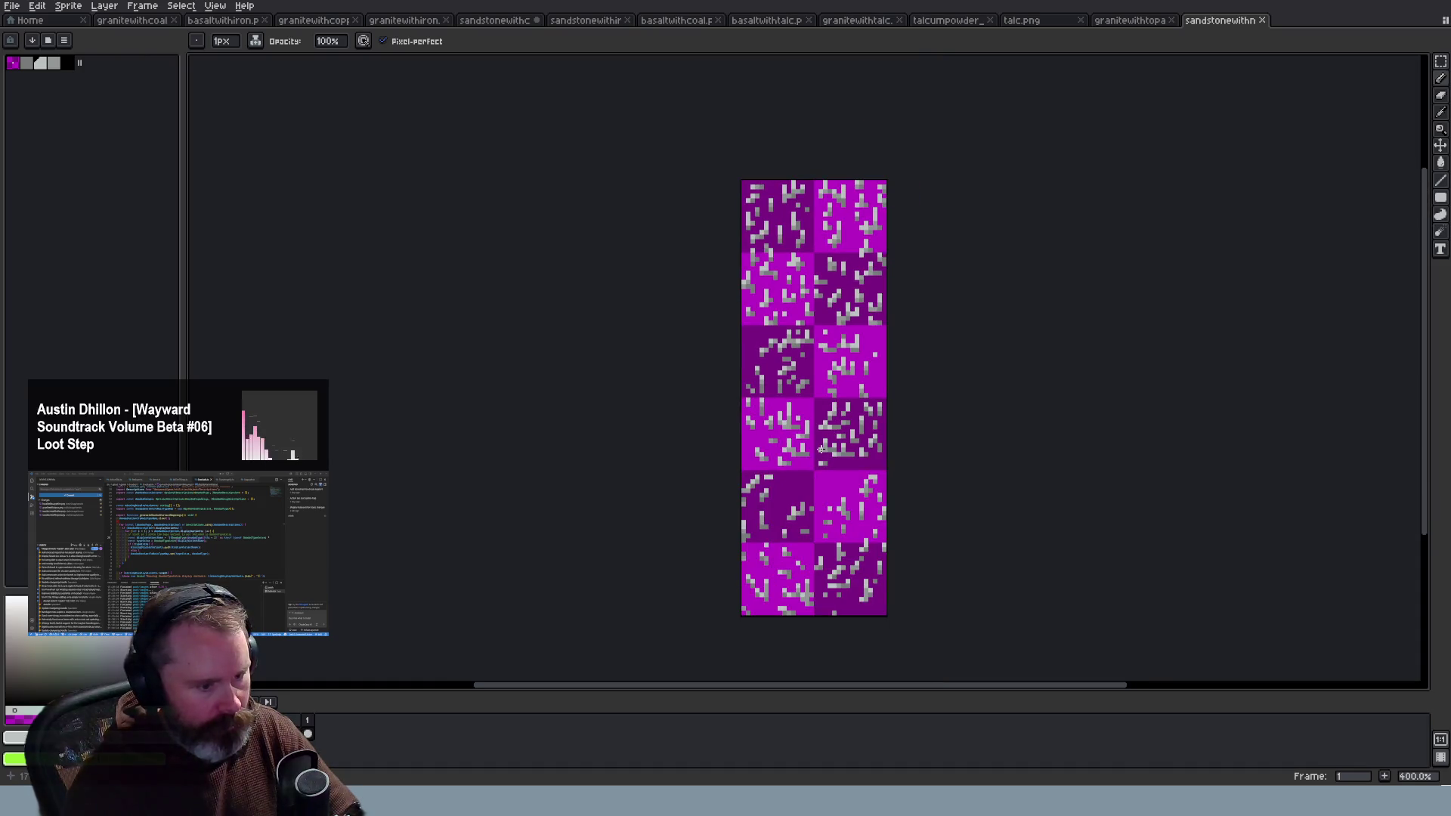
scroll(835, 406, up, 3)
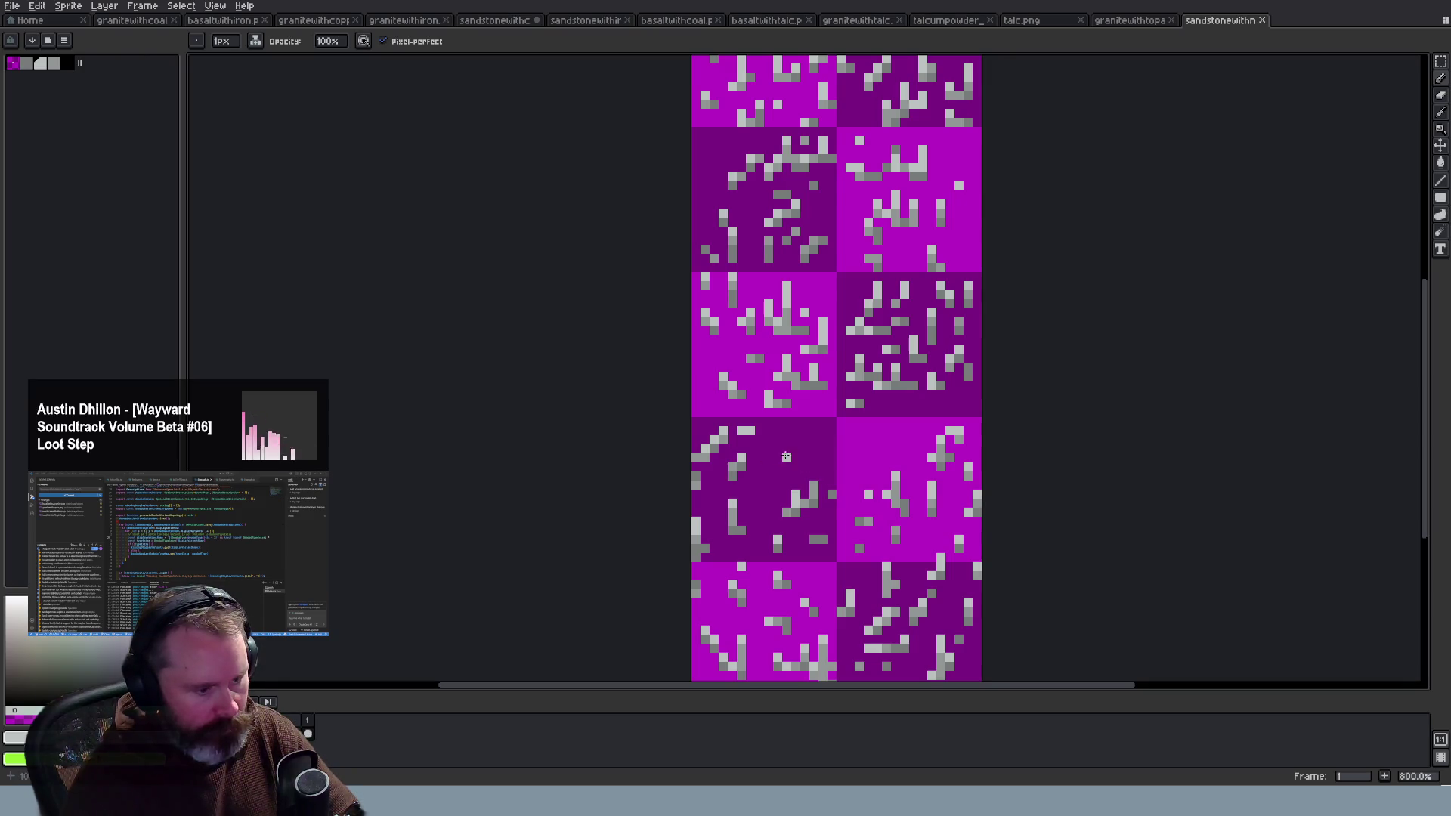
scroll(797, 478, down, 2)
scroll(813, 507, up, 4)
scroll(761, 440, down, 5)
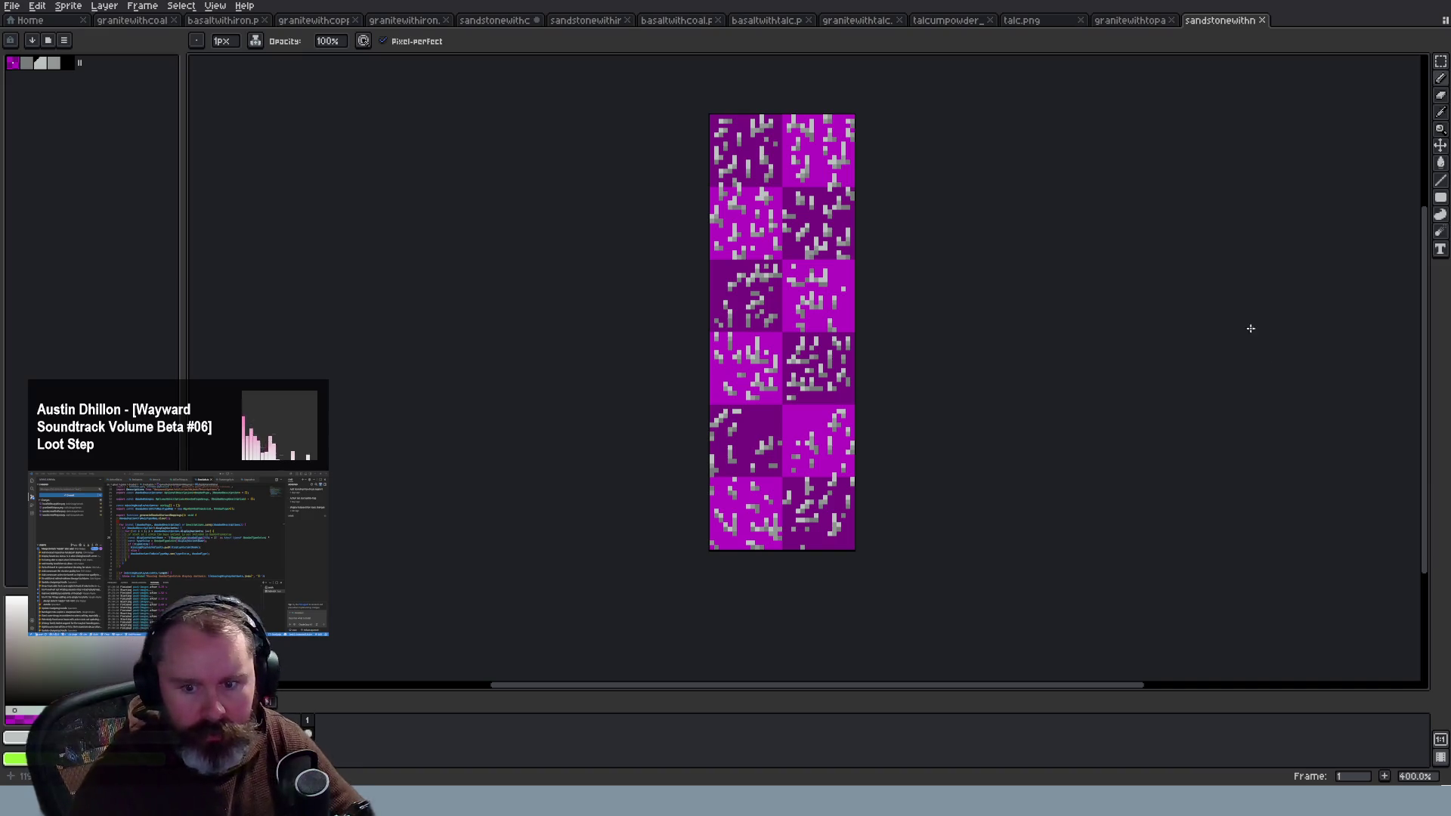
Step: Close the talc item sprite document
click(1027, 21)
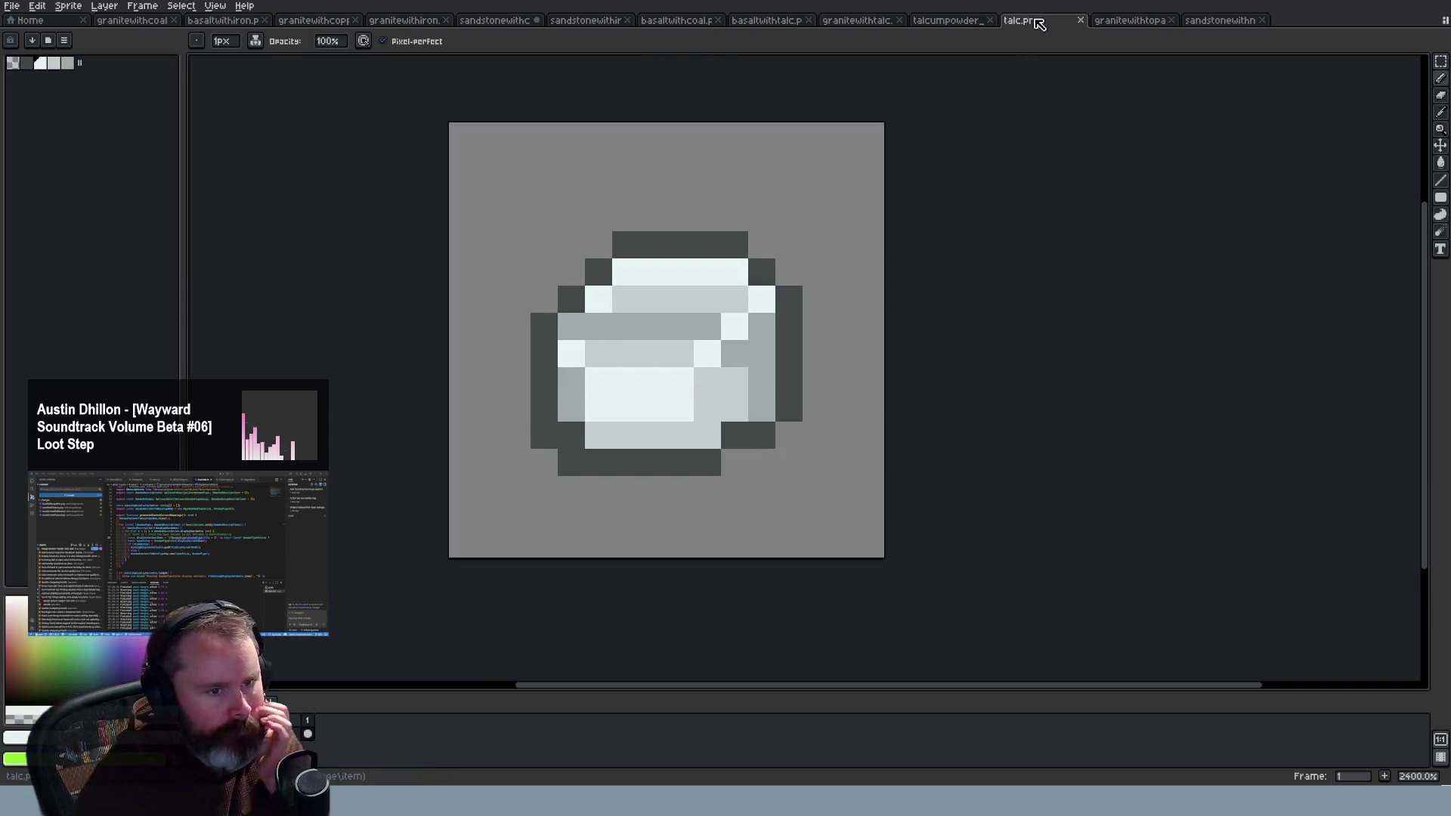
middle_click(1035, 21)
scroll(1036, 132, down, 3)
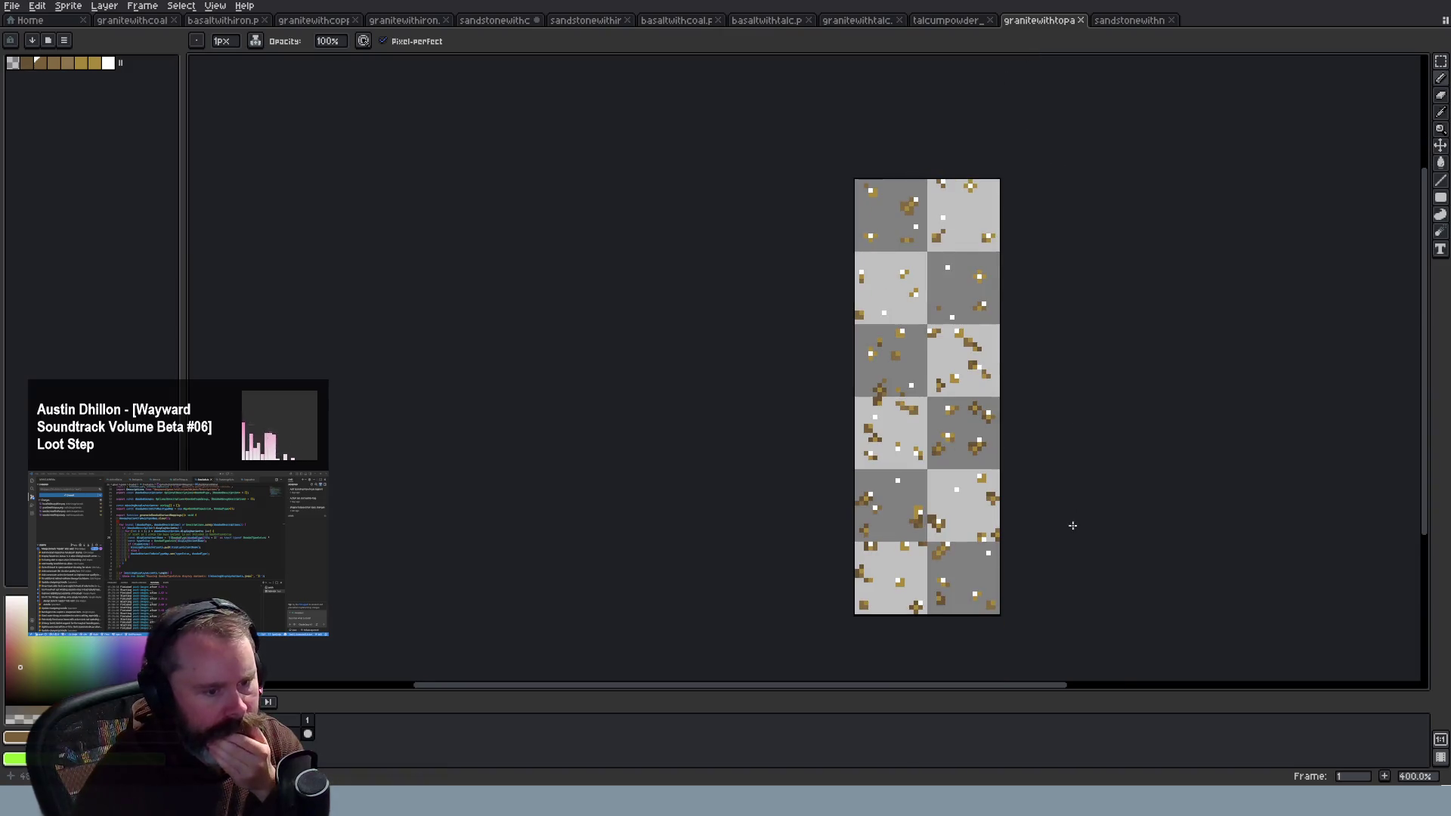
Step: Zoom over the granite-with-talc tilesheet, then switch to the magenta sandstonewithn tilesheet
click(857, 20)
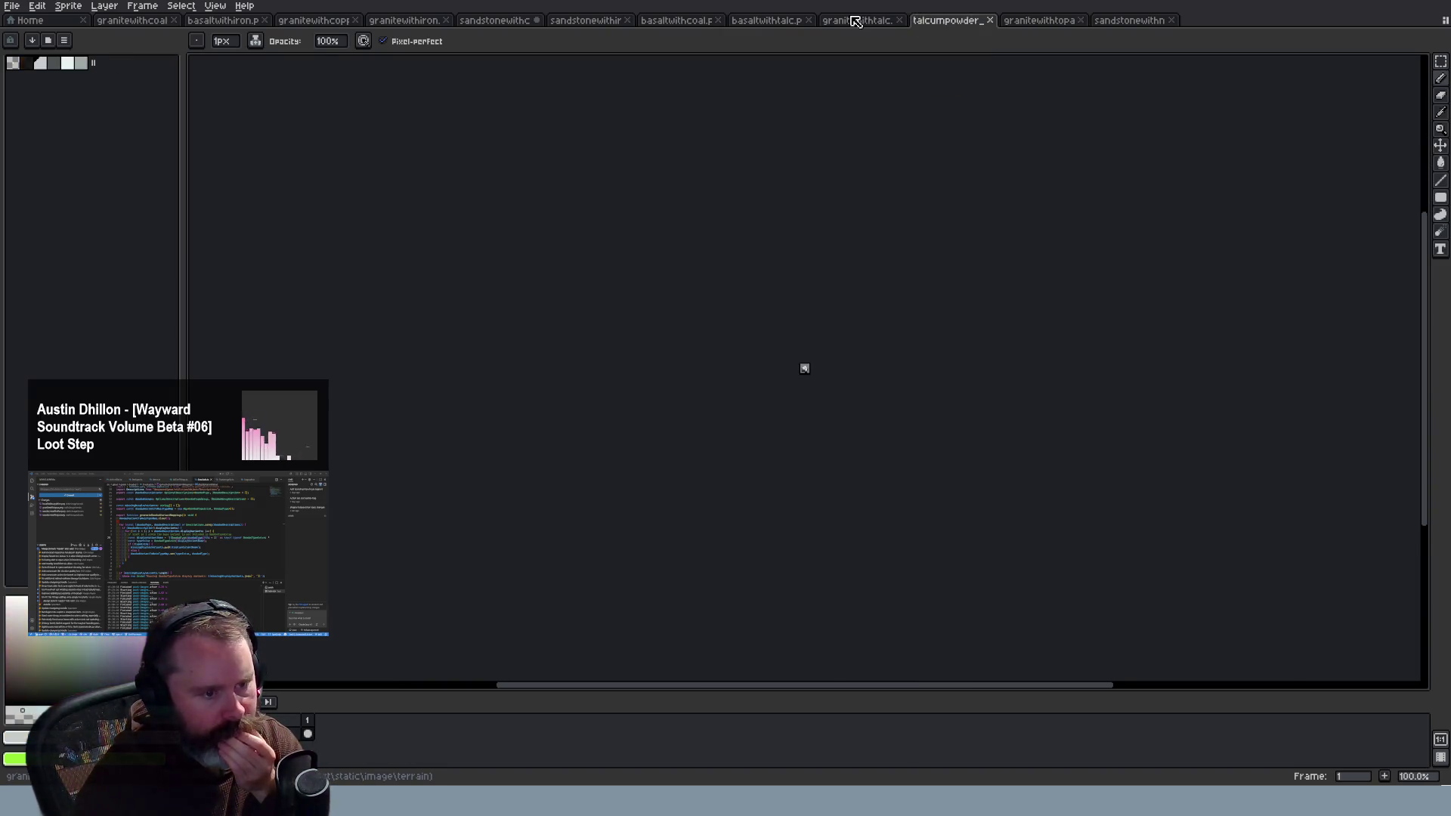
scroll(858, 266, down, 5)
scroll(805, 546, up, 2)
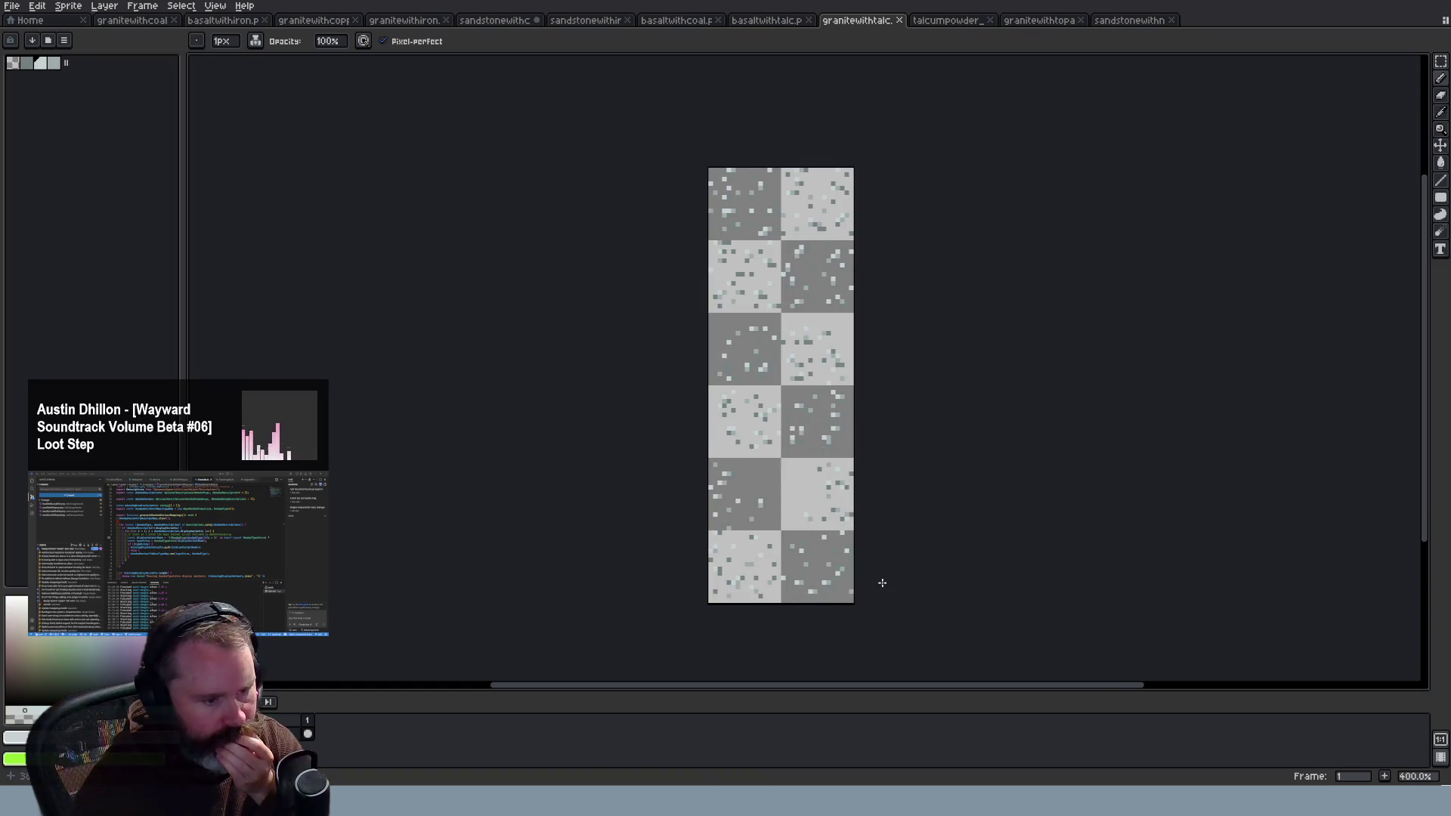
scroll(850, 432, up, 1)
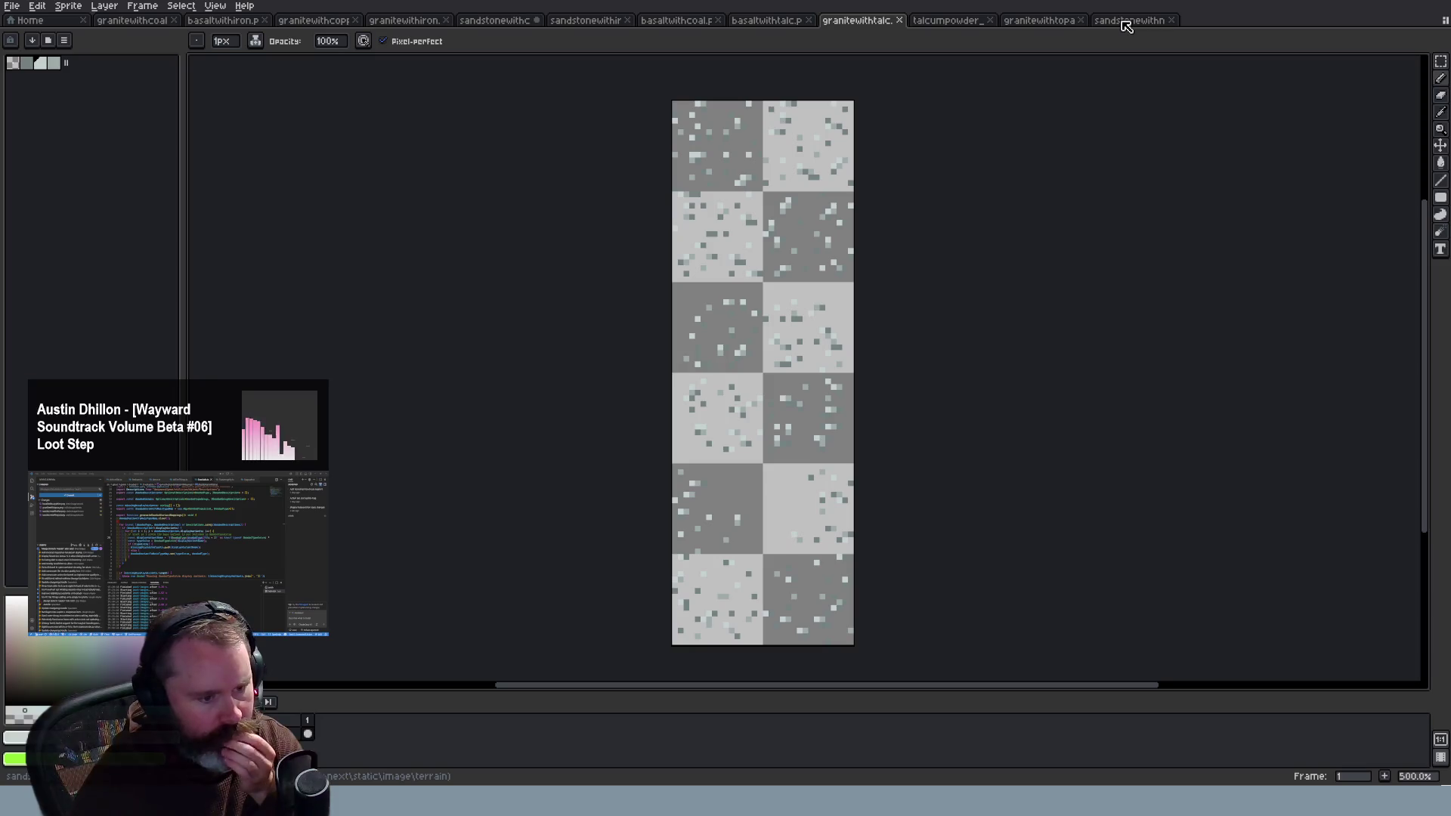
click(1126, 26)
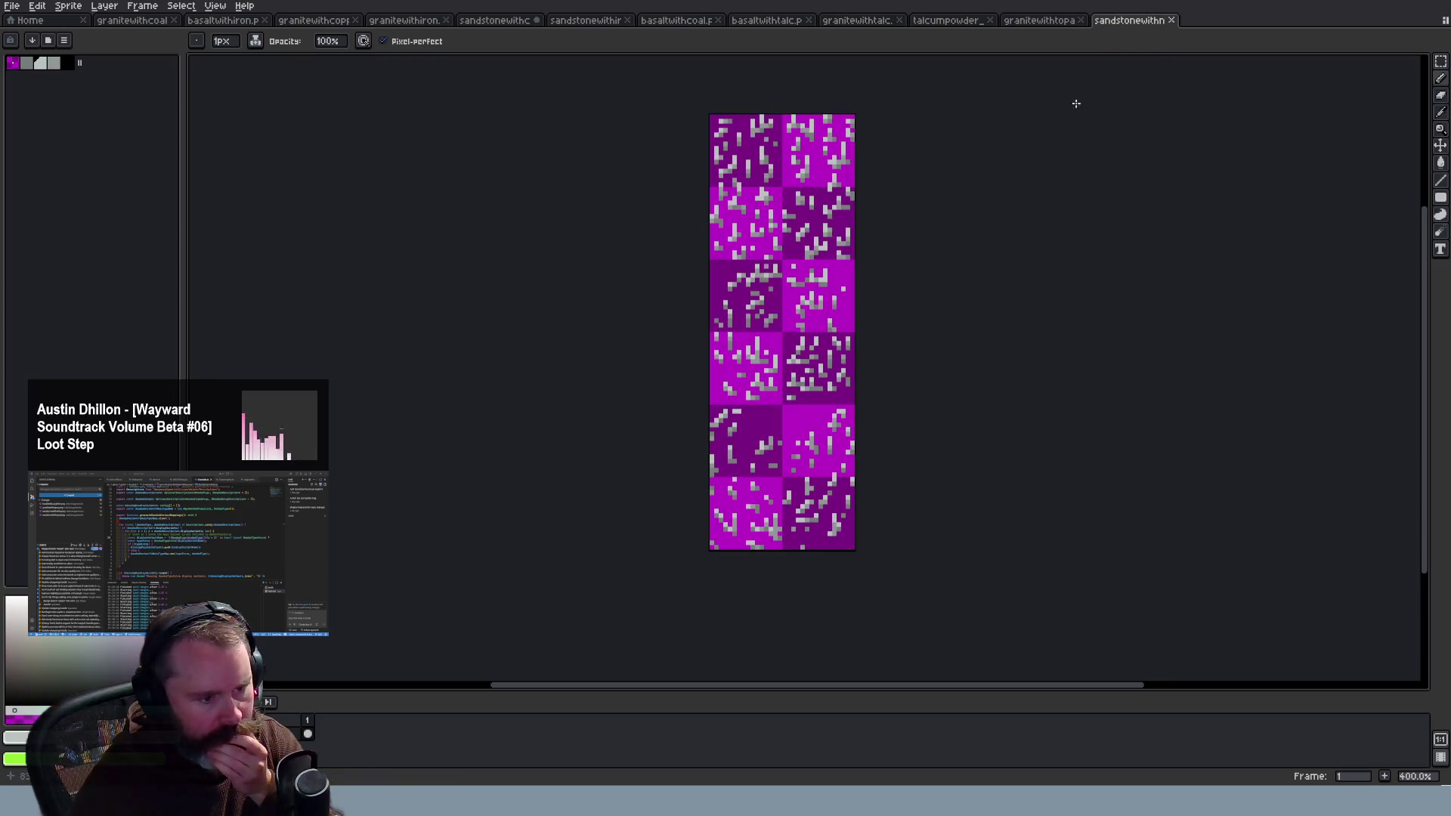
Step: Paint extra grey talc pixels on the sandstone sheet and save it
scroll(724, 542, up, 3)
scroll(724, 542, down, 1)
mouse_move(716, 503)
mouse_down()
mouse_move(731, 513)
mouse_move(704, 521)
mouse_up()
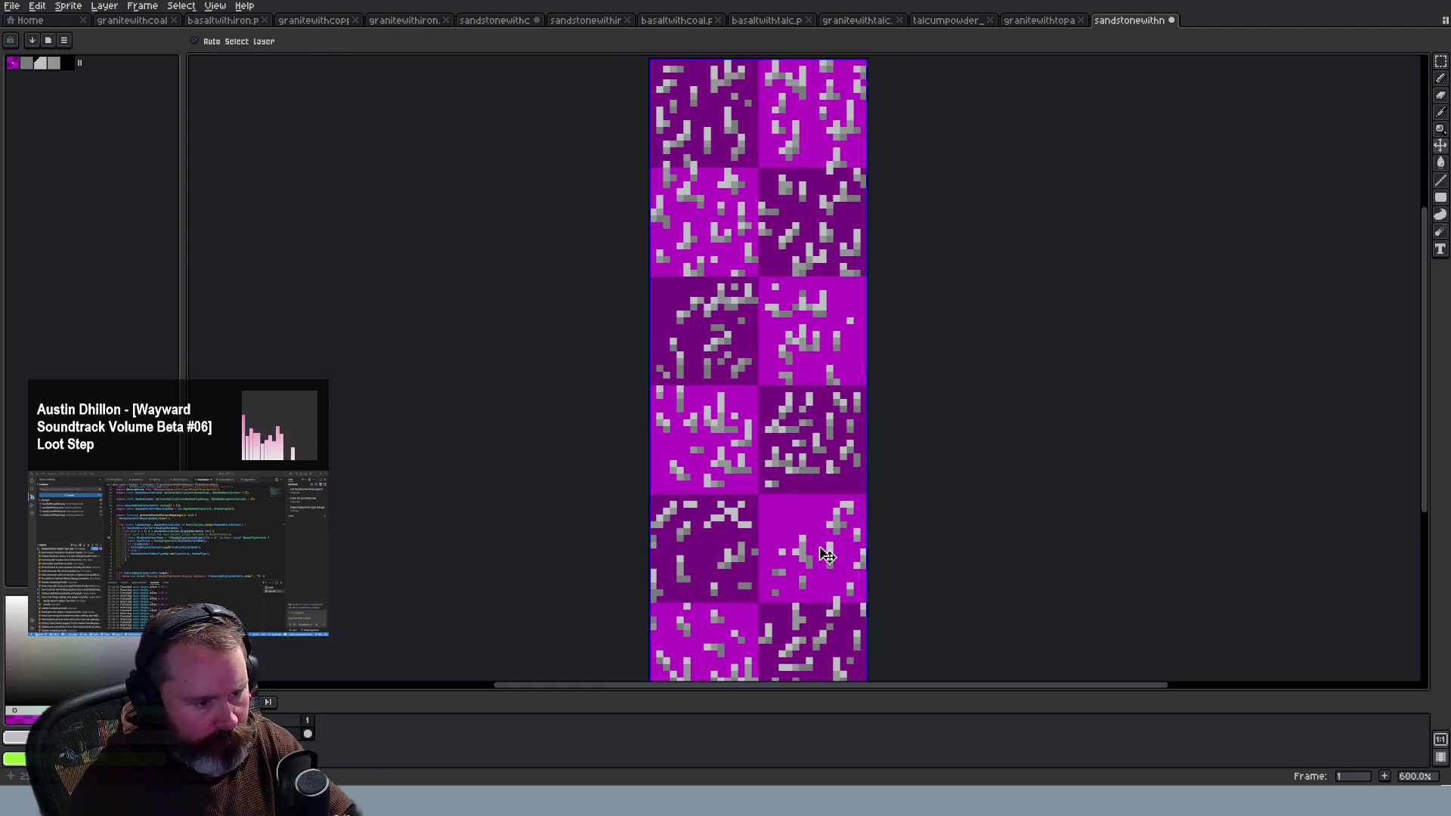
key(ctrl+s)
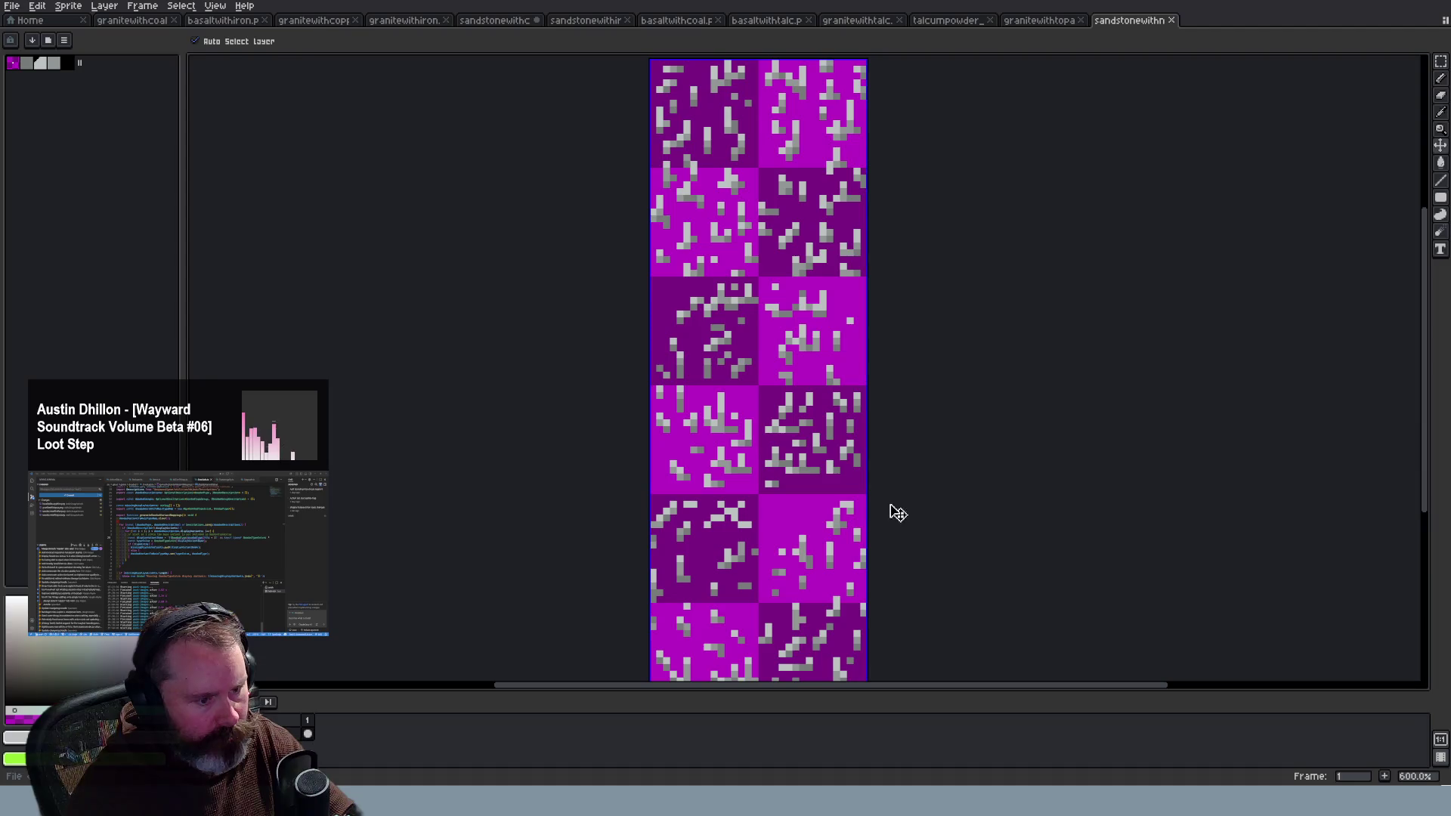
Step: Paint solid grey talc clumps into the lower tiles, then switch to the browser game
mouse_move(727, 511)
mouse_down()
mouse_move(717, 529)
mouse_move(733, 505)
mouse_move(718, 520)
mouse_move(794, 521)
mouse_up()
key(v)
key(b)
scroll(892, 575, down, 2)
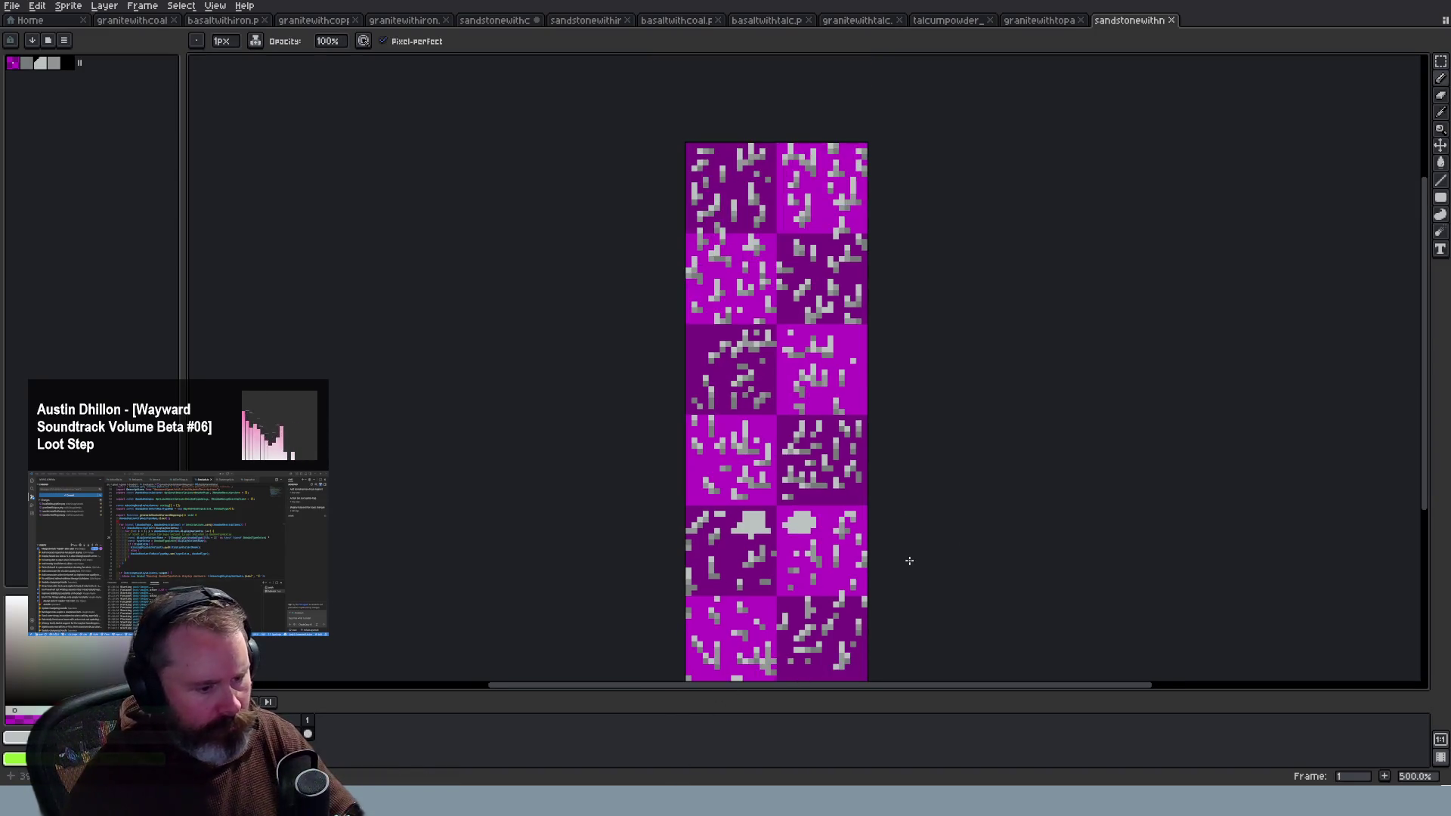
scroll(856, 628, up, 2)
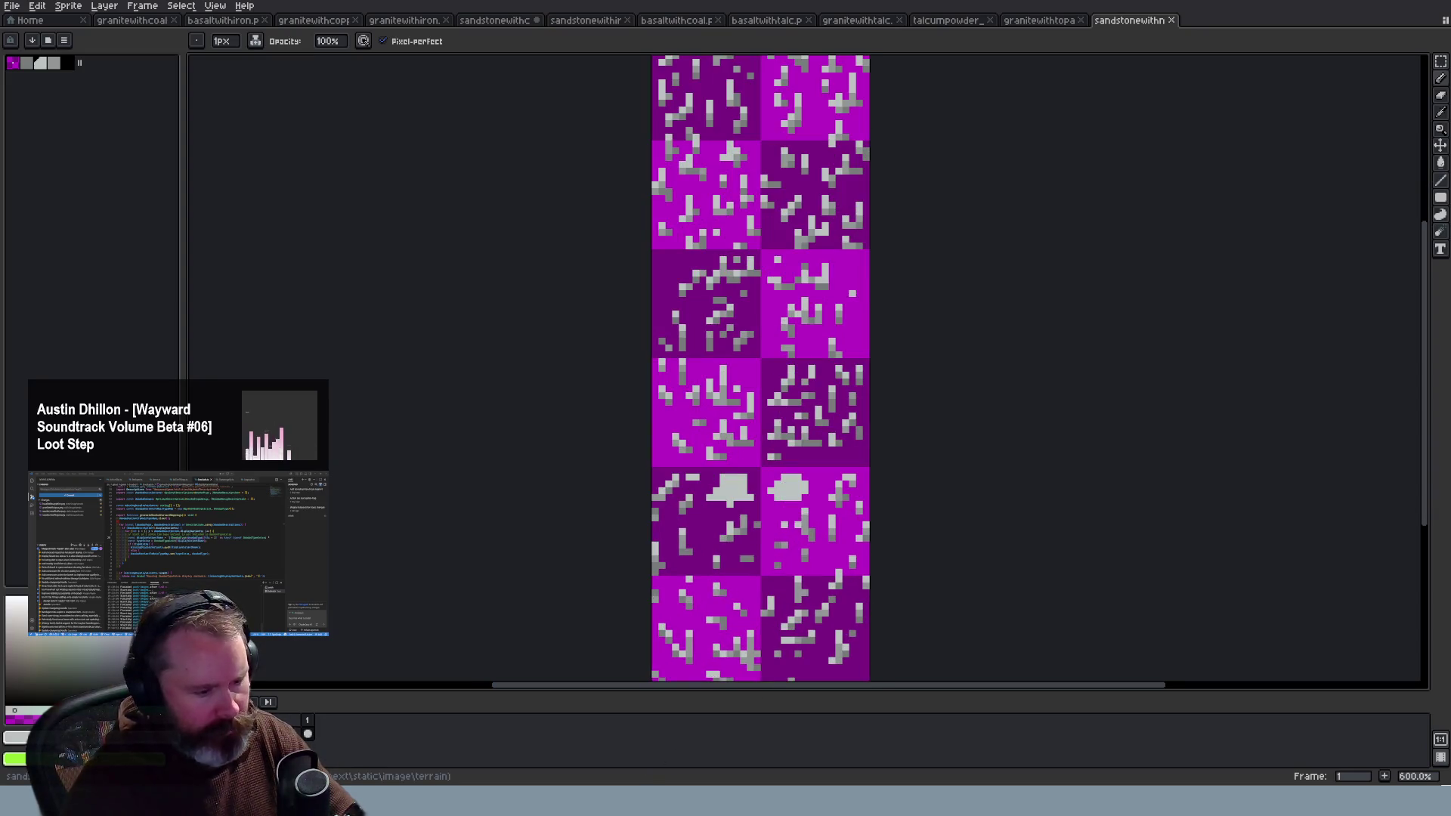
key(alt+Tab)
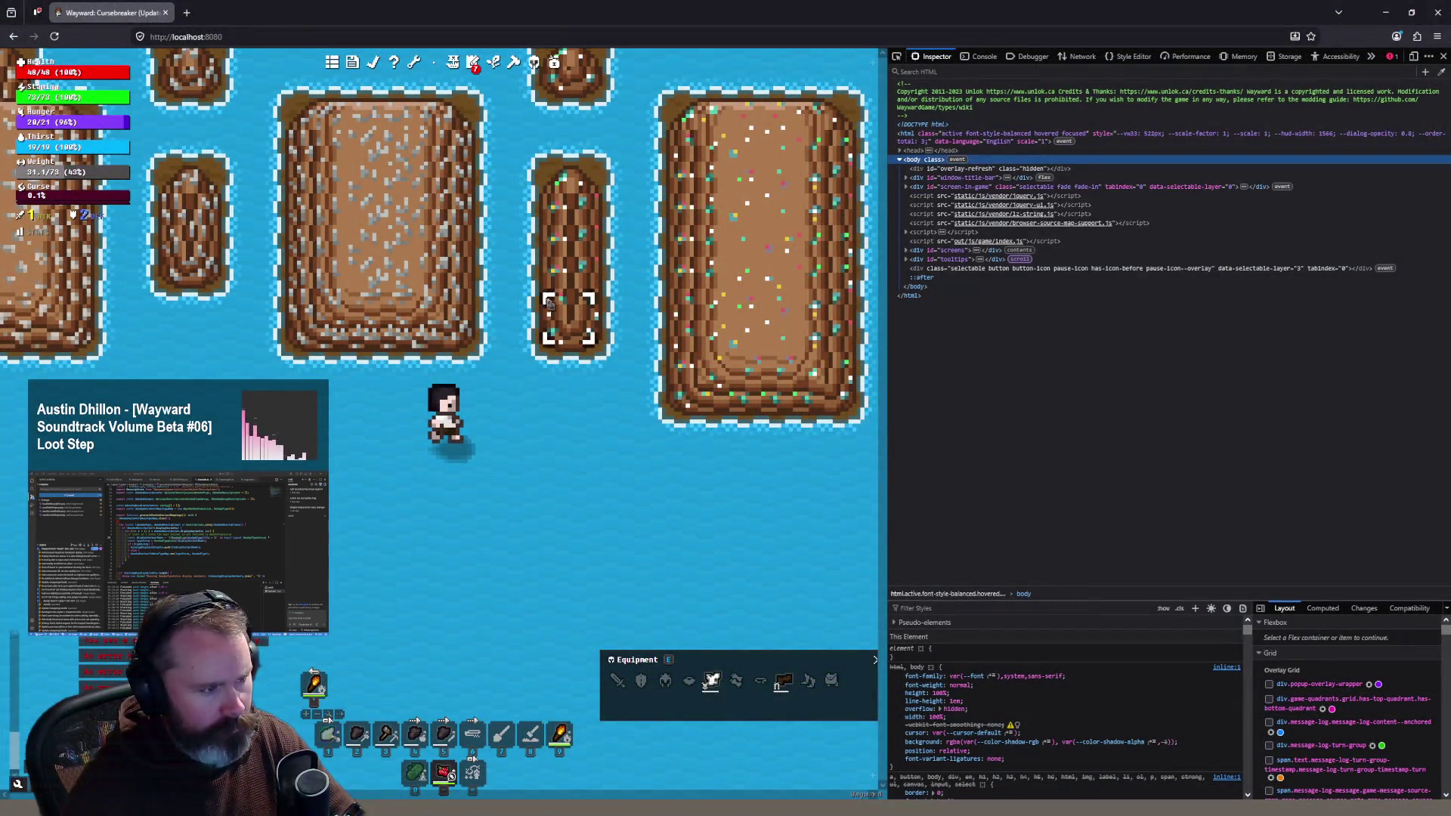
Step: Reload Wayward with F5 to view the Sandstone With Talc islands, then open sandstone.png
key(F5)
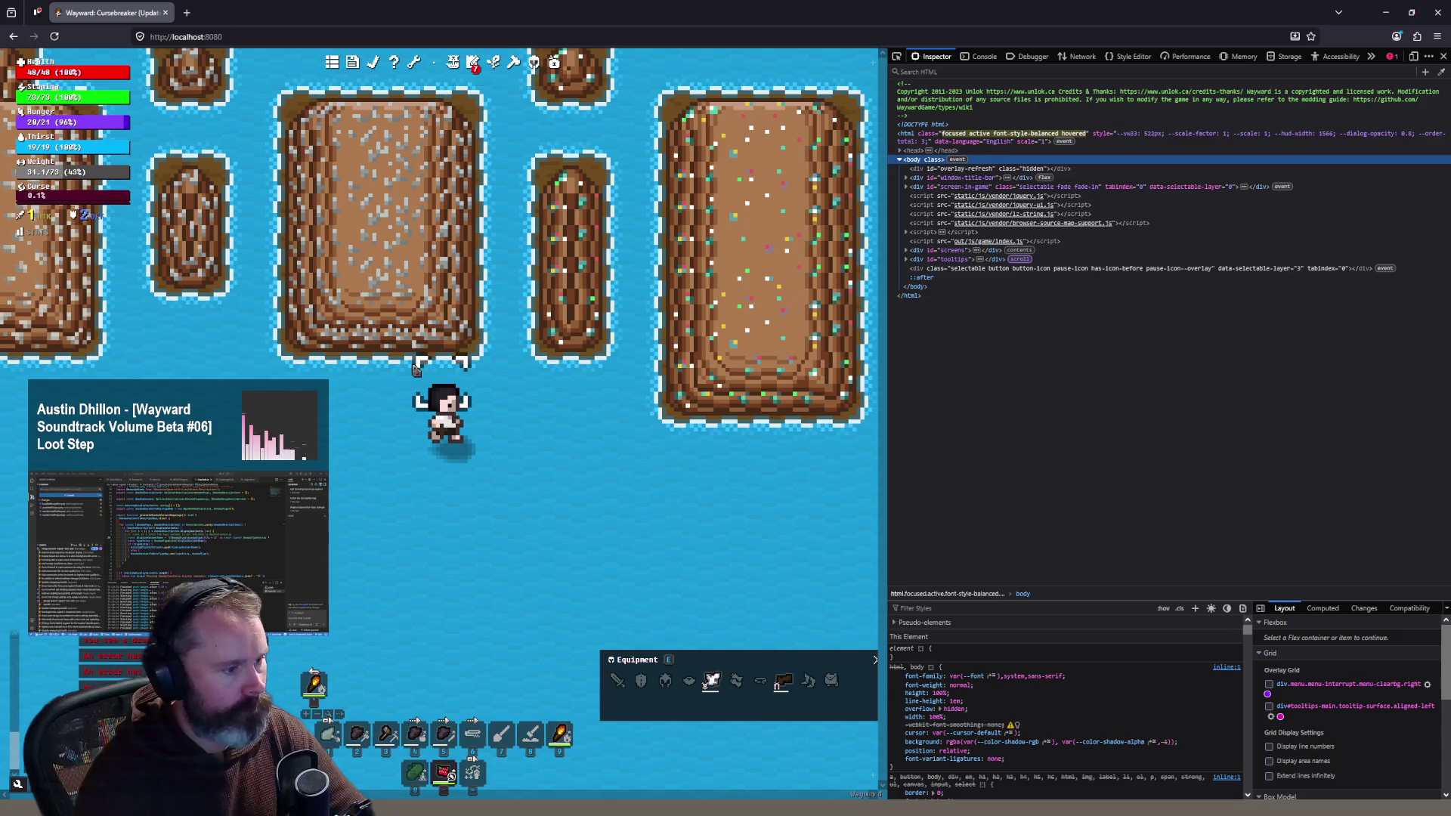
scroll(575, 242, down, 2)
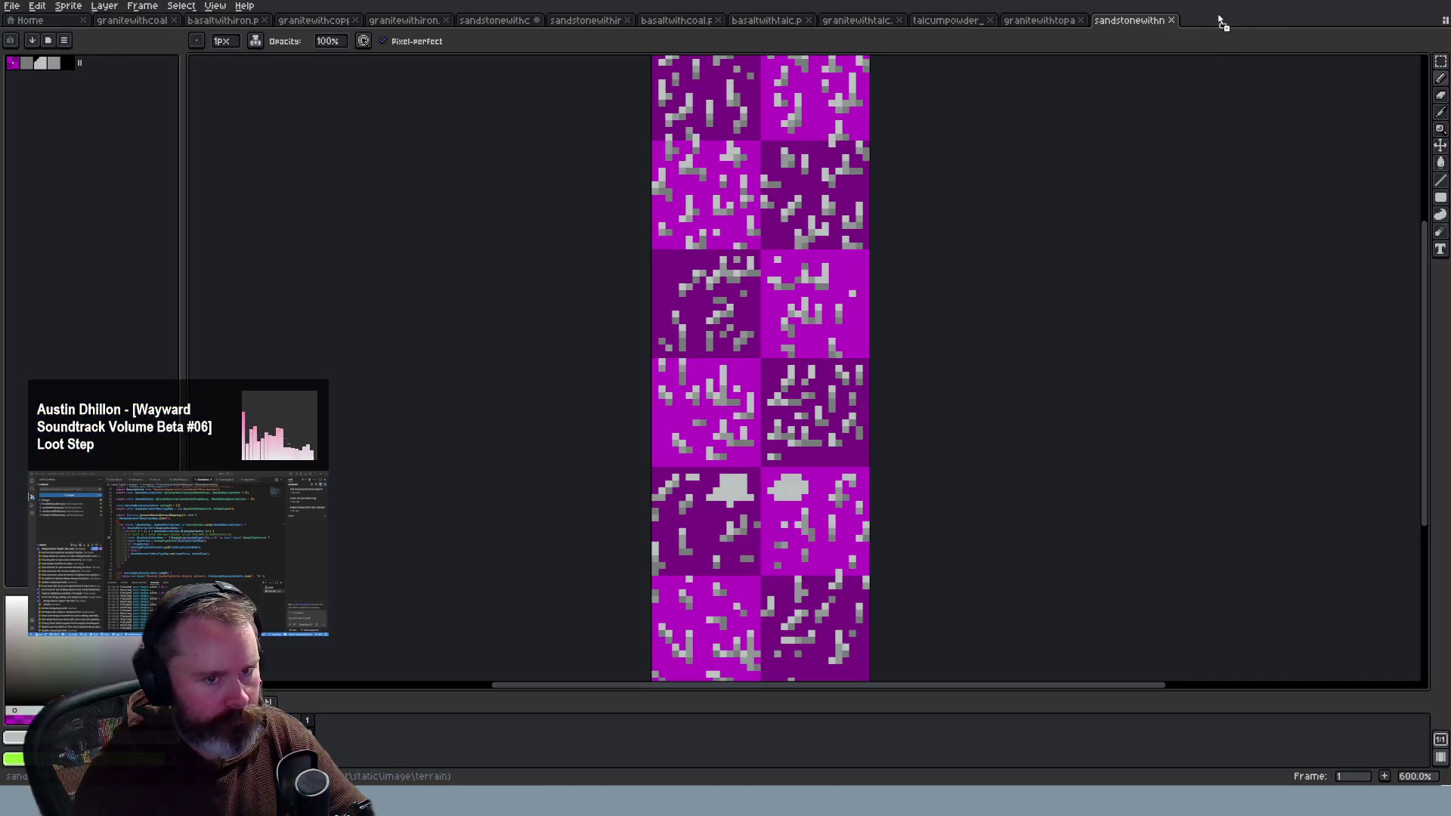
click(1217, 20)
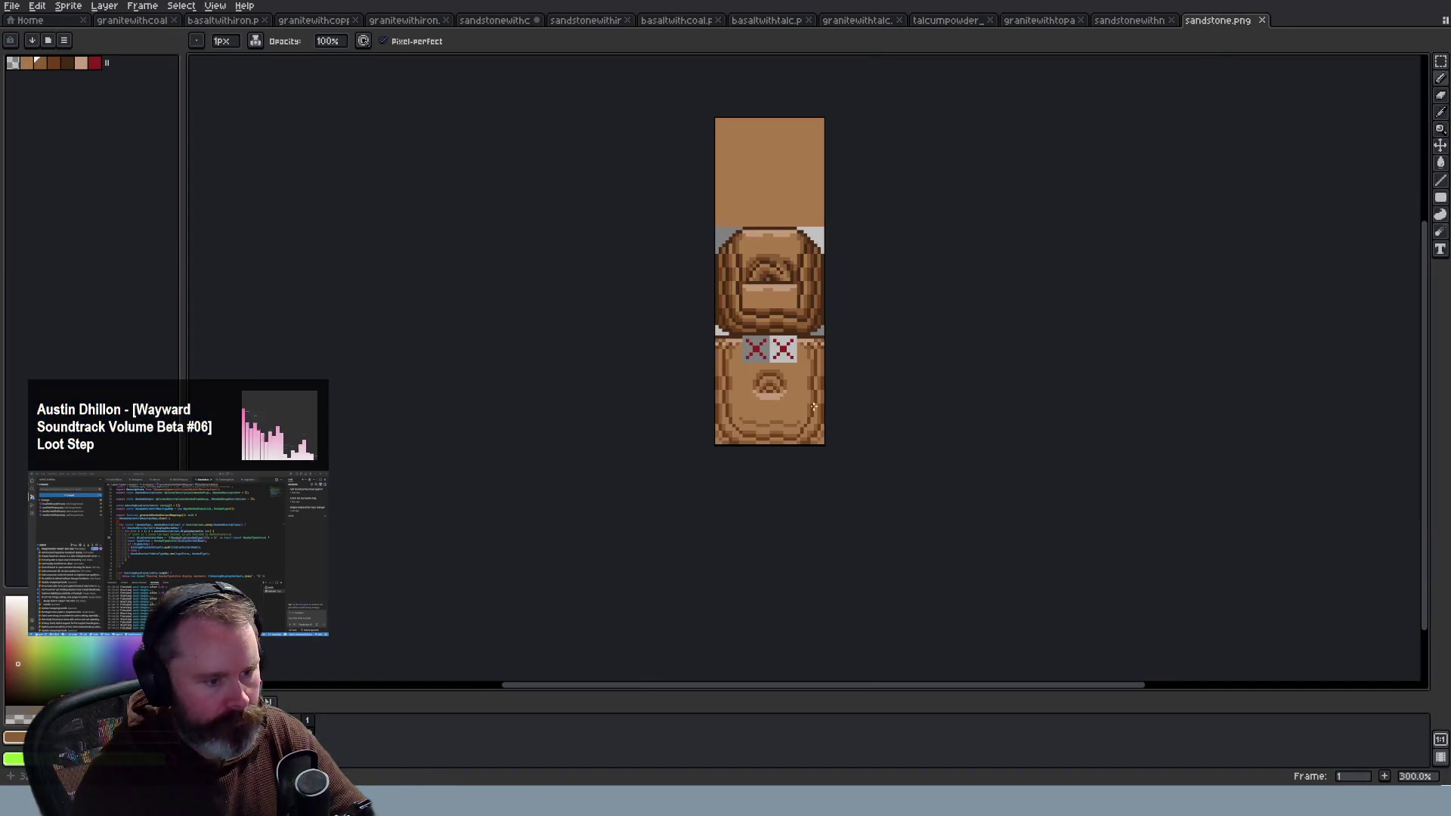
Step: Flip between sandstone.png and the magenta talc sheet, then undo the solid grey clumps
scroll(813, 407, up, 6)
scroll(880, 492, down, 3)
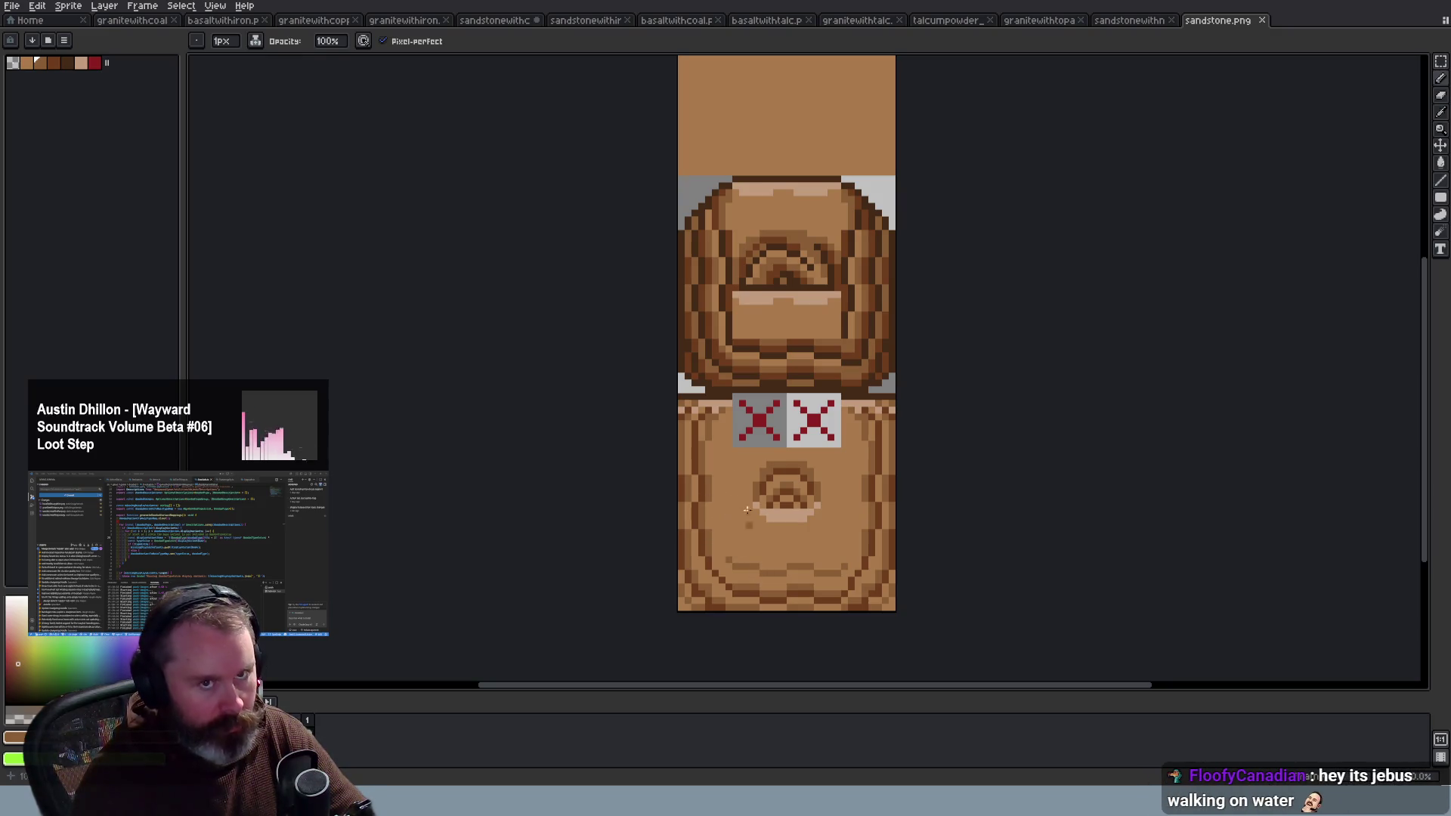
click(1133, 20)
scroll(793, 567, down, 1)
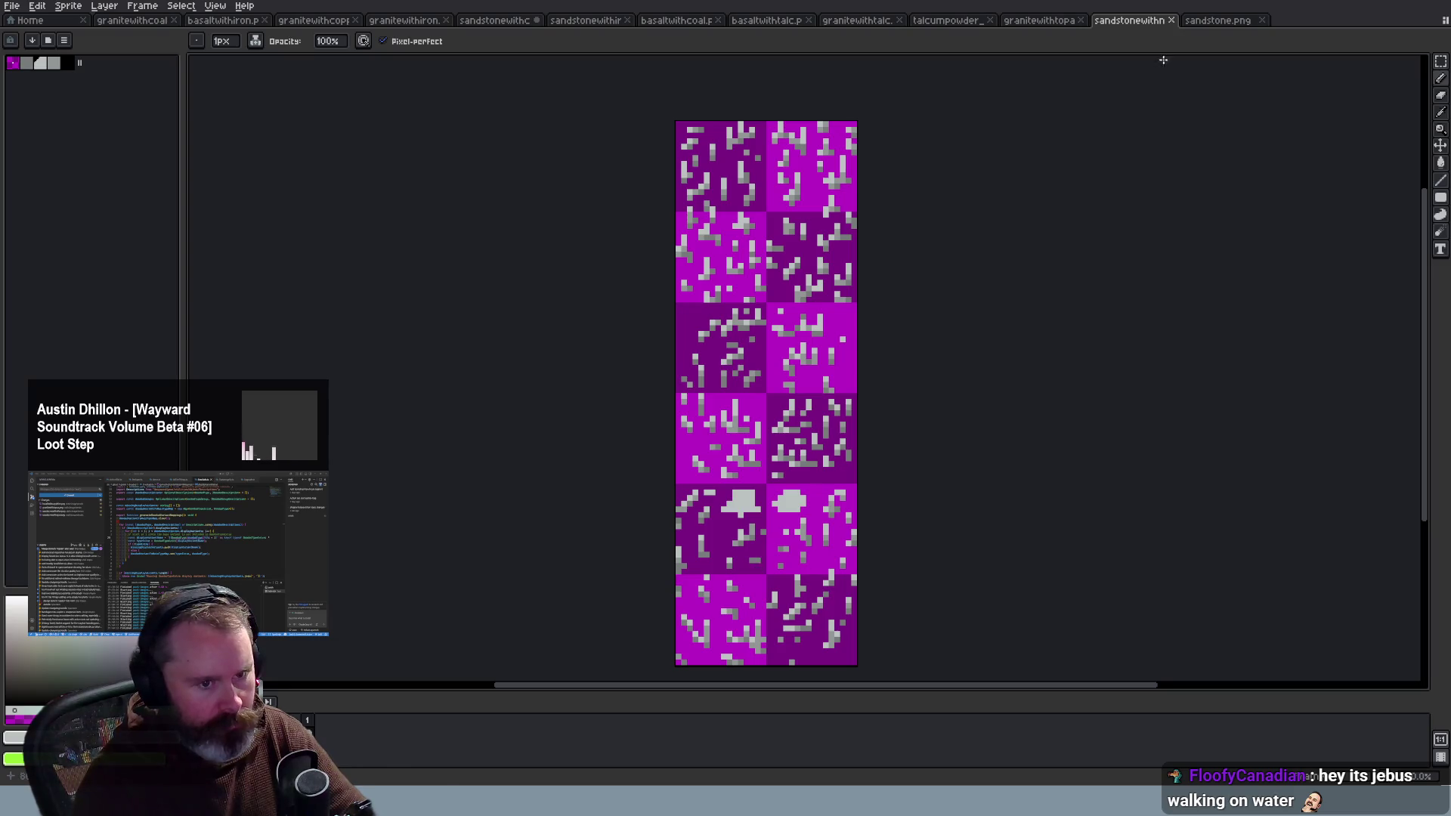
click(1221, 20)
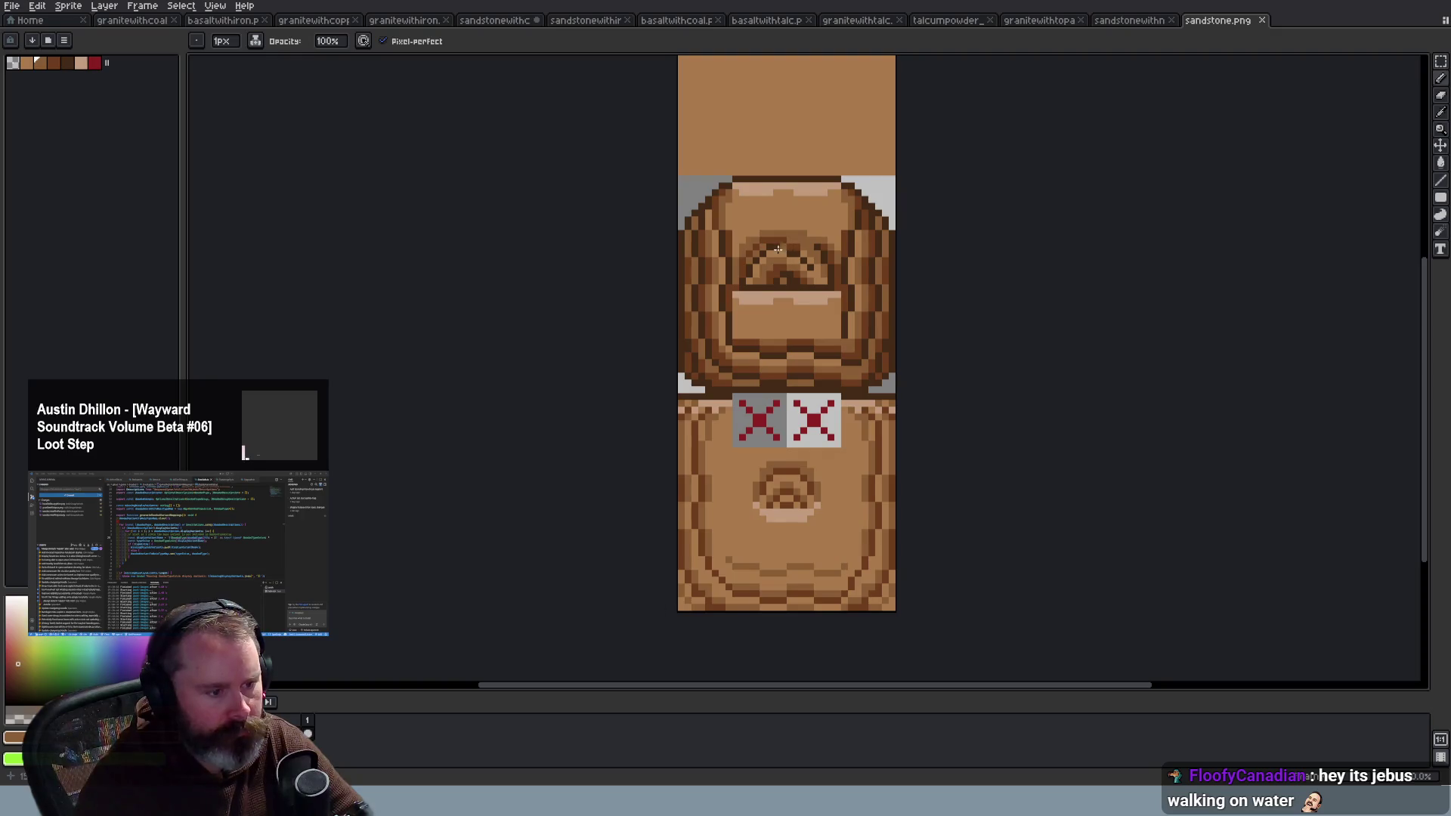
click(1141, 21)
key(ctrl+z)
key(ctrl+z)
key(ctrl+z)
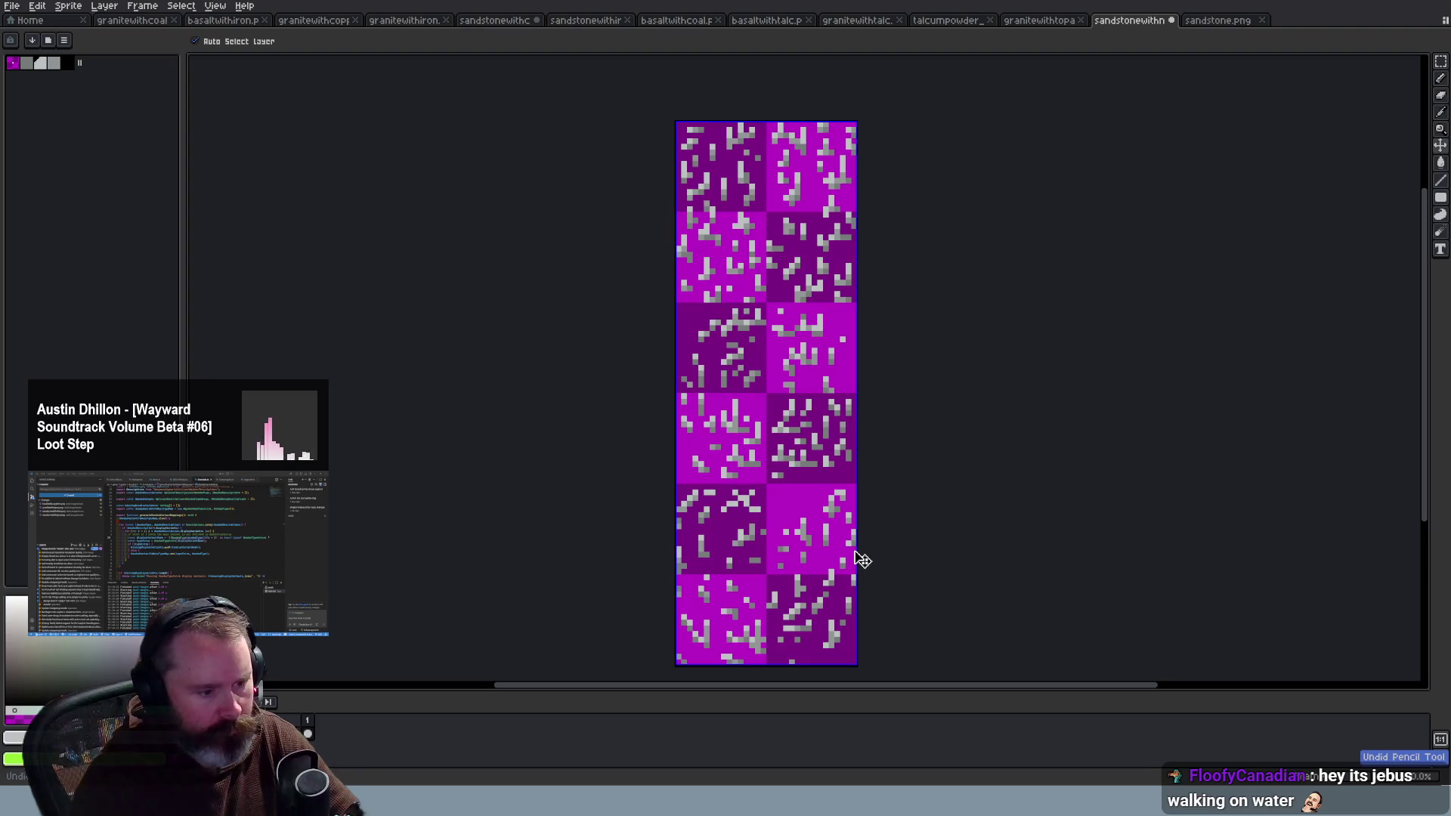
Step: Turn one grey pixel back to magenta and undo a trial U-shaped stroke in the lower-left tile
scroll(758, 614, up, 3)
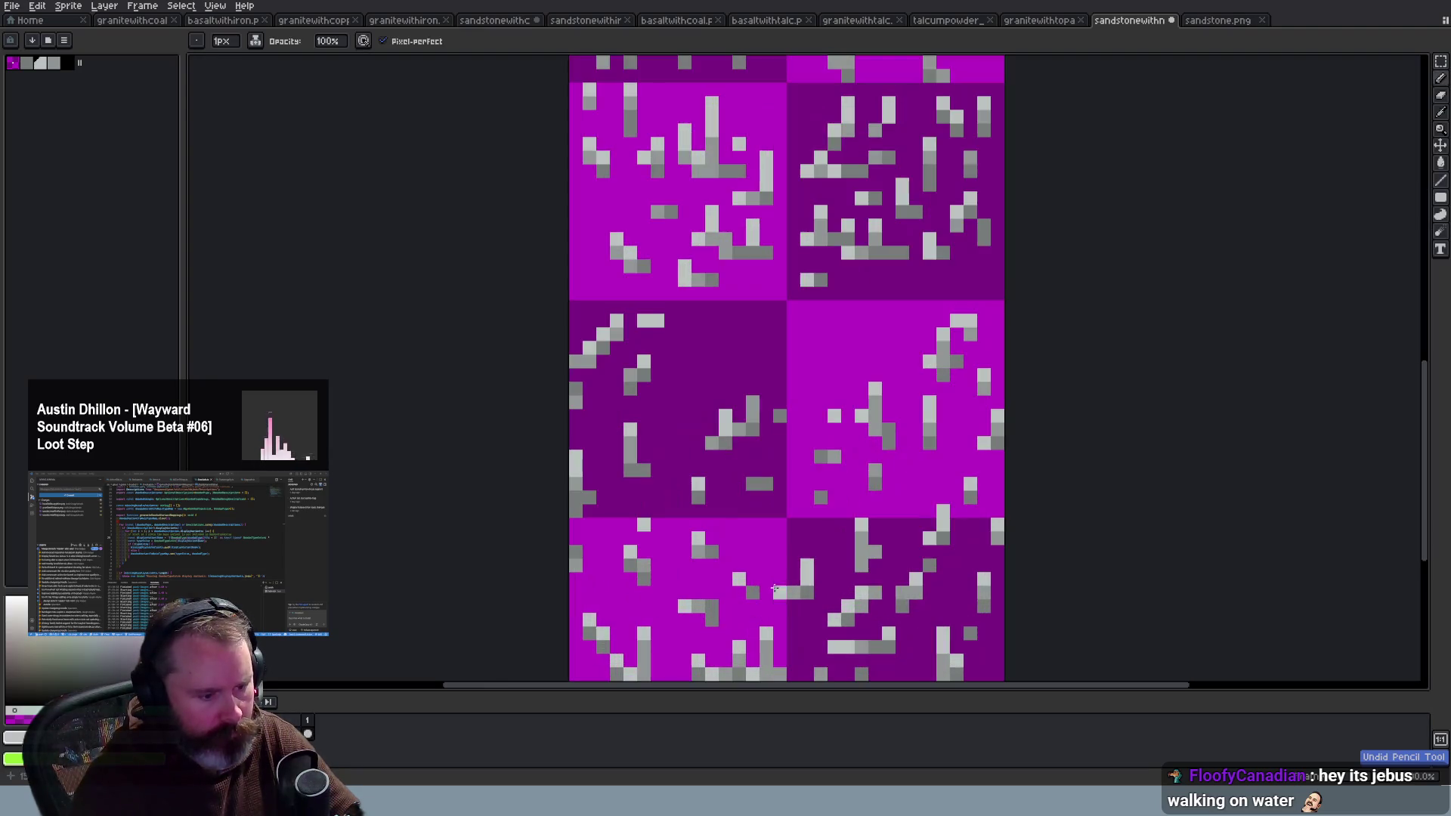
right_click(766, 565)
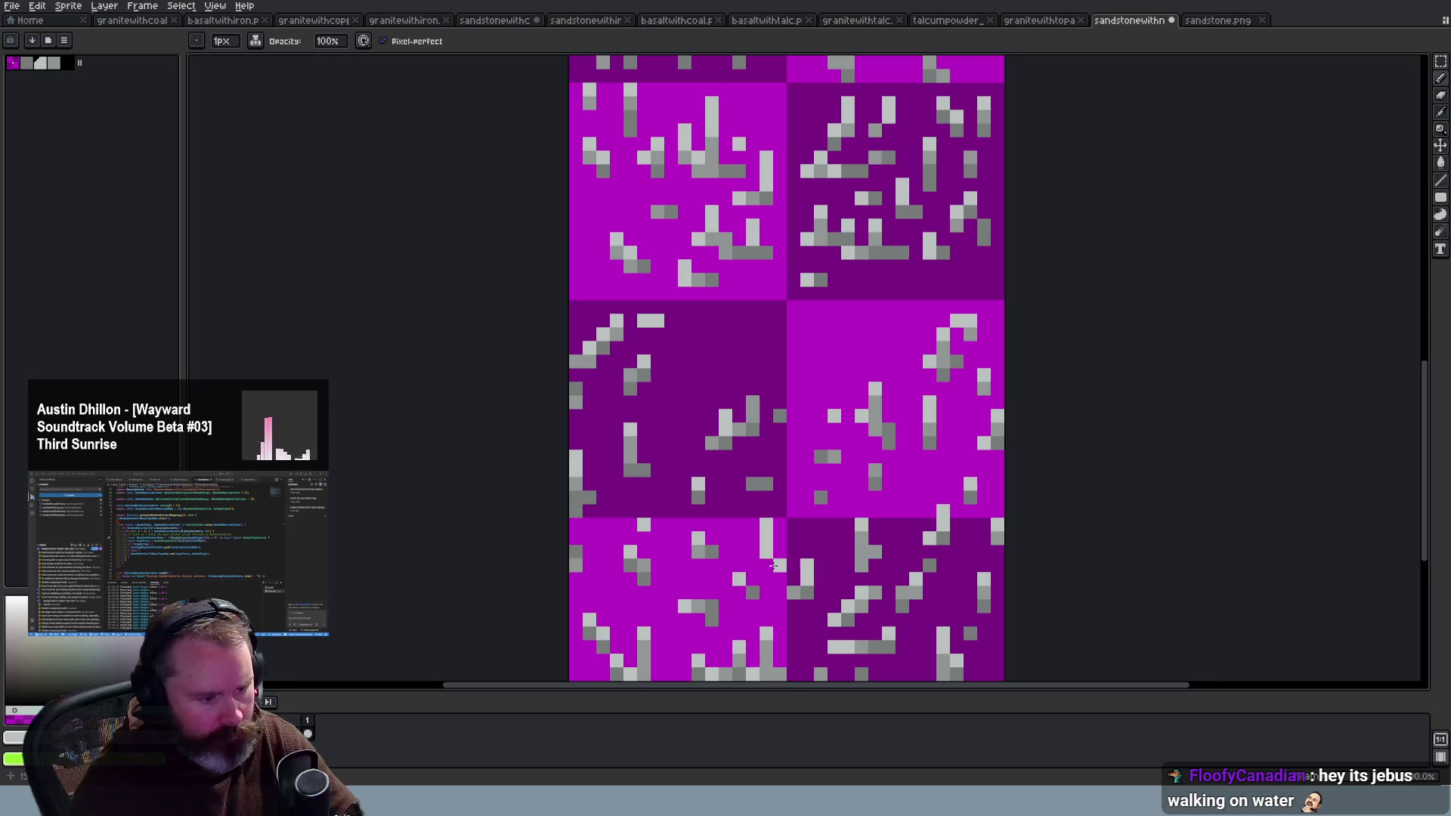
drag(739, 523, 752, 551)
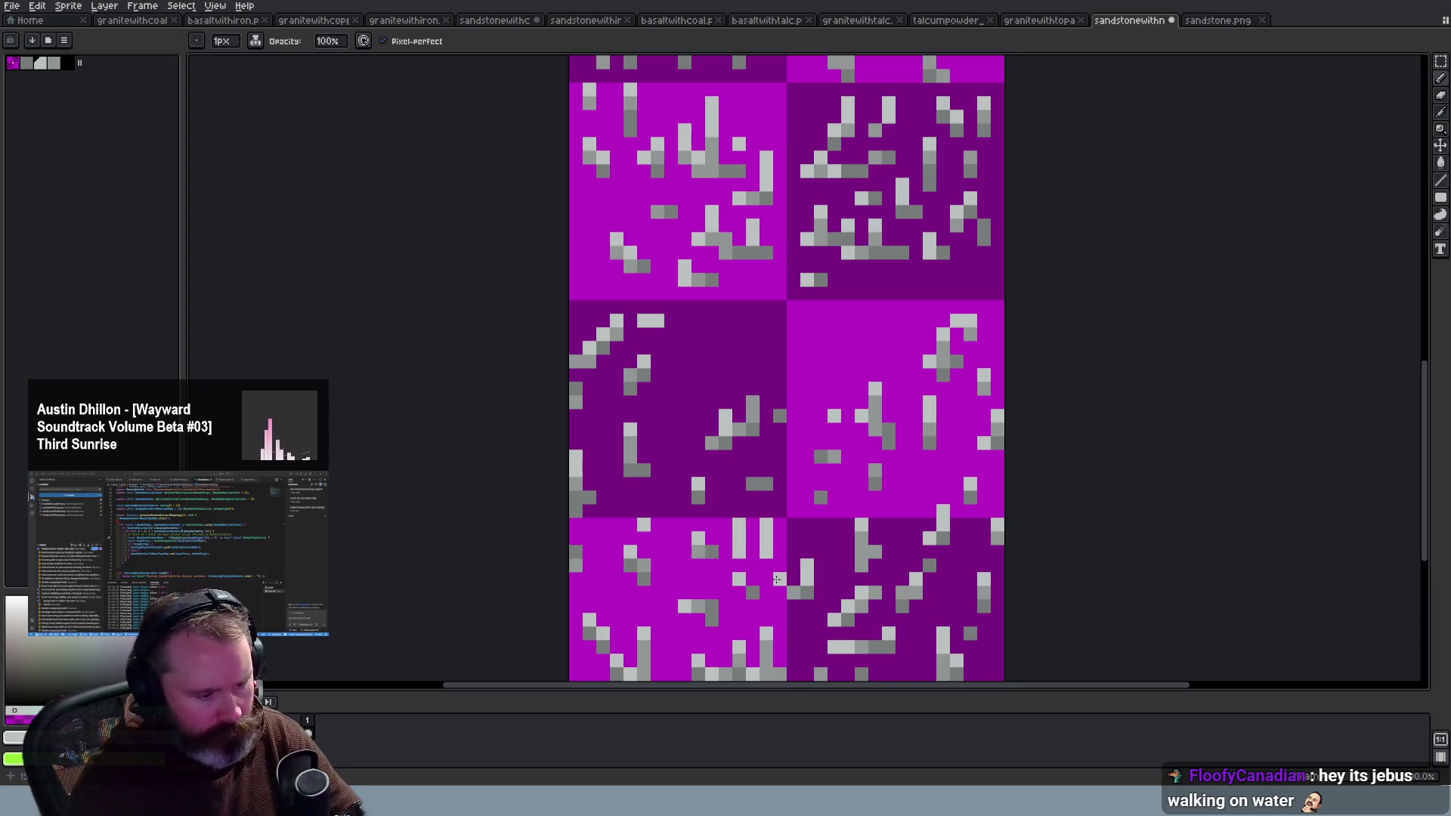
key(ctrl+z)
key(ctrl+z)
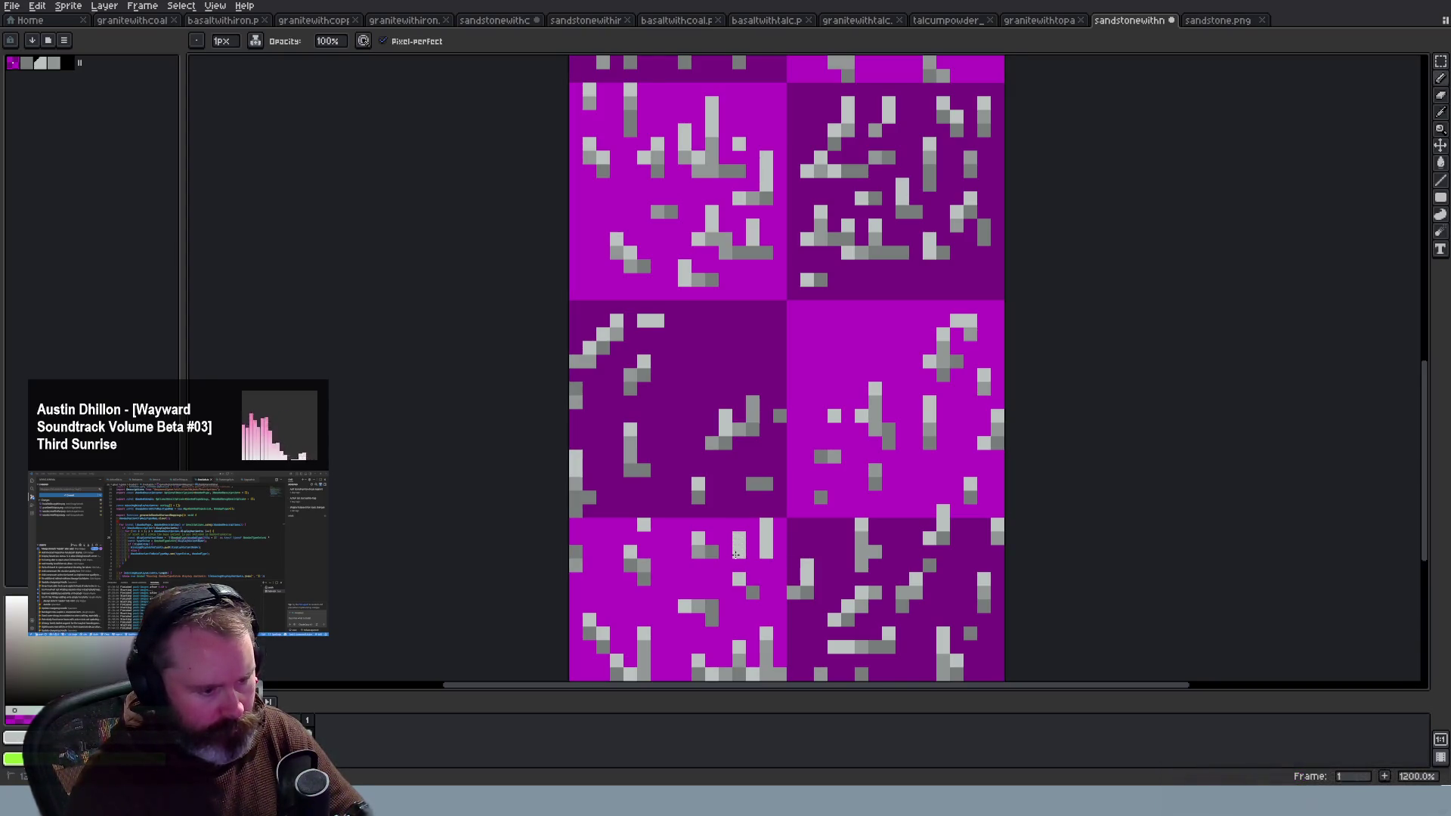
Step: Sample the magenta background and grey talc colours from the sprite with the Eyedropper
key(i)
click(760, 593)
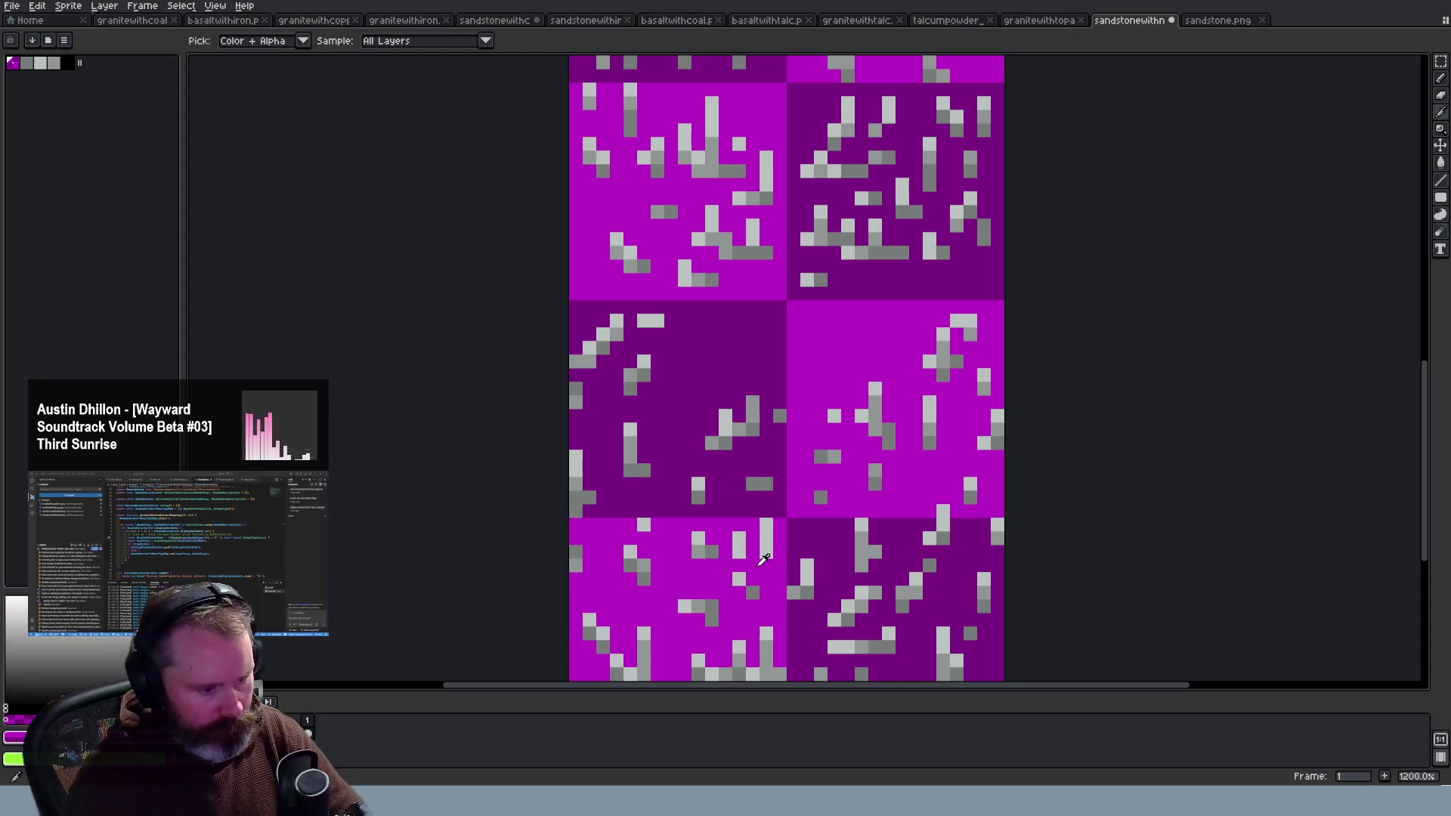
key(b)
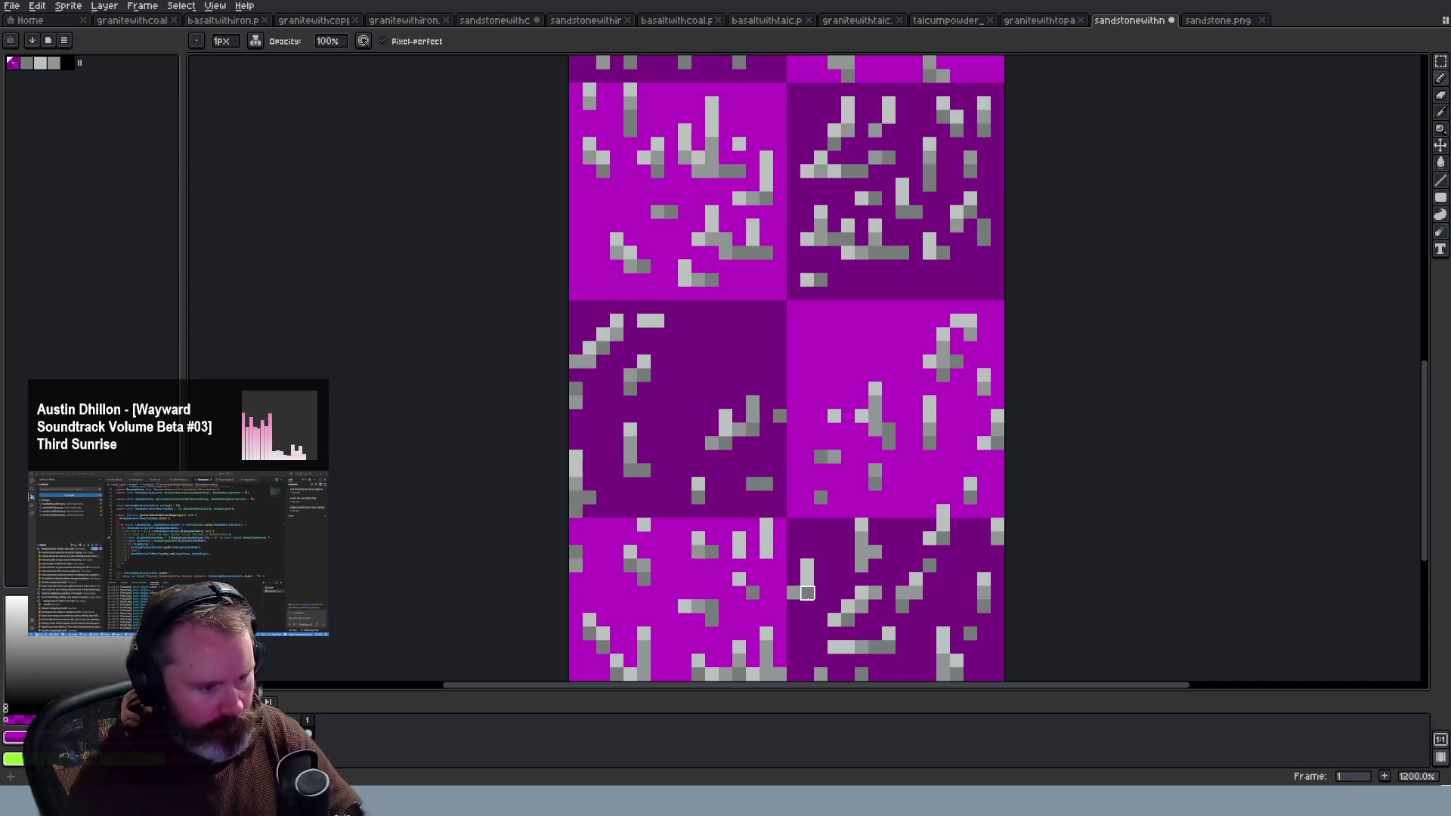
alt+click(754, 580)
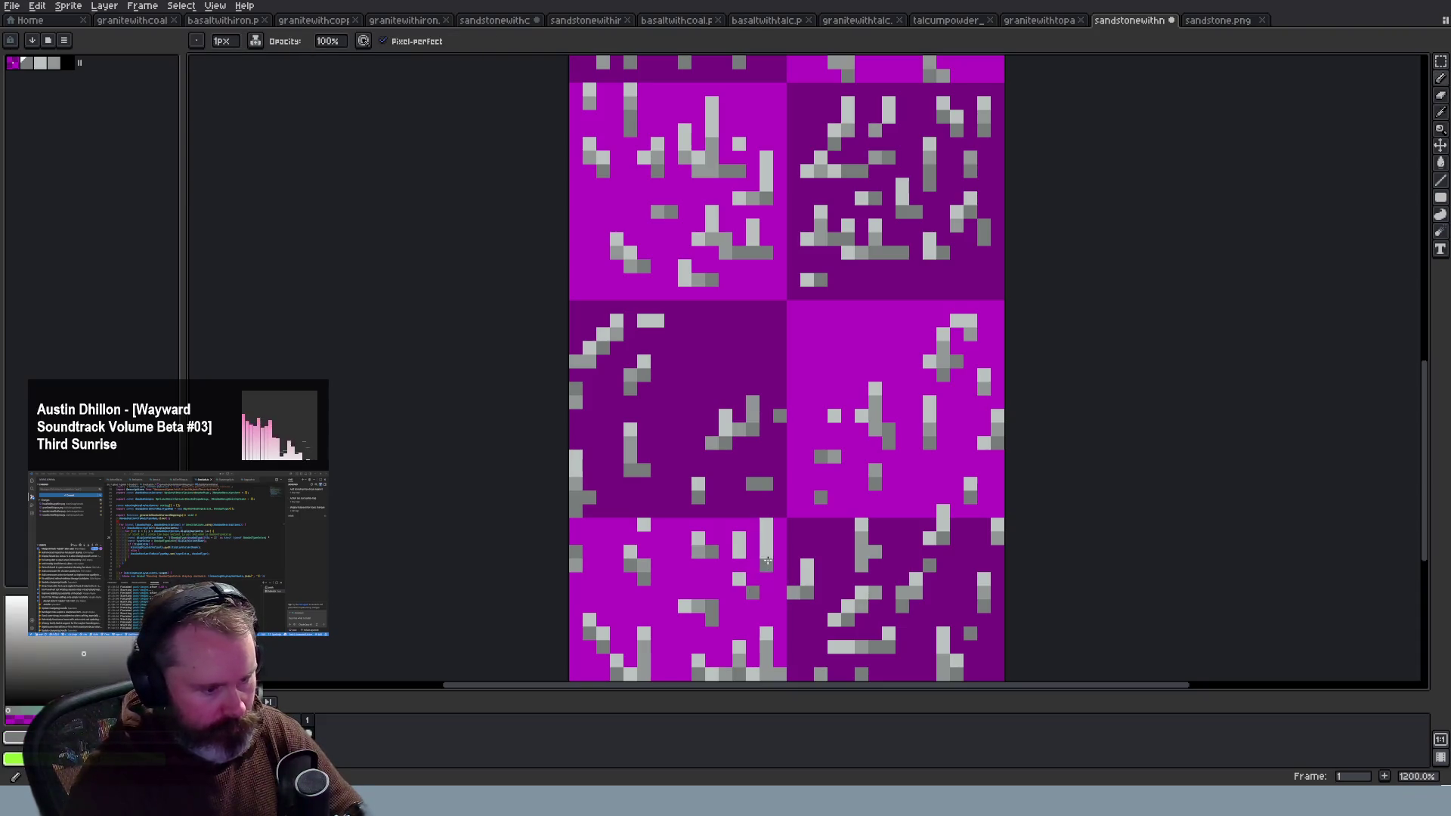
scroll(753, 579, down, 5)
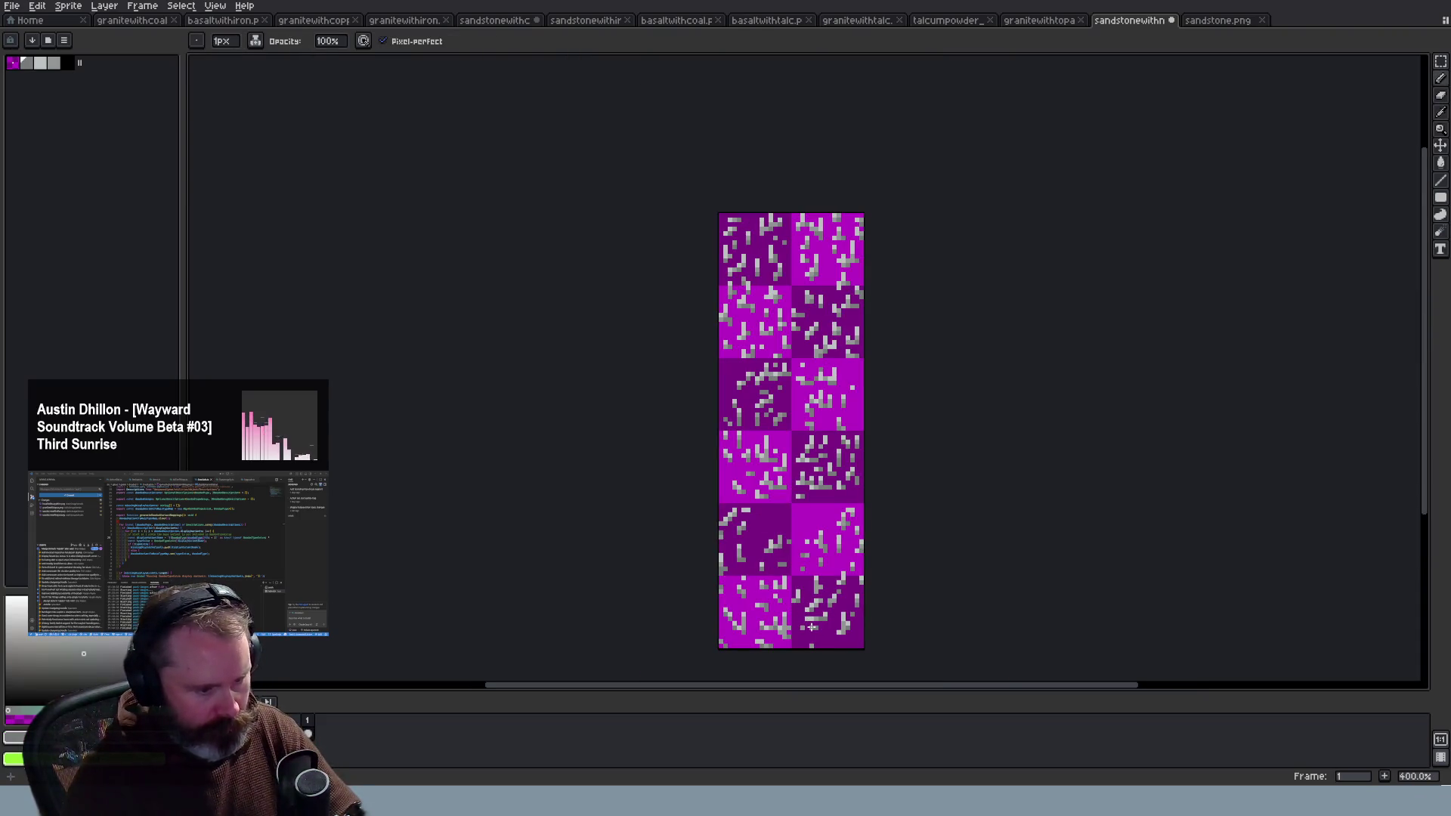
scroll(811, 626, up, 3)
scroll(811, 626, down, 1)
scroll(770, 560, up, 3)
Step: Draw a short vertical grey talc line in a tile, save the sheet, and reload Wayward
key(alt)
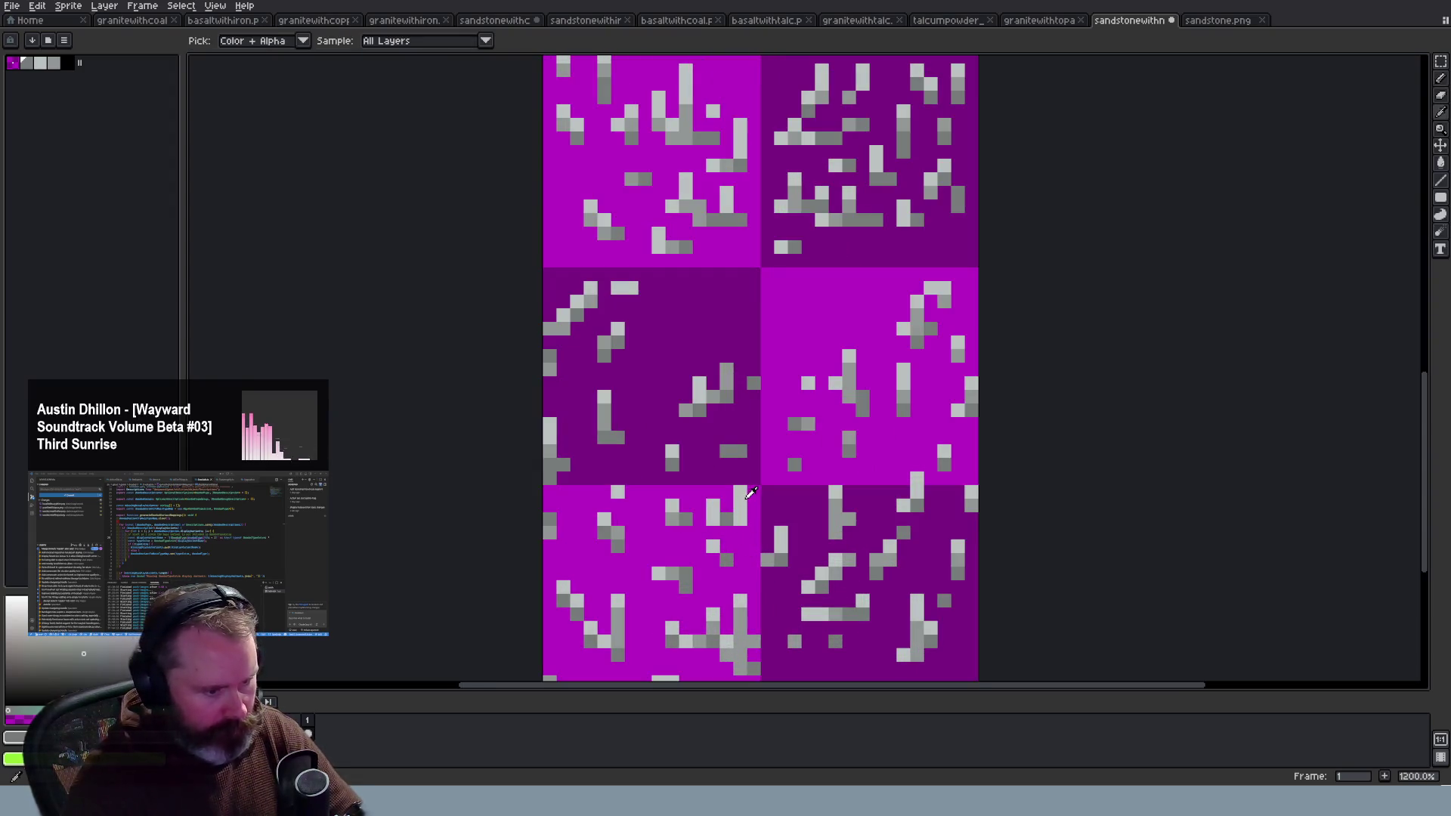
alt+click(736, 508)
mouse_move(657, 413)
mouse_down()
mouse_move(654, 385)
mouse_move(631, 394)
mouse_up()
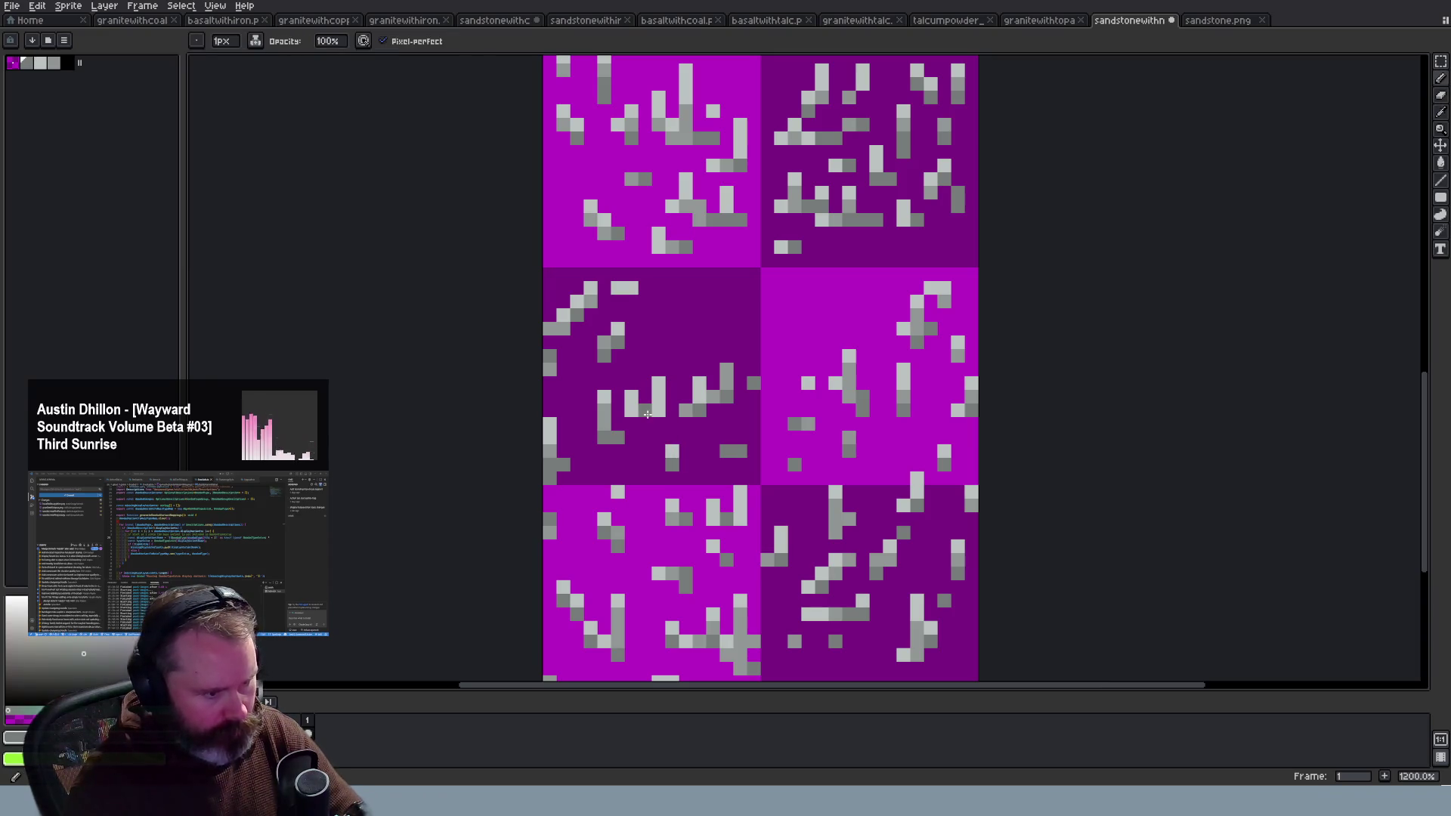
scroll(671, 451, down, 5)
key(ctrl+s)
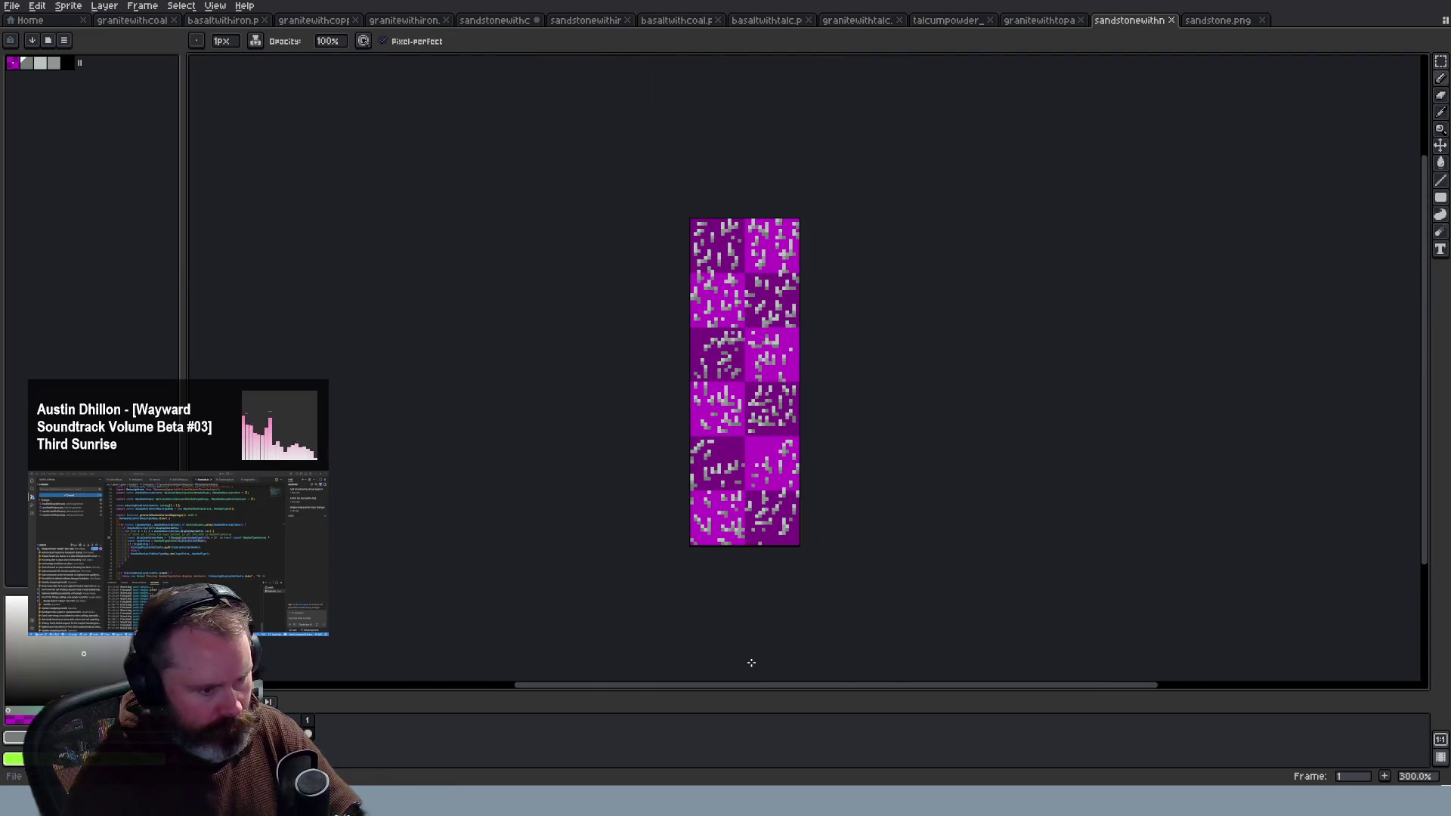
key(alt+Tab)
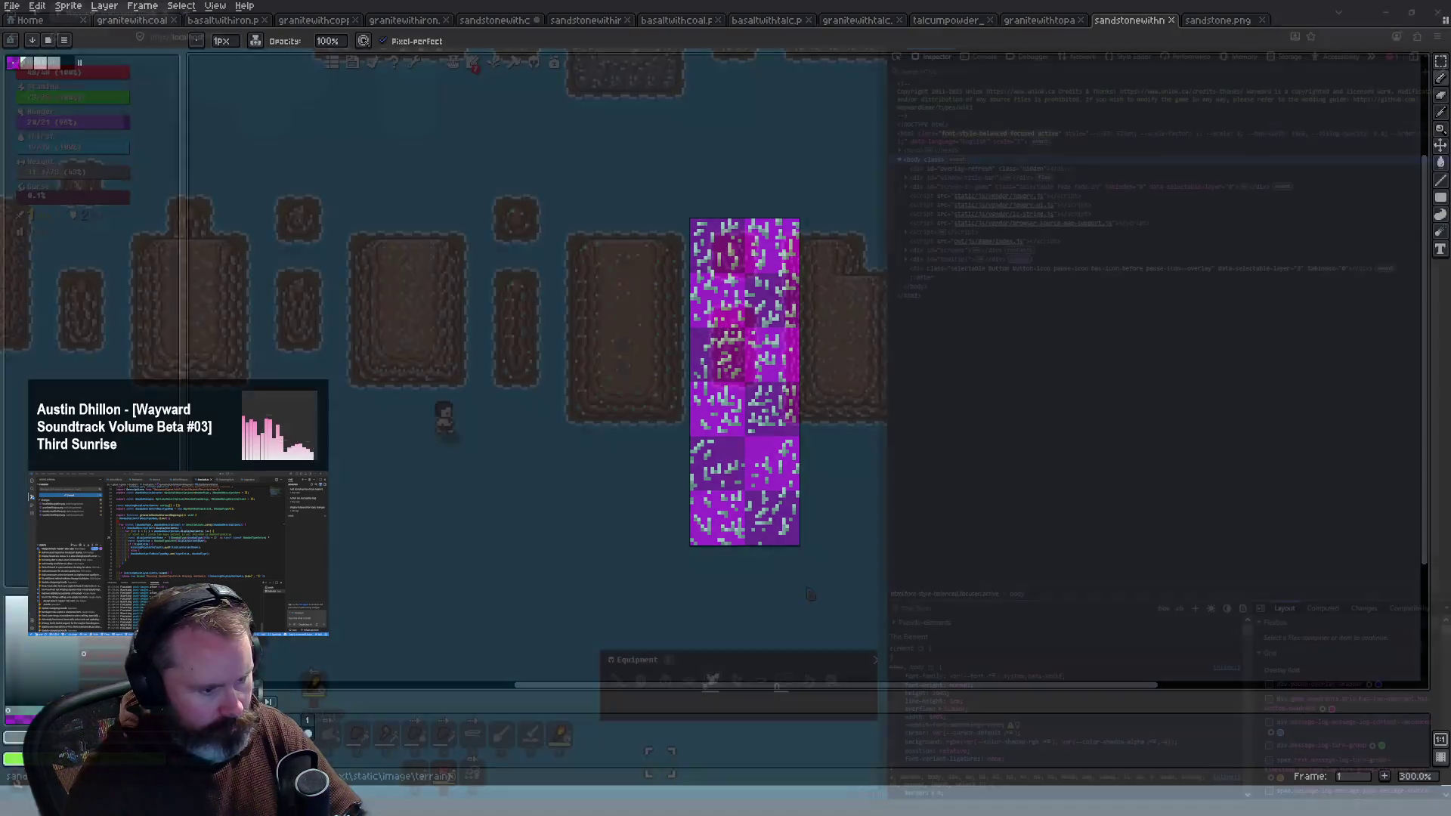
key(F5)
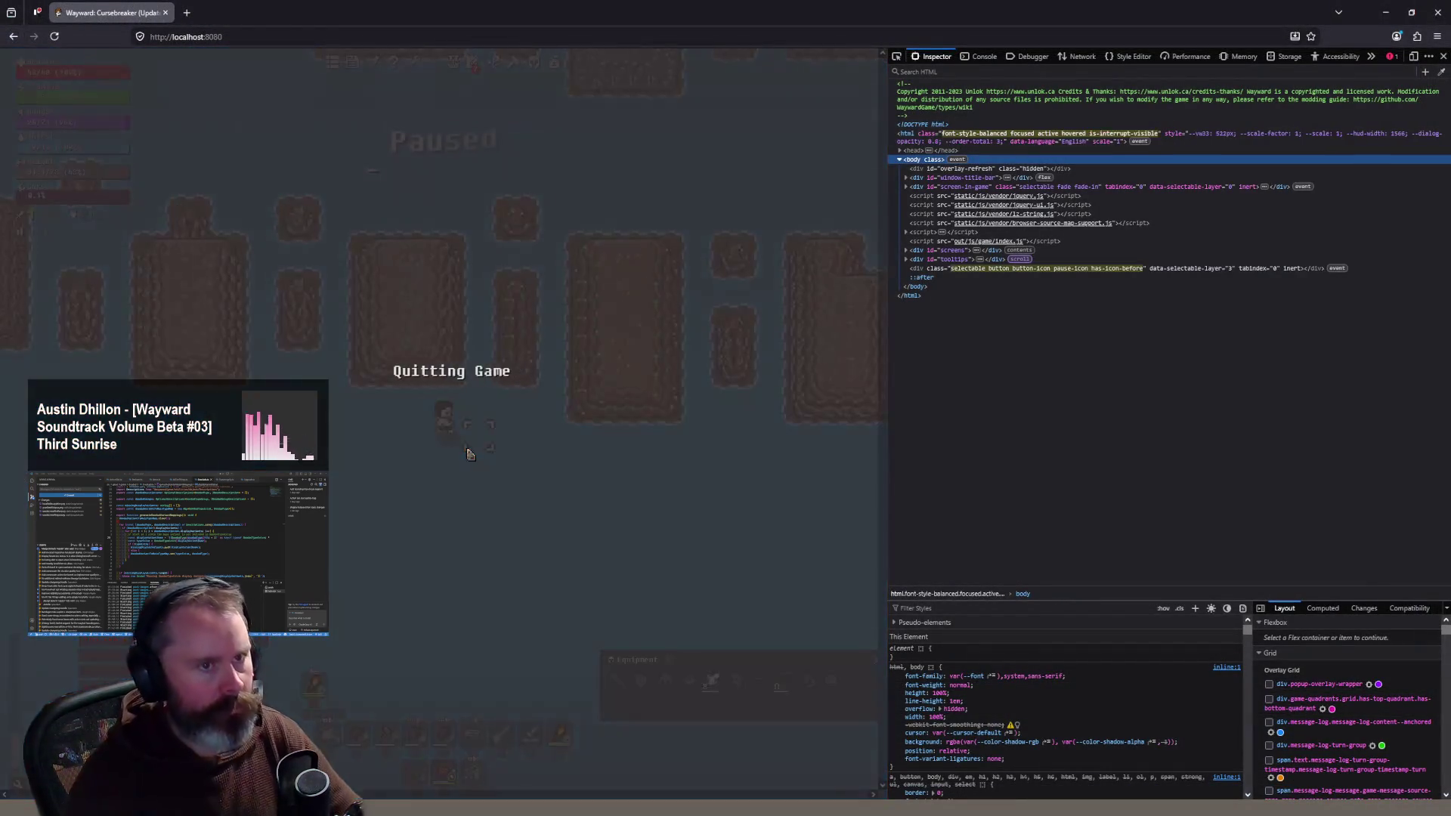
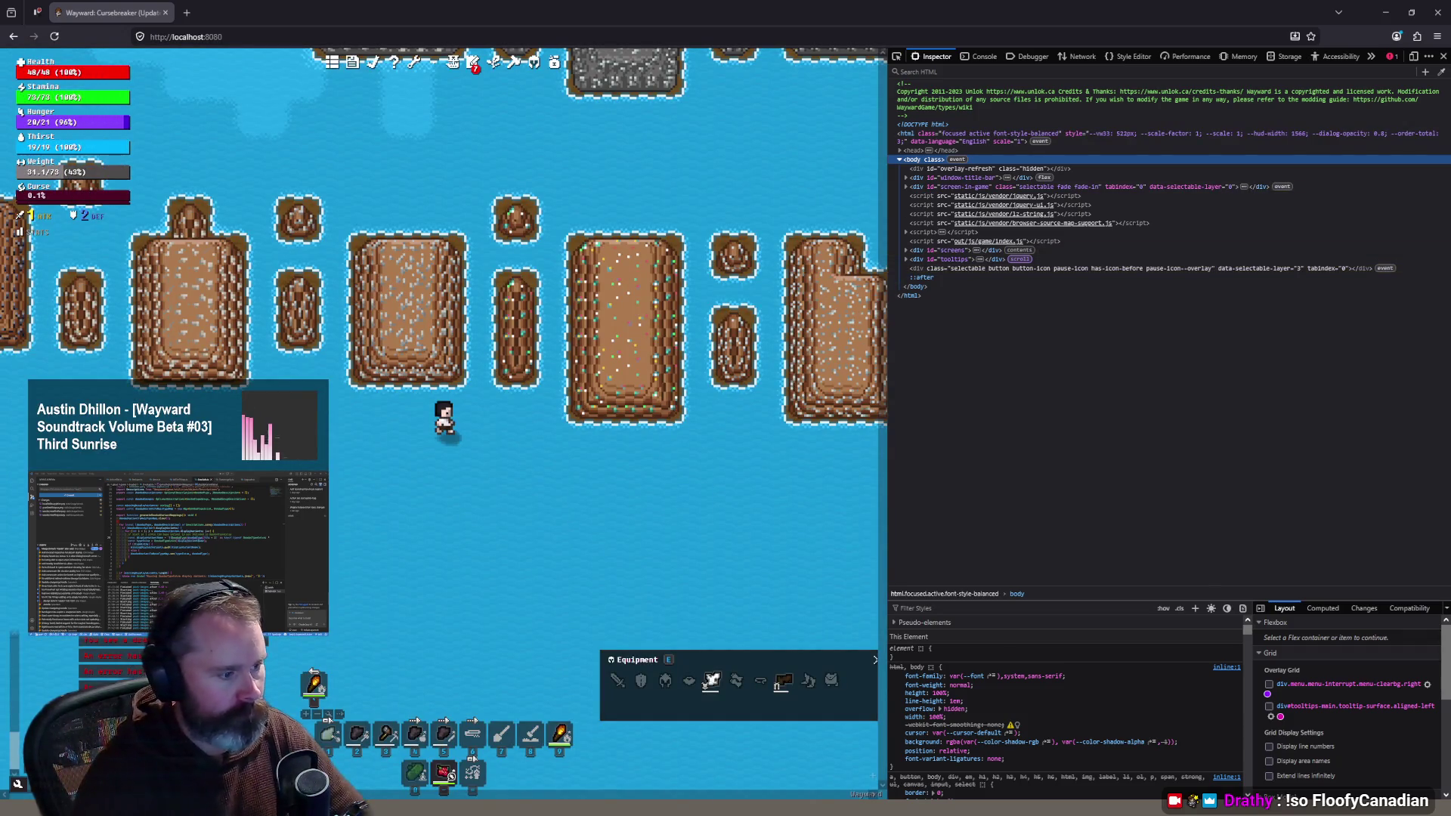
Step: Zoom the game view, then debug-teleport the player to the brown dirt islands
scroll(369, 447, up, 1)
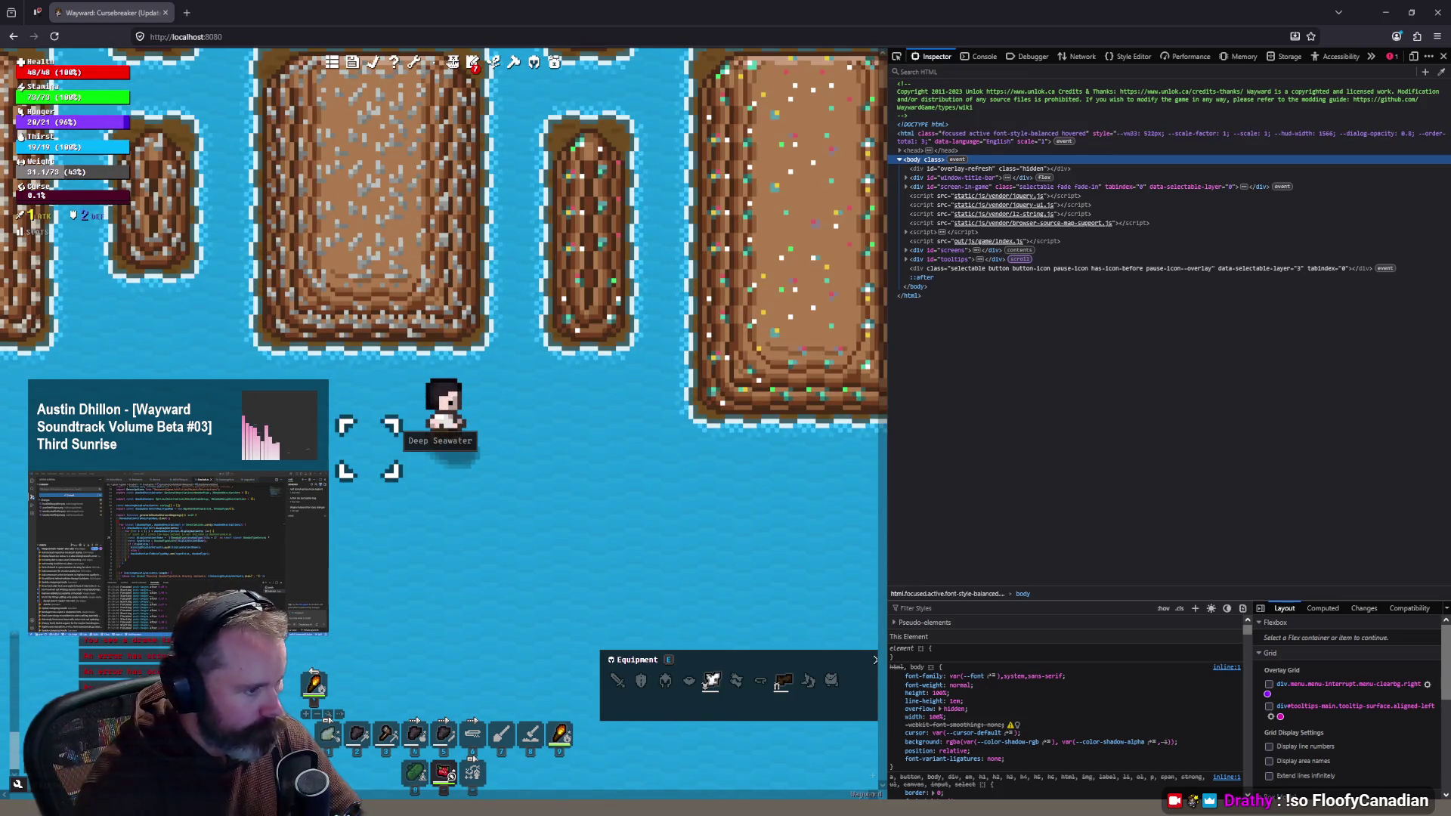
scroll(488, 351, down, 1)
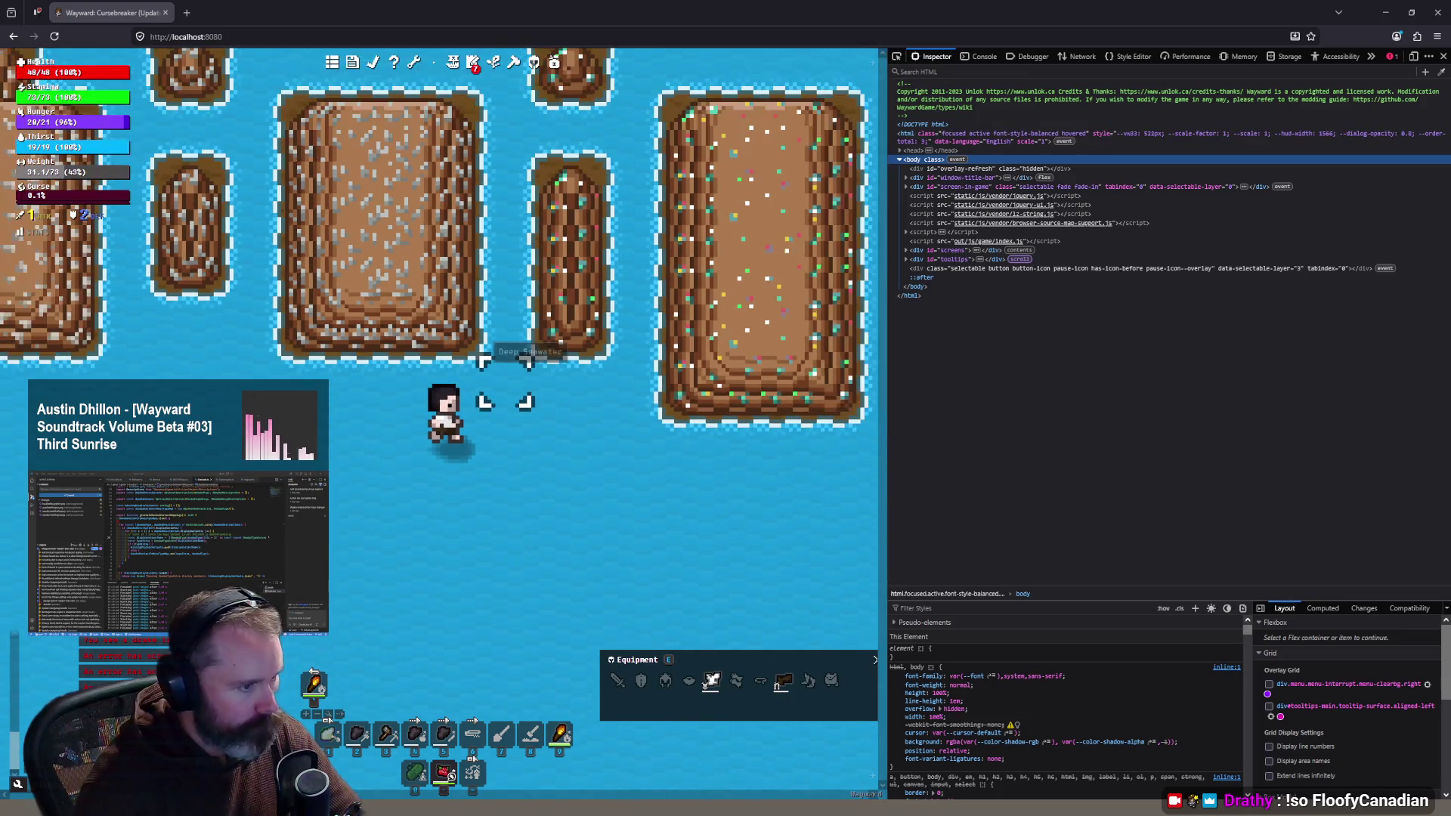
scroll(488, 352, down, 2)
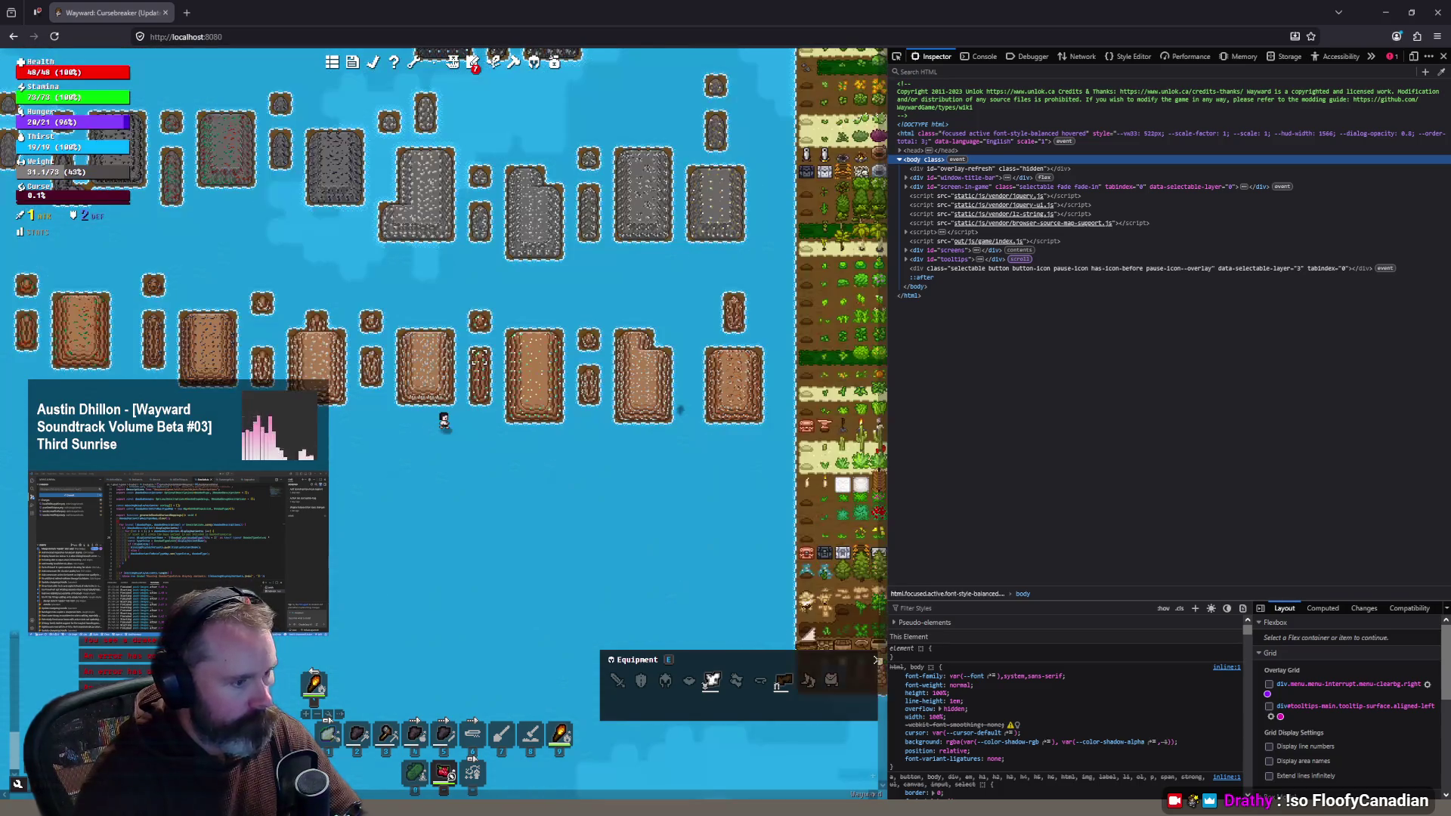
click(425, 284)
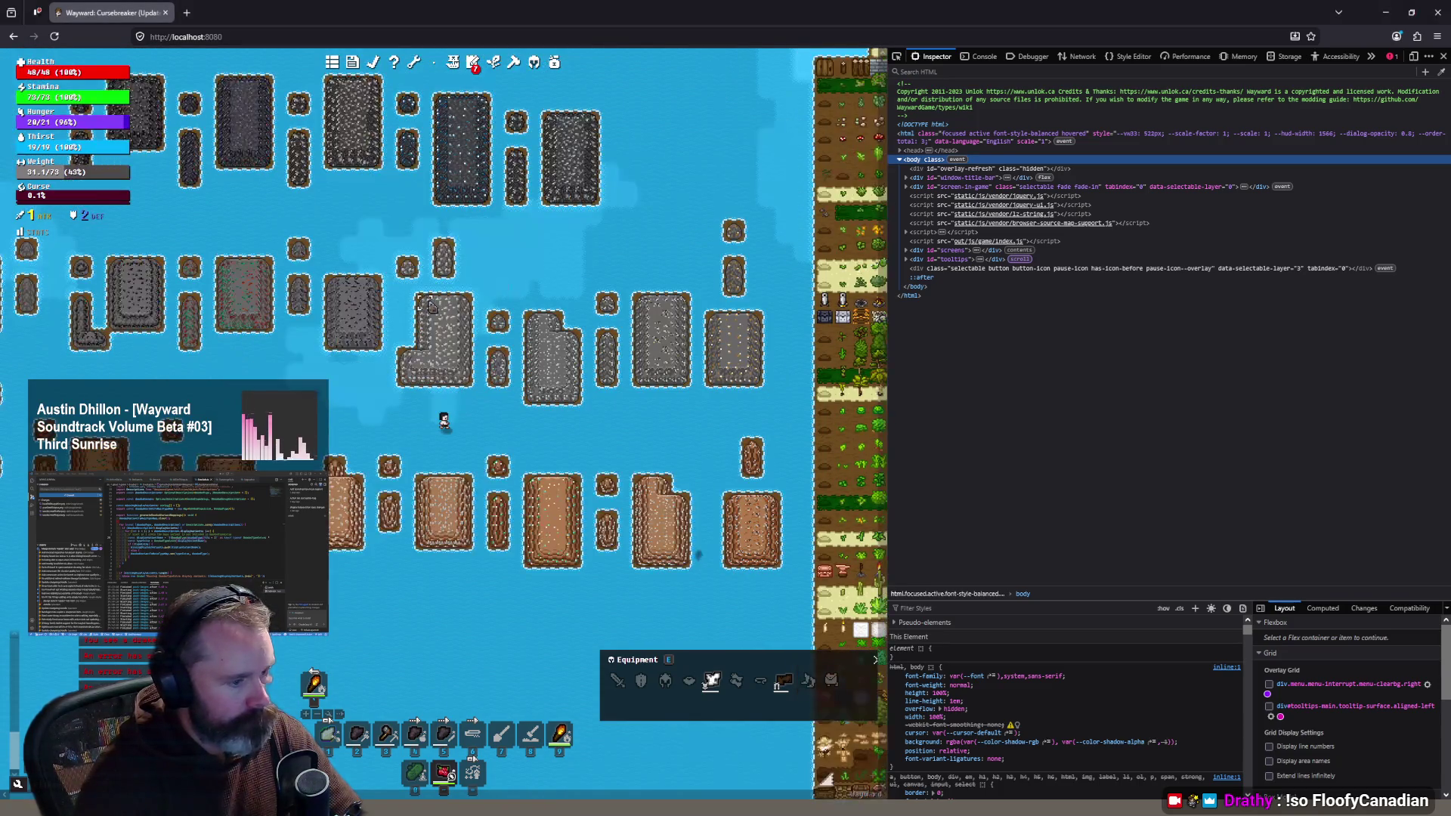
scroll(333, 597, up, 3)
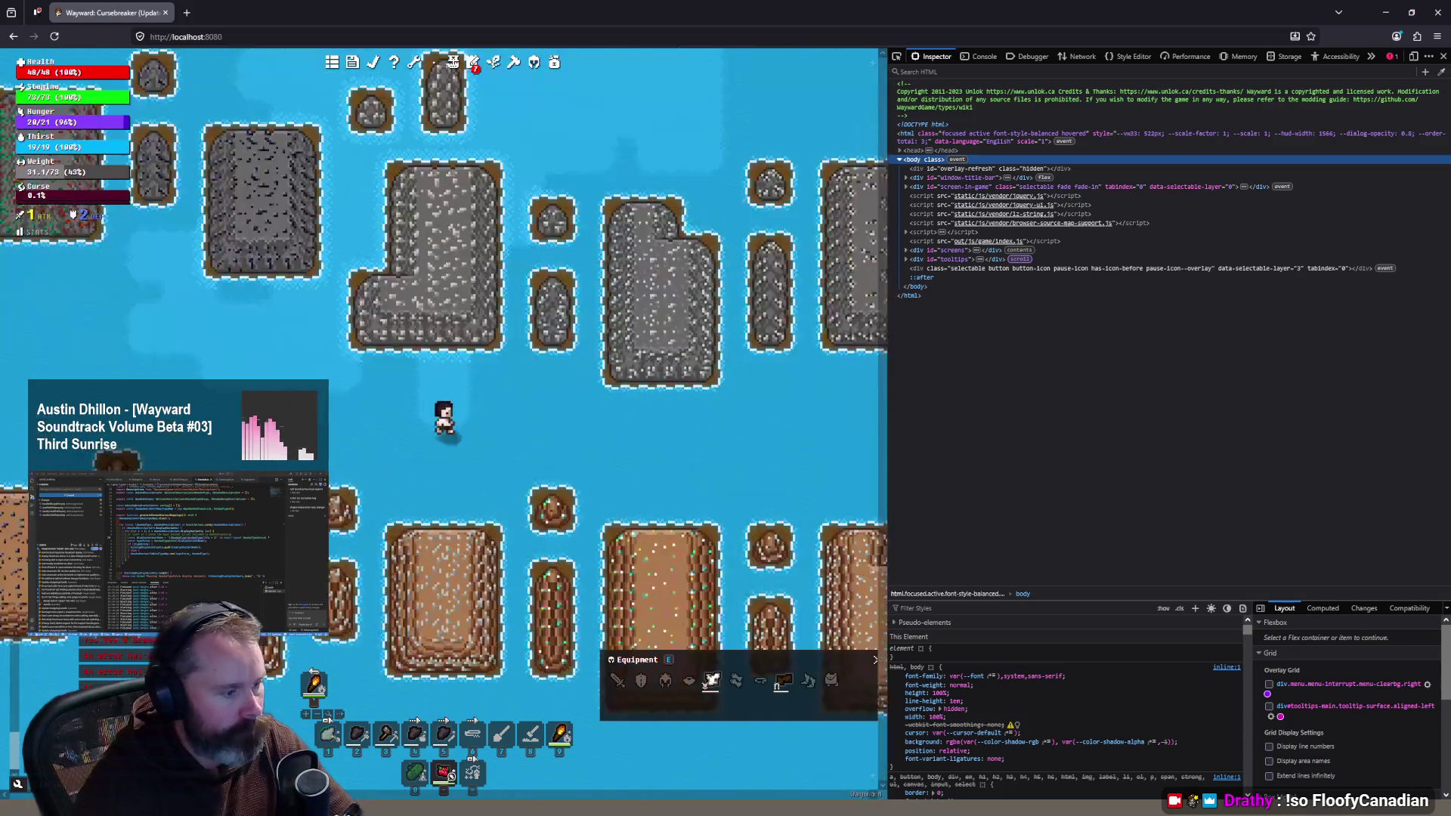
click(334, 597)
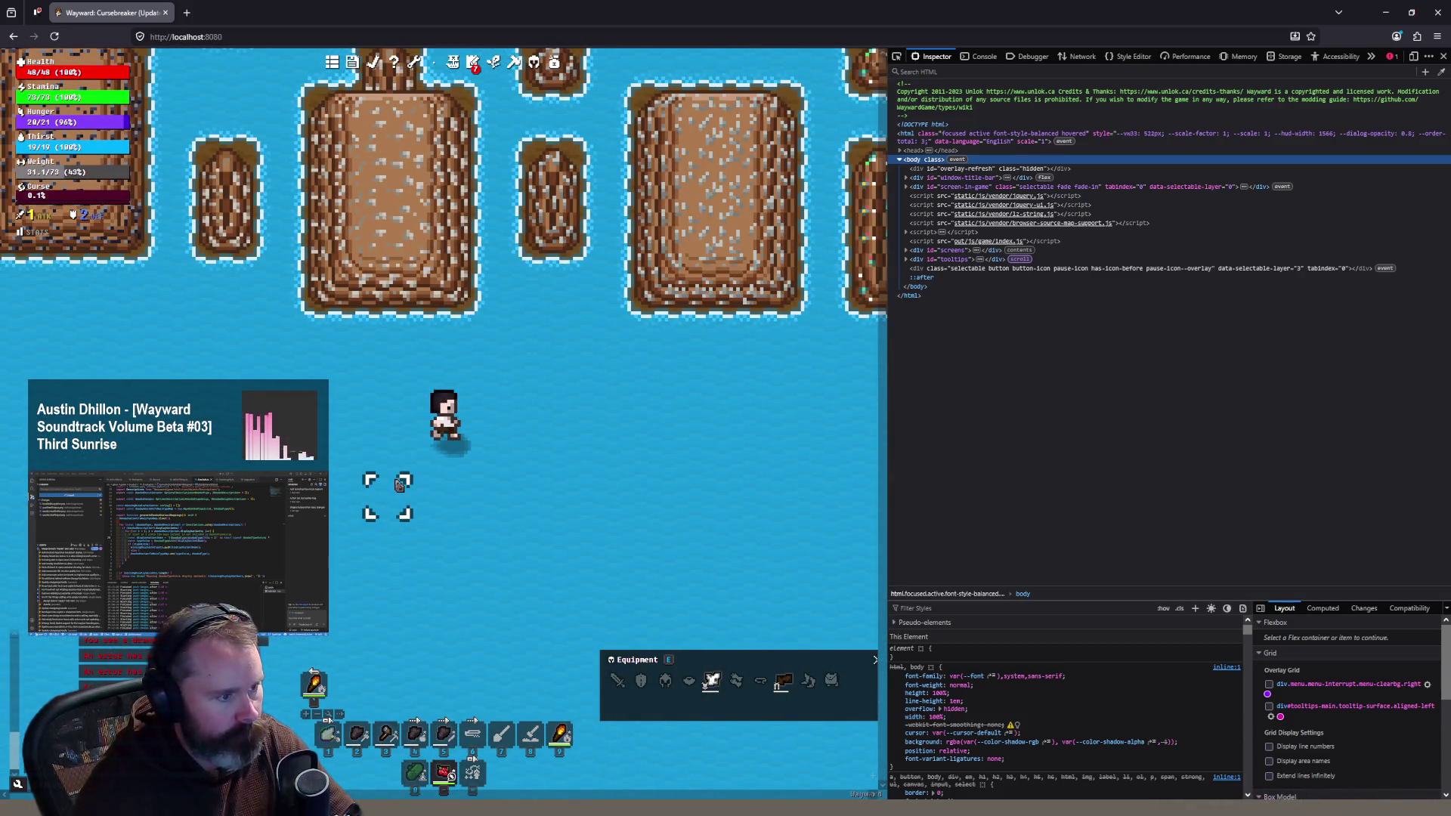
Step: Teleport the player across several more island areas, including the grey rock islands
click(515, 297)
click(584, 210)
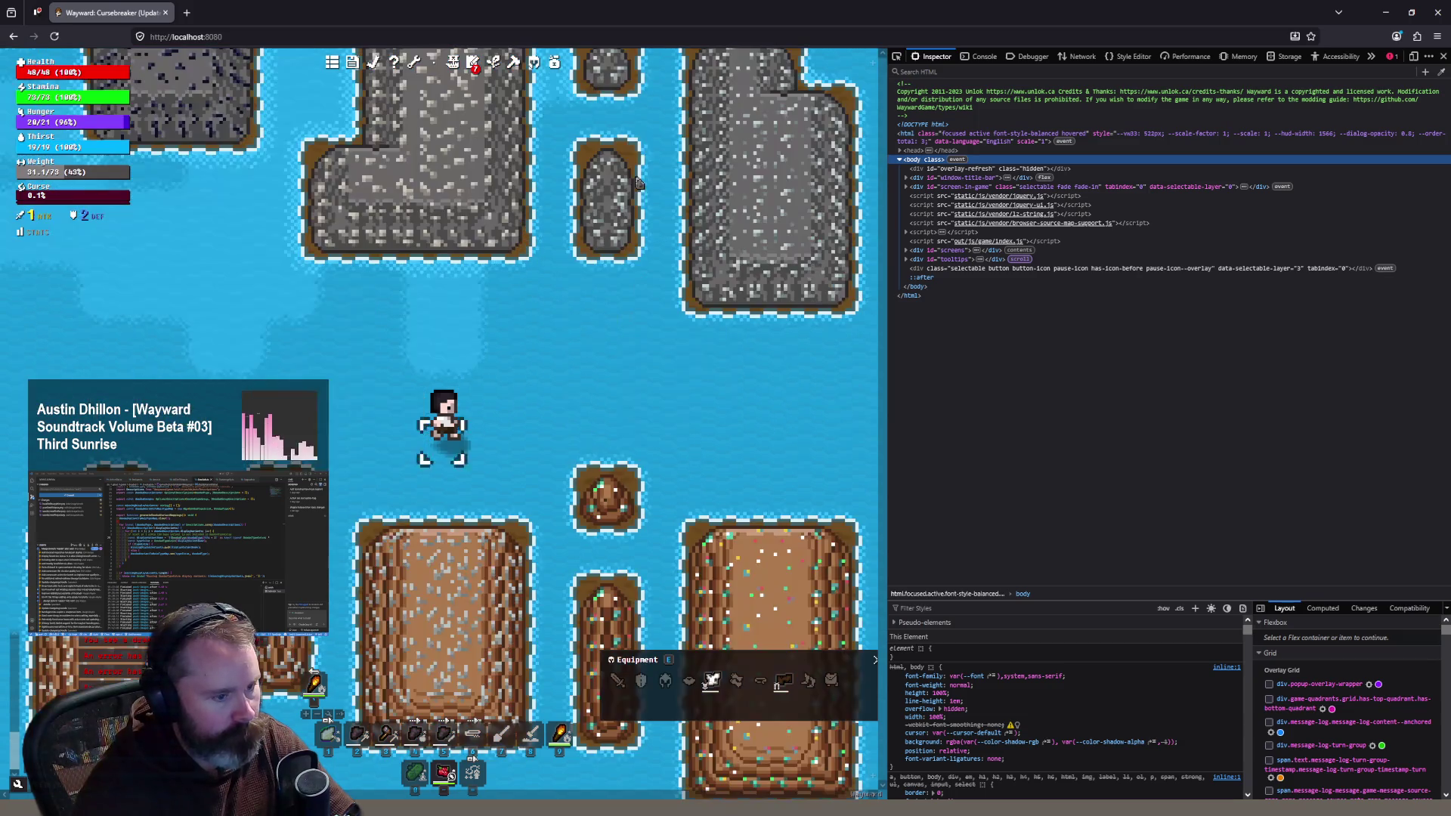
click(505, 424)
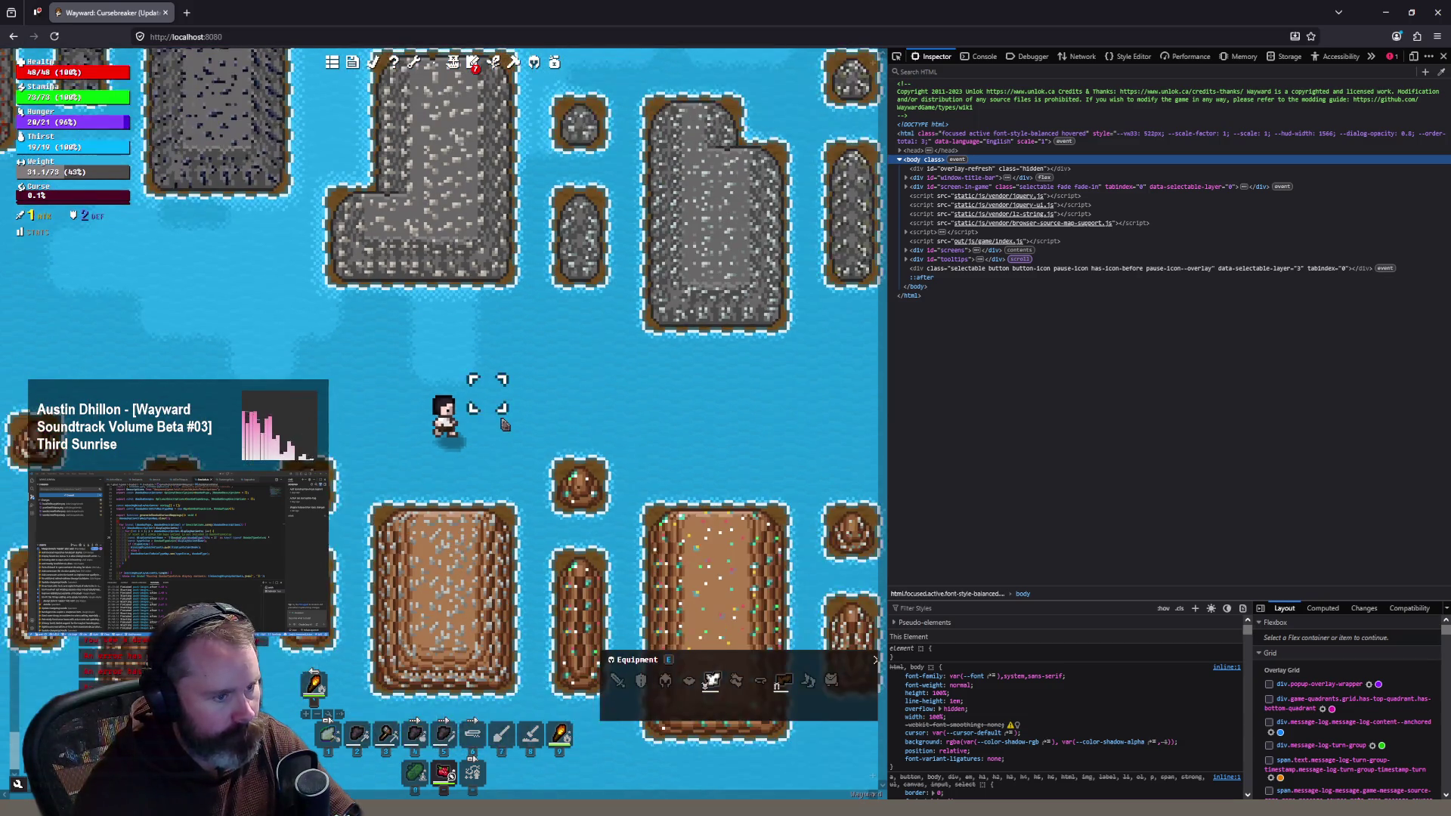
click(502, 417)
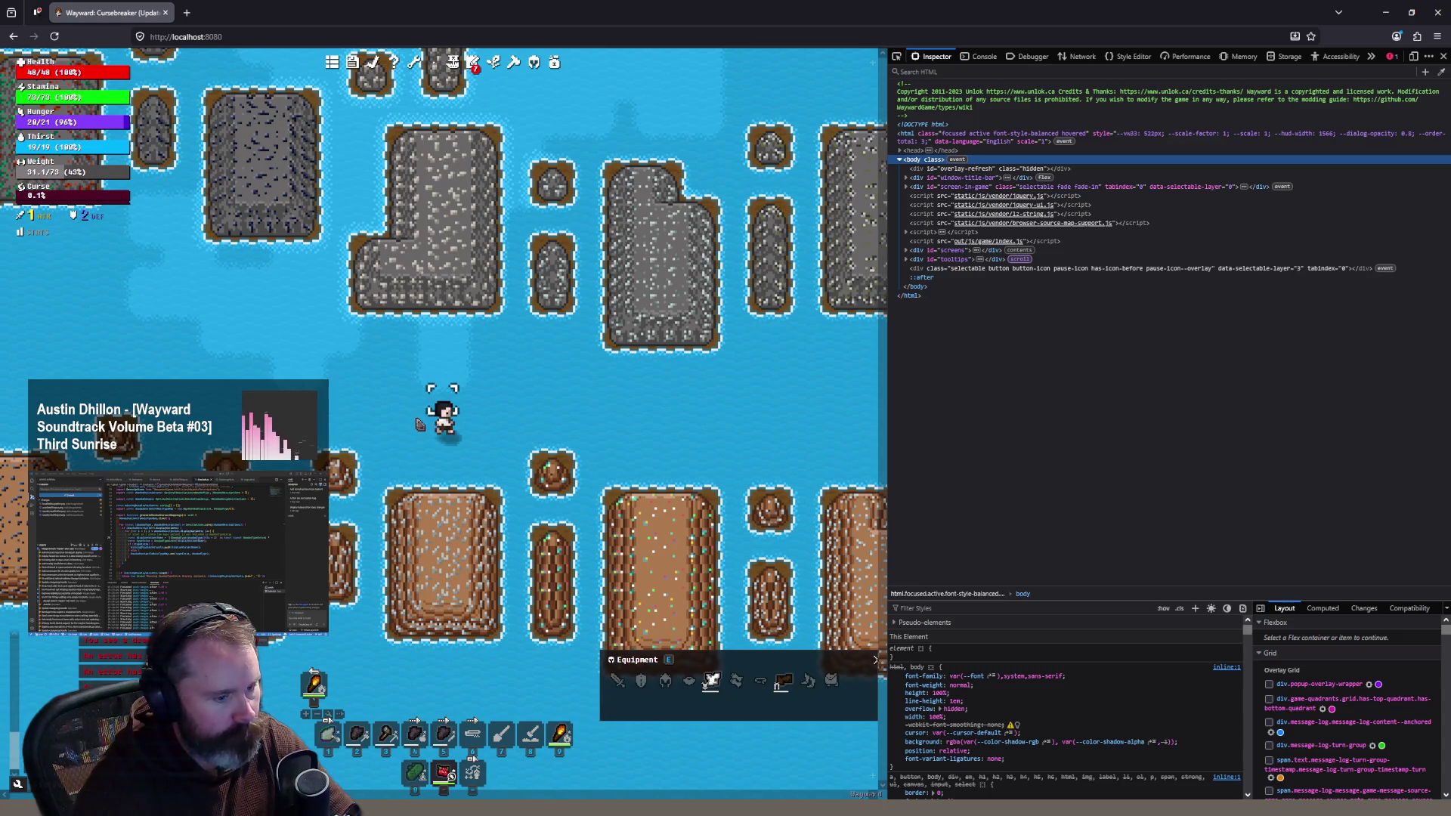
click(633, 428)
click(654, 436)
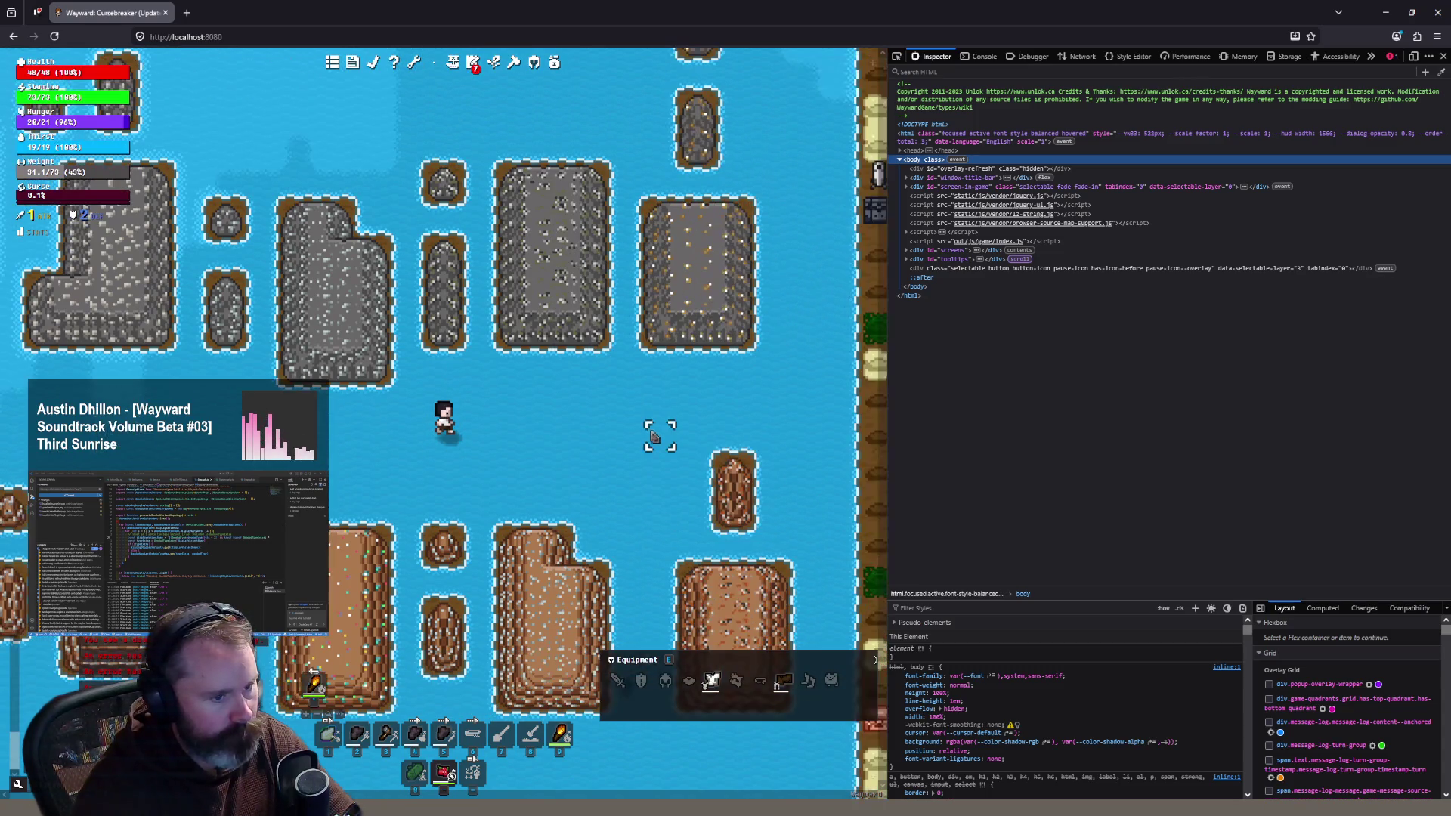
click(558, 476)
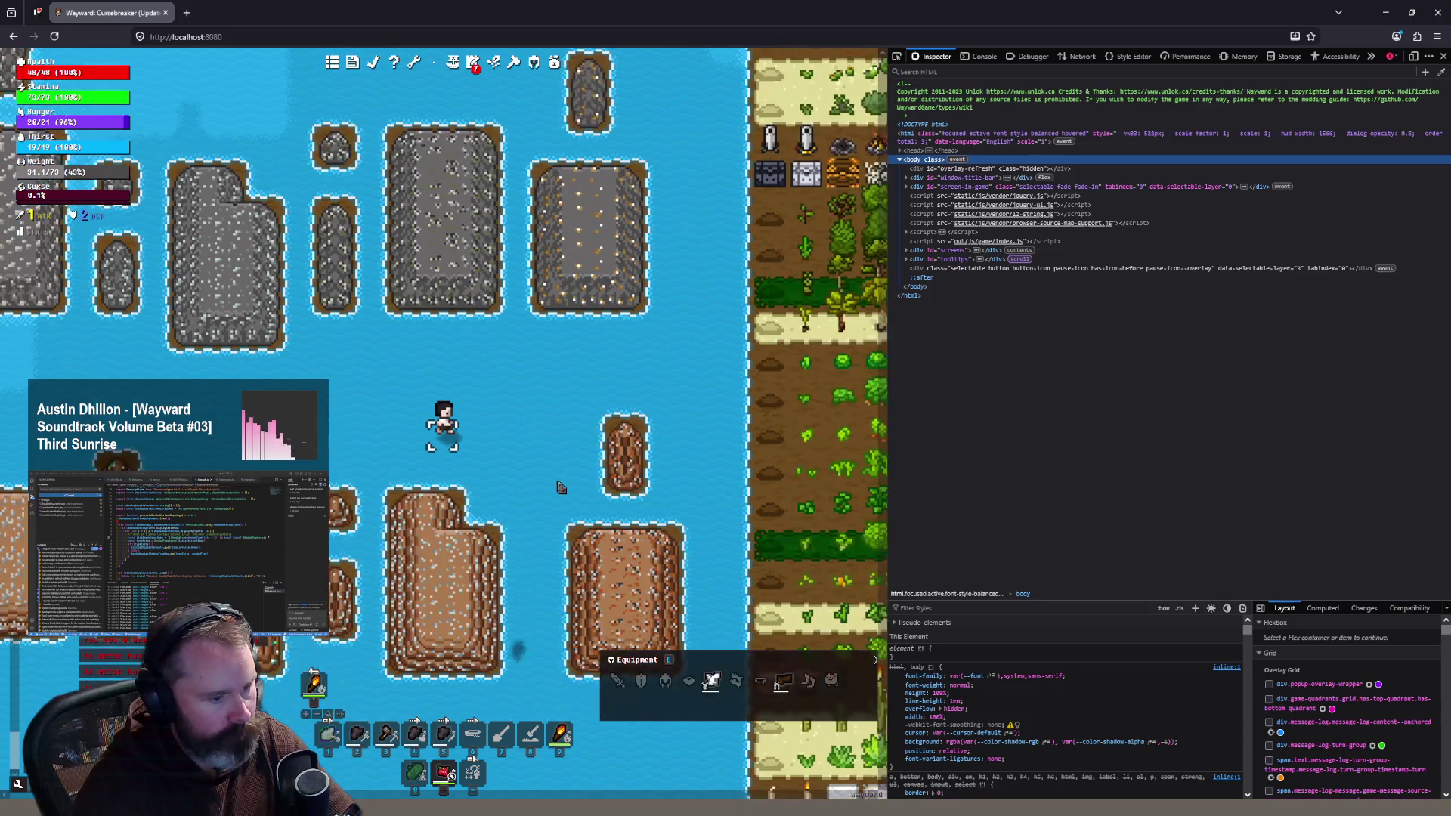
Step: Walk the player a few tiles west among the islands, zooming in and out to inspect them
click(366, 431)
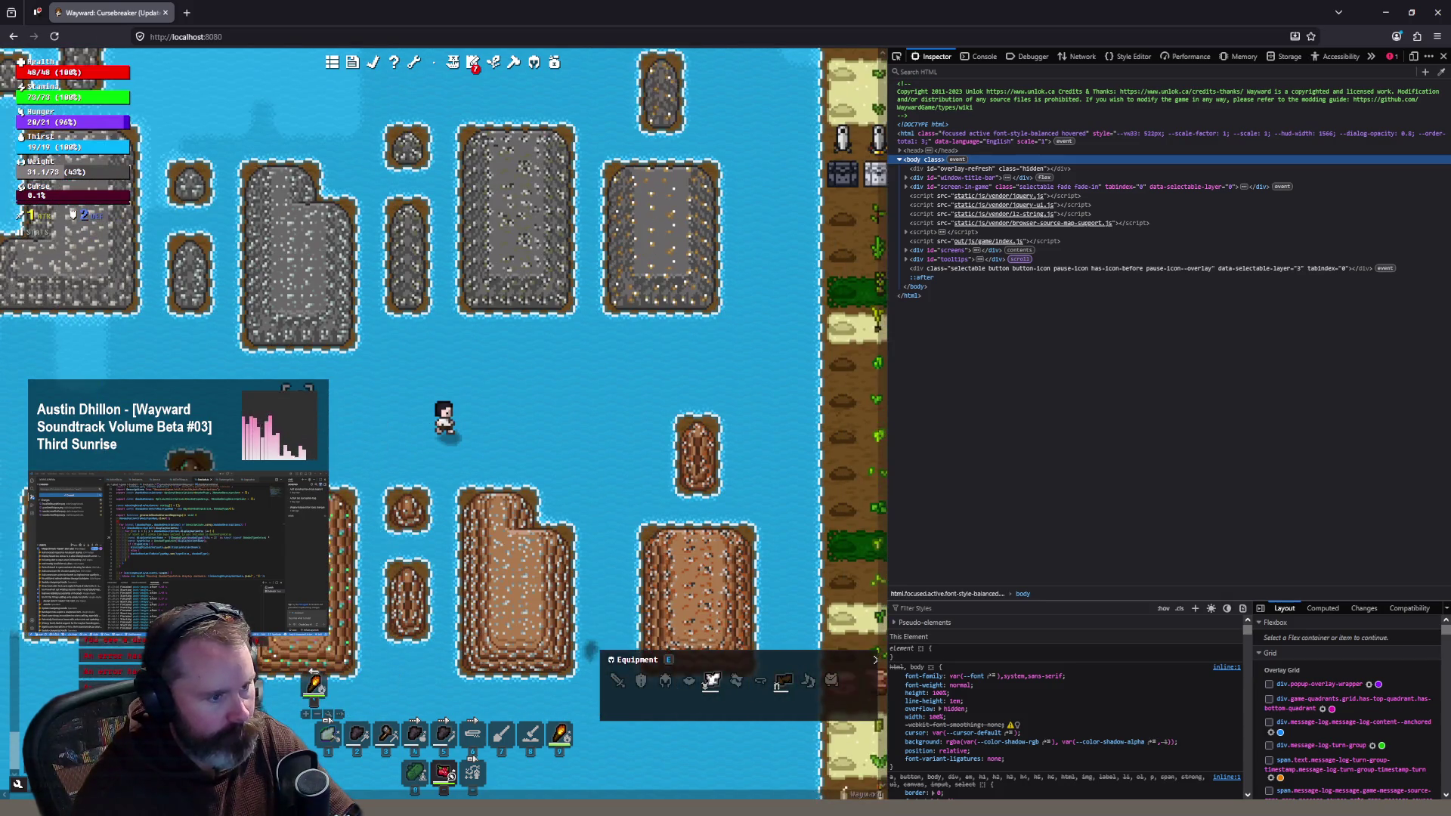
click(562, 481)
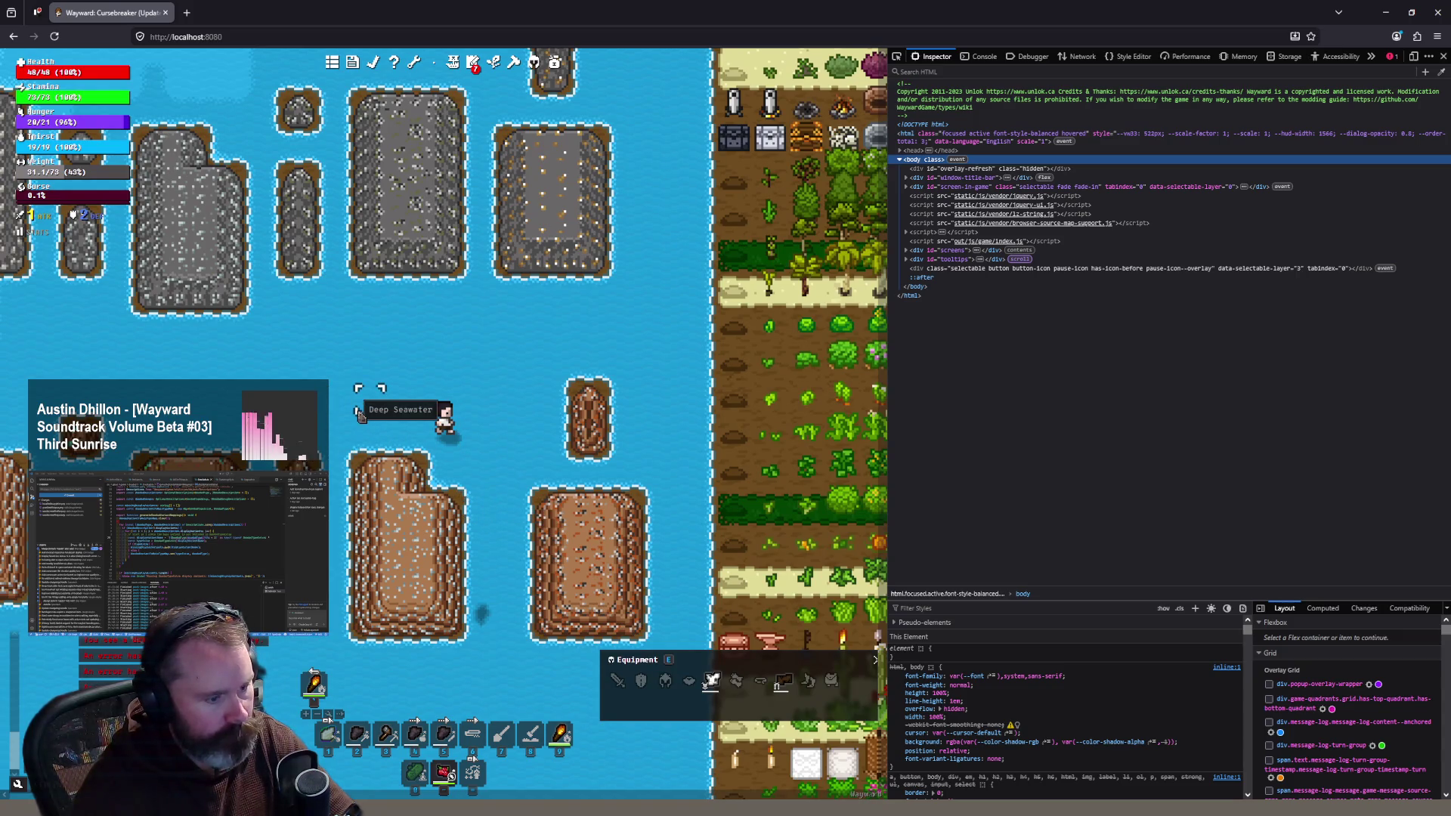
scroll(374, 404, up, 2)
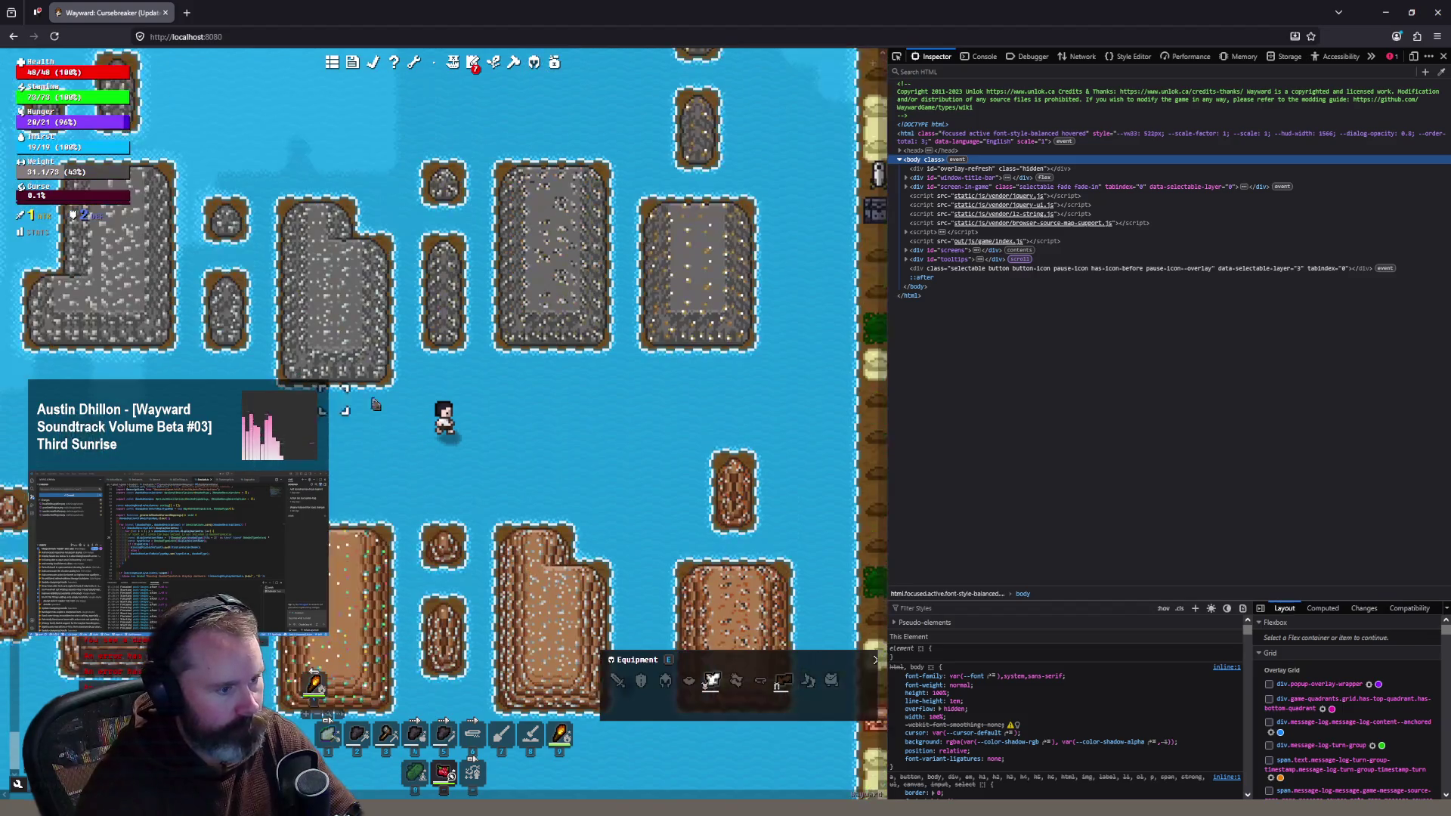
scroll(427, 416, down, 2)
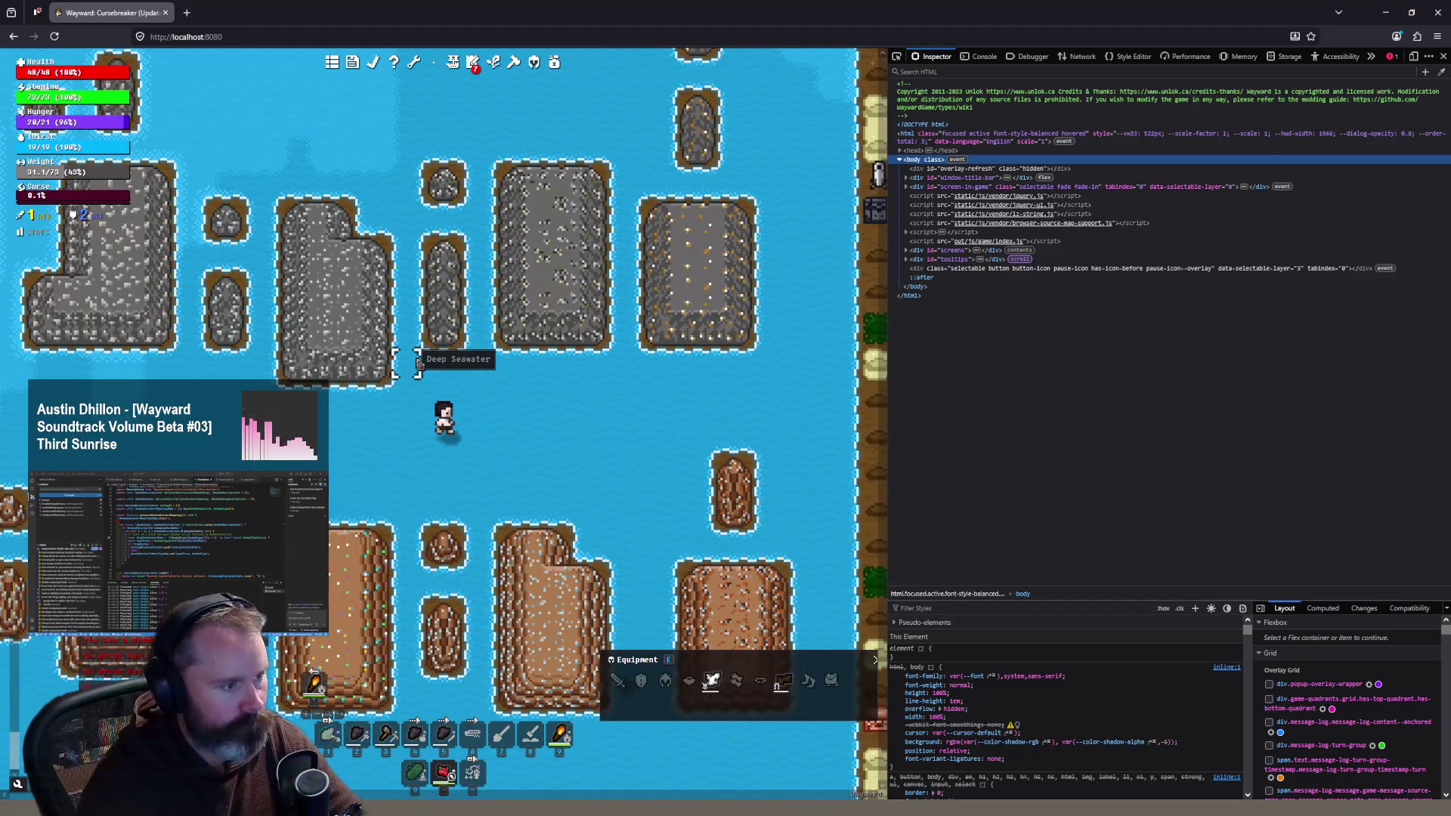
scroll(418, 363, down, 1)
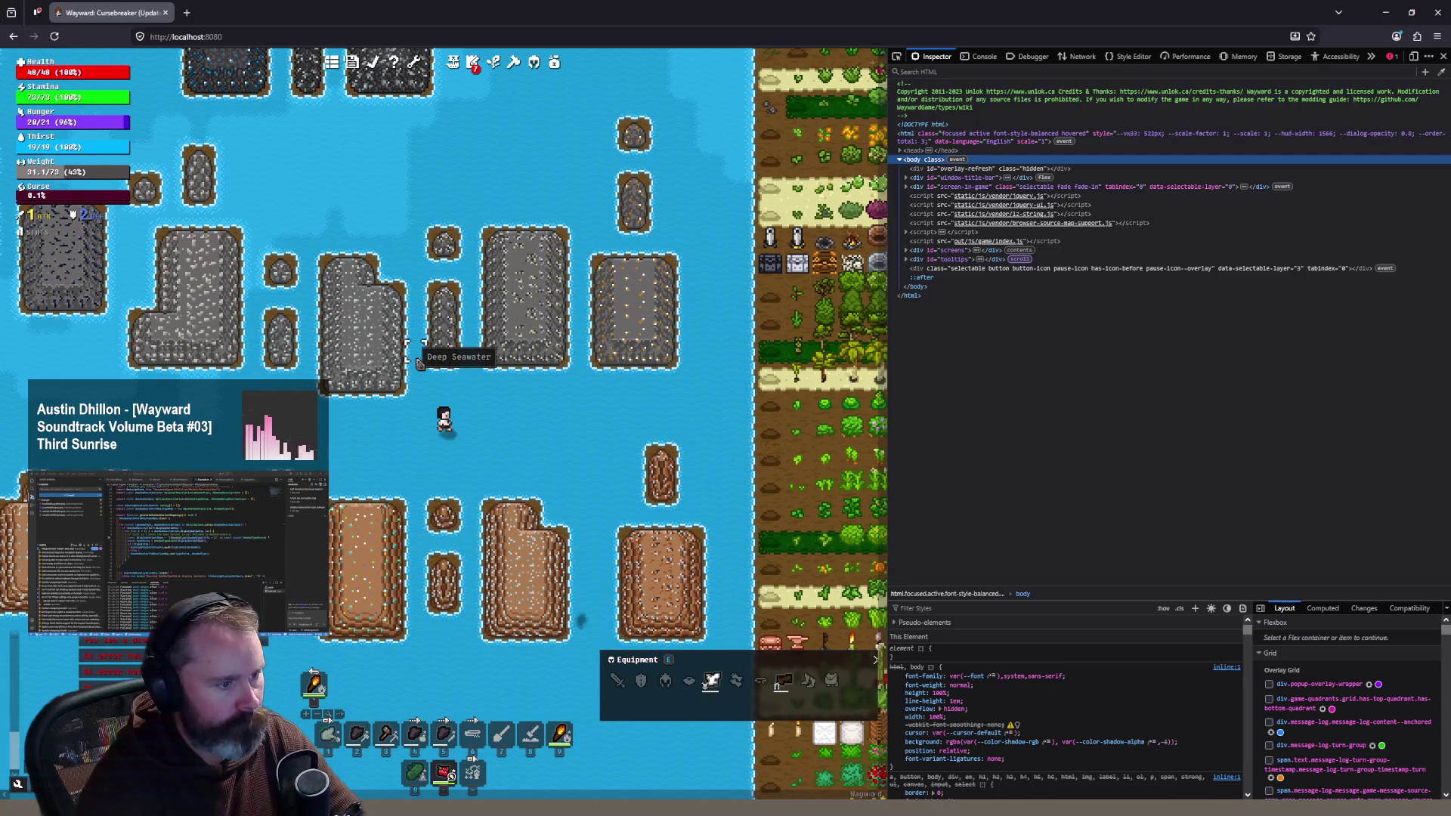
click(413, 438)
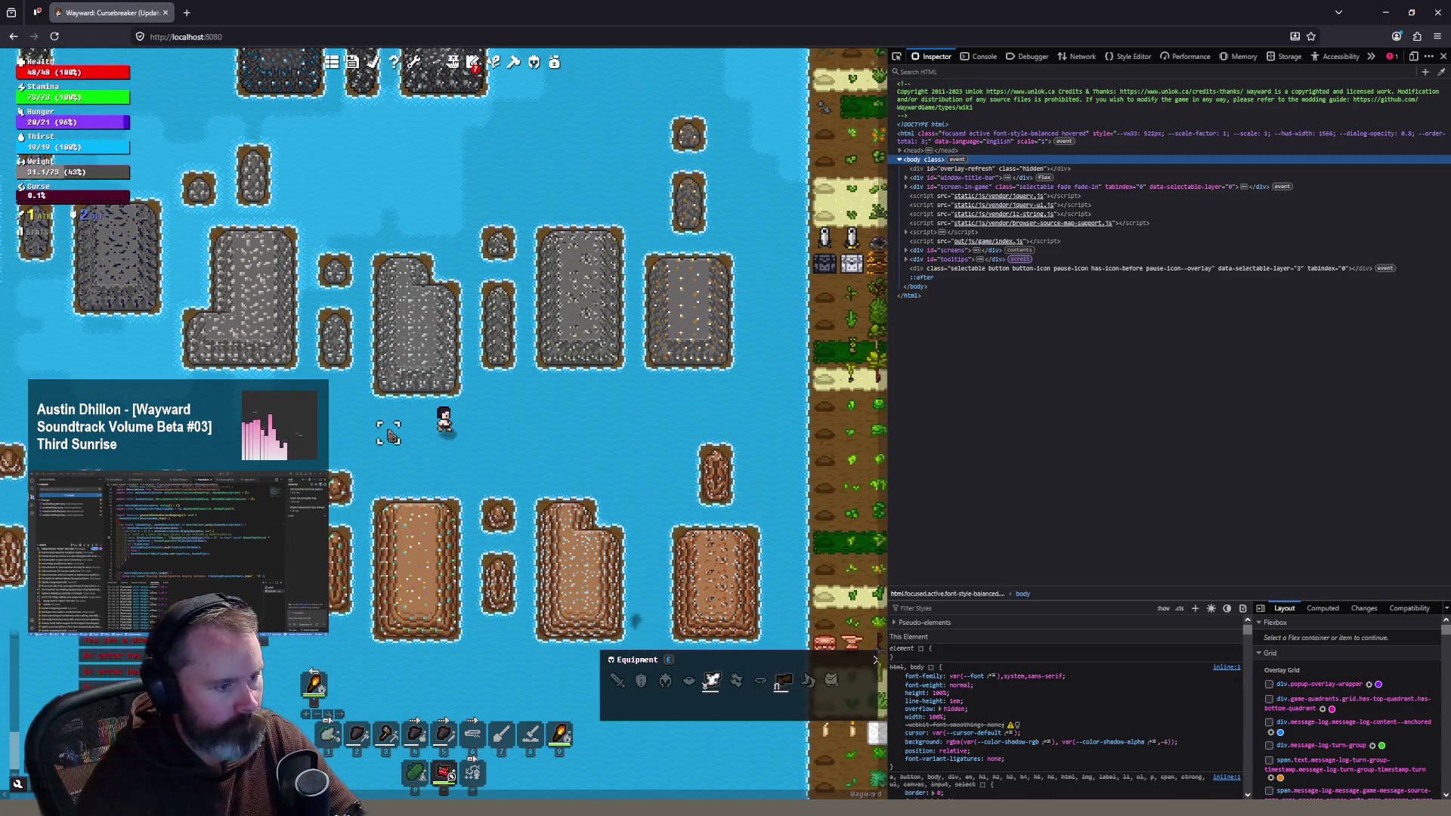
Step: Search 'tin ore' in a new tab, view the image results, then go back to the Wayward tab
click(187, 13)
text(tin ore)
key(Return)
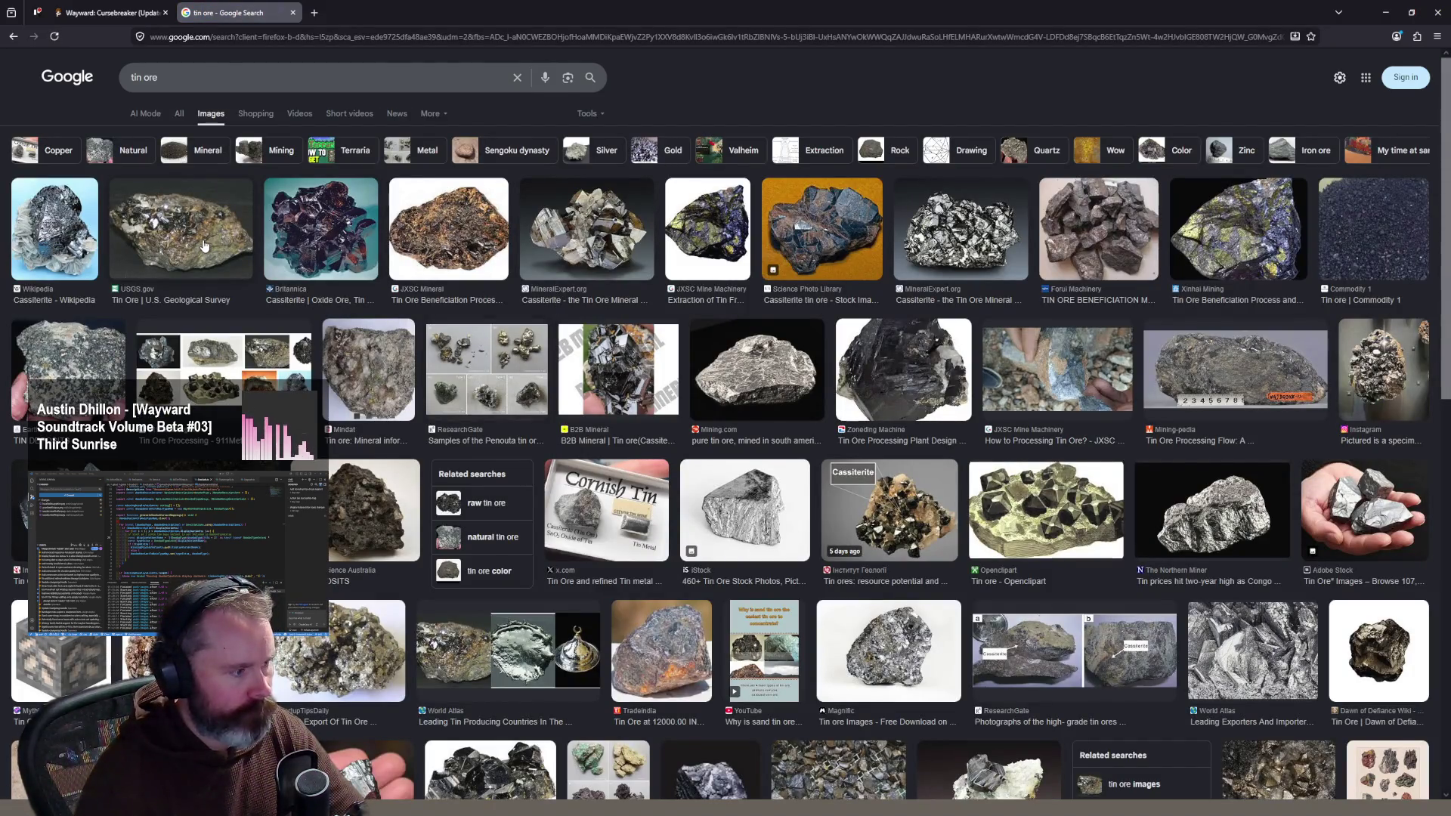
click(127, 18)
scroll(453, 347, up, 2)
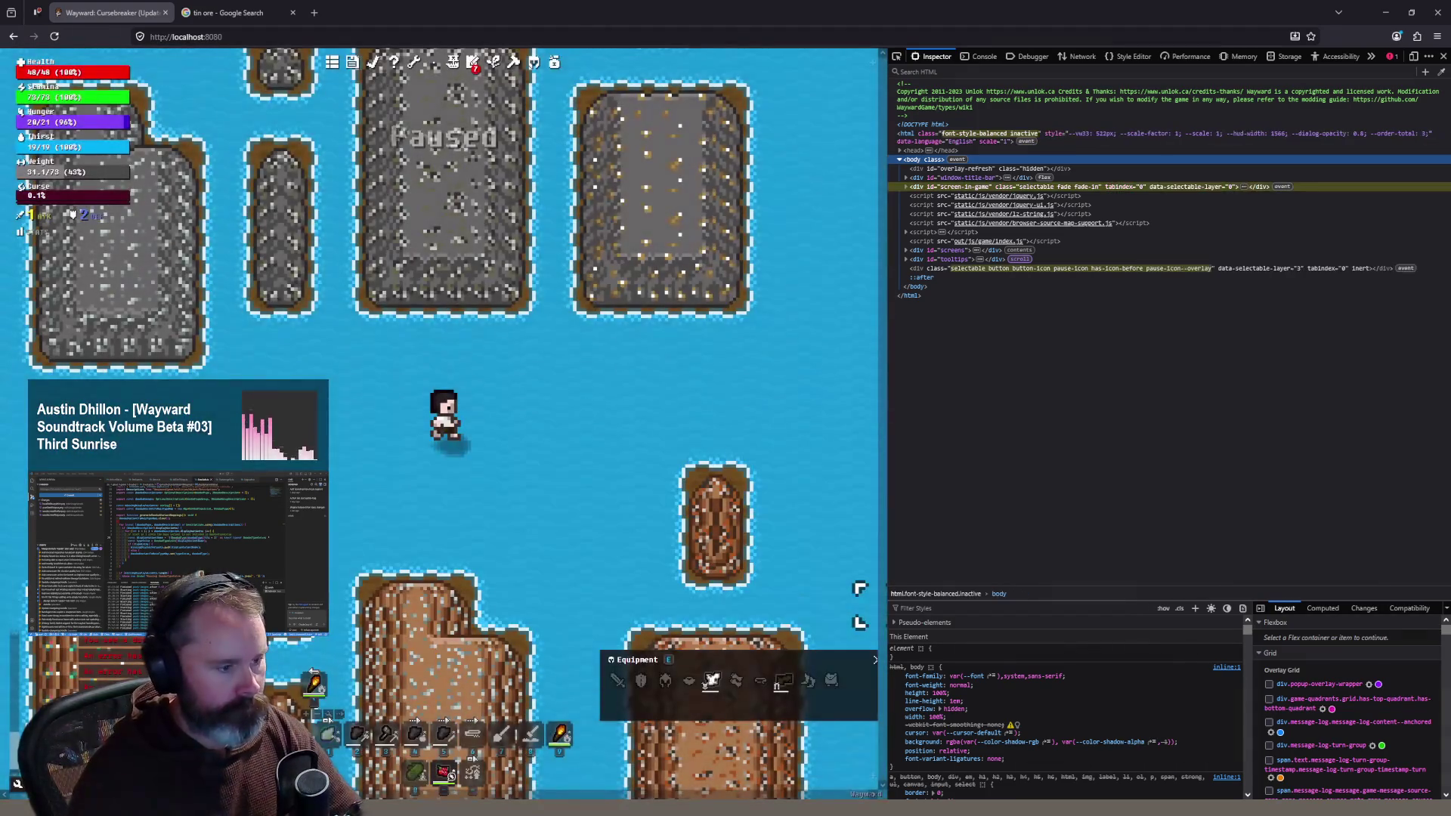
key(alt+Tab)
Step: Change the granitewithtin drawing colour to a brighter olive and add it to the palette
scroll(782, 296, up, 8)
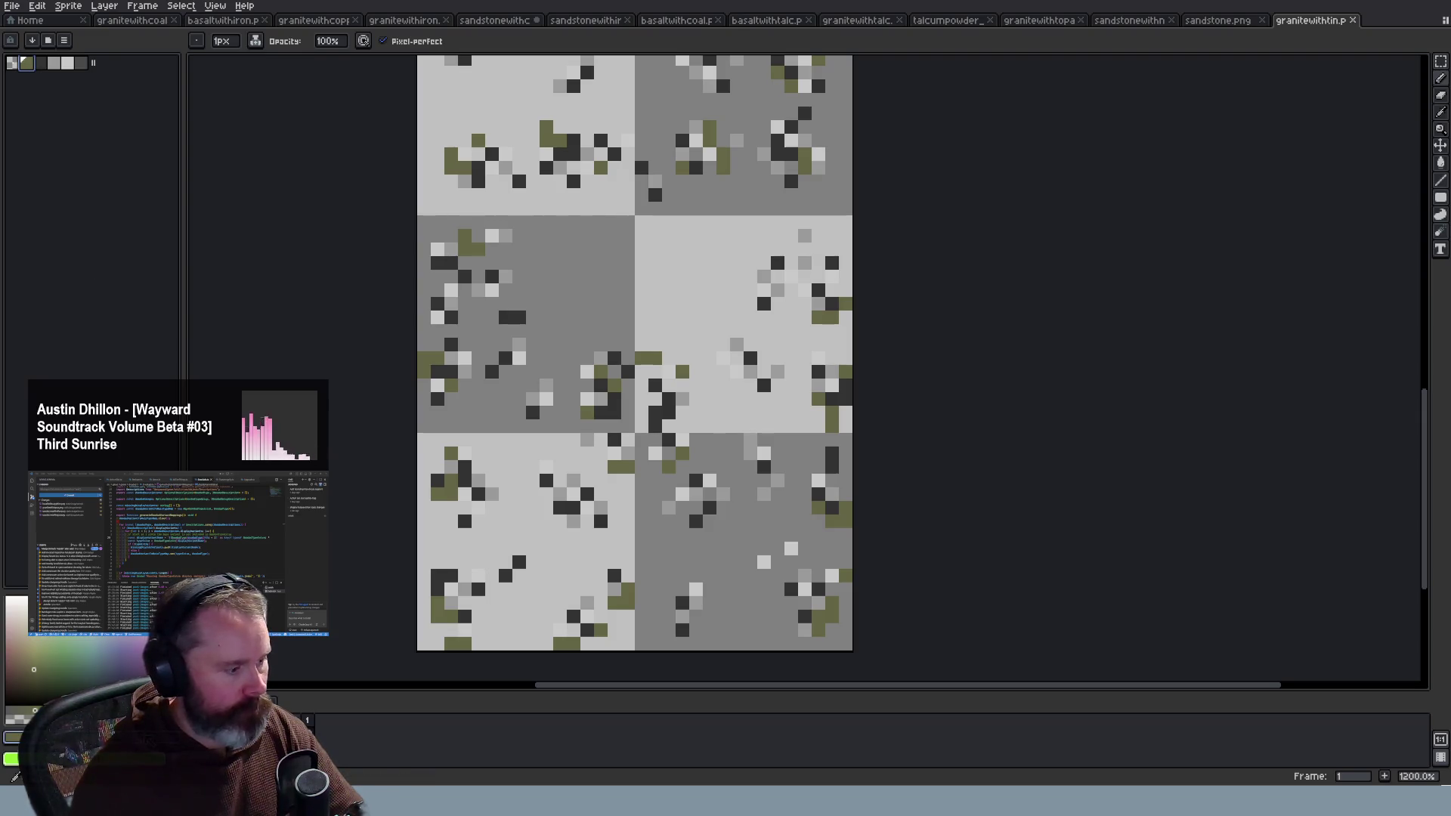
click(11, 736)
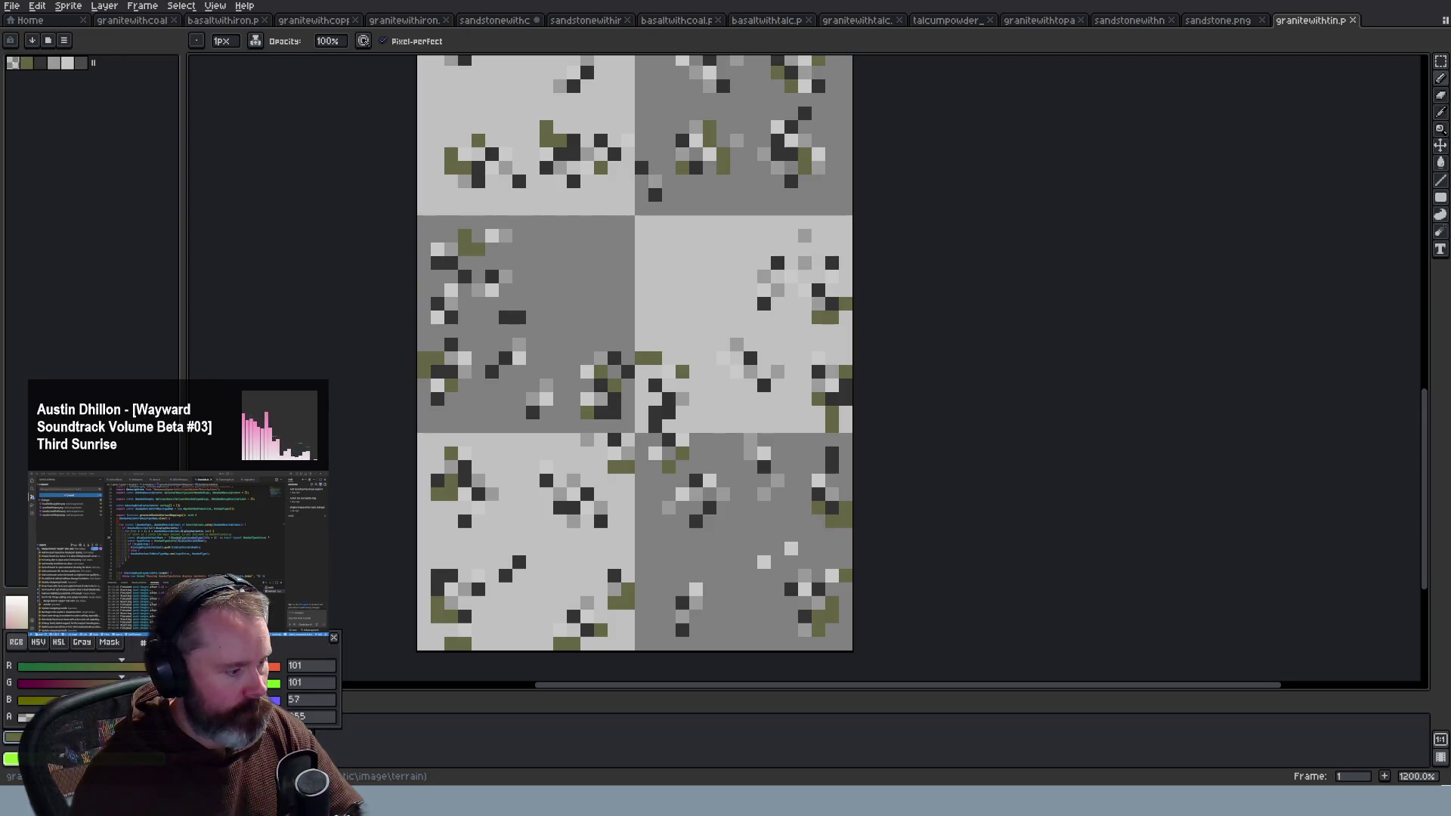
click(333, 637)
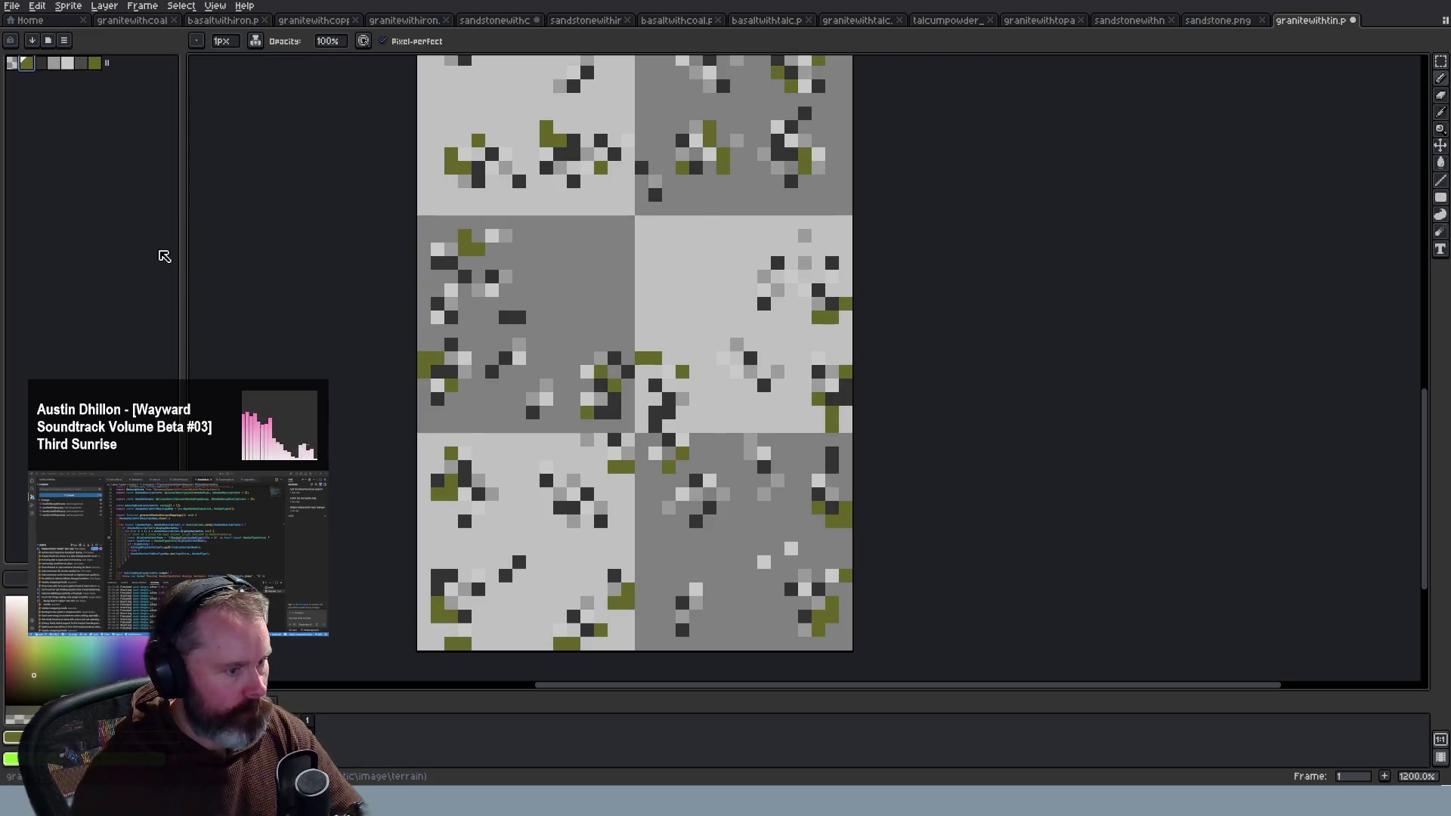
scroll(584, 378, down, 5)
scroll(513, 613, up, 2)
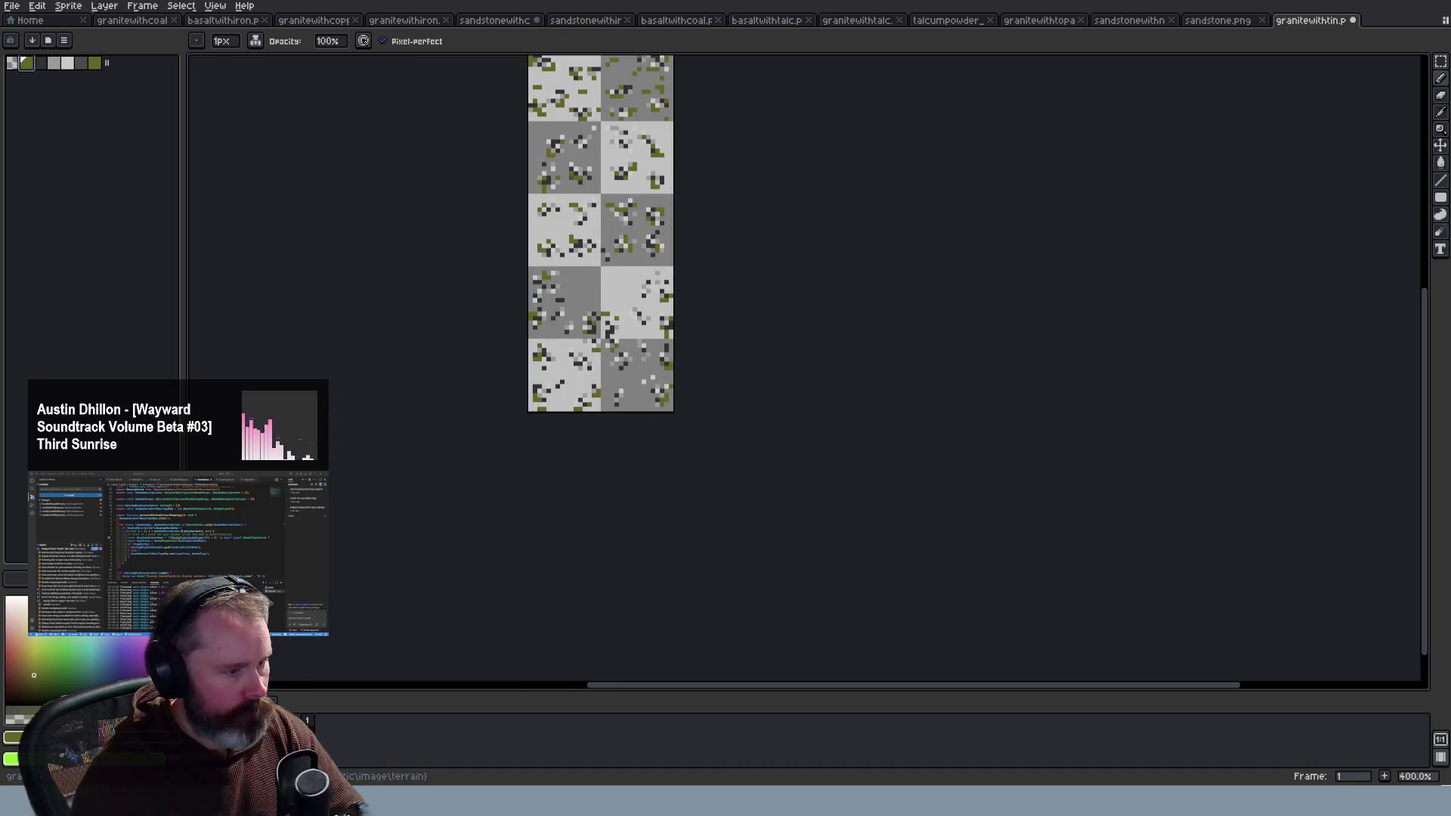
key(alt+Tab)
key(ctrl+Tab)
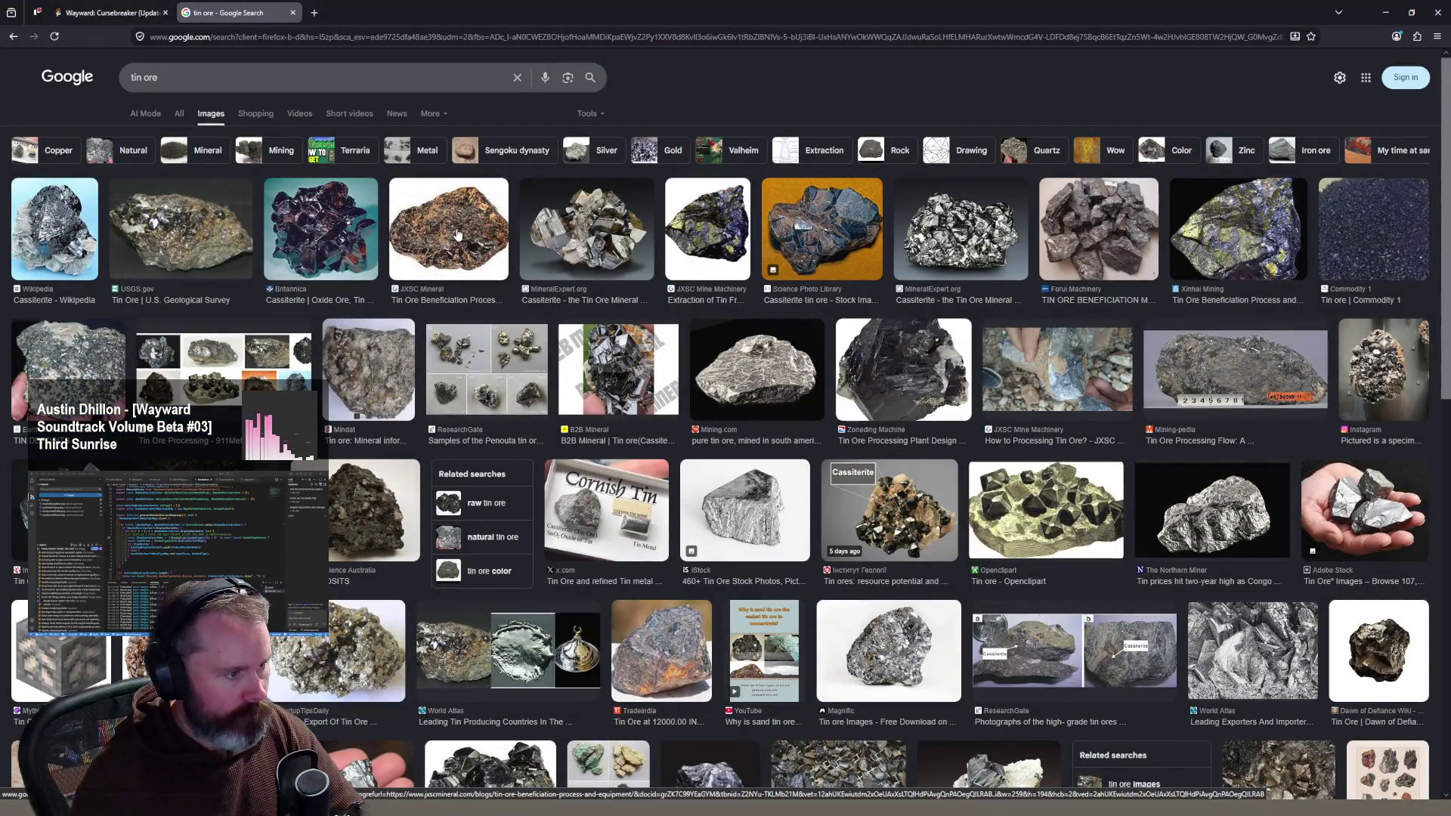
Step: Preview the USGS tin ore photo and the hand-held tin ore stock photo
click(212, 236)
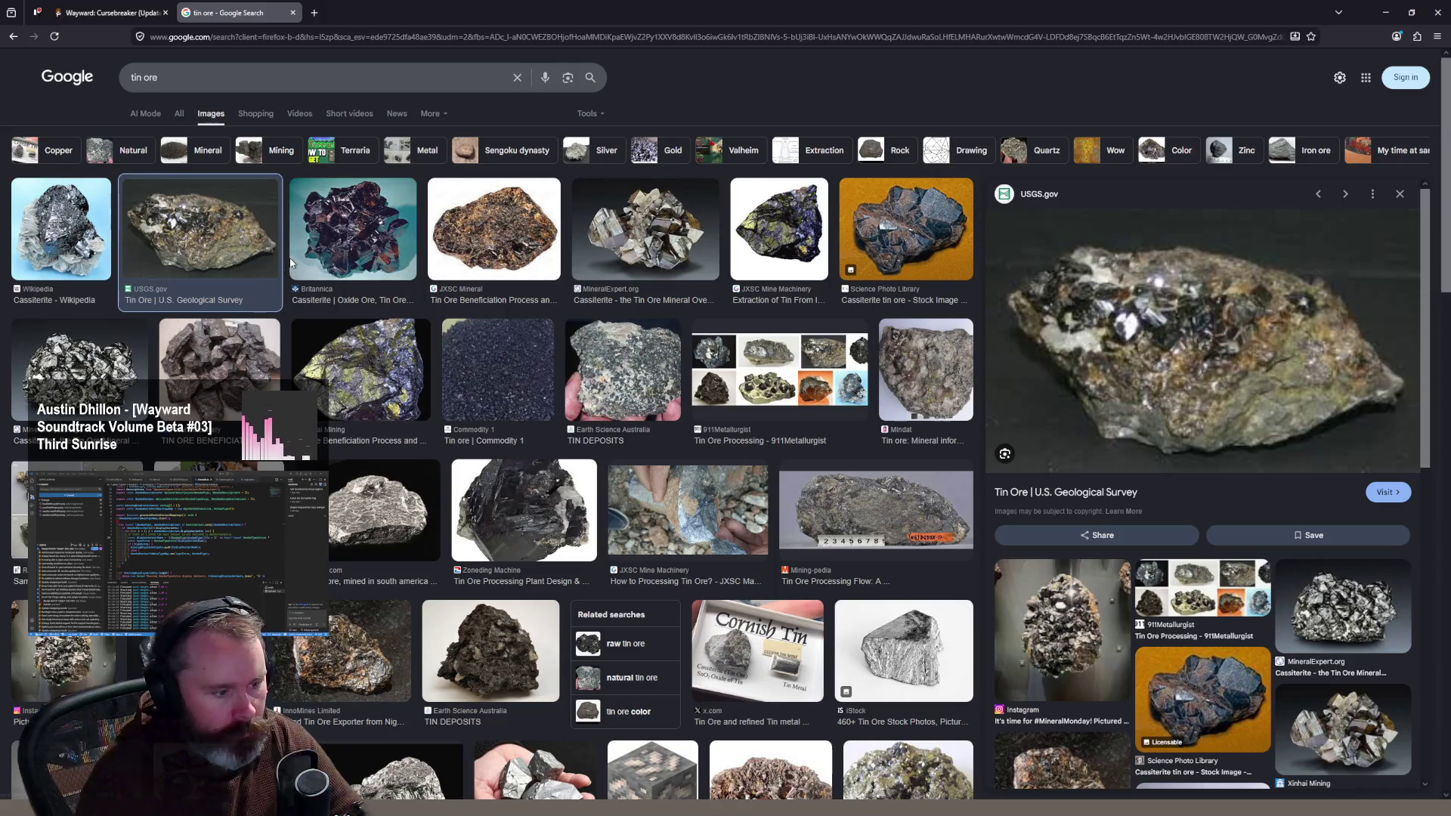
scroll(291, 260, down, 3)
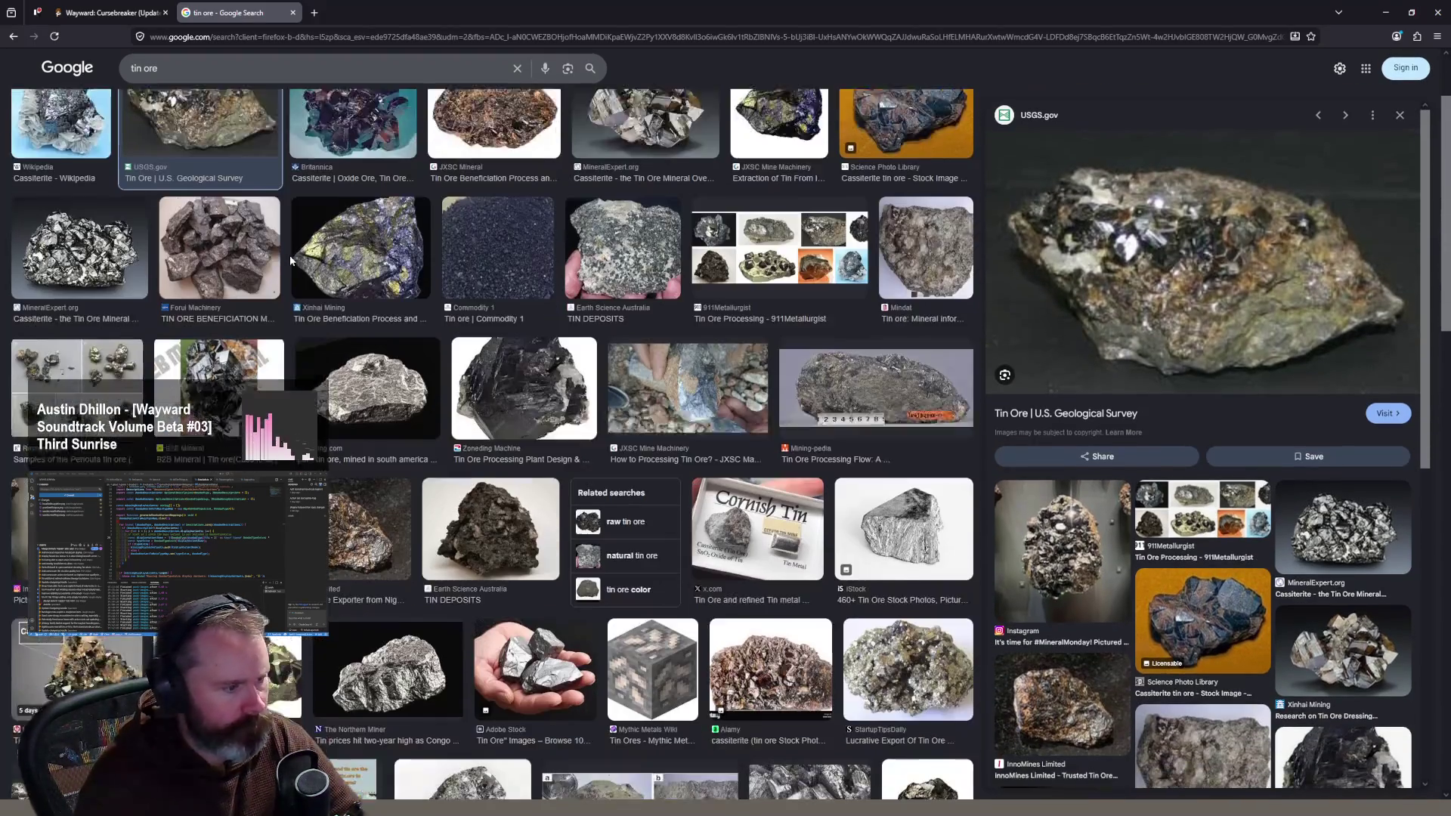
scroll(493, 442, down, 3)
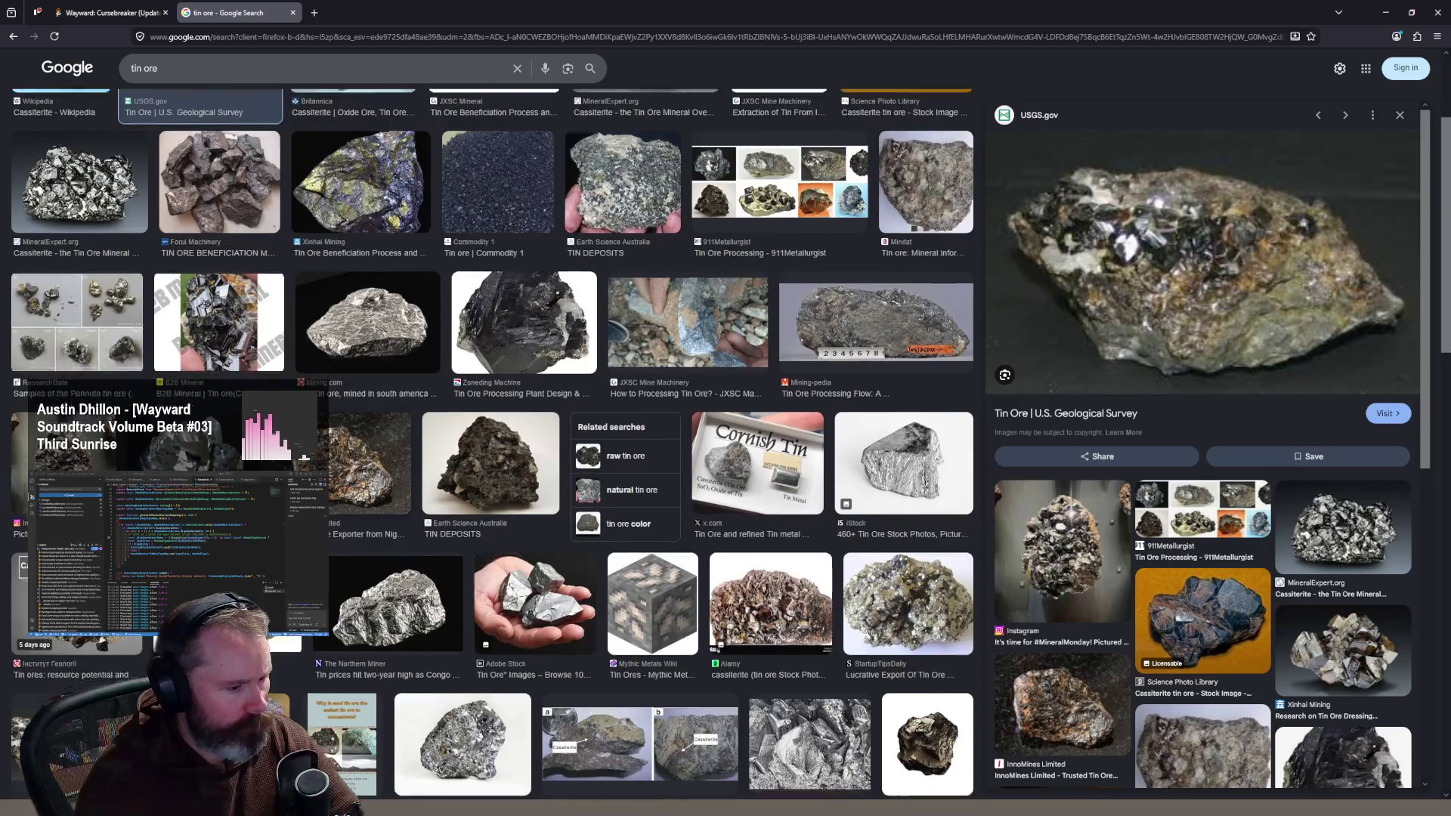
scroll(491, 378, down, 2)
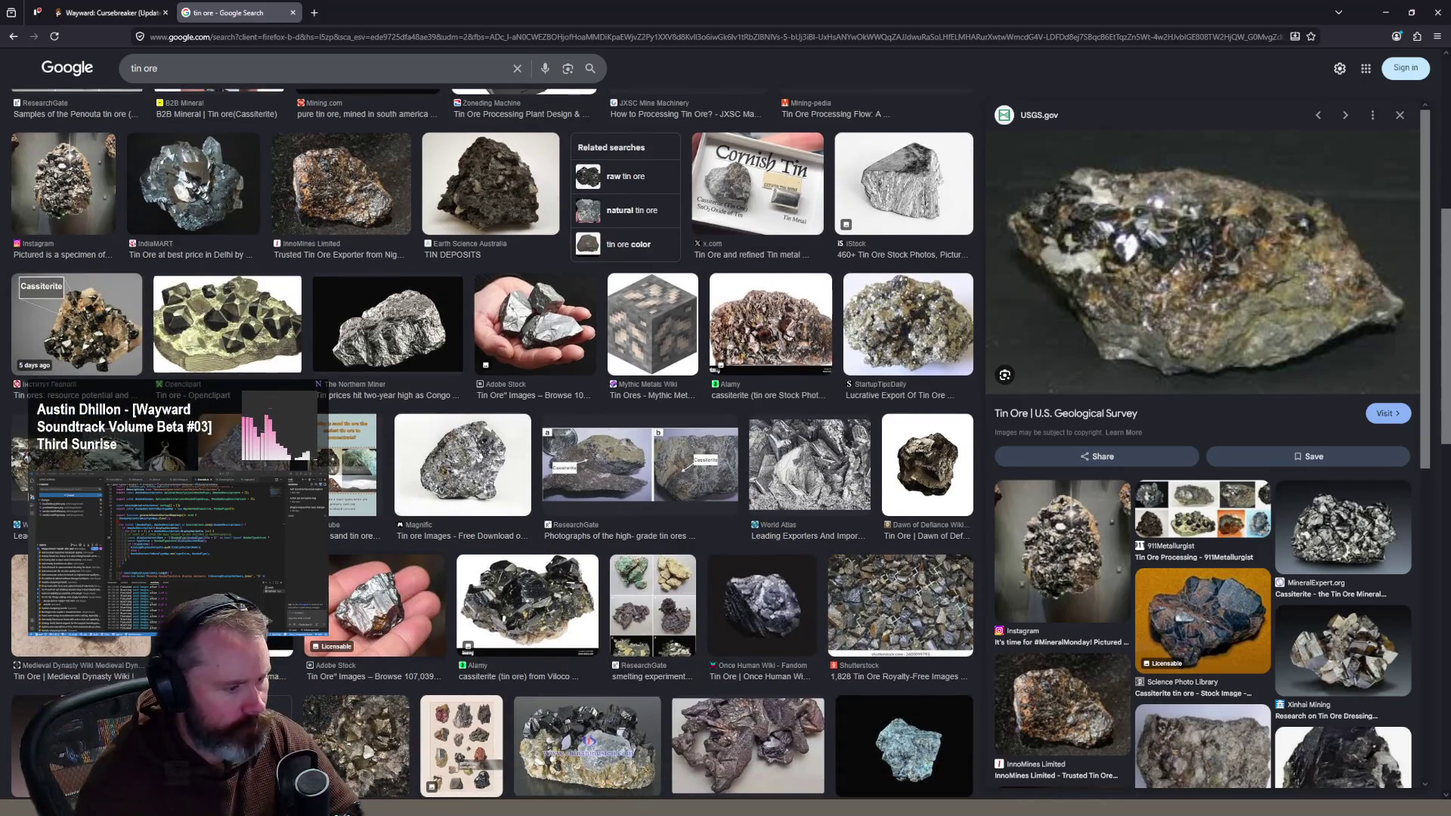
scroll(344, 612, down, 2)
click(408, 494)
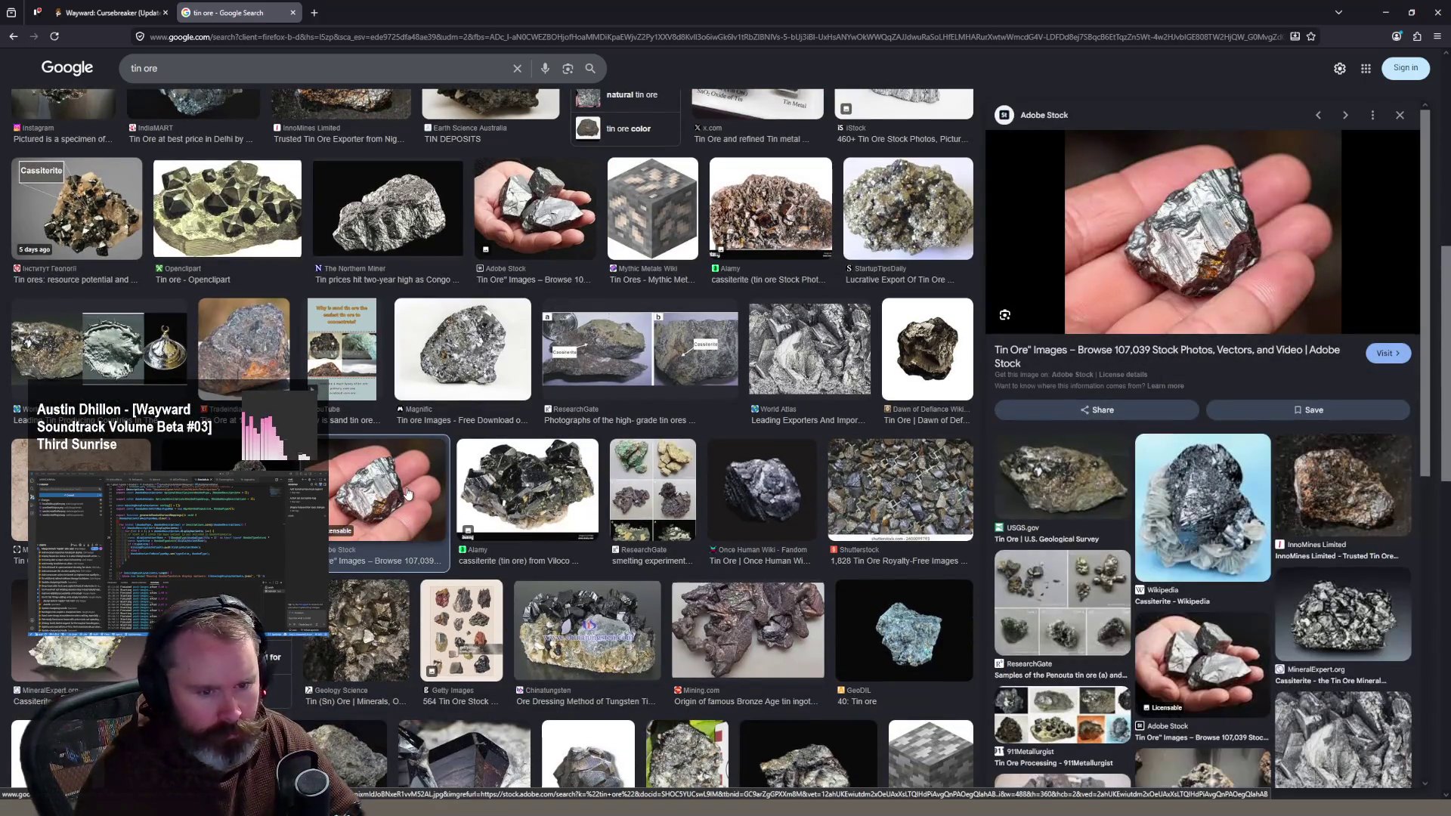
scroll(480, 514, down, 5)
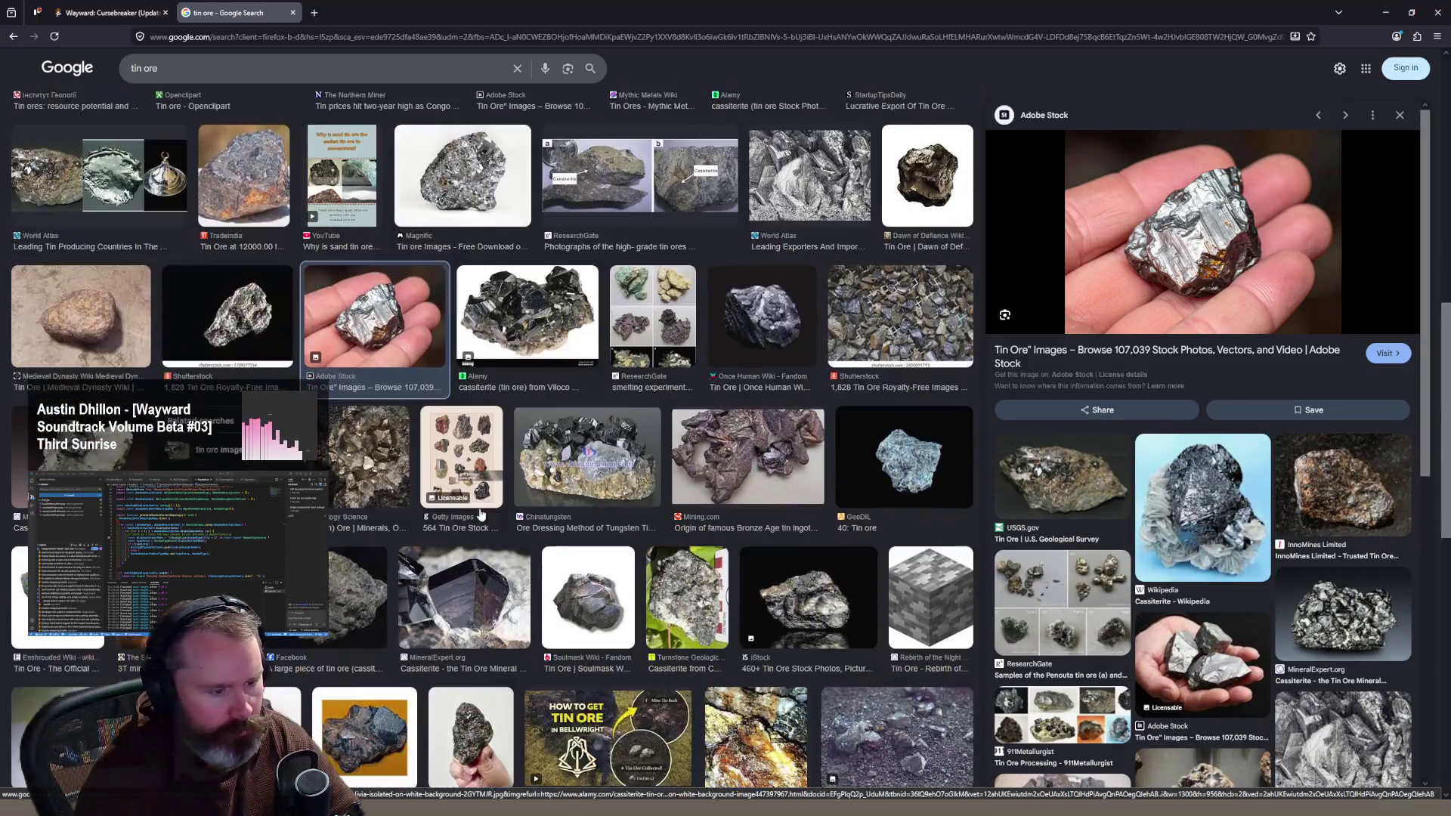
scroll(480, 514, down, 4)
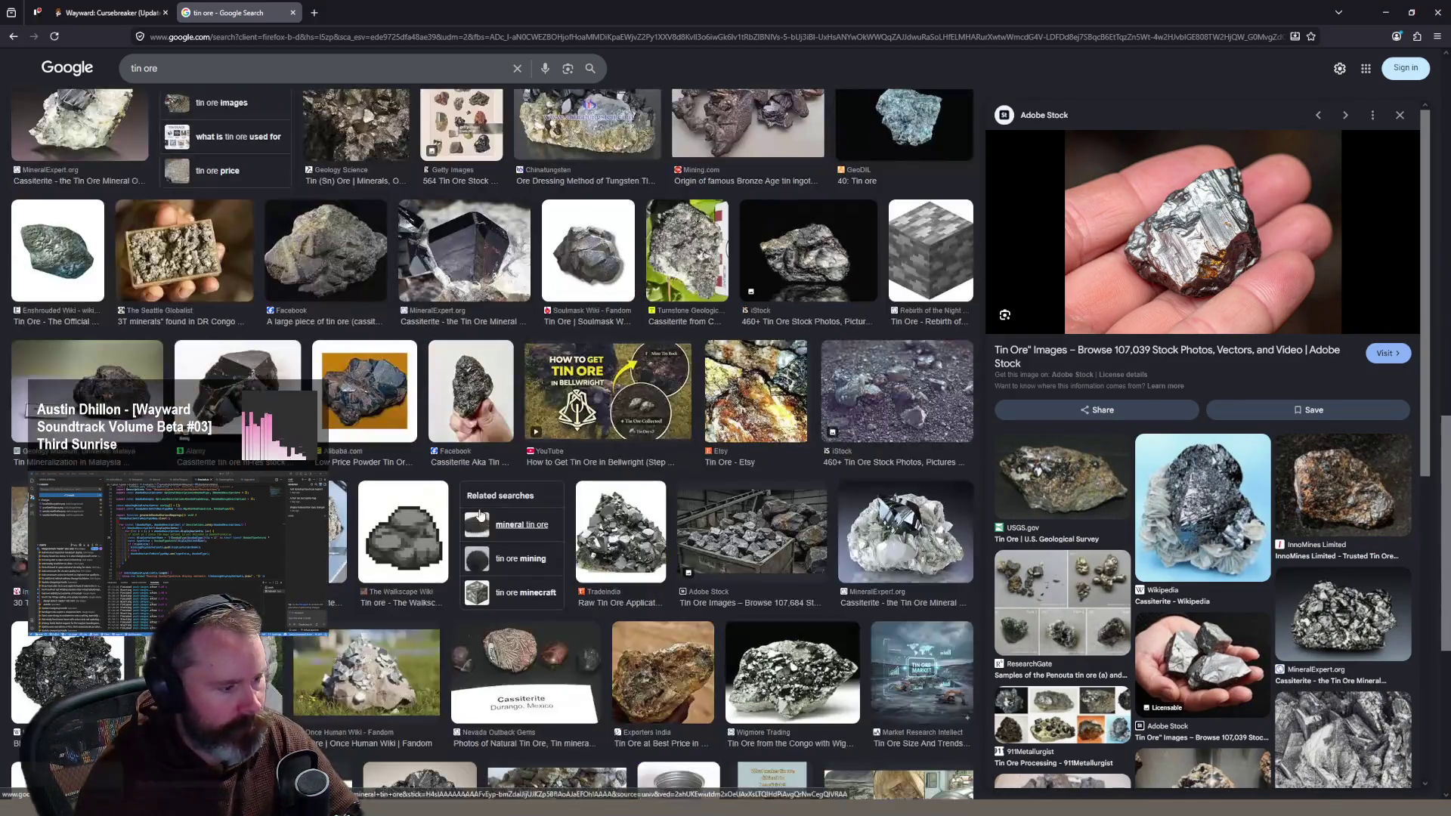
scroll(480, 513, down, 4)
scroll(478, 514, down, 2)
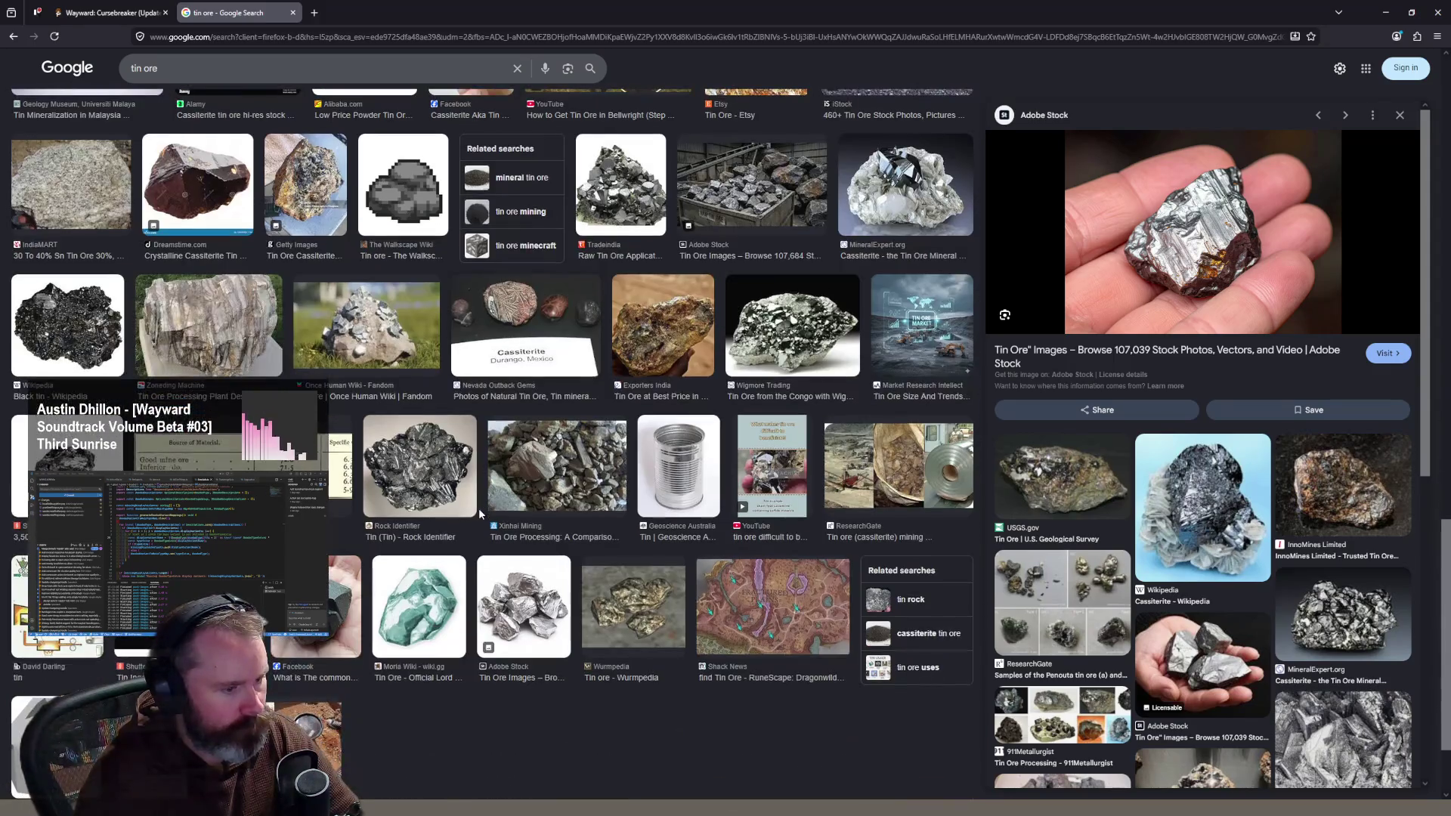
scroll(478, 513, down, 3)
scroll(480, 514, down, 3)
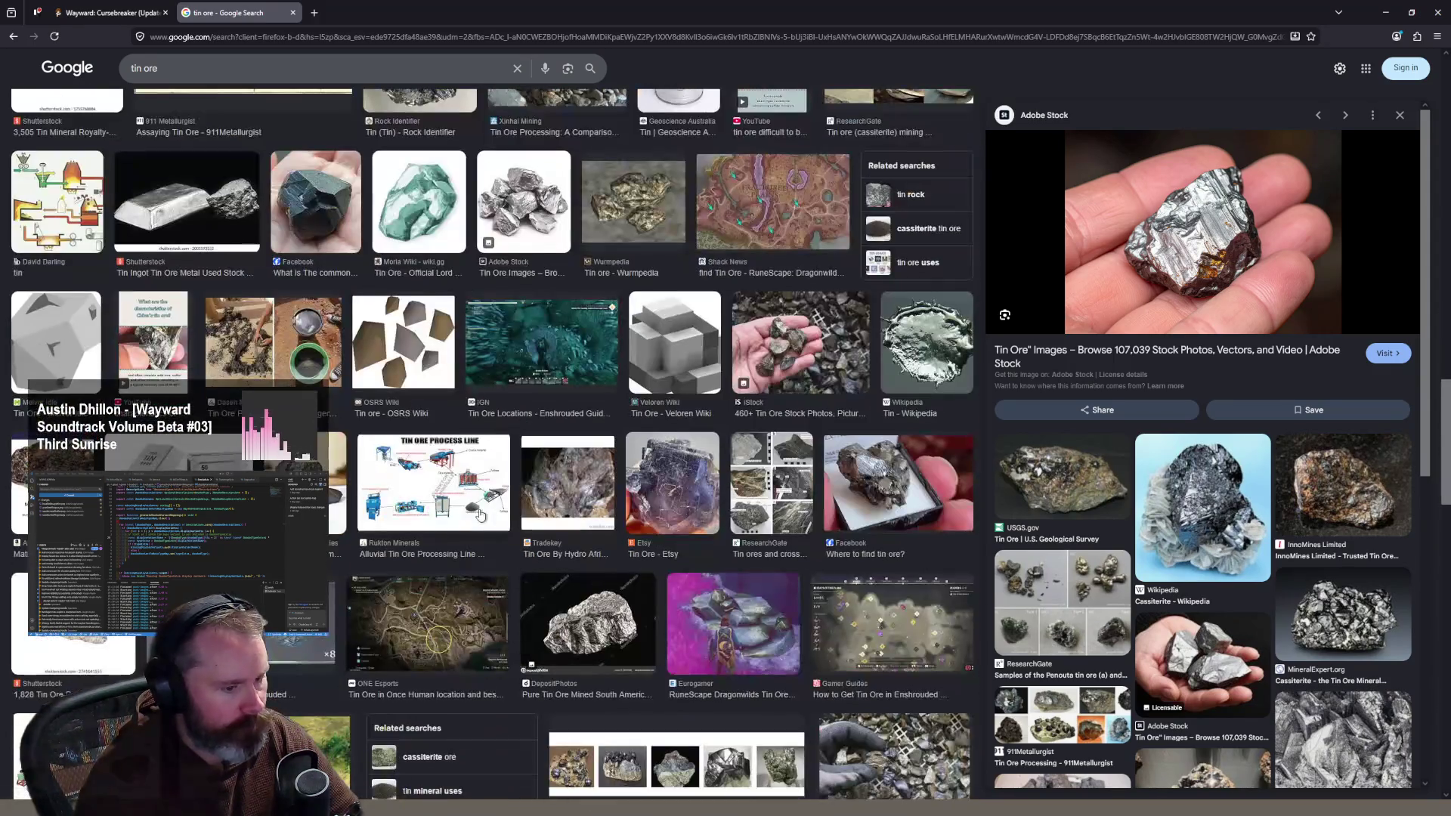
Step: Preview the rough tin ore specimen, the illustrated ore sample sheet, and the tin ore pebbles photo
click(27, 465)
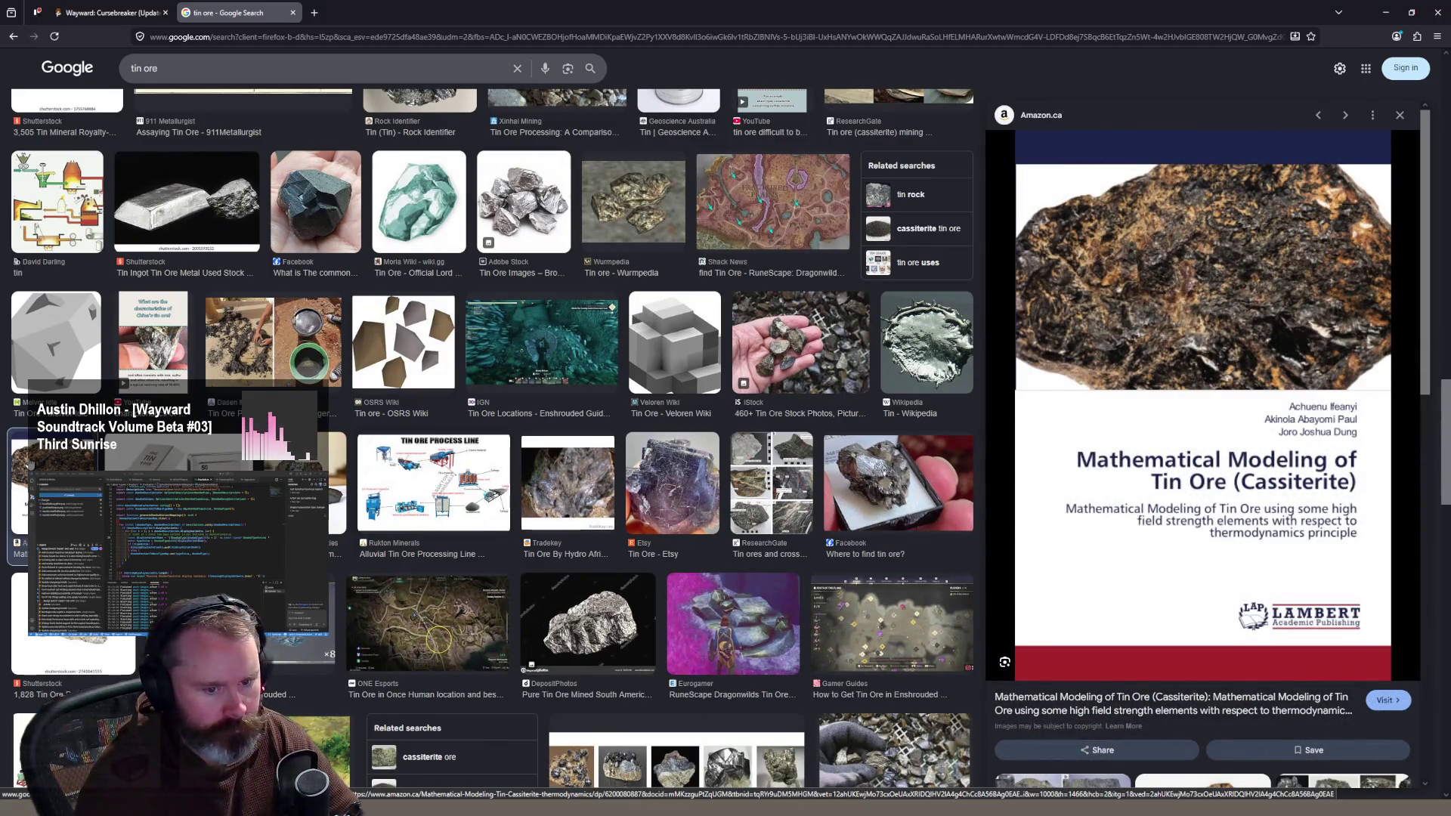
scroll(424, 463, down, 5)
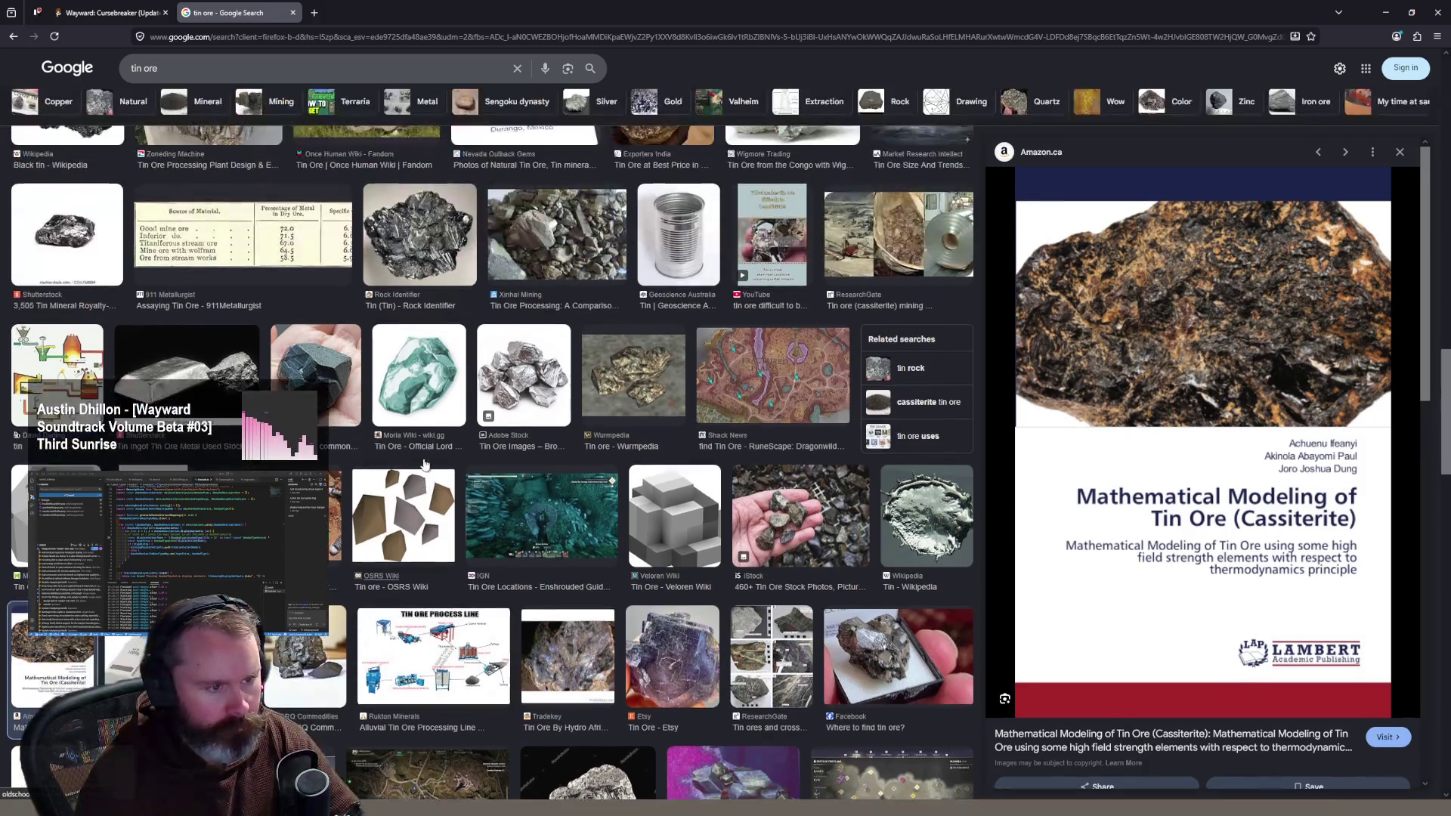
scroll(424, 463, up, 2)
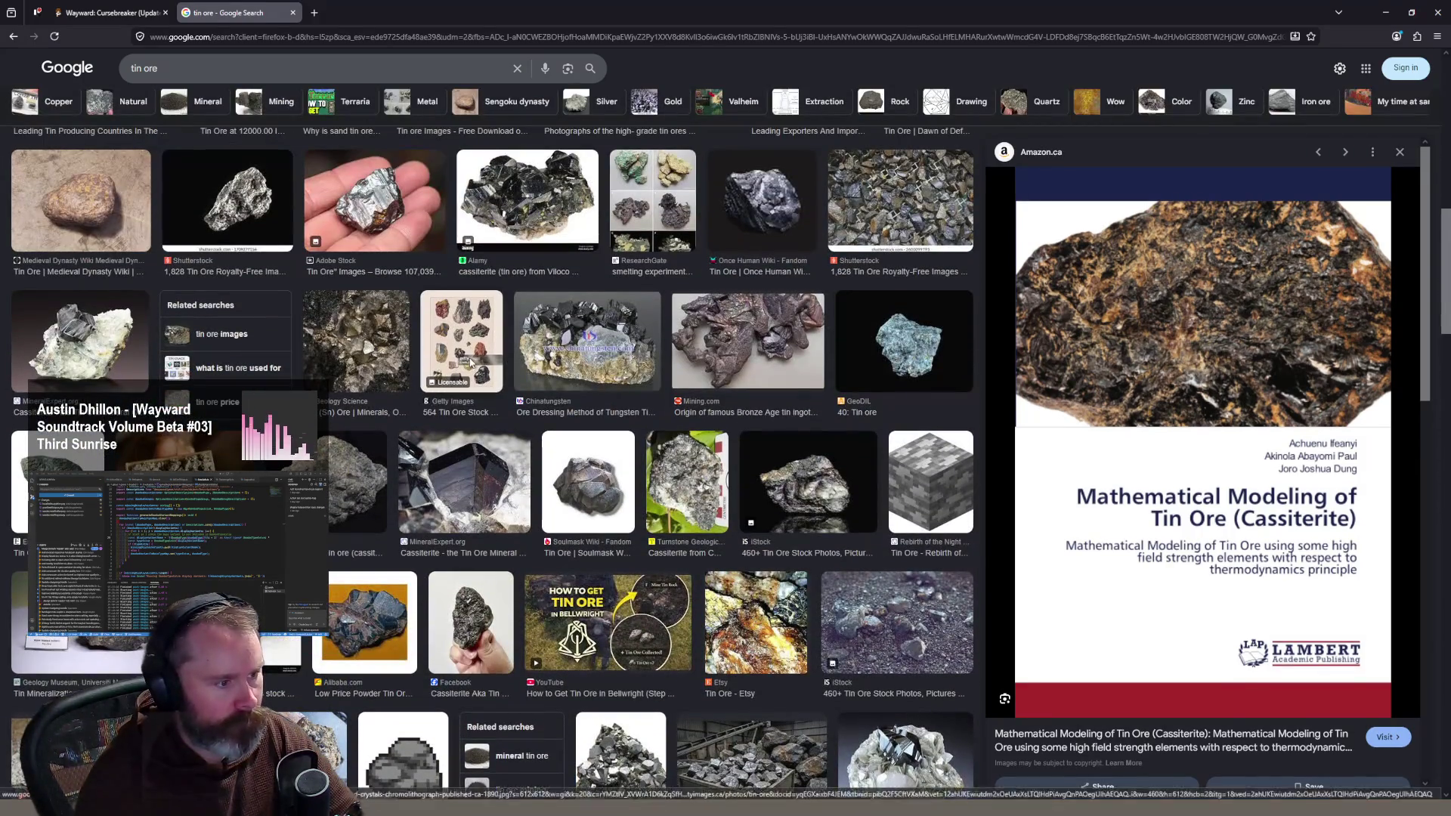
click(460, 340)
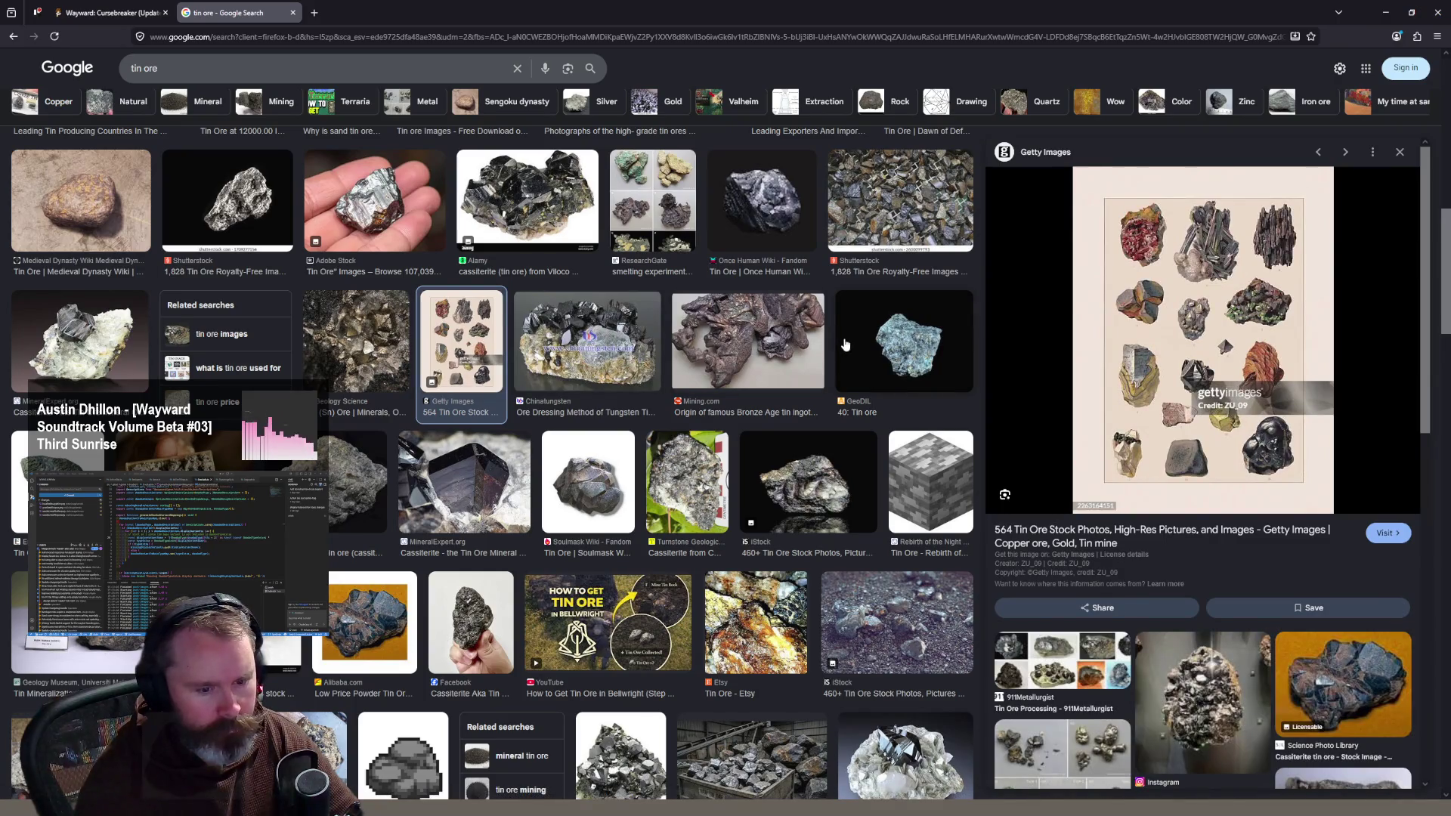
scroll(841, 345, up, 1)
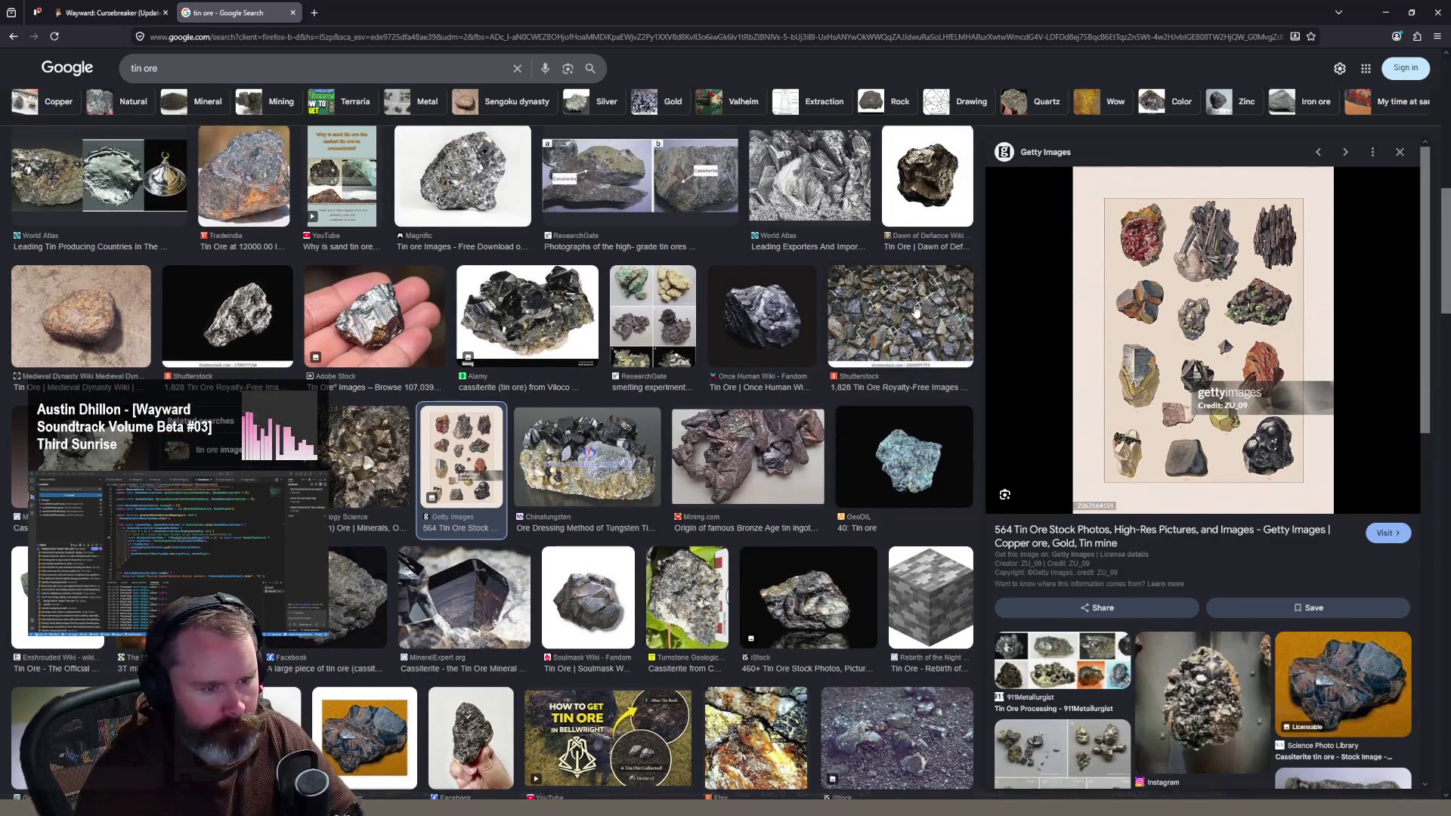
click(904, 312)
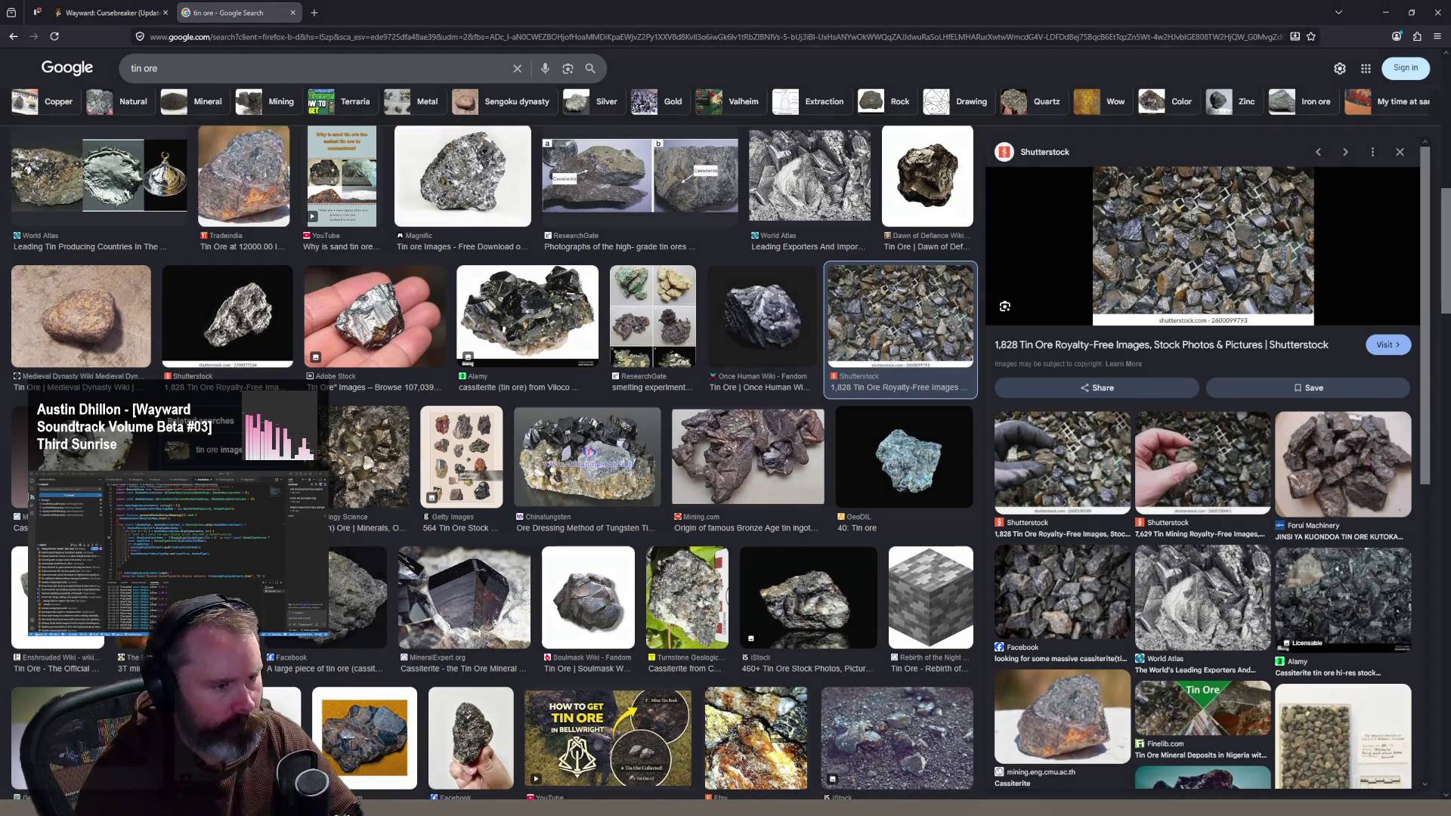
key(alt+Tab)
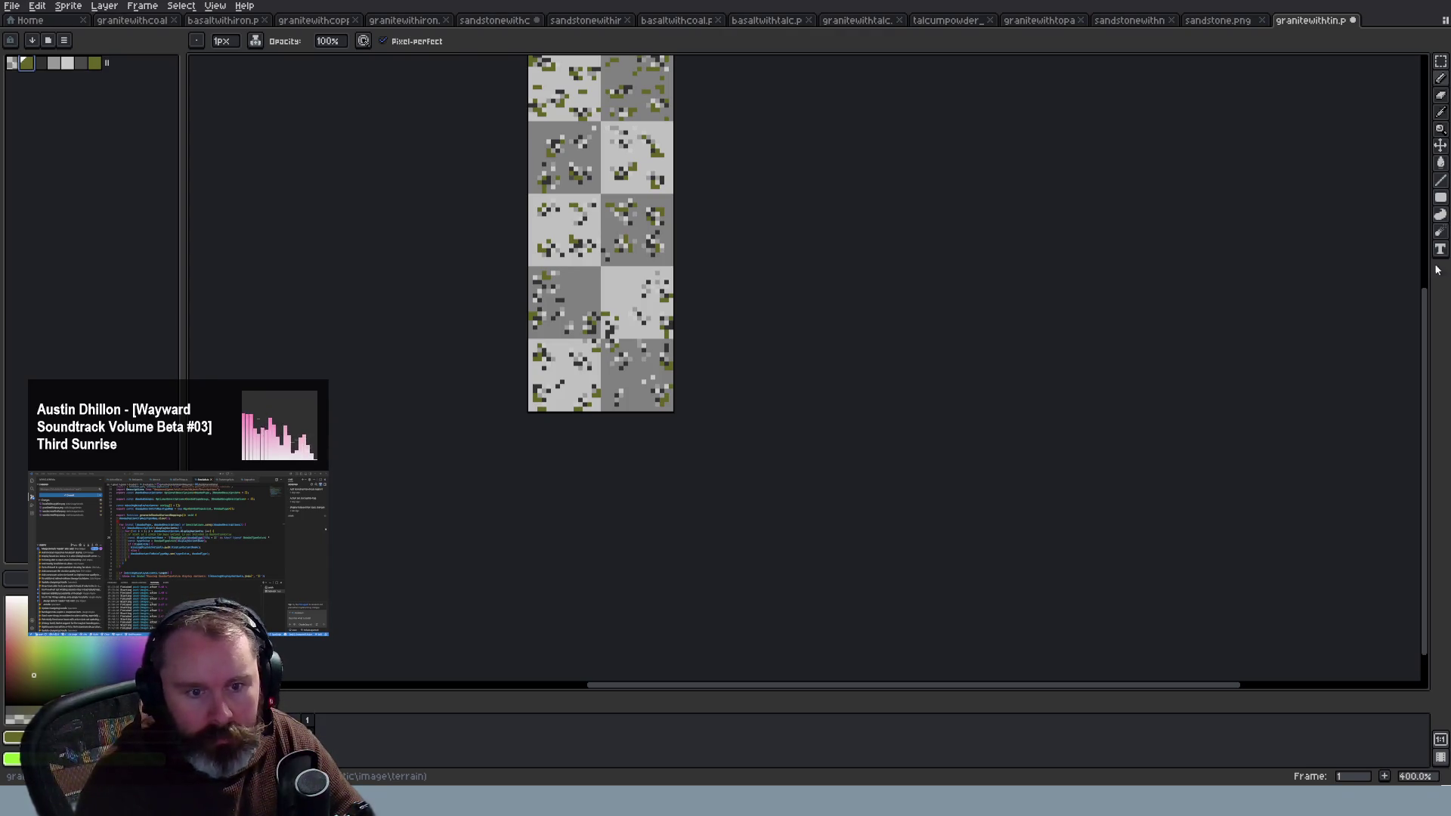
Step: Open the sandstonewithtin sprite alongside and recolour granitewithtin's green ore swatch to orange
drag(1378, 26, 1379, 28)
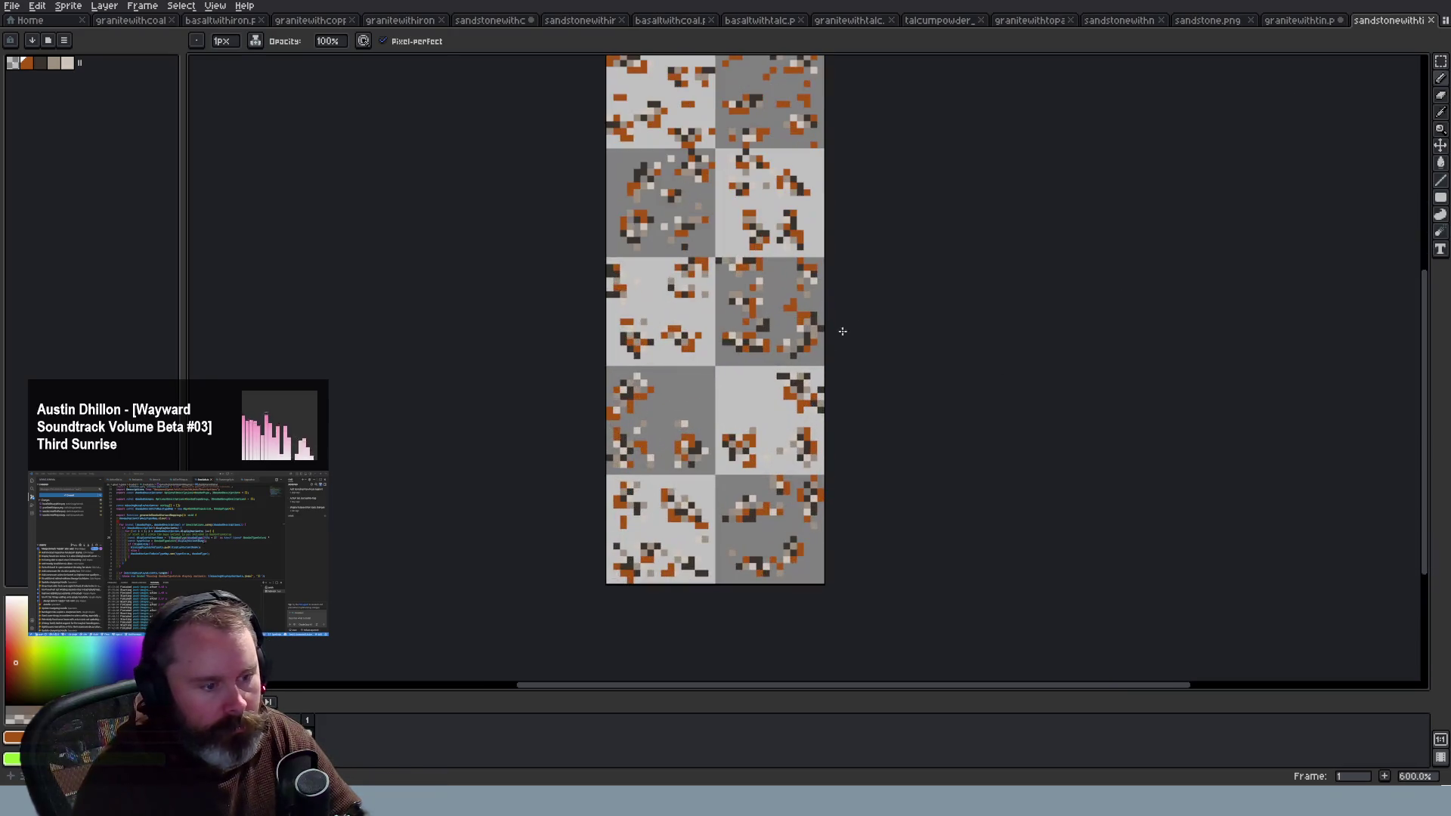
scroll(832, 325, up, 3)
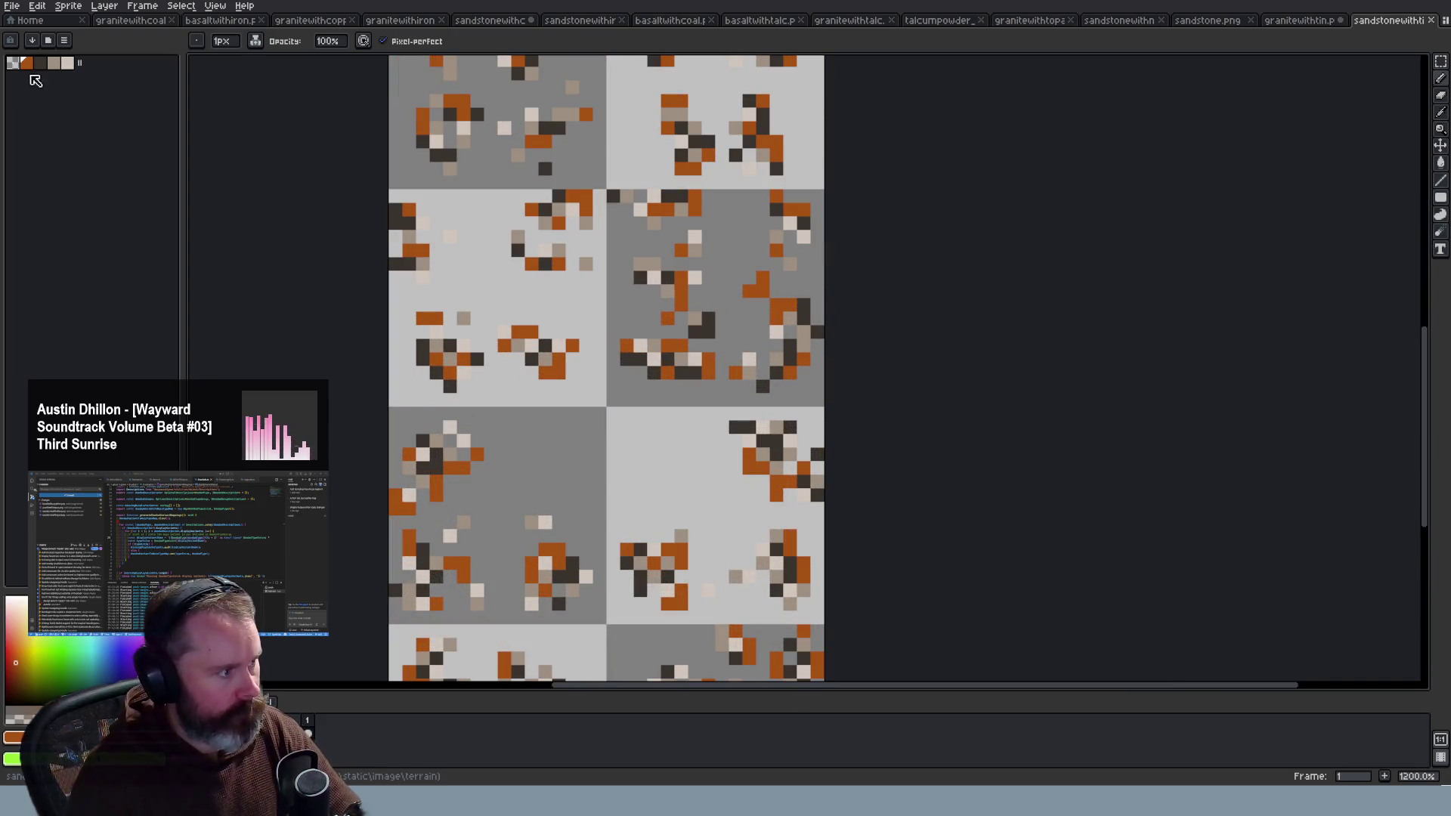
click(1293, 22)
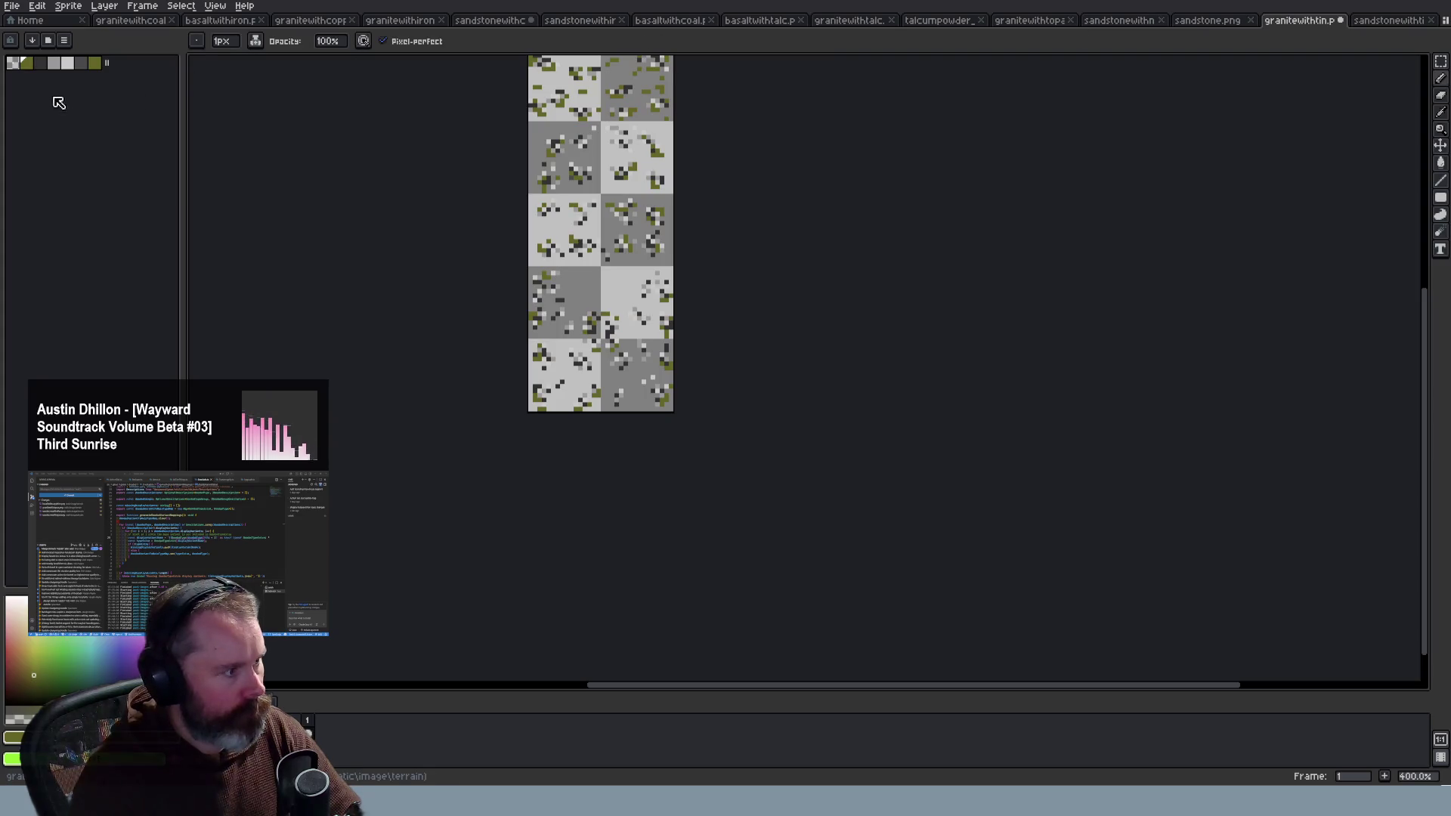
click(26, 63)
key(ctrl+v)
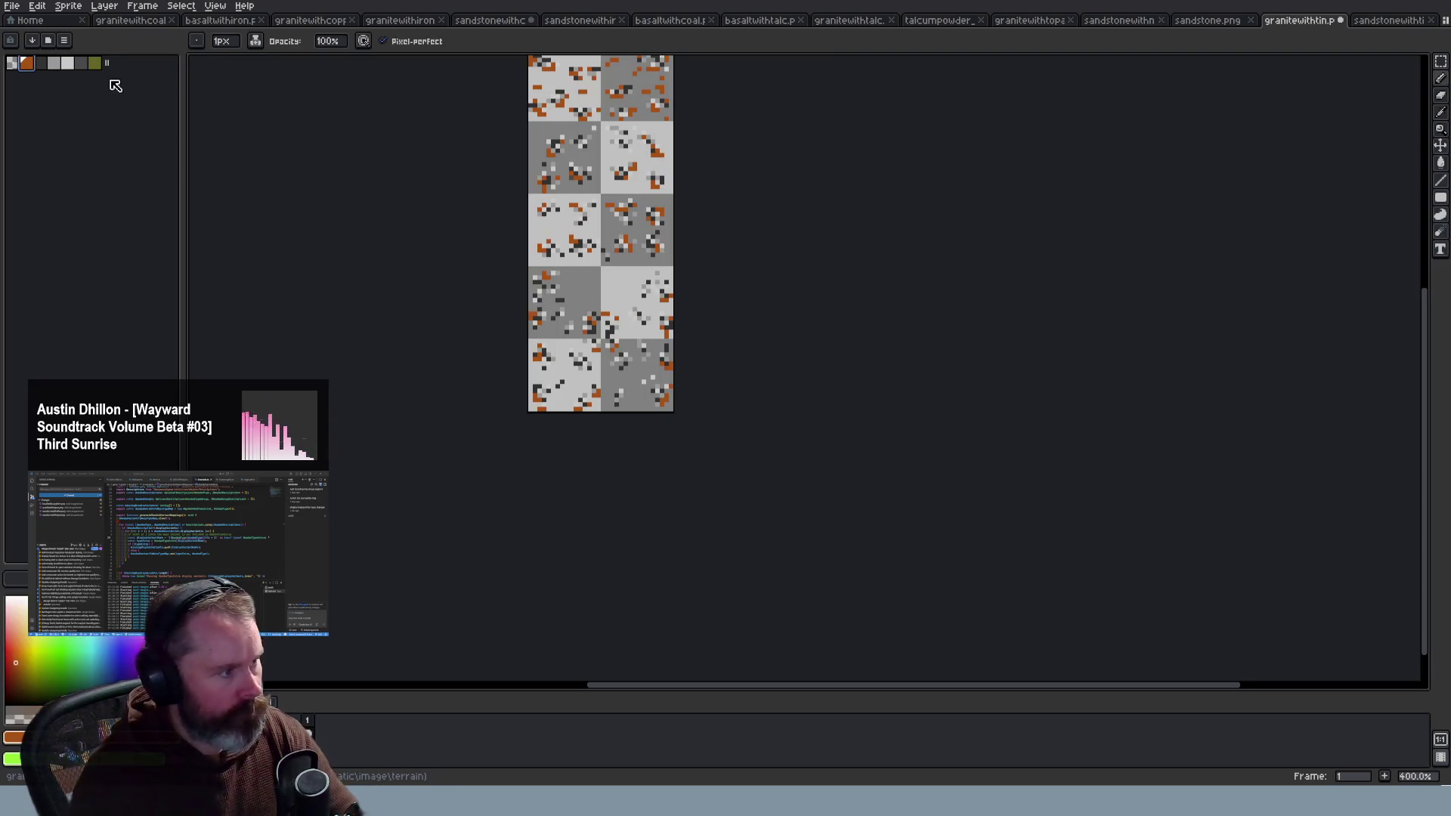
scroll(879, 243, down, 2)
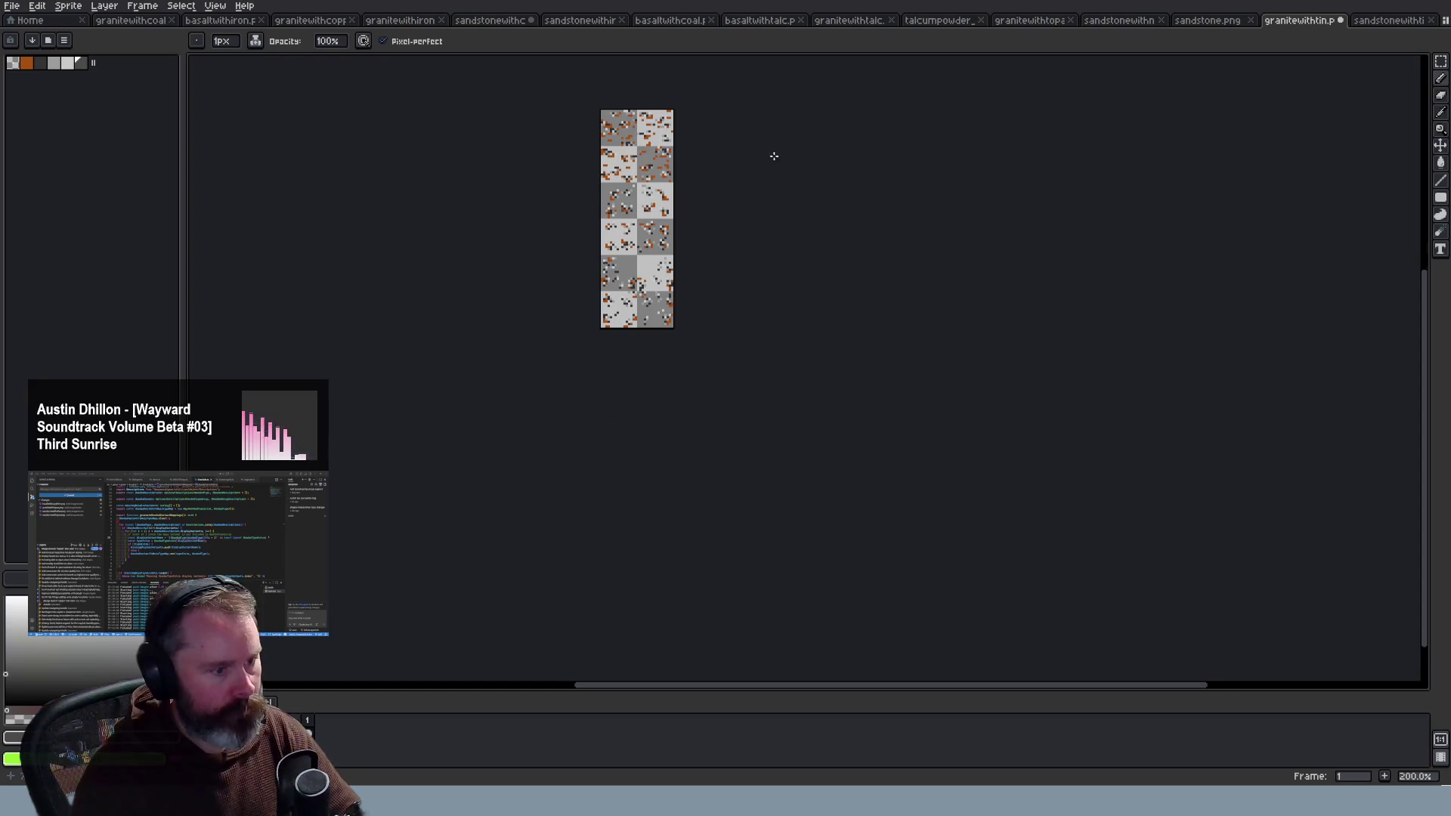
scroll(774, 156, up, 2)
Step: Flip between the granitewithtin and sandstonewithtin sprites to compare the orange ore specks
click(1372, 23)
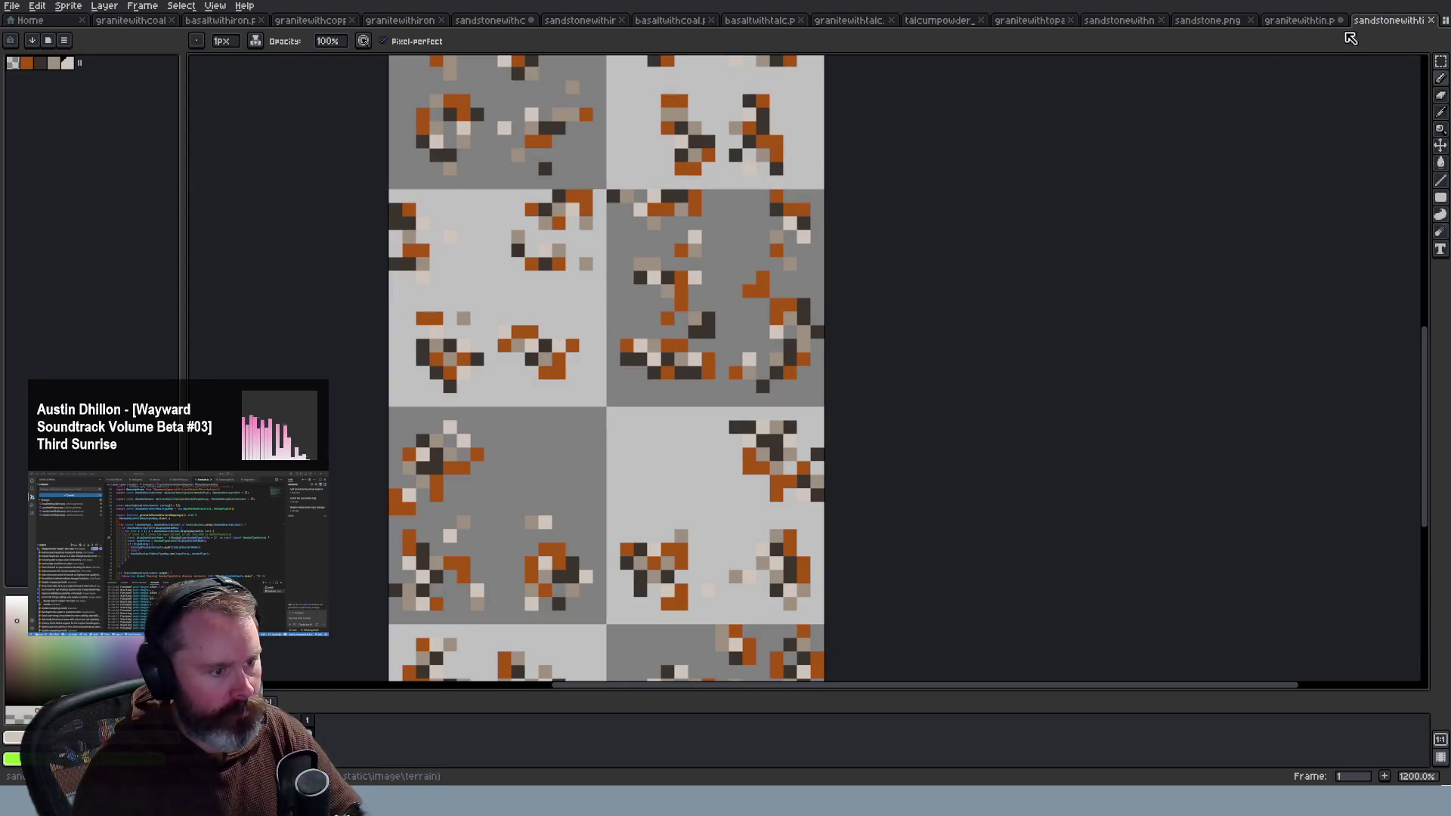
click(1297, 21)
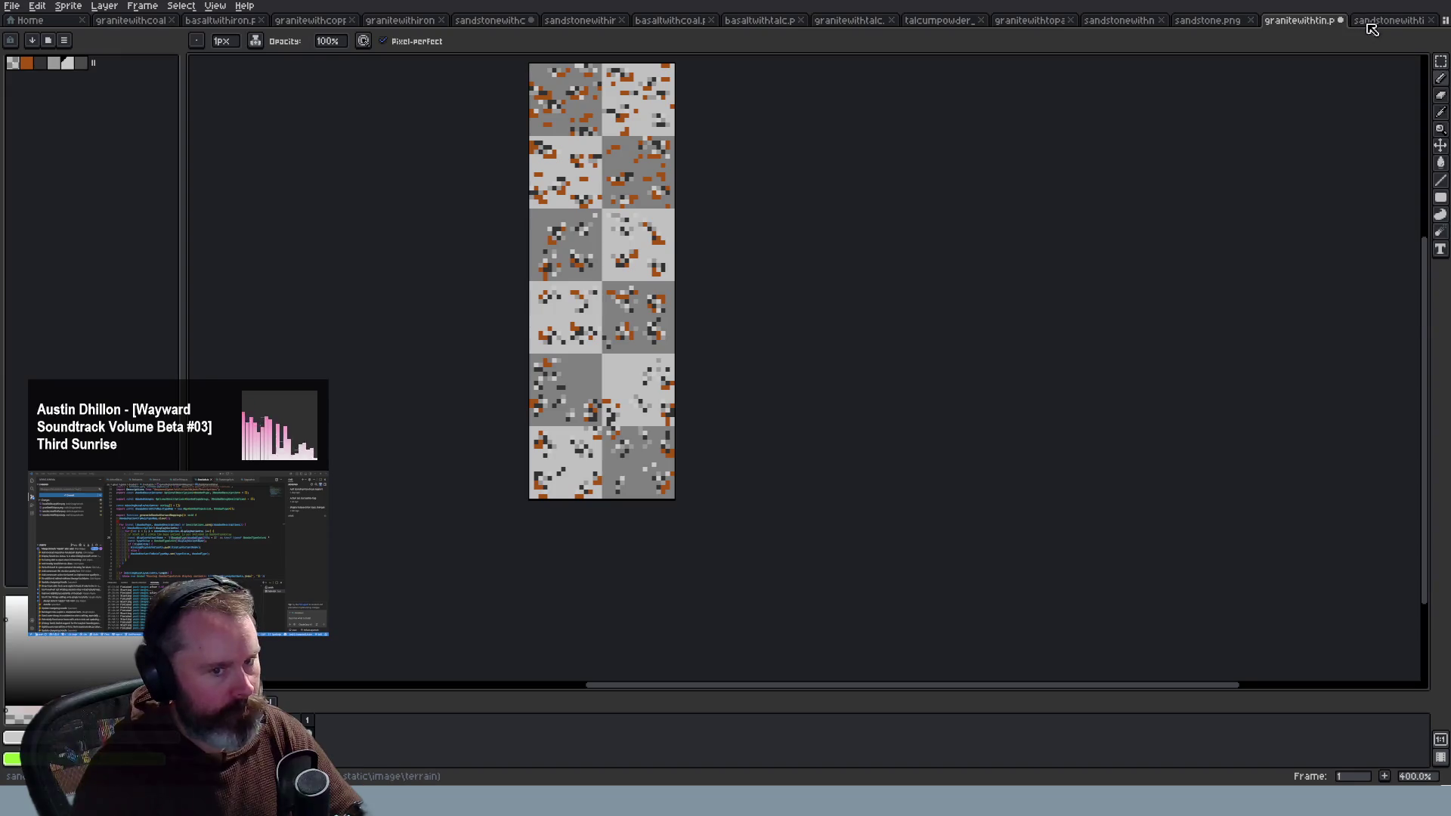
click(1372, 28)
click(1308, 29)
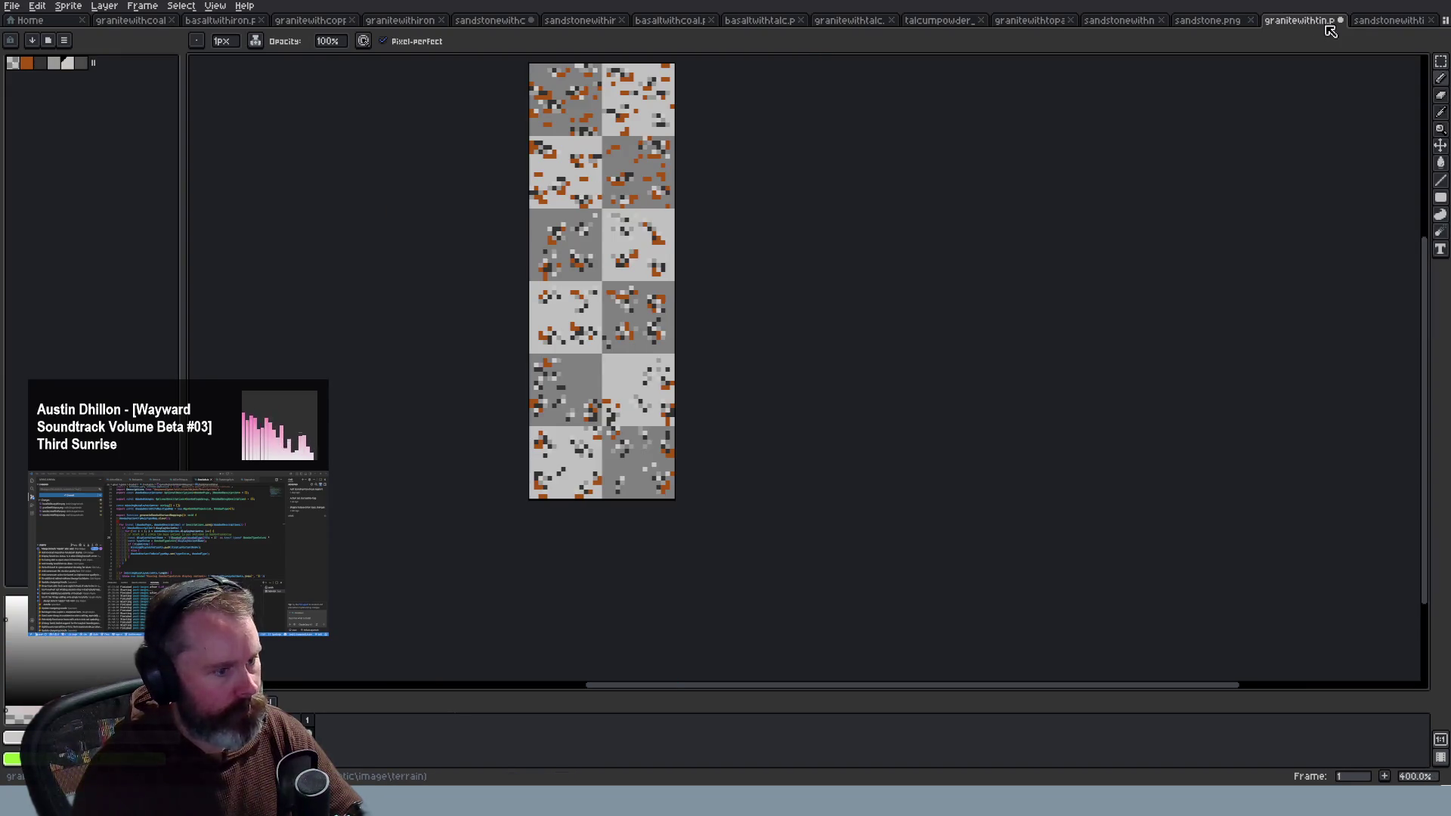
click(1382, 28)
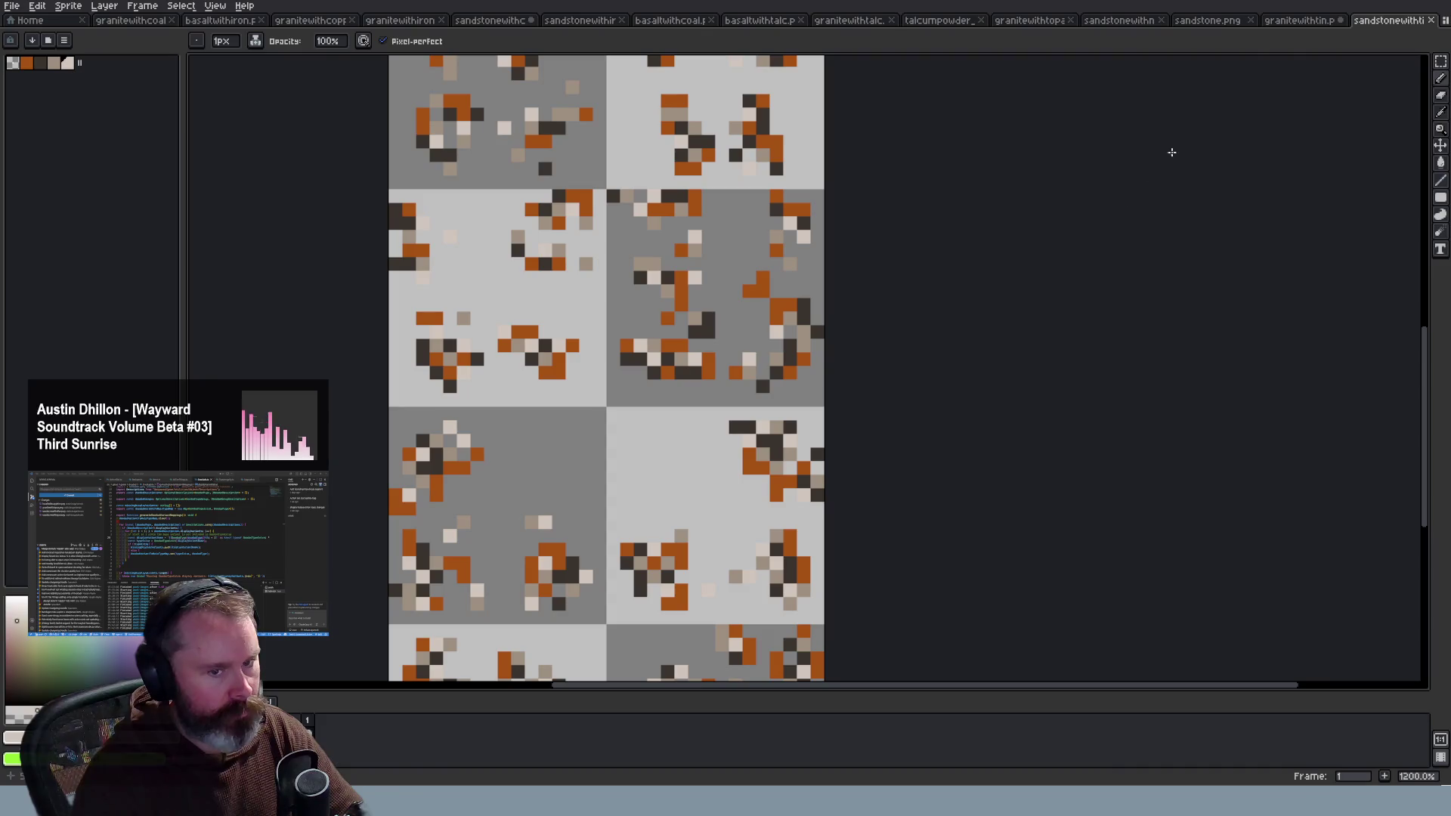
click(1311, 34)
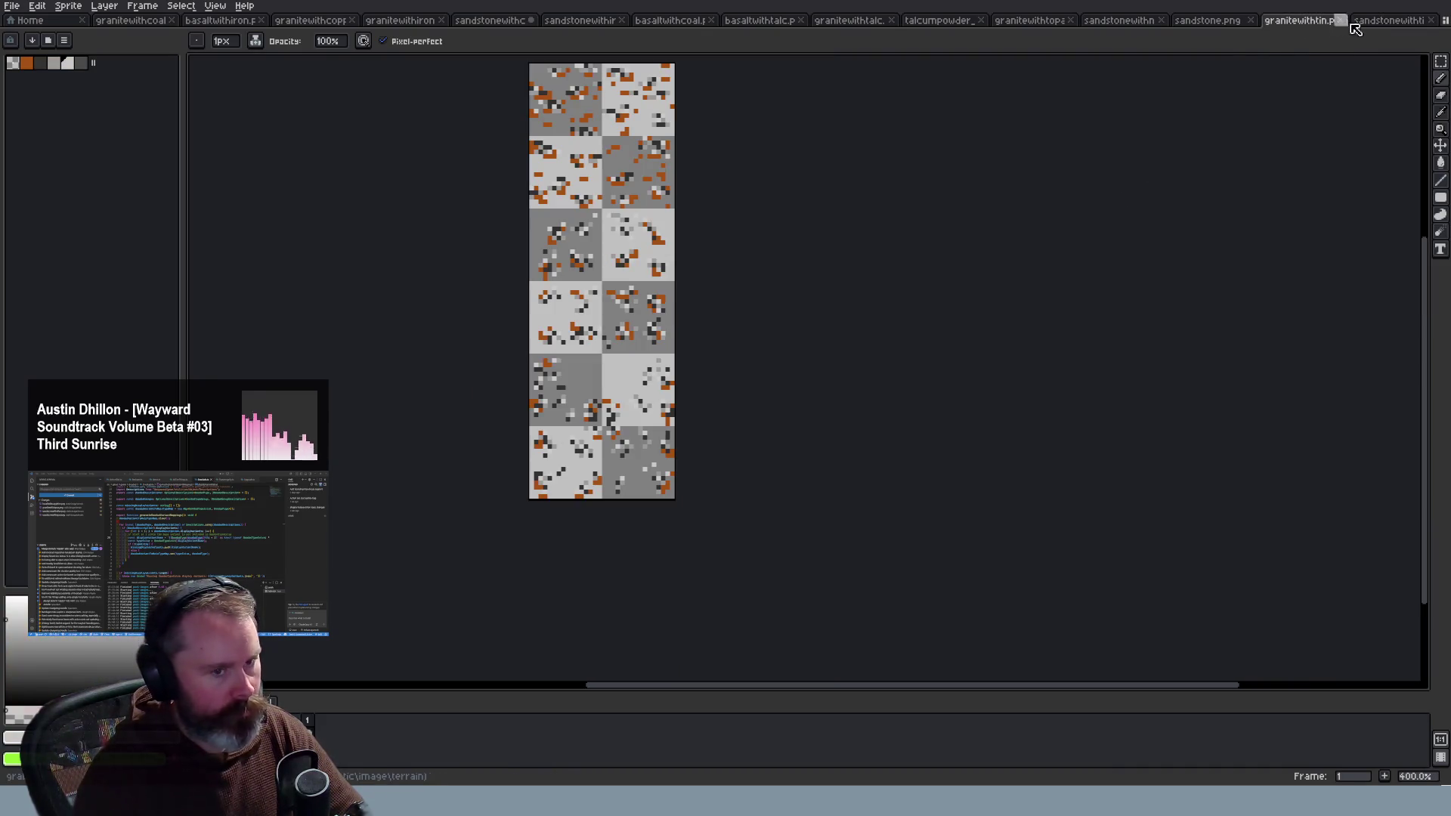
click(1381, 26)
scroll(1201, 143, down, 3)
scroll(916, 183, up, 1)
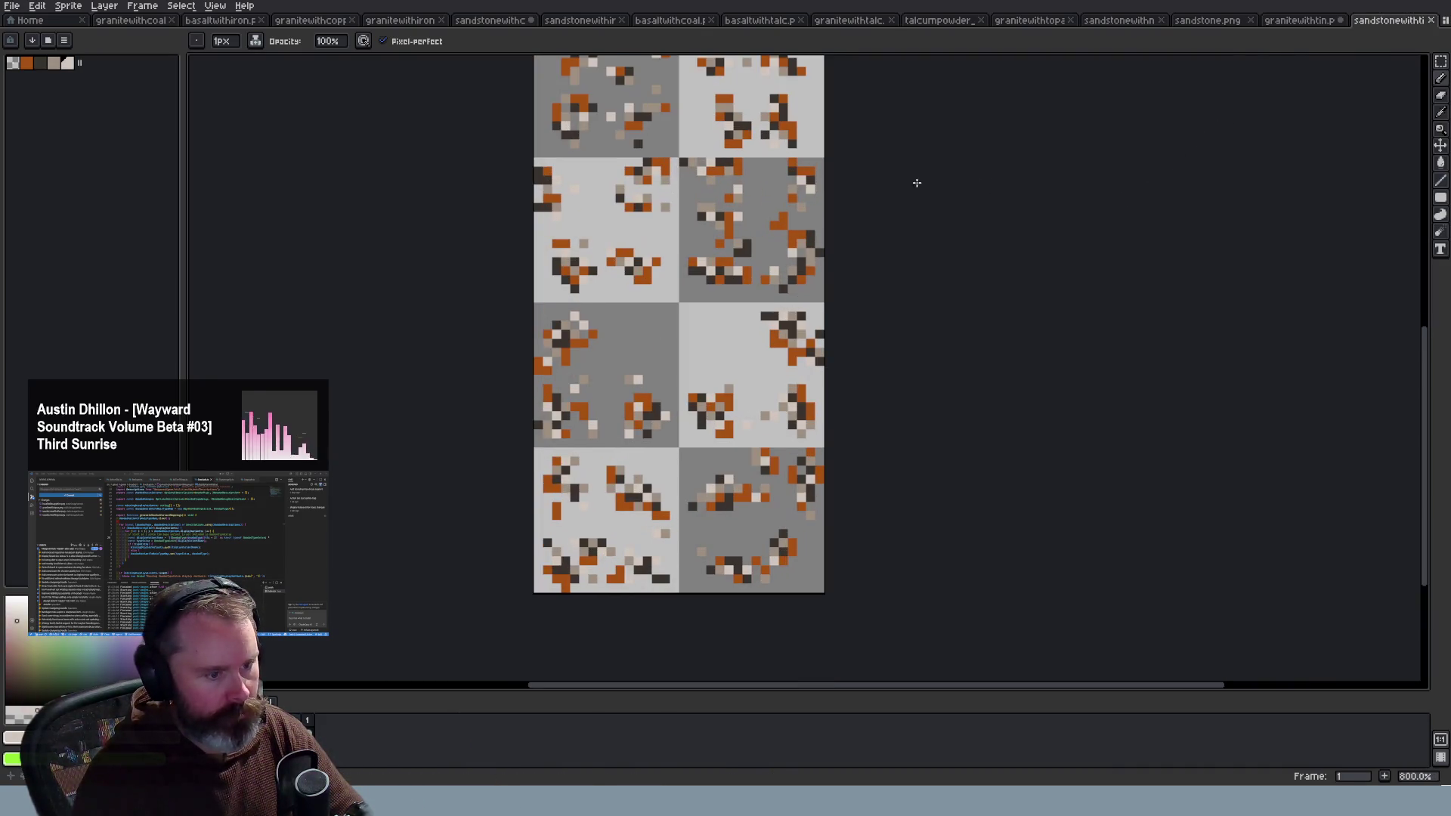
scroll(919, 159, up, 2)
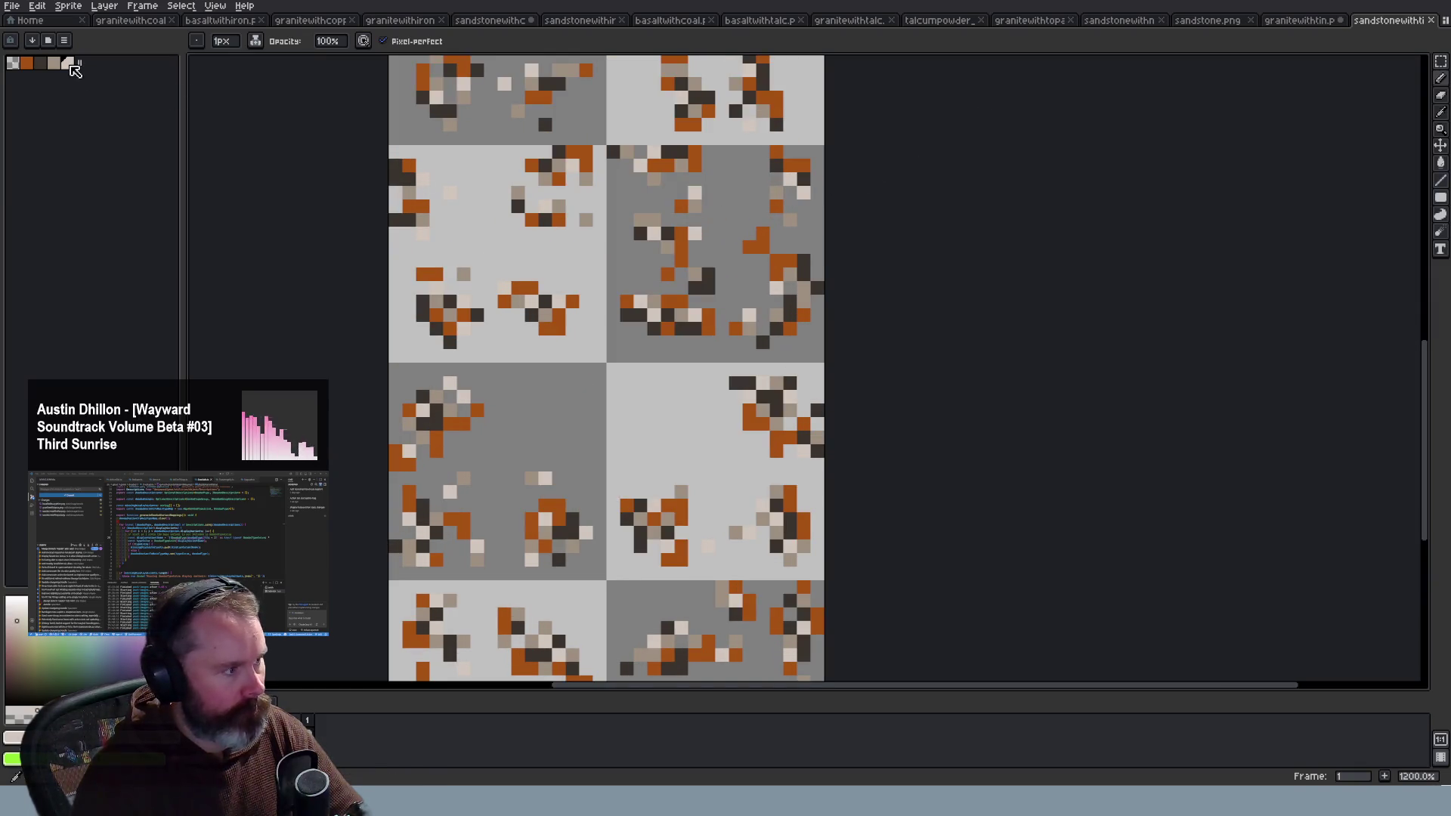
Step: Try the light grey and neighbouring palette colours, undoing the palette change, while comparing sprites
key(v)
key(b)
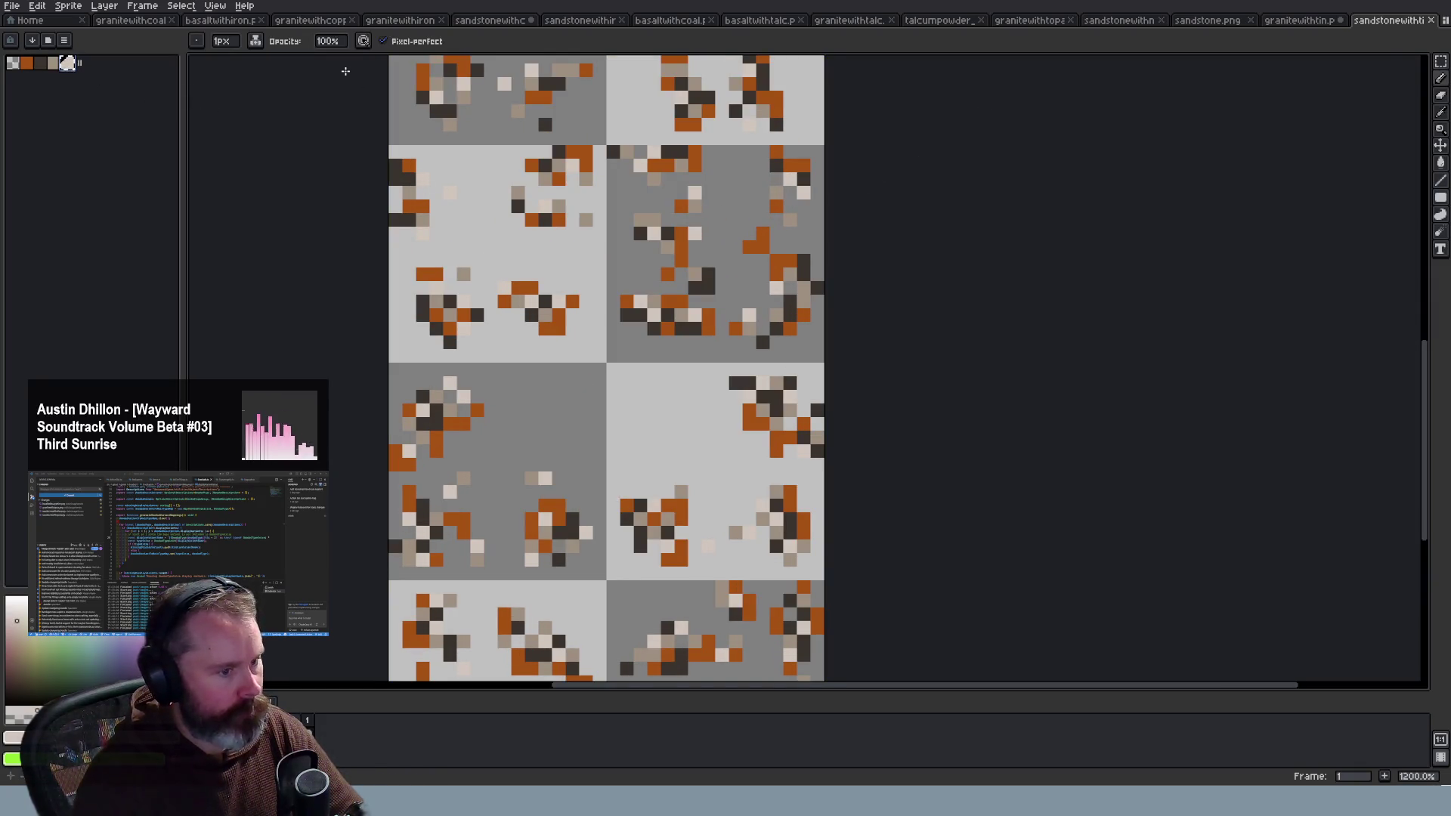
click(1297, 21)
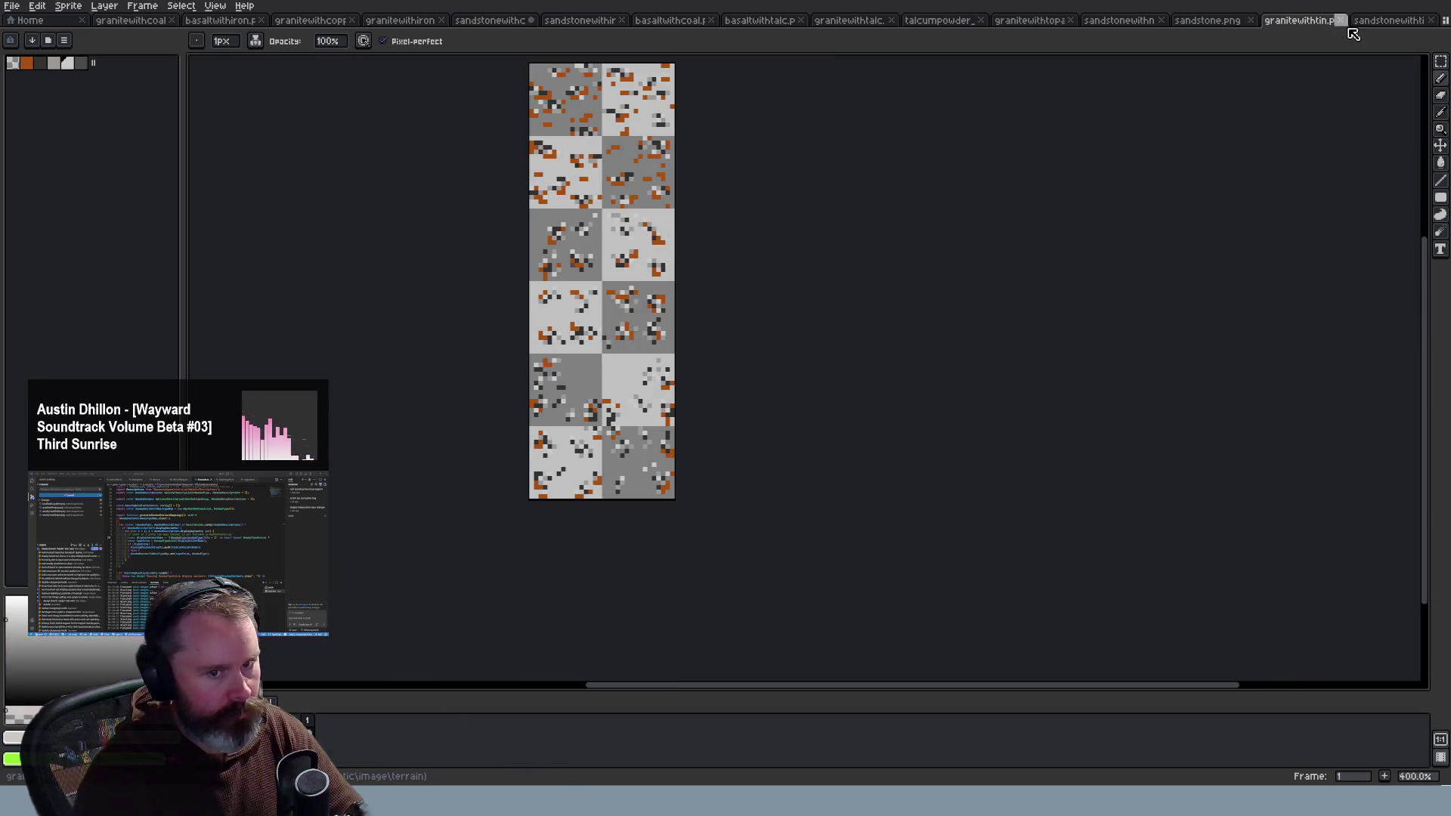
click(1388, 20)
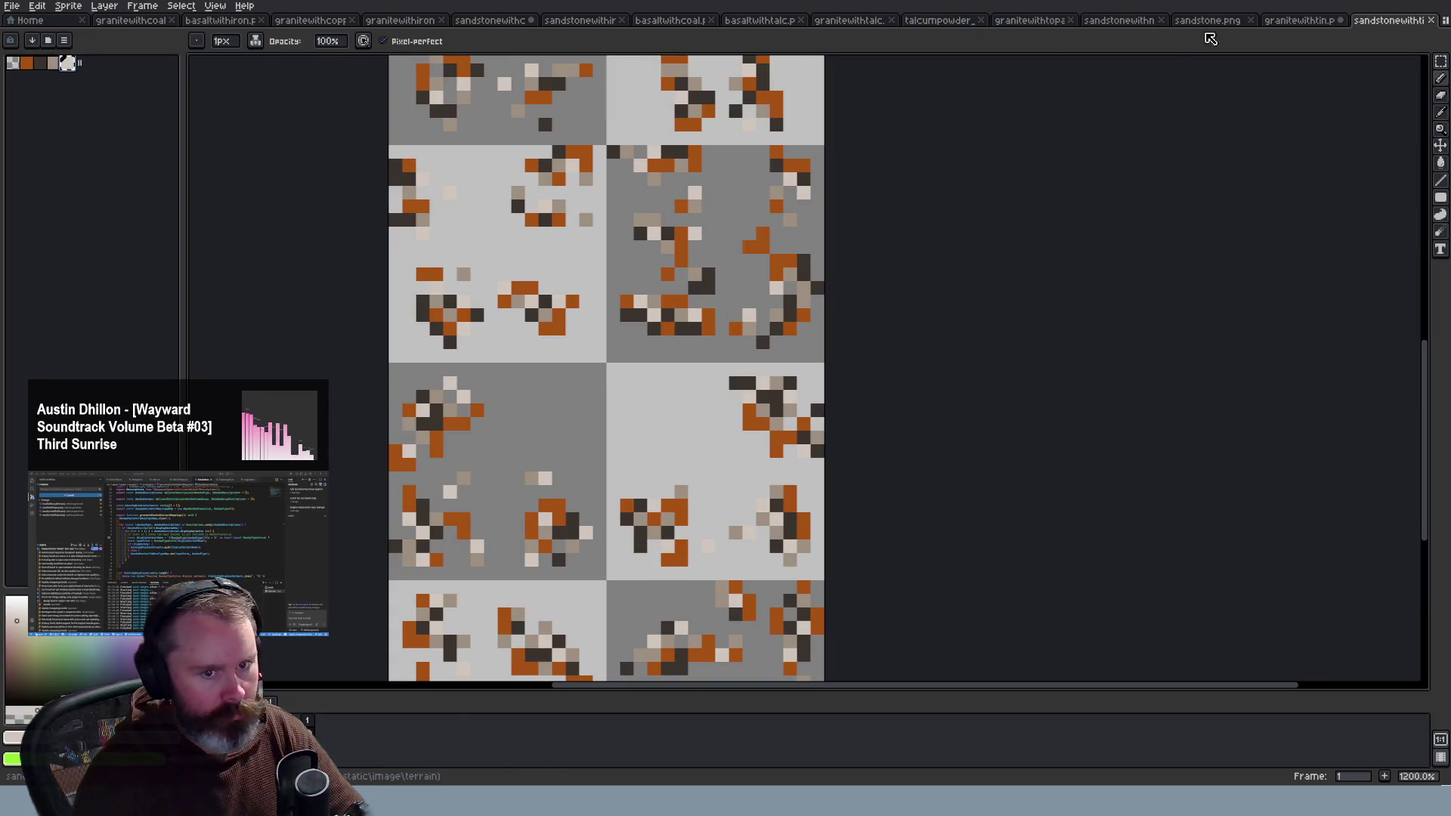
click(1289, 23)
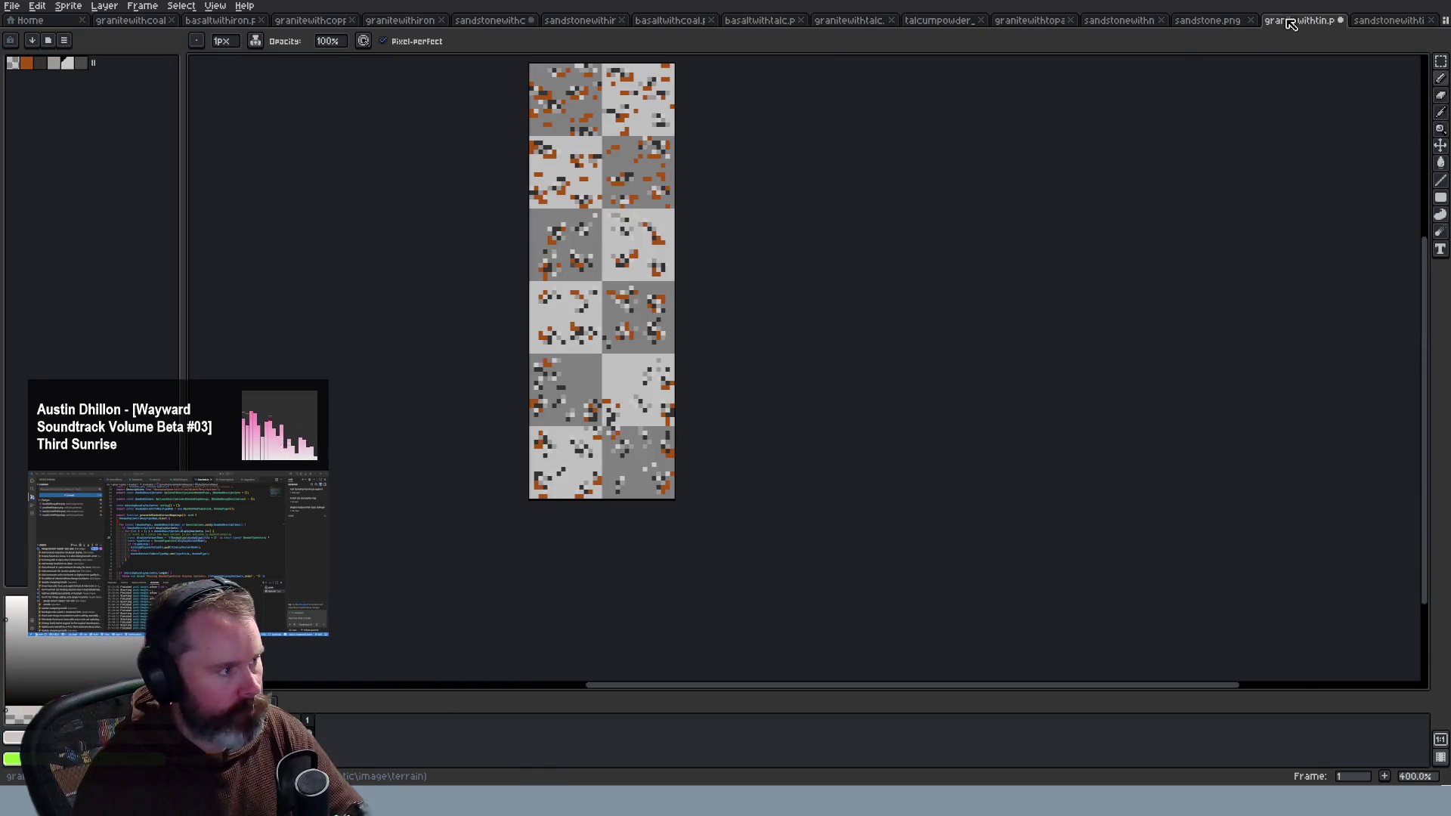
click(67, 63)
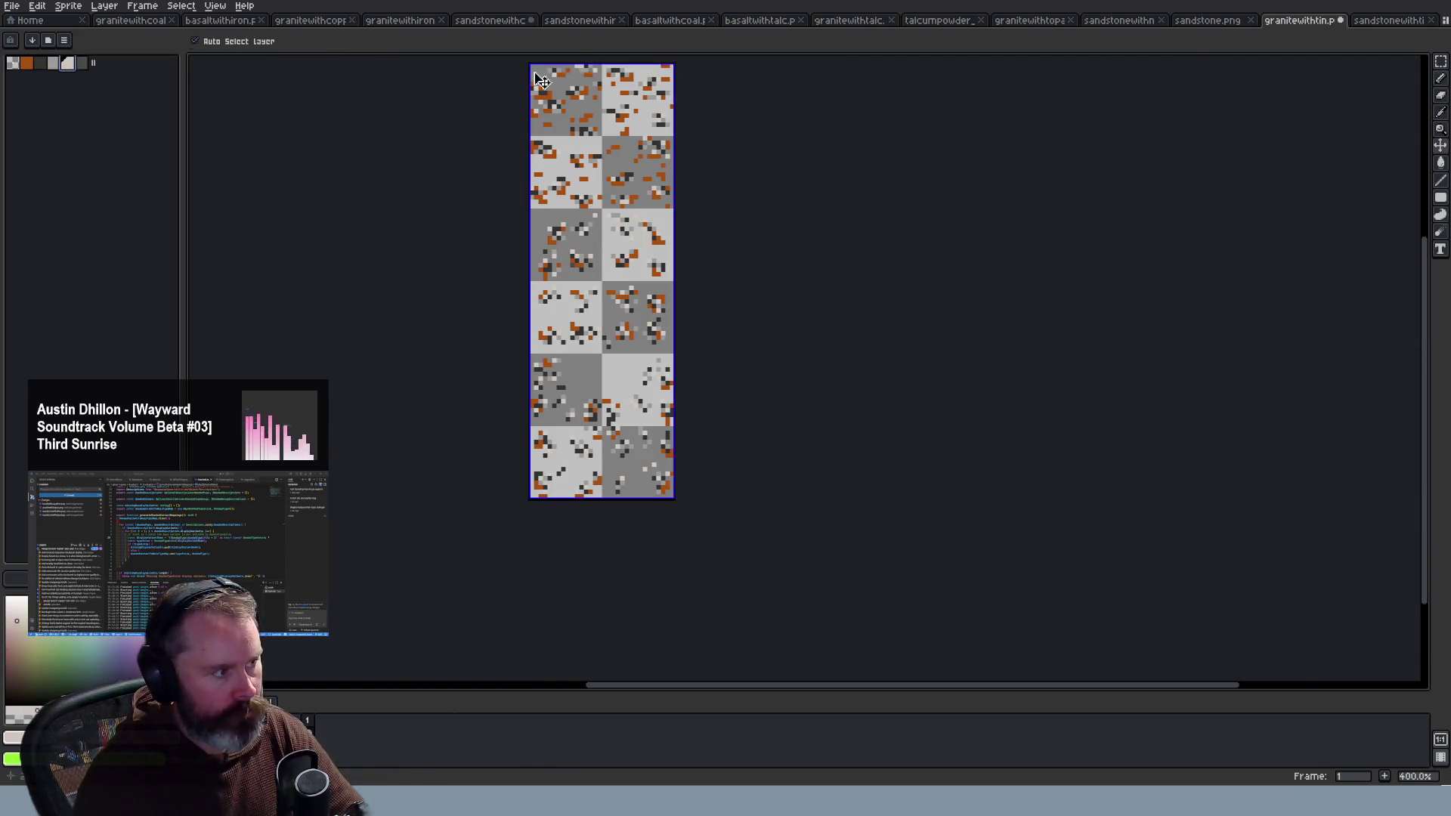
click(80, 64)
key(ctrl+z)
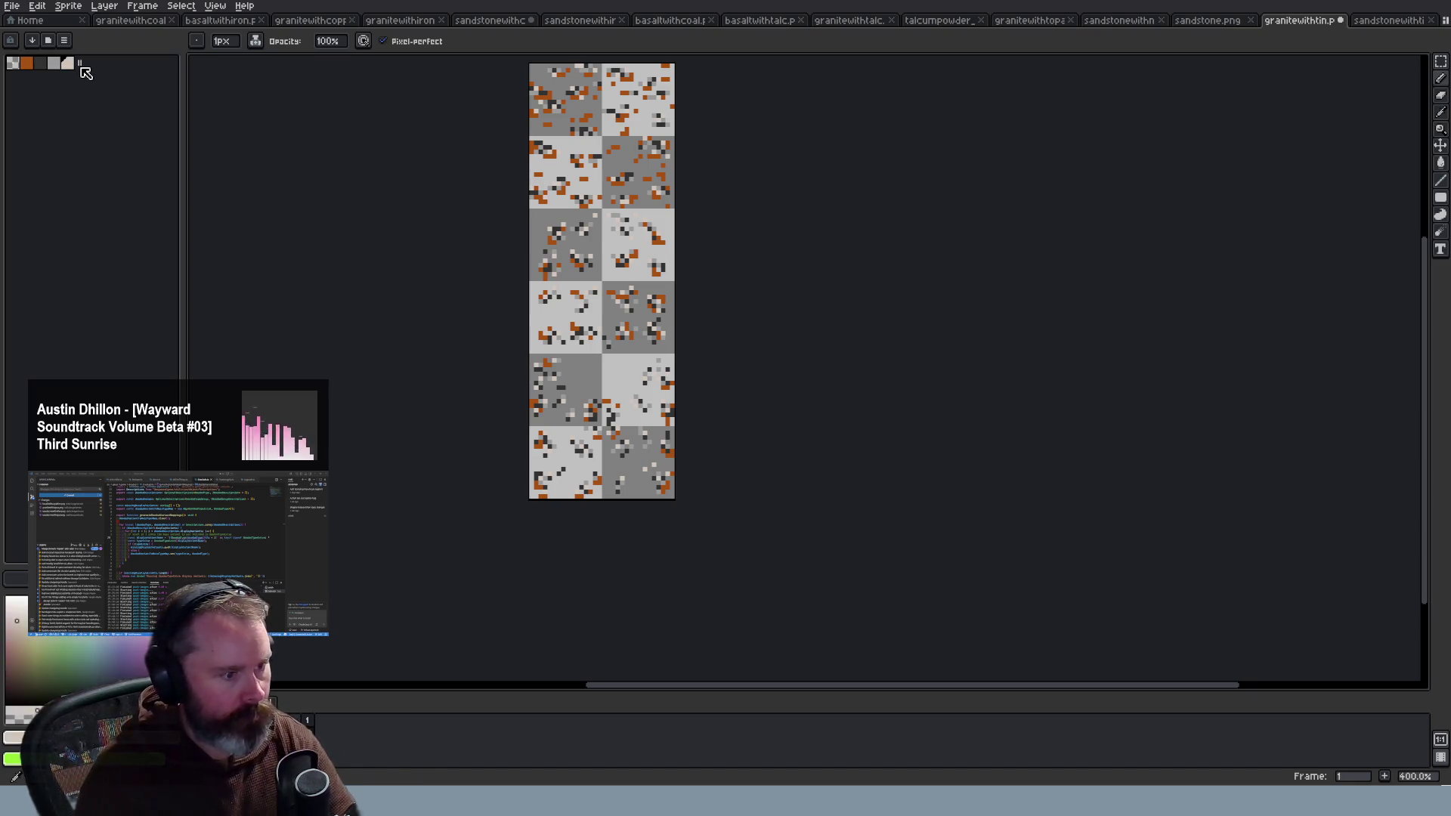
key(ctrl+Tab)
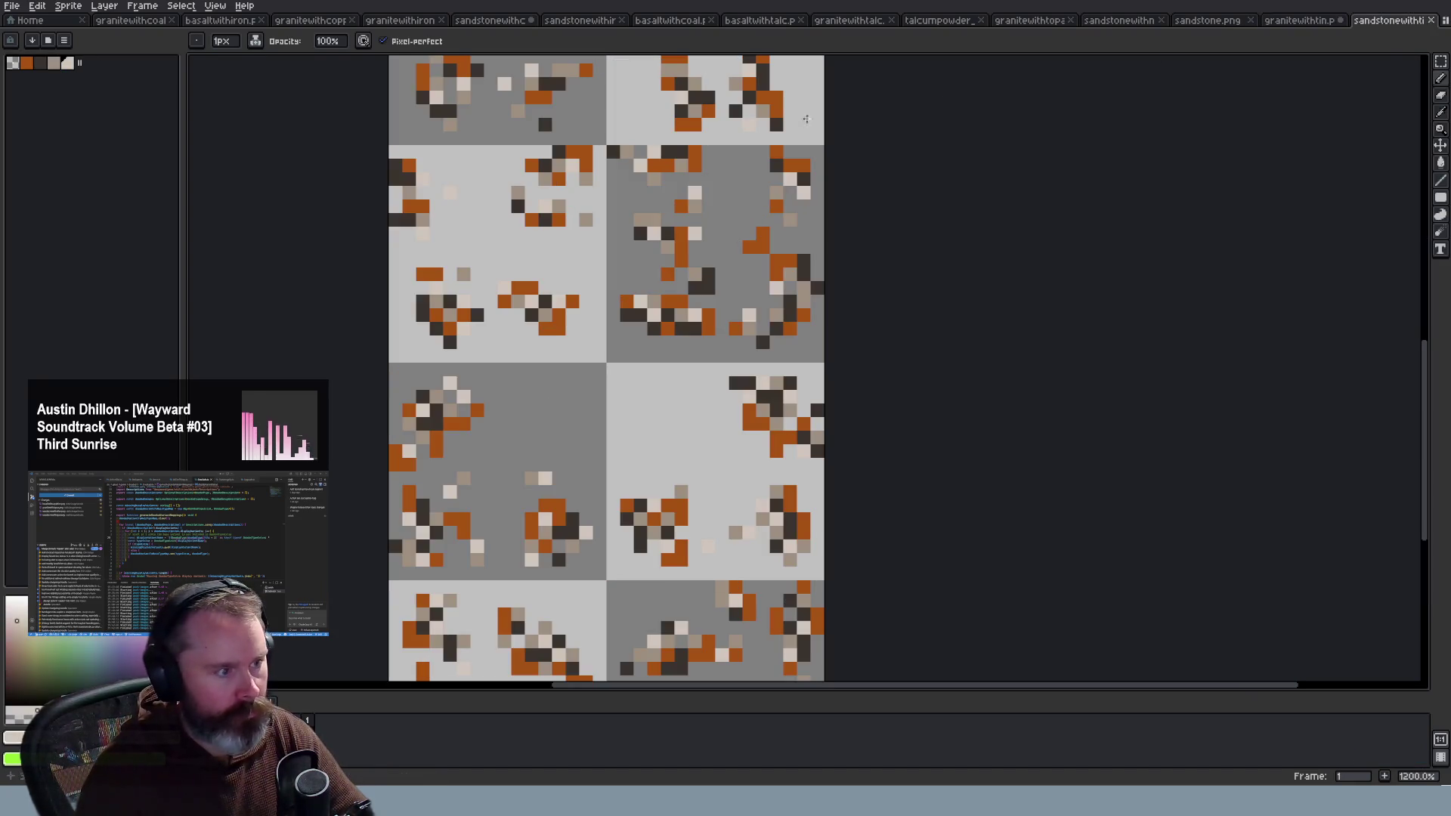
key(ctrl+shift+Tab)
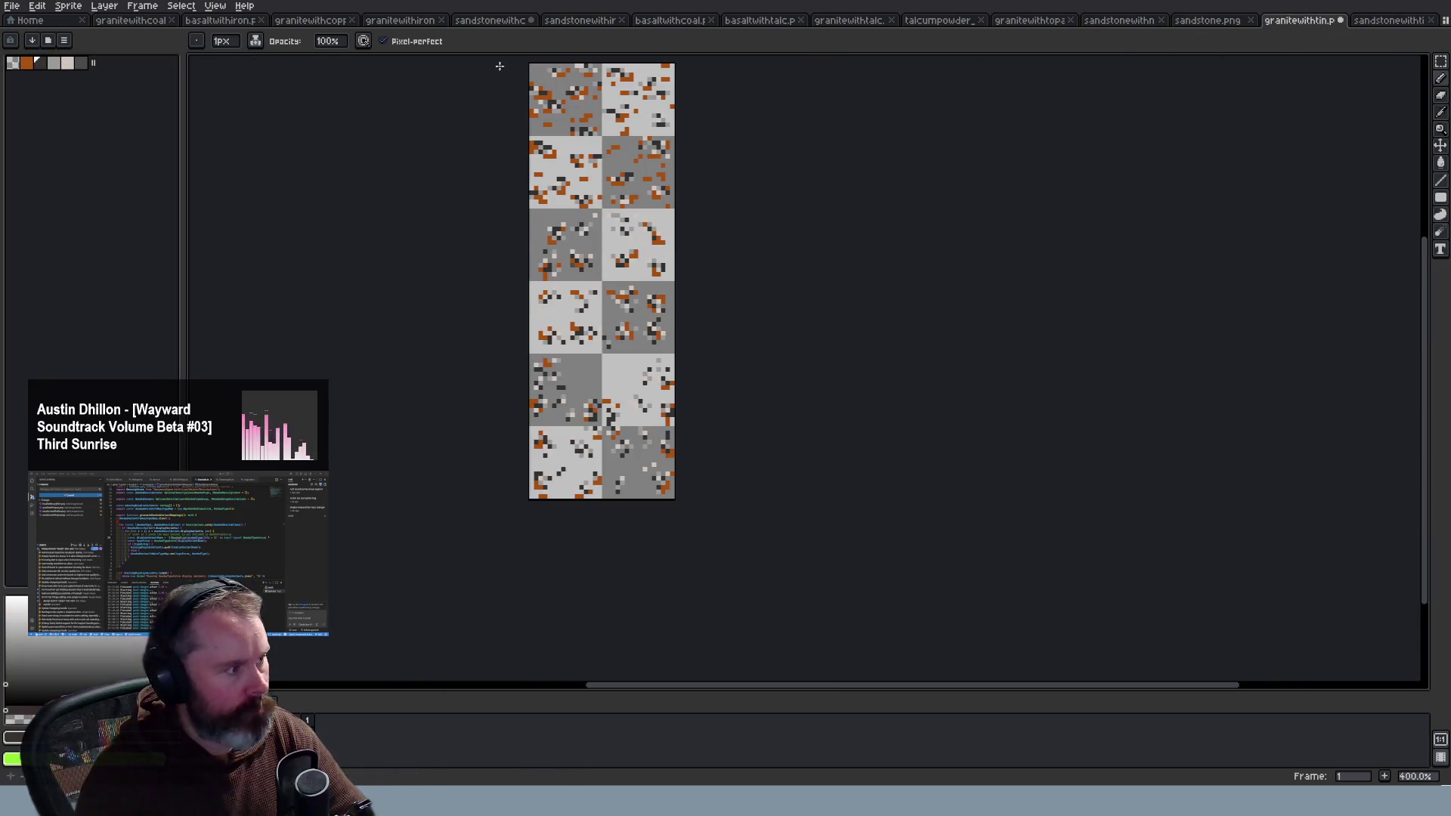
Step: Pick black from the palette and compare once more against the sandstonewithtin sprite
click(41, 63)
key(v)
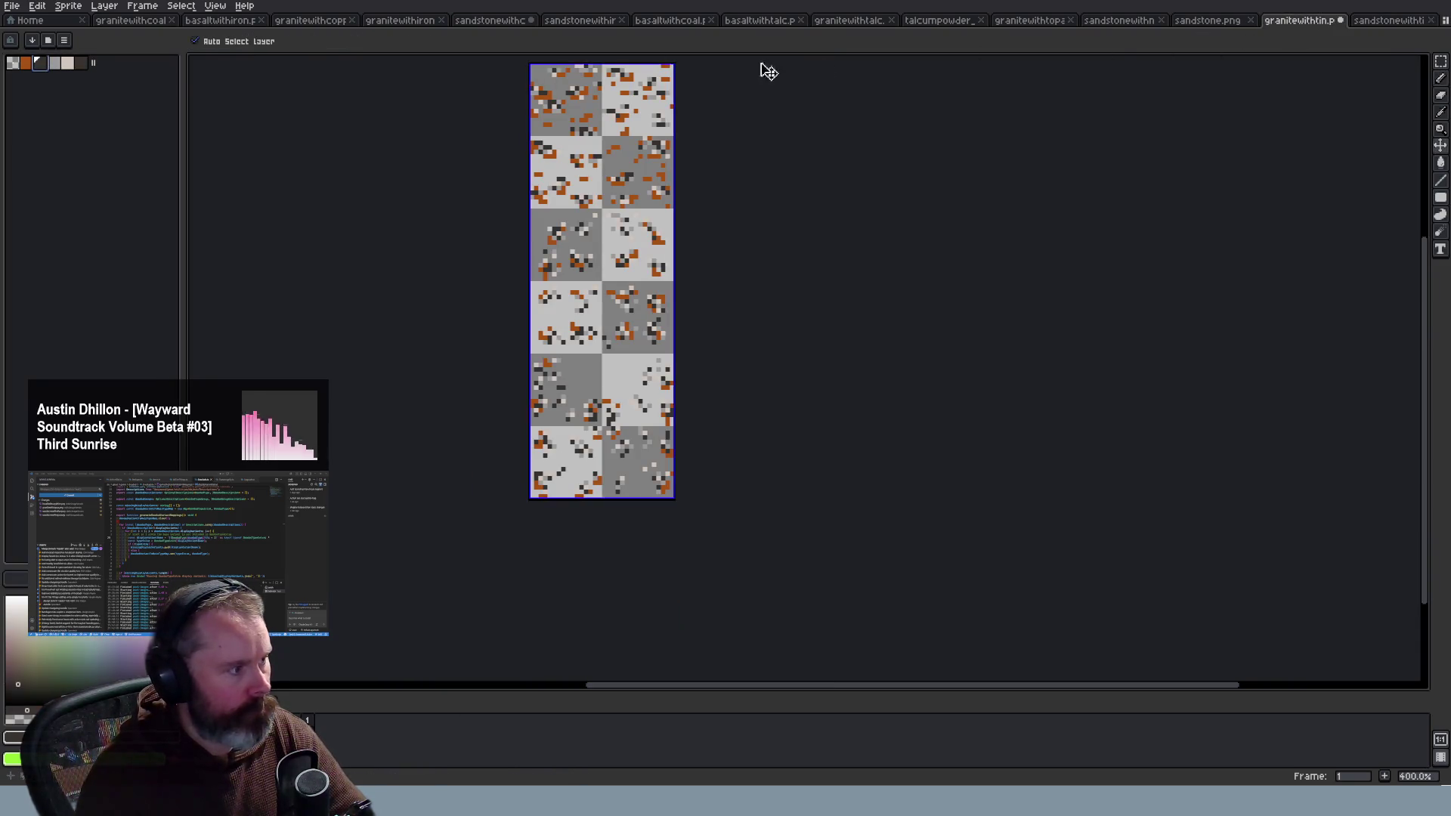
click(1390, 19)
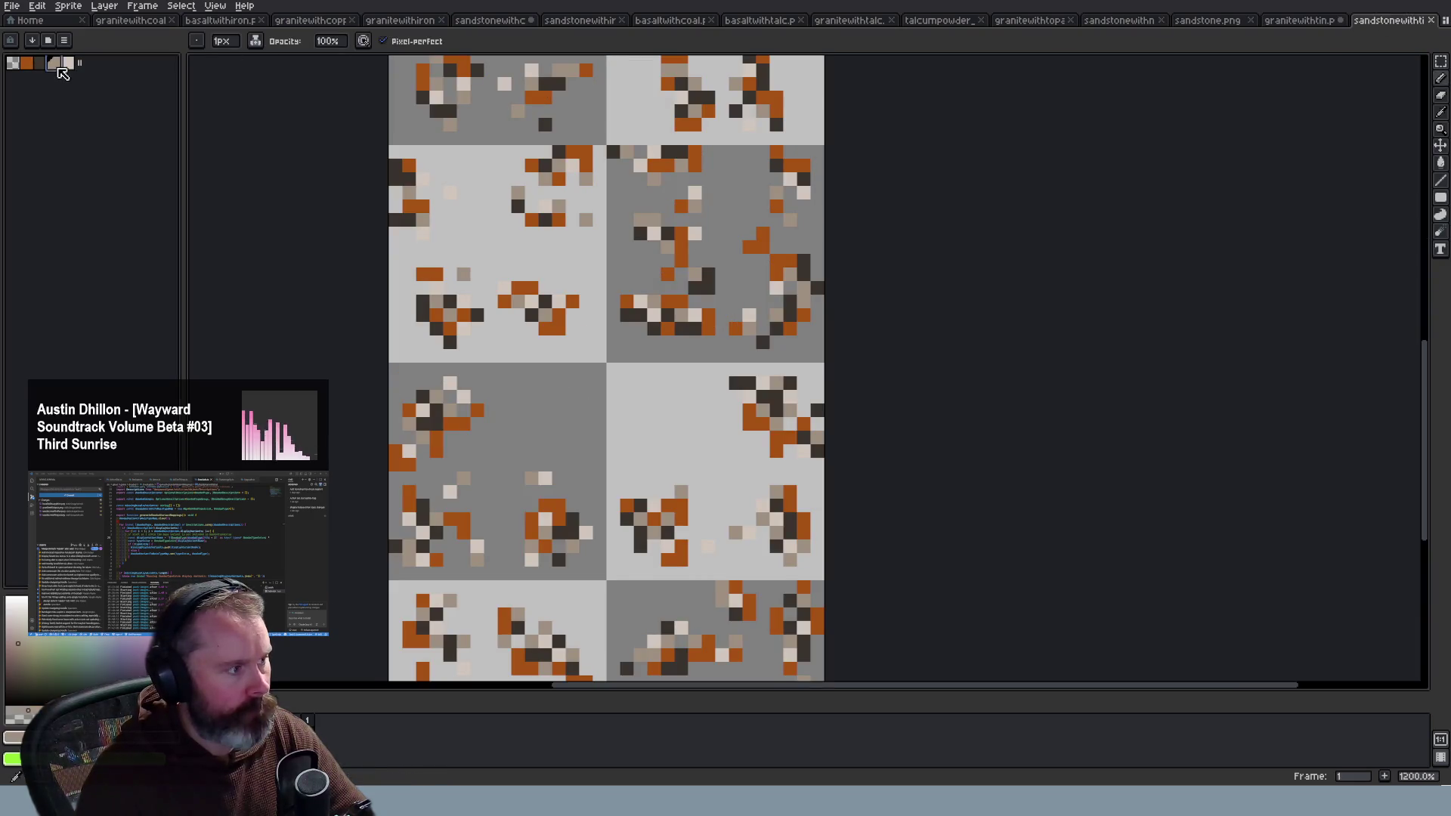
click(1315, 21)
key(b)
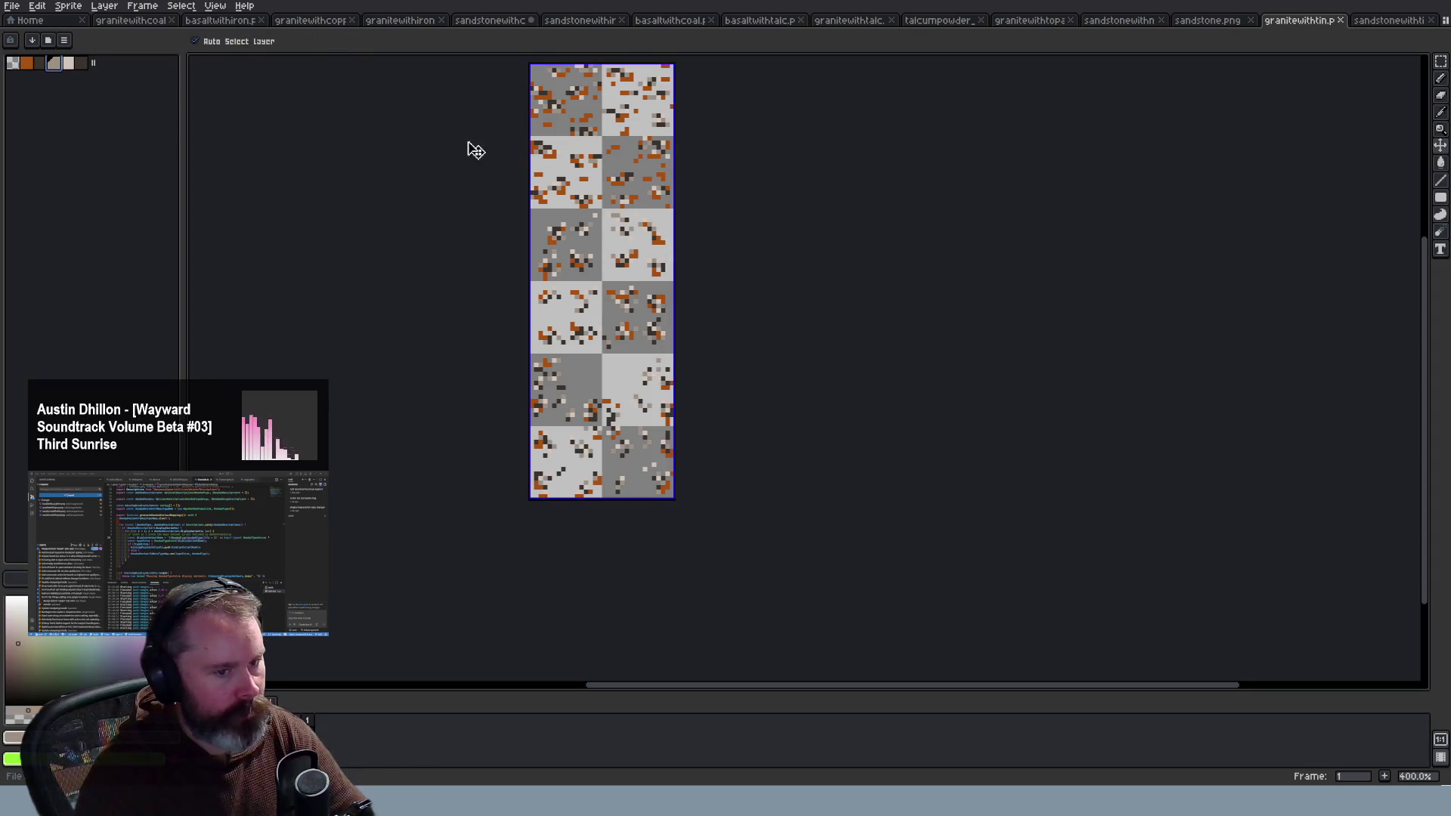
Step: Go to the Wayward game tab and zoom in and out over the stone islands' ore tiles
key(alt+Tab)
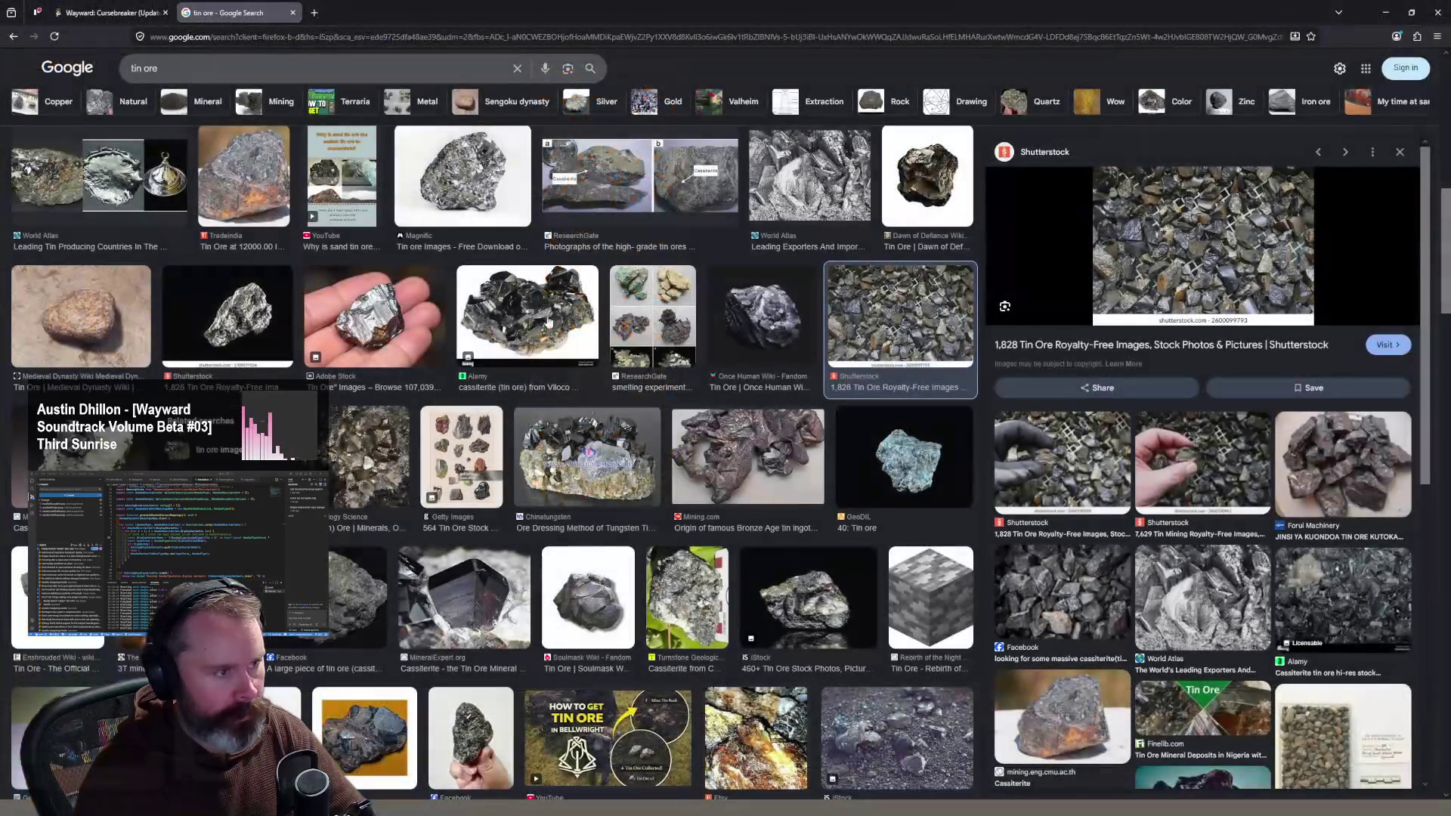
click(114, 13)
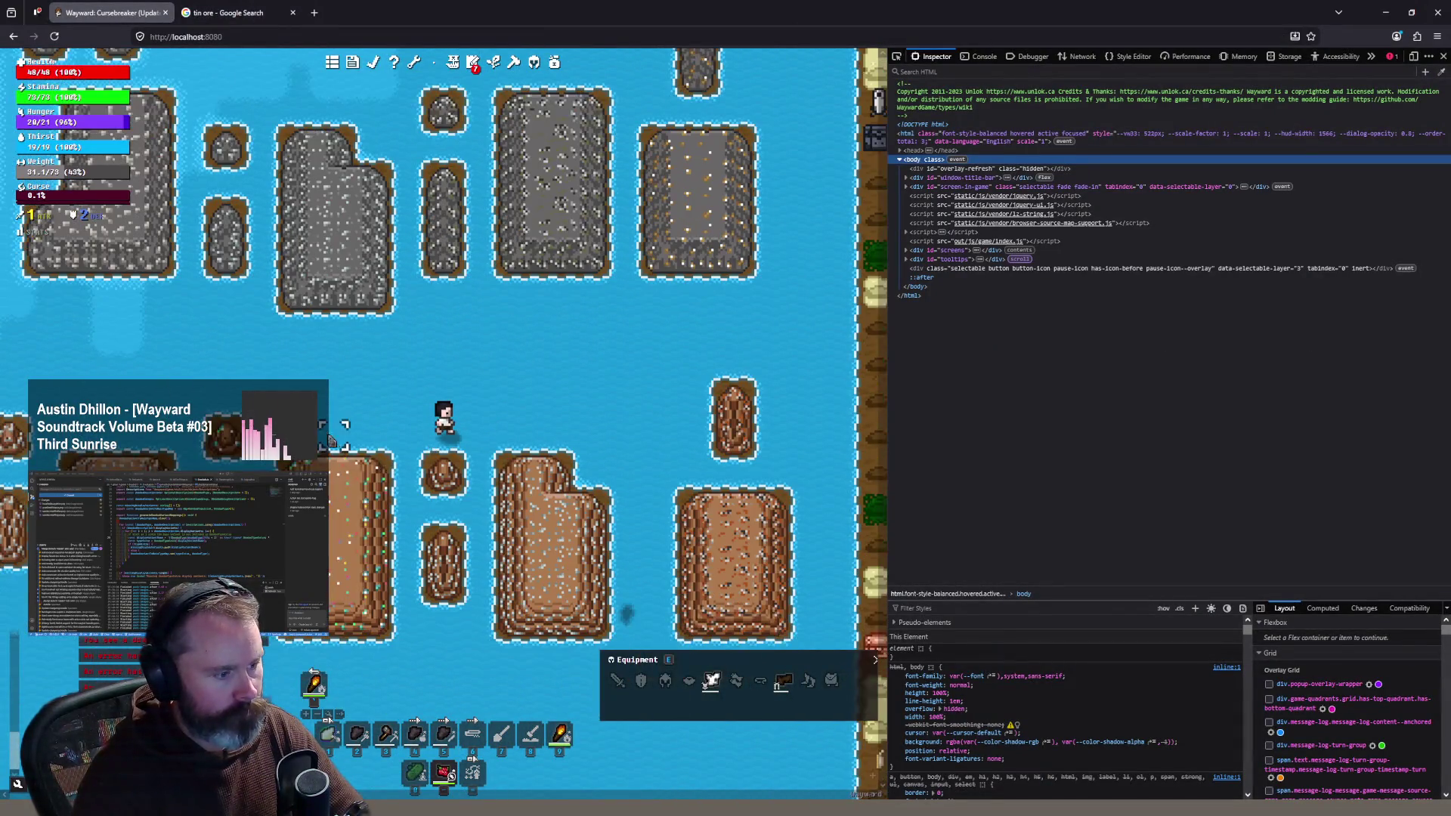
scroll(386, 427, down, 1)
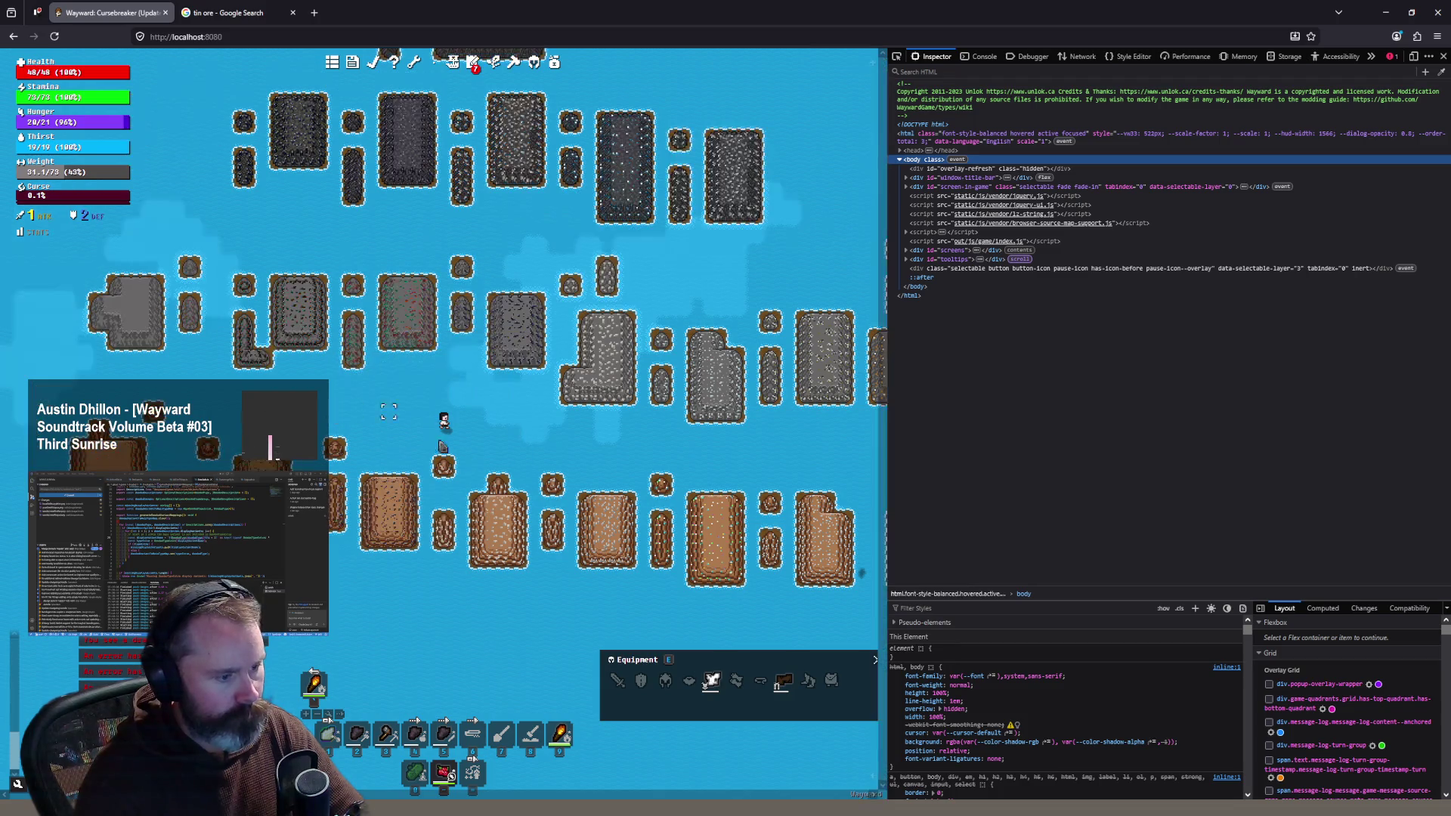
scroll(642, 559, up, 3)
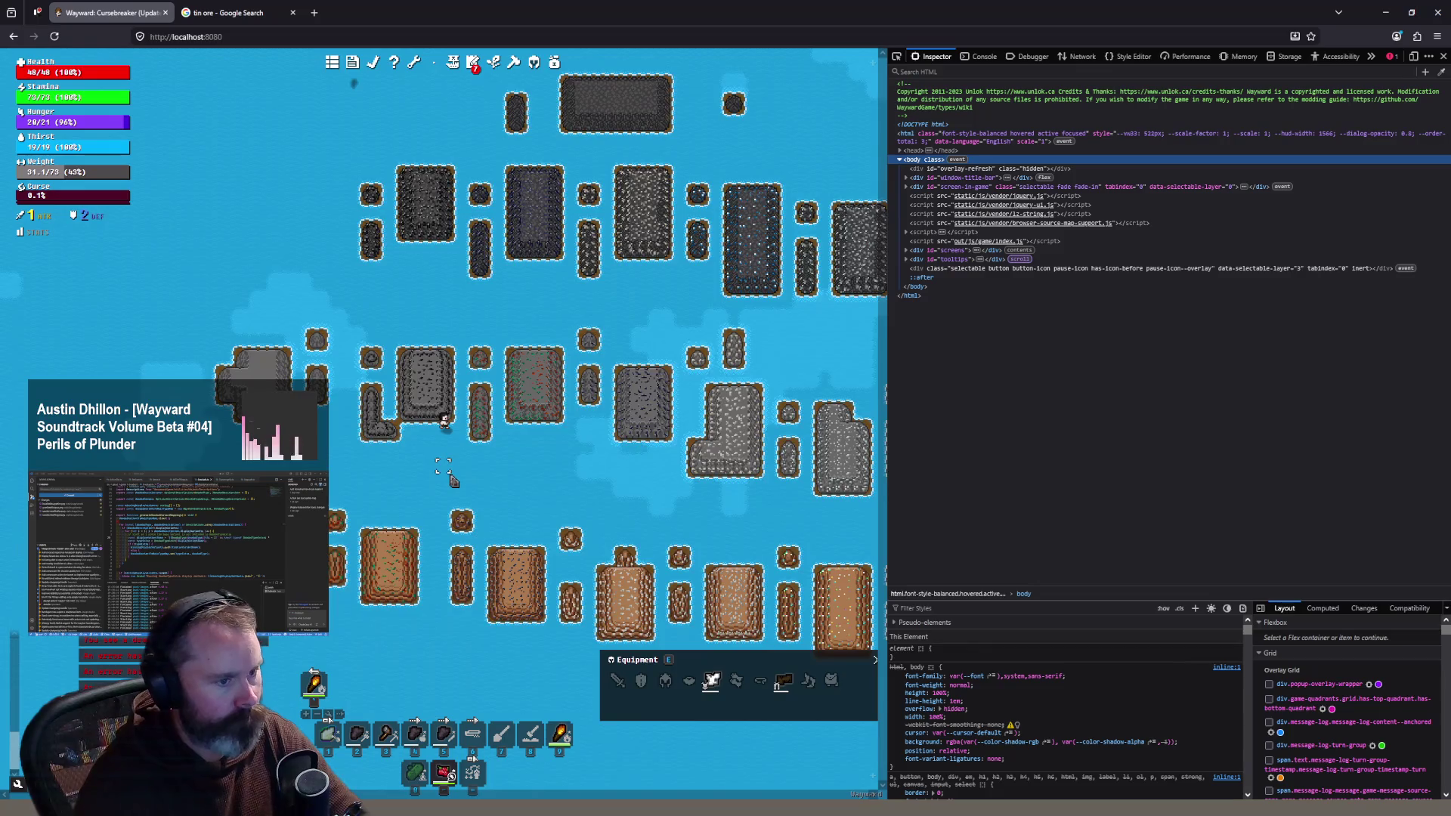
scroll(453, 480, up, 1)
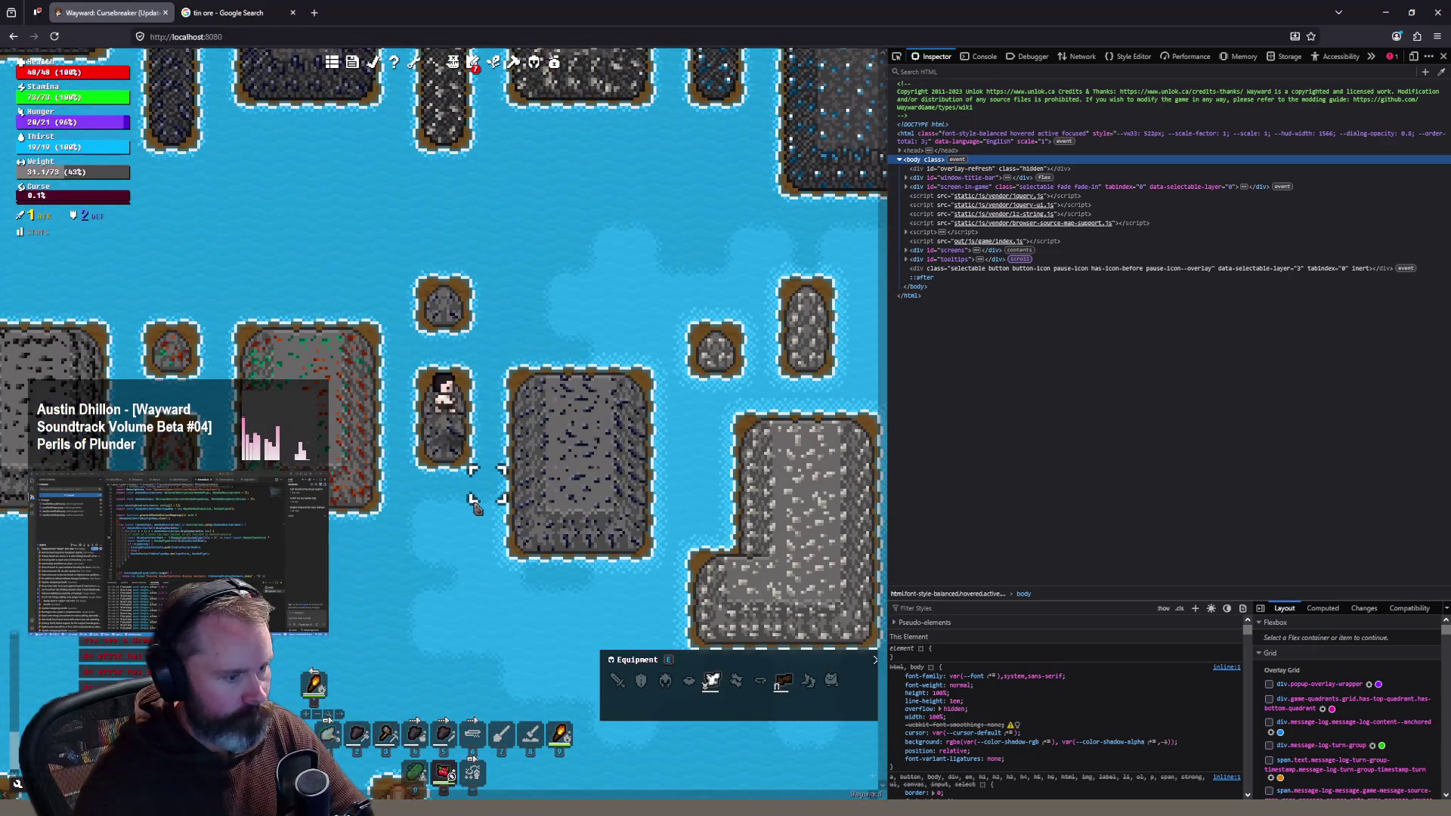
scroll(454, 517, up, 2)
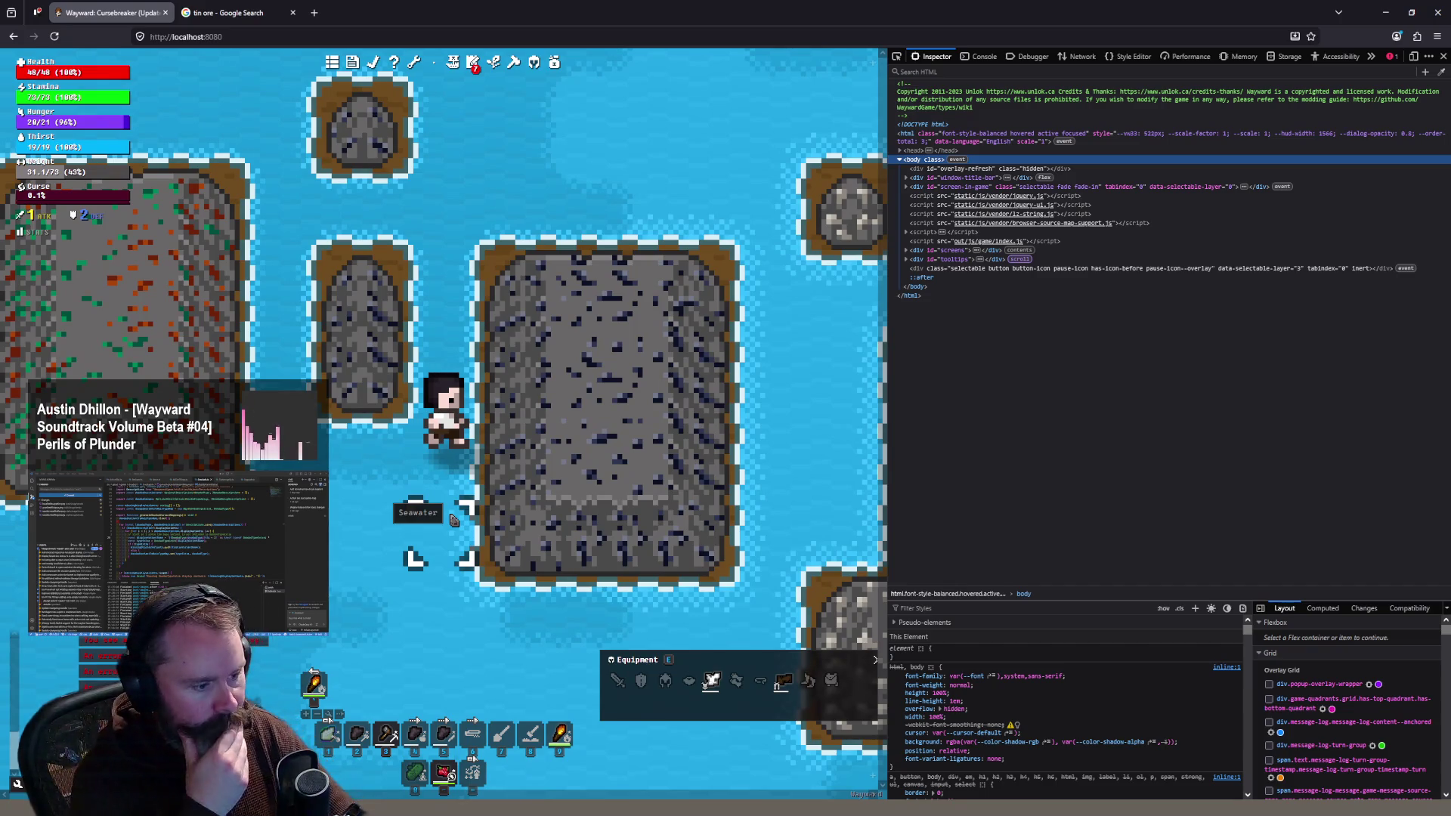
scroll(453, 520, down, 2)
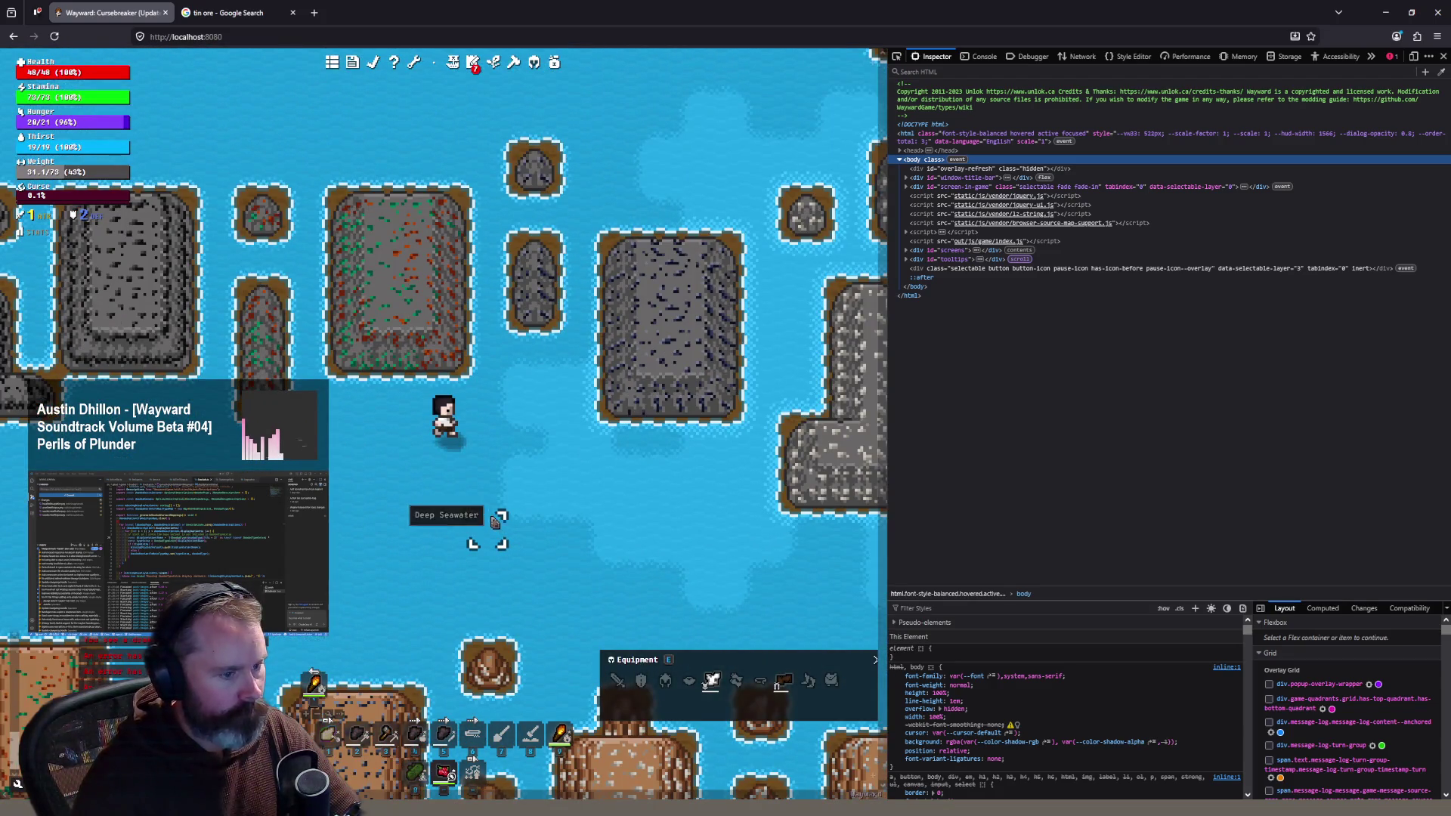
key(alt+Tab)
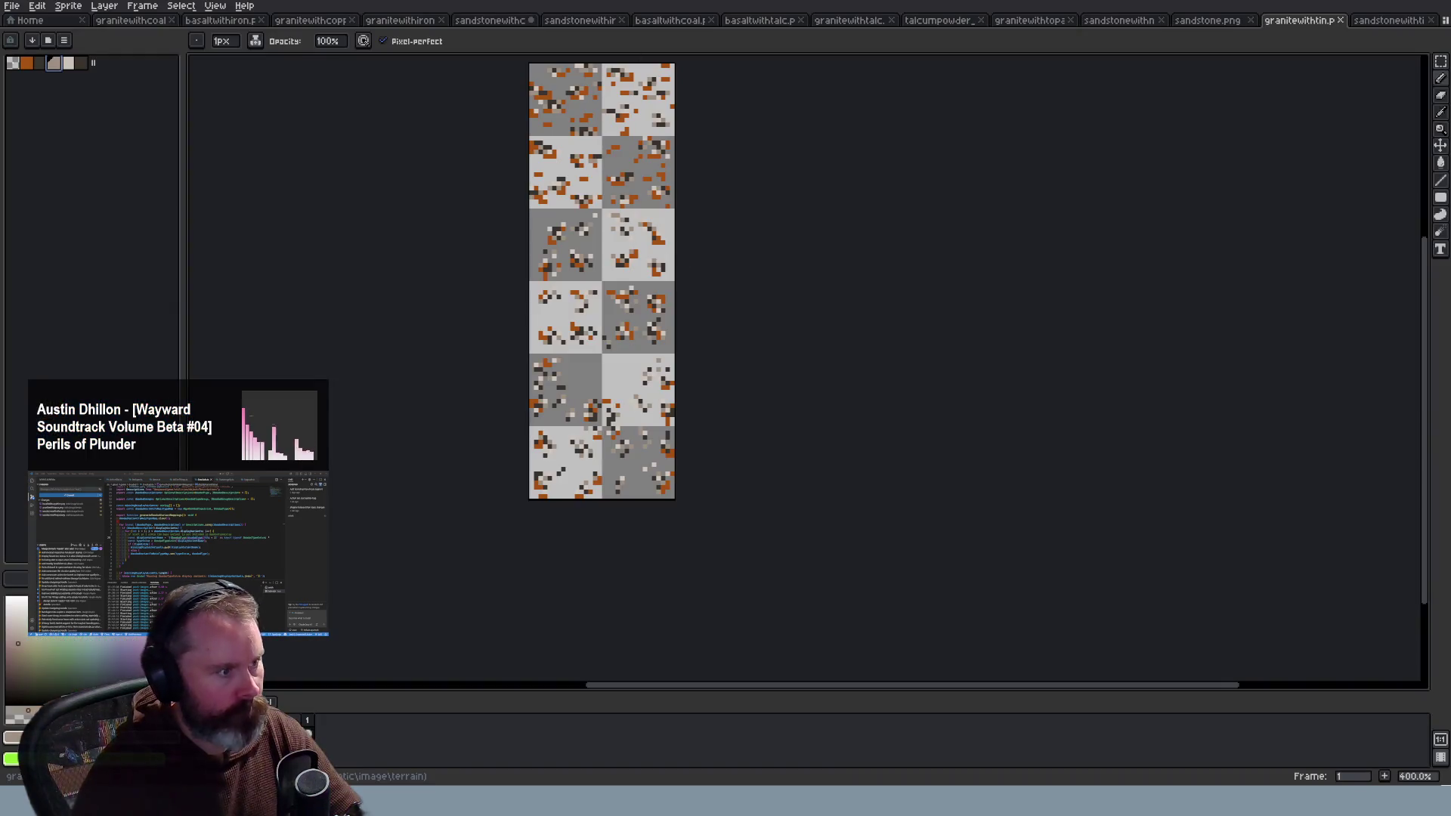
Step: Open basaltwithiron, glance at granitewithcoal, and compare basaltwithiron against the game
click(227, 21)
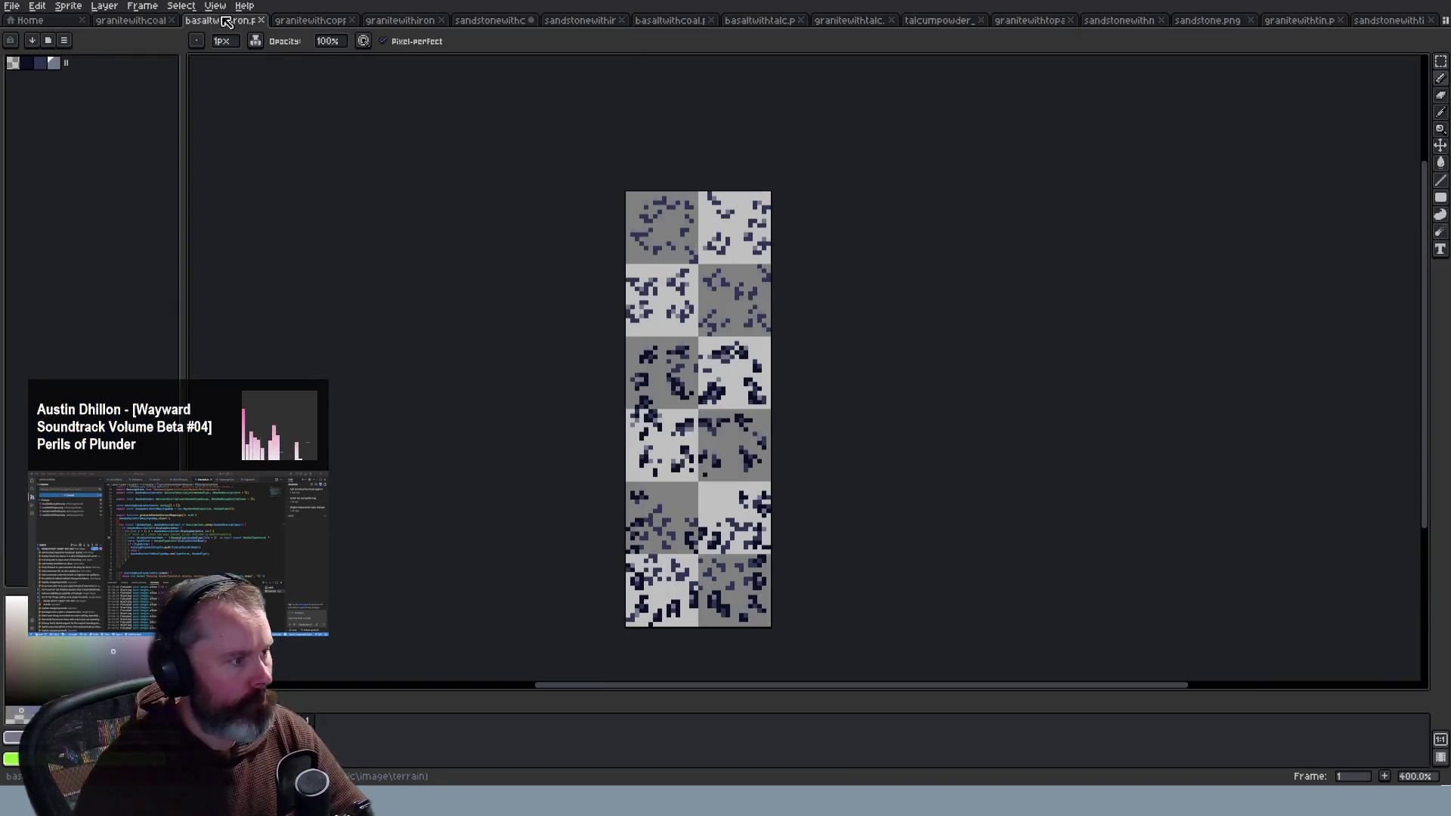
click(151, 22)
click(215, 20)
scroll(786, 350, up, 2)
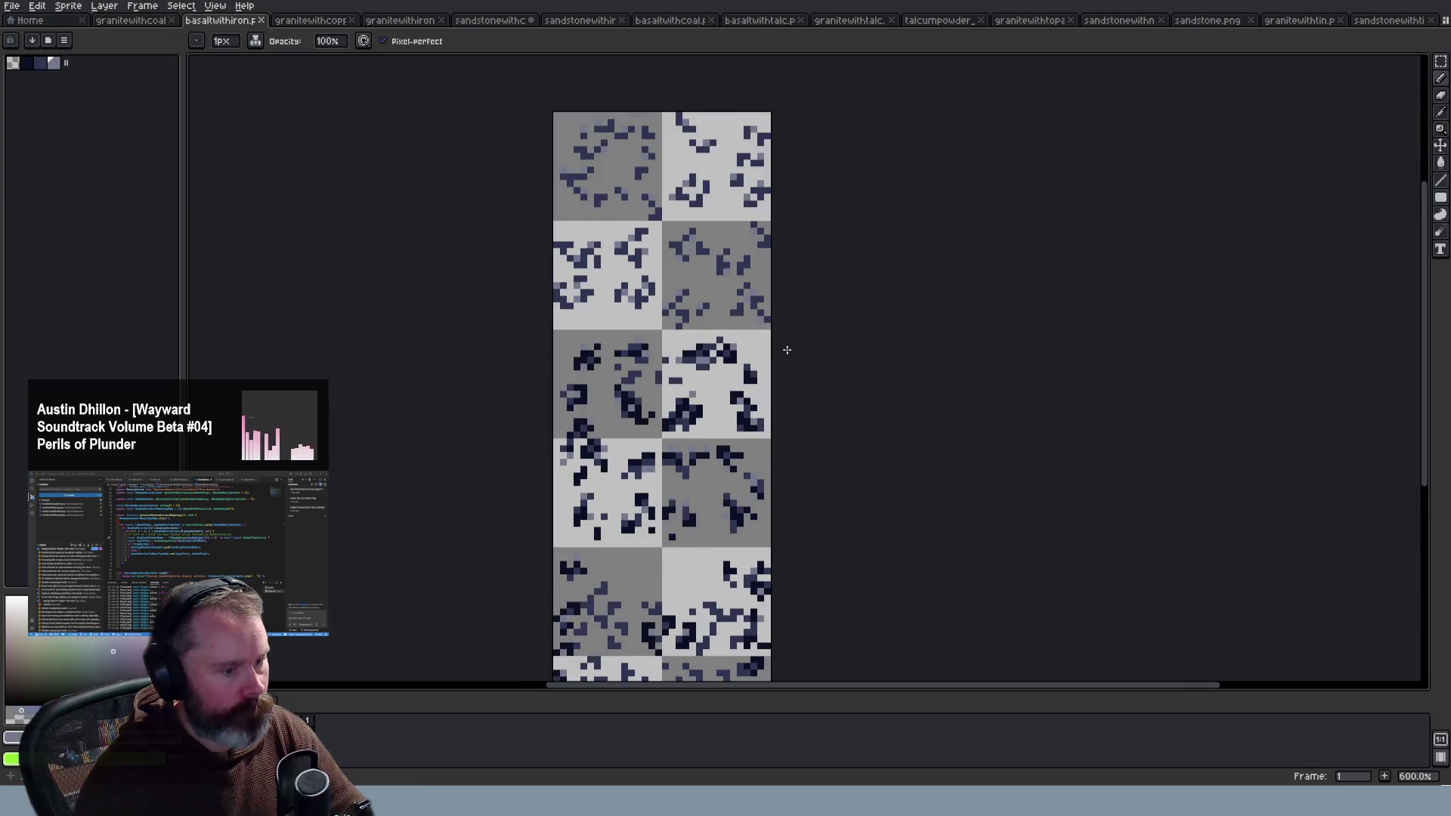
scroll(736, 316, up, 3)
scroll(735, 313, down, 2)
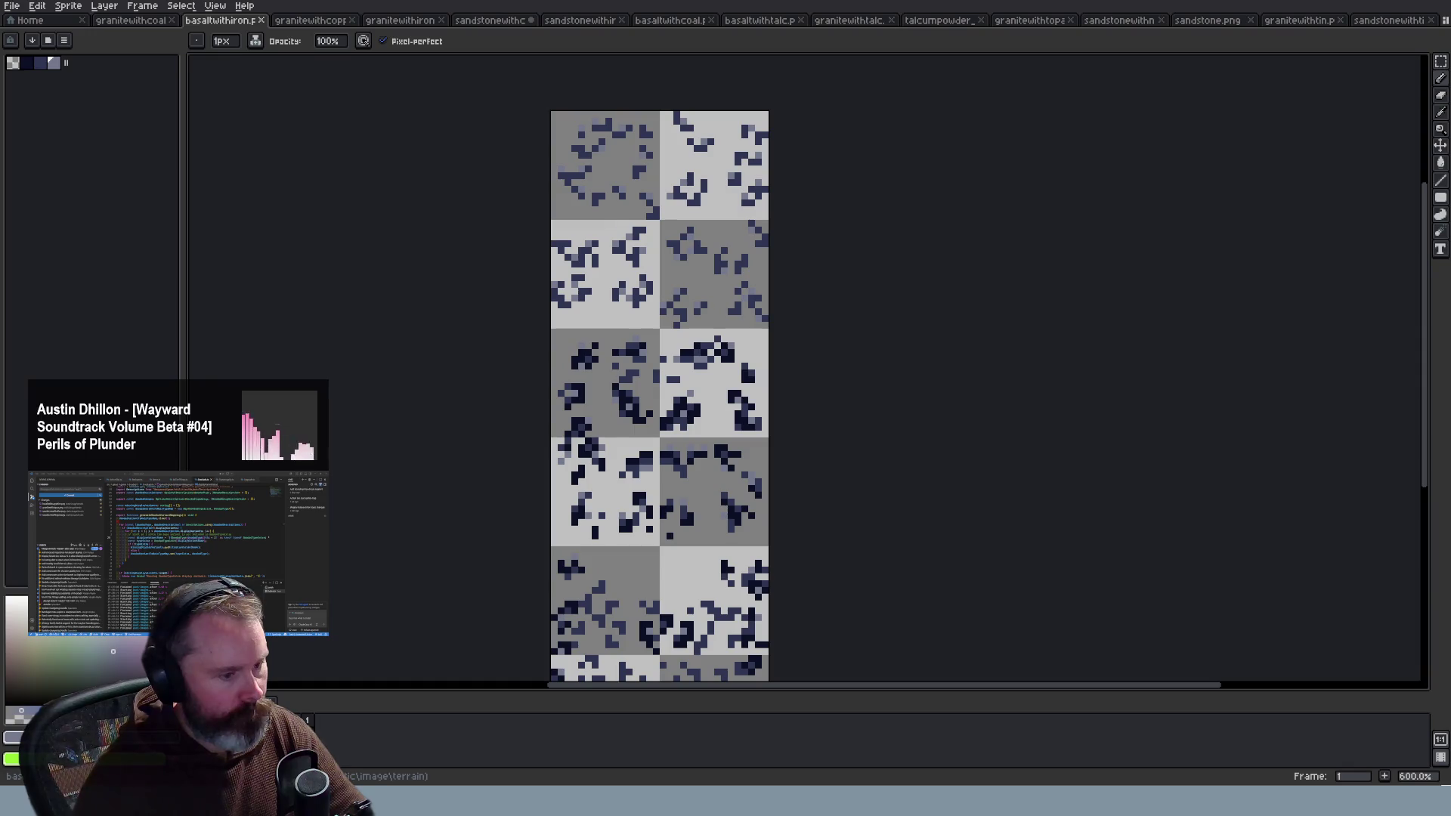
key(alt+Tab)
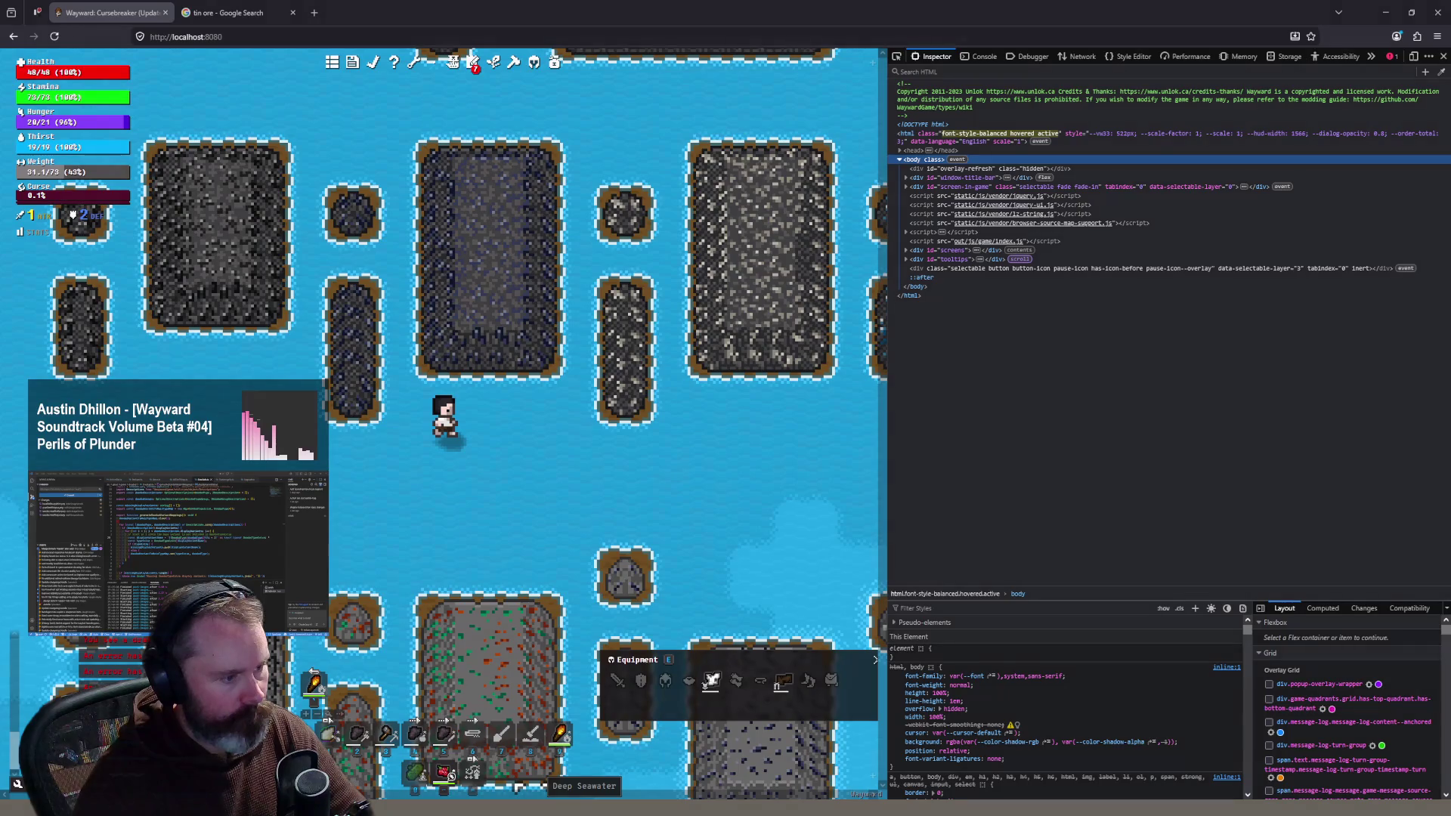
key(alt+Tab)
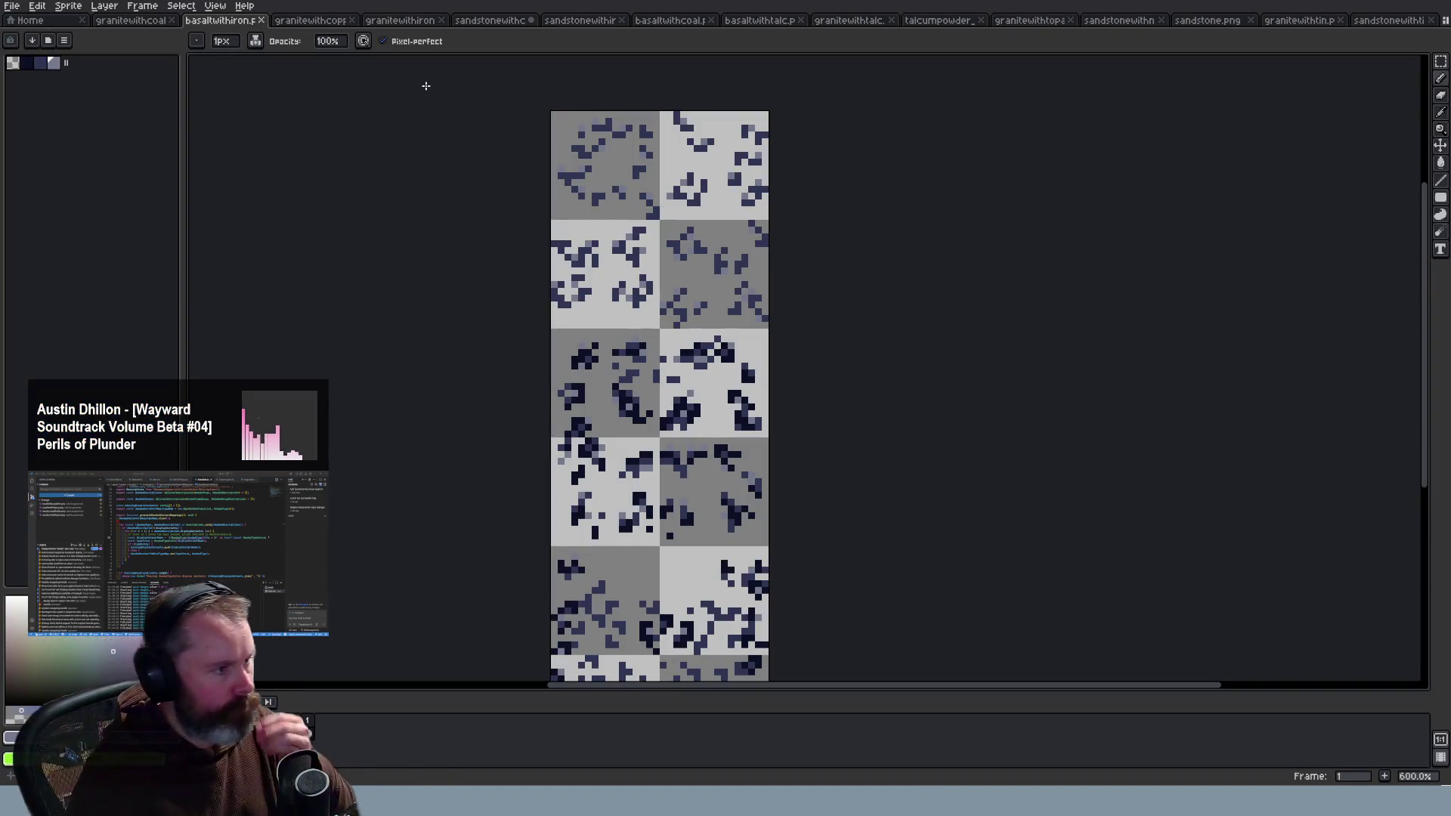
Step: Look over the granitewithcopper and granitewithiron sheets, then return to basaltwithiron zoomed to 1200%
scroll(664, 370, up, 3)
scroll(664, 371, down, 3)
scroll(662, 280, up, 3)
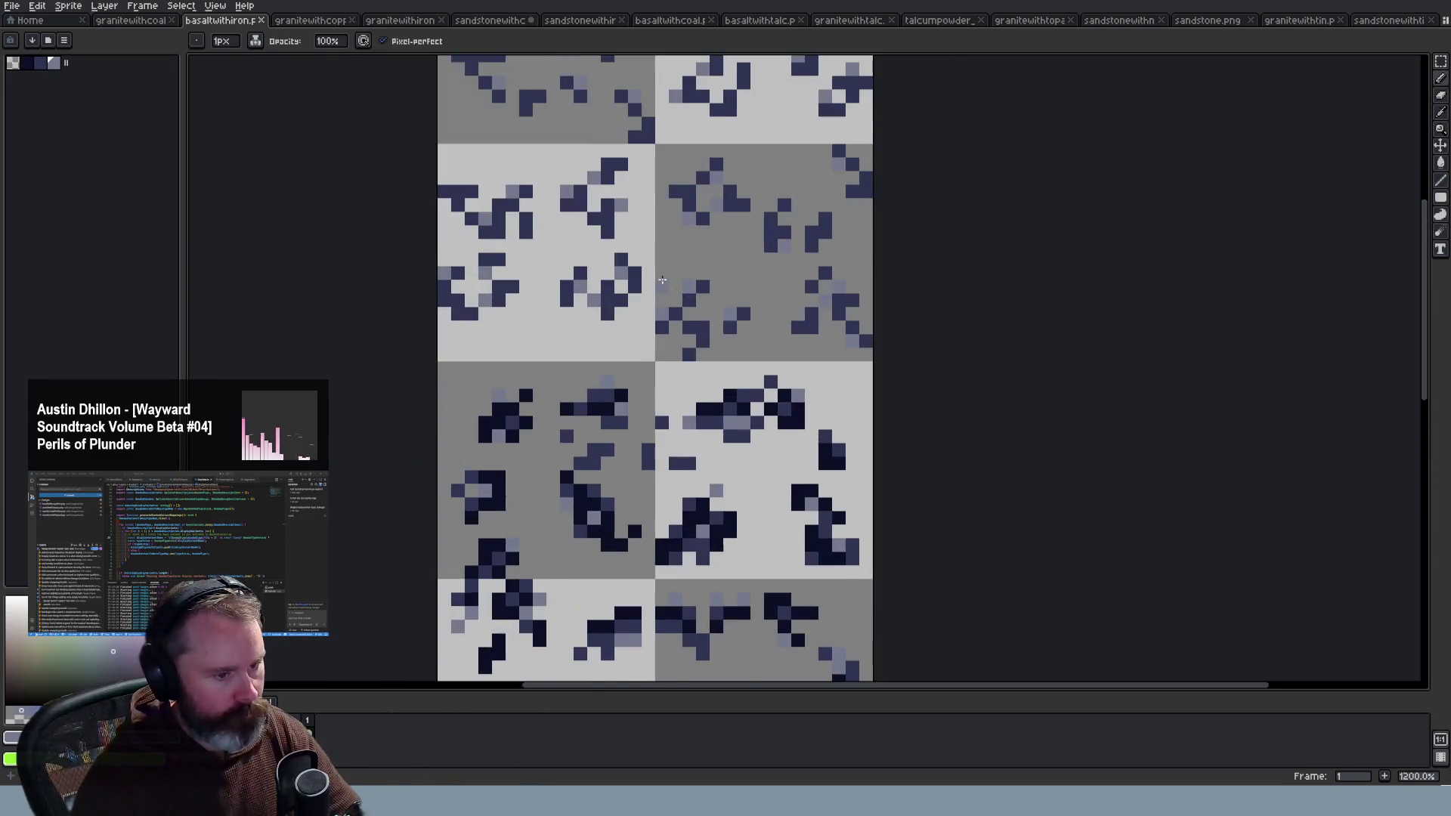
scroll(662, 280, down, 2)
click(291, 22)
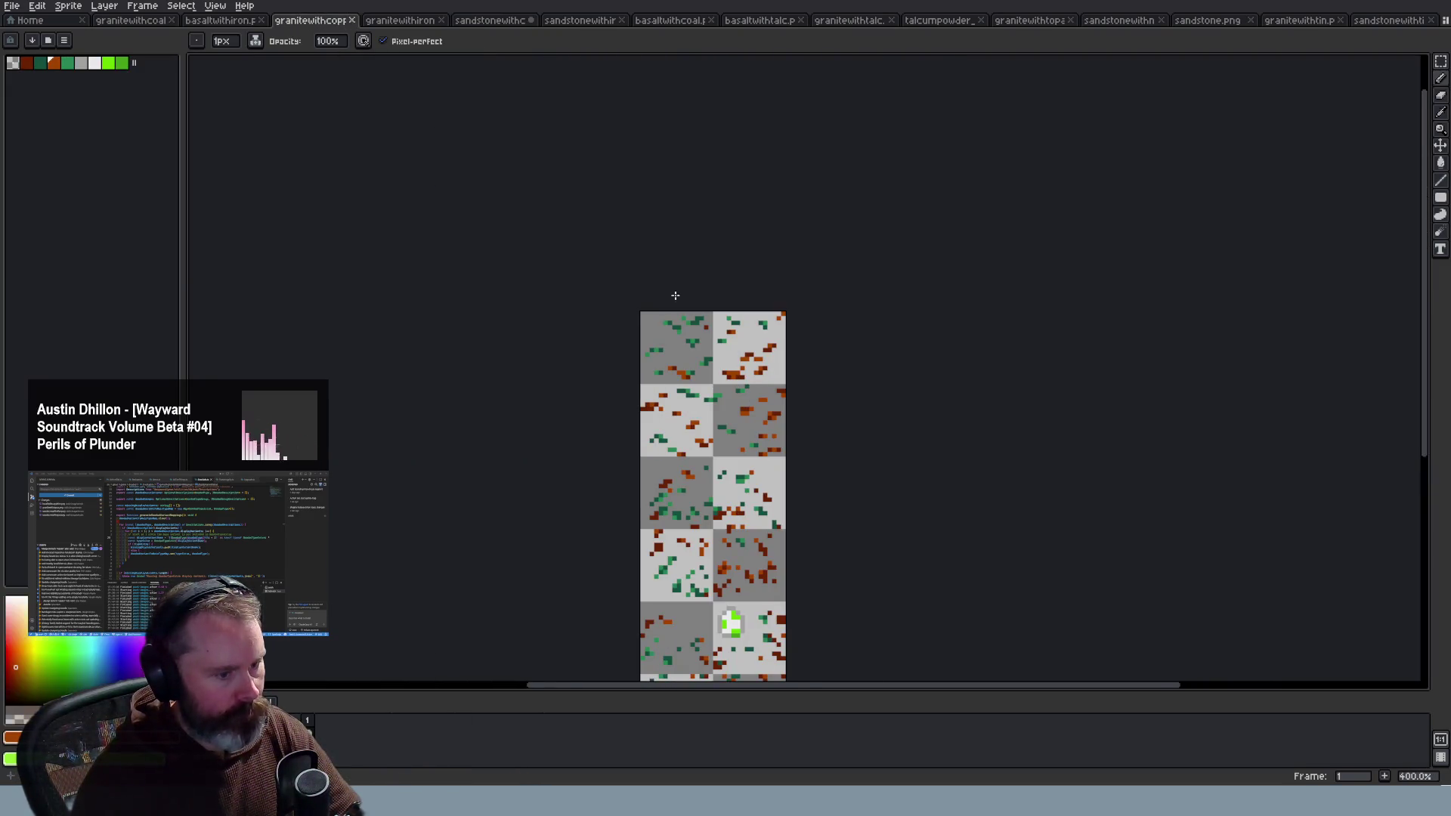
scroll(674, 295, up, 1)
scroll(858, 551, down, 2)
scroll(552, 176, up, 3)
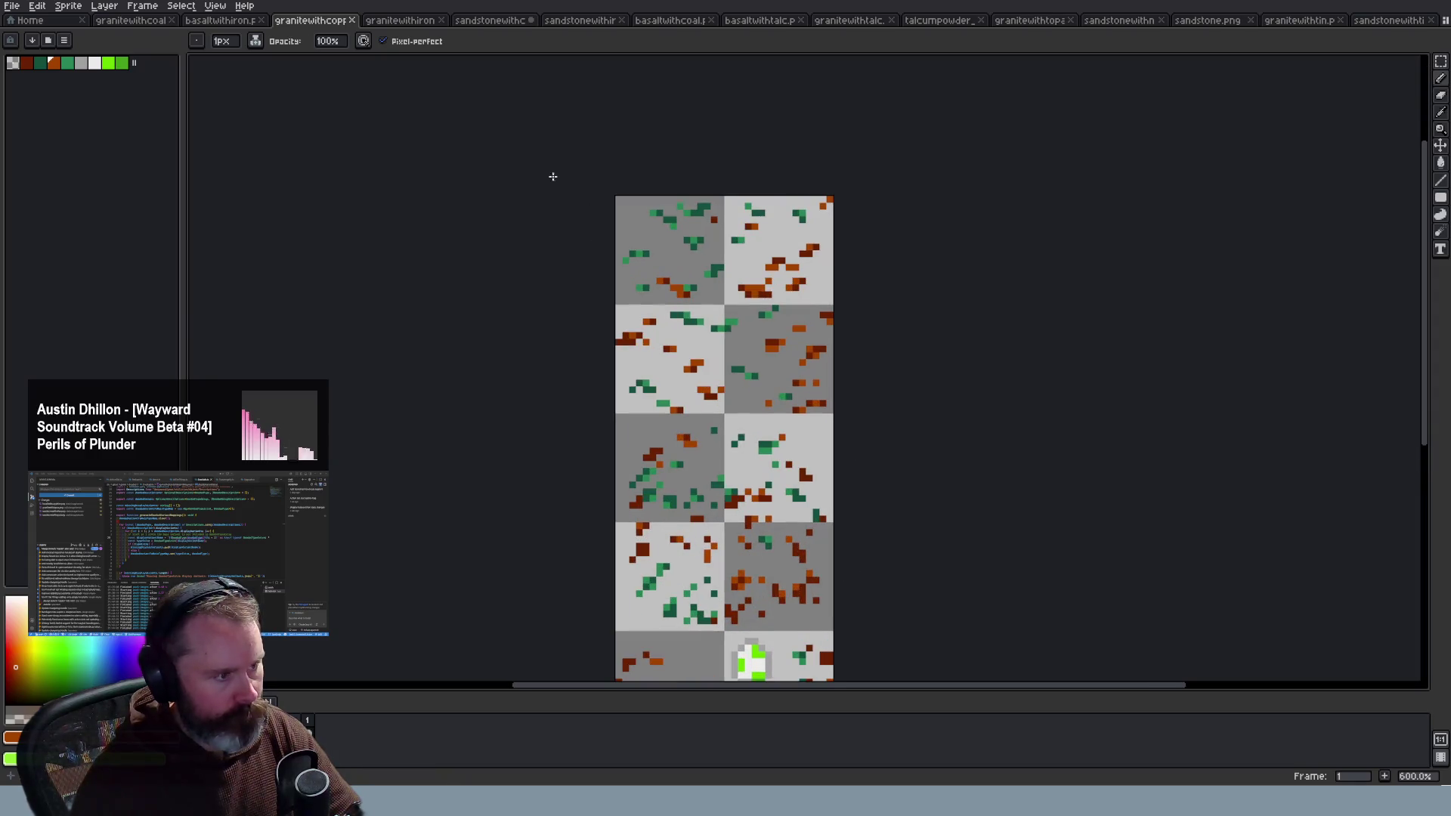
click(400, 20)
scroll(730, 295, up, 1)
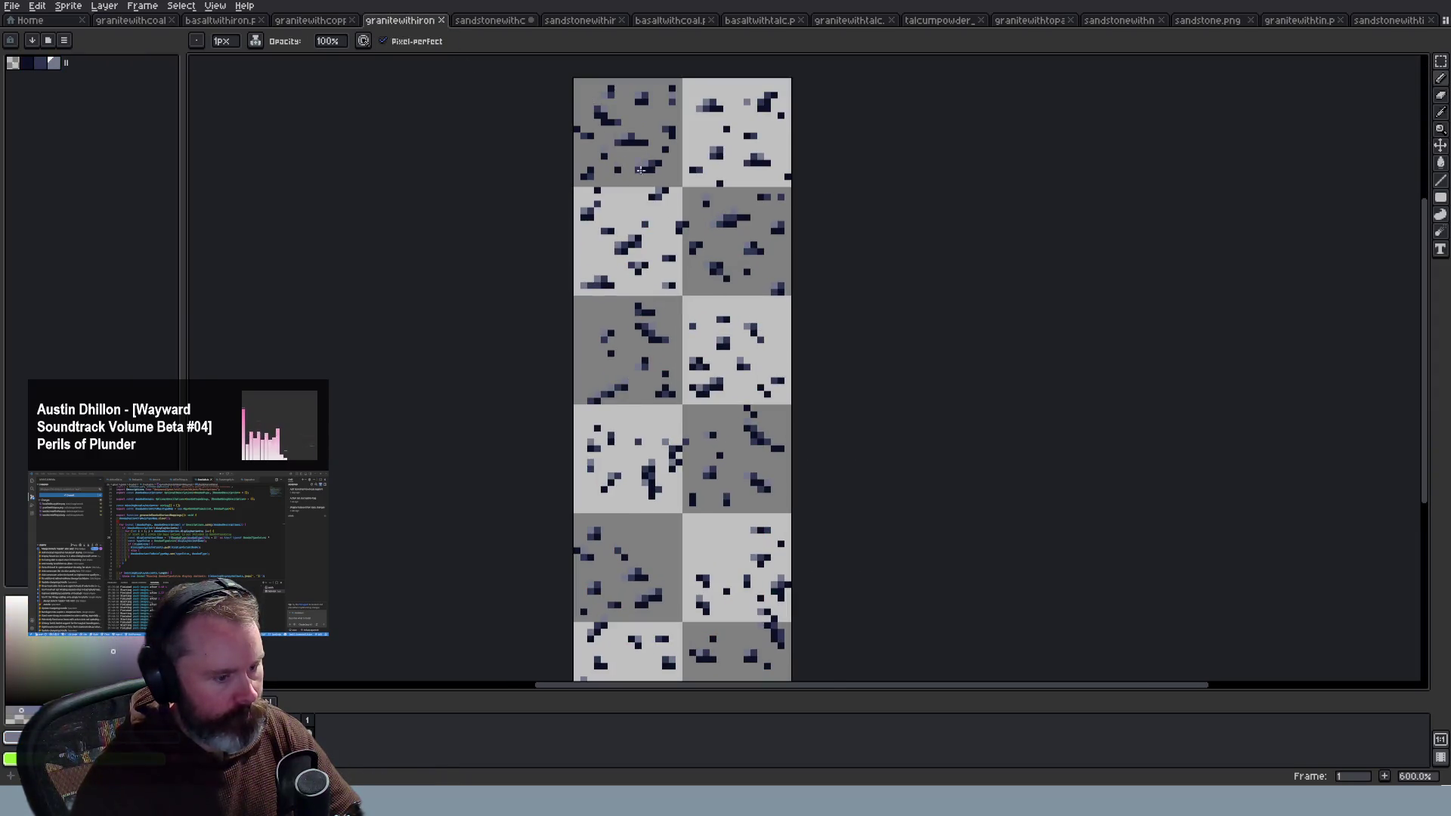
click(219, 20)
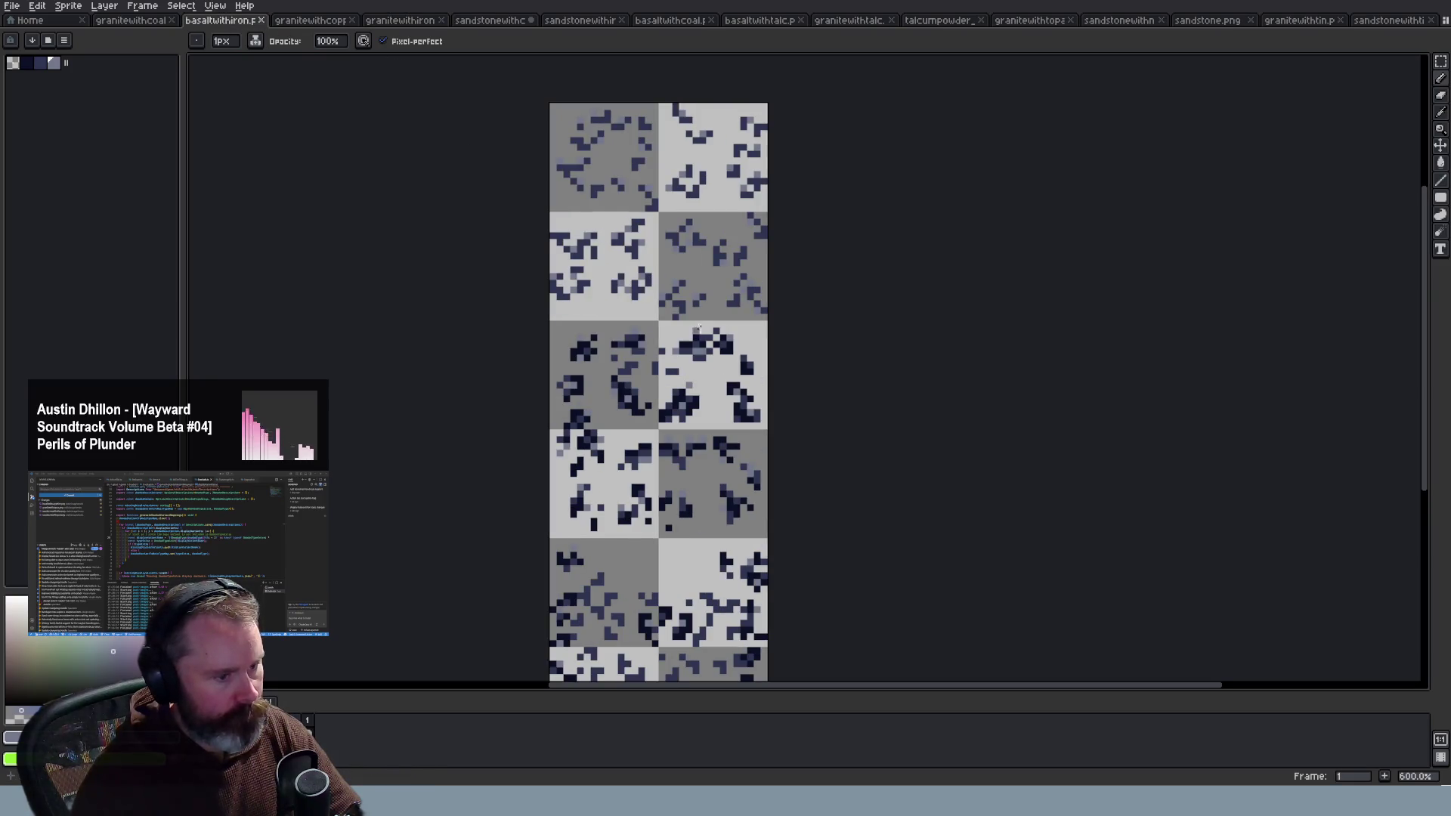
scroll(687, 249, up, 2)
Step: Eyedrop the dark navy ore colour and pencil extra iron specks into the basalt tiles
key(i)
click(780, 438)
key(b)
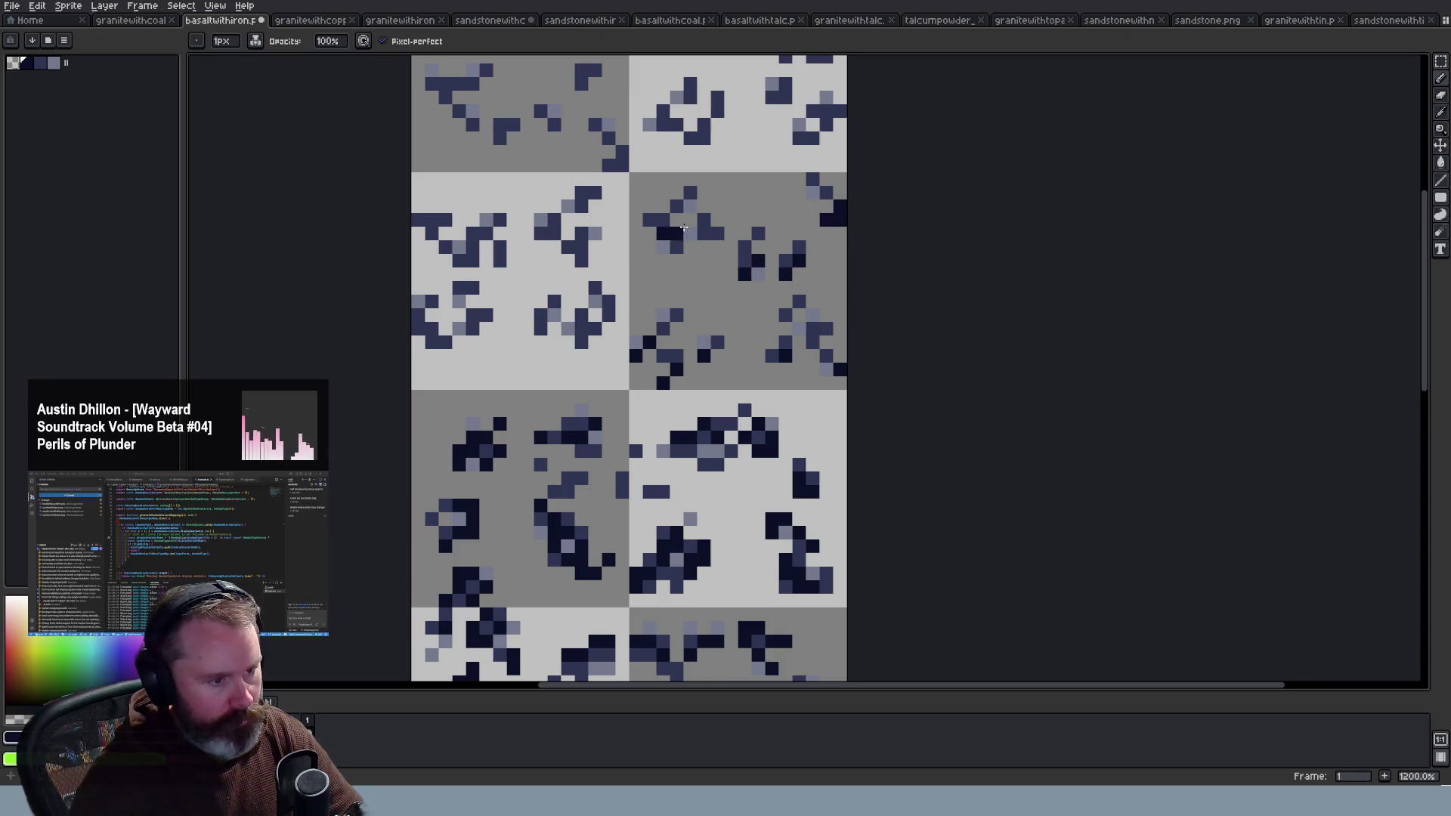
scroll(712, 233, down, 4)
scroll(690, 267, up, 3)
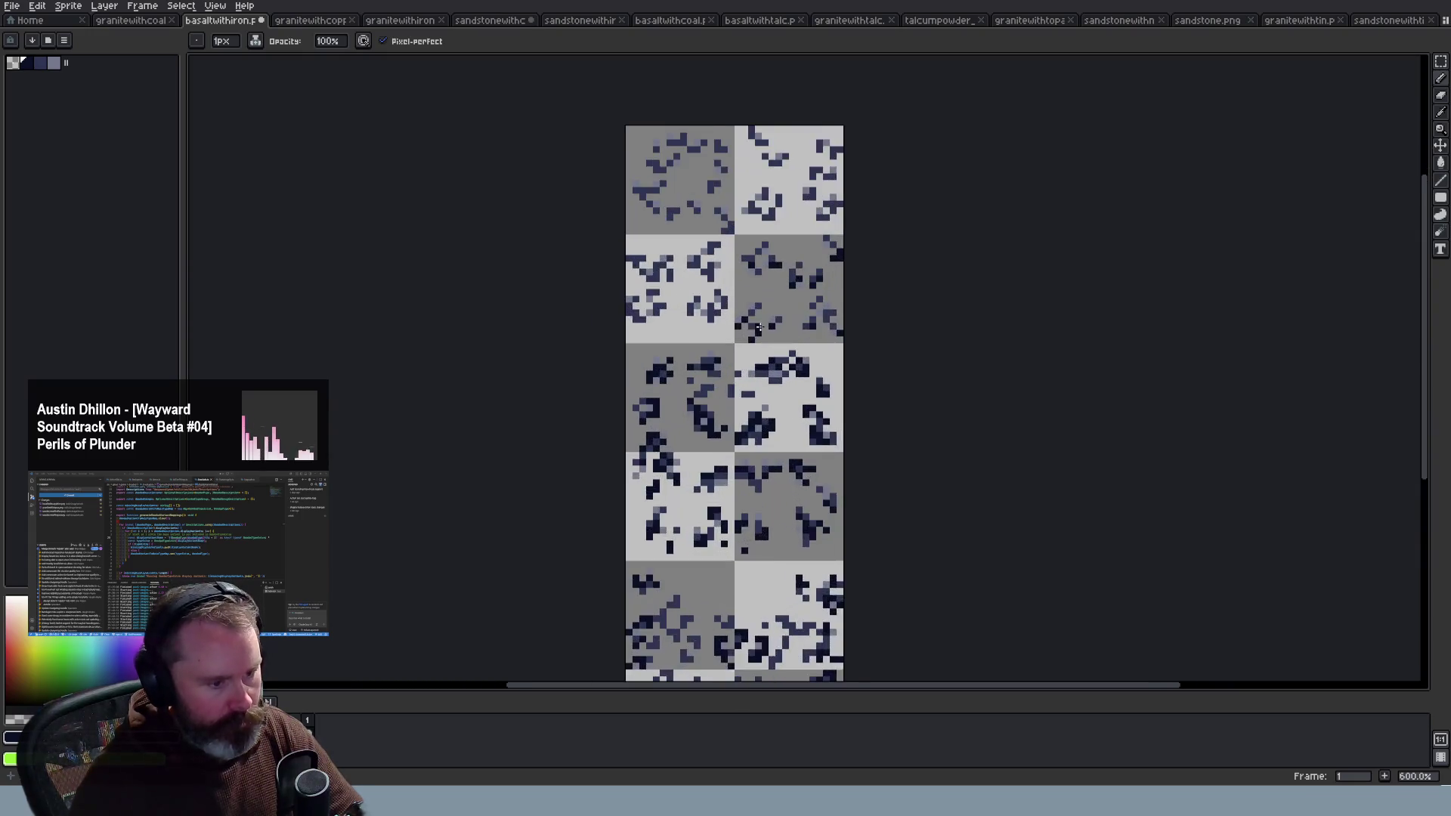
scroll(690, 267, up, 2)
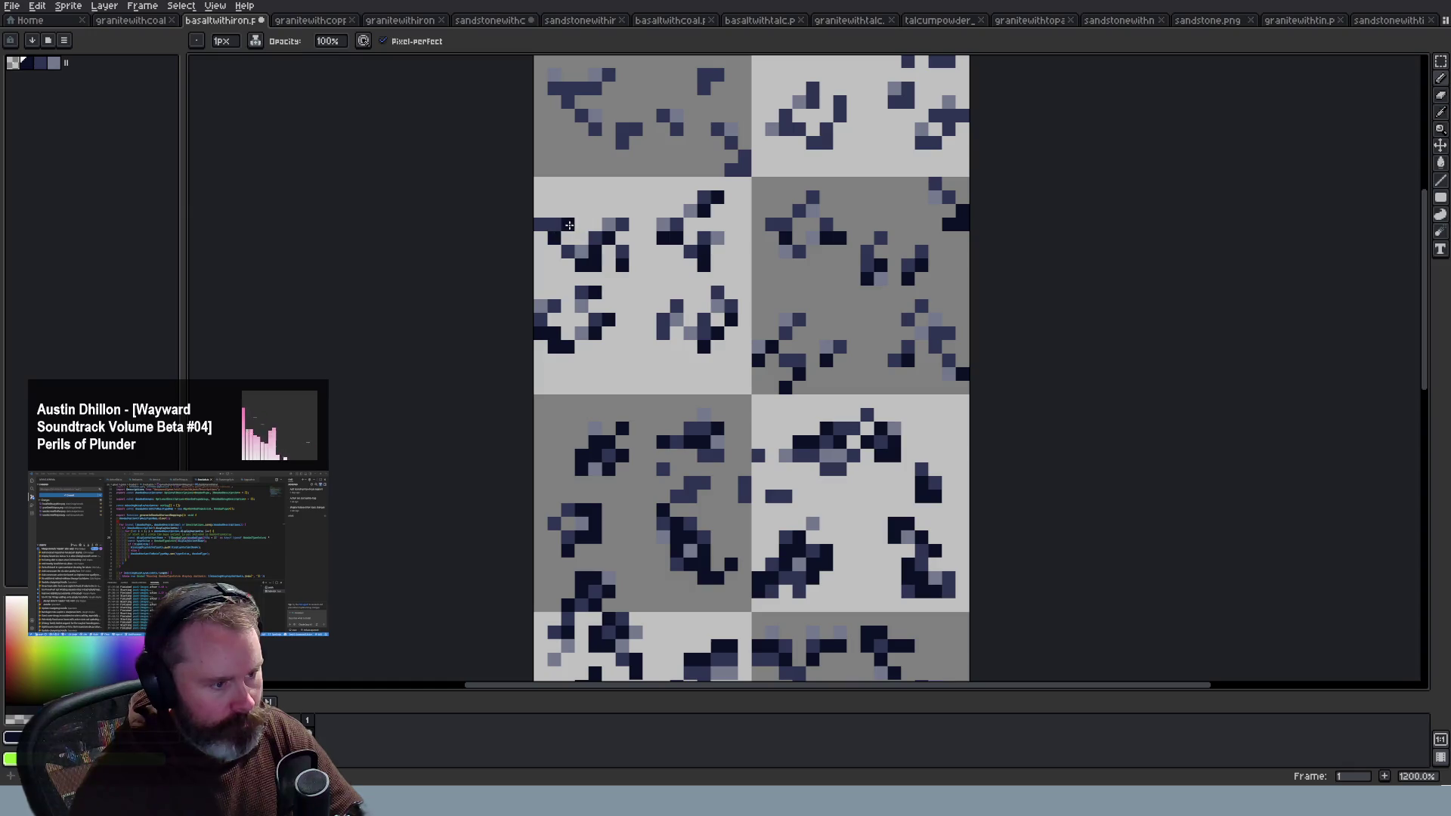
scroll(827, 288, down, 4)
scroll(830, 176, up, 4)
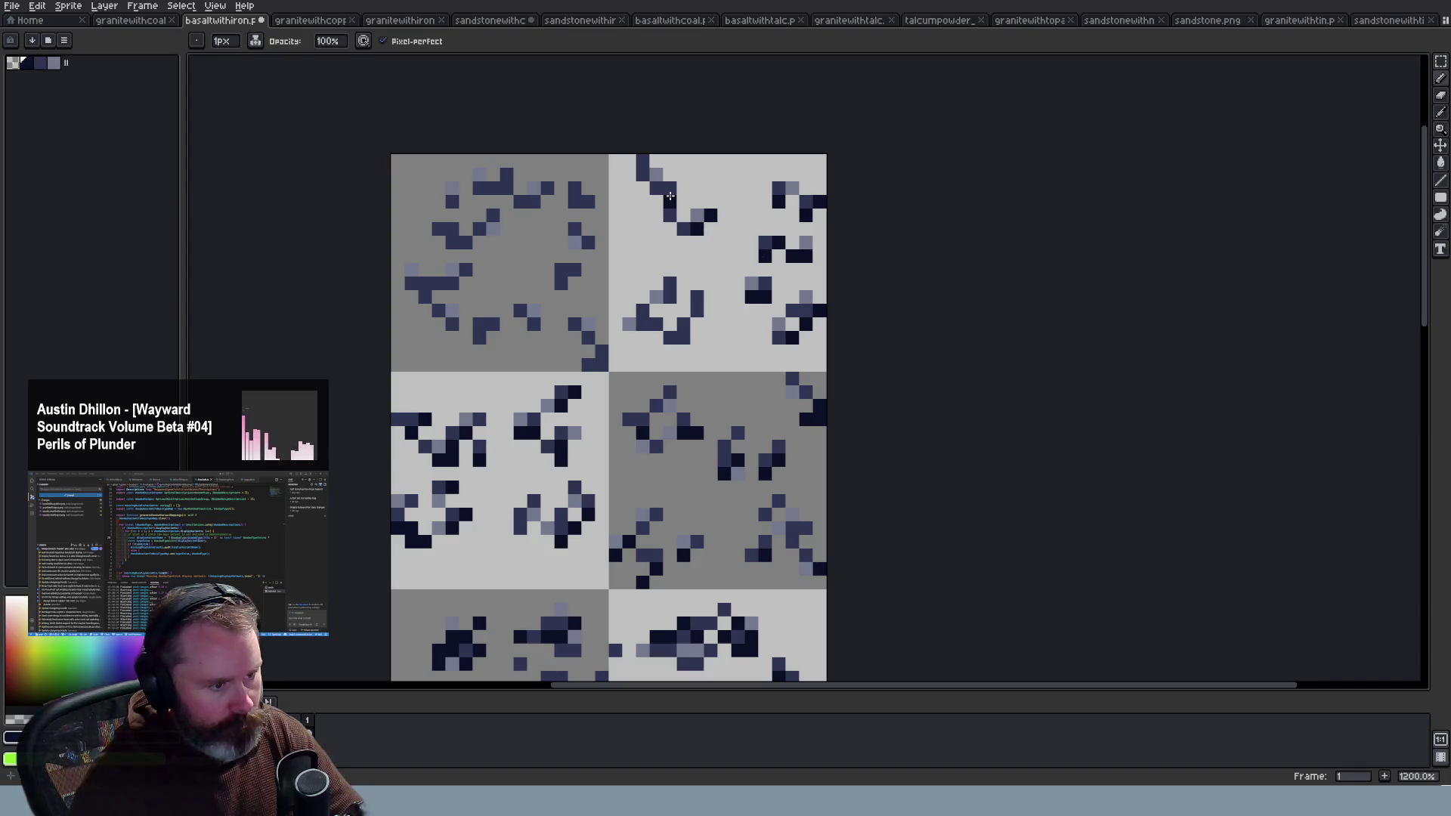
Step: Undo the stray pixel edit and look over the finished basaltwithiron tiles
key(ctrl+z)
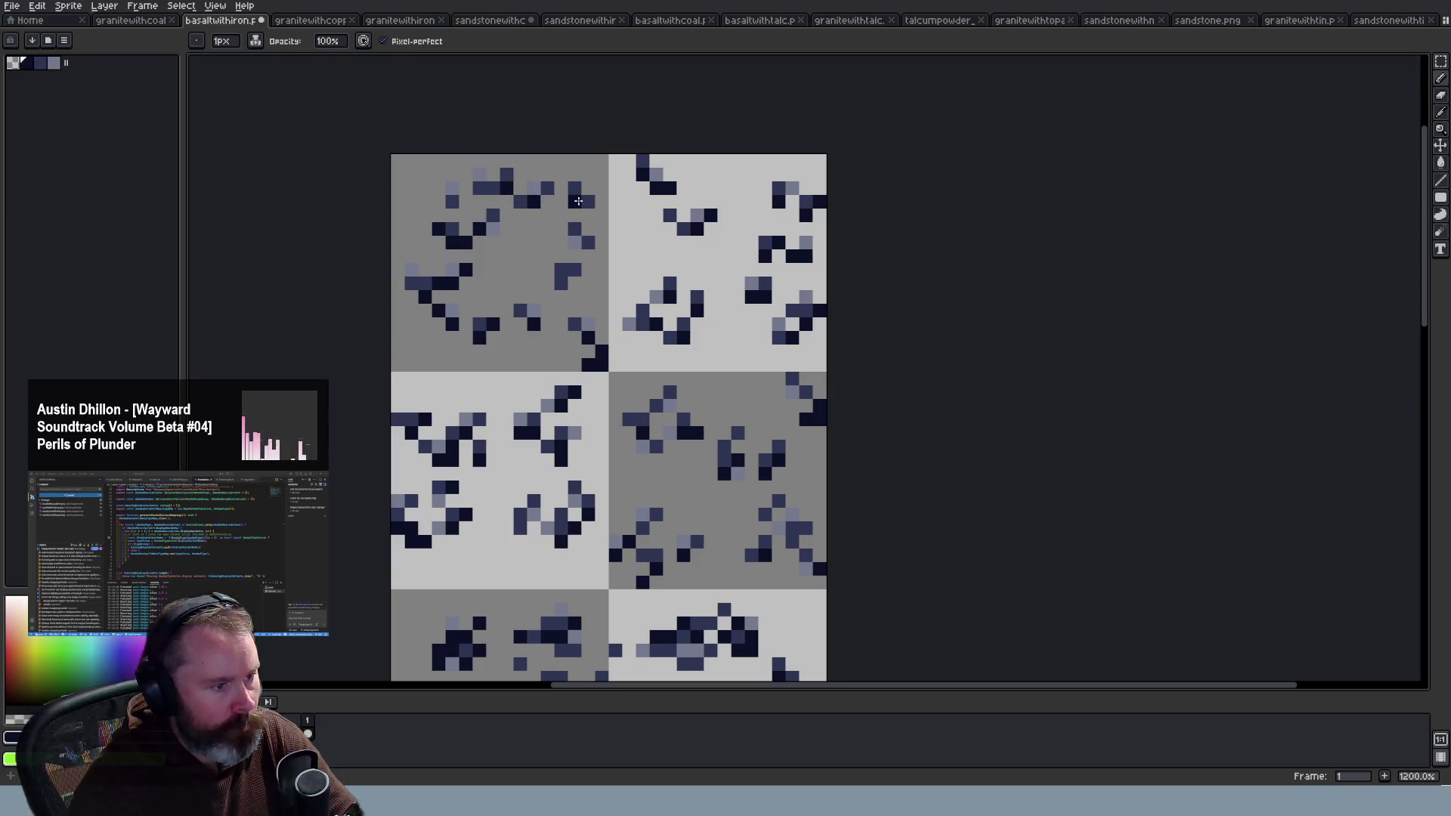
scroll(647, 304, down, 4)
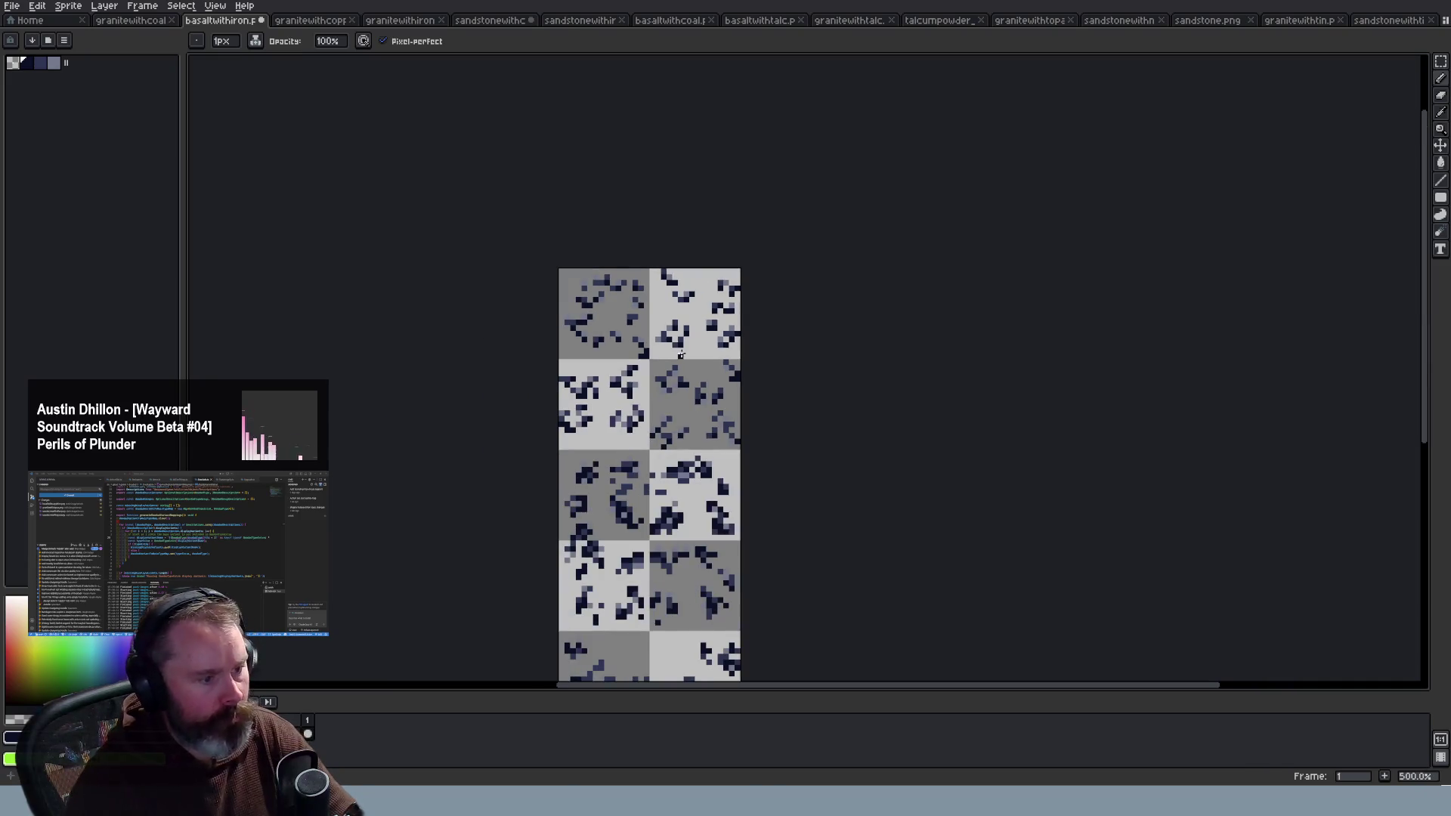
scroll(813, 420, down, 2)
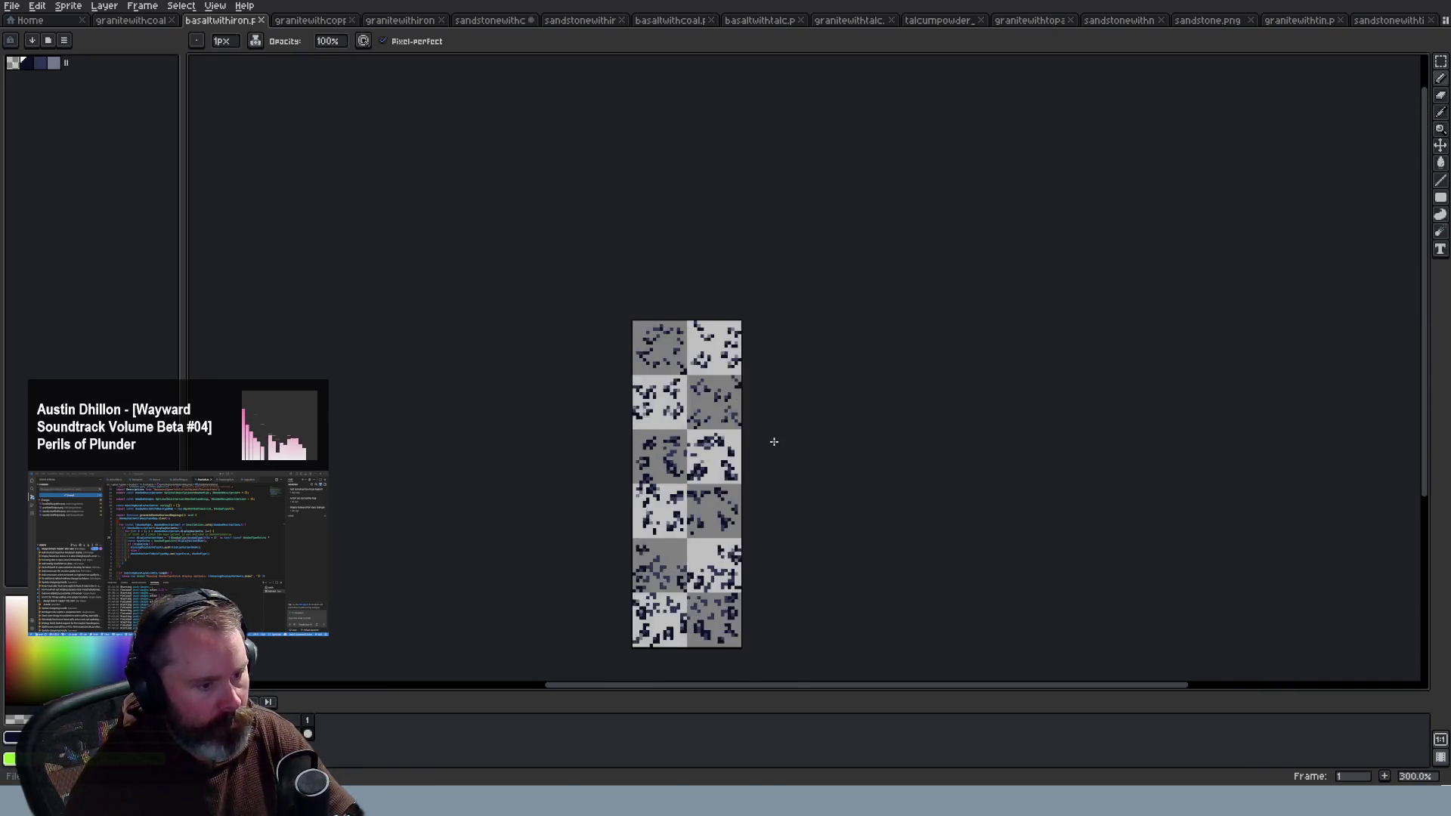
scroll(771, 440, up, 2)
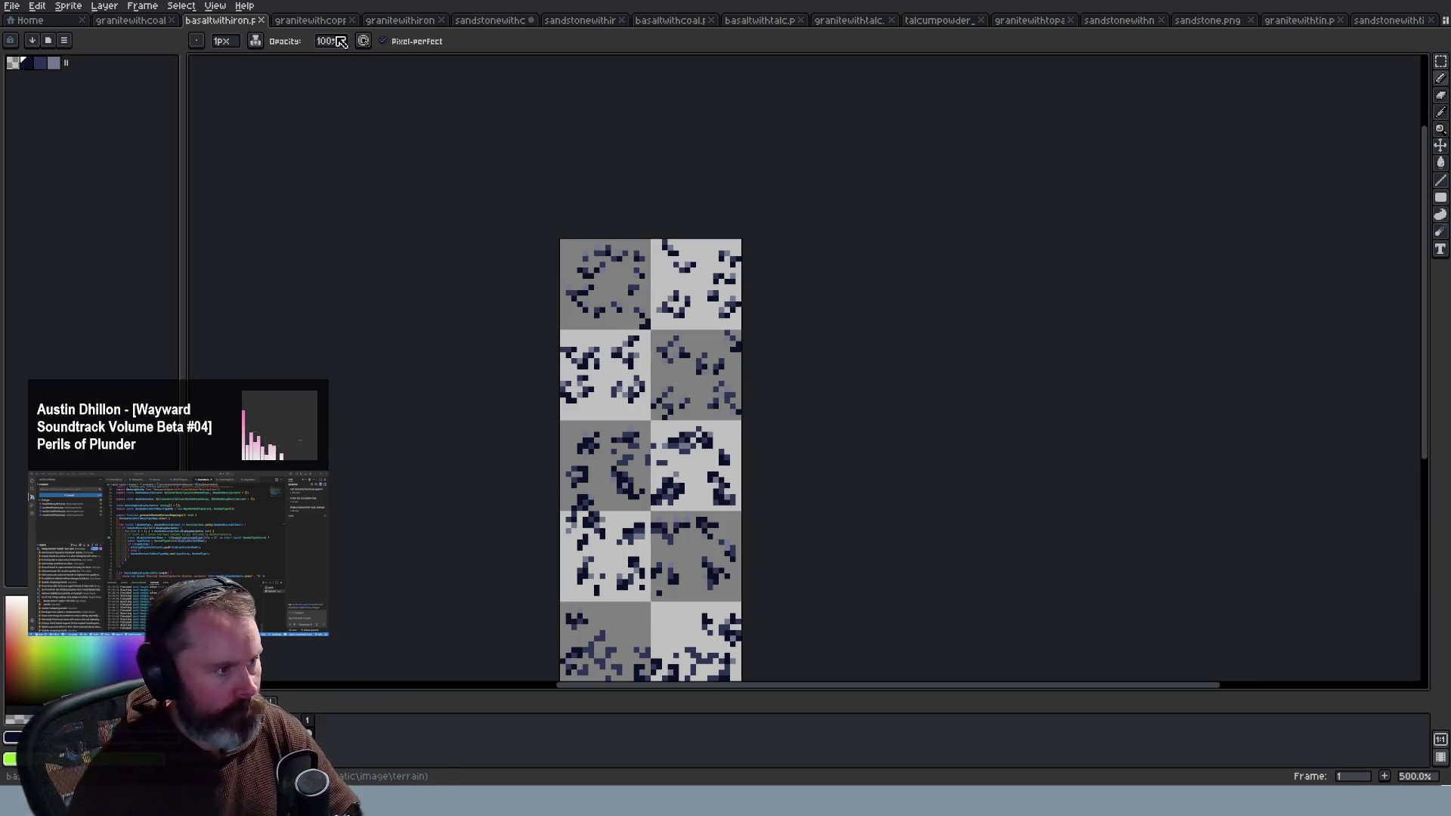
key(alt+Tab)
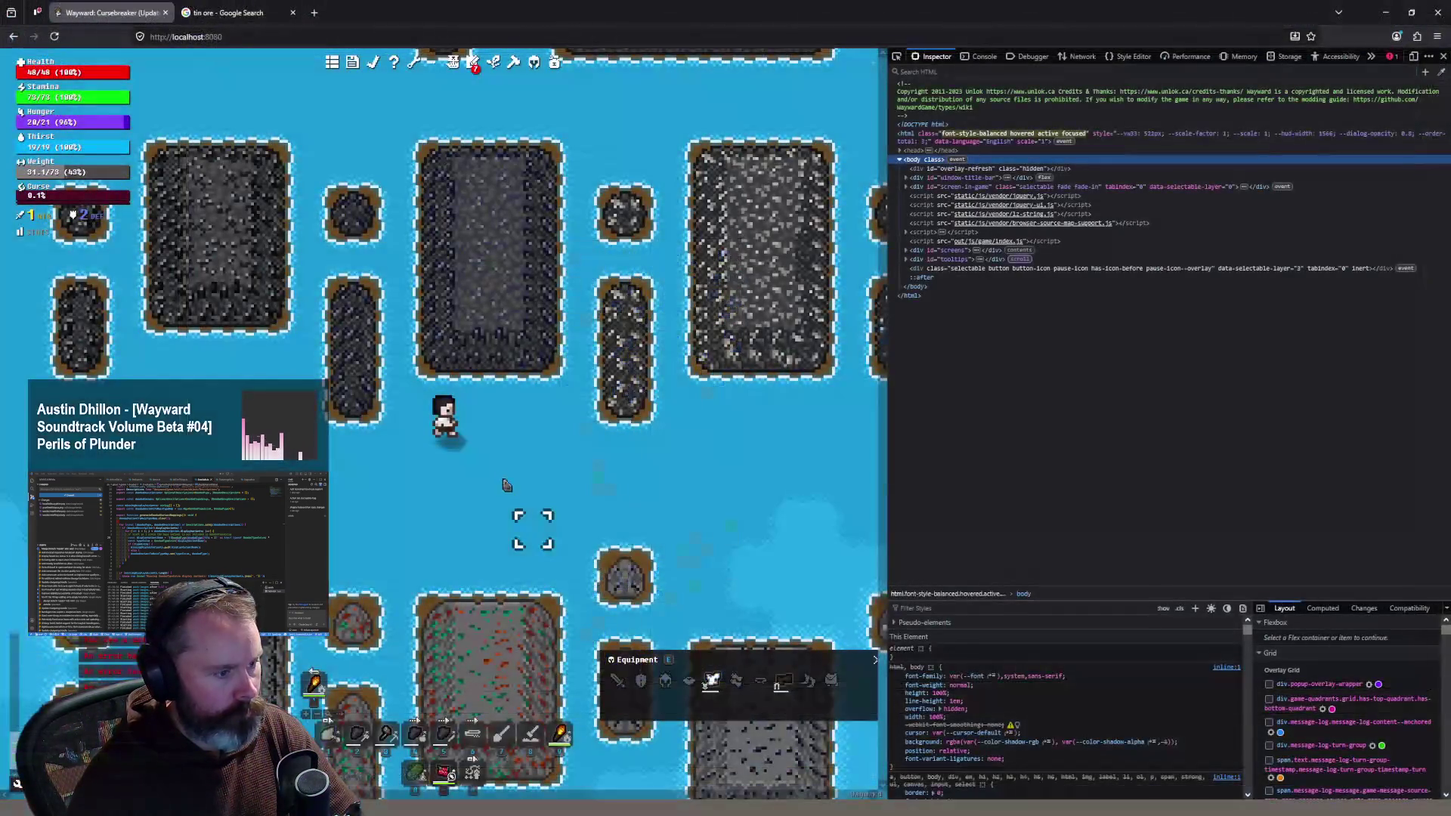
Step: Move the character north and zoom around to check the updated ore islands
key(w)
scroll(496, 466, up, 3)
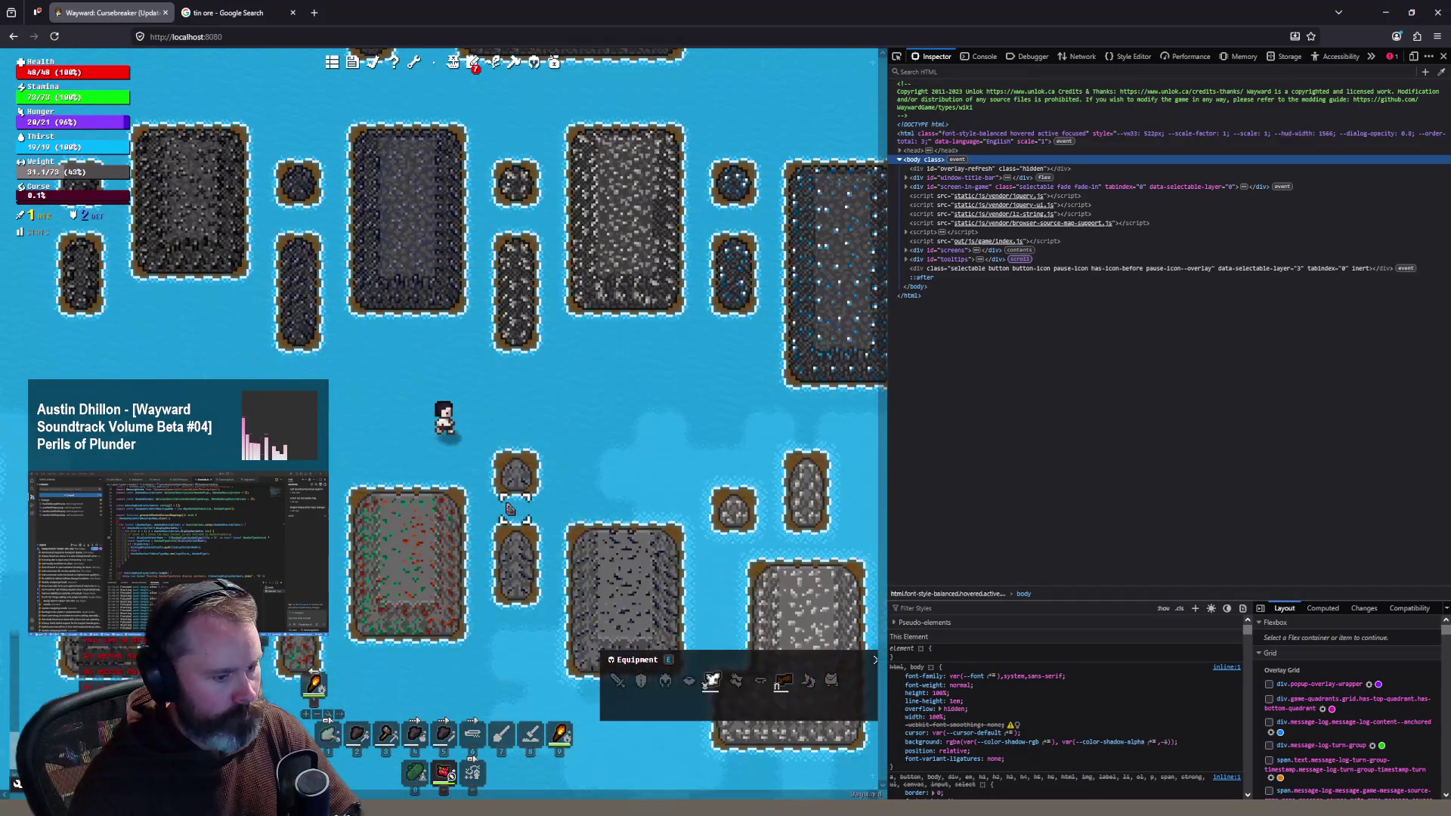
scroll(501, 450, up, 1)
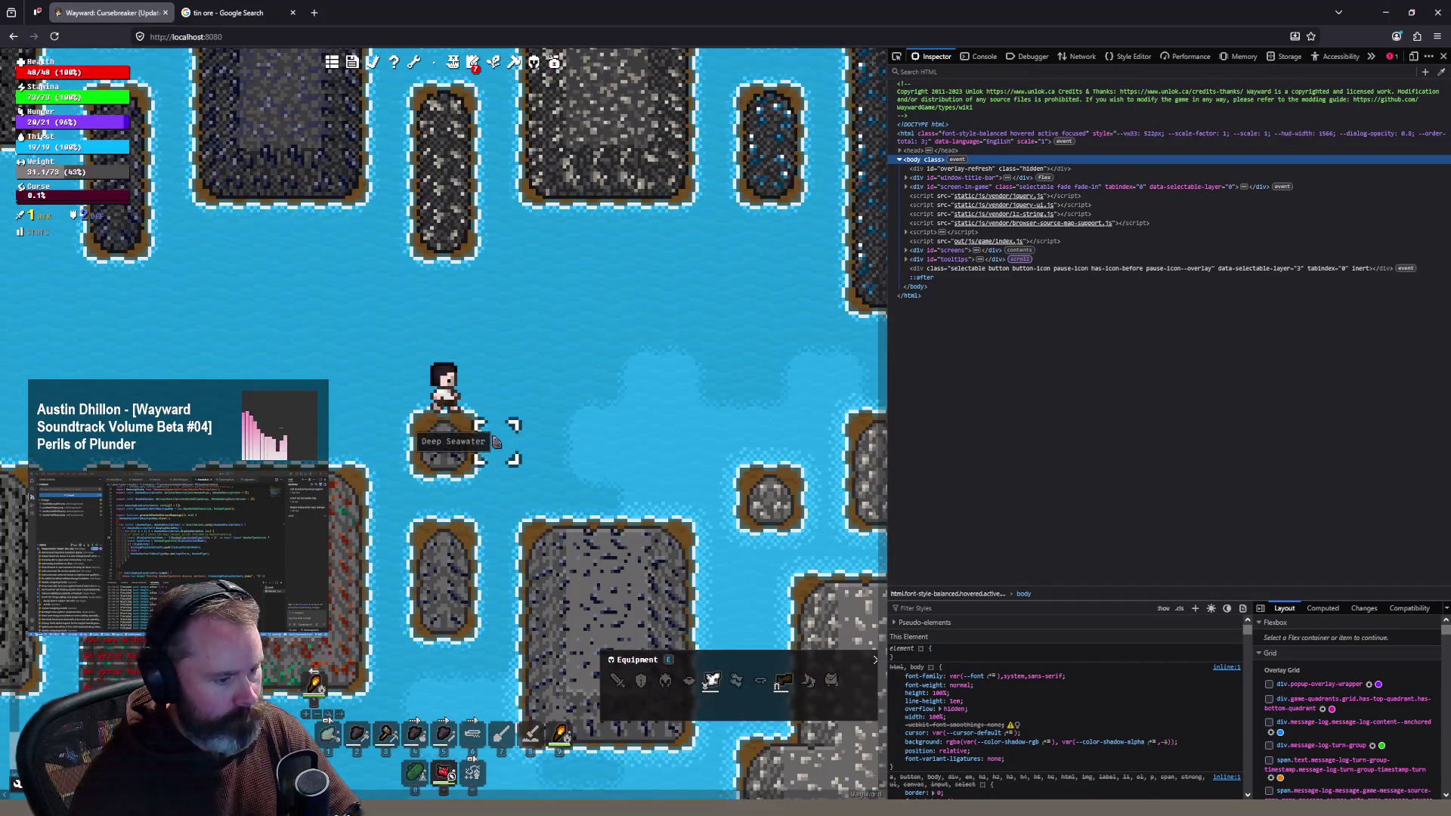
scroll(381, 370, up, 1)
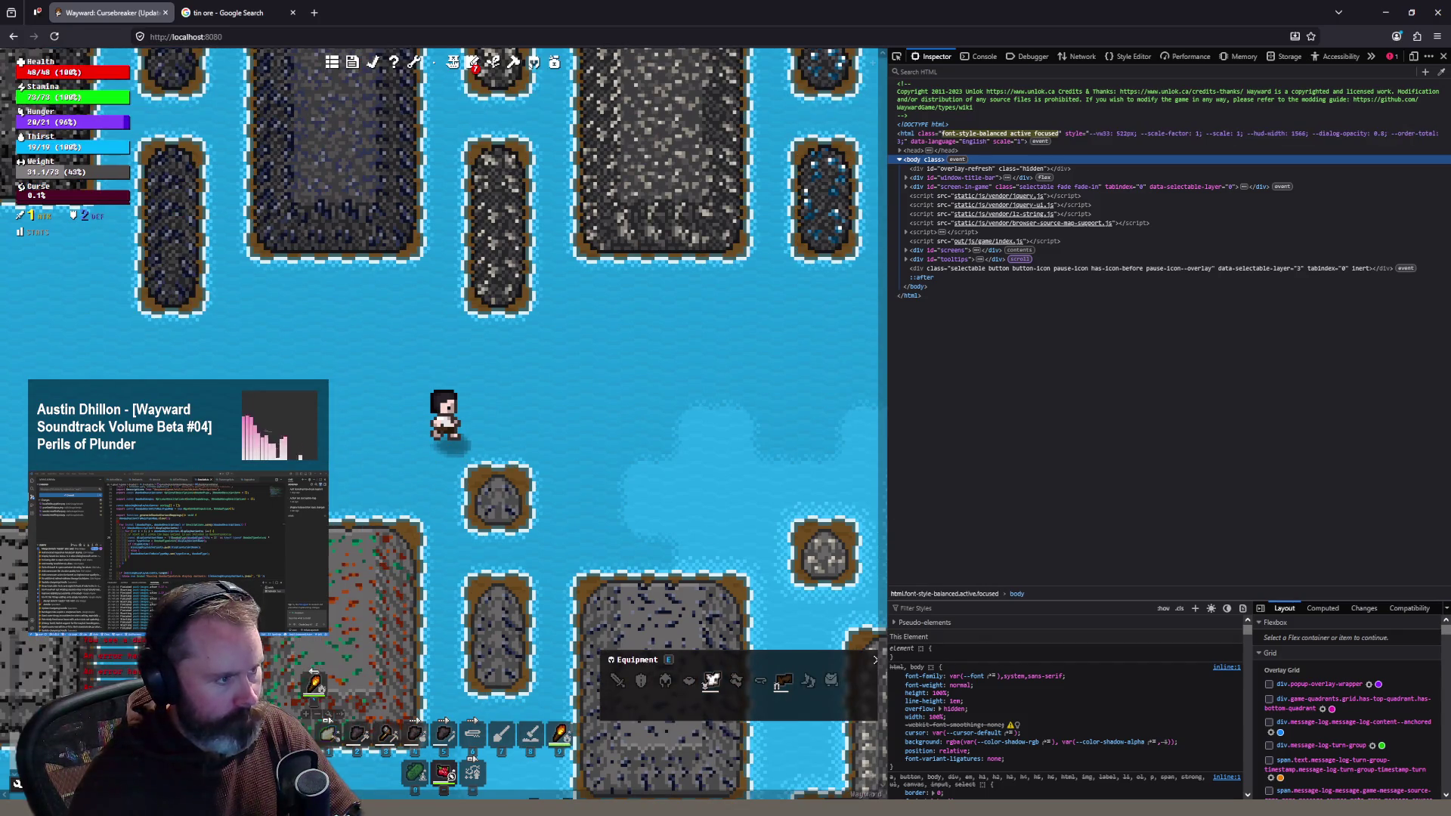
scroll(490, 511, down, 2)
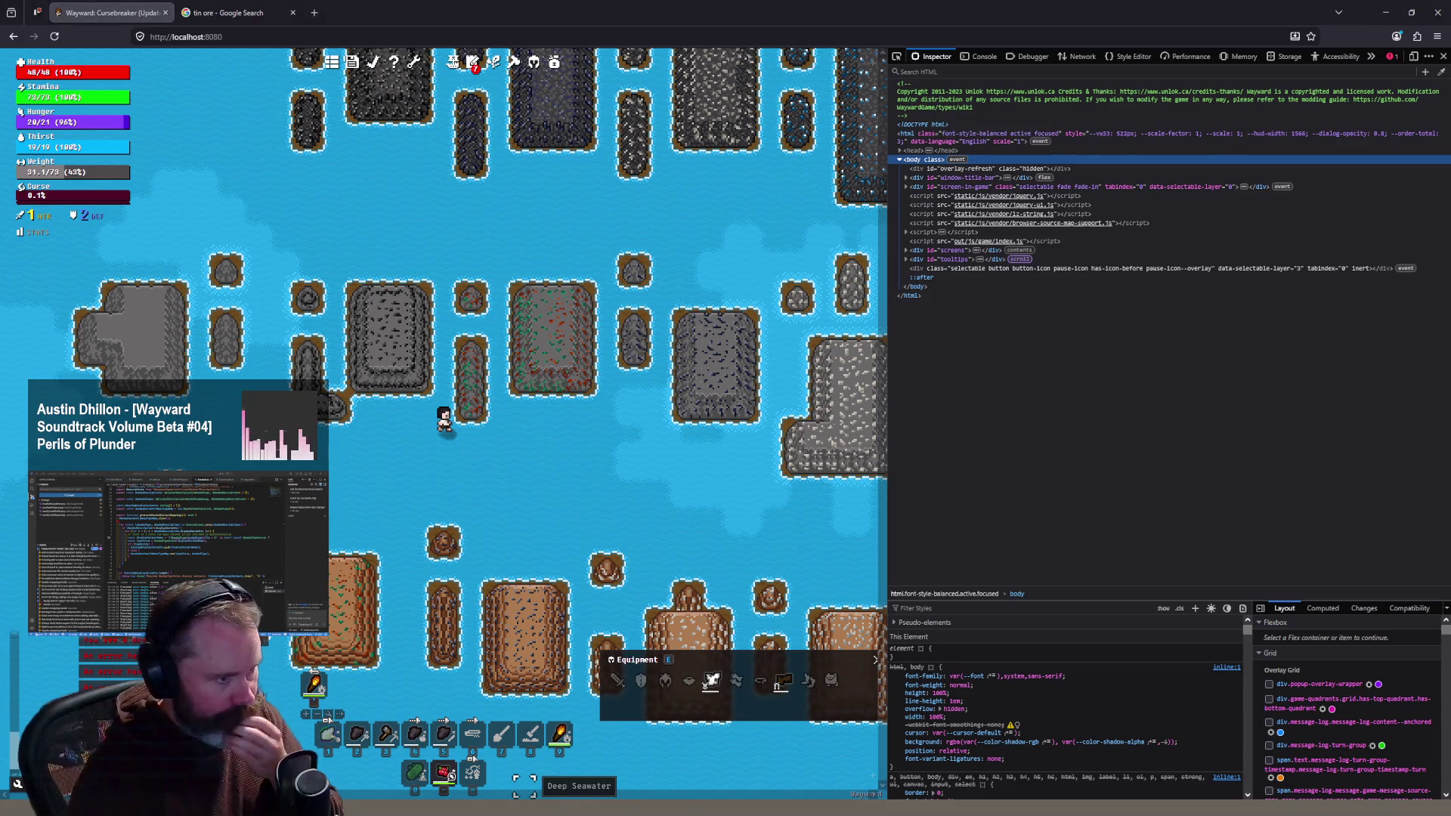
Step: Briefly open another ore tile sheet in Aseprite, then return to Wayward and quit the game
key(alt+Tab)
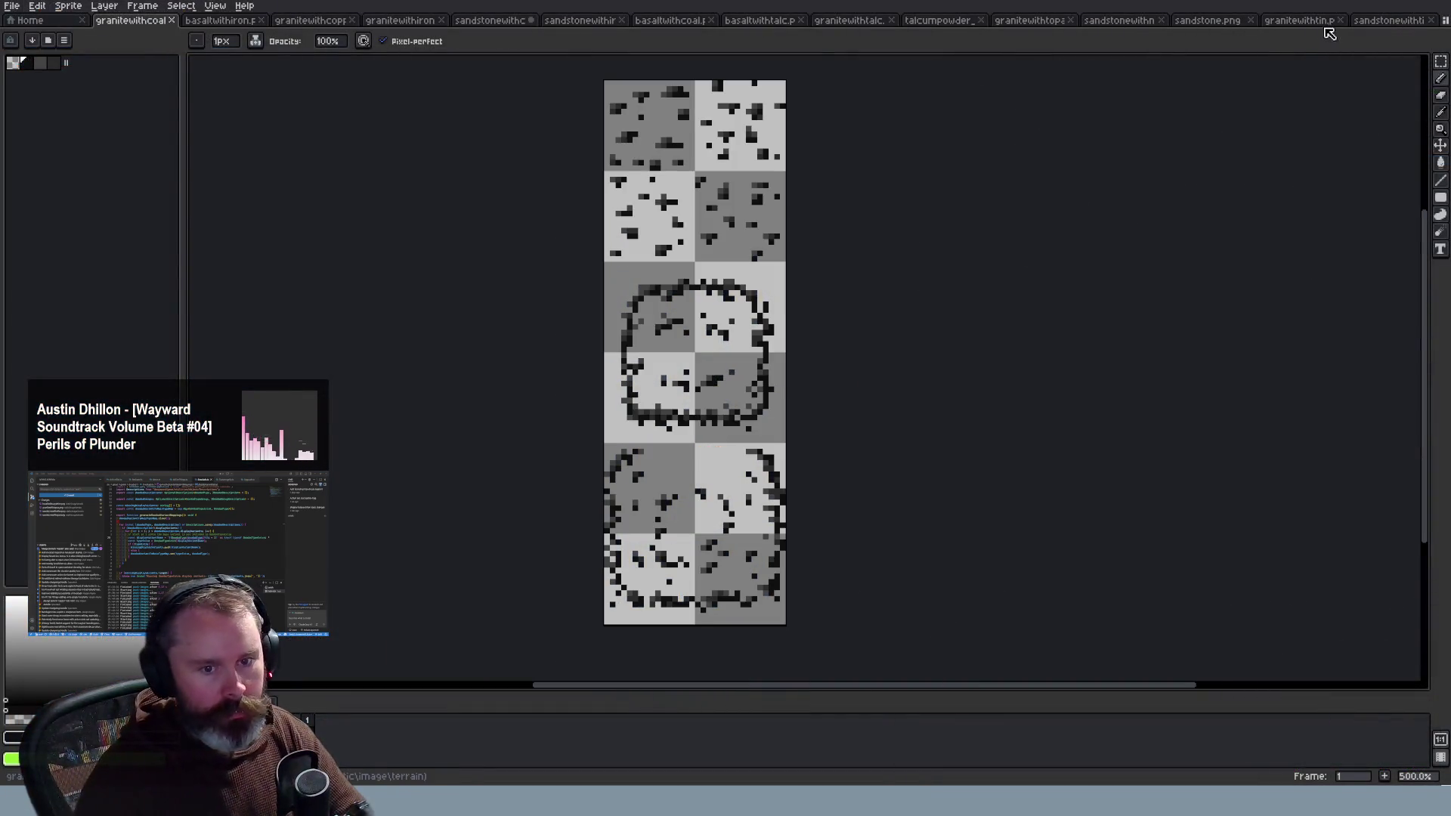
click(1367, 22)
key(alt+Tab)
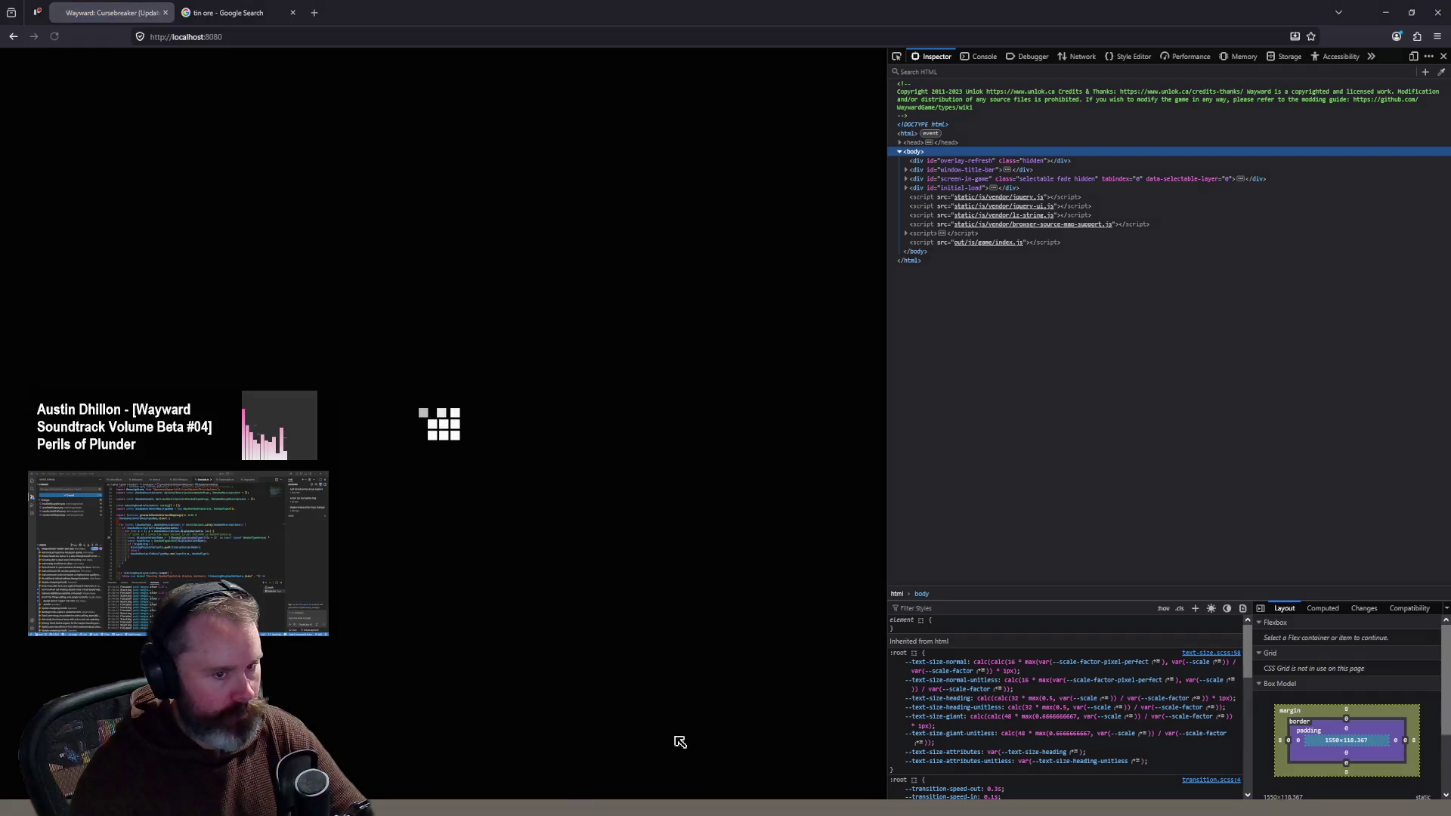
Step: Close the finished granite, sandstone, talcumpowder and basalt talc ore sprites
key(alt+Tab)
click(1048, 20)
click(1070, 21)
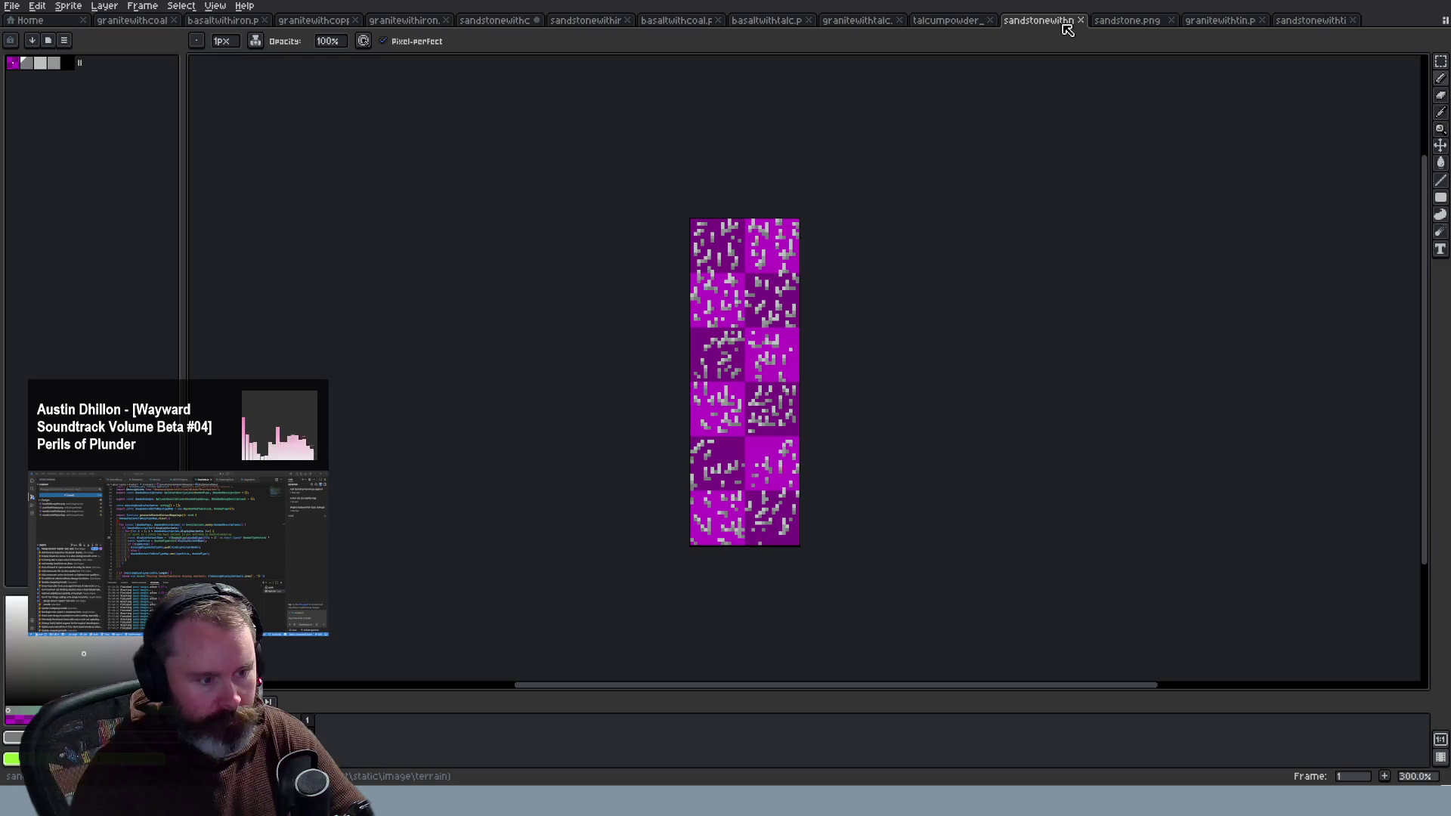
click(1080, 20)
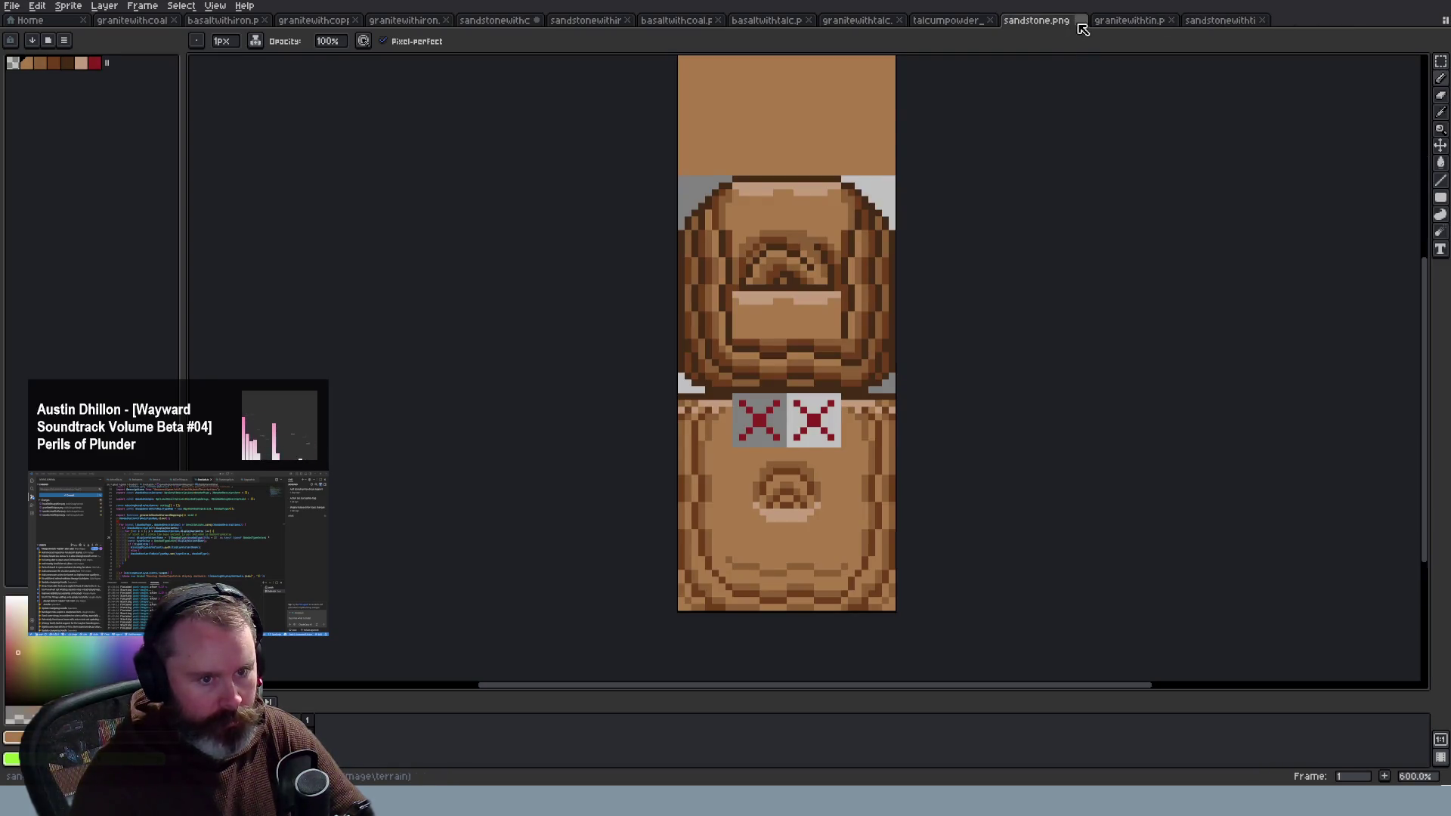
click(1080, 21)
click(1114, 20)
click(1044, 21)
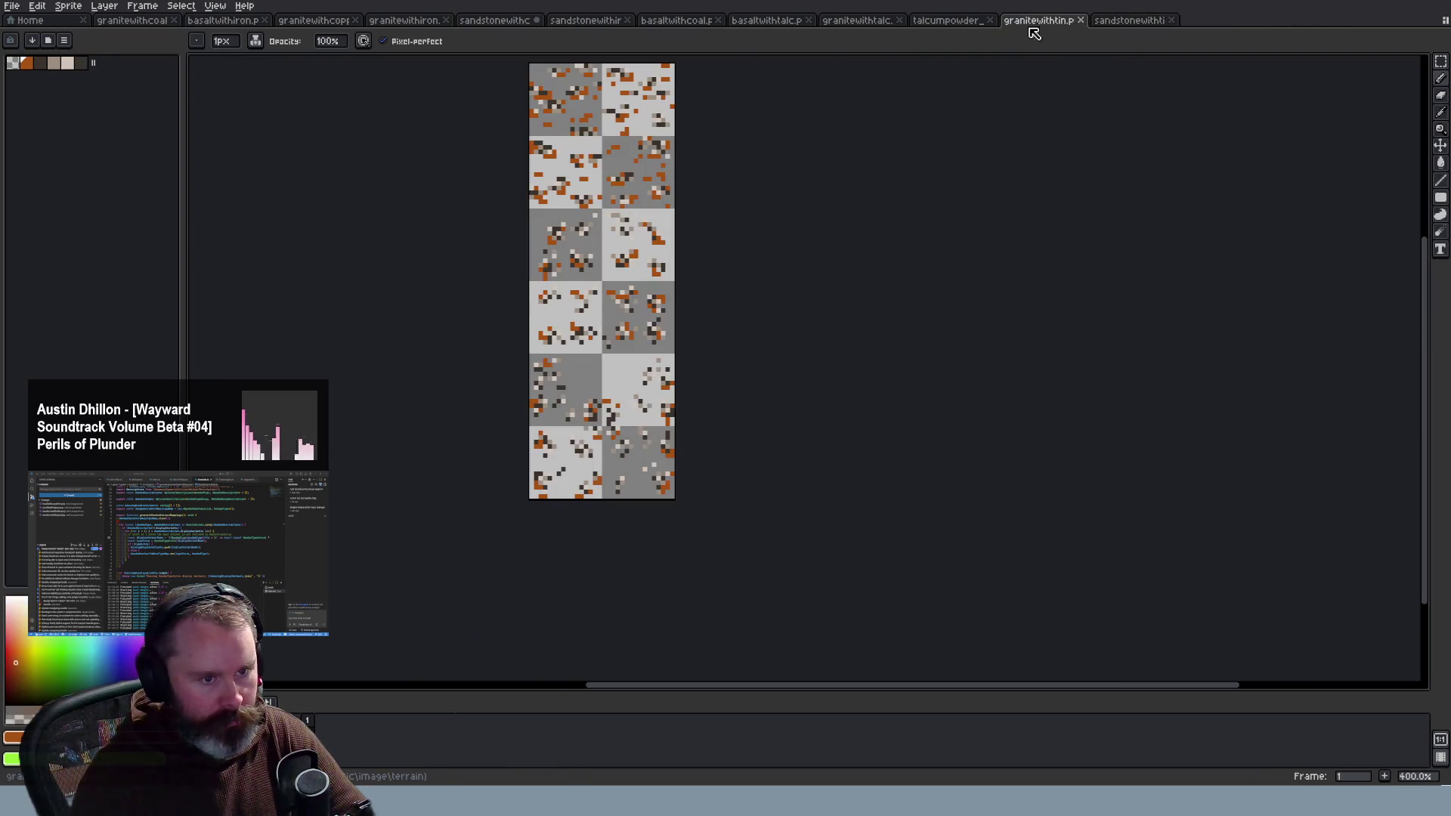
click(959, 20)
key(3)
click(989, 20)
click(865, 21)
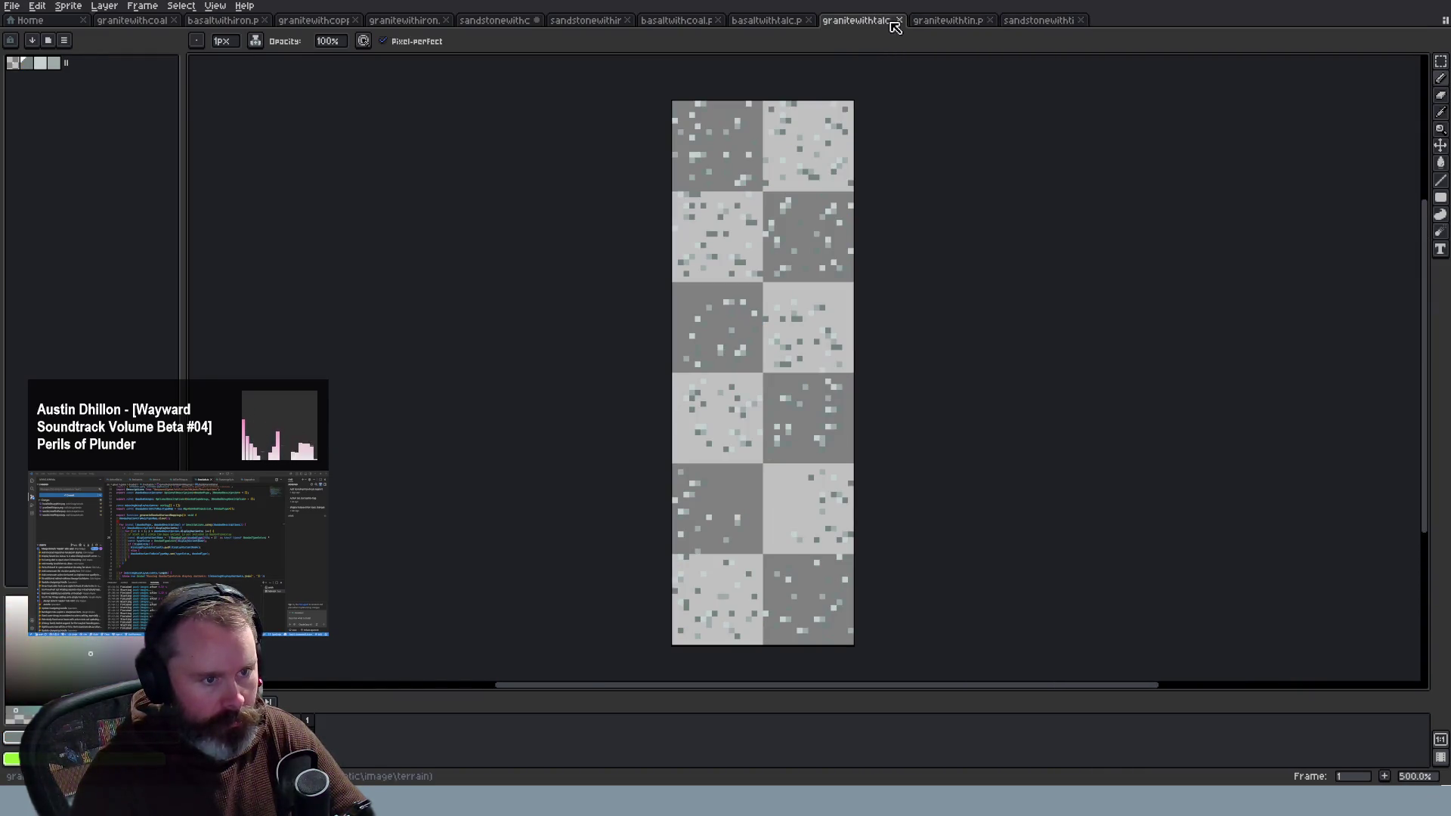
click(899, 20)
click(786, 20)
click(808, 21)
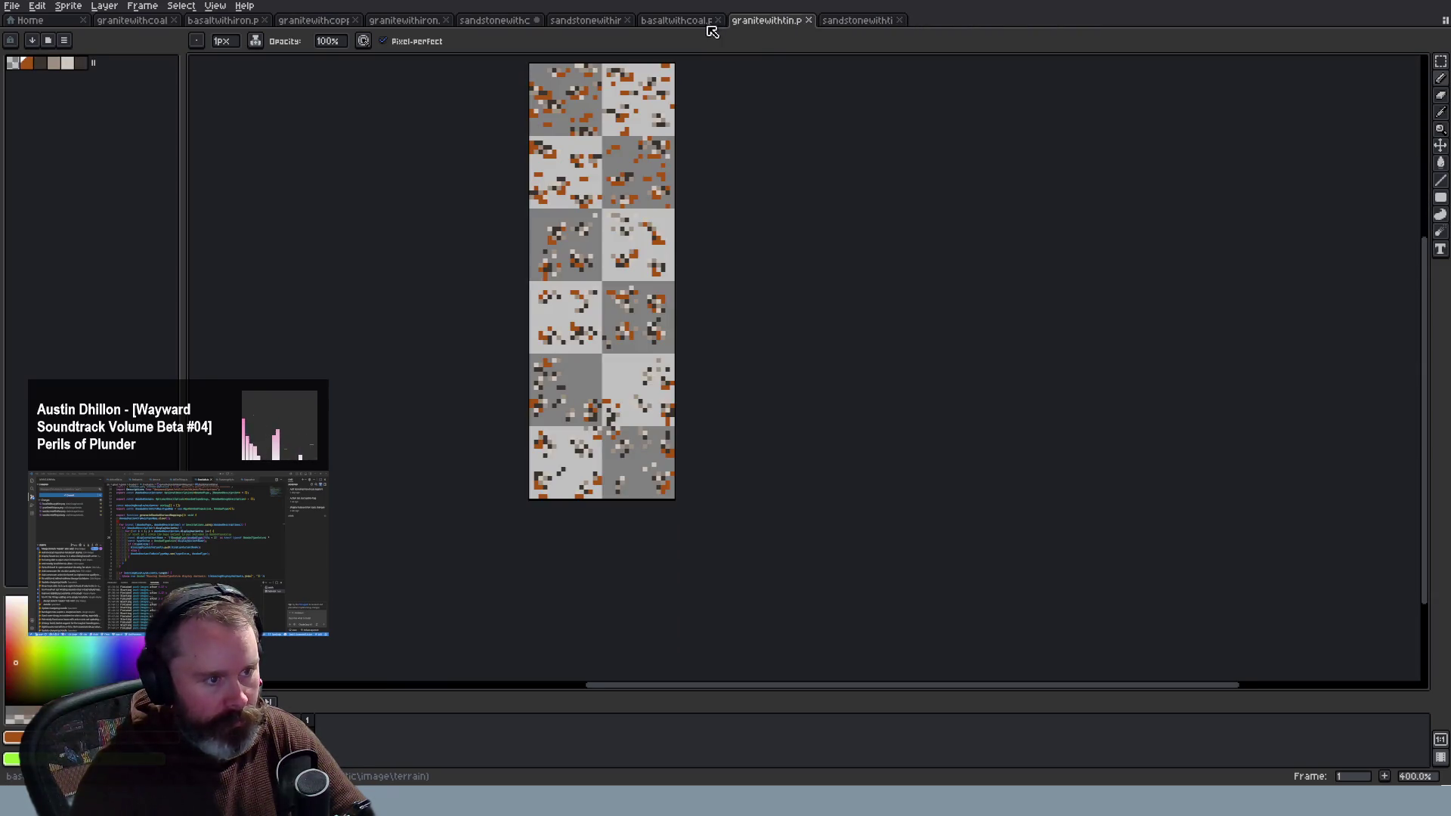
click(718, 21)
Step: Save the sandstone coal ore sprite with Ctrl+S
scroll(733, 56, up, 4)
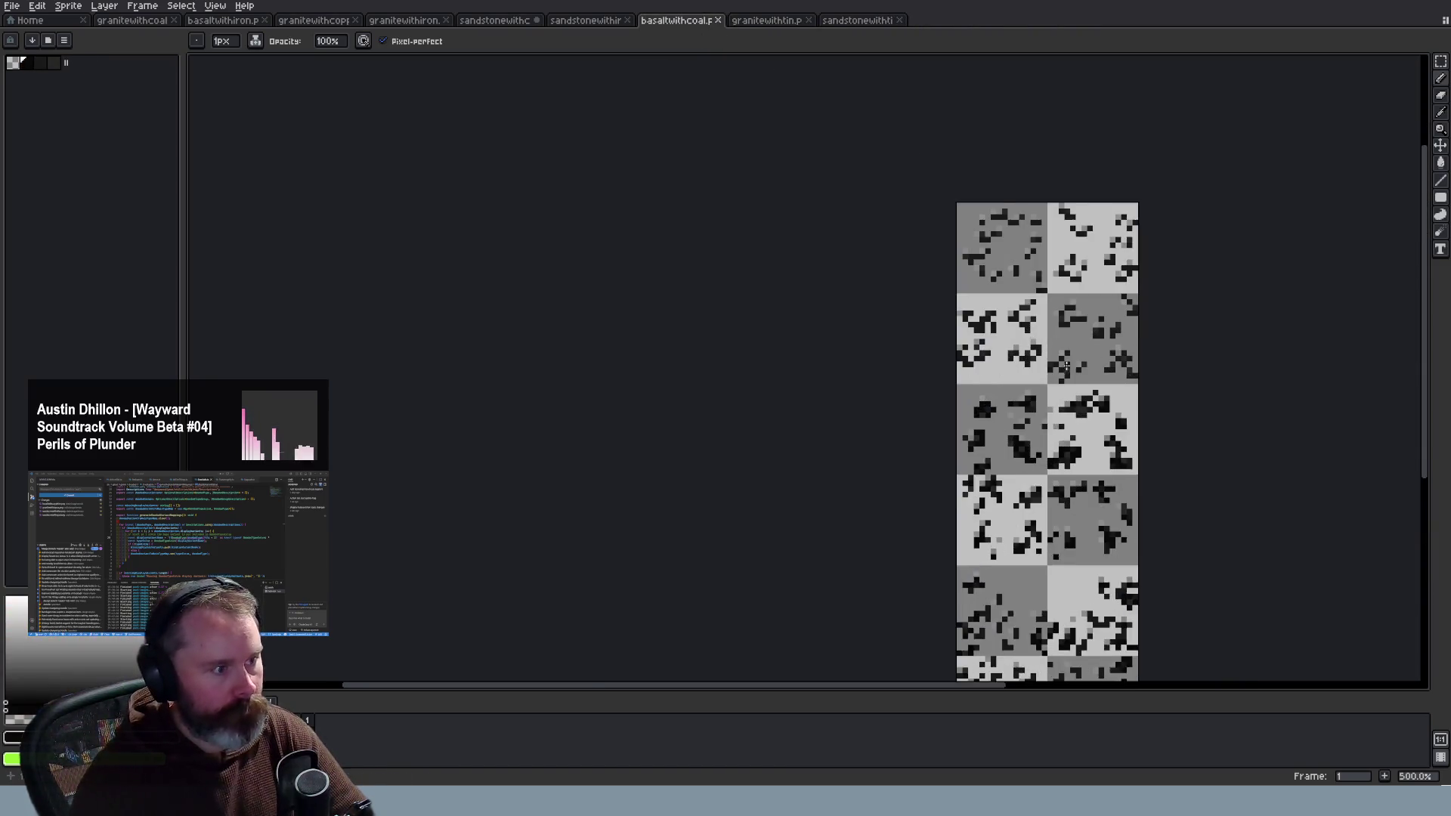
click(499, 21)
key(ctrl+s)
Step: Flip between the sandstonewithiron and basaltwithiron sprites, selecting the basalt sprite's cel
click(565, 23)
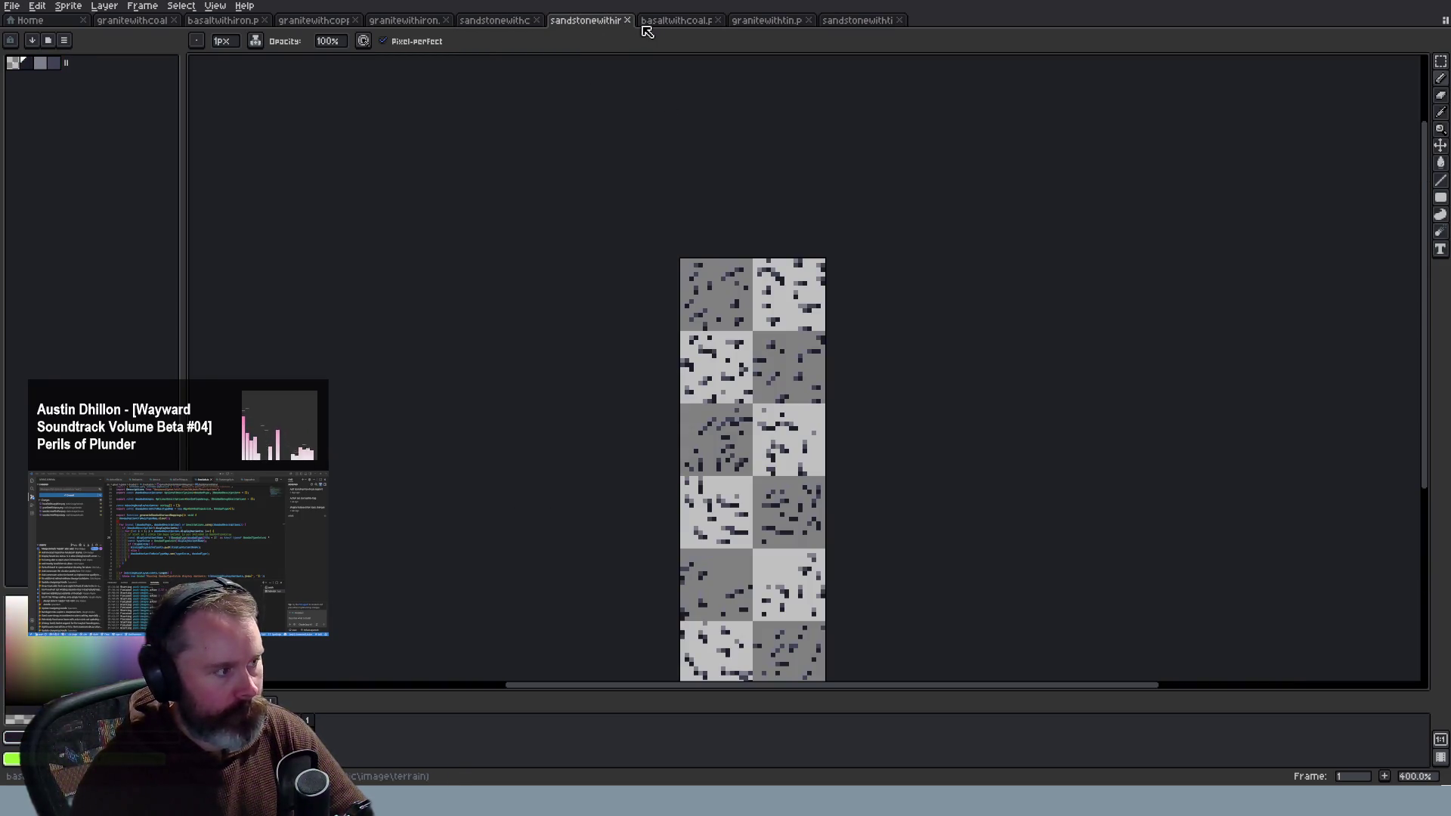
click(230, 23)
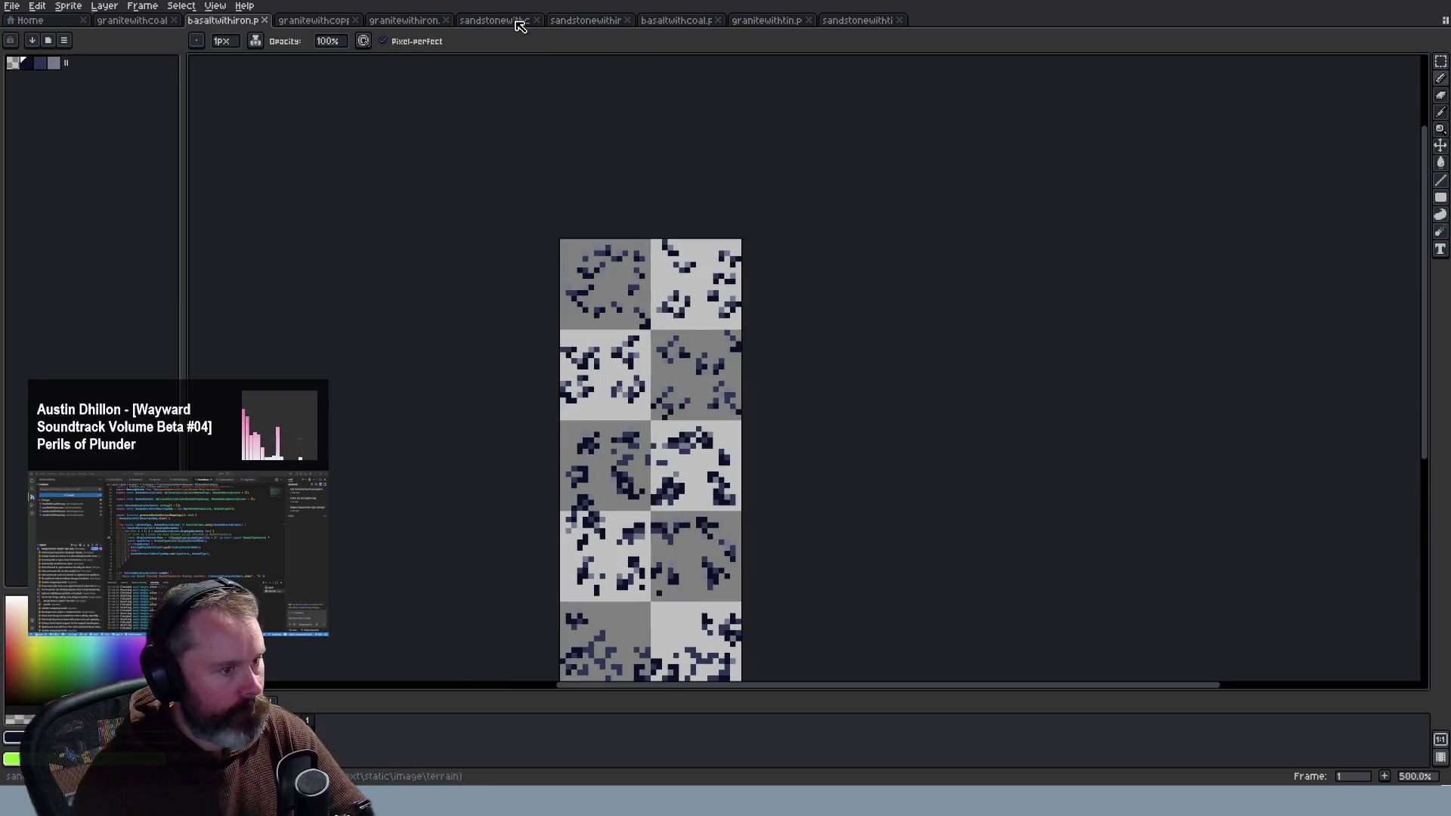
click(590, 25)
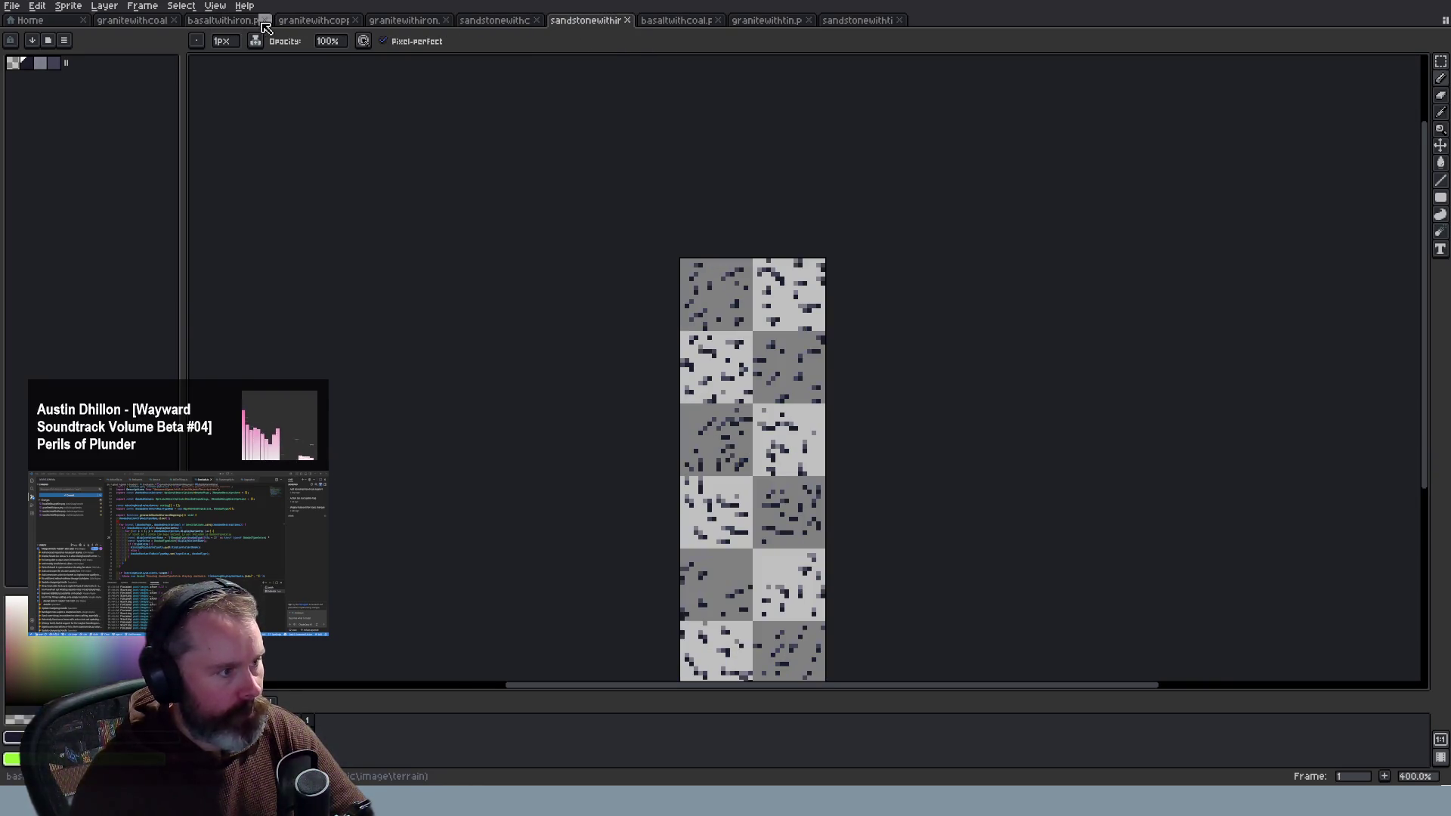
click(228, 21)
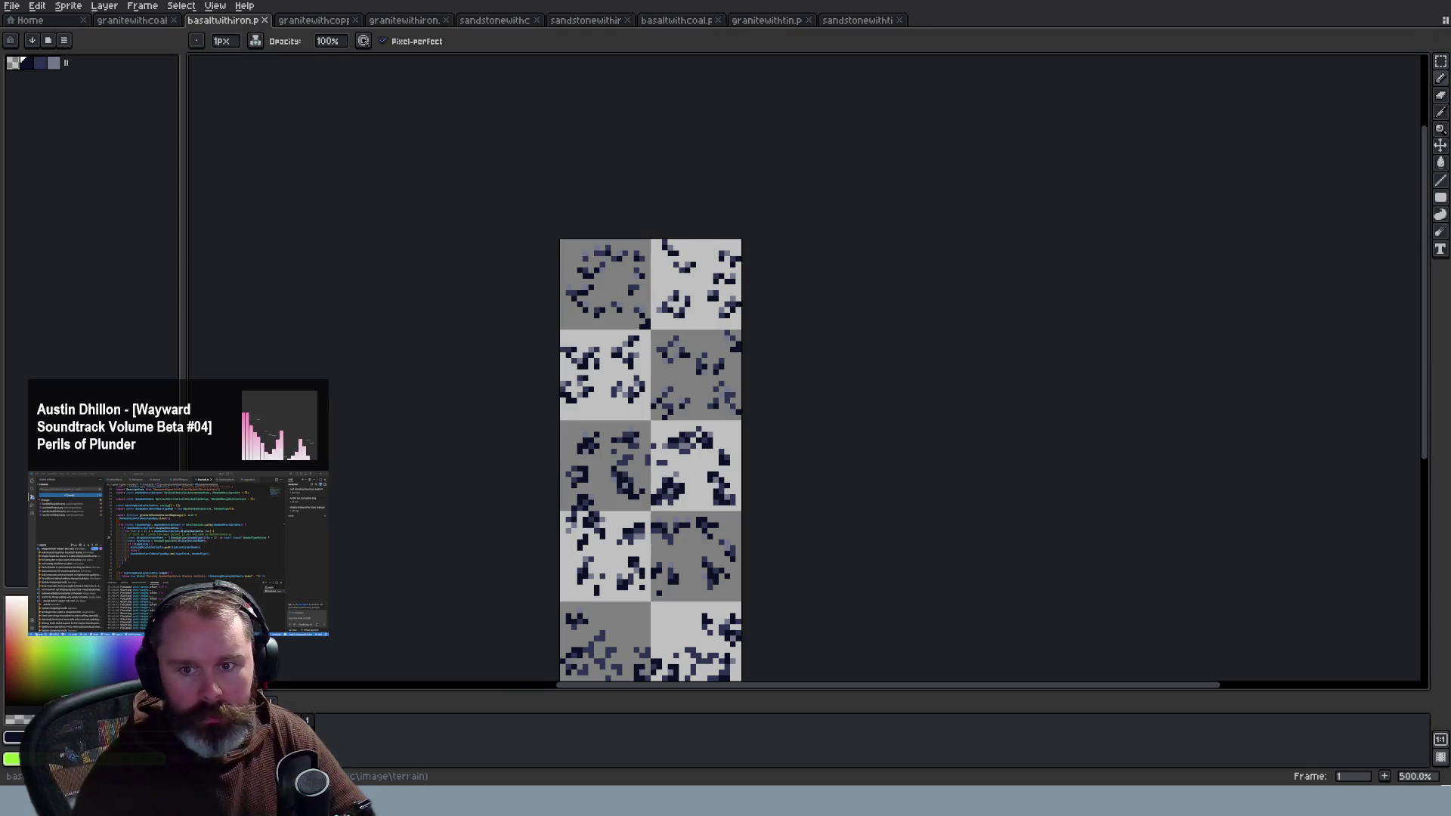
click(26, 62)
key(v)
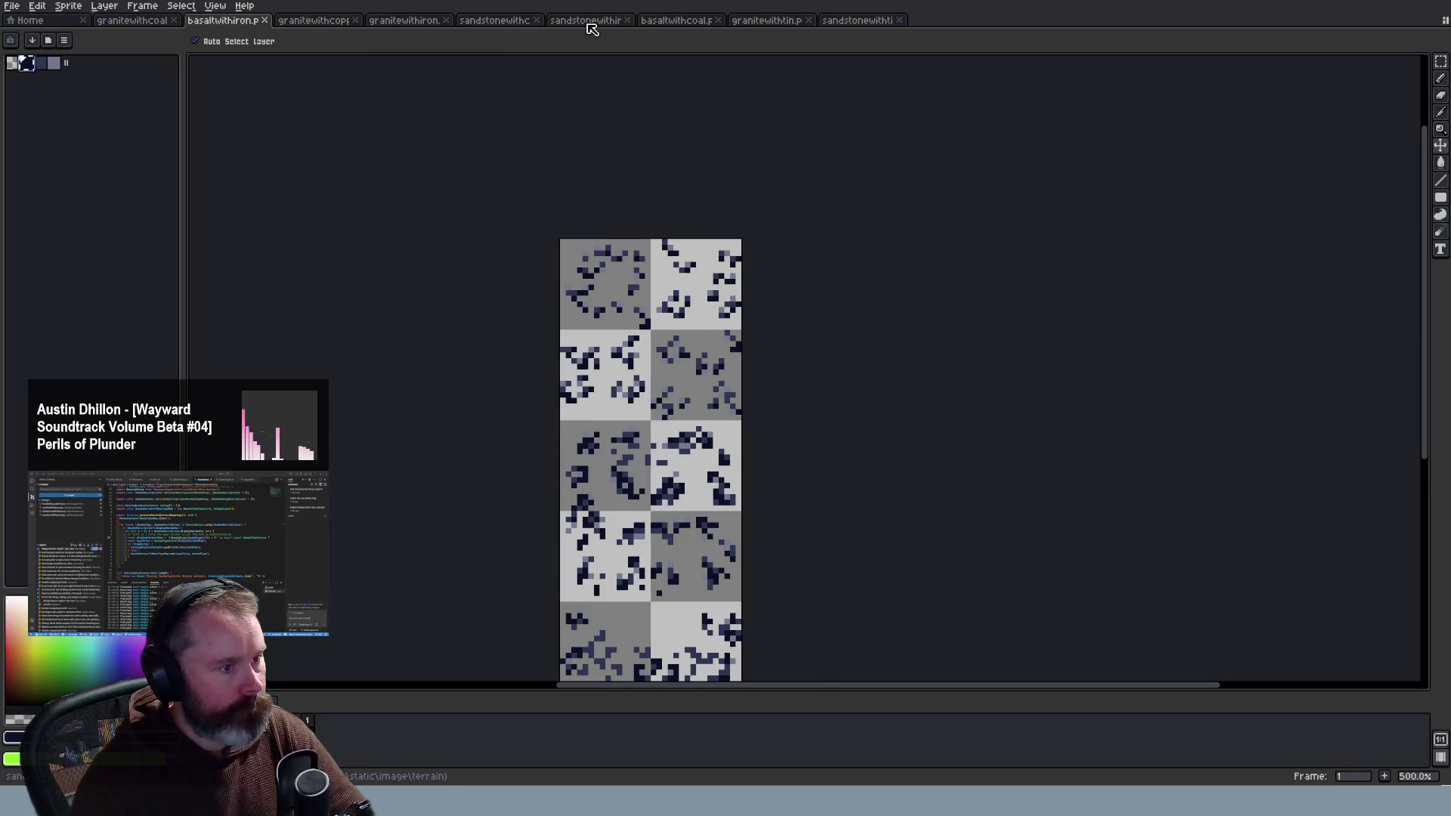
click(588, 23)
key(b)
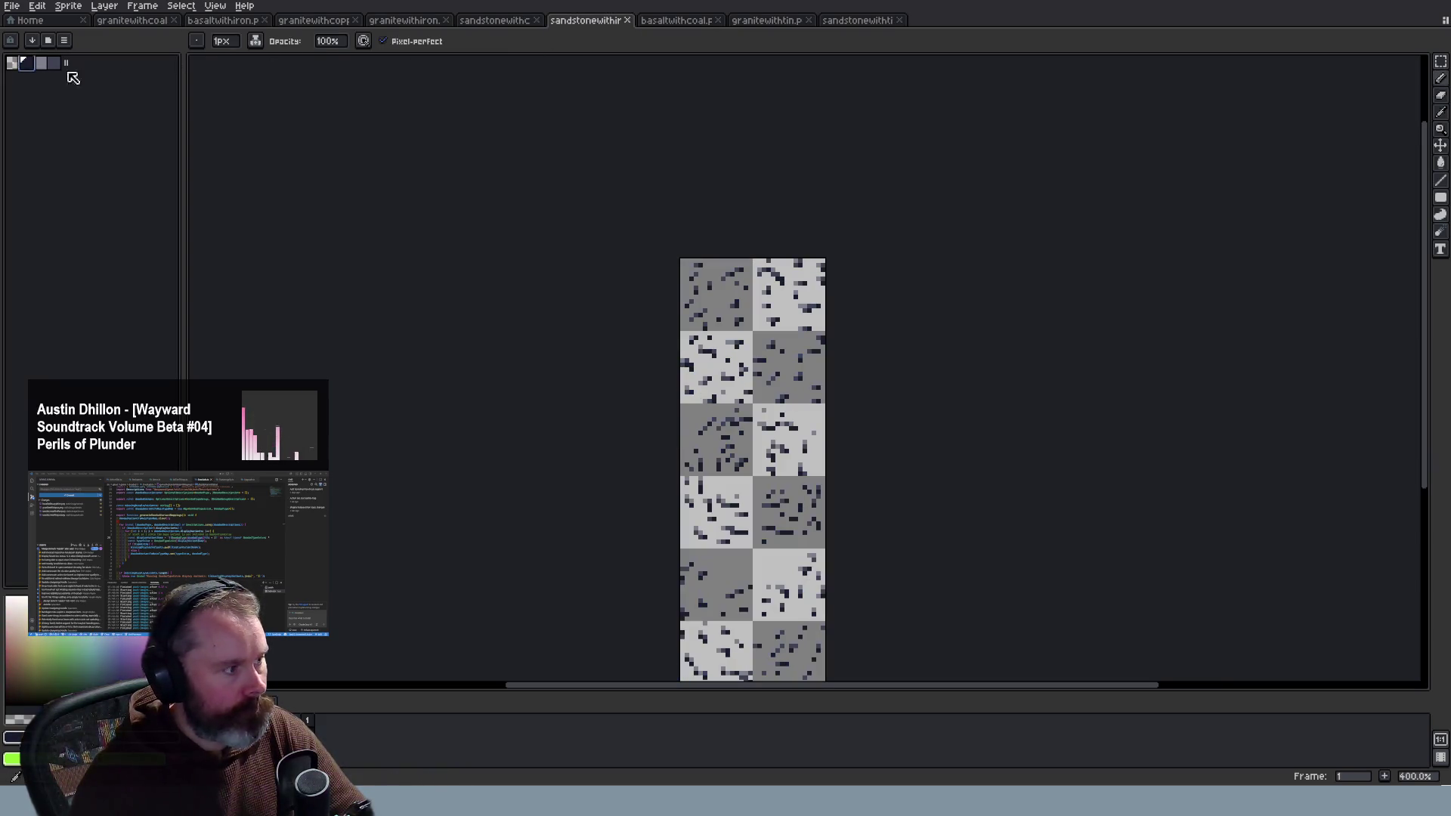
key(v)
Step: Keep comparing the basalt and sandstone iron sprites, then go back to the game
click(249, 21)
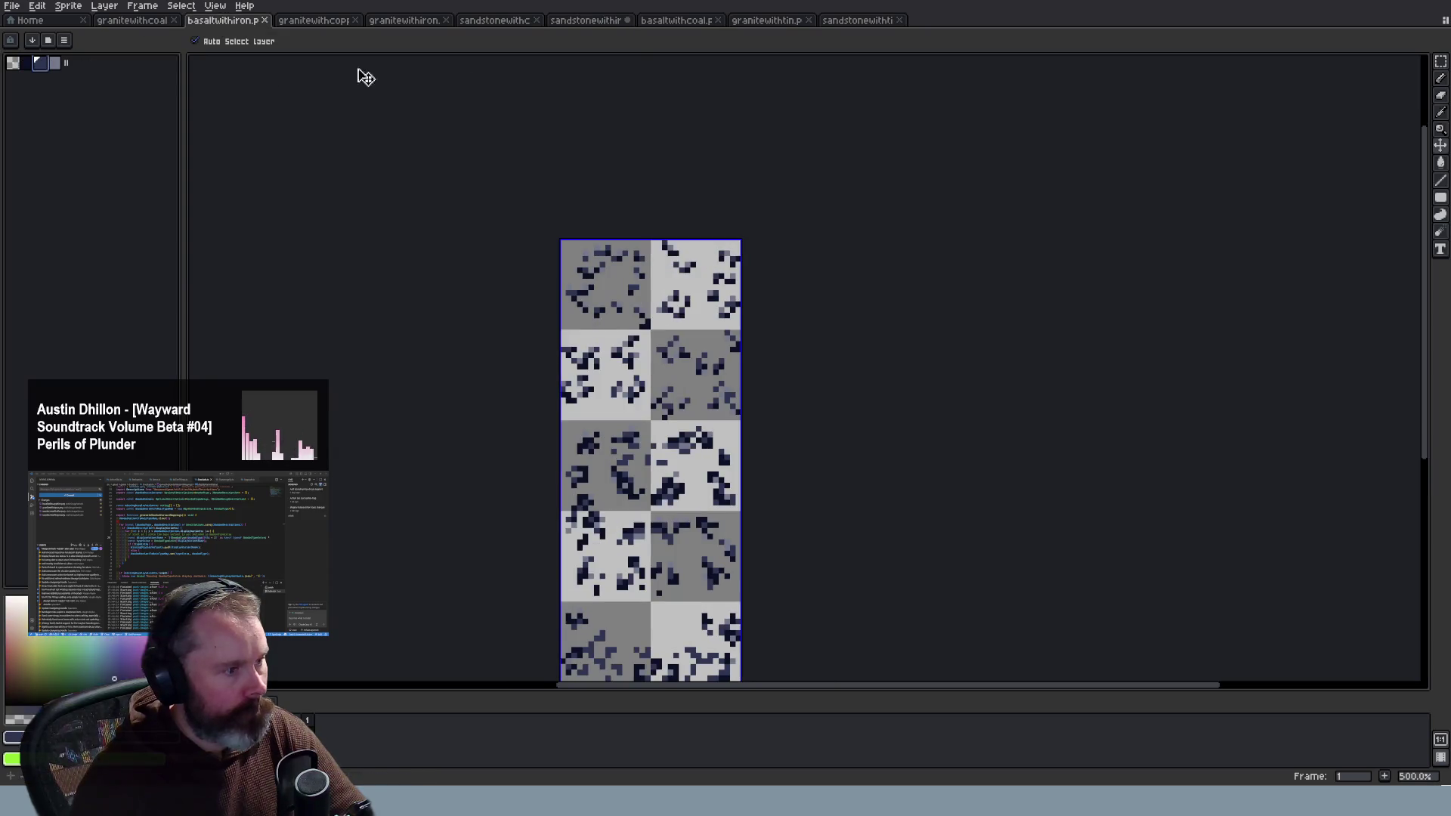
click(585, 21)
key(b)
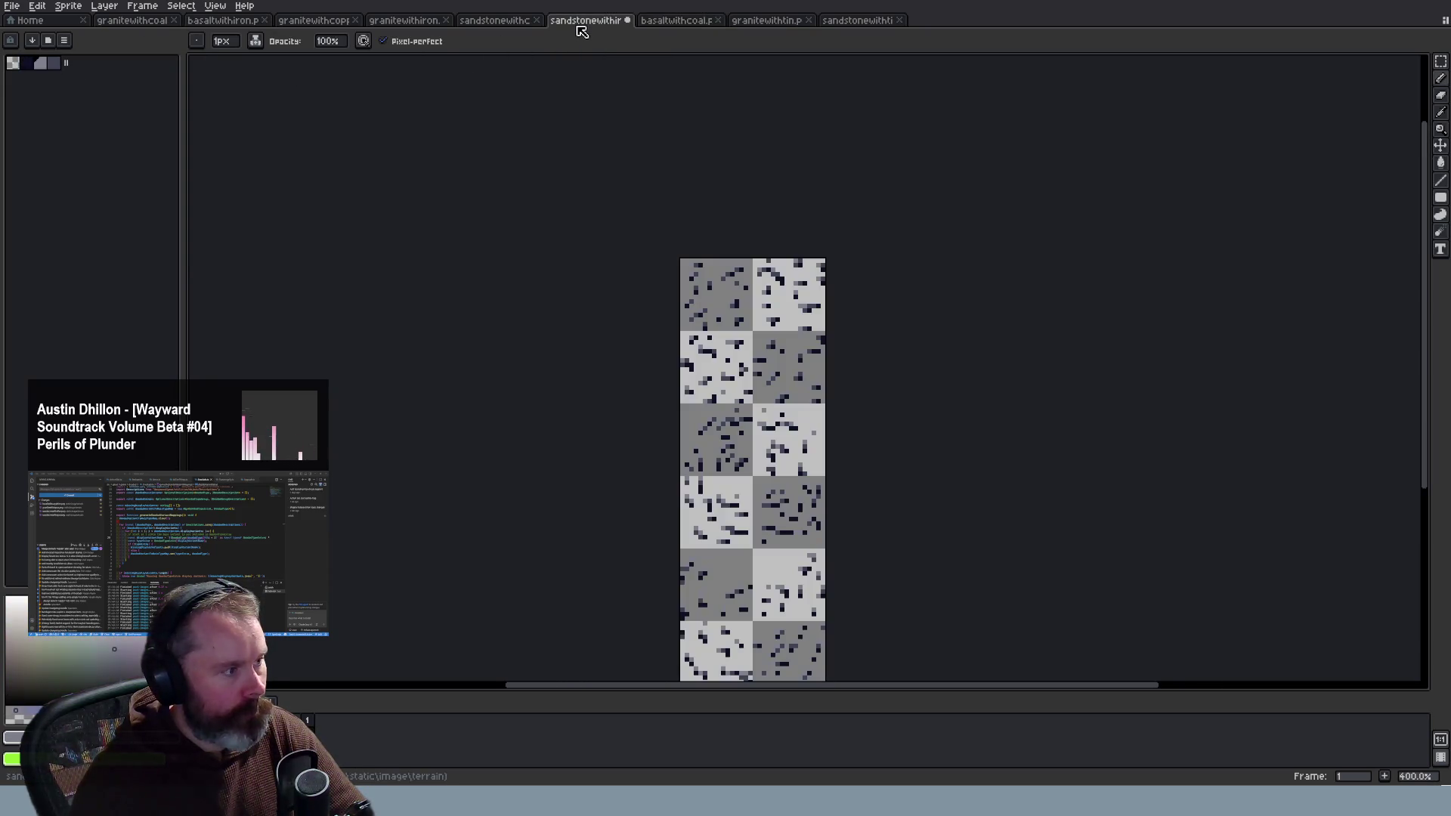
key(v)
click(225, 23)
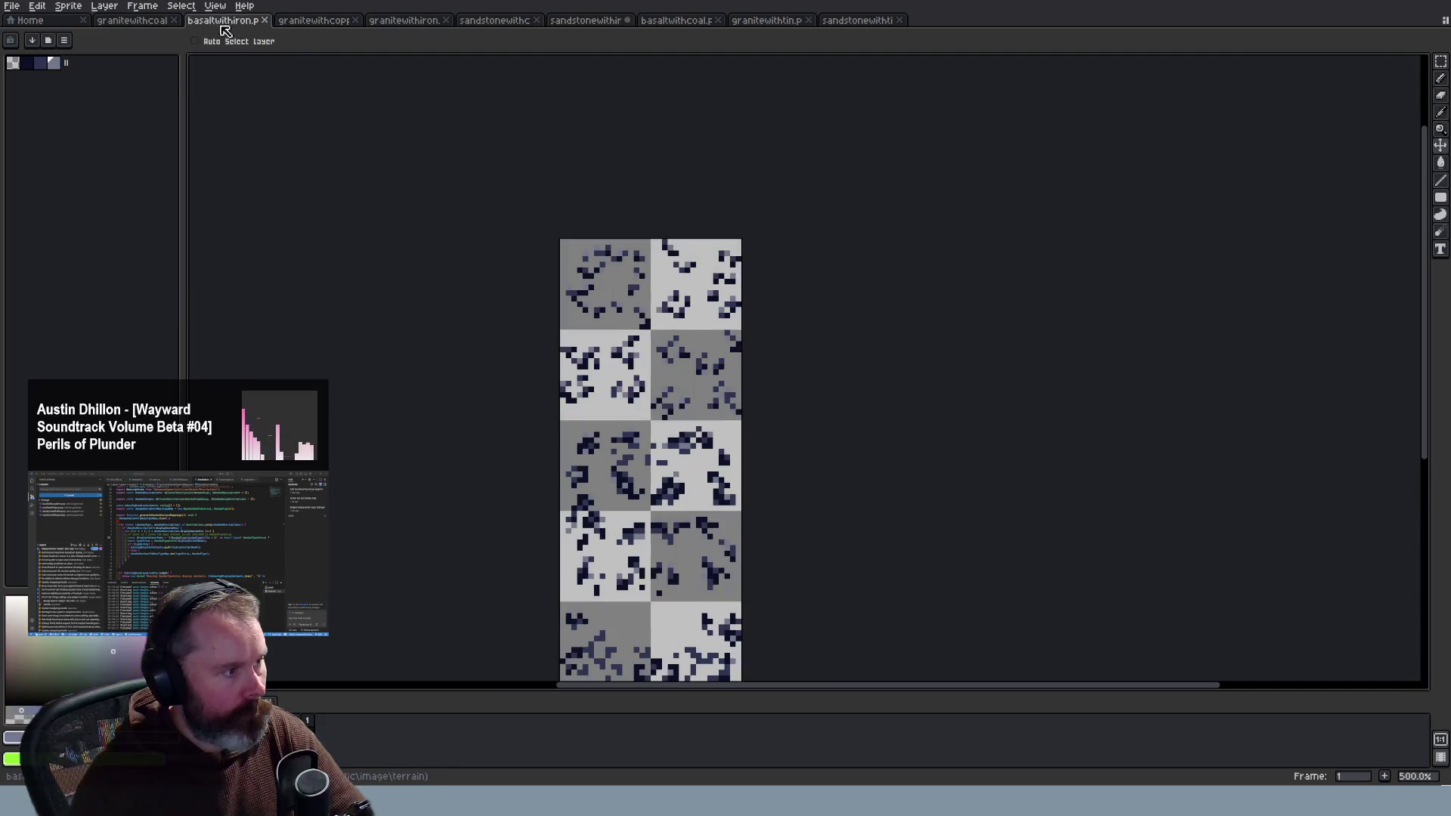
click(155, 22)
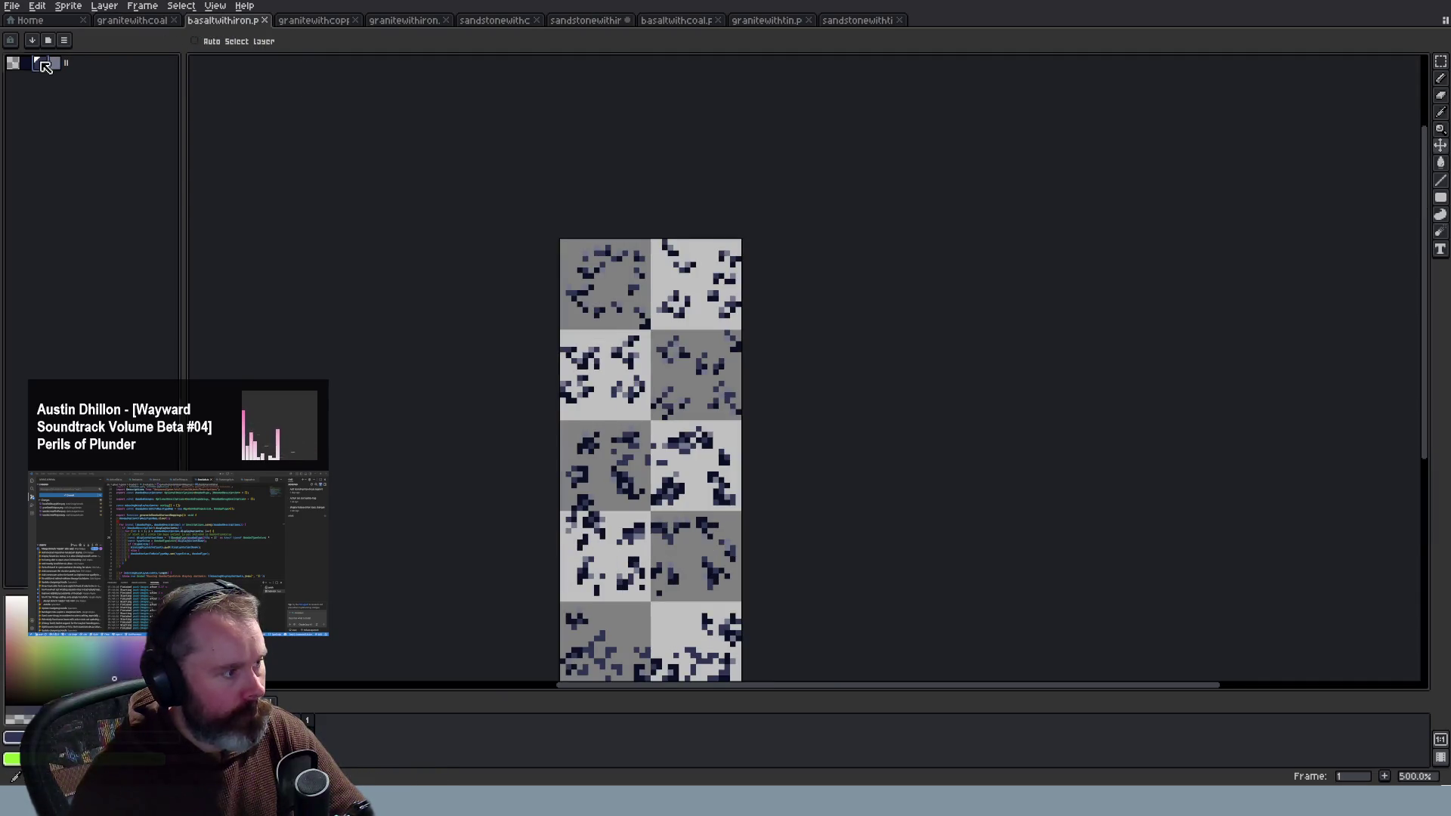
click(597, 20)
click(42, 66)
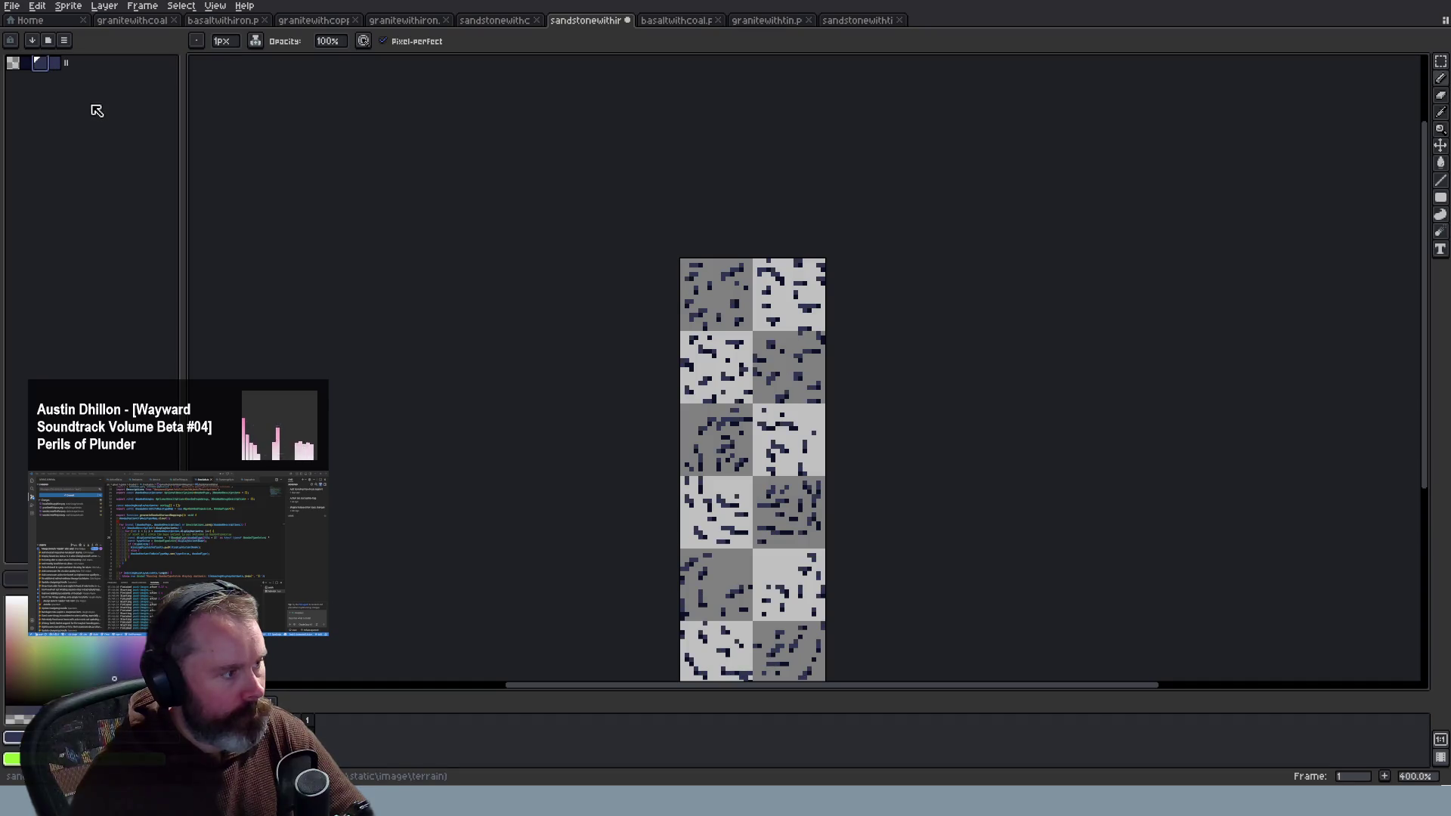
click(219, 20)
click(604, 22)
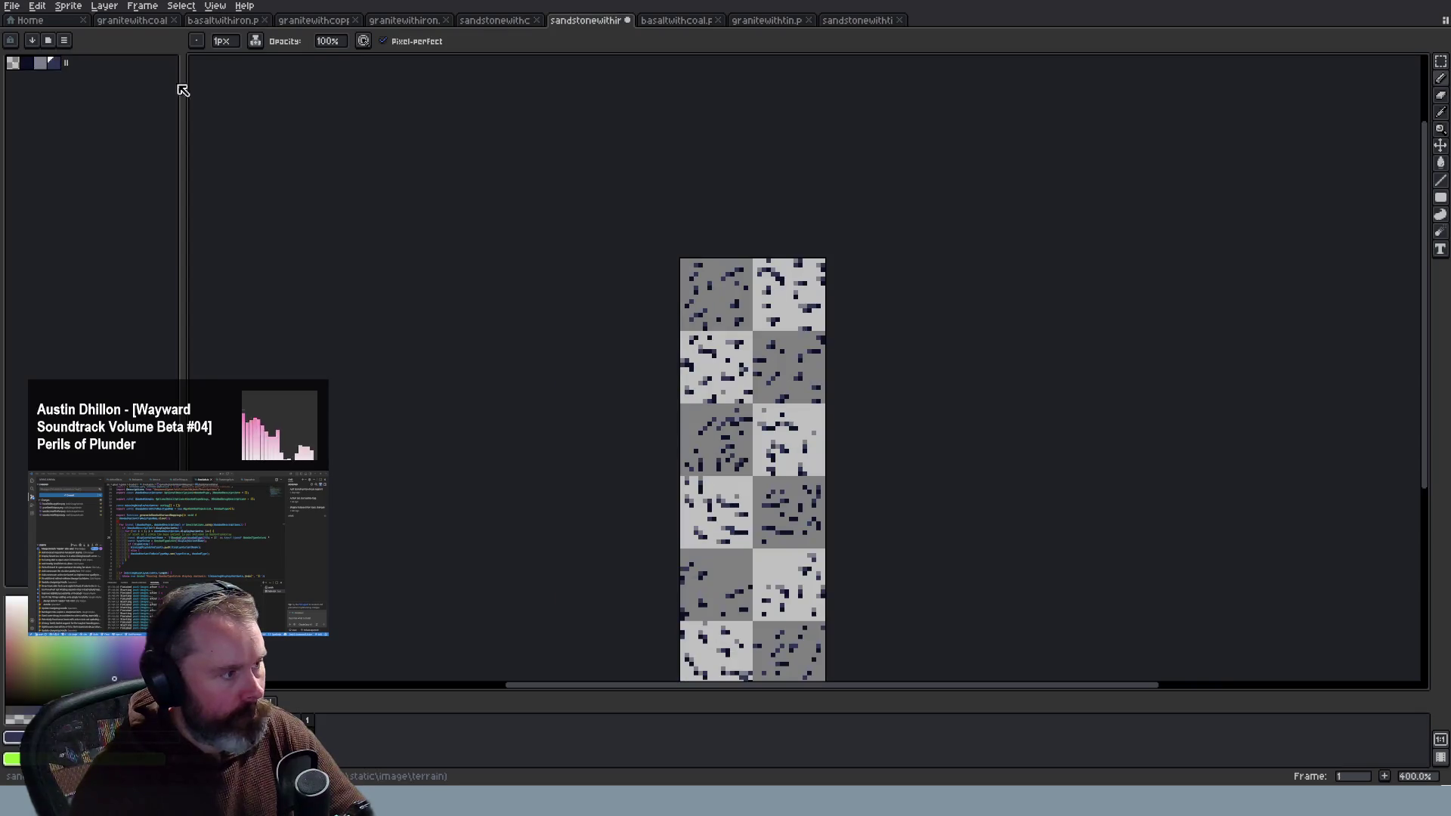
key(v)
key(b)
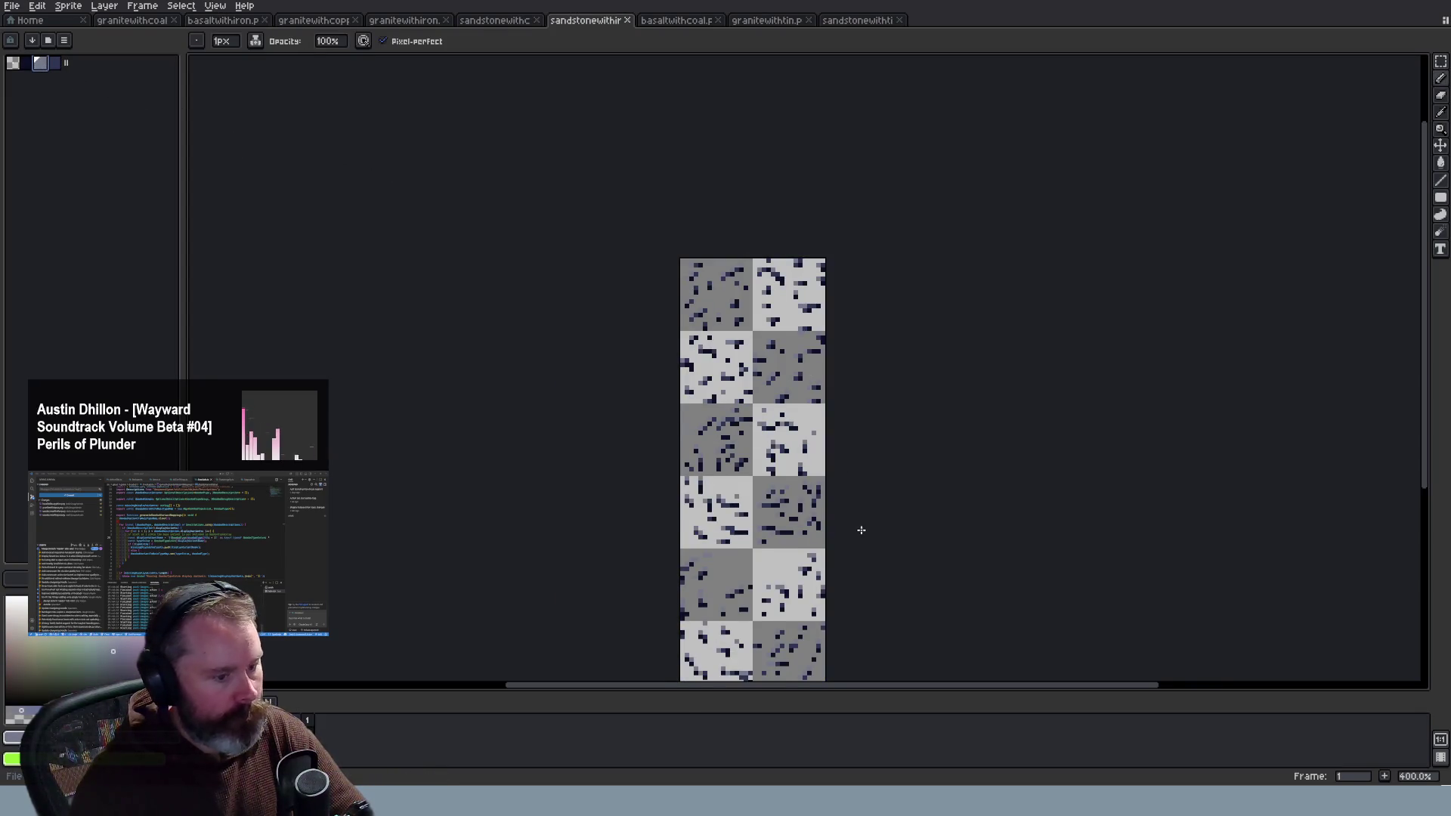
scroll(809, 523, up, 1)
key(alt+Tab)
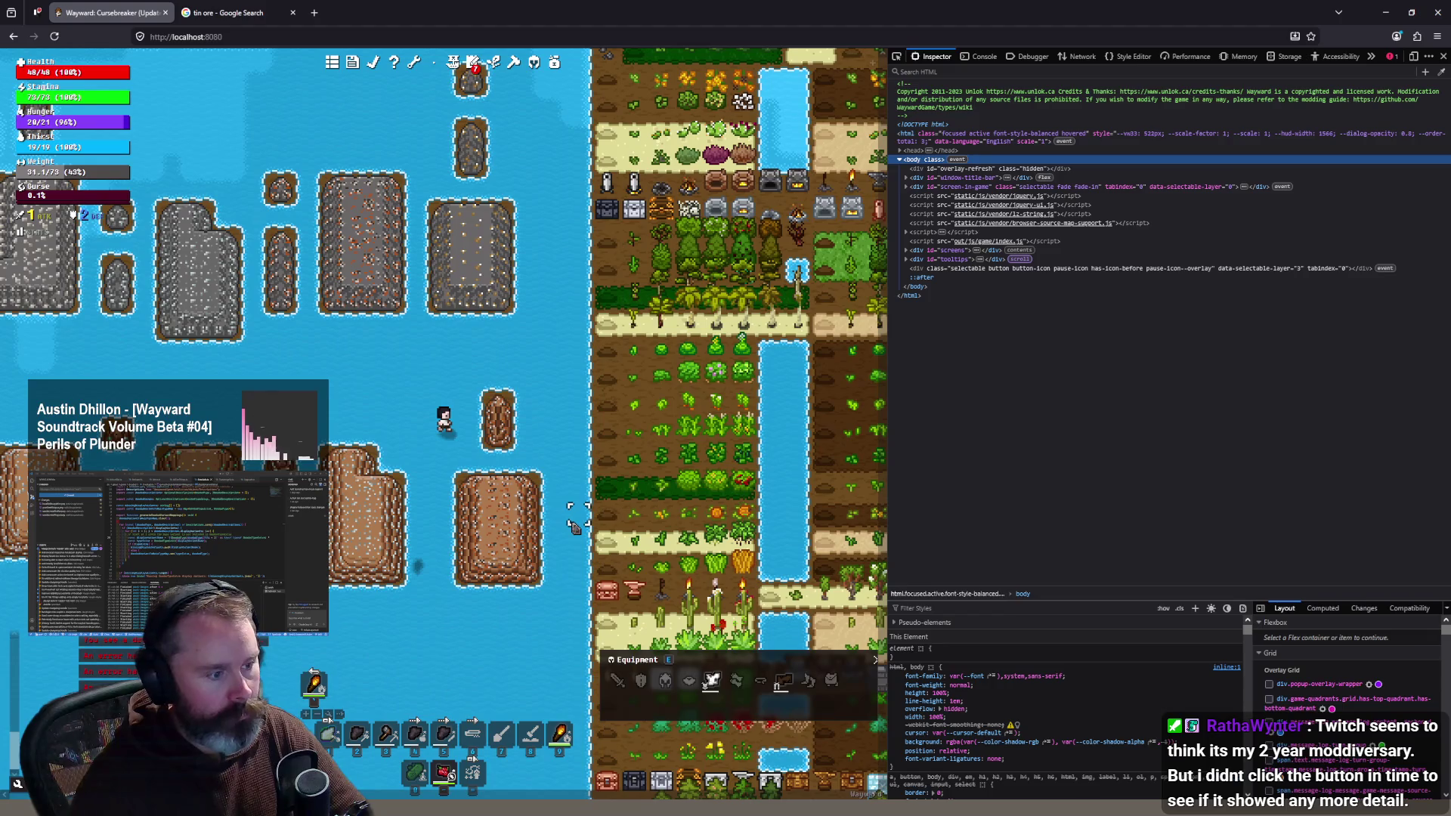
Step: Zoom the game map in and out to look over the ore islands
scroll(351, 382, up, 1)
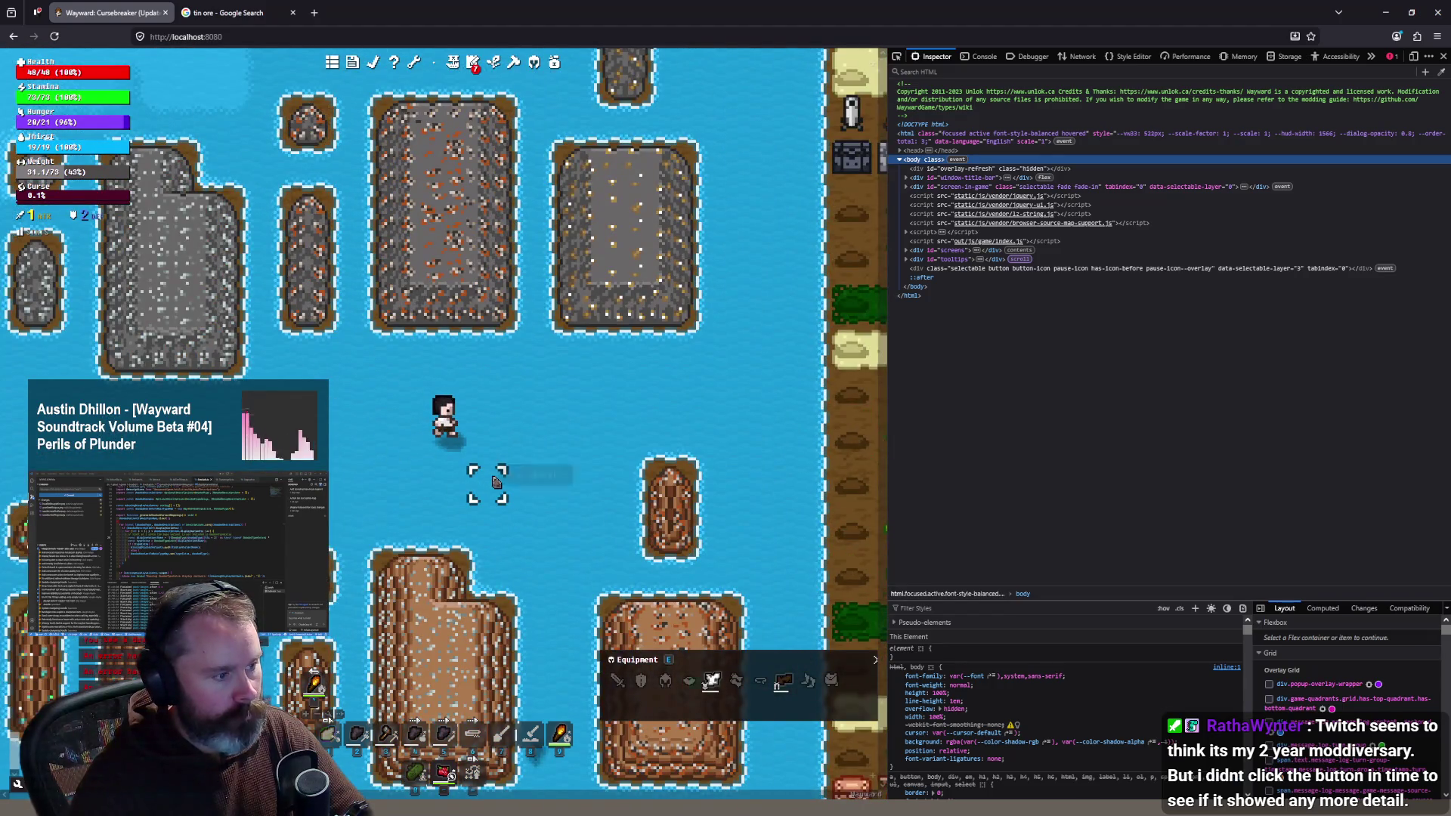
scroll(487, 480, down, 1)
scroll(495, 491, down, 1)
scroll(457, 483, down, 1)
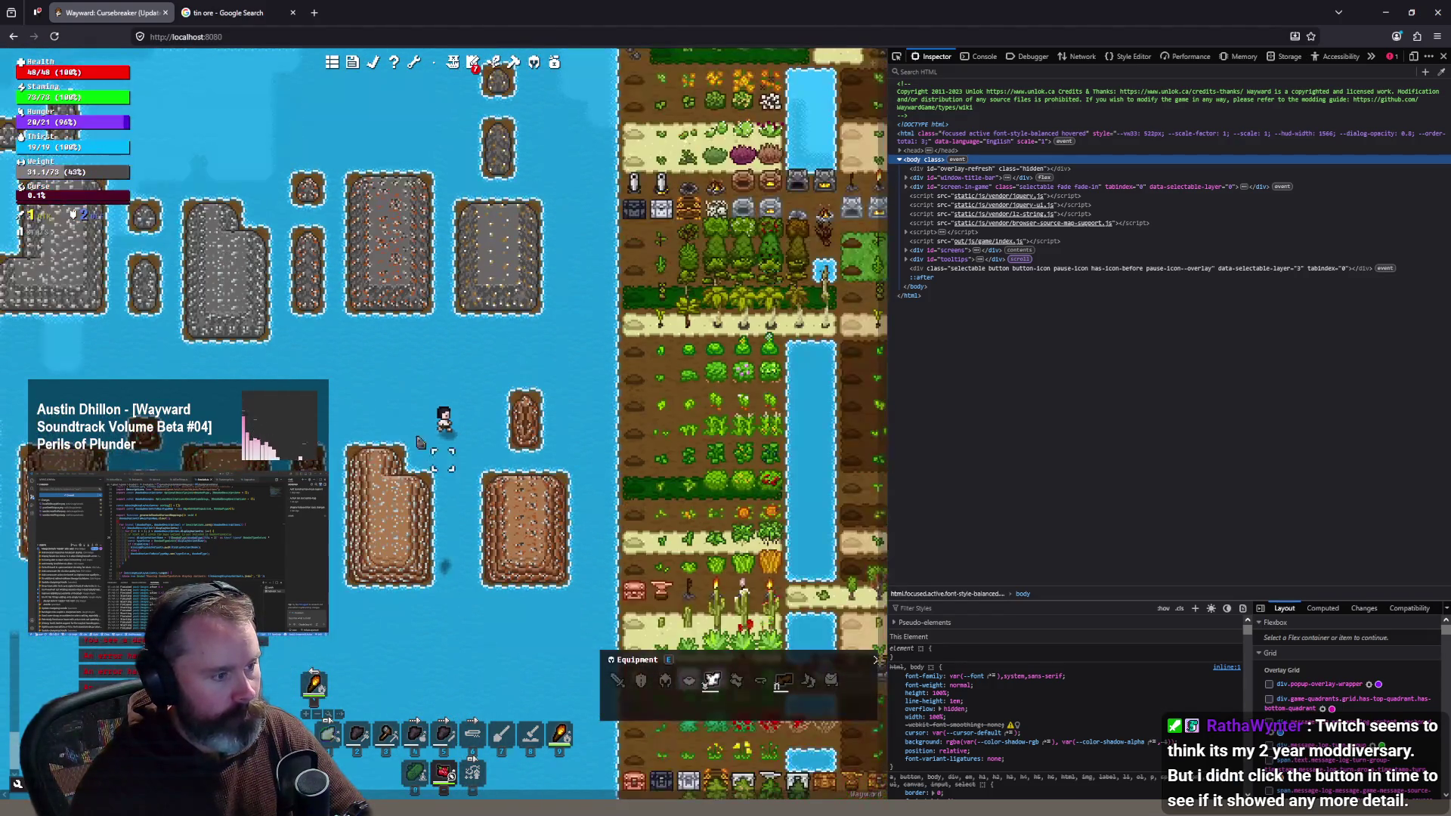
scroll(393, 377, up, 3)
scroll(401, 378, down, 1)
scroll(430, 401, up, 1)
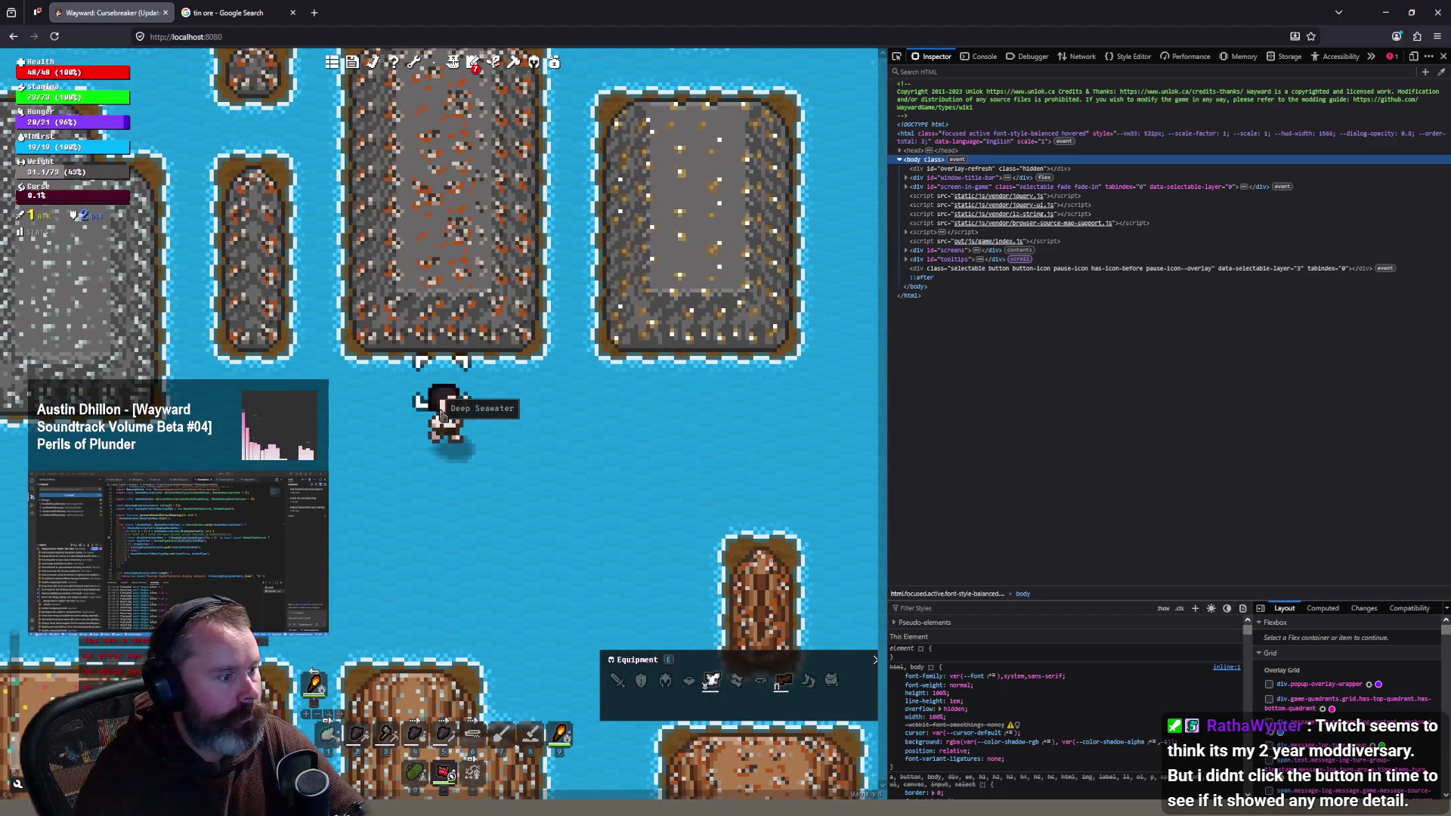
scroll(442, 414, down, 1)
scroll(447, 408, down, 1)
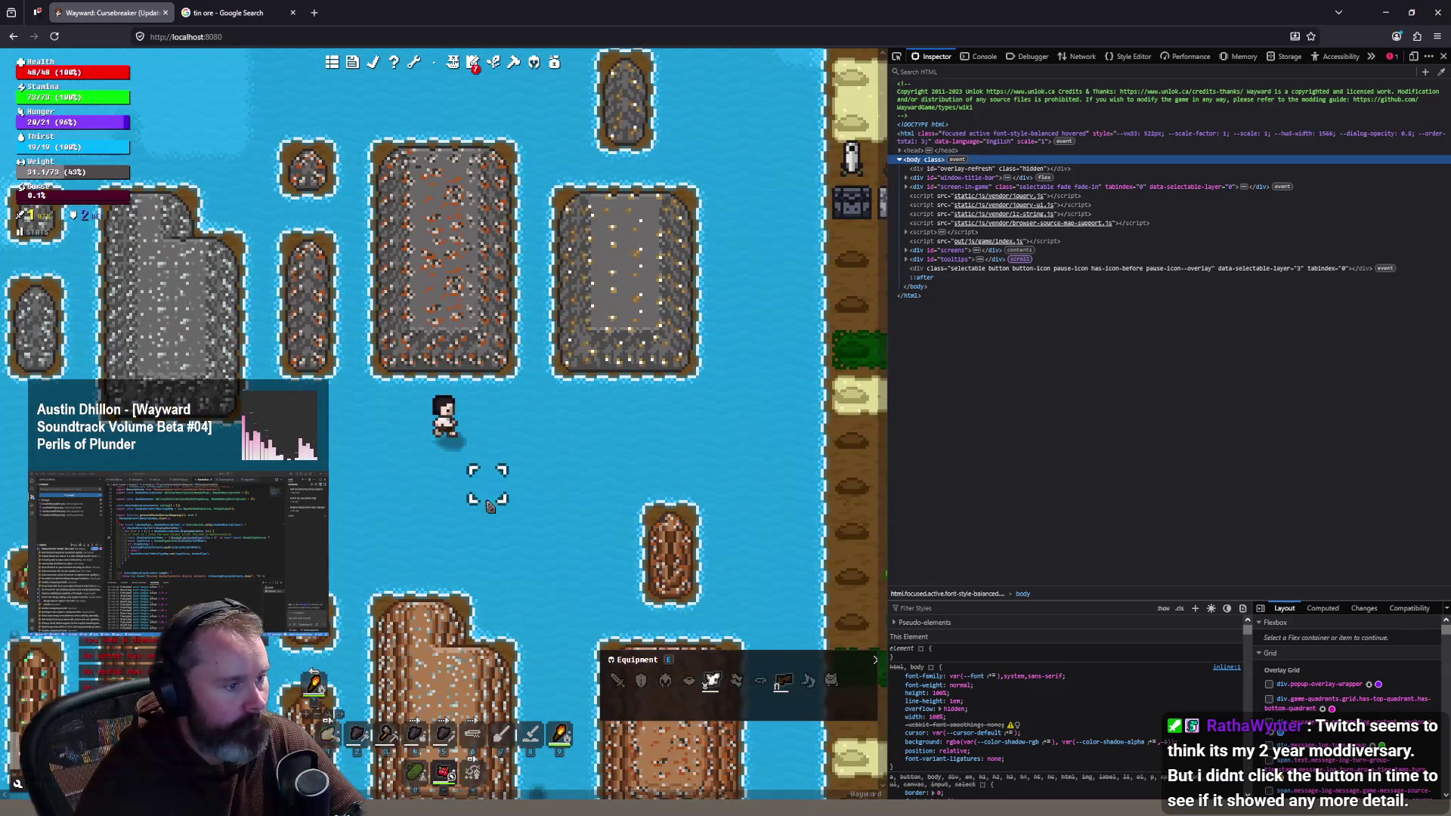
scroll(483, 483, up, 1)
scroll(468, 505, down, 1)
scroll(453, 498, up, 1)
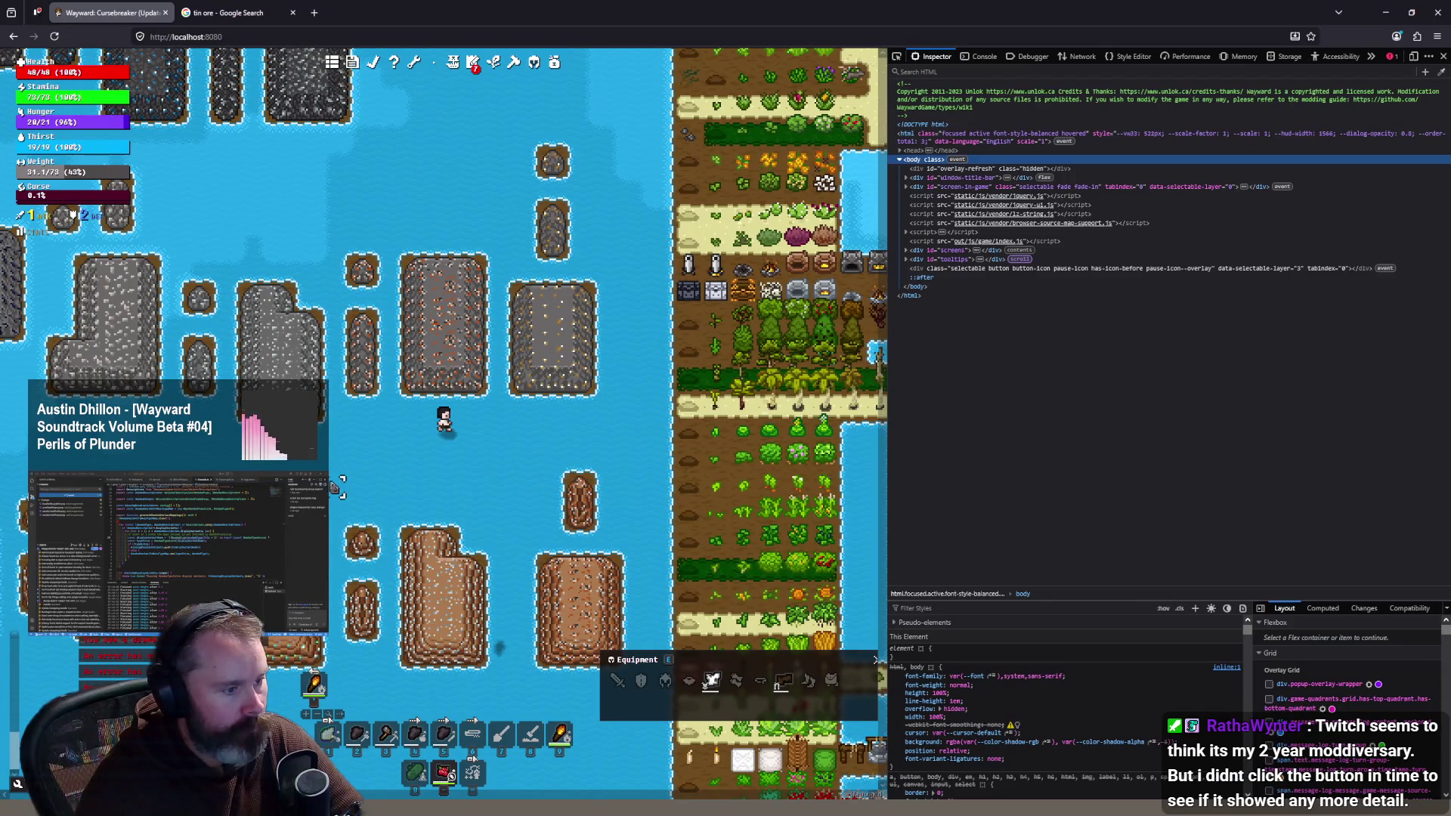
Step: Walk the character down, then up and left toward the dark ore islands
click(483, 533)
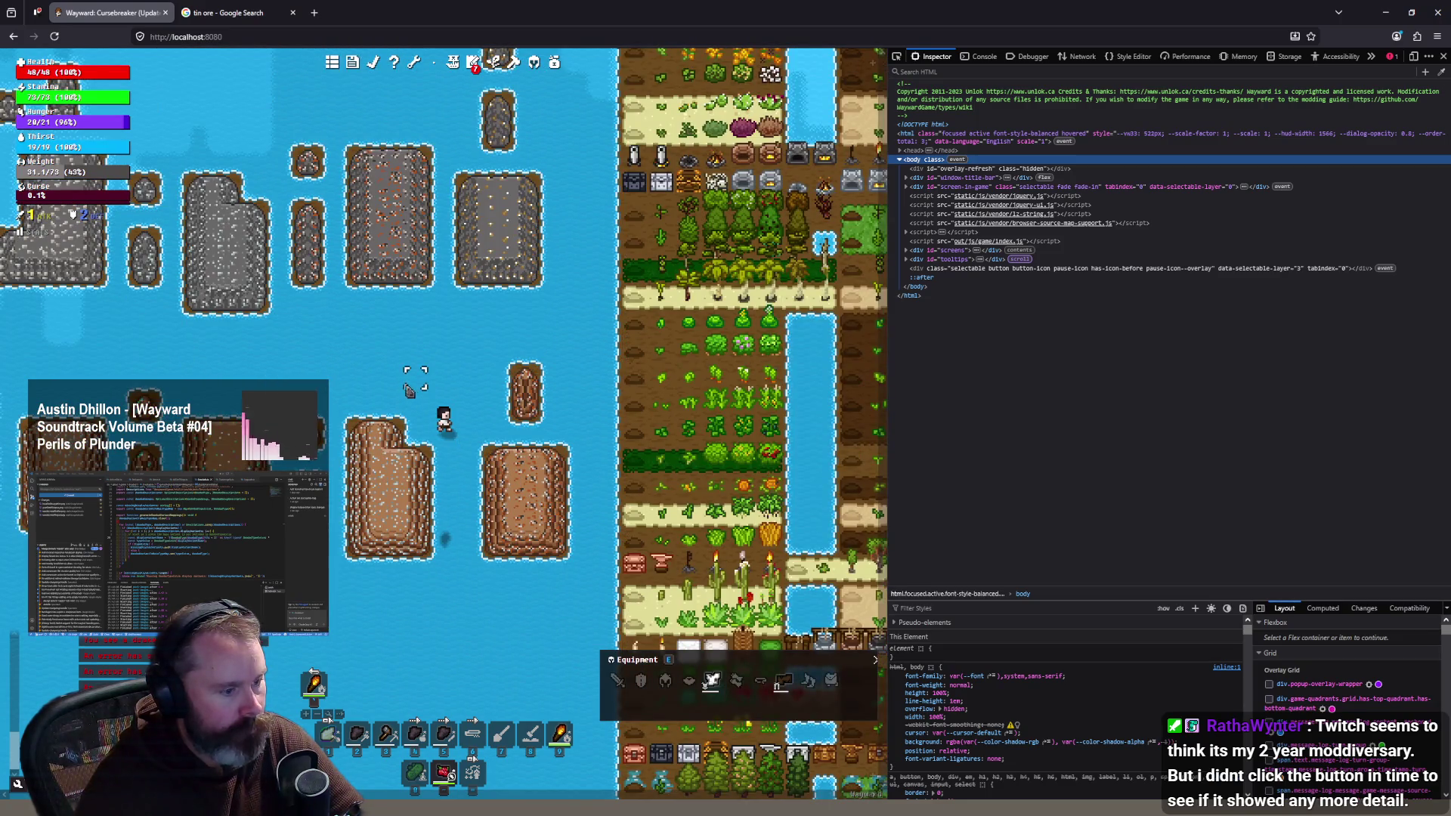
click(388, 377)
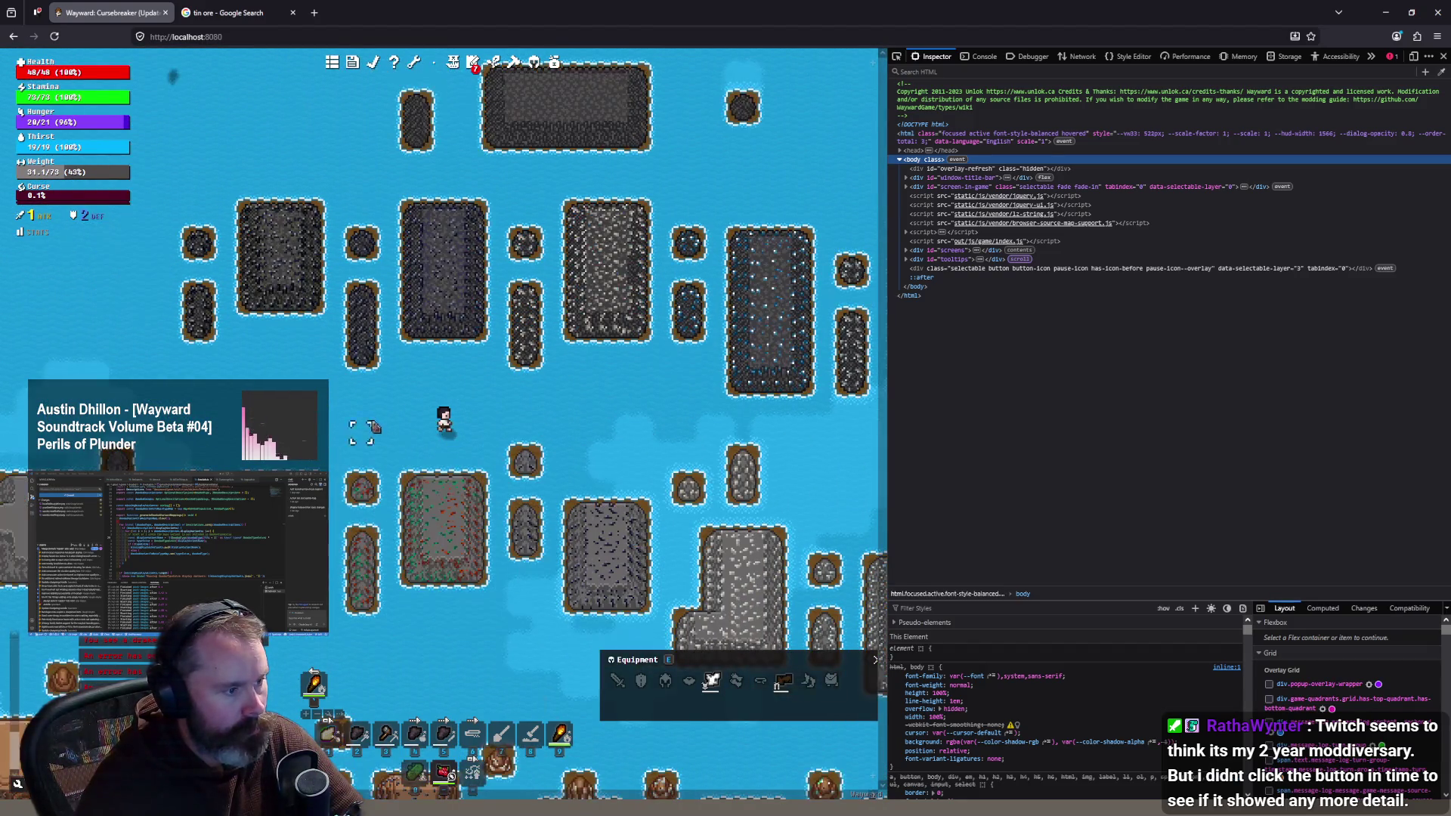
click(310, 369)
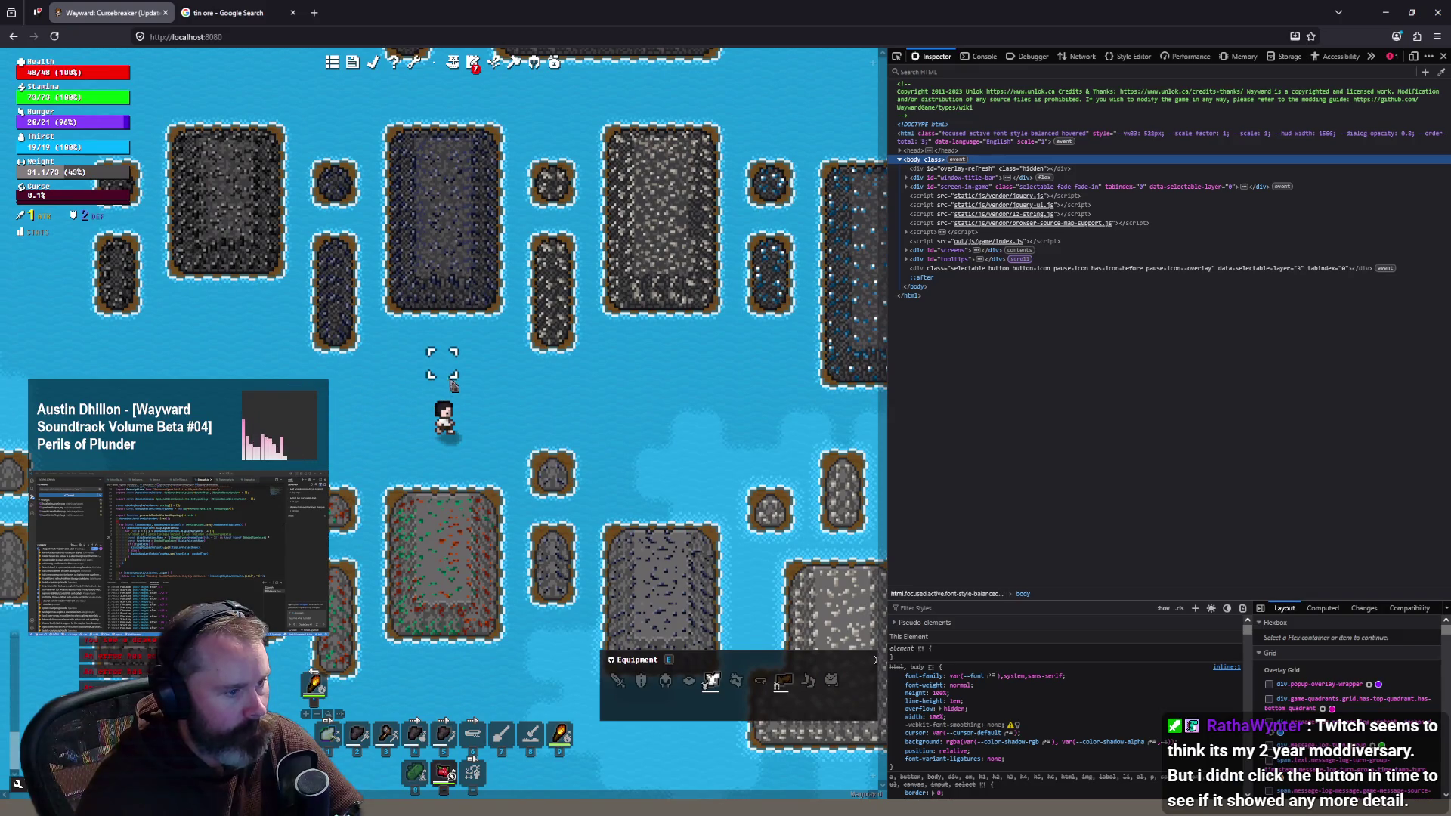
scroll(450, 396, up, 3)
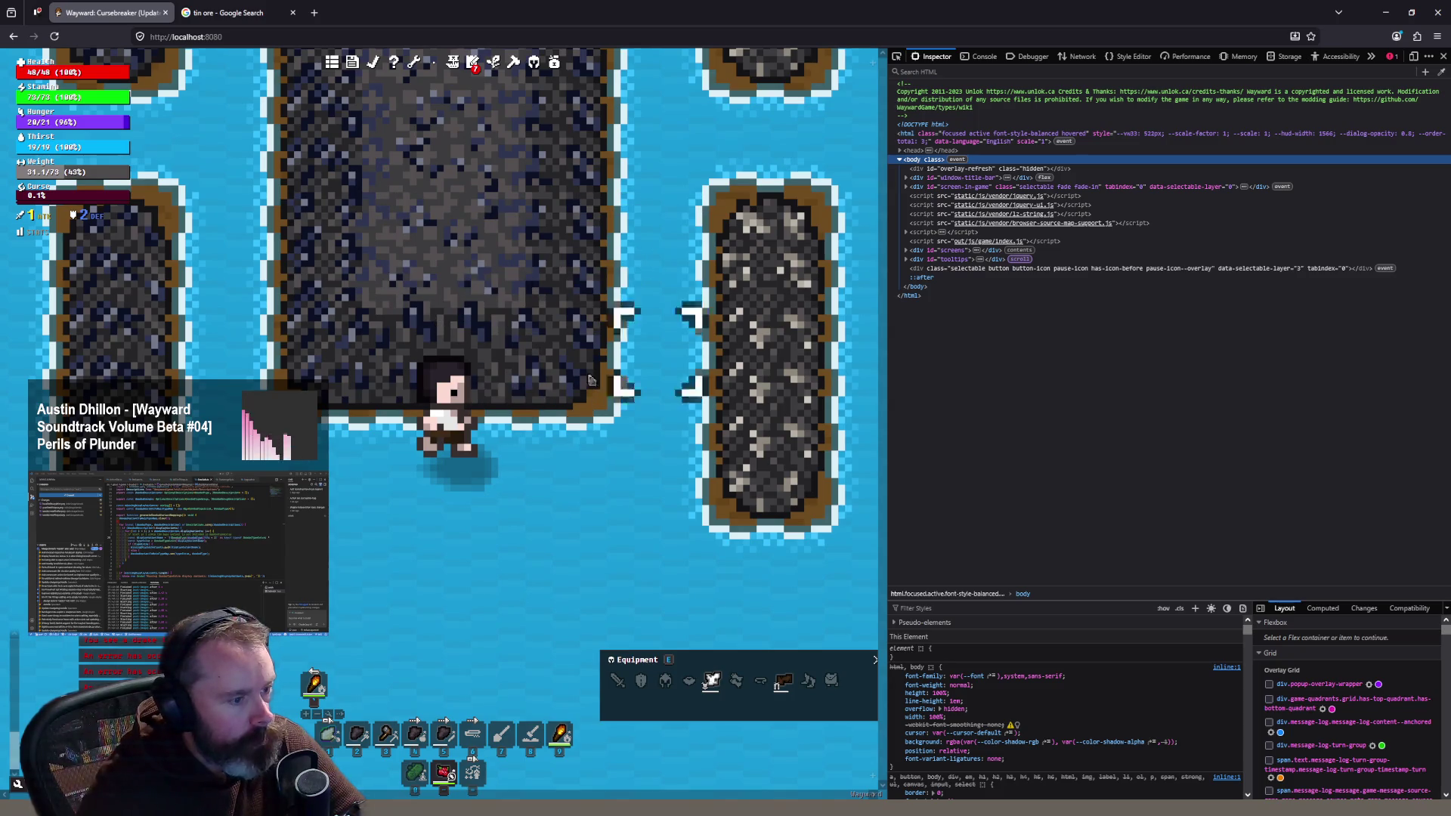
Step: Walk the character south and then west to a different ore island
scroll(559, 446, down, 2)
key(s)
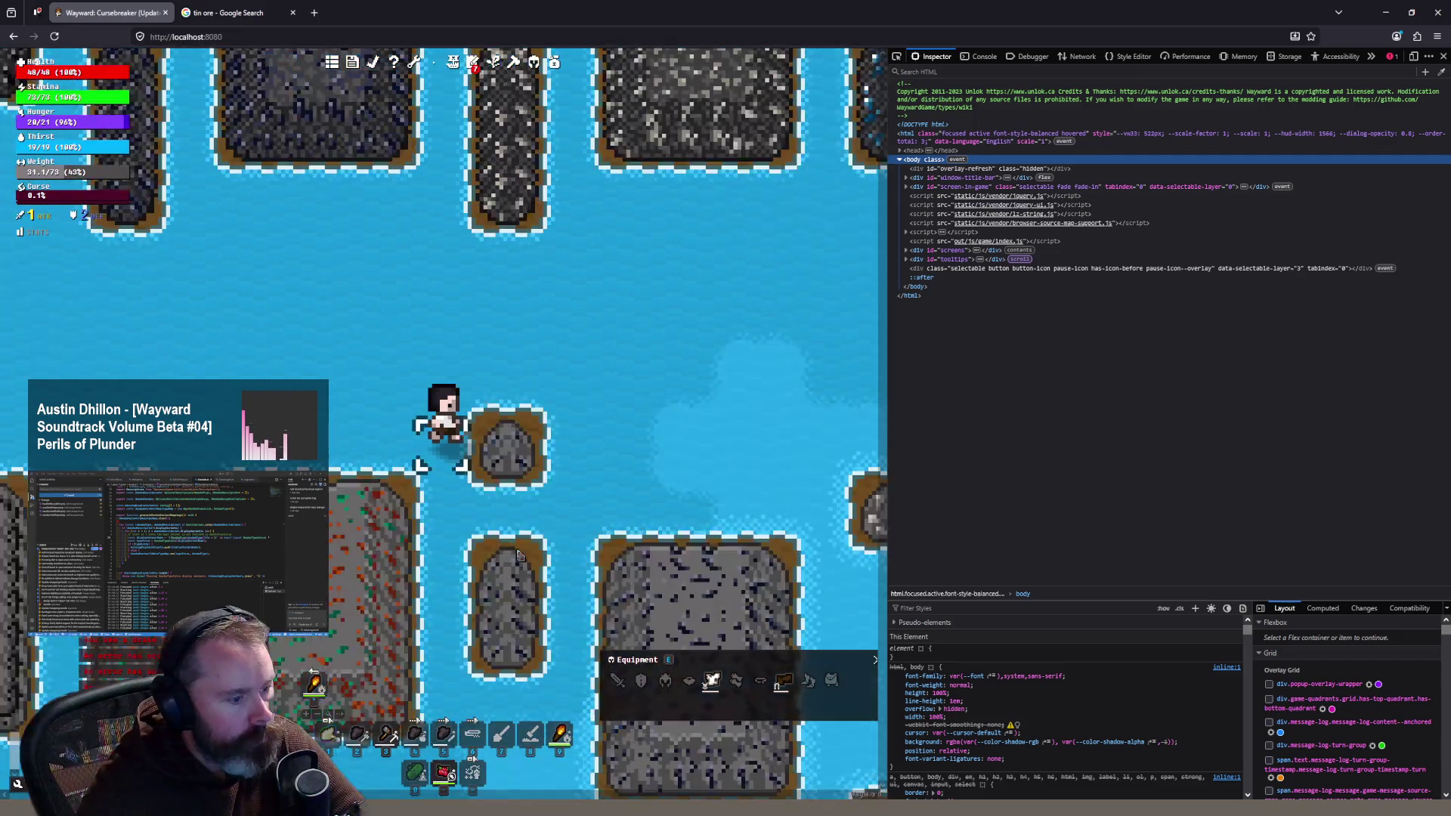
scroll(529, 511, down, 3)
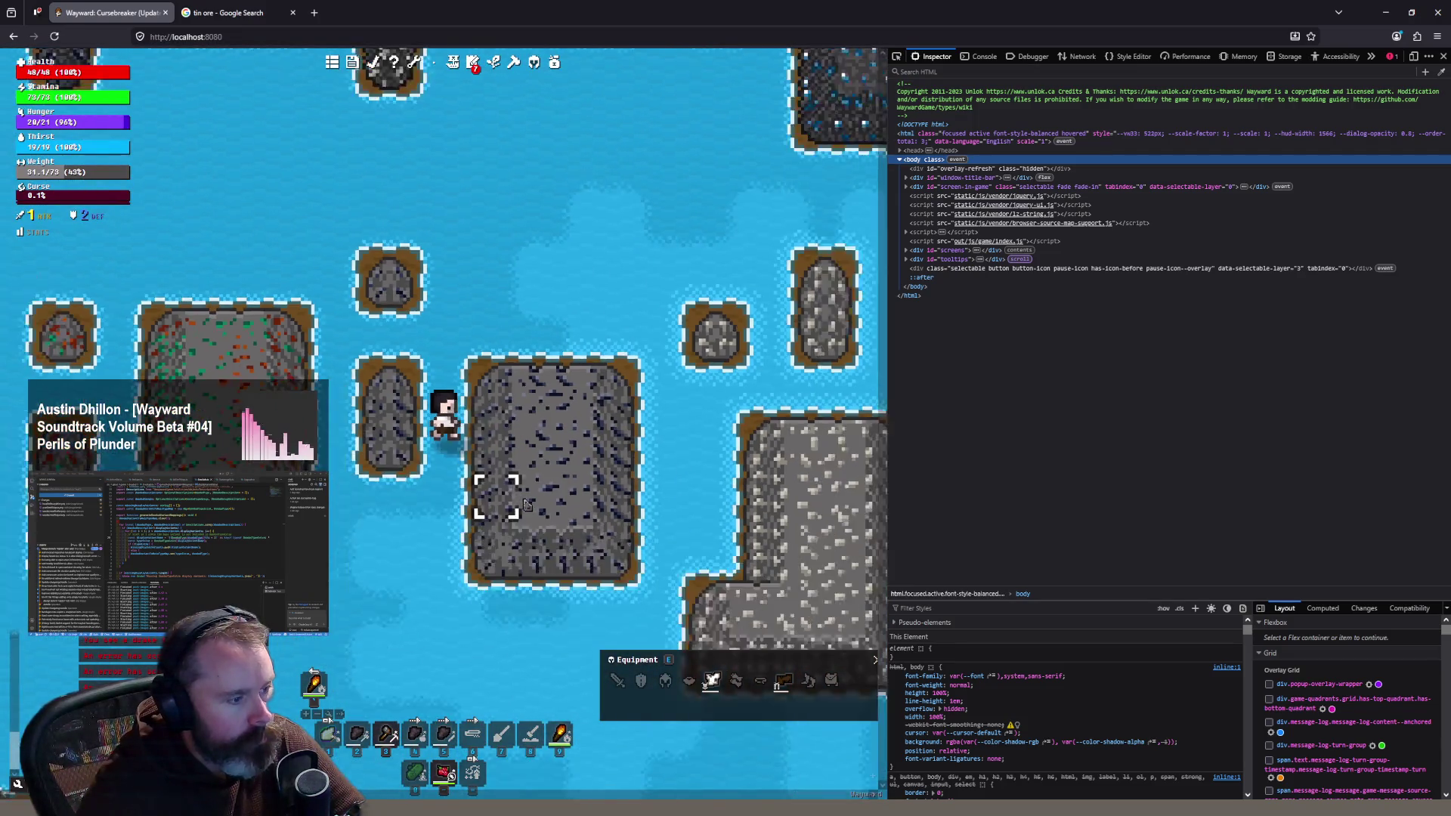
scroll(539, 521, down, 1)
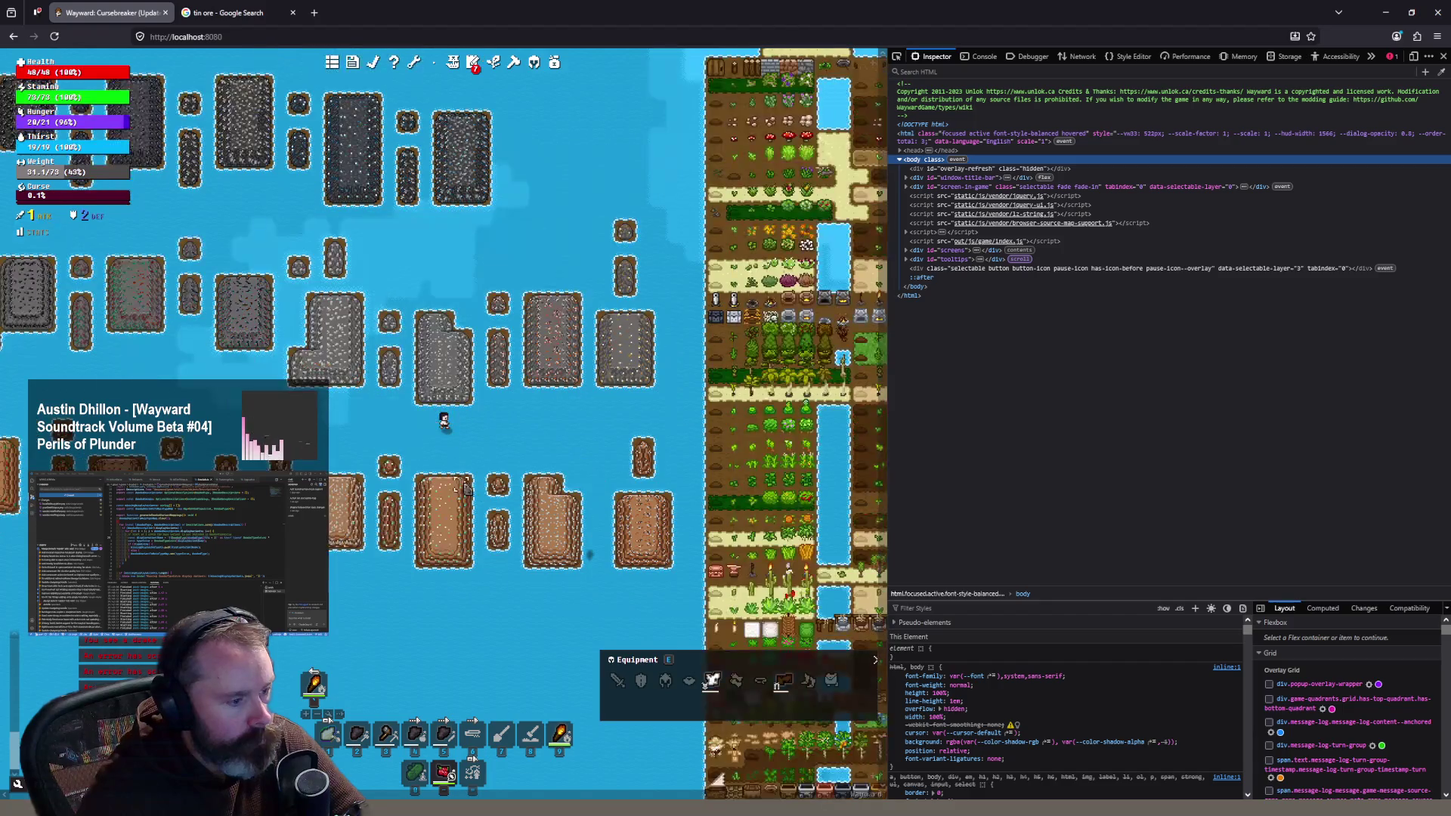
scroll(533, 483, up, 4)
scroll(533, 478, down, 2)
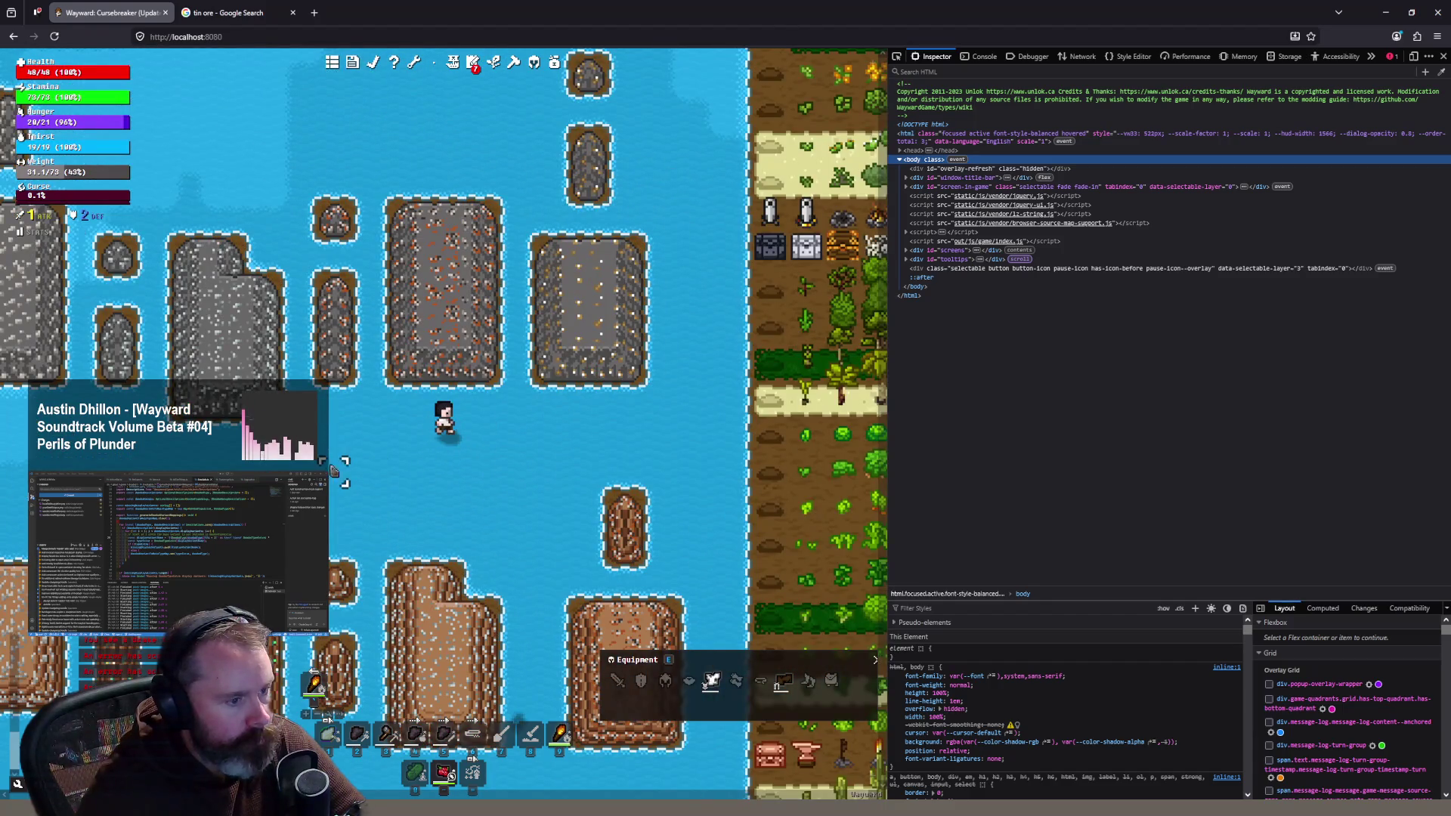
scroll(533, 478, up, 2)
key(a)
key(a)
key(a)
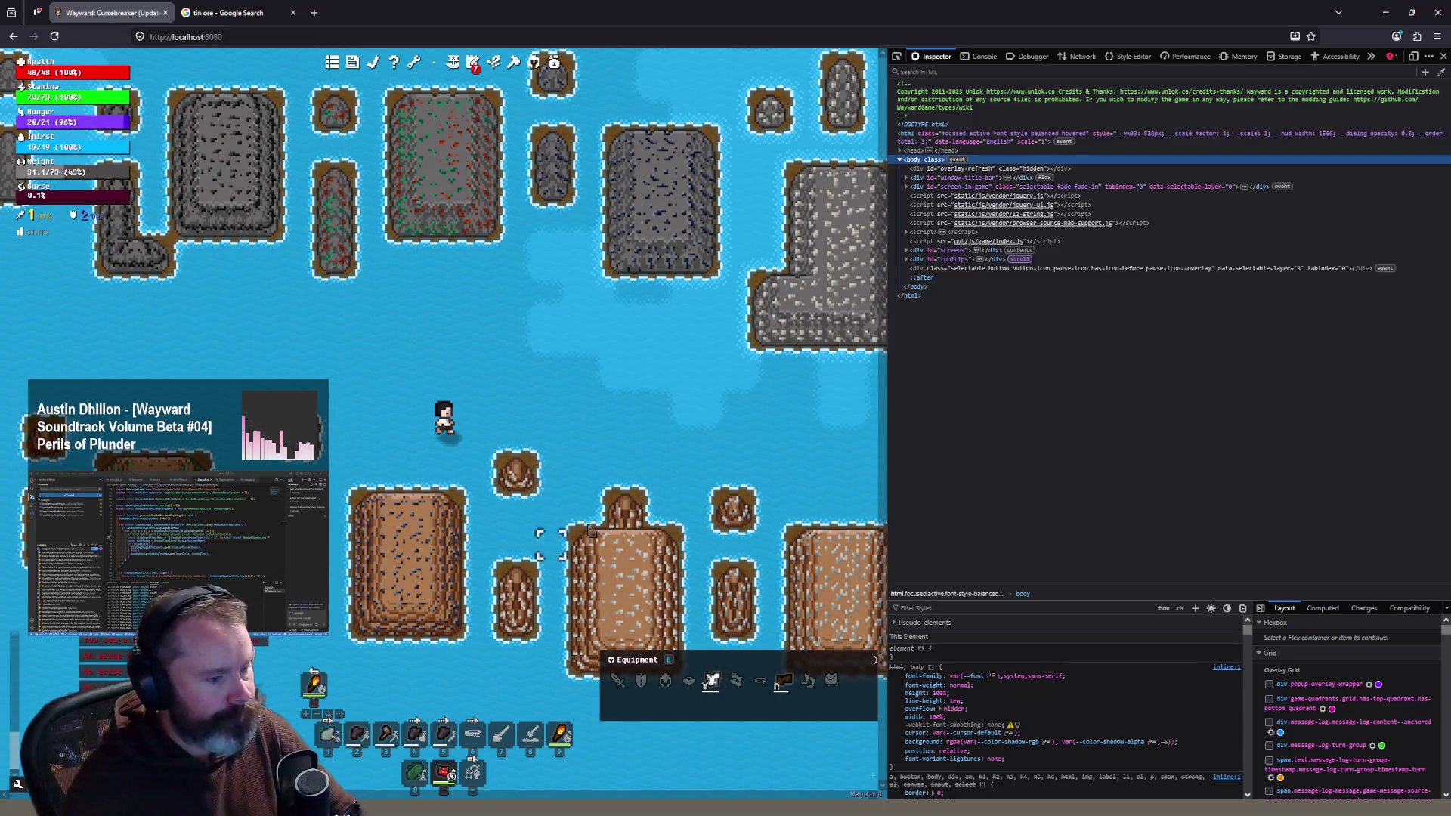
Step: Glance at Doodads.ts in VS Code, then walk the character about five tiles east
key(alt+Tab)
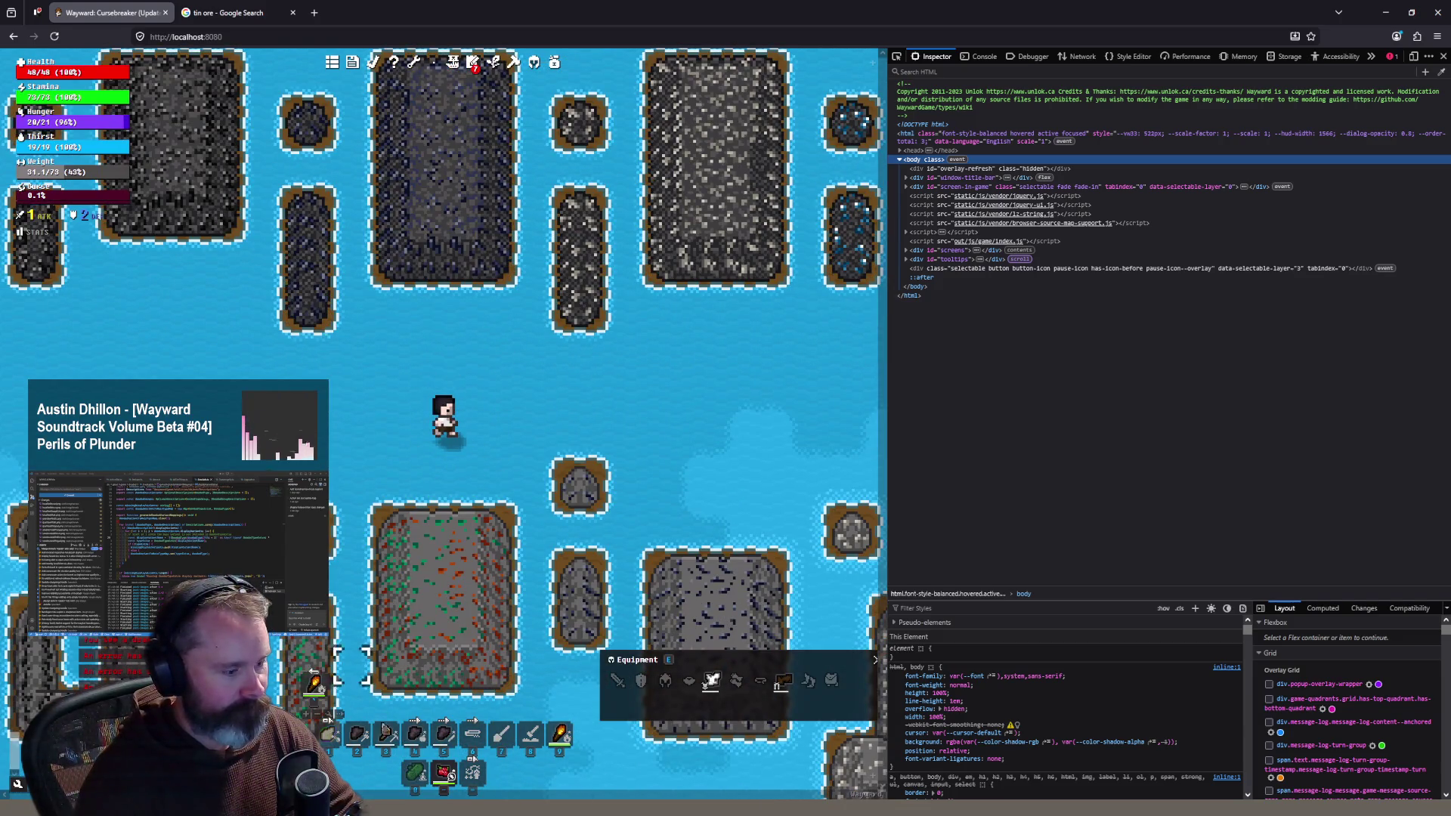
key(alt+Tab)
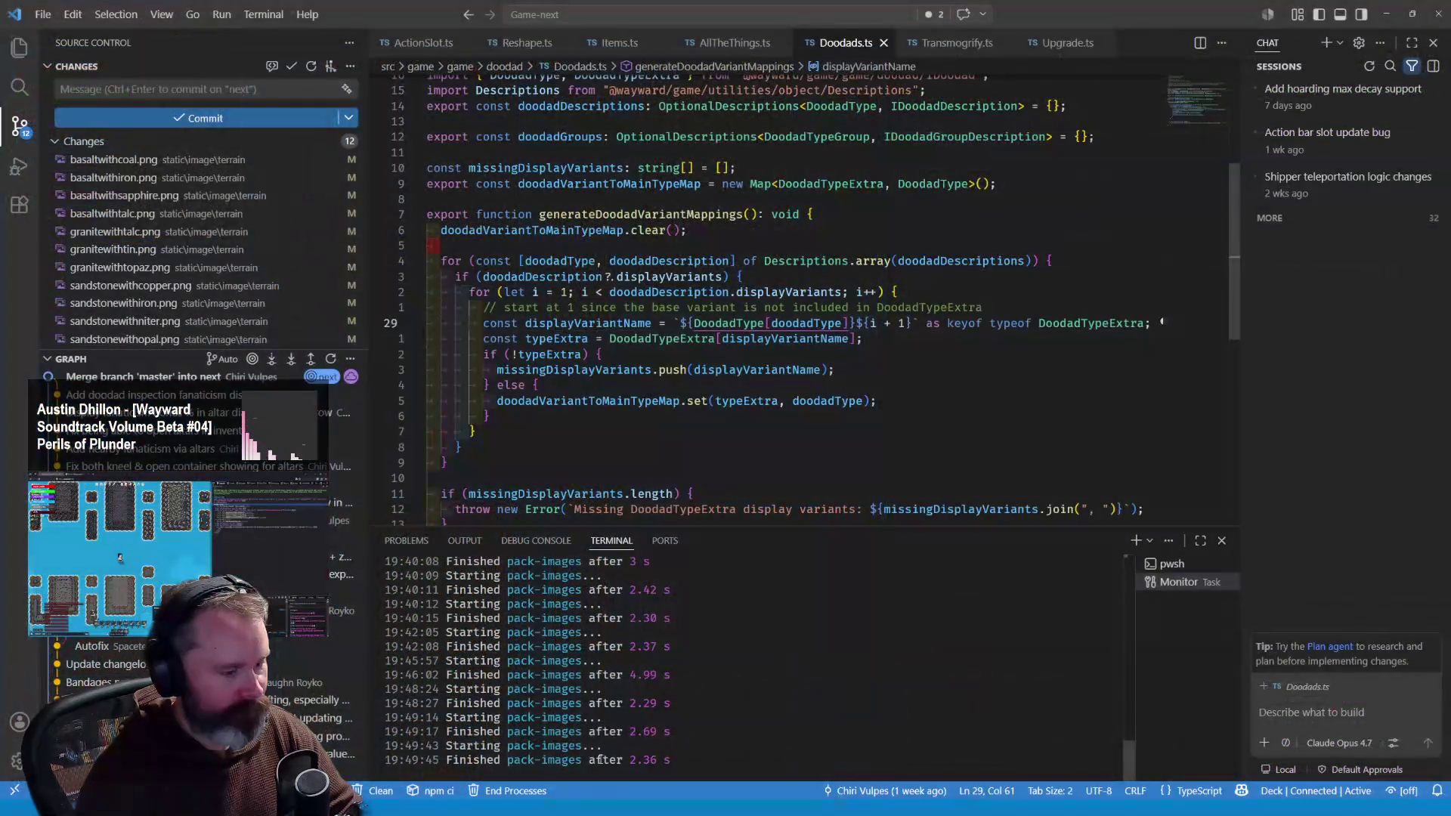
key(alt+Tab)
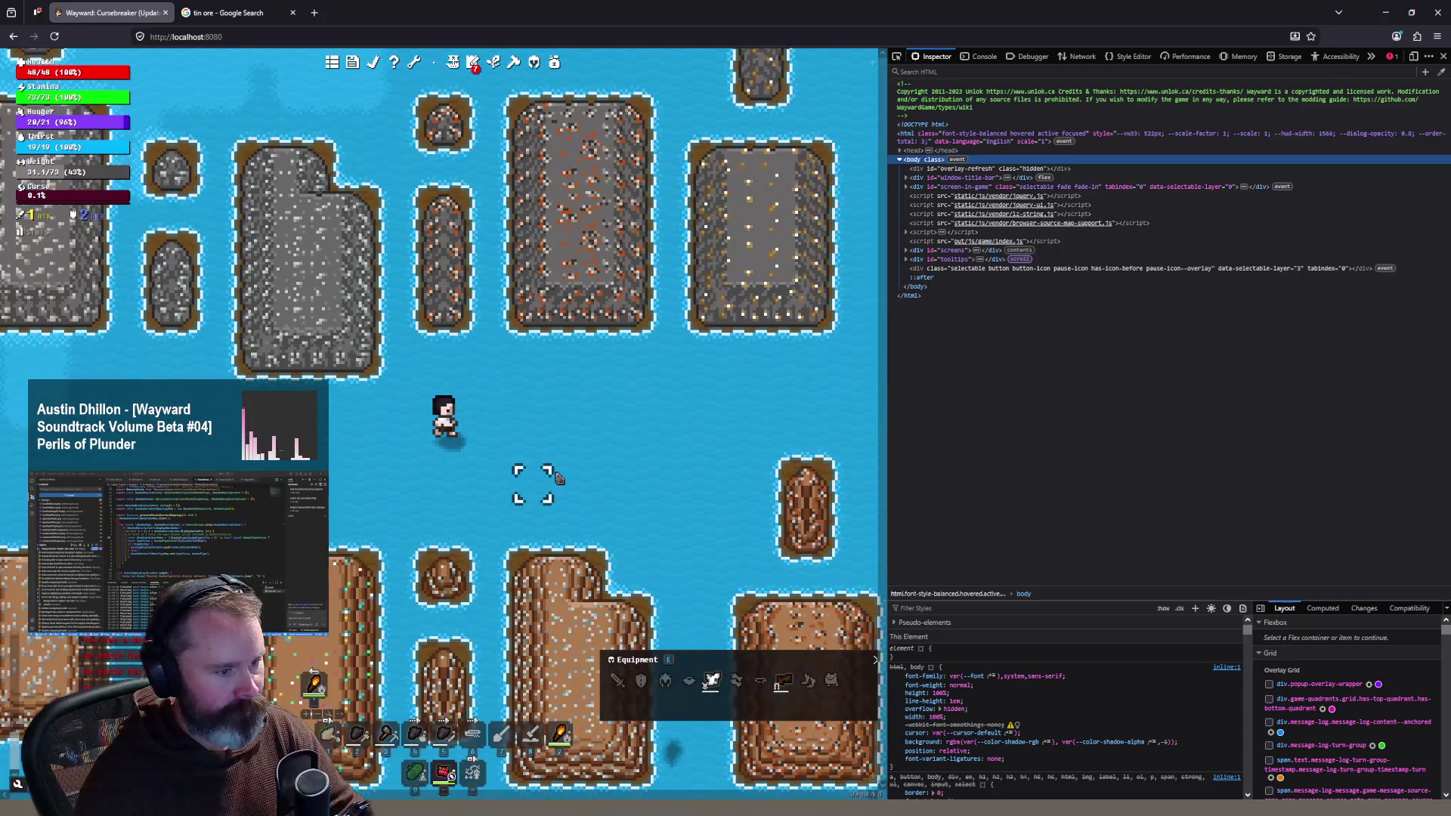
key(d)
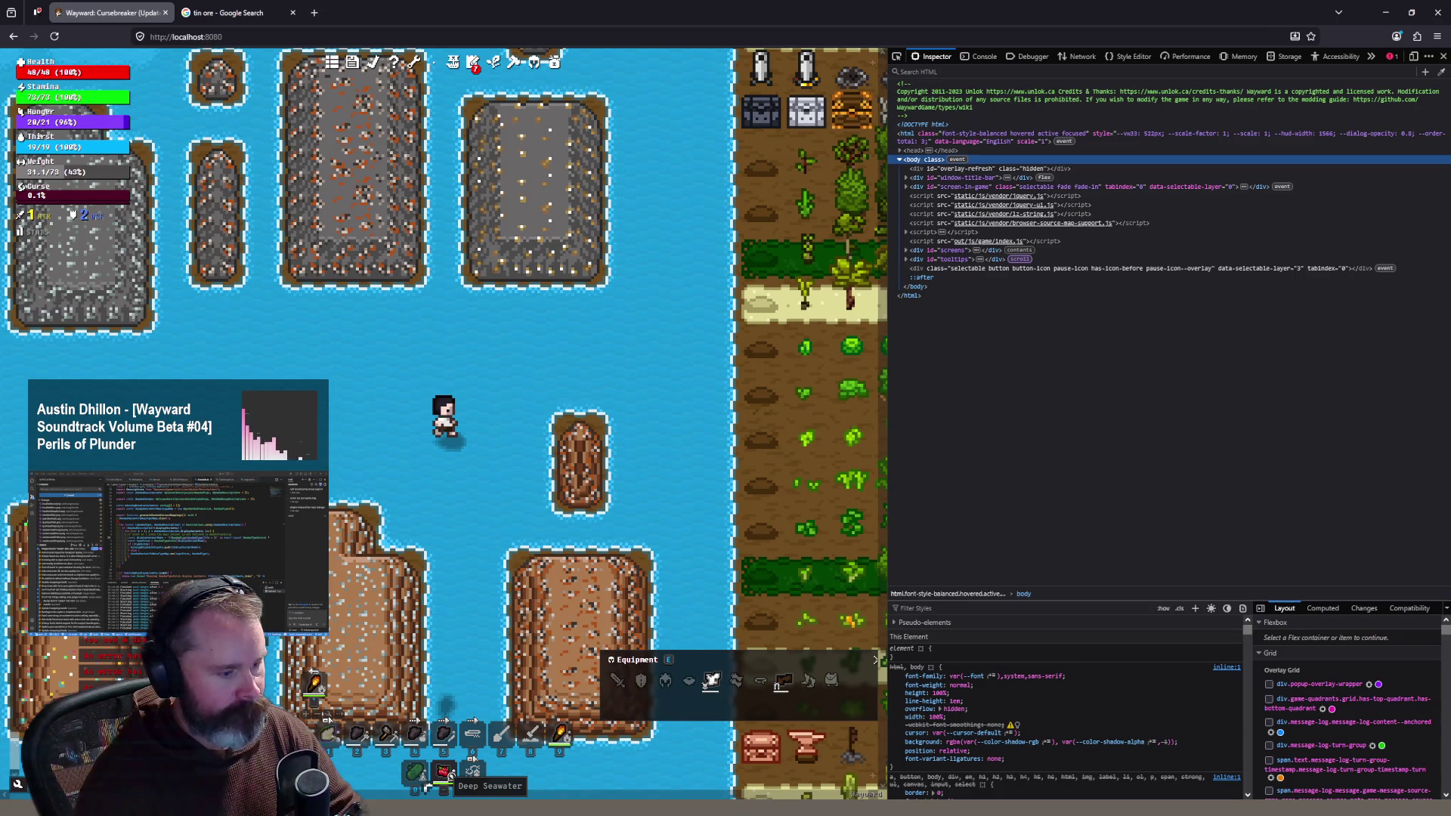
key(alt+Tab)
Step: Look over the granitewithtin and sandstonewithtin sprites, then return to Wayward
click(776, 25)
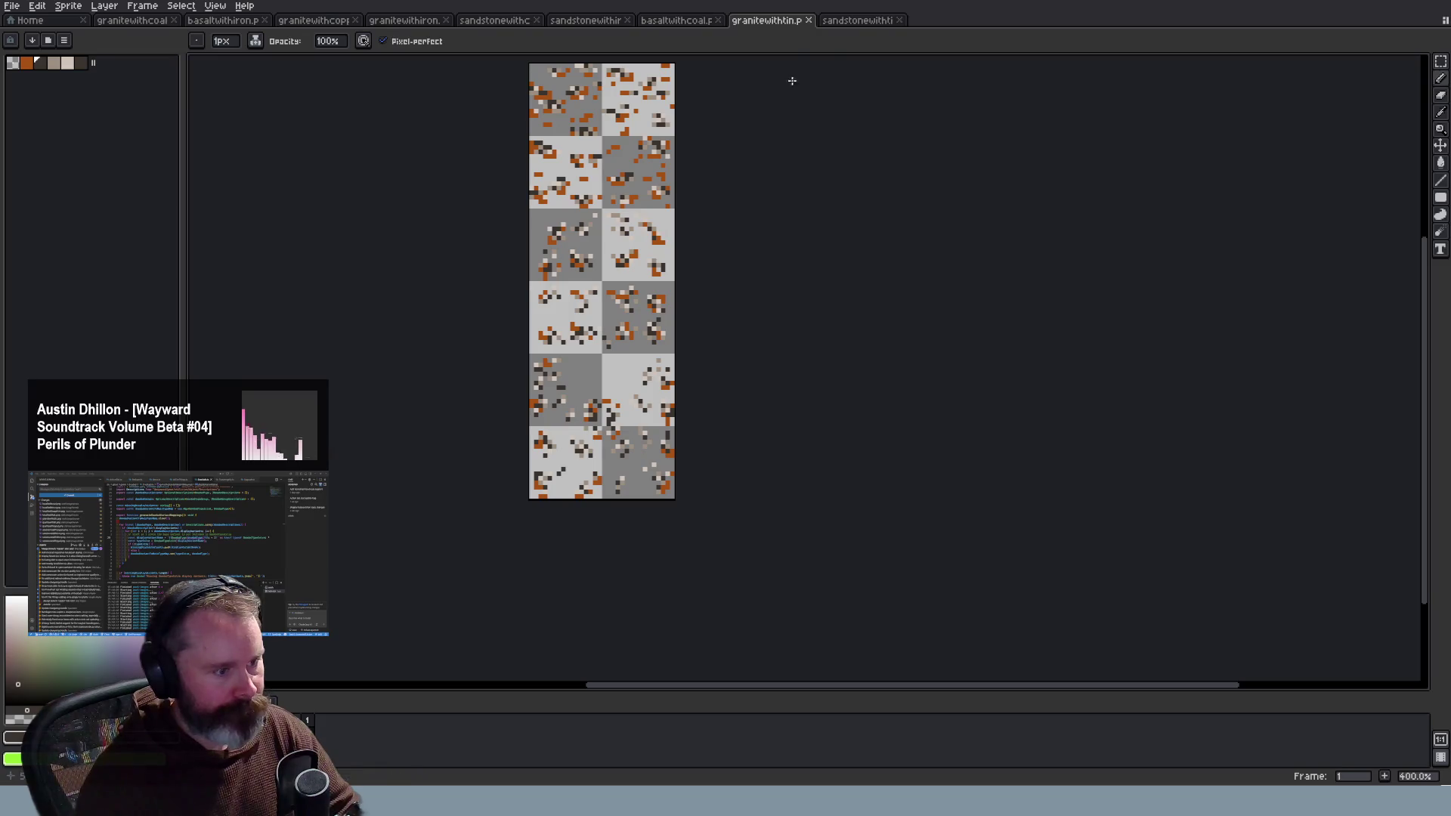
click(854, 26)
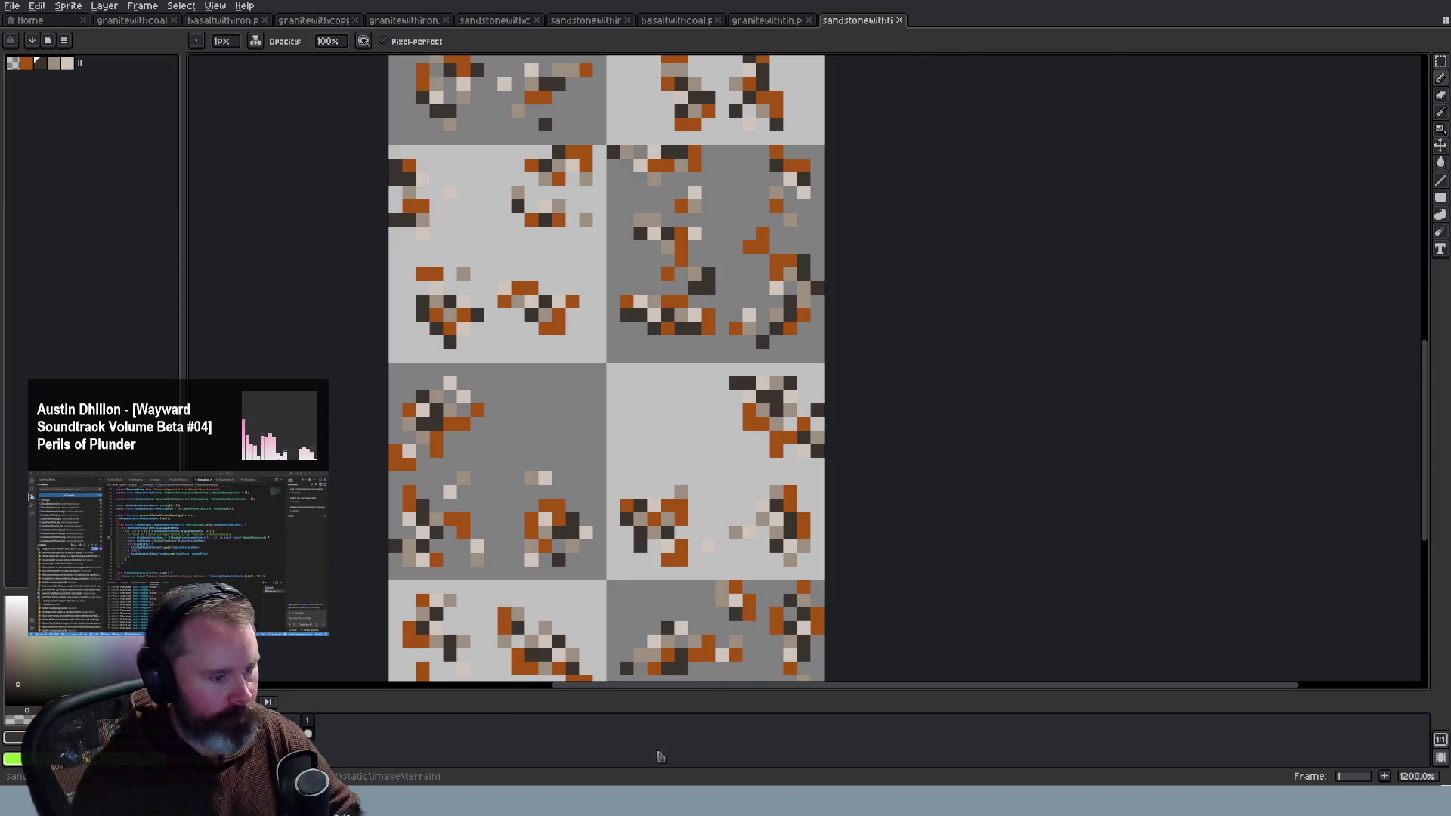
key(alt+Tab)
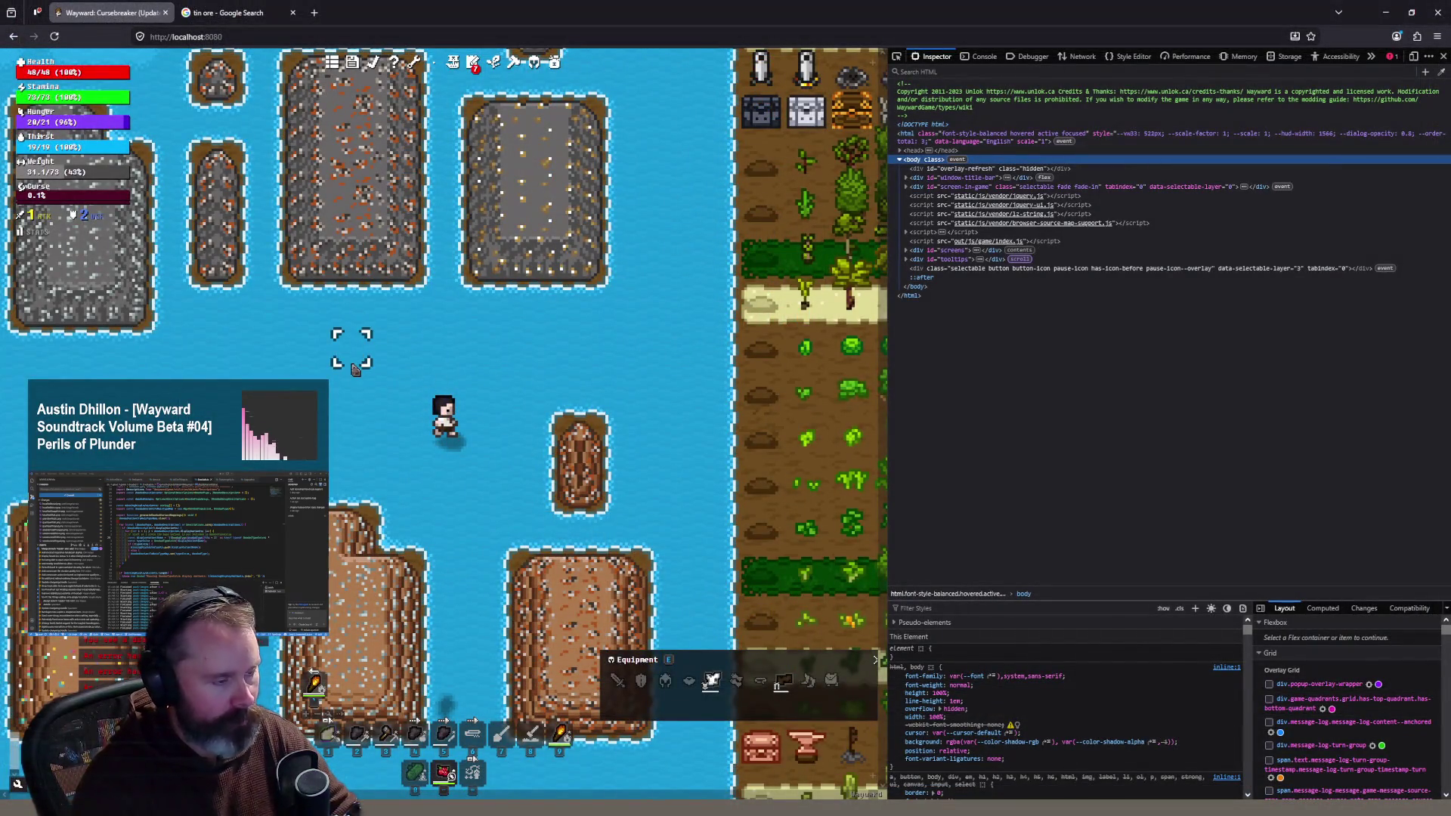
scroll(355, 368, down, 1)
scroll(434, 494, up, 1)
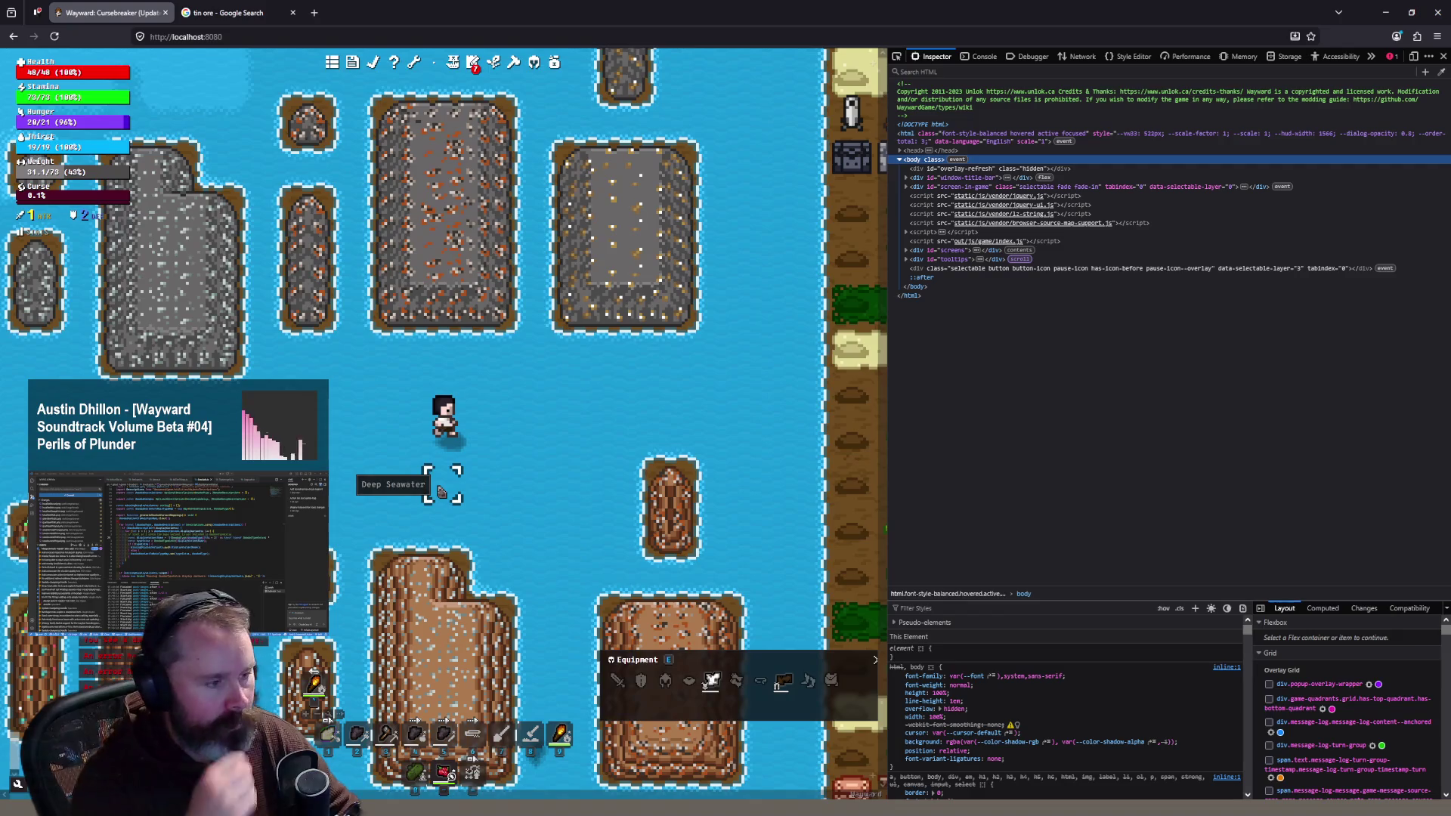
Step: Preview the Alamy cassiterite tin ore photo, then bring up the granitewithtin sprite
click(231, 13)
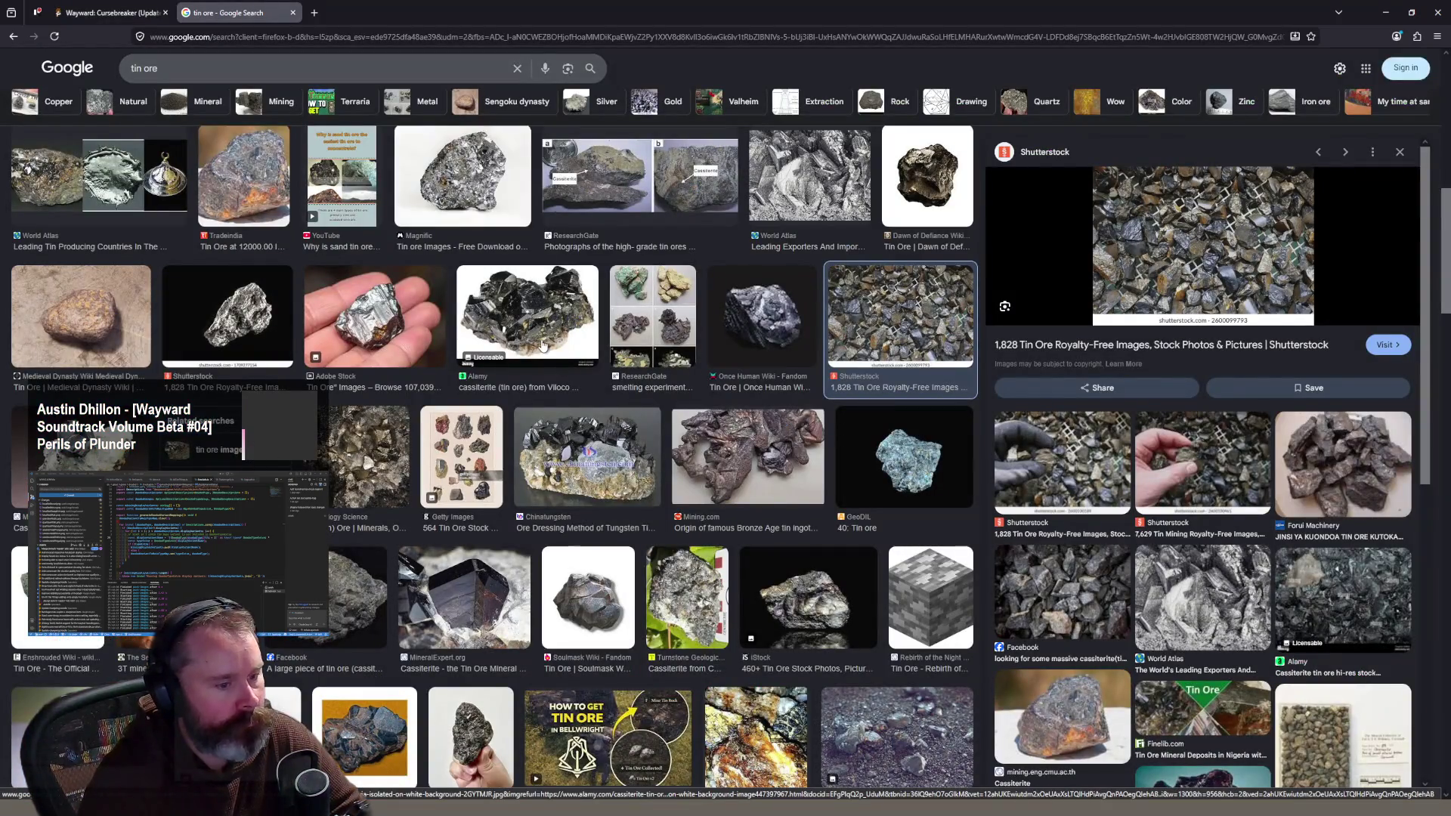
click(543, 345)
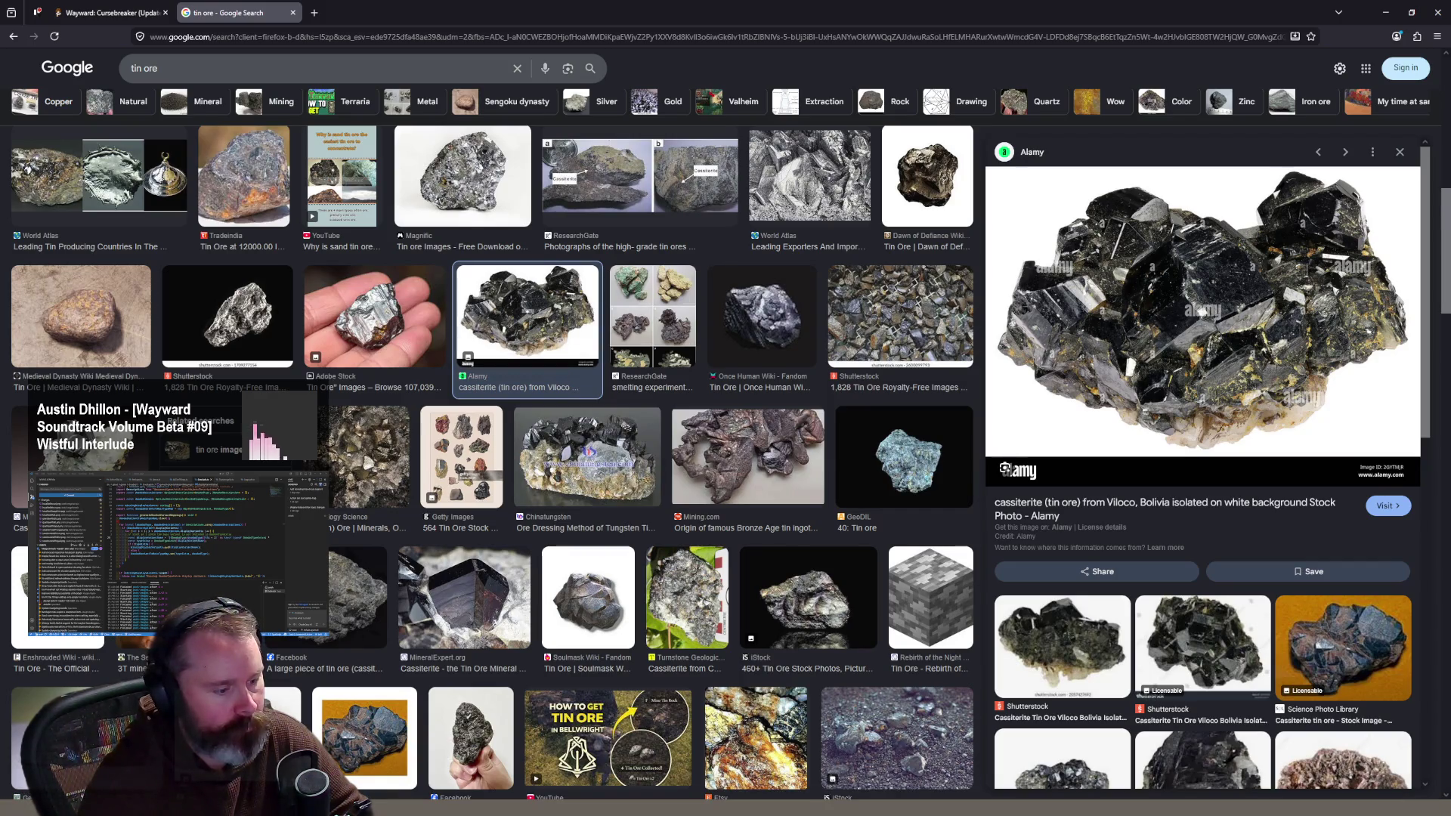
key(alt+Tab)
click(765, 21)
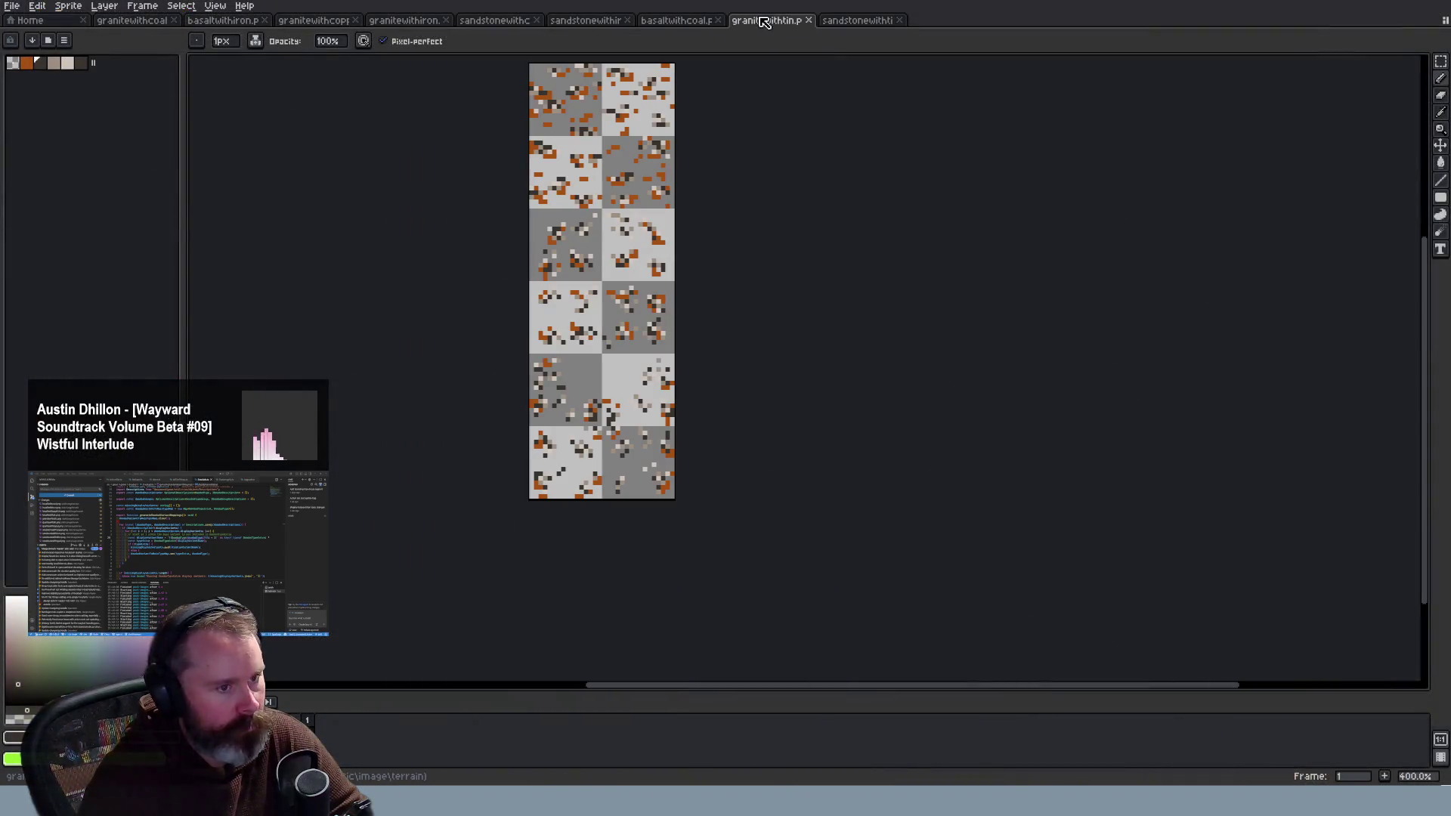
Step: Select the orange ore palette colour and compare it against the tin ore photos
scroll(700, 217, up, 5)
click(32, 65)
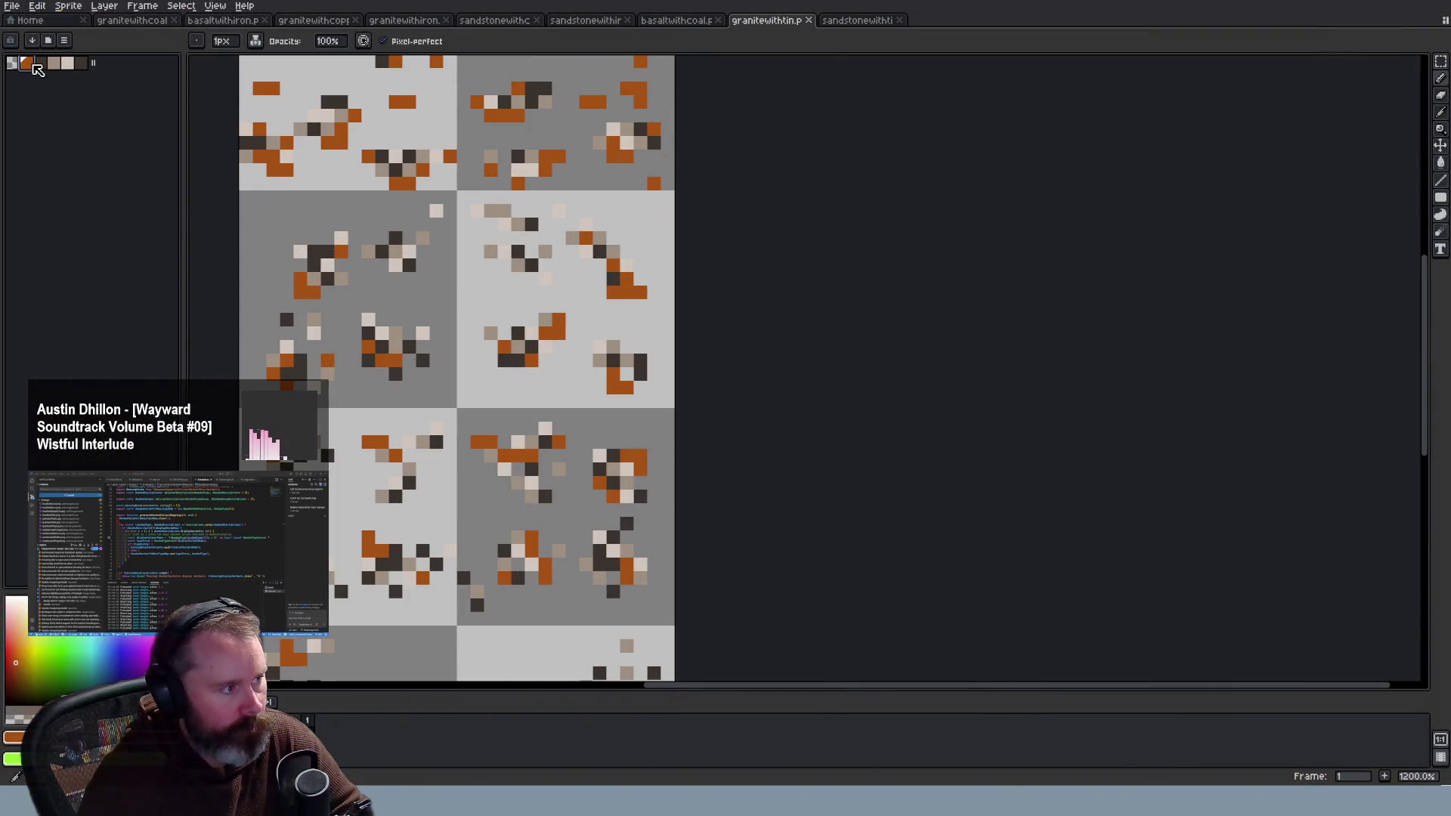
drag(55, 642, 64, 657)
key(alt+Tab)
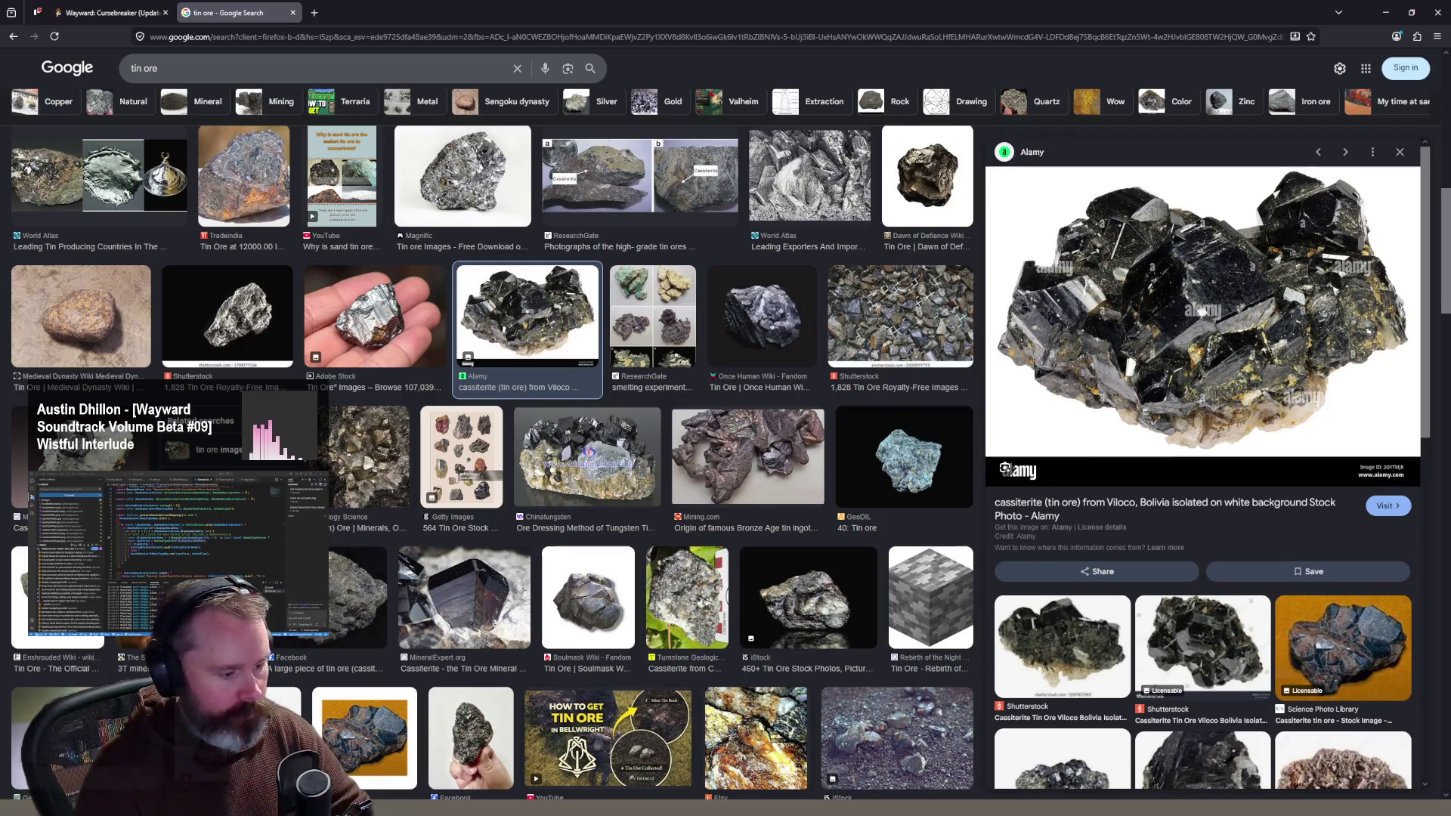
key(alt+Tab)
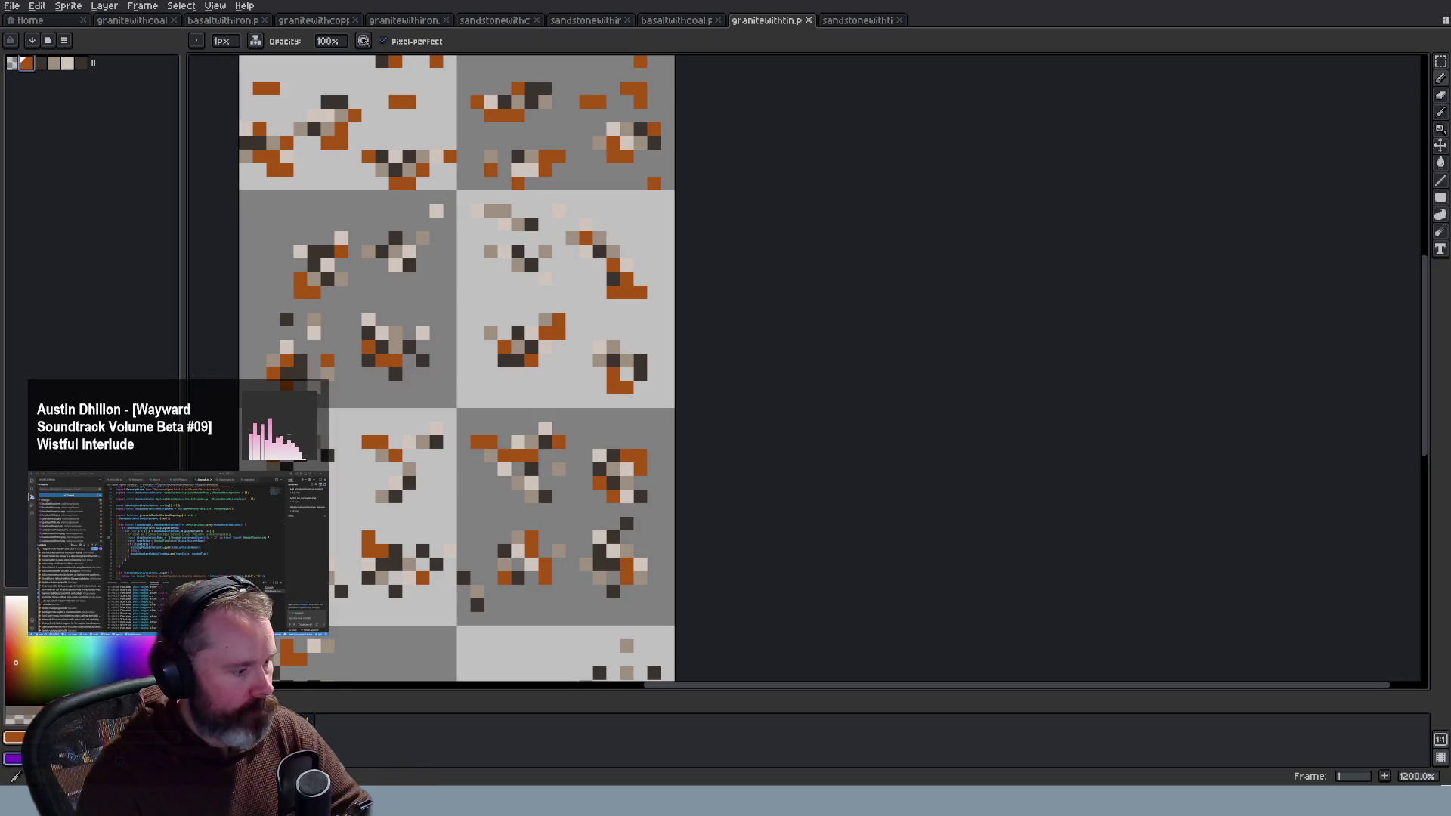
Step: Recolour the ore flecks to pale yellow and restore the accidentally deleted palette swatch
click(14, 736)
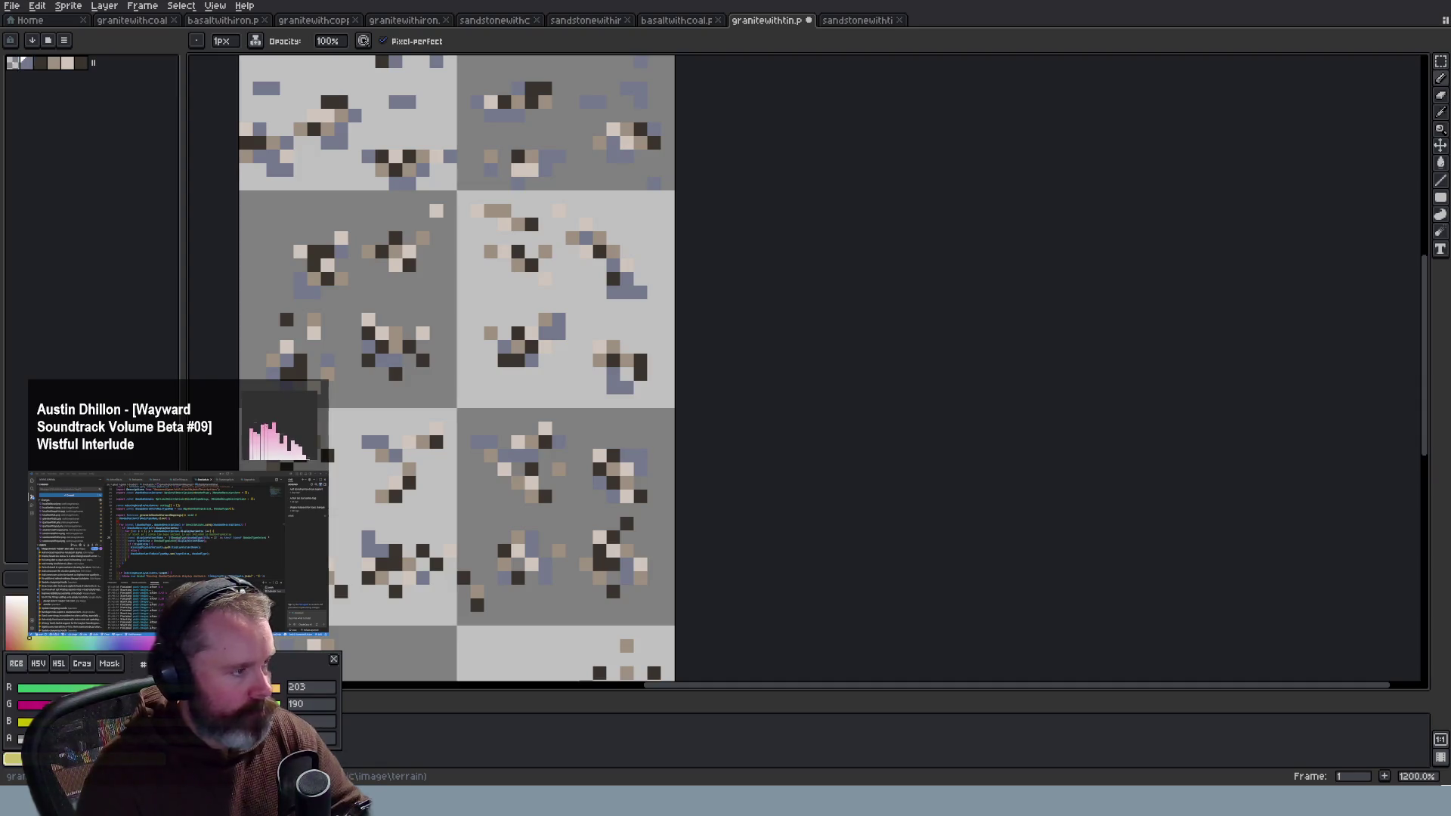
key(Escape)
scroll(345, 395, down, 3)
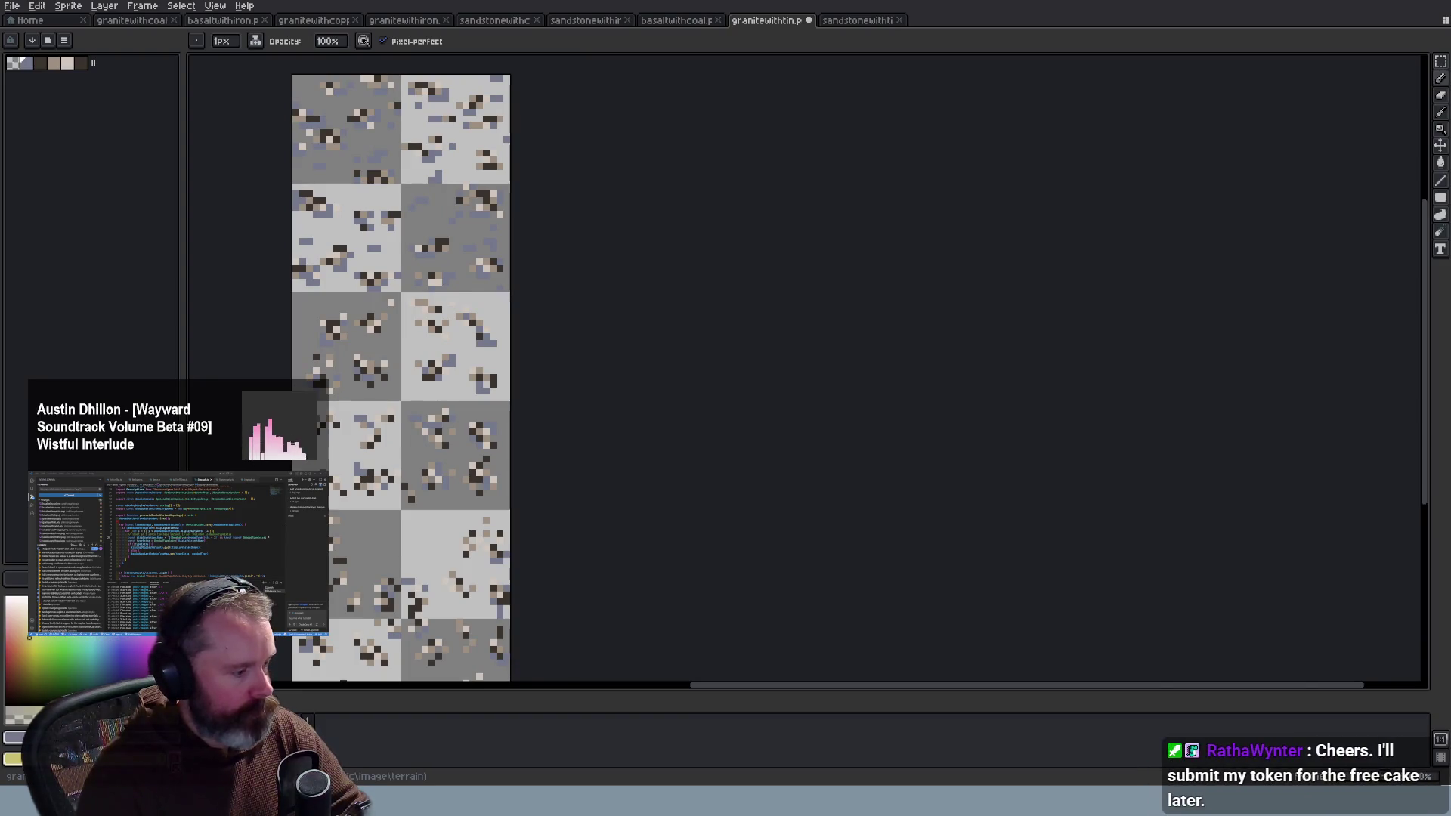
drag(94, 64, 26, 65)
click(97, 64)
key(Delete)
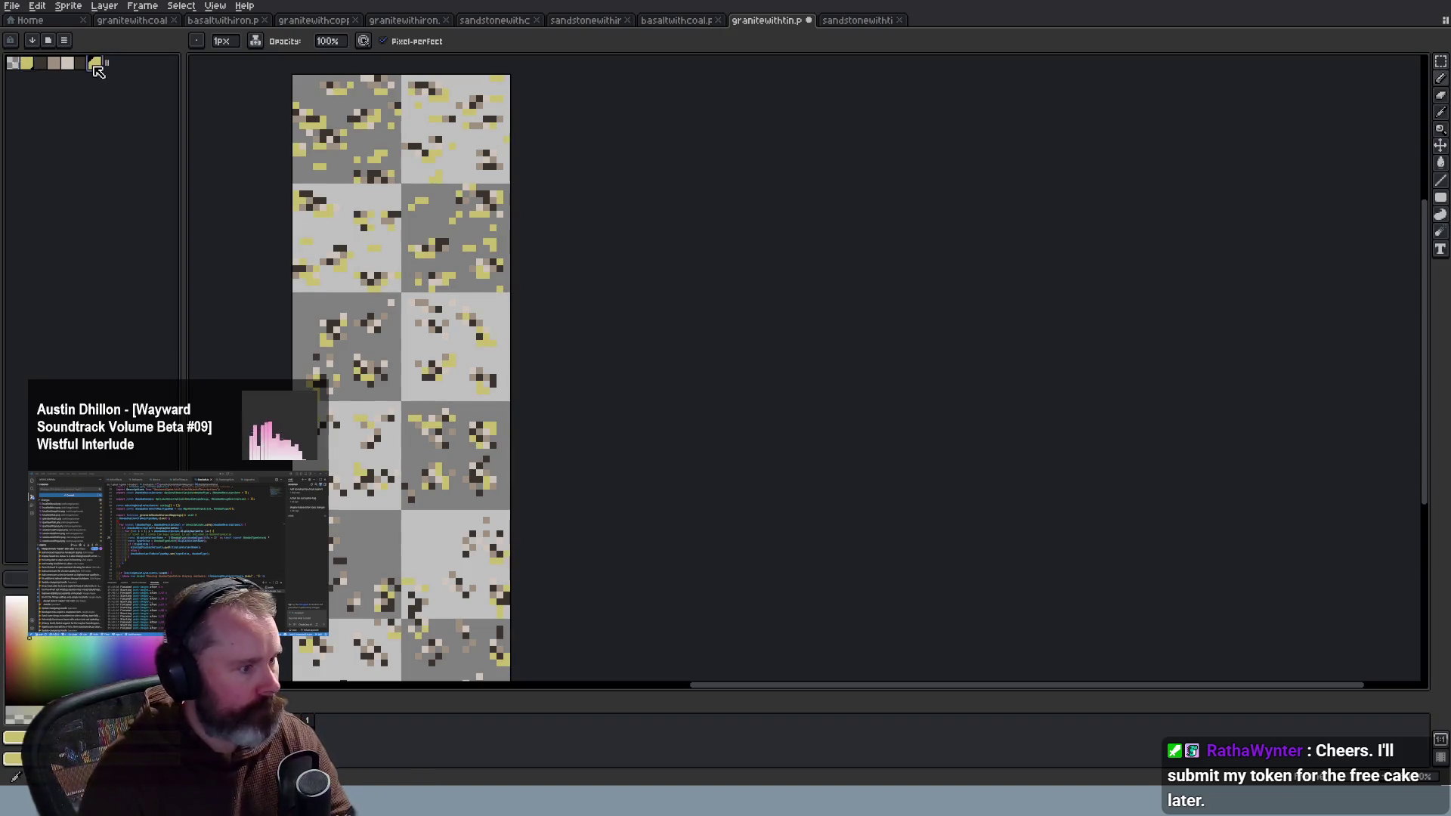
click(27, 65)
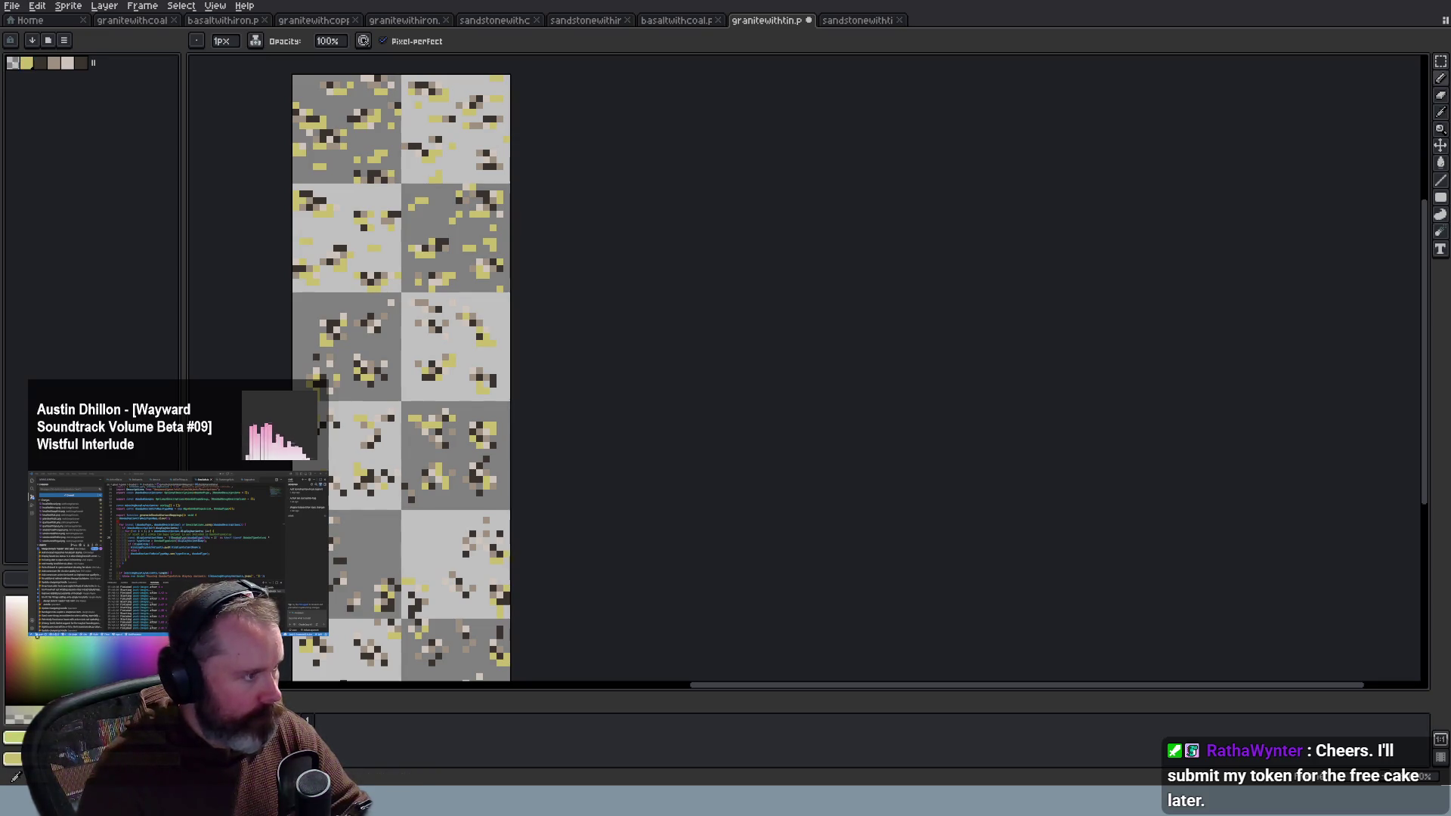
key(ctrl+z)
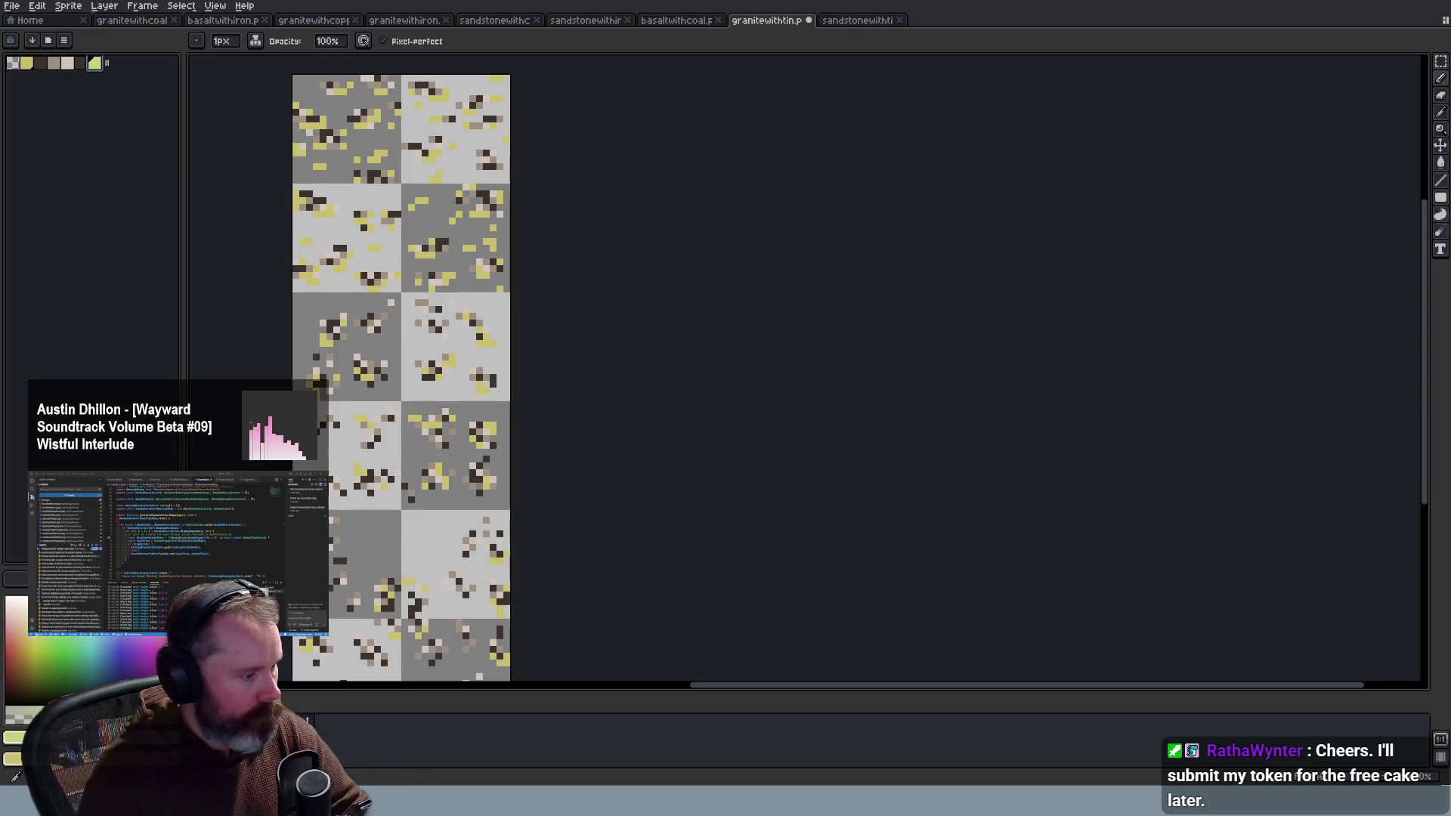
key(alt+Tab)
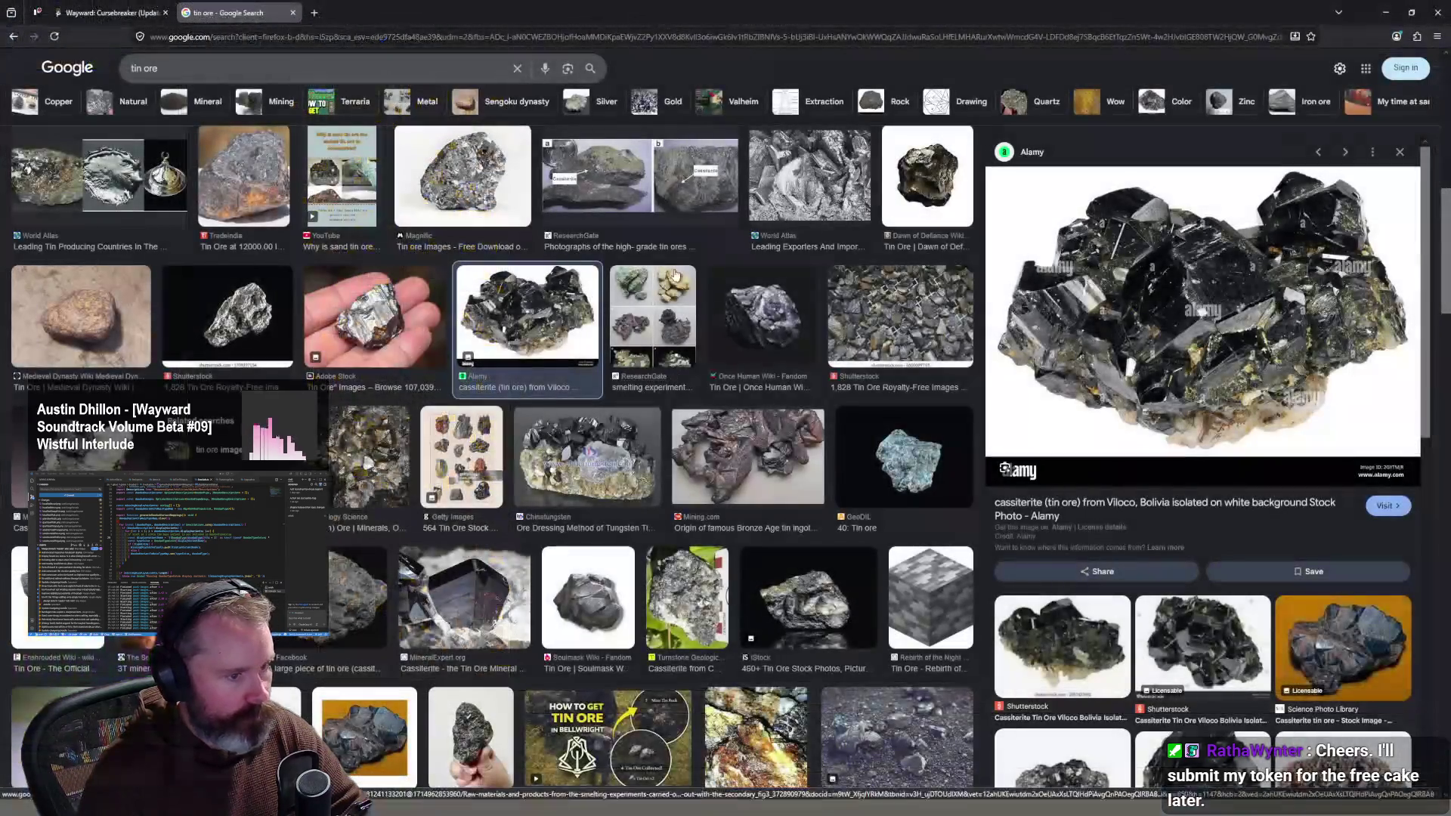
Step: Preview the ResearchGate photo of labelled high-grade cassiterite tin ores
click(680, 184)
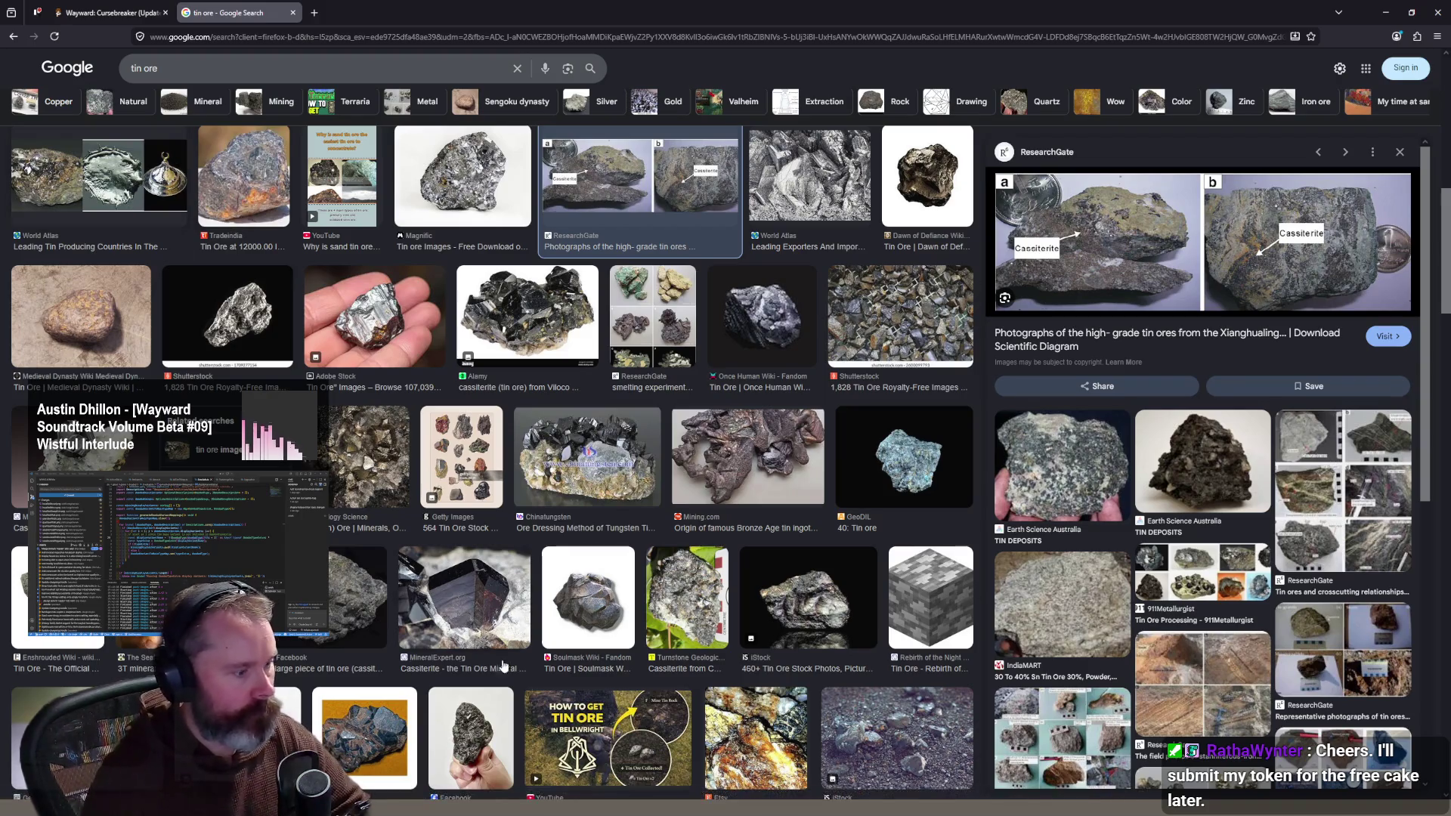
key(alt+Tab)
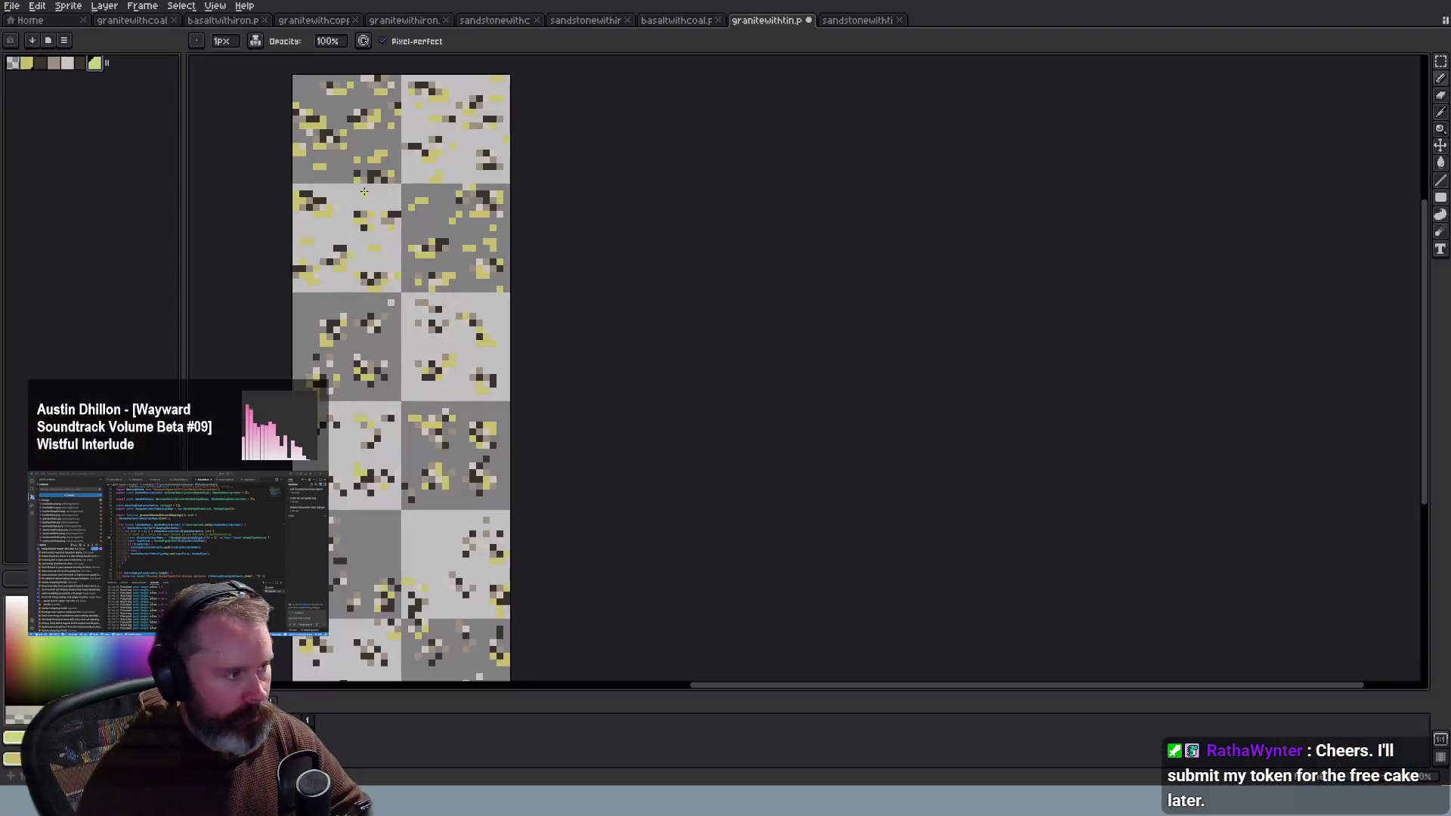
Step: Shift the yellow ore colour to a greenish tone using hue, saturation and value
click(29, 63)
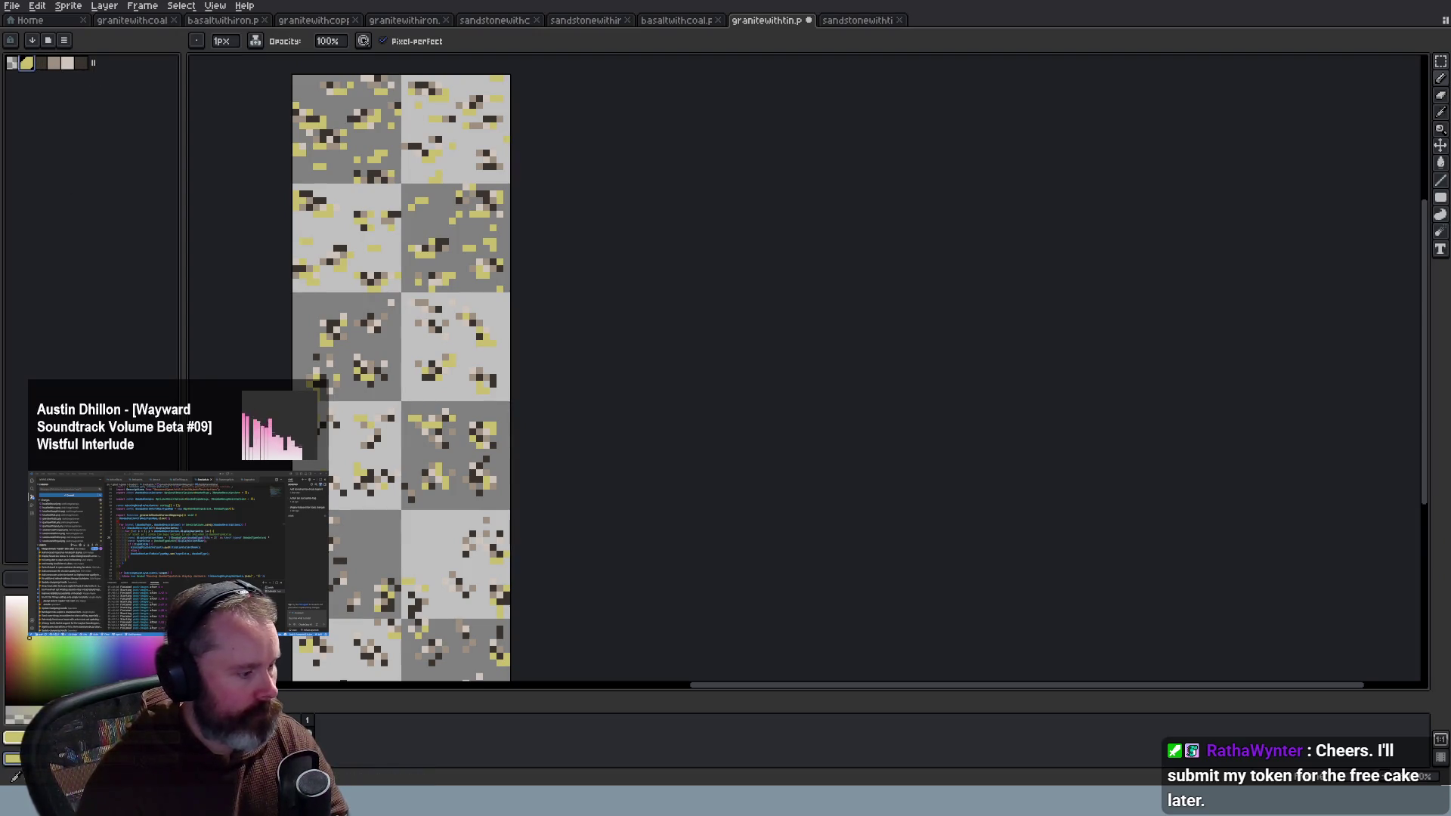
click(12, 737)
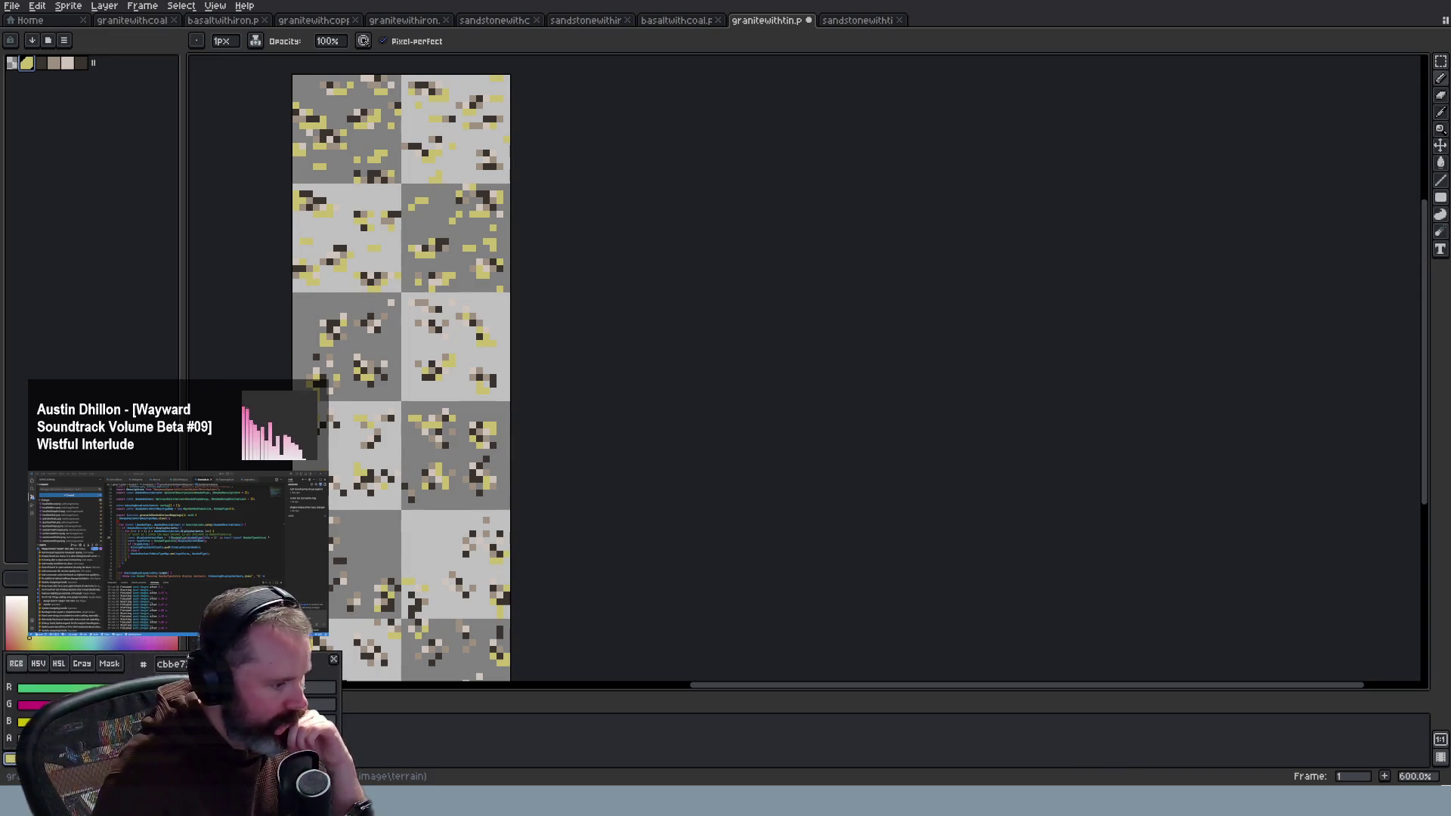
click(43, 665)
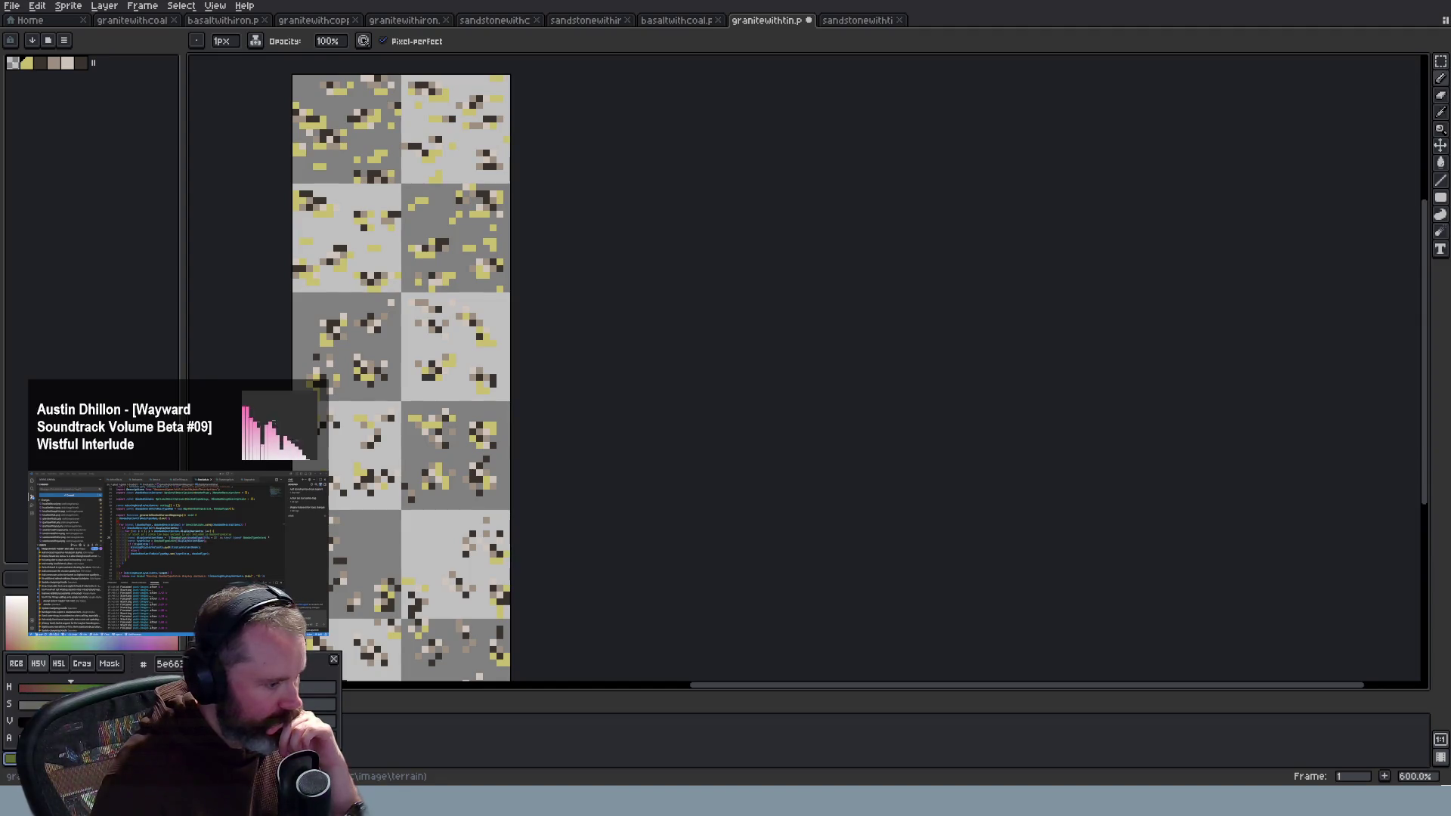
key(Return)
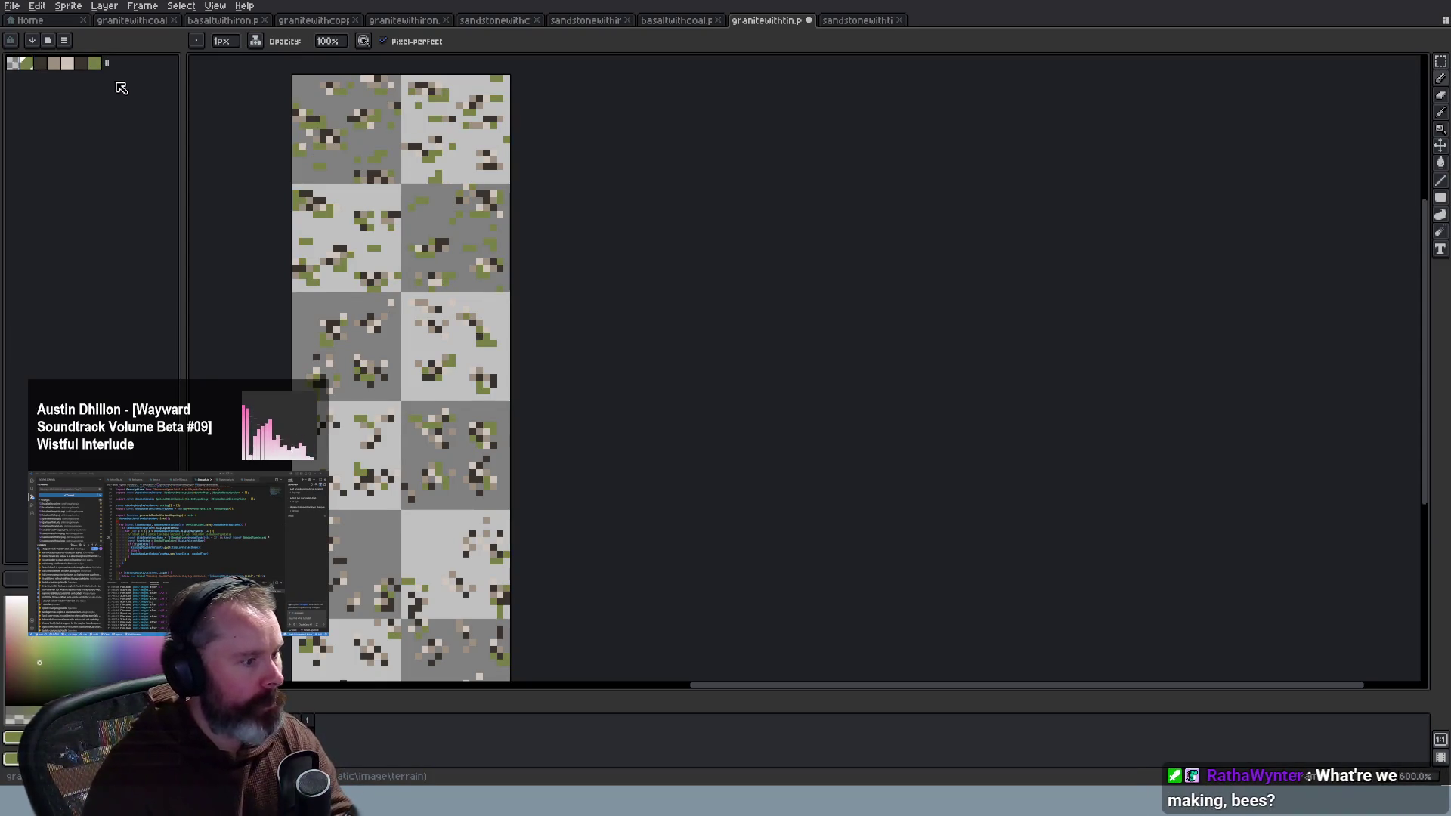
click(26, 64)
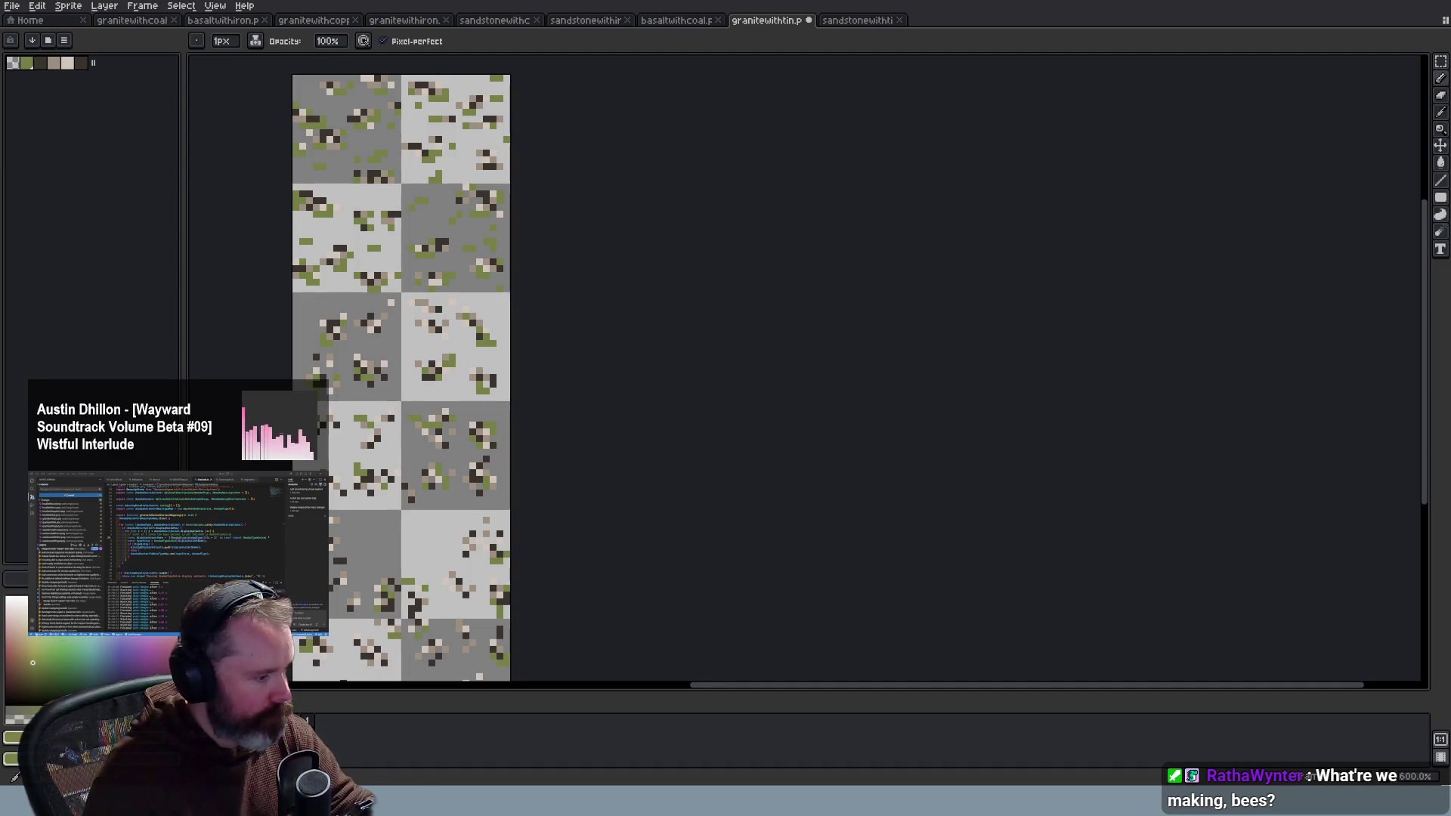
drag(96, 66, 92, 67)
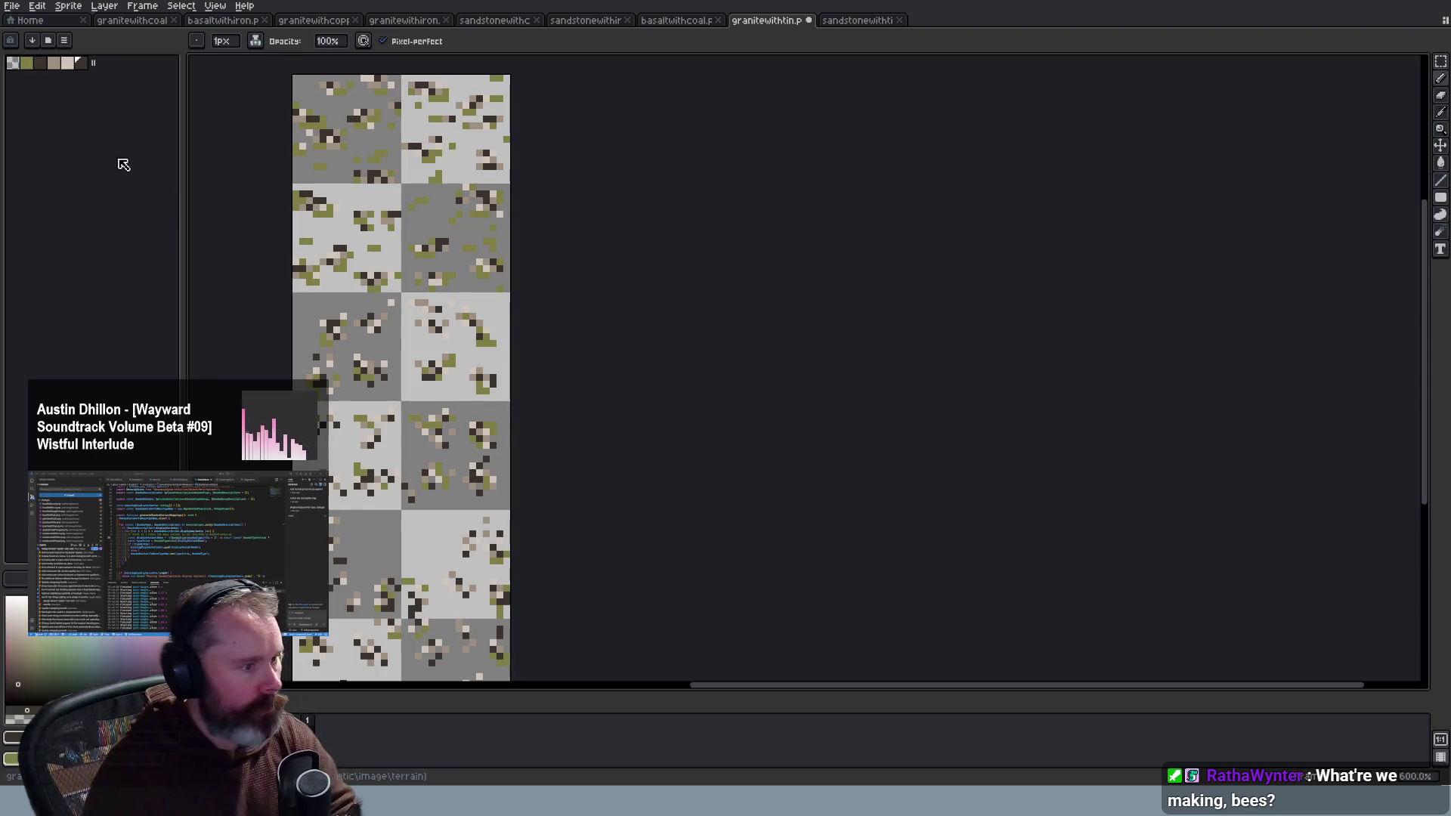
Step: Settle on an olive-khaki ore colour, drop the extra swatch, and save granitewithtin
click(25, 65)
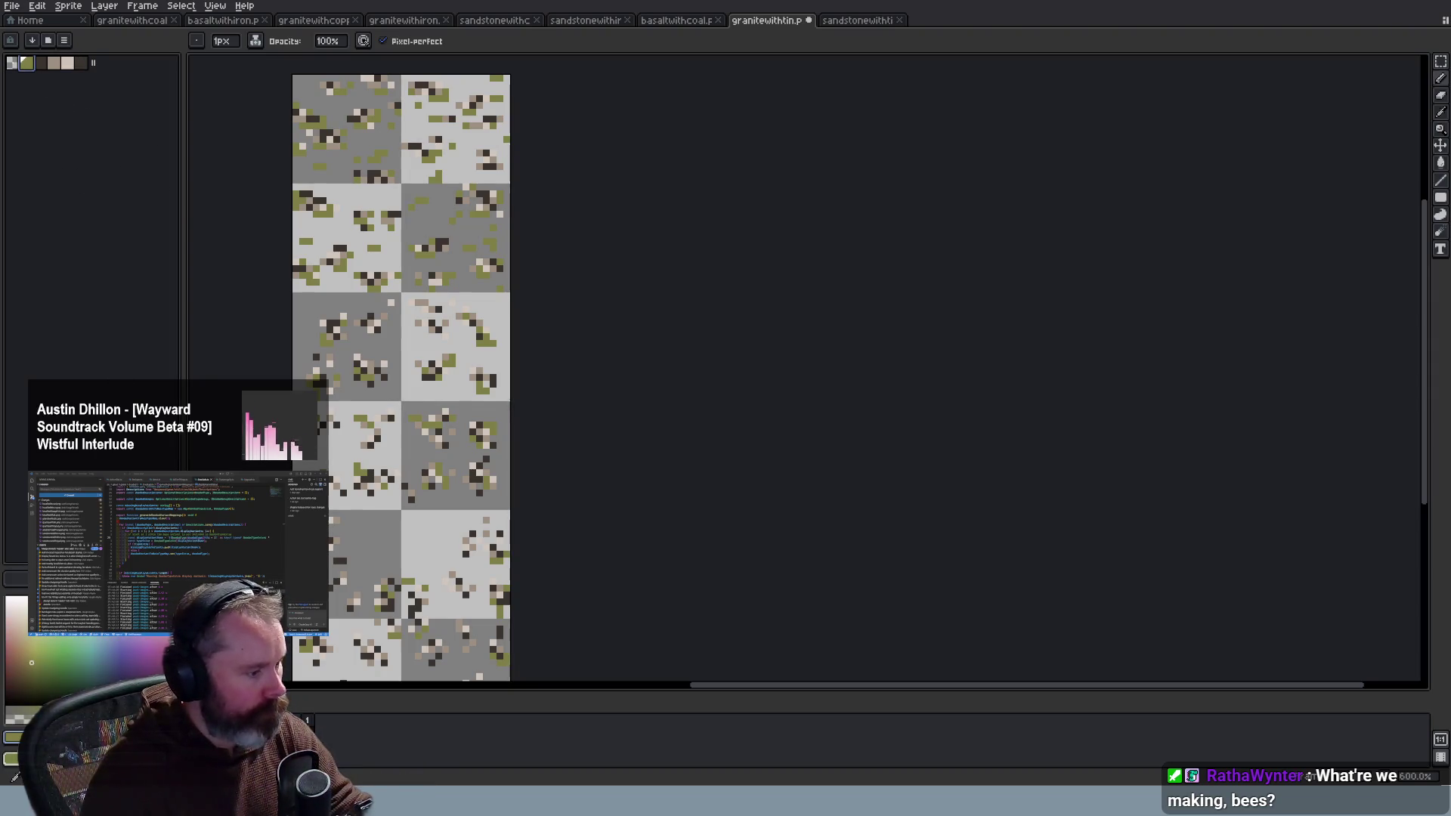
click(11, 736)
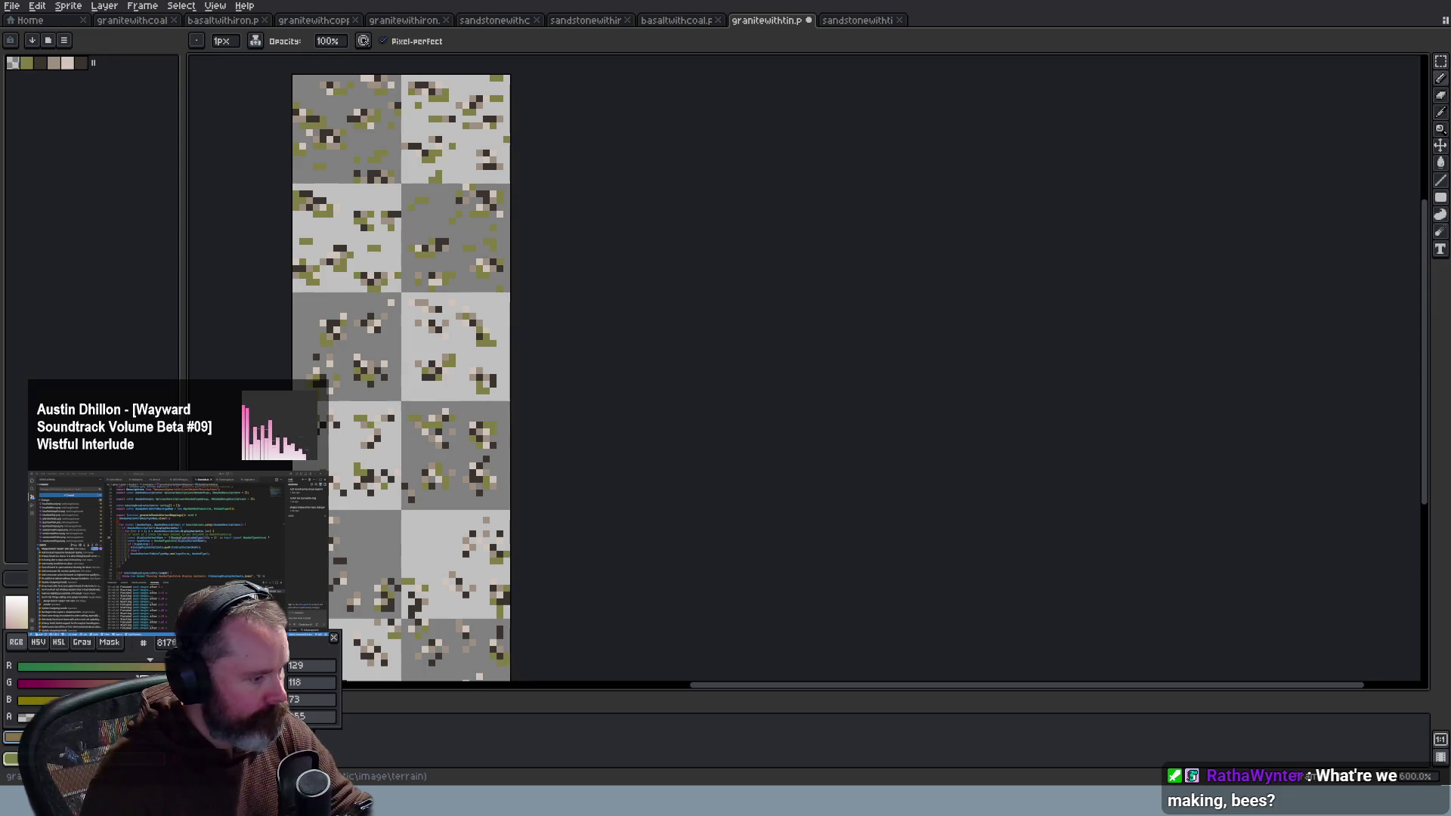
key(Return)
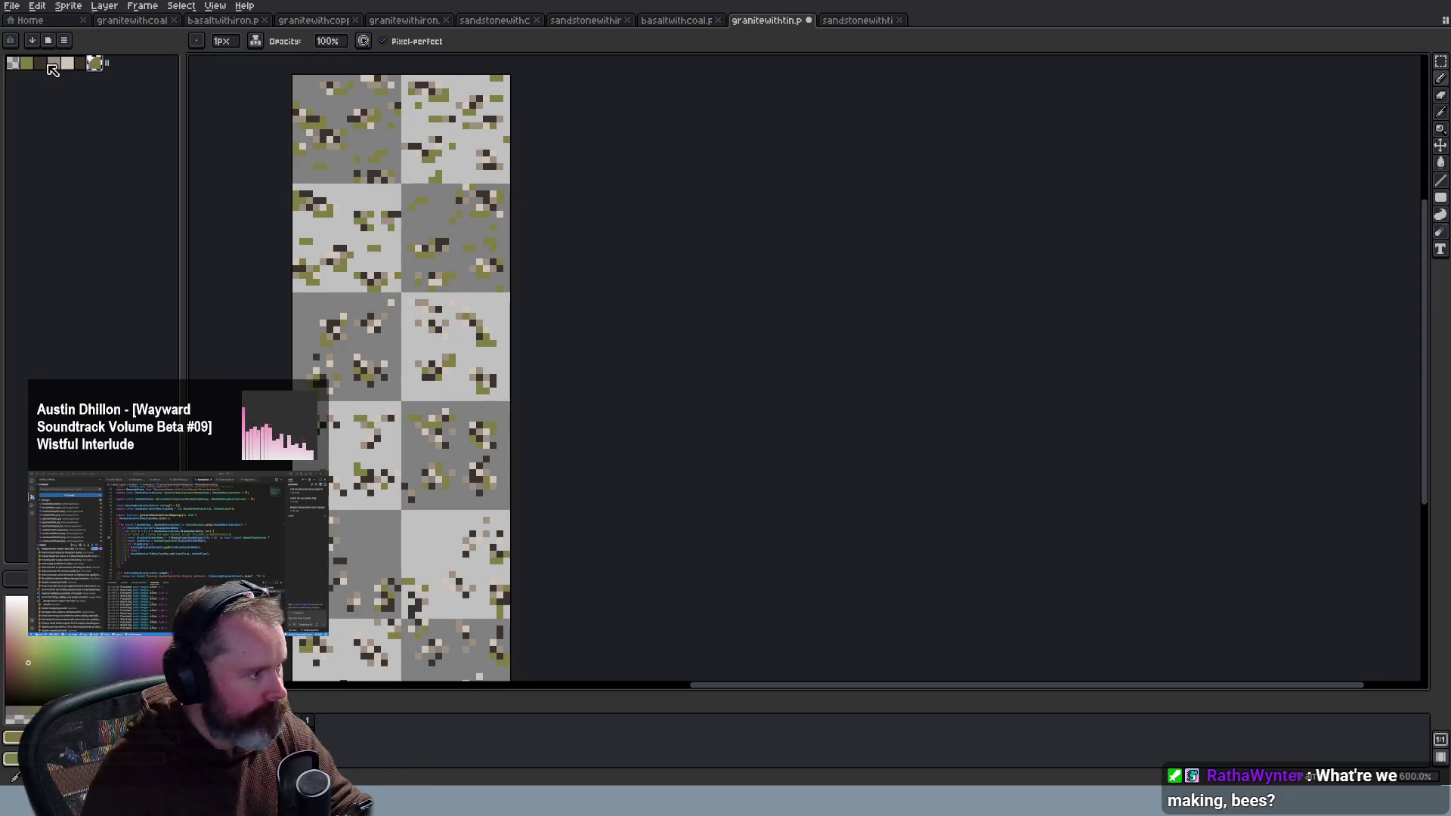
key(ctrl+z)
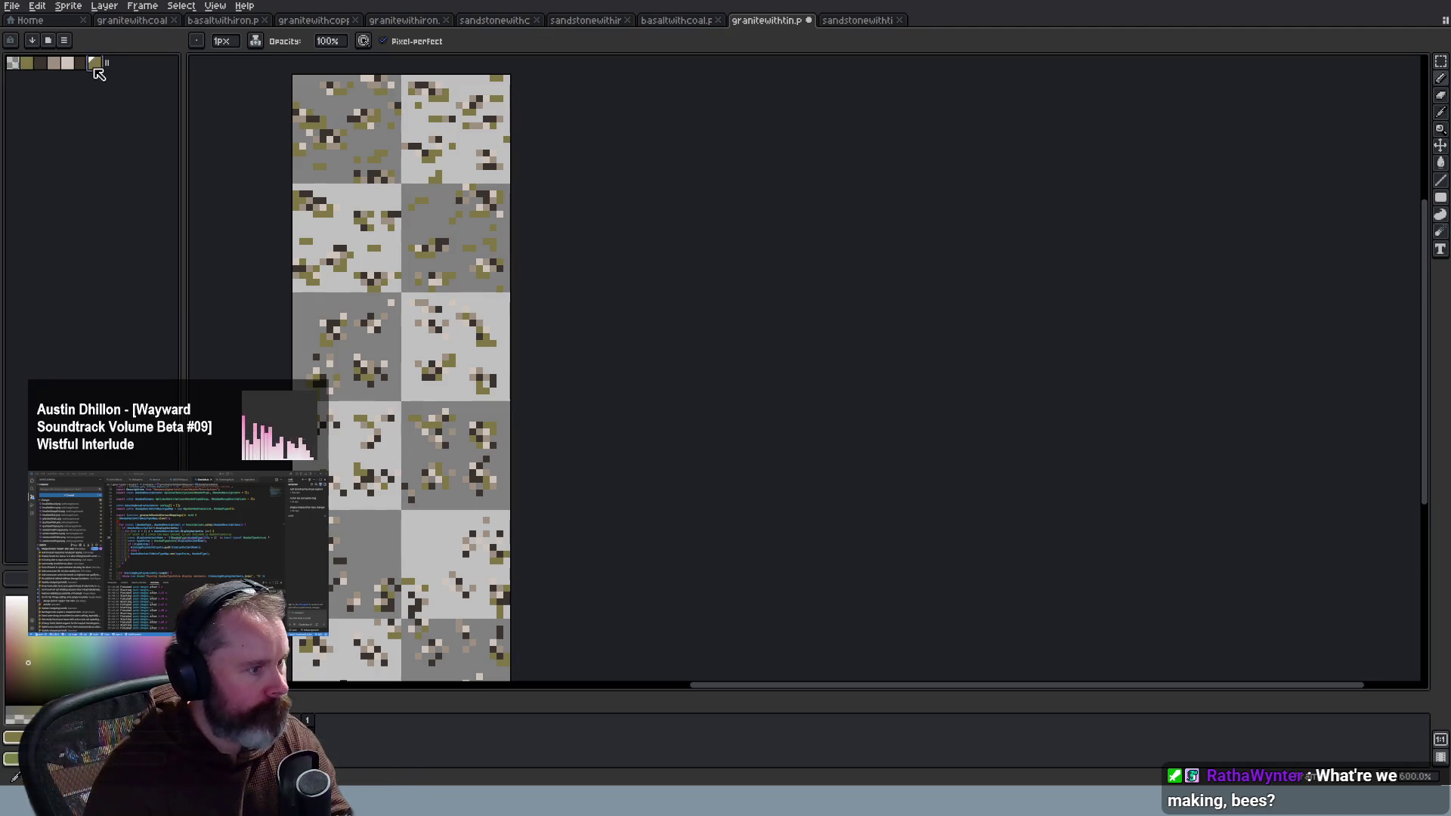
key(ctrl+s)
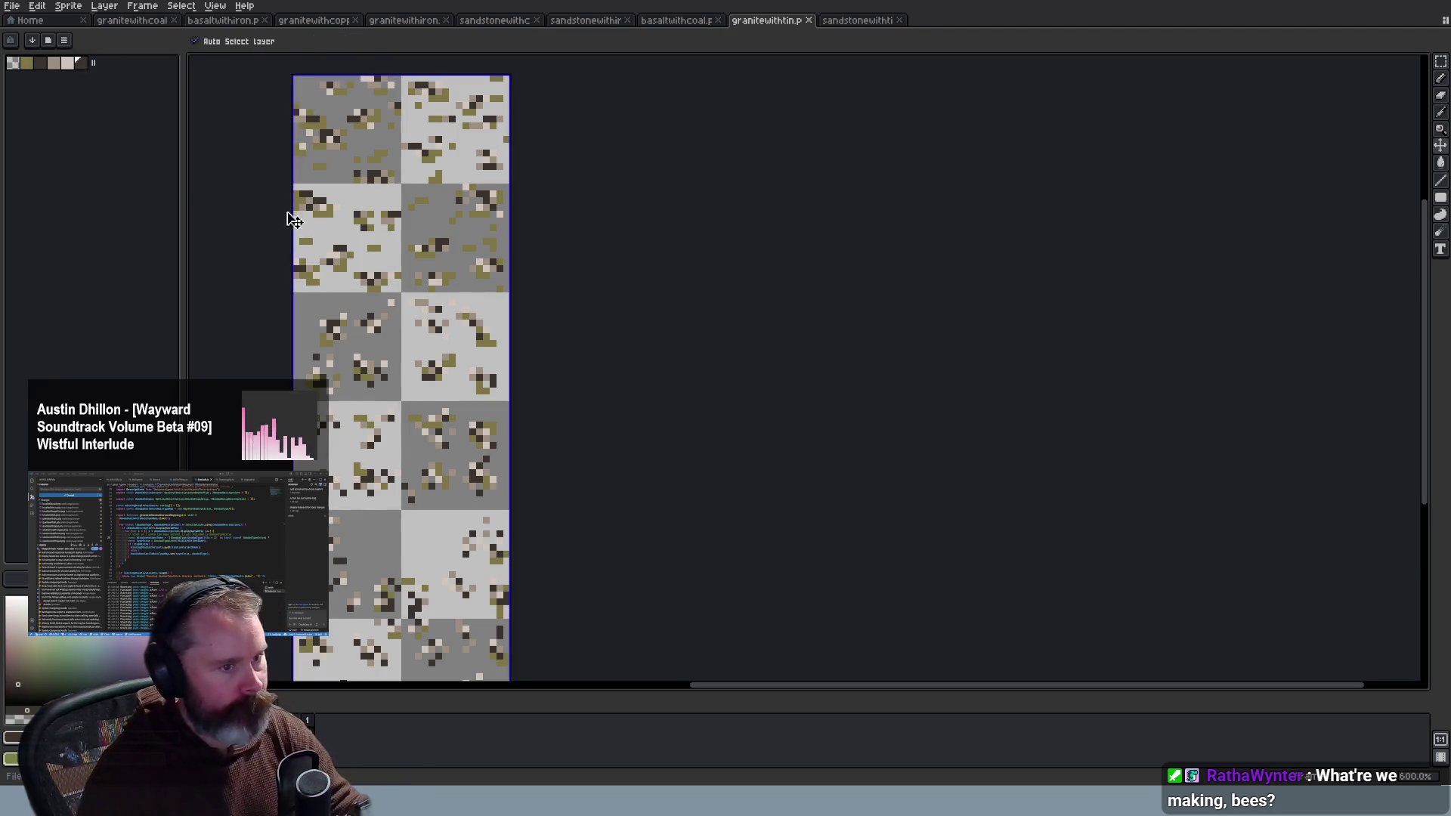
key(alt+Tab)
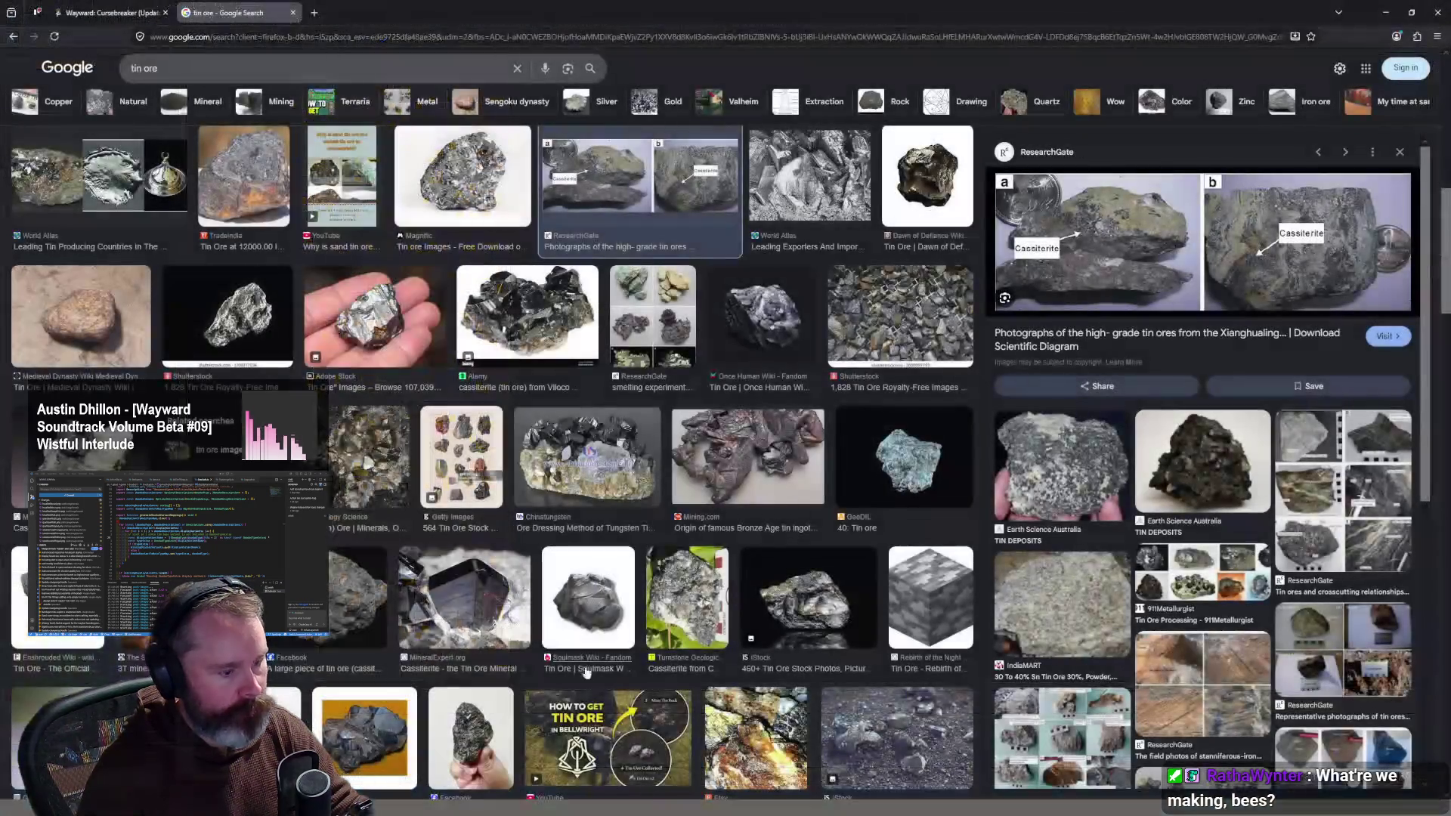
Step: Reload Wayward with F5 to load the updated ore tiles
click(128, 13)
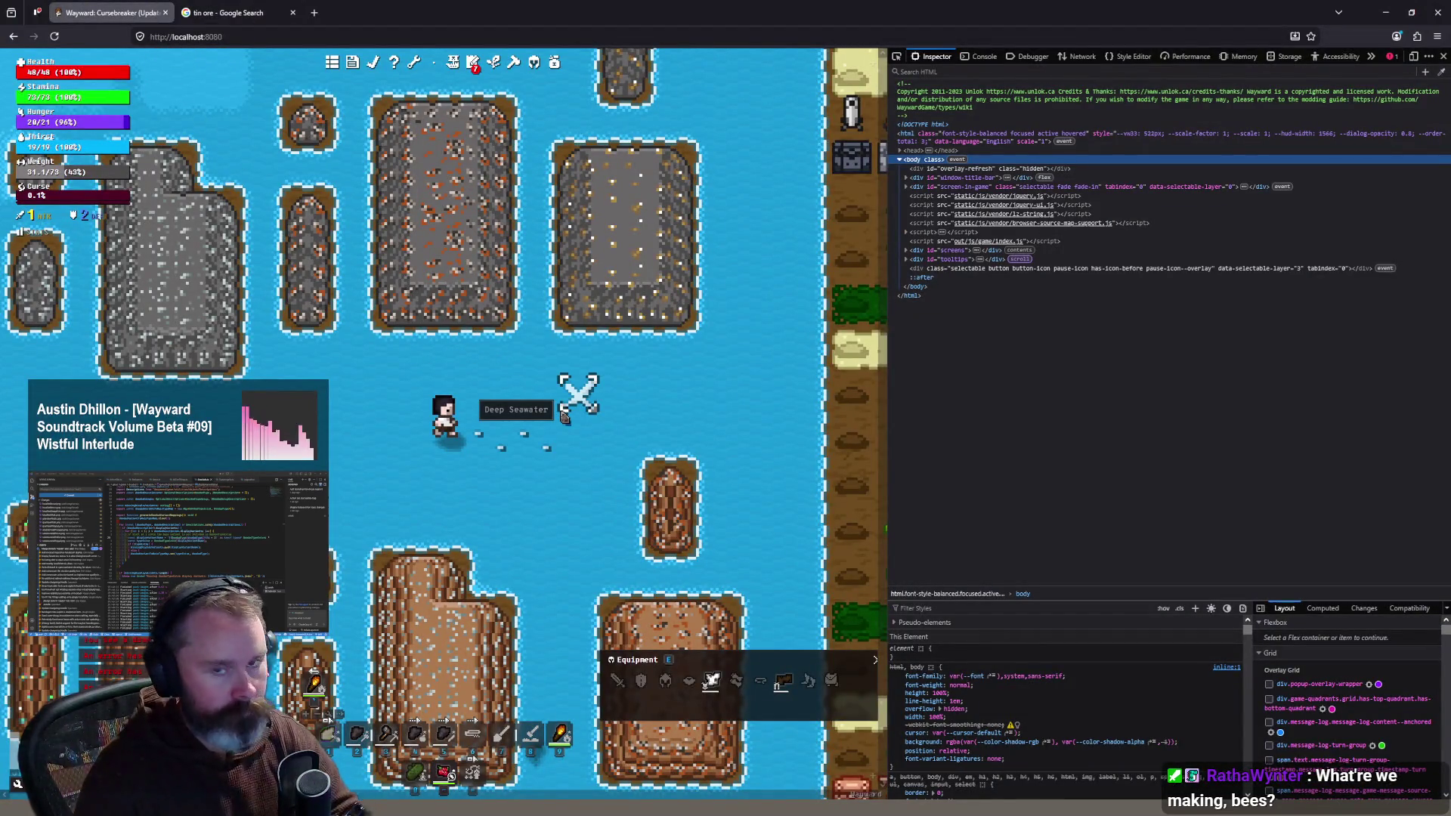
key(F5)
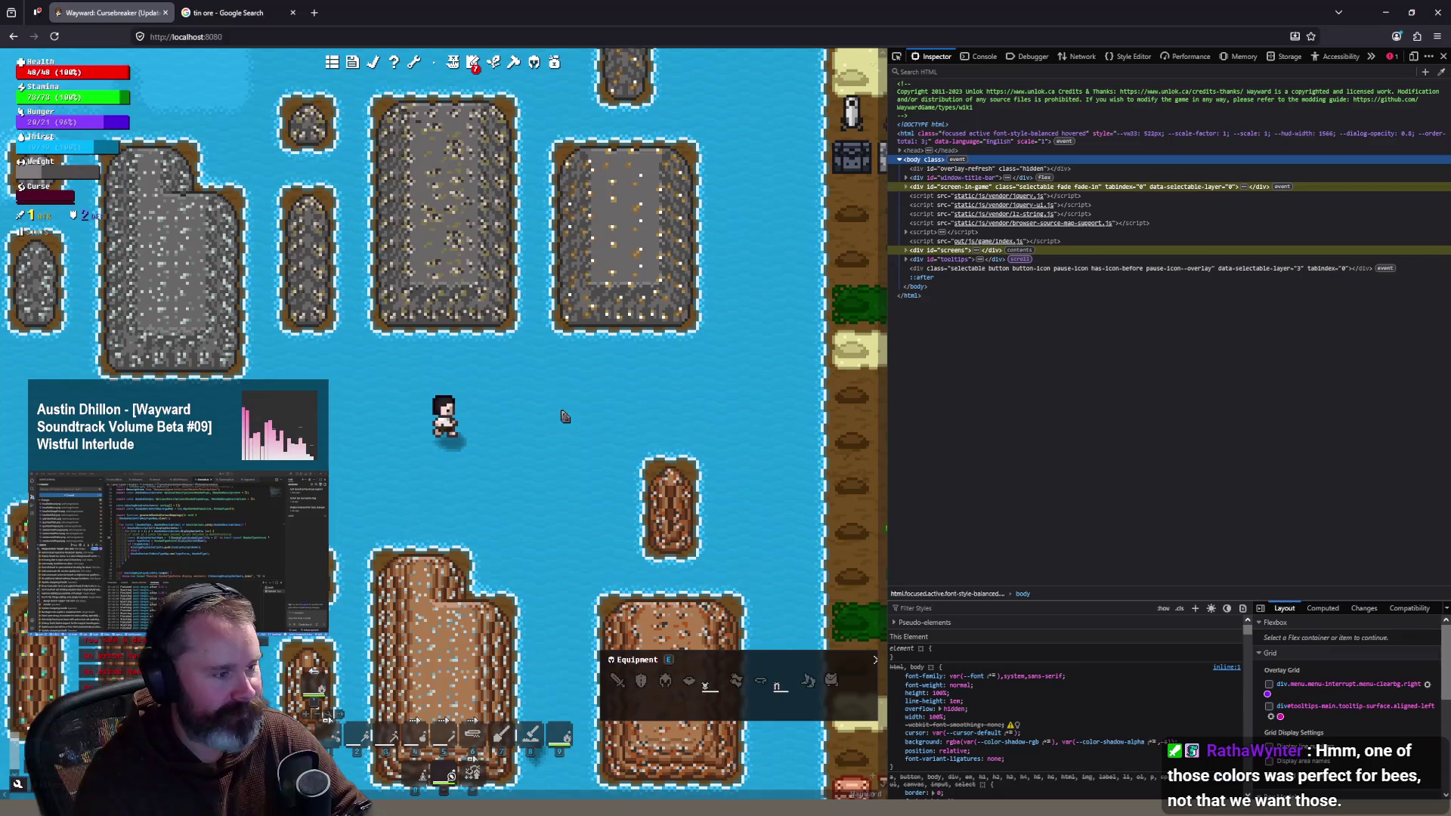
scroll(550, 388, down, 1)
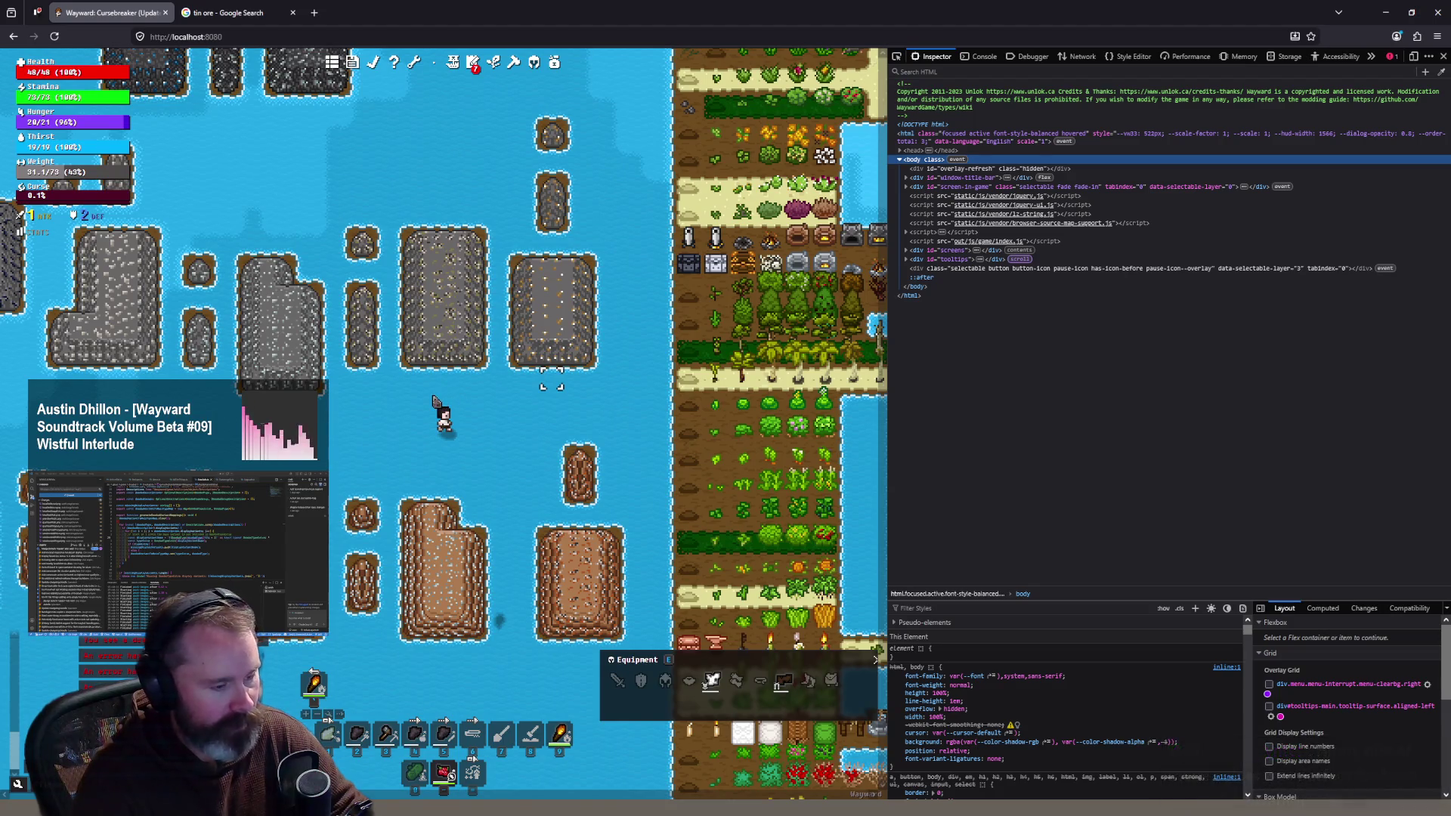
scroll(480, 418, up, 1)
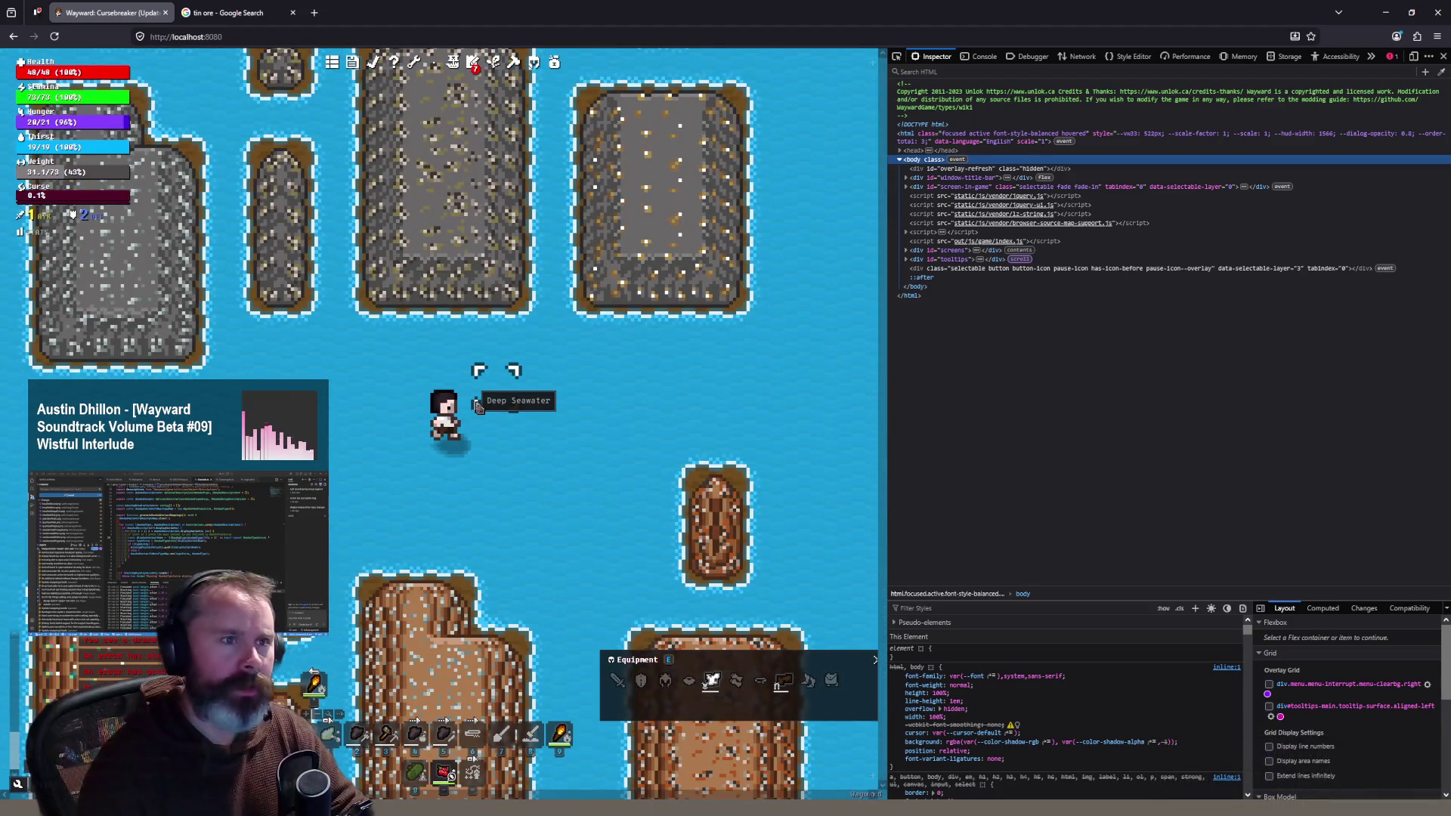
scroll(431, 377, down, 1)
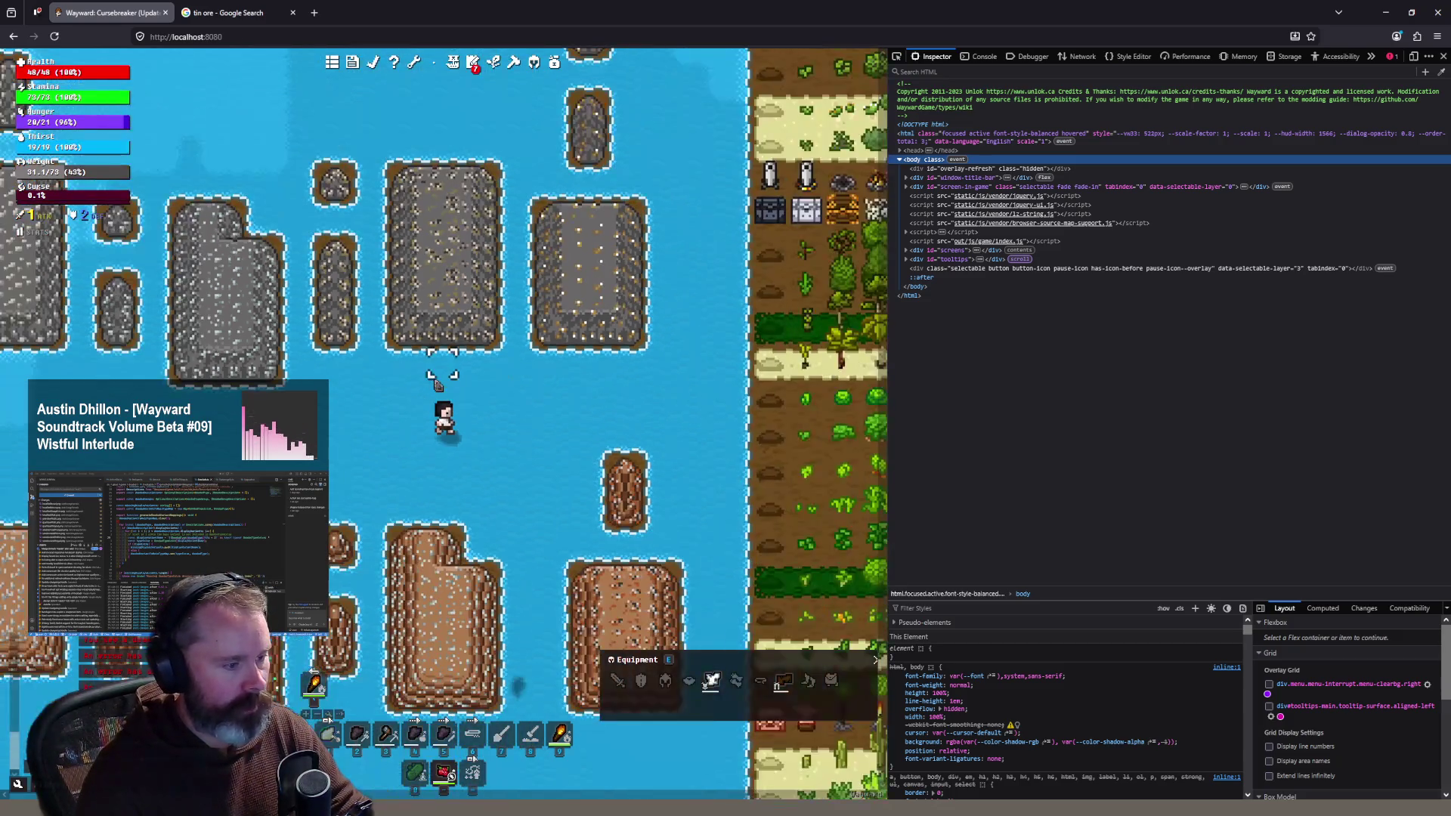
Step: Walk the character east into the farm area and start heading down
key(a)
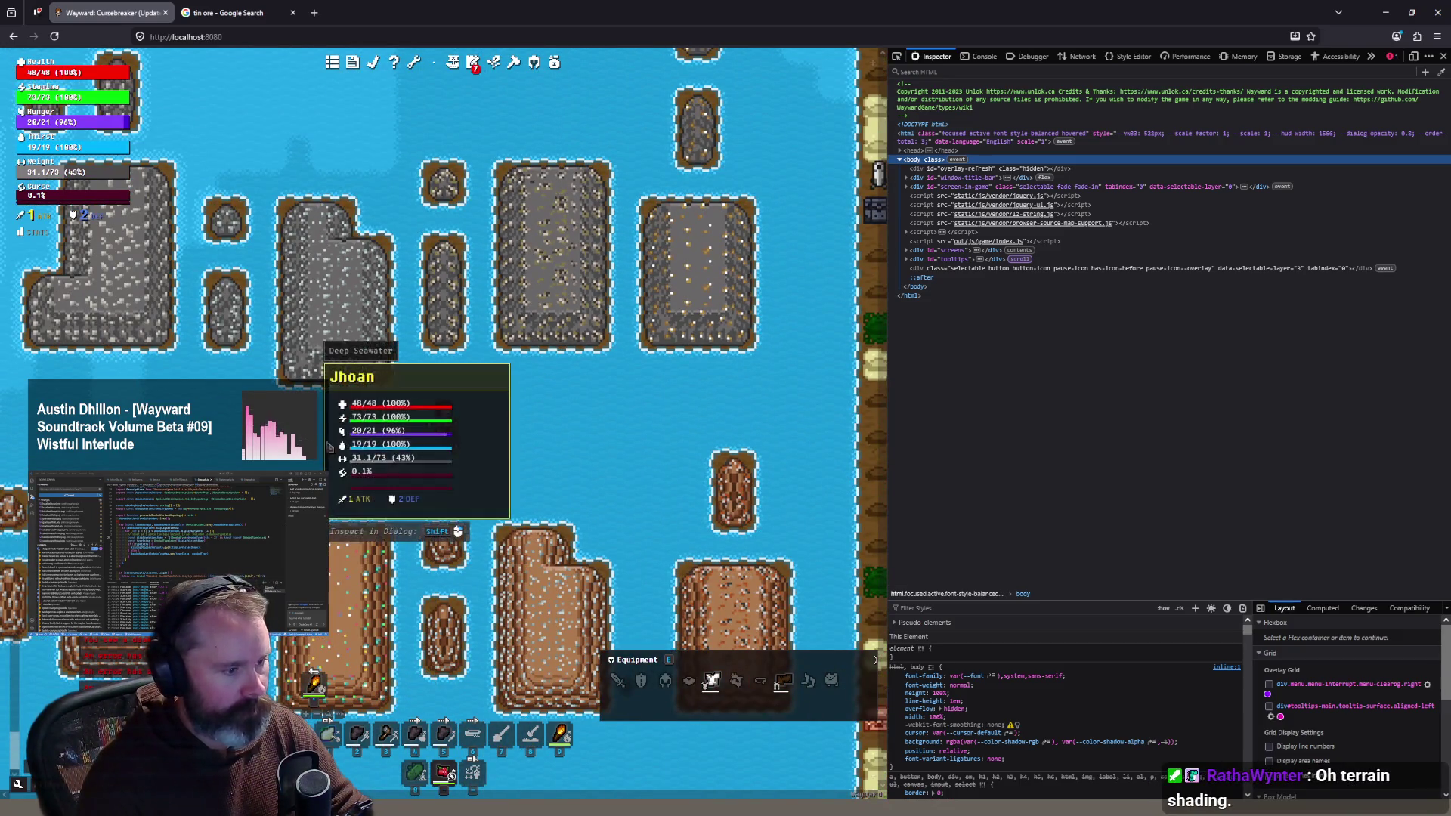
key(d)
key(d)
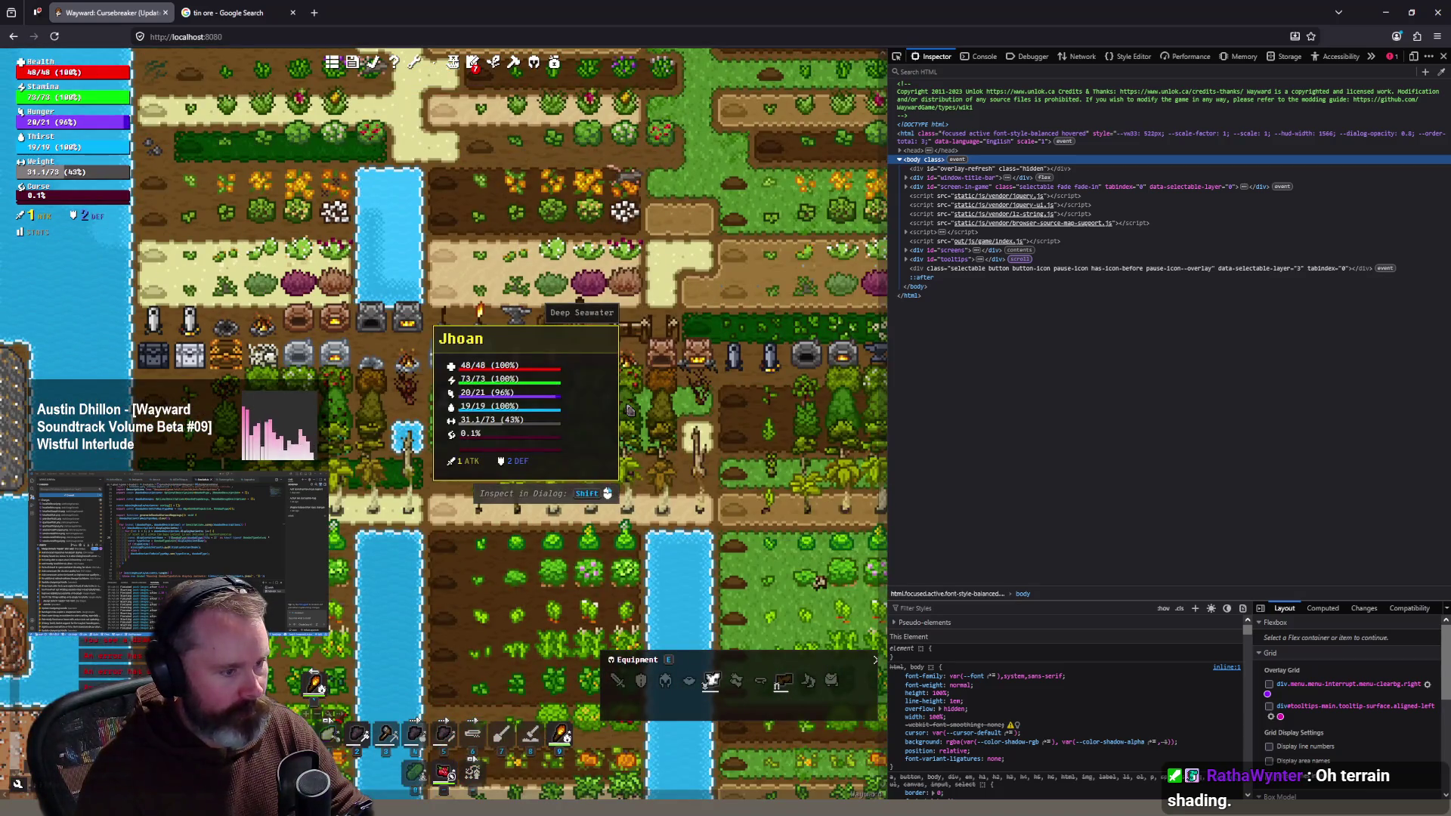
key(d)
key(d)
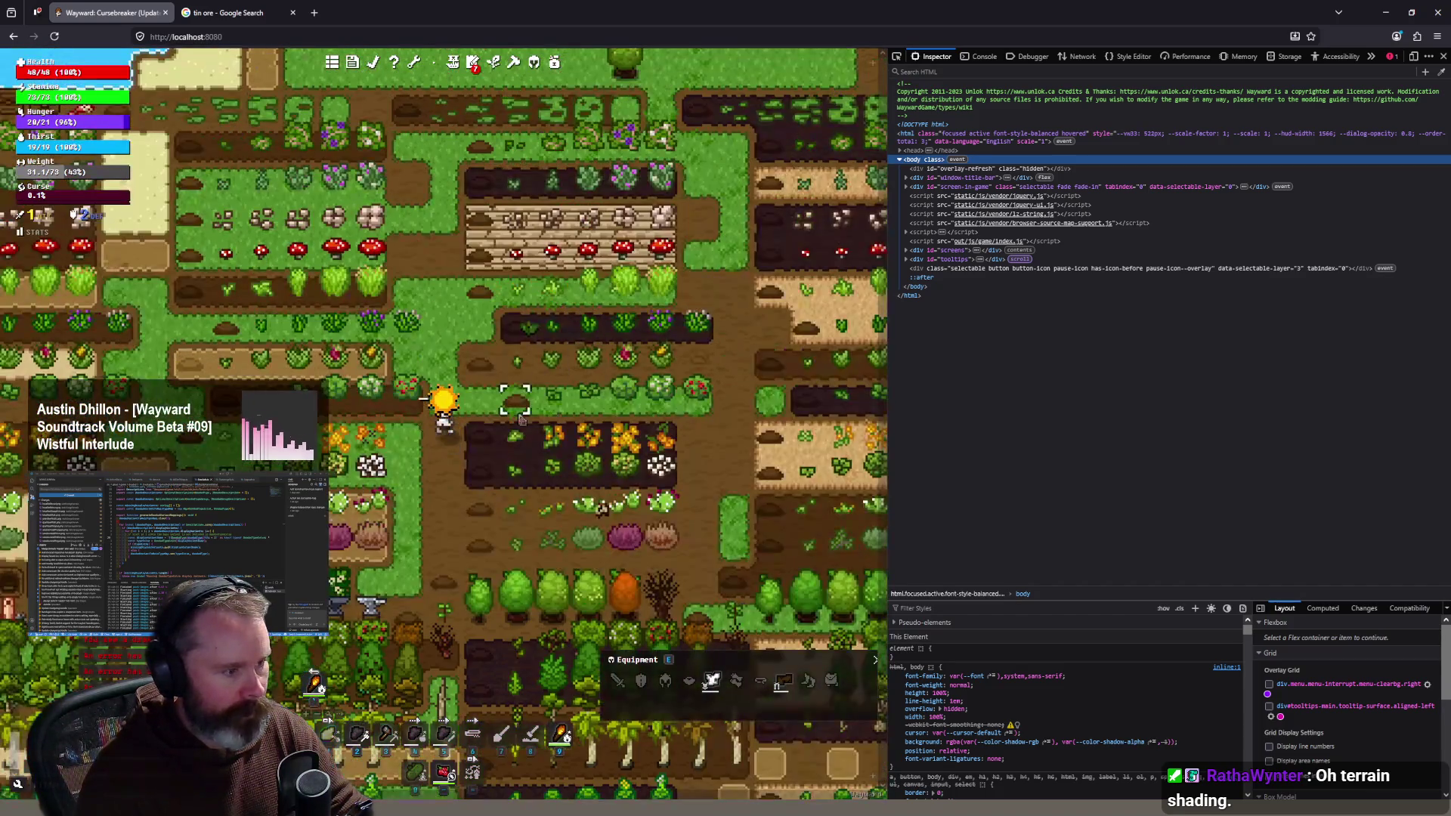
key(d)
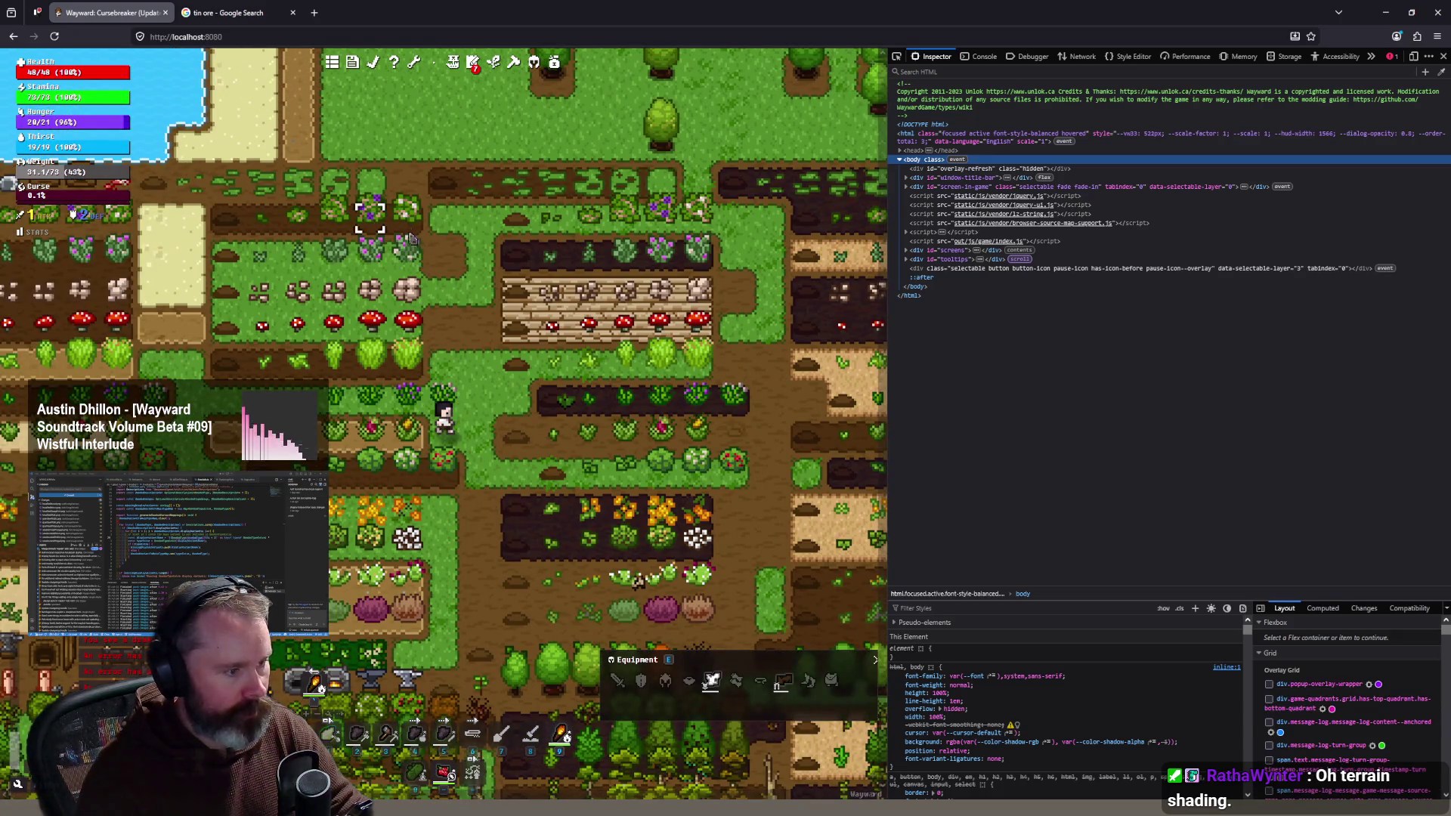
key(s)
key(s)
key(s)
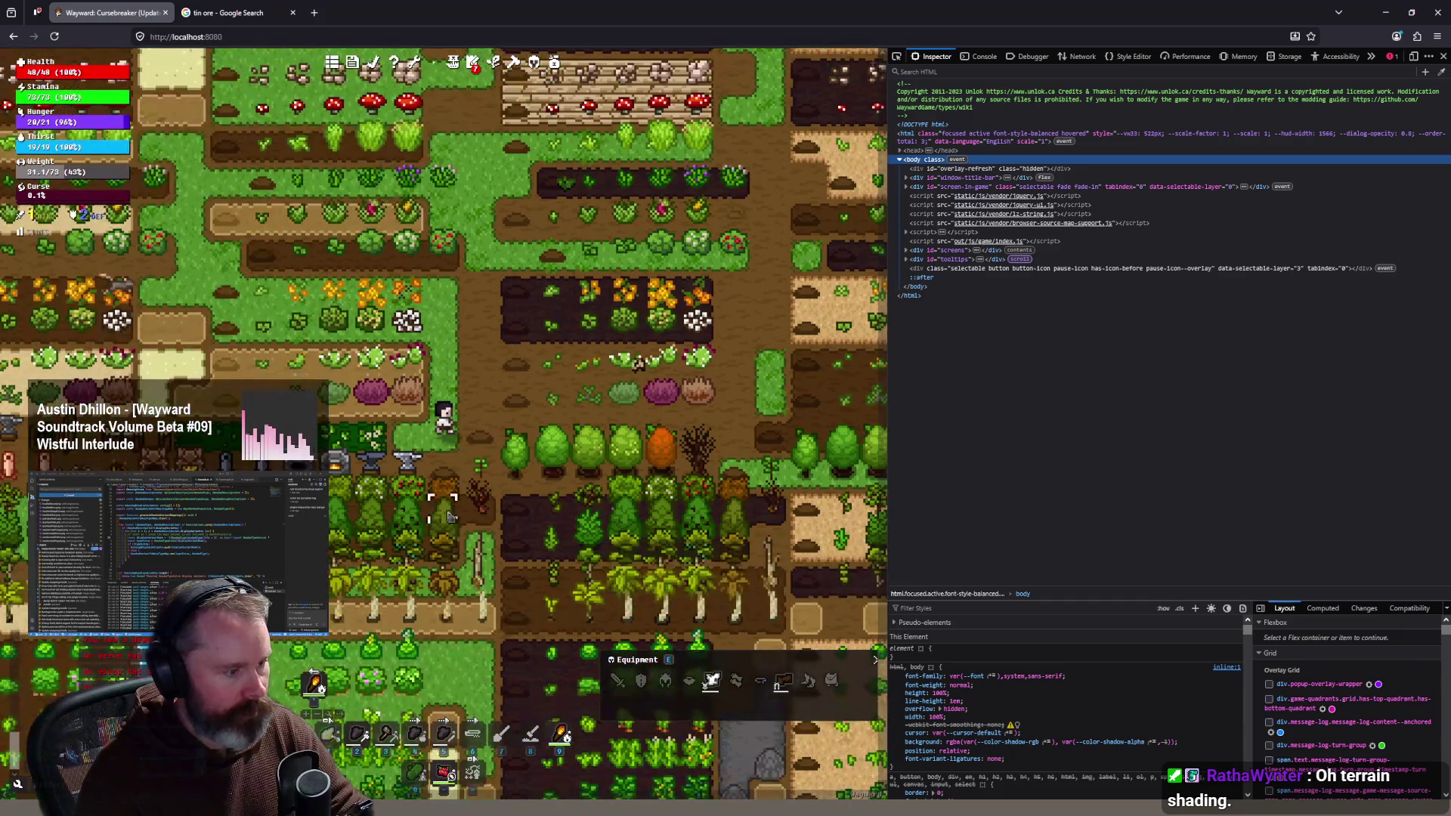
key(s)
key(s)
key(s)
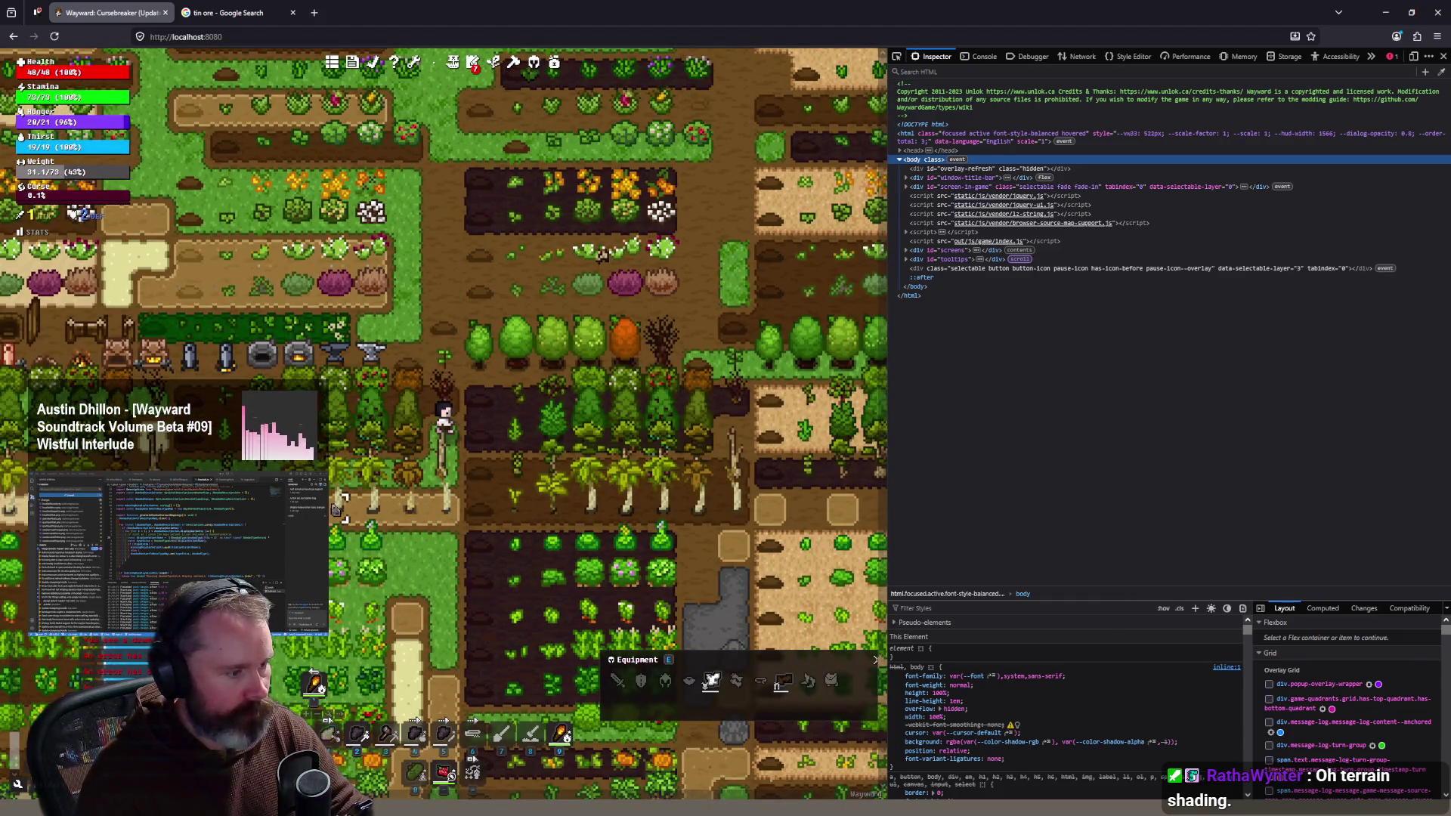
scroll(338, 507, up, 2)
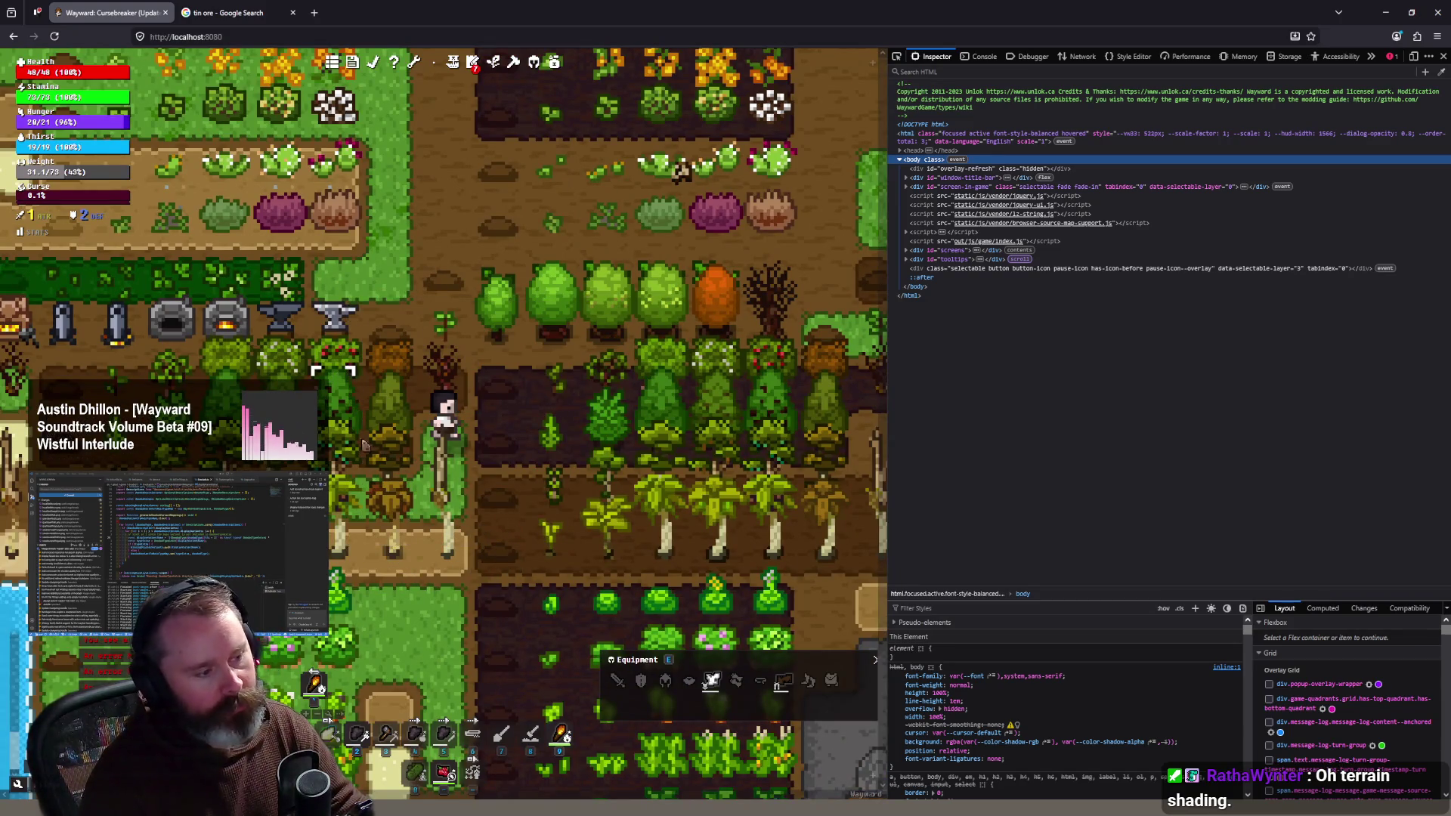
Step: Walk down past the tree rows and Joshua Tree, then up toward the pine trees
key(s)
key(s)
key(s)
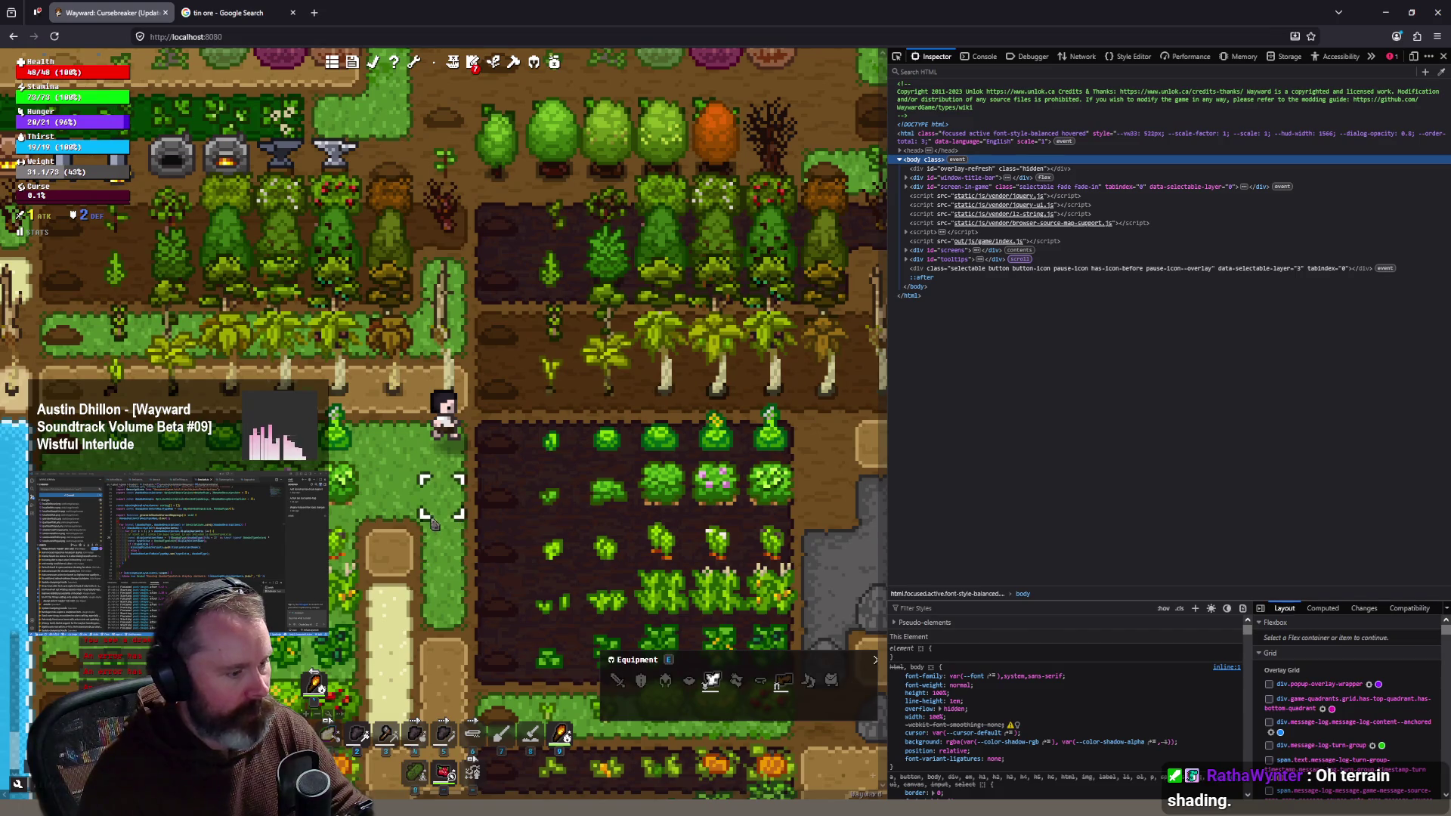
key(s)
key(s)
key(s)
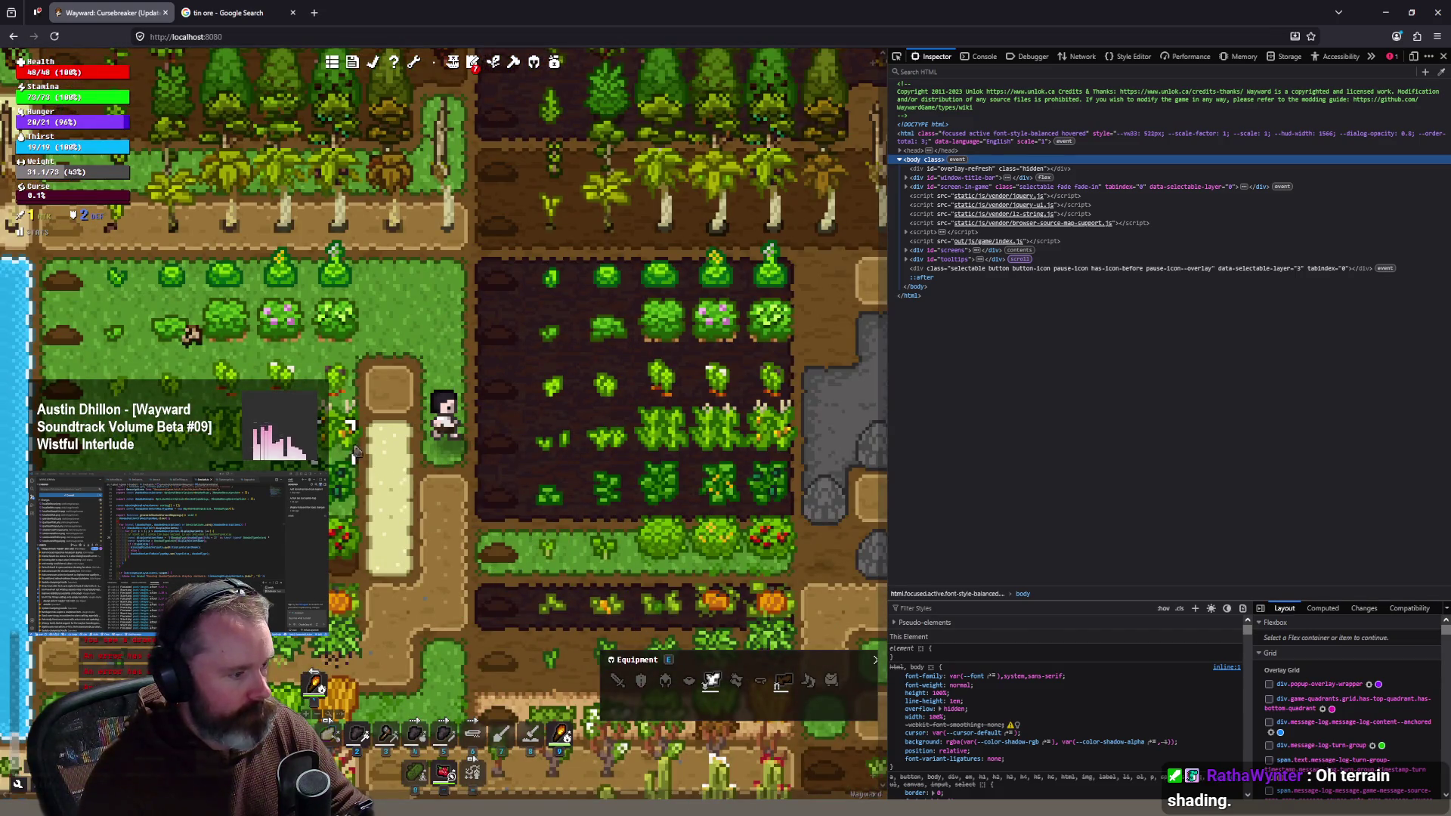
key(s)
key(s)
key(a)
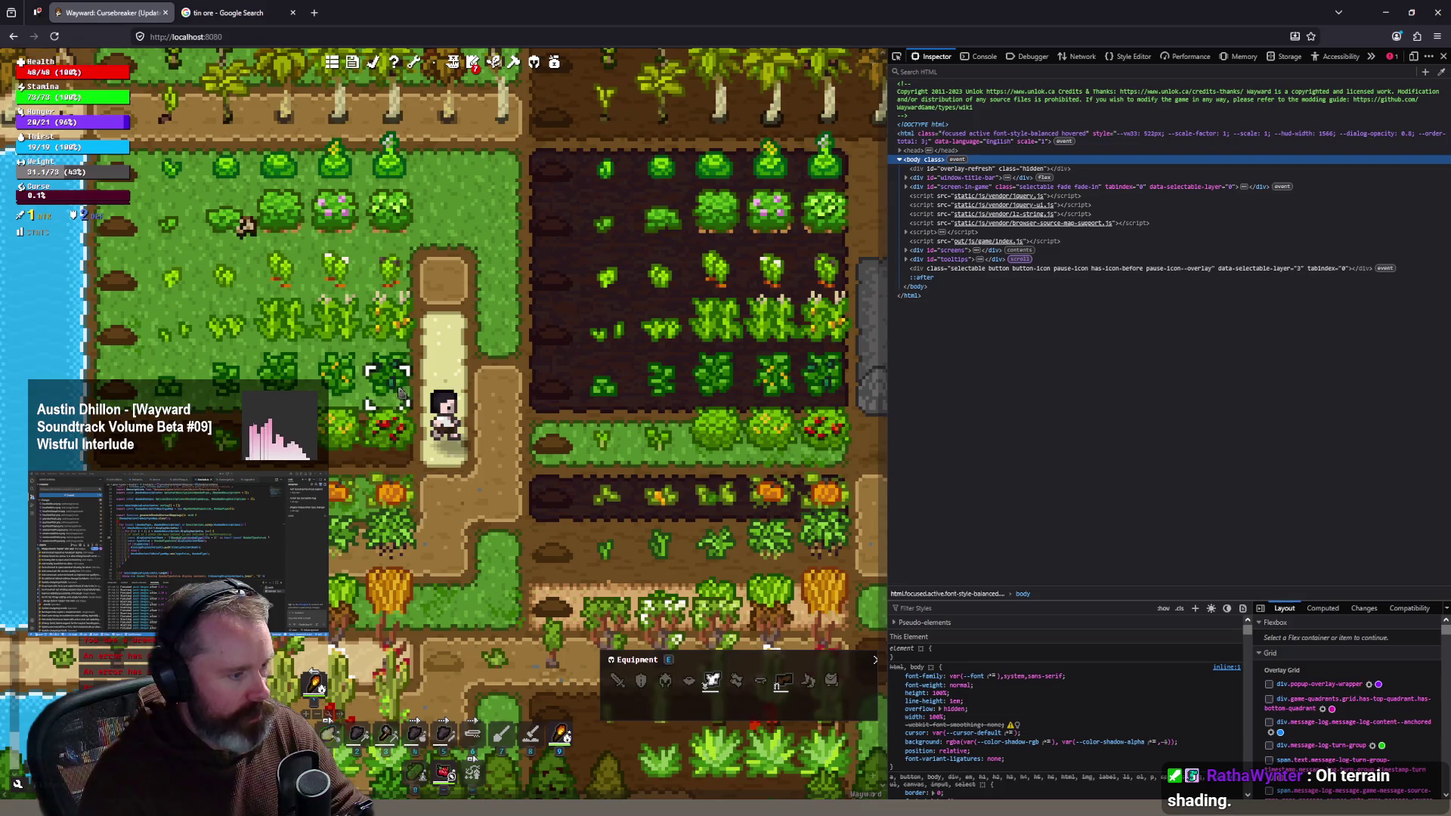
key(s)
key(s)
key(s)
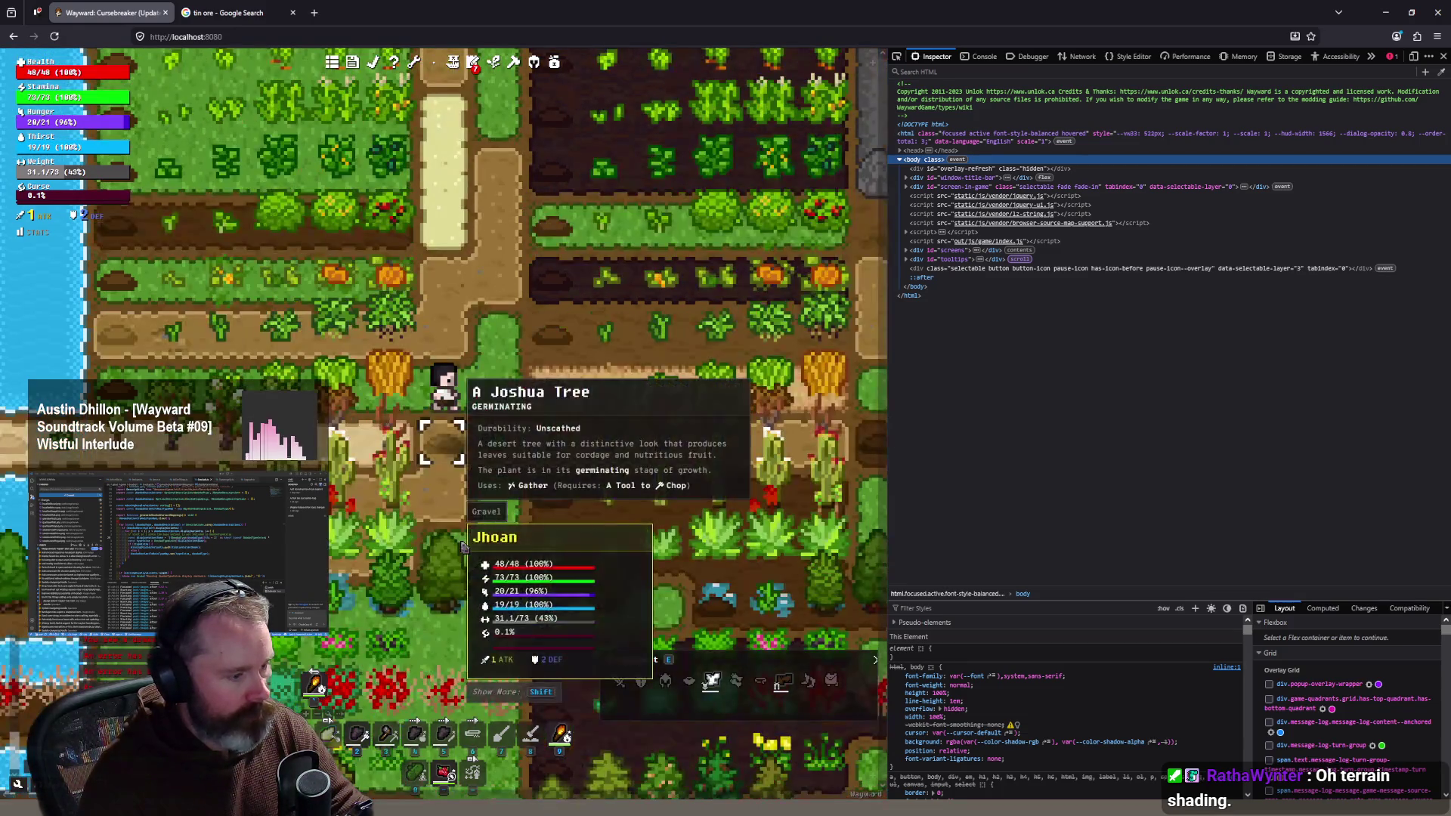
key(s)
key(s)
key(s)
key(s)
key(s)
key(d)
key(d)
key(d)
key(s)
key(s)
key(s)
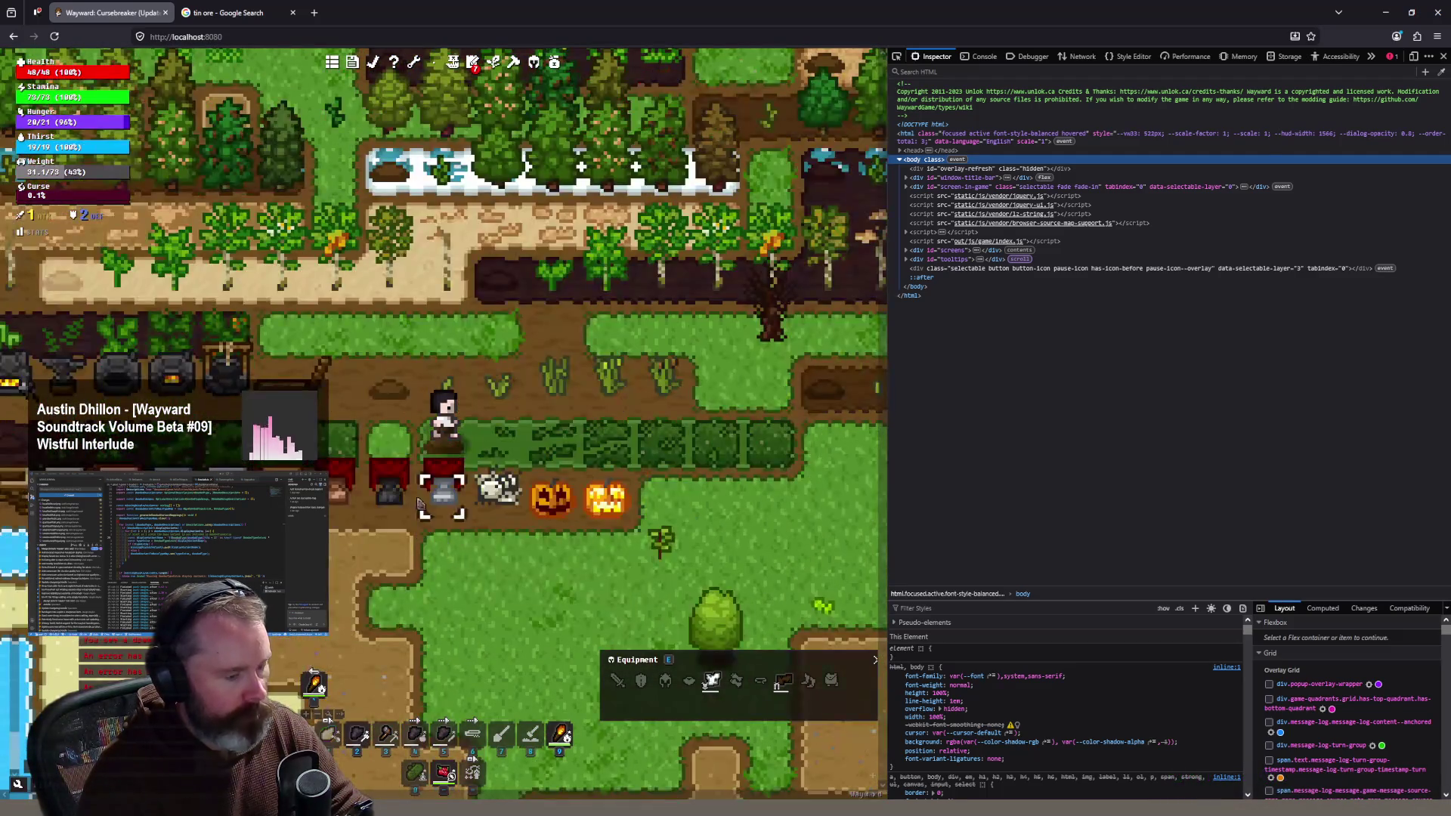
key(a)
key(a)
key(w)
key(w)
key(w)
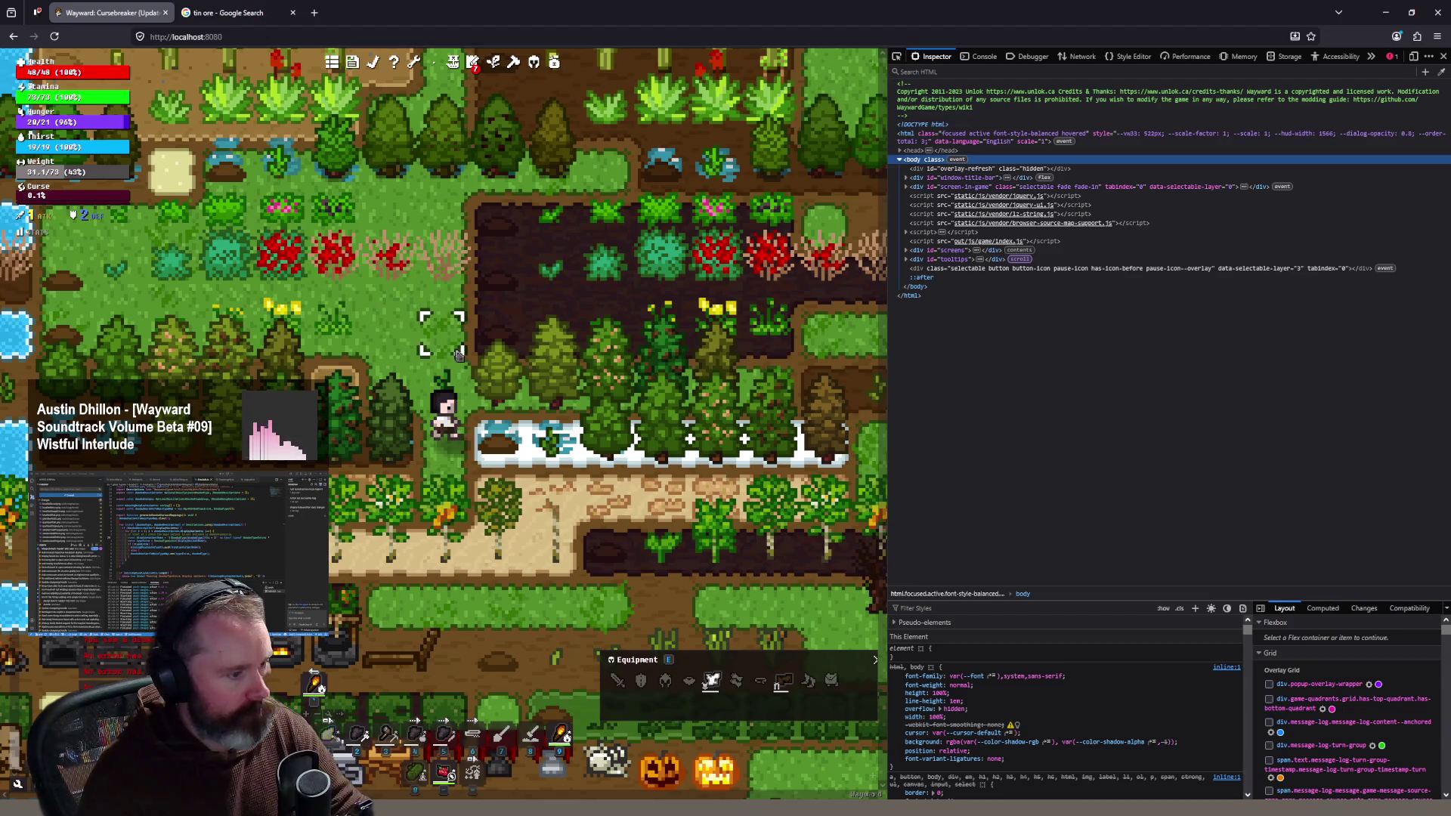
key(w)
key(w)
key(w)
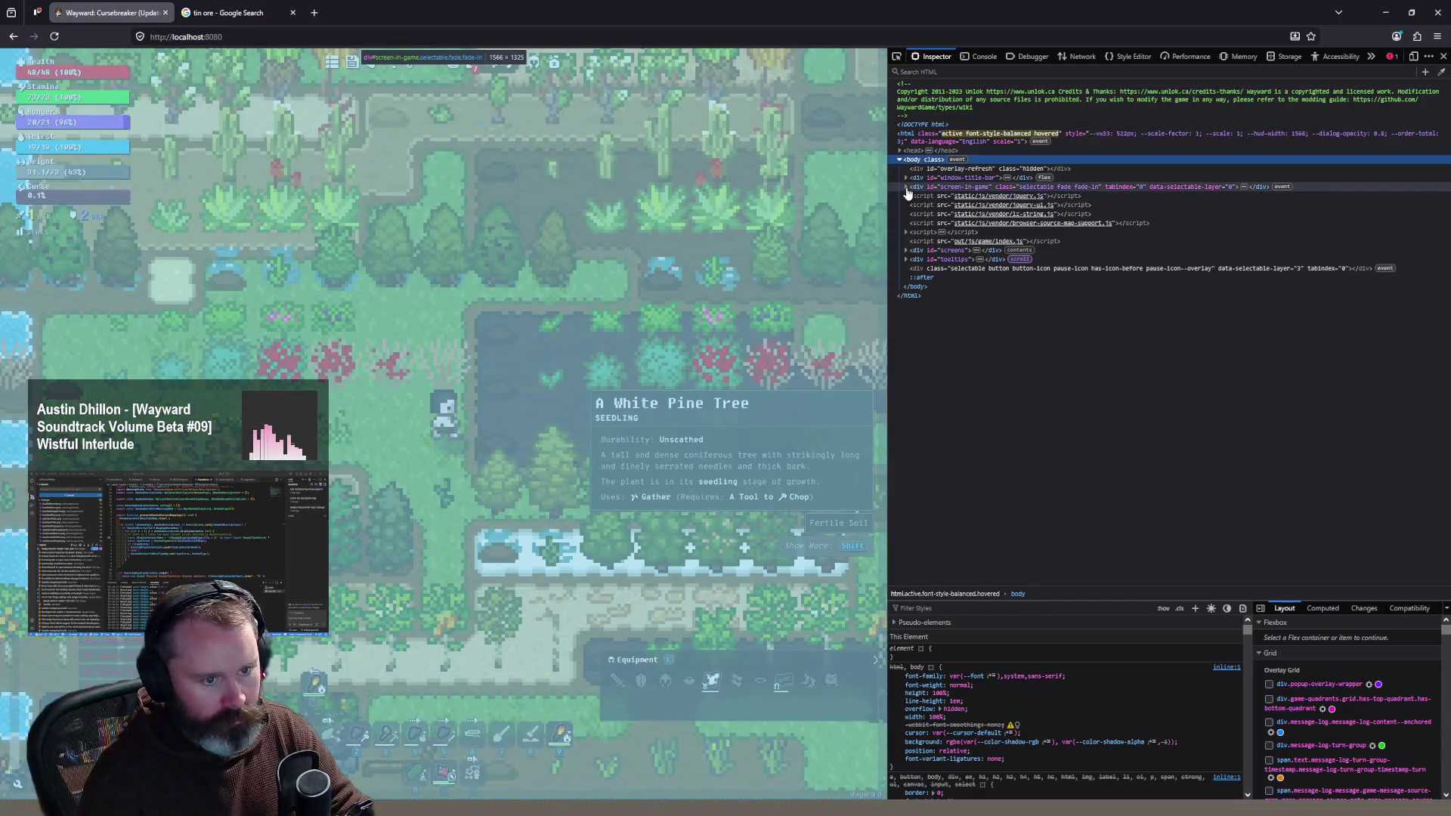
click(906, 187)
Step: Add filter: grayscale(1) to canvas#game-canvas so the game renders in greyscale
click(964, 240)
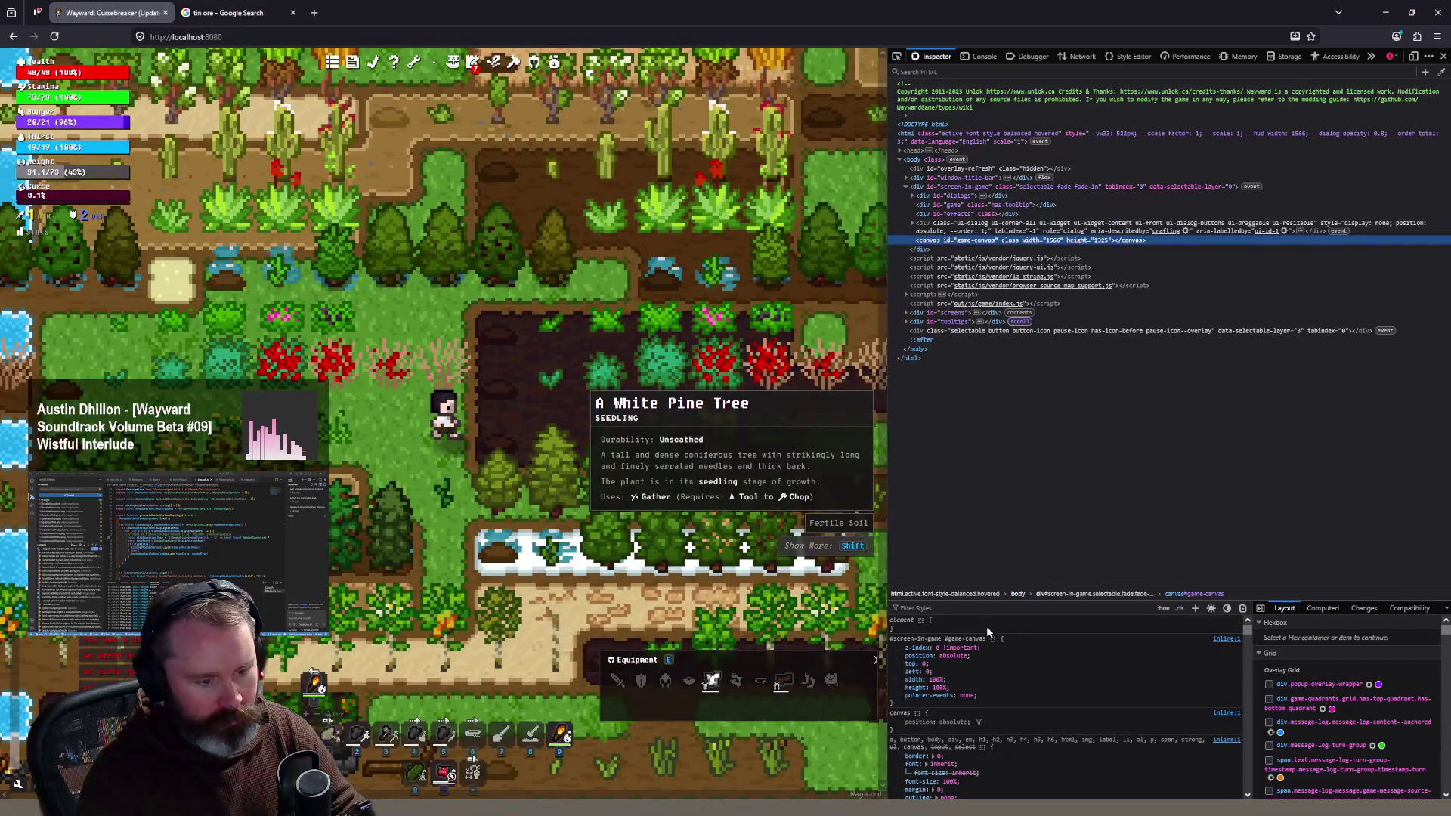
click(986, 625)
text(fil)
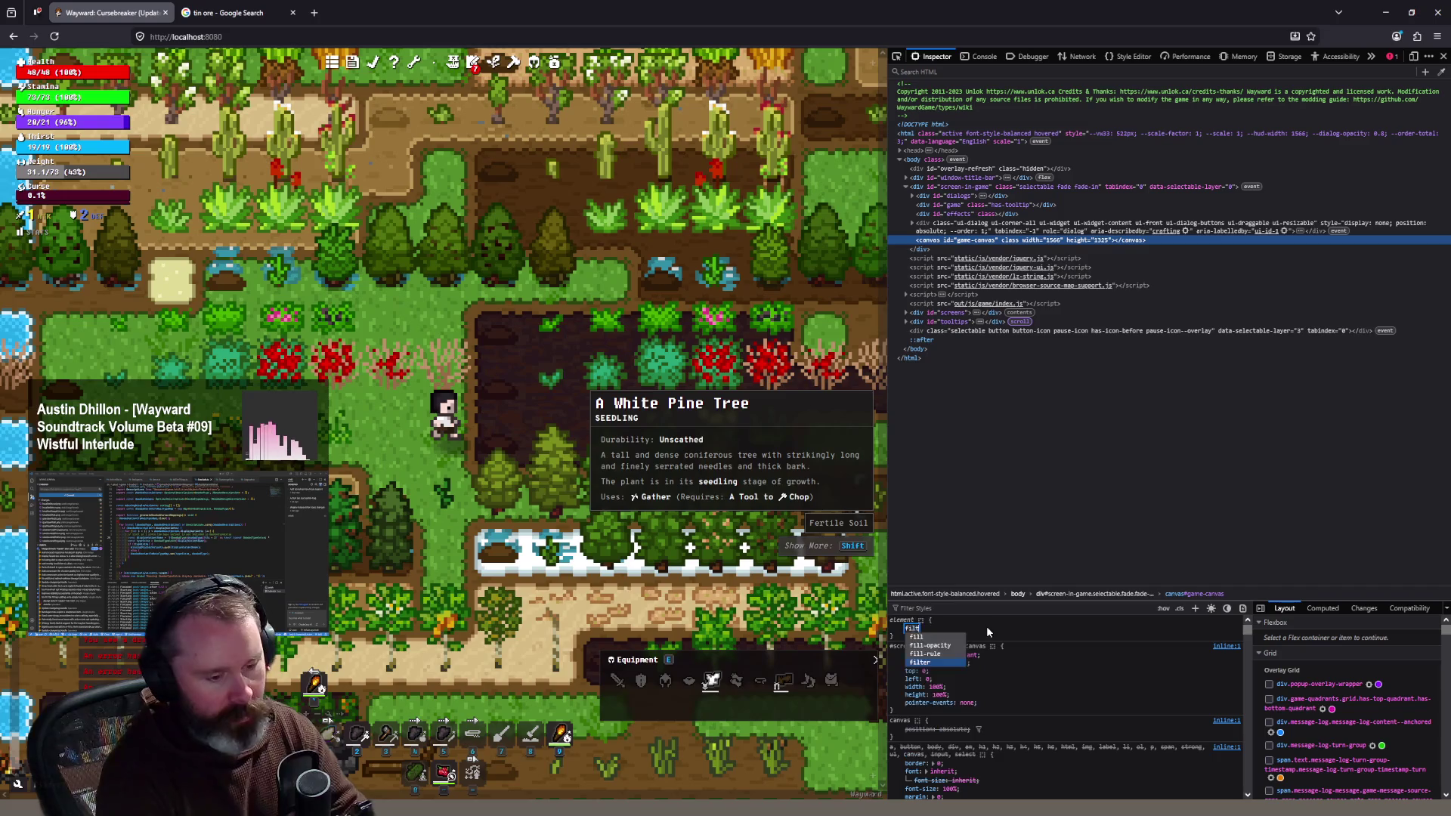
text(t)
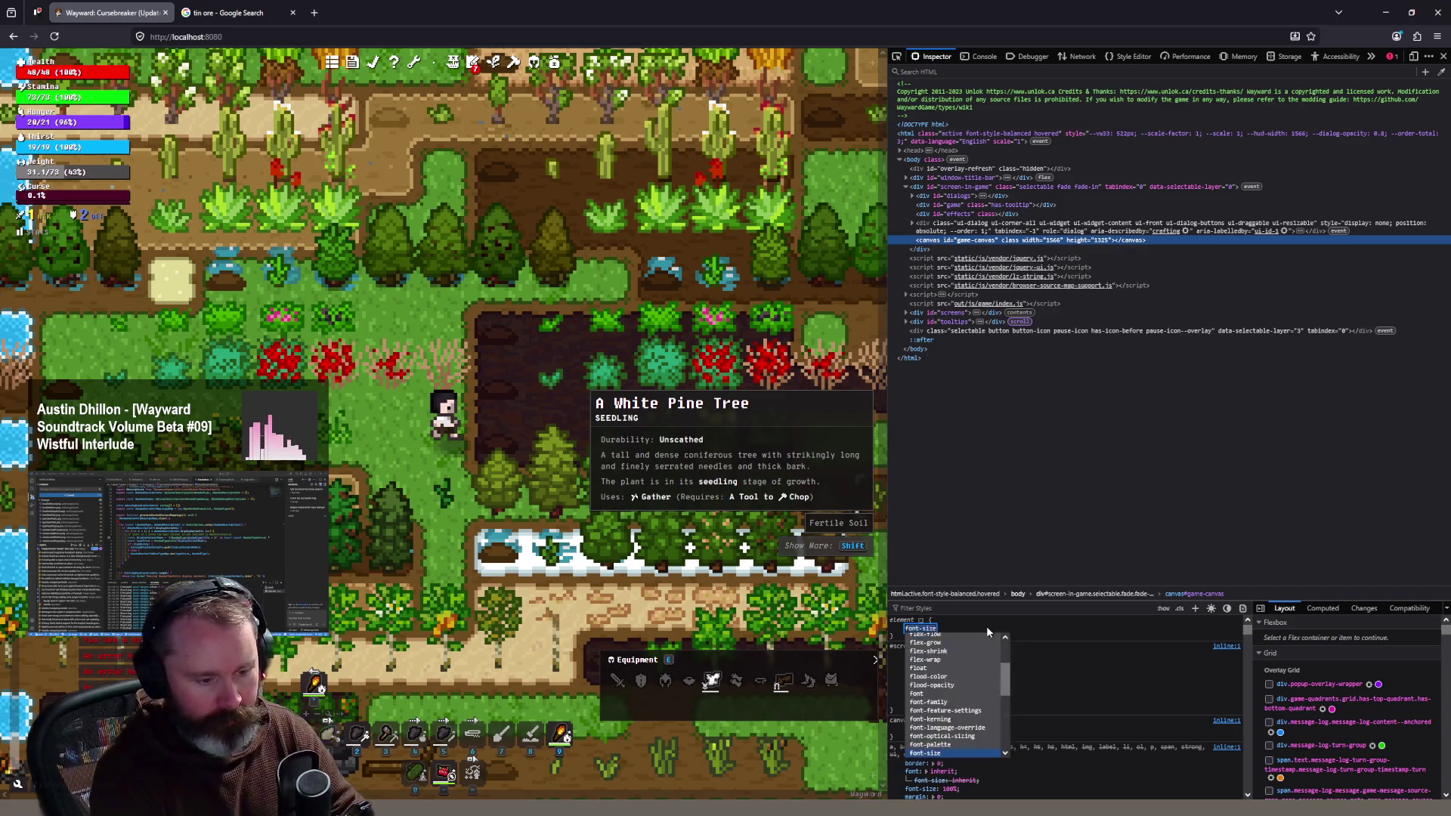
text(er)
key(Tab)
text(grayscale())
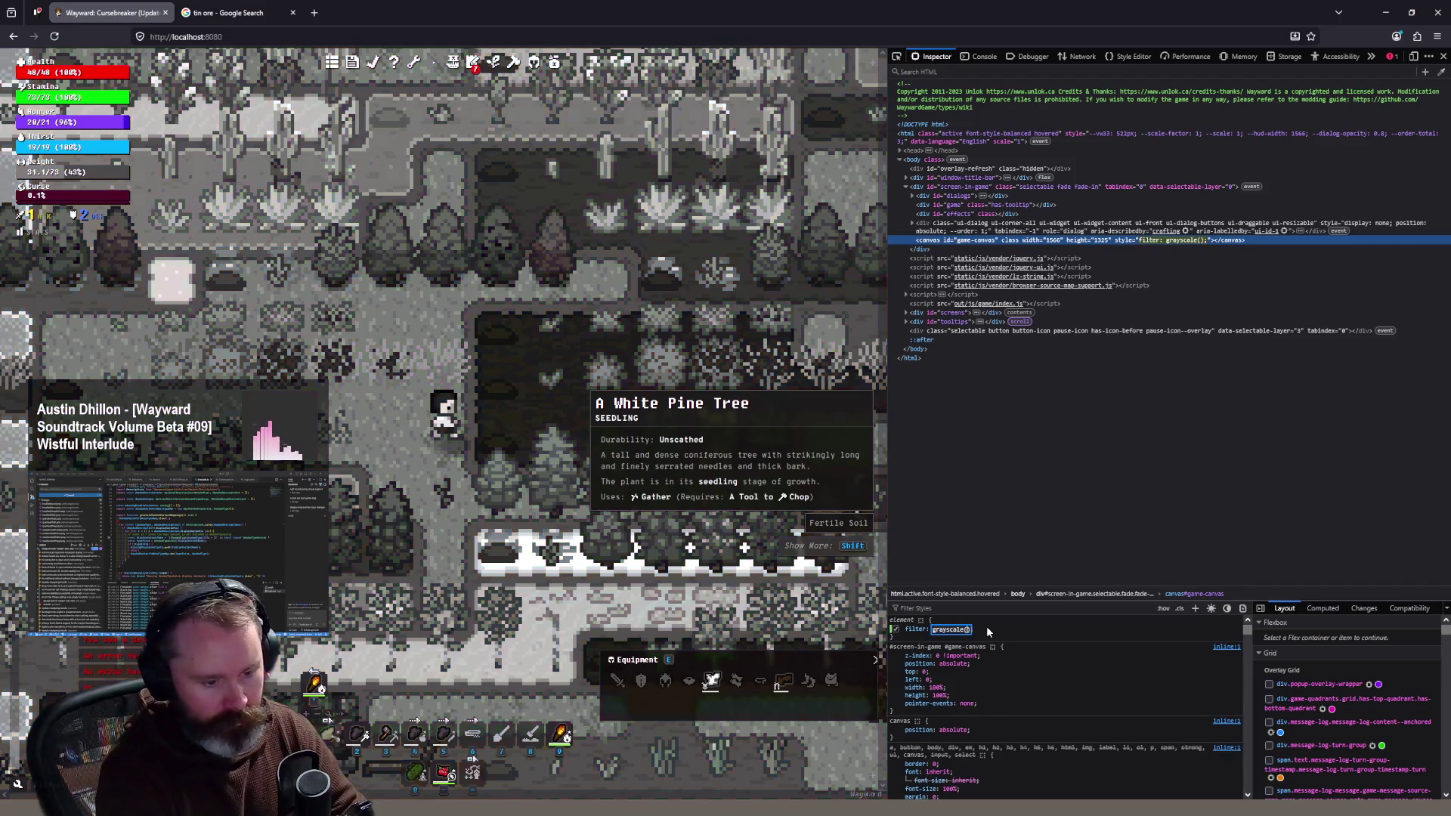
key(Return)
click(443, 228)
click(443, 228)
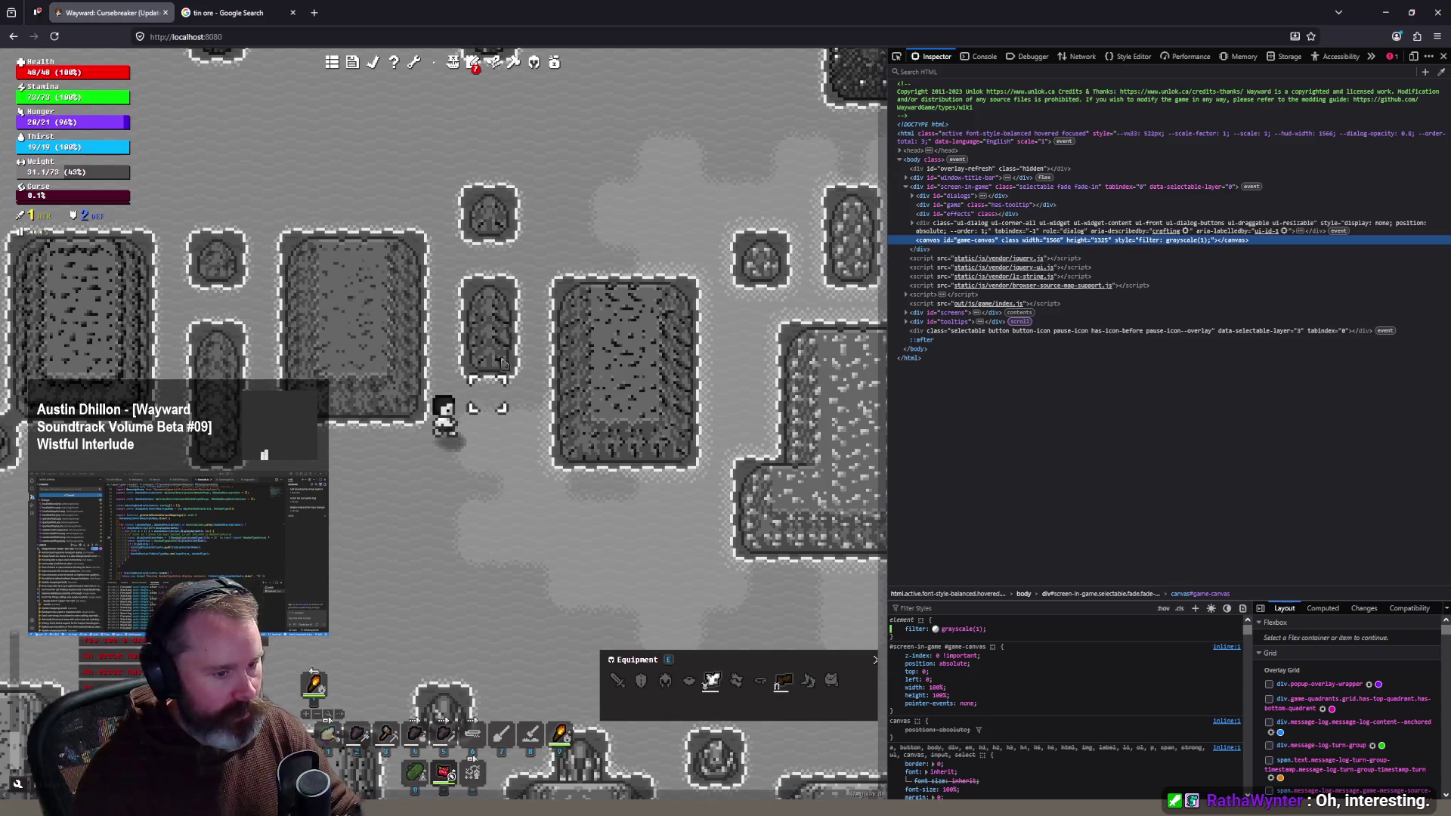
Step: Click-walk the character among the rocks and onto the shallow water
click(544, 249)
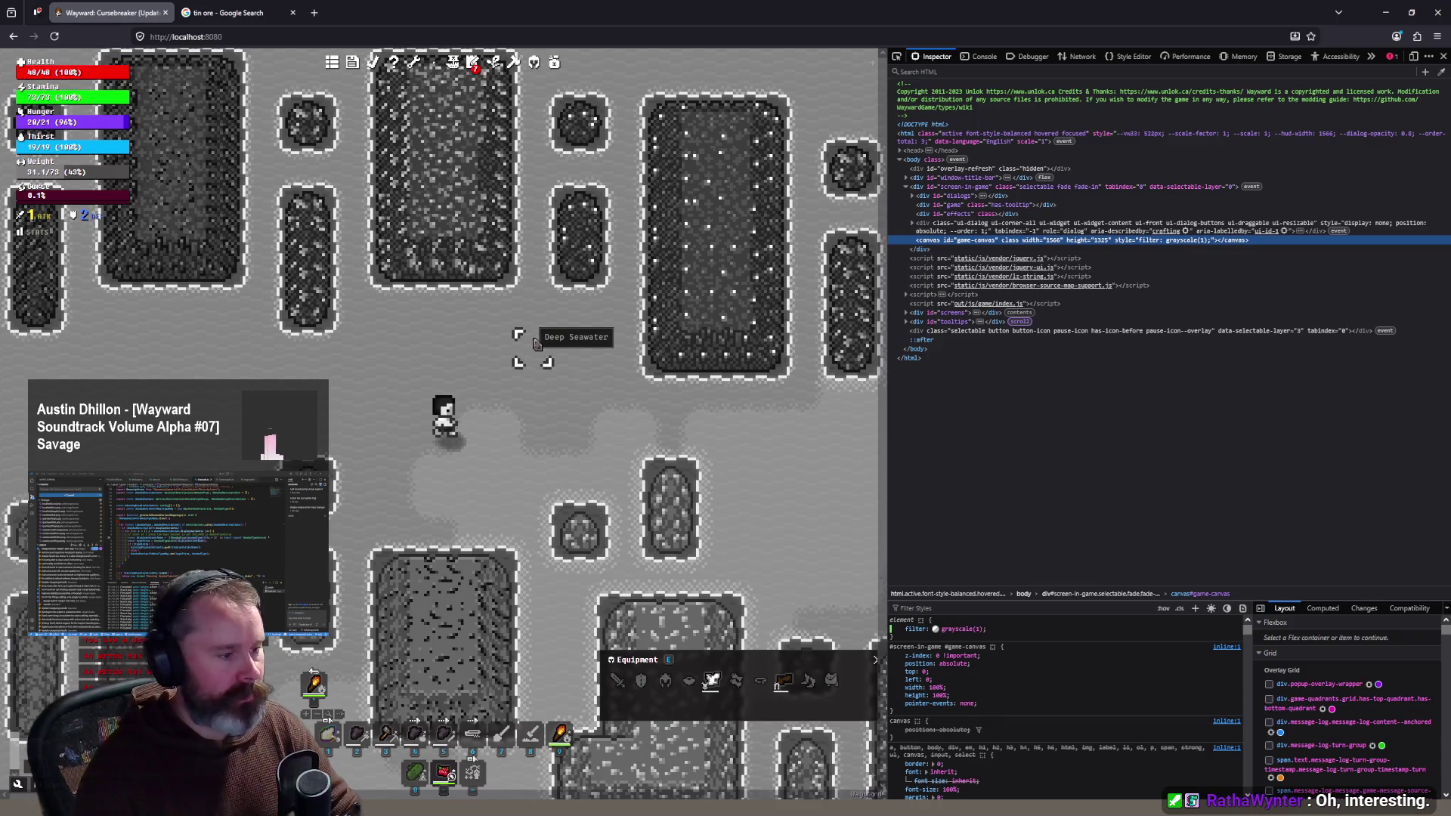
click(429, 478)
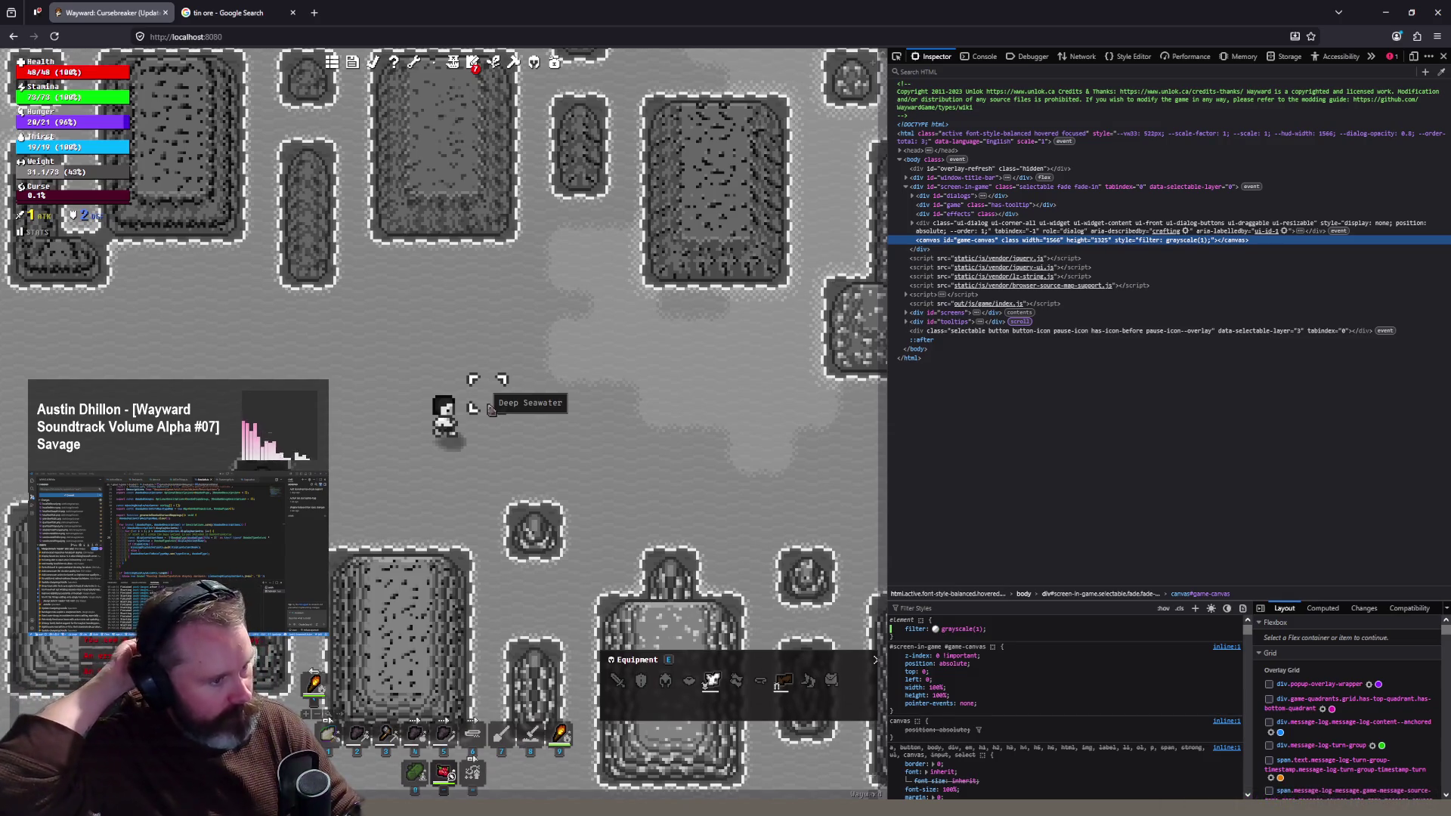
click(499, 409)
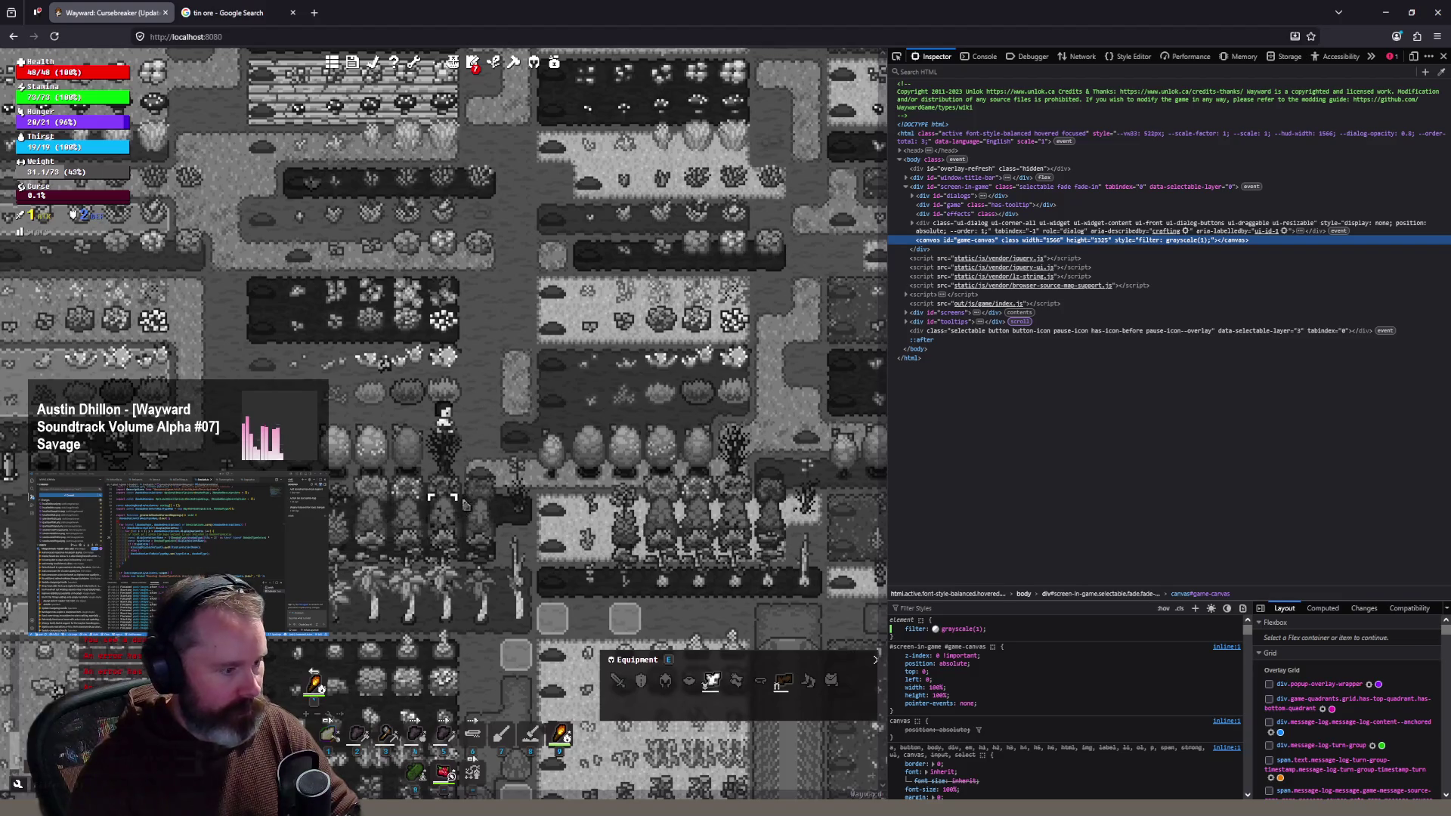
scroll(453, 522, up, 3)
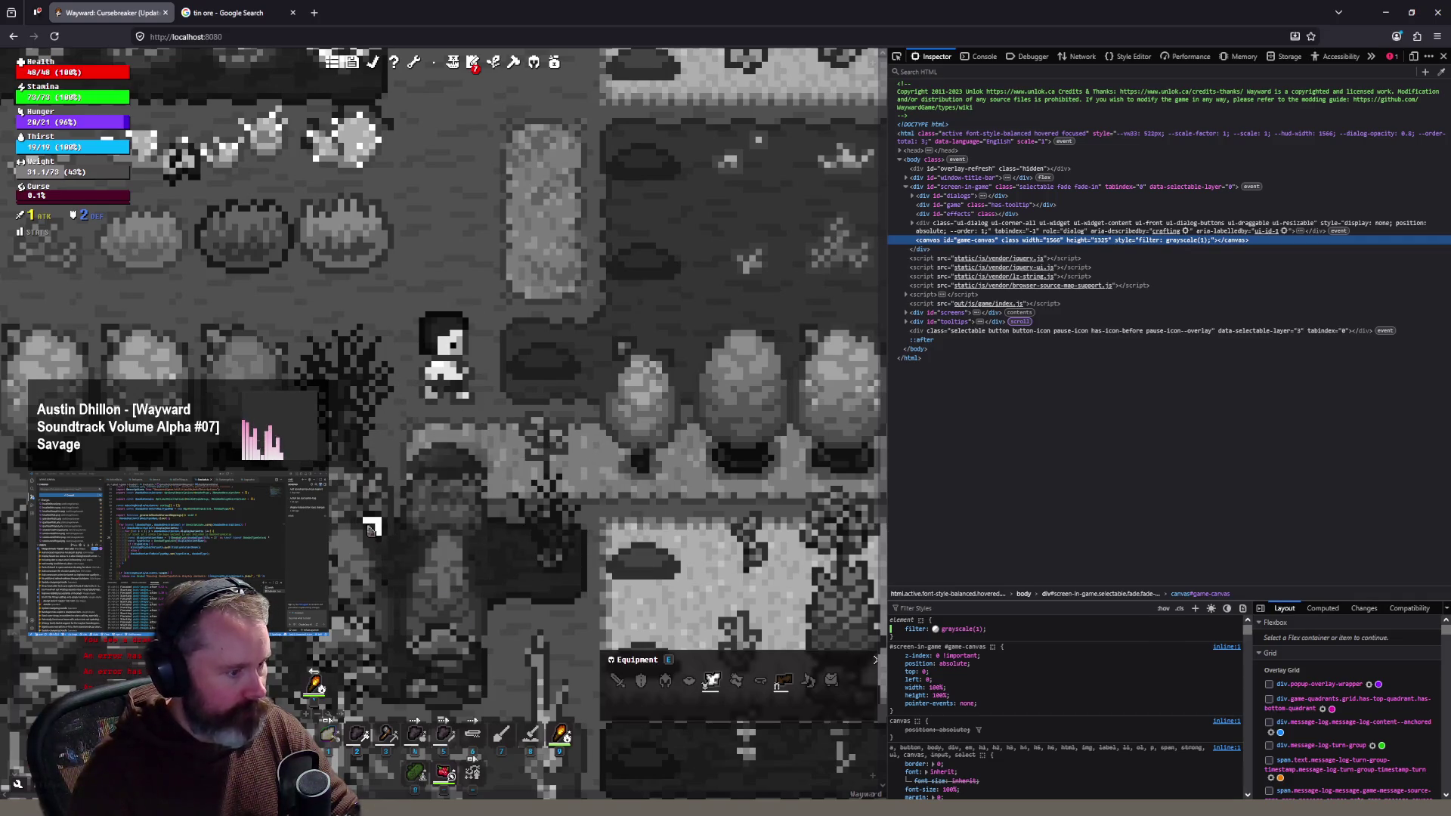
mouse_move(370, 529)
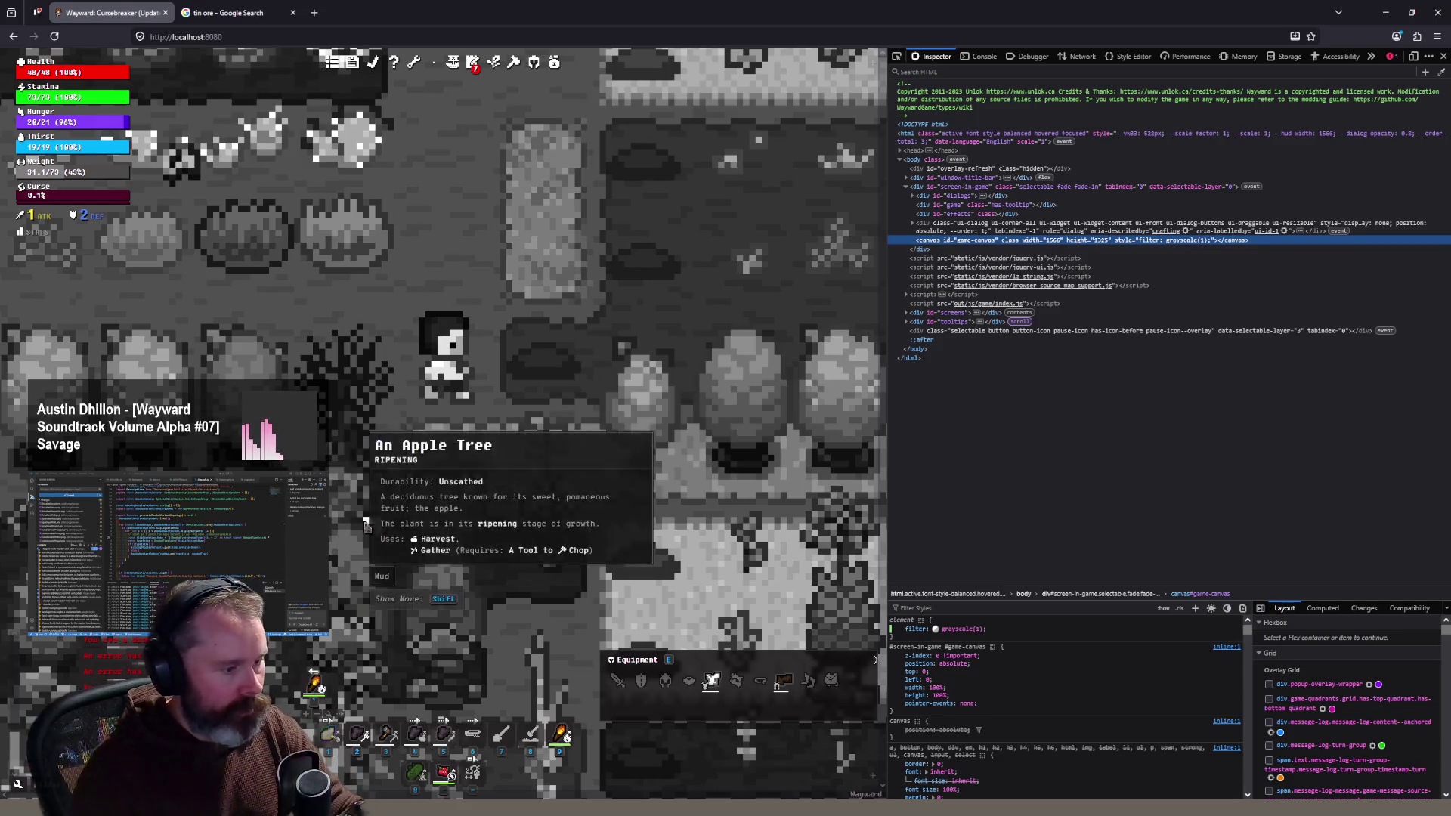
scroll(456, 303, down, 1)
Step: Walk the character north and south with W/S, then south toward the rock formations
key(w)
key(w)
key(w)
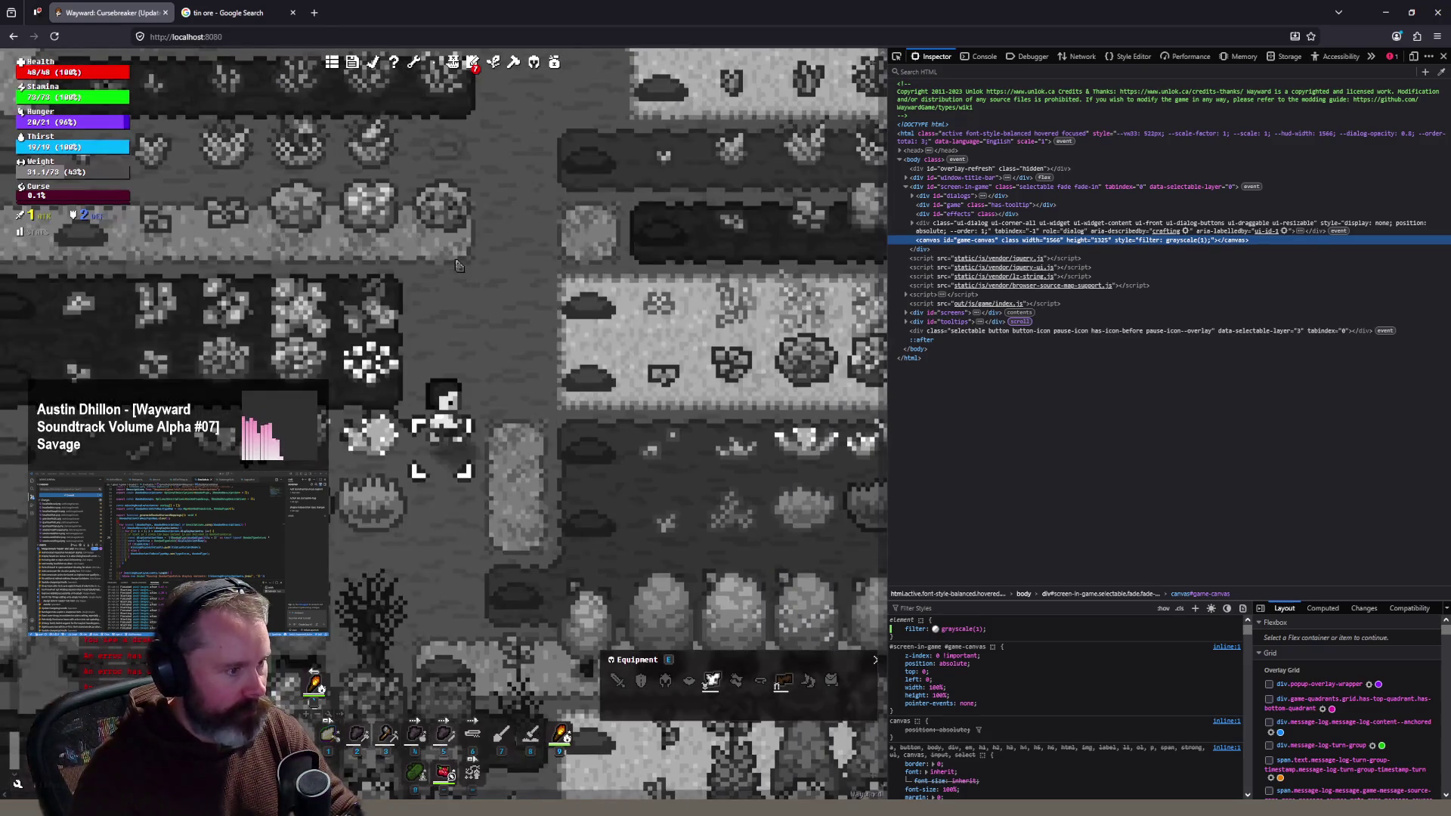
key(w)
key(w)
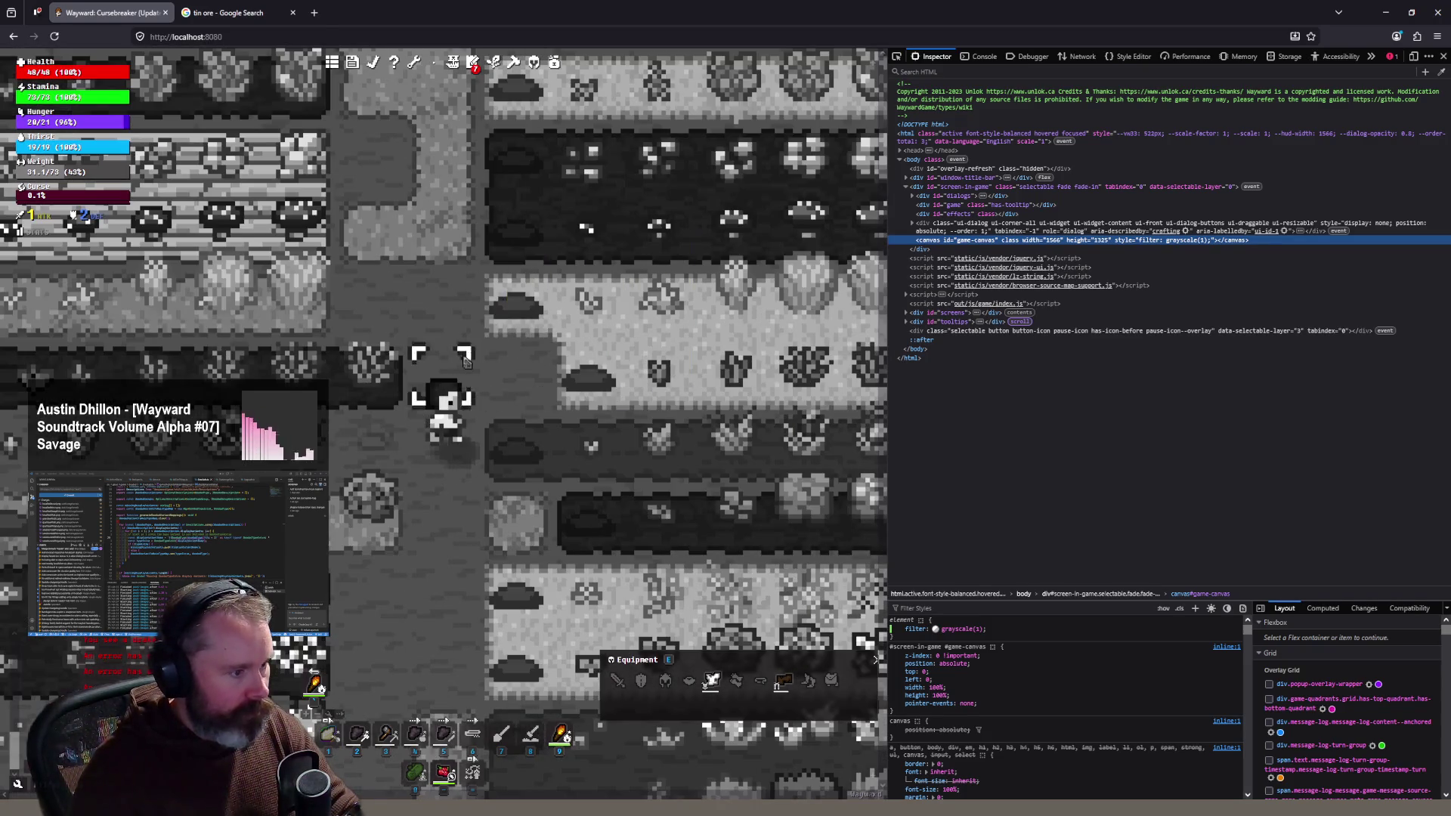
key(w)
key(w)
key(w)
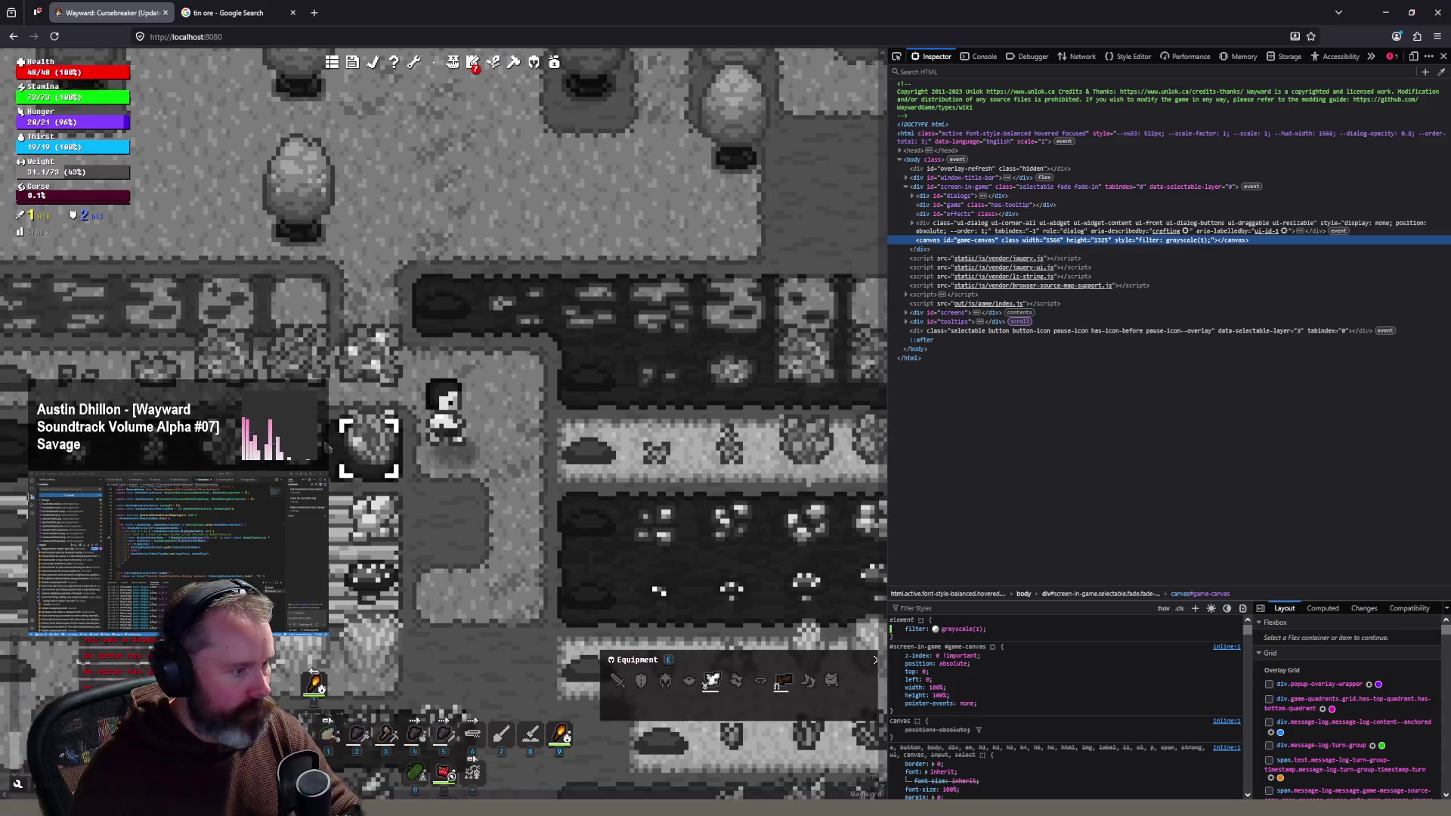
mouse_move(408, 464)
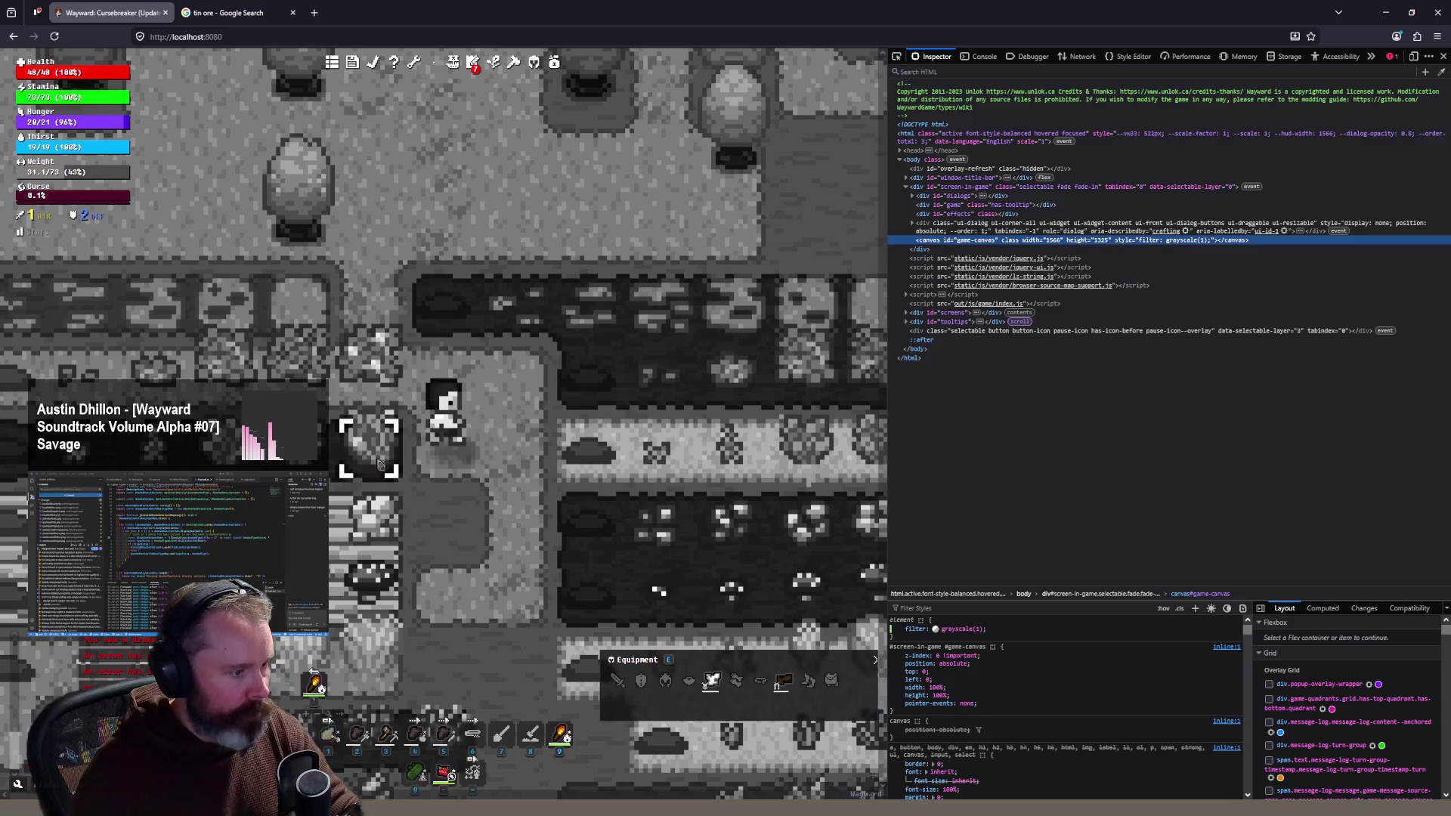
key(s)
key(s)
key(s)
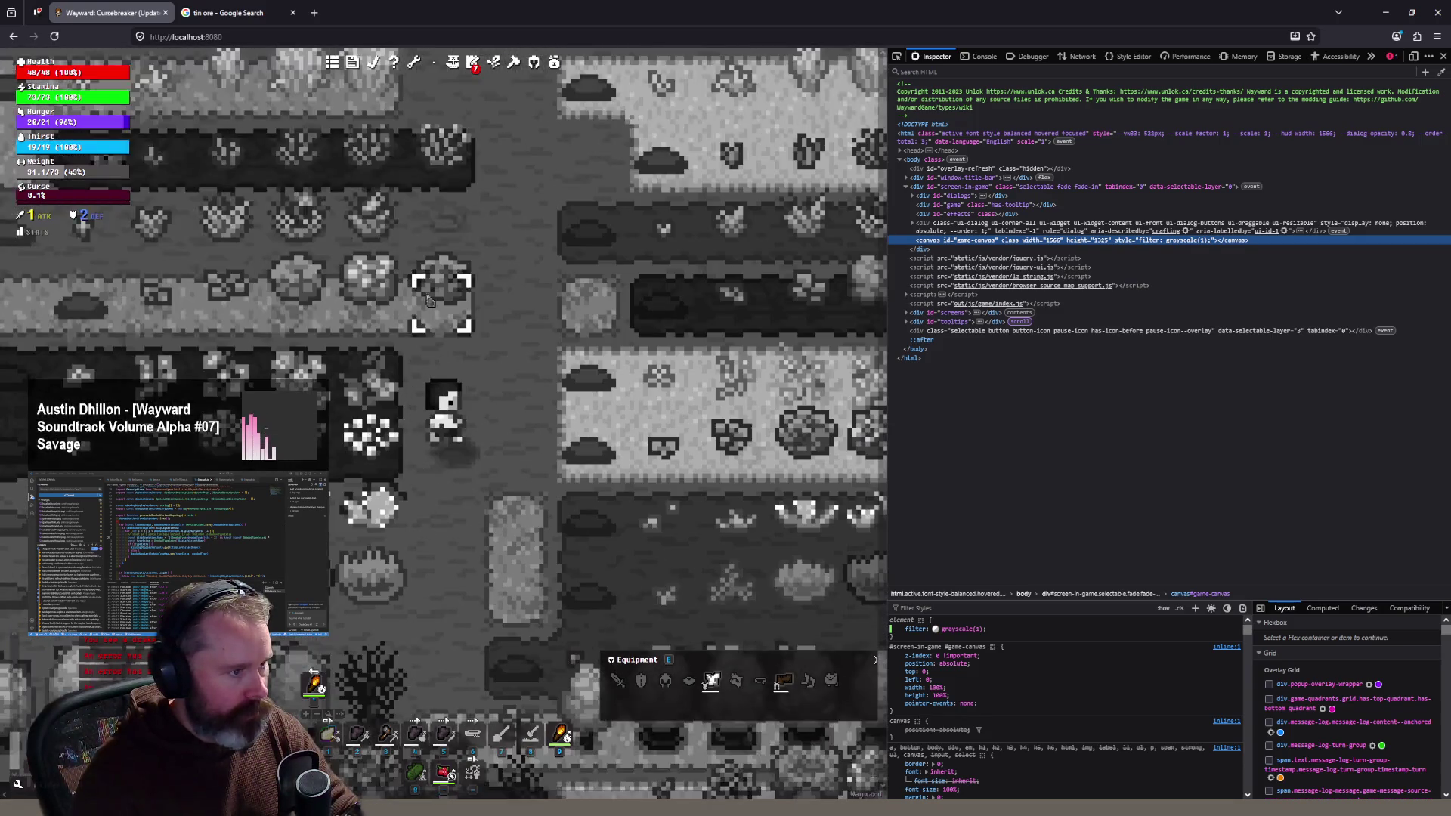
key(w)
key(w)
key(w)
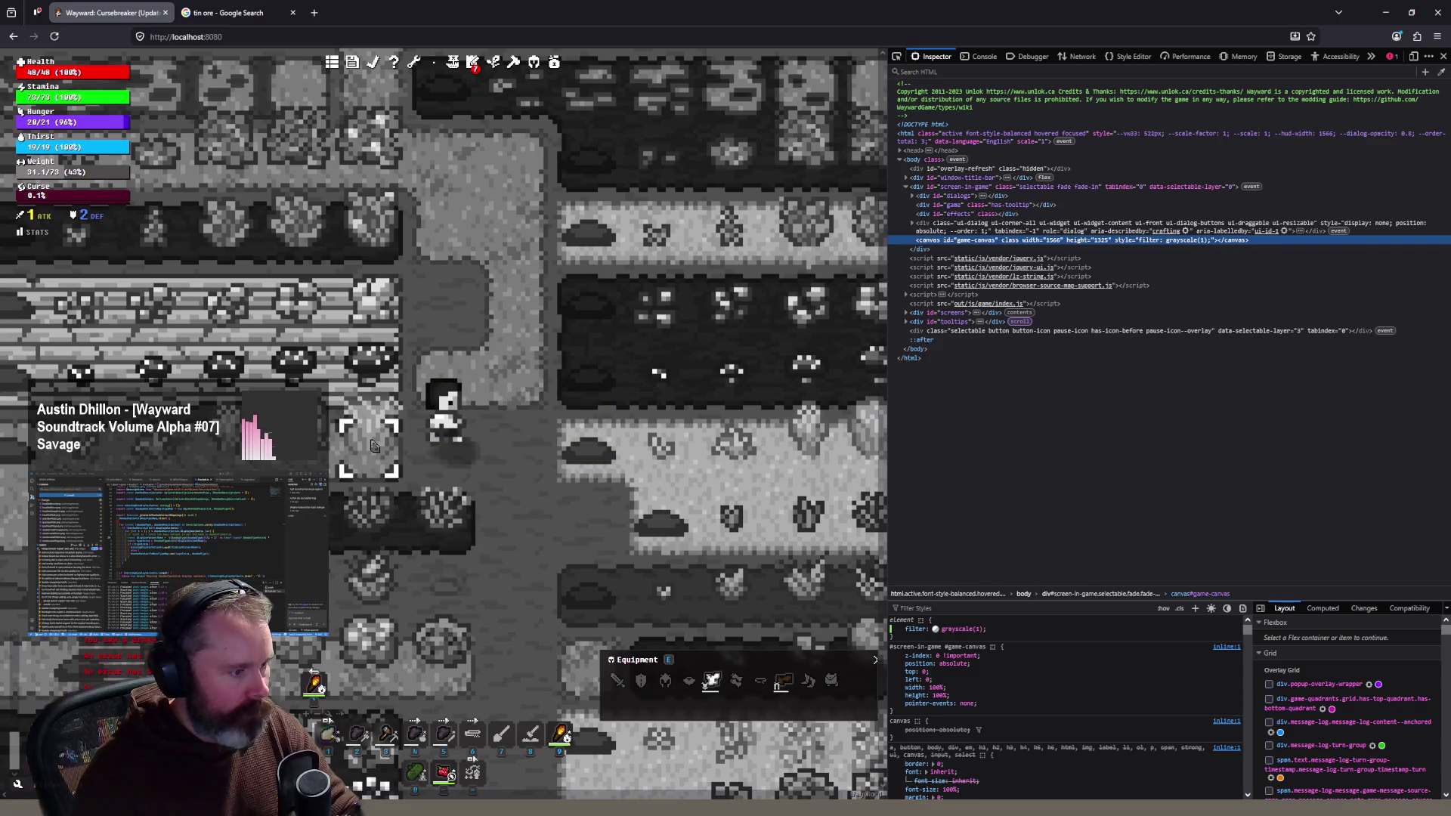
mouse_move(373, 446)
key(w)
key(w)
key(w)
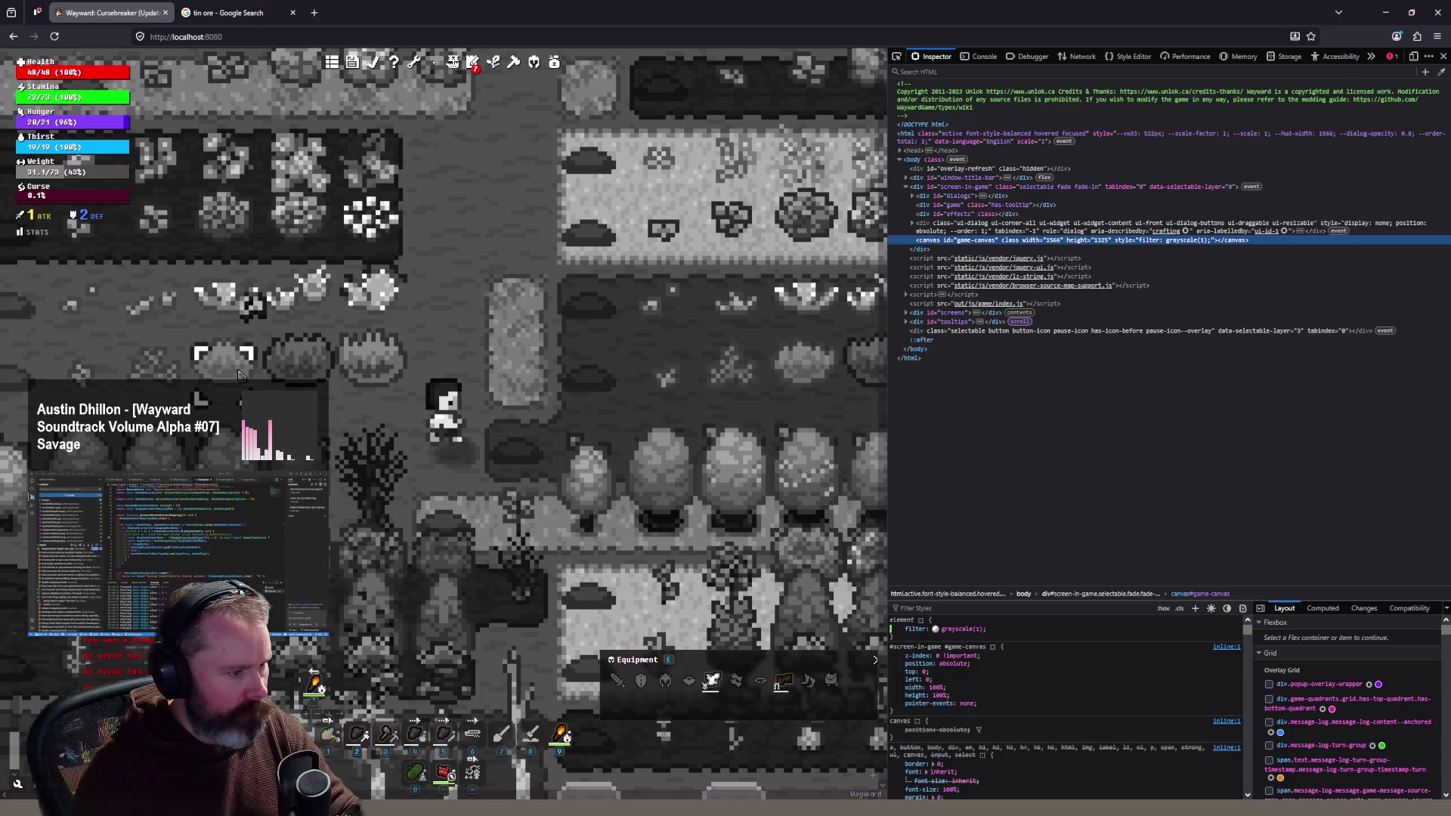
mouse_move(239, 374)
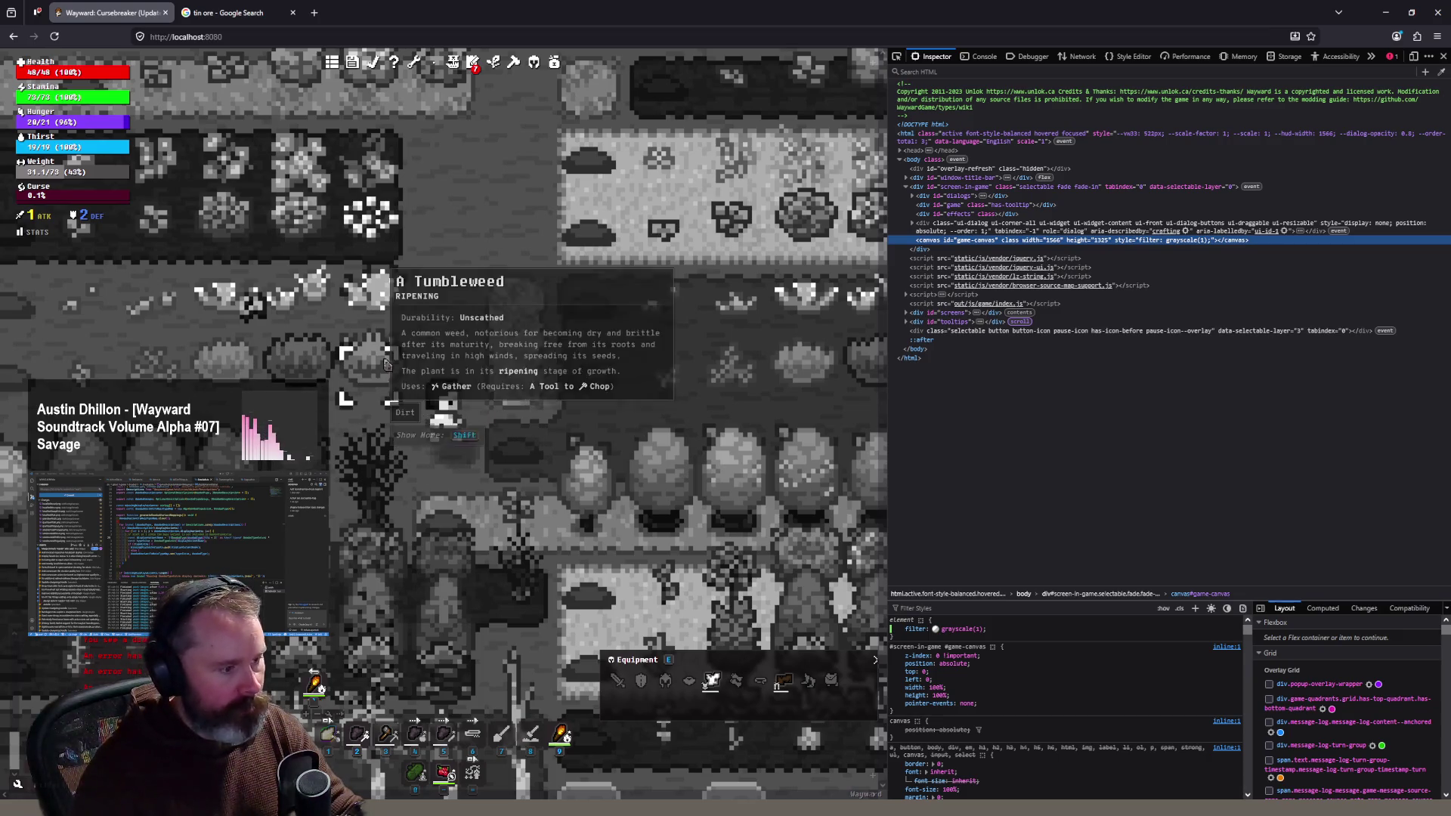
click(460, 580)
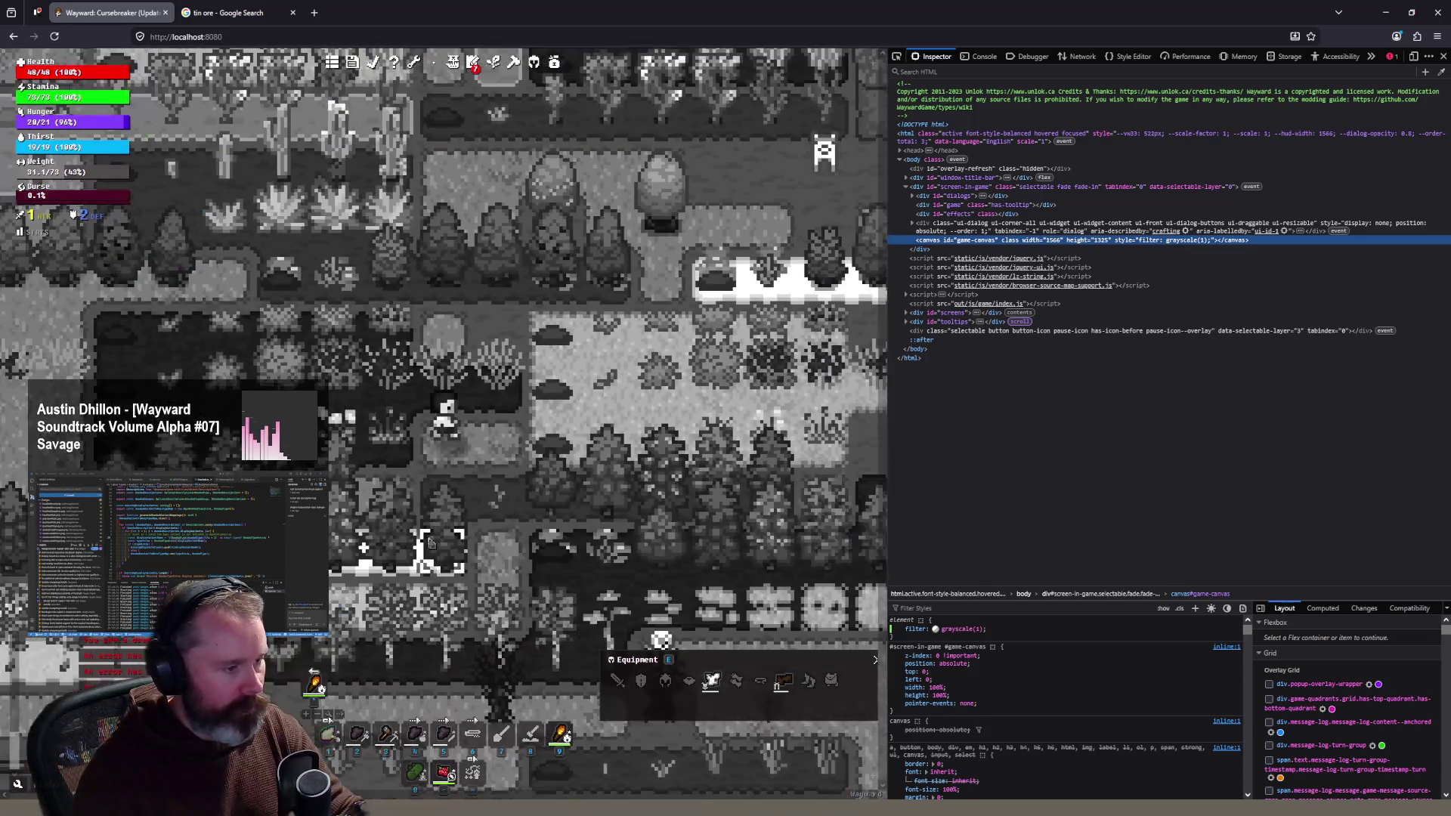
mouse_move(429, 542)
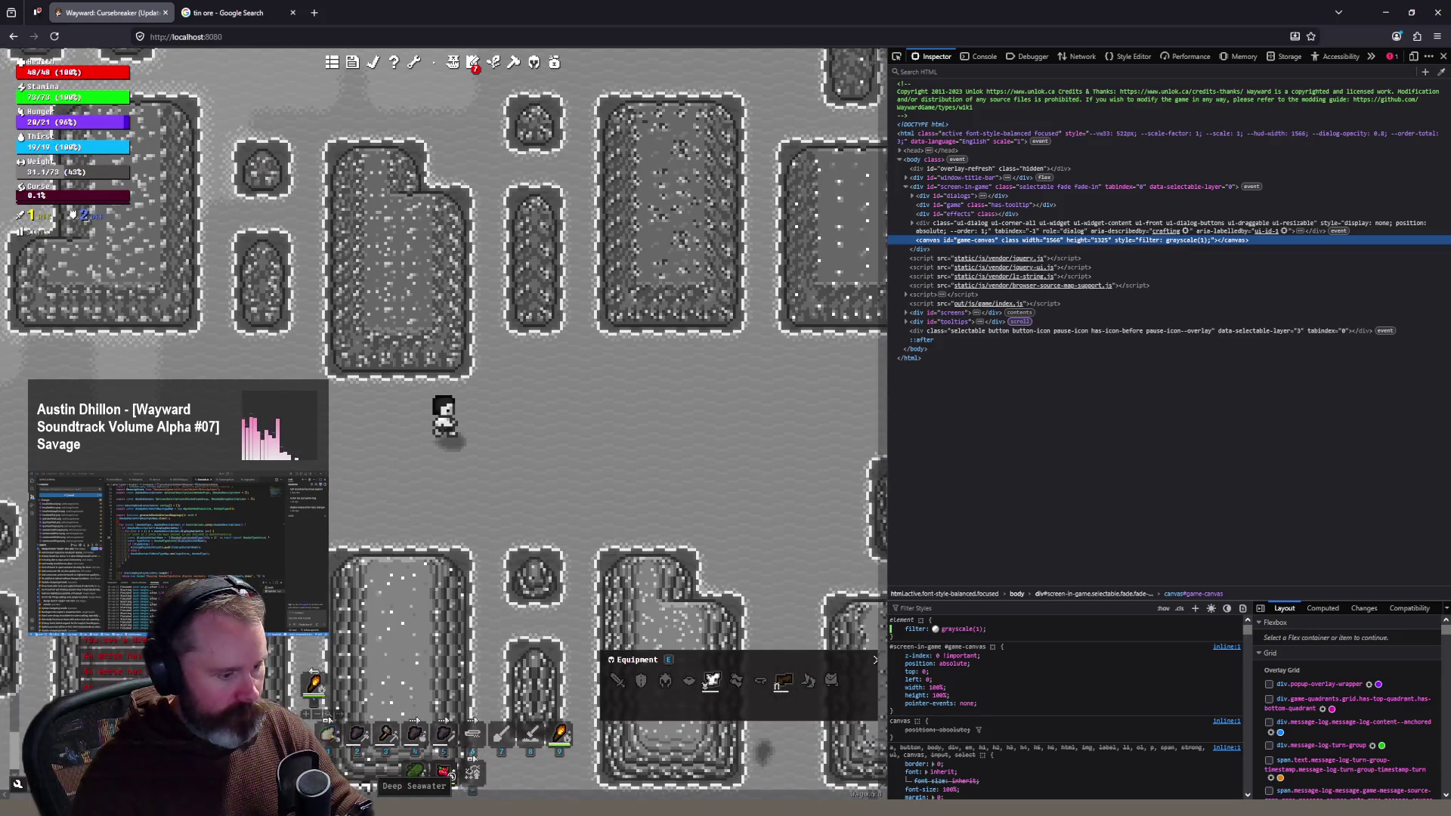
Step: Alt-Tab to the granitewithtin sprite, back to the game, then again to the ore sprites
key(alt+Tab)
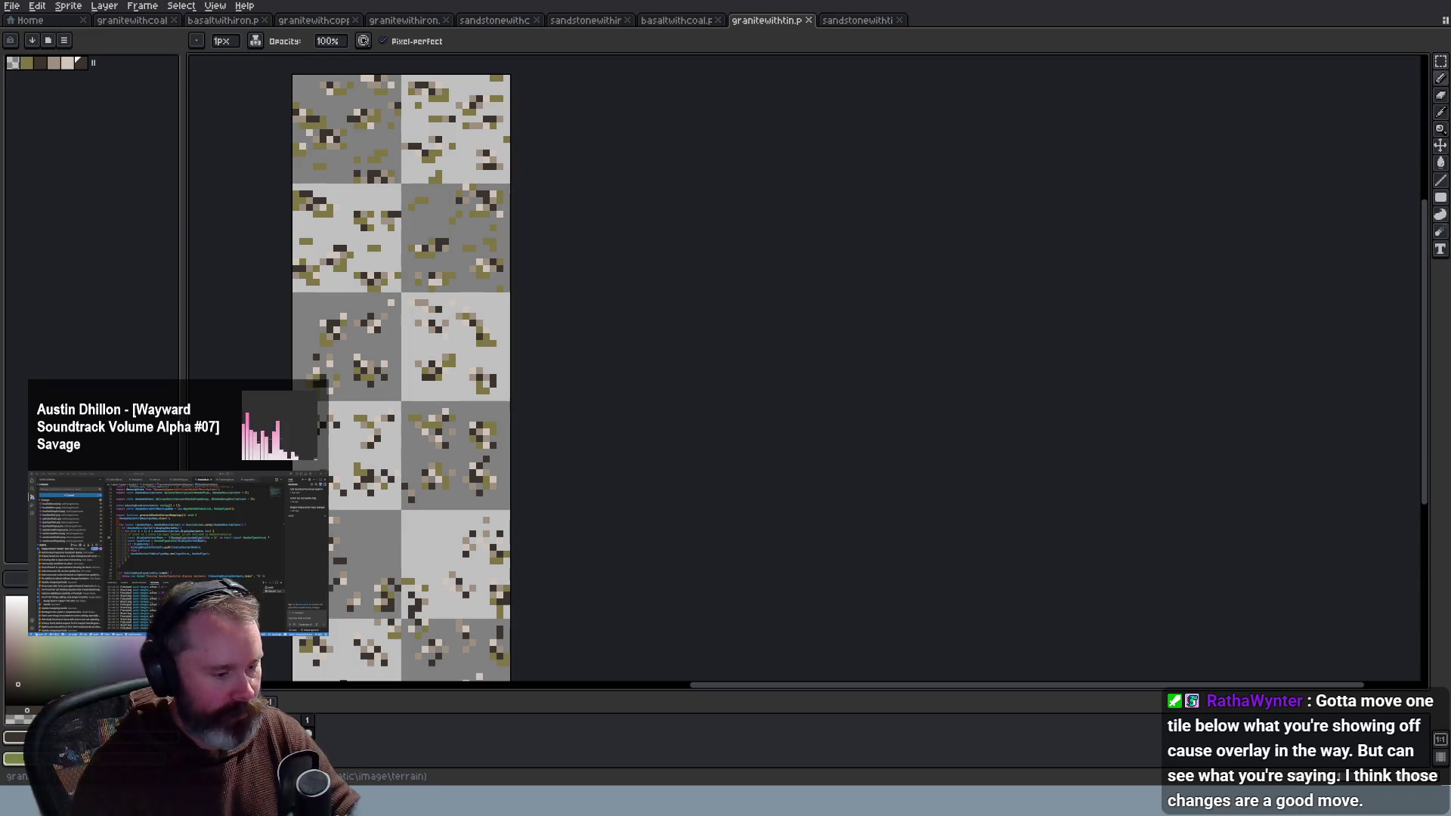
key(alt+Tab)
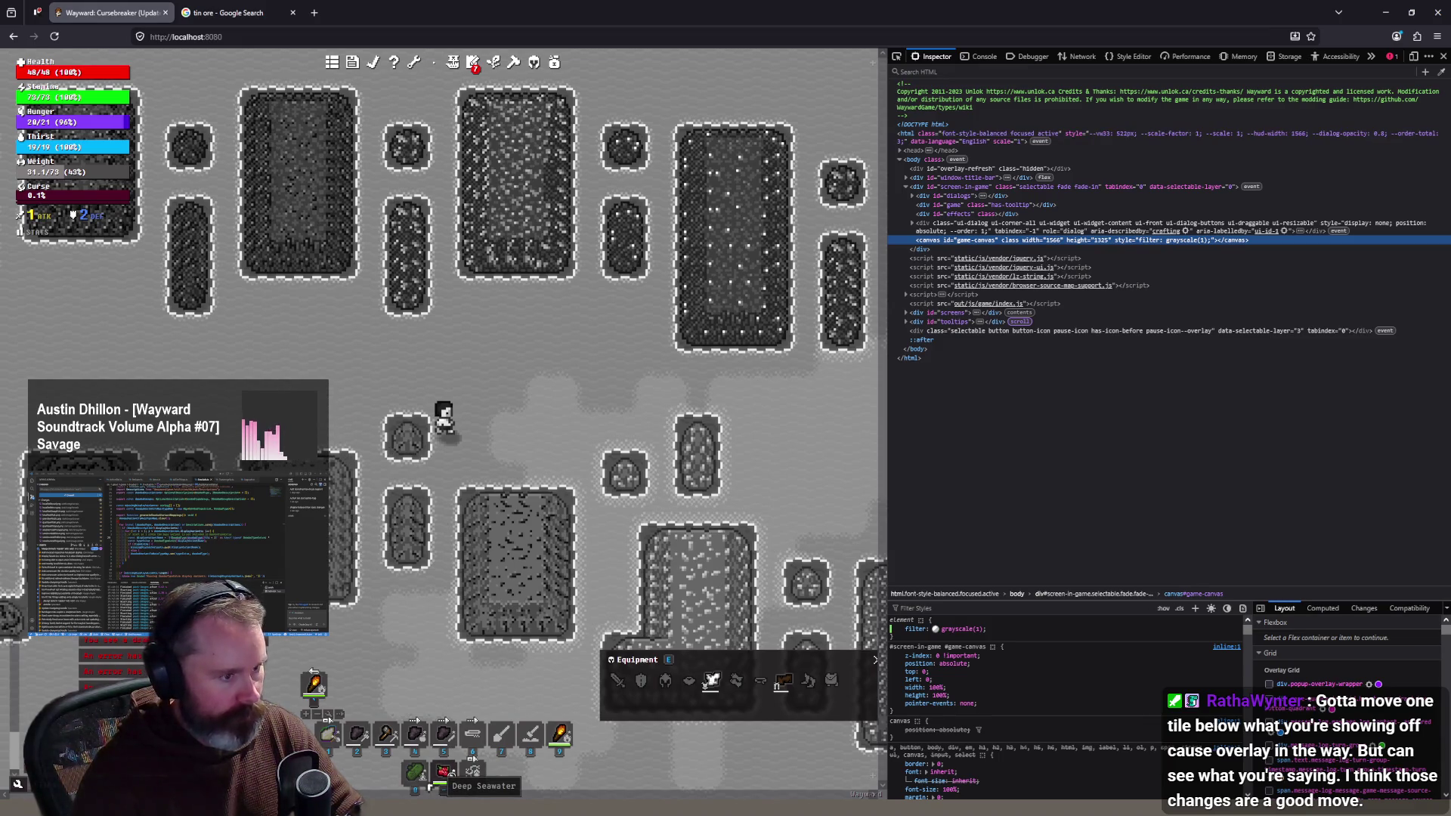
key(alt+Tab)
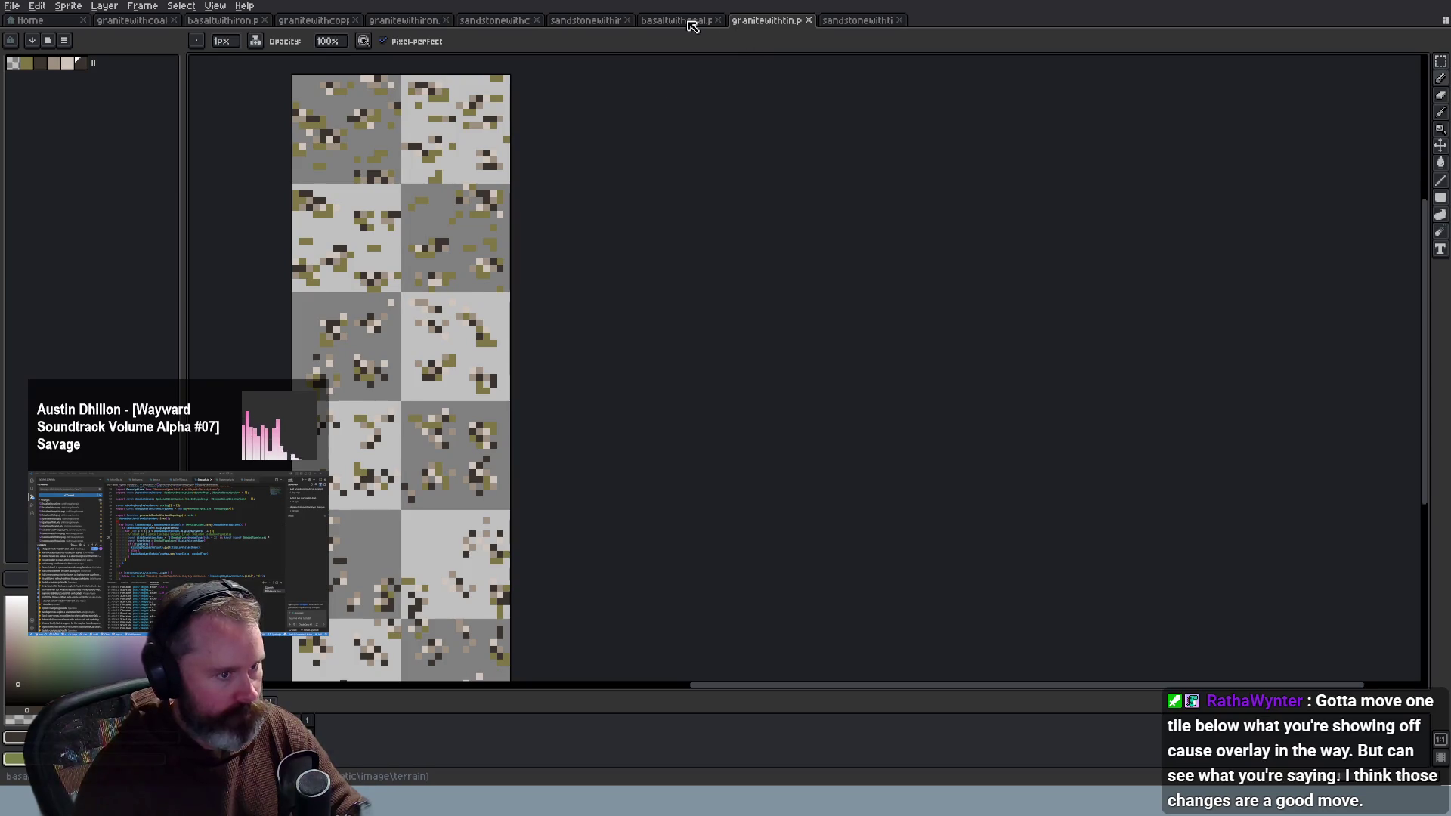
Step: Cycle through the basalt and granite ore sprite tabs, ending on granitewithtin, then return to Wayward
click(691, 23)
click(315, 22)
click(225, 26)
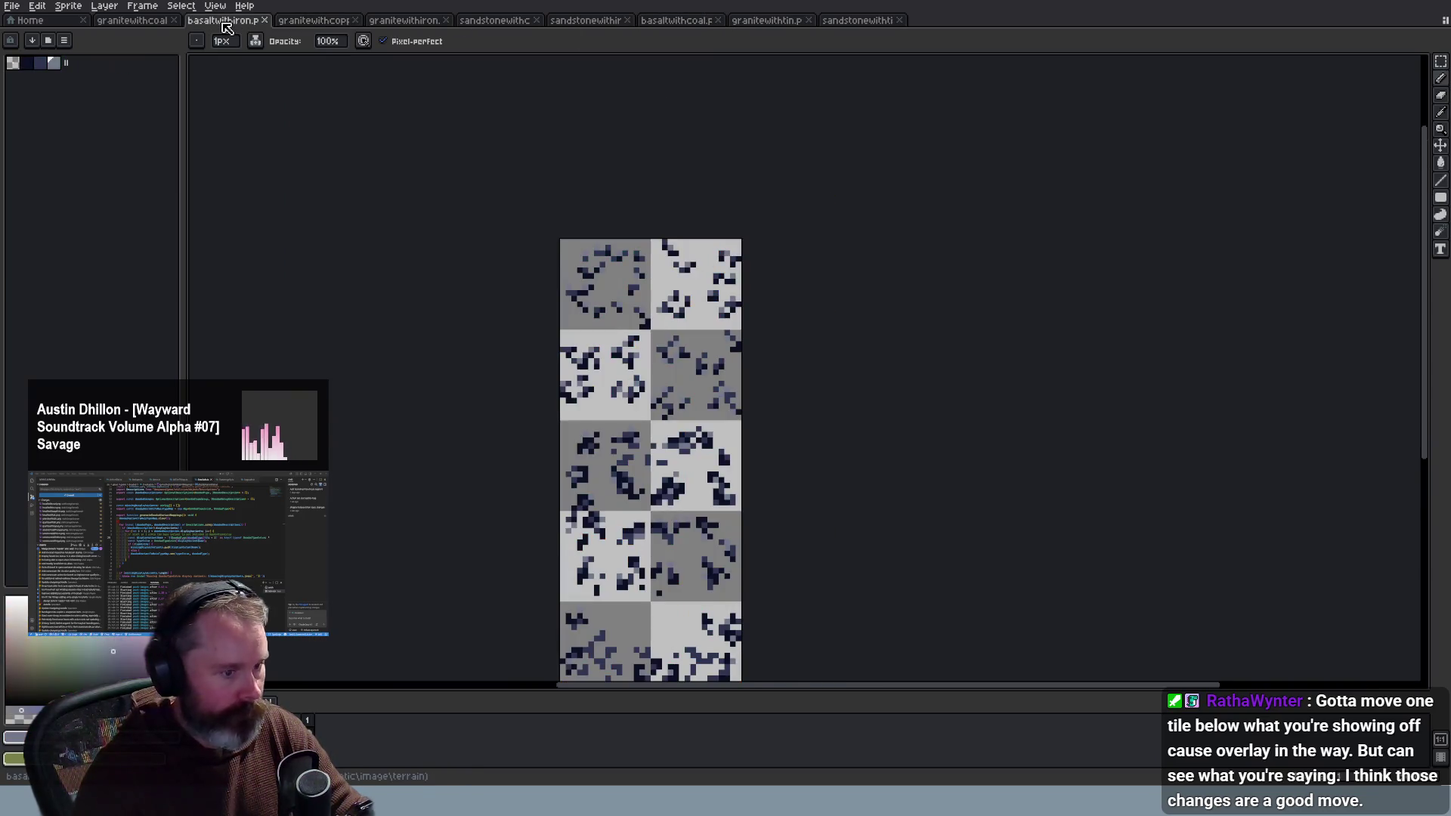
key(ctrl+shift+Tab)
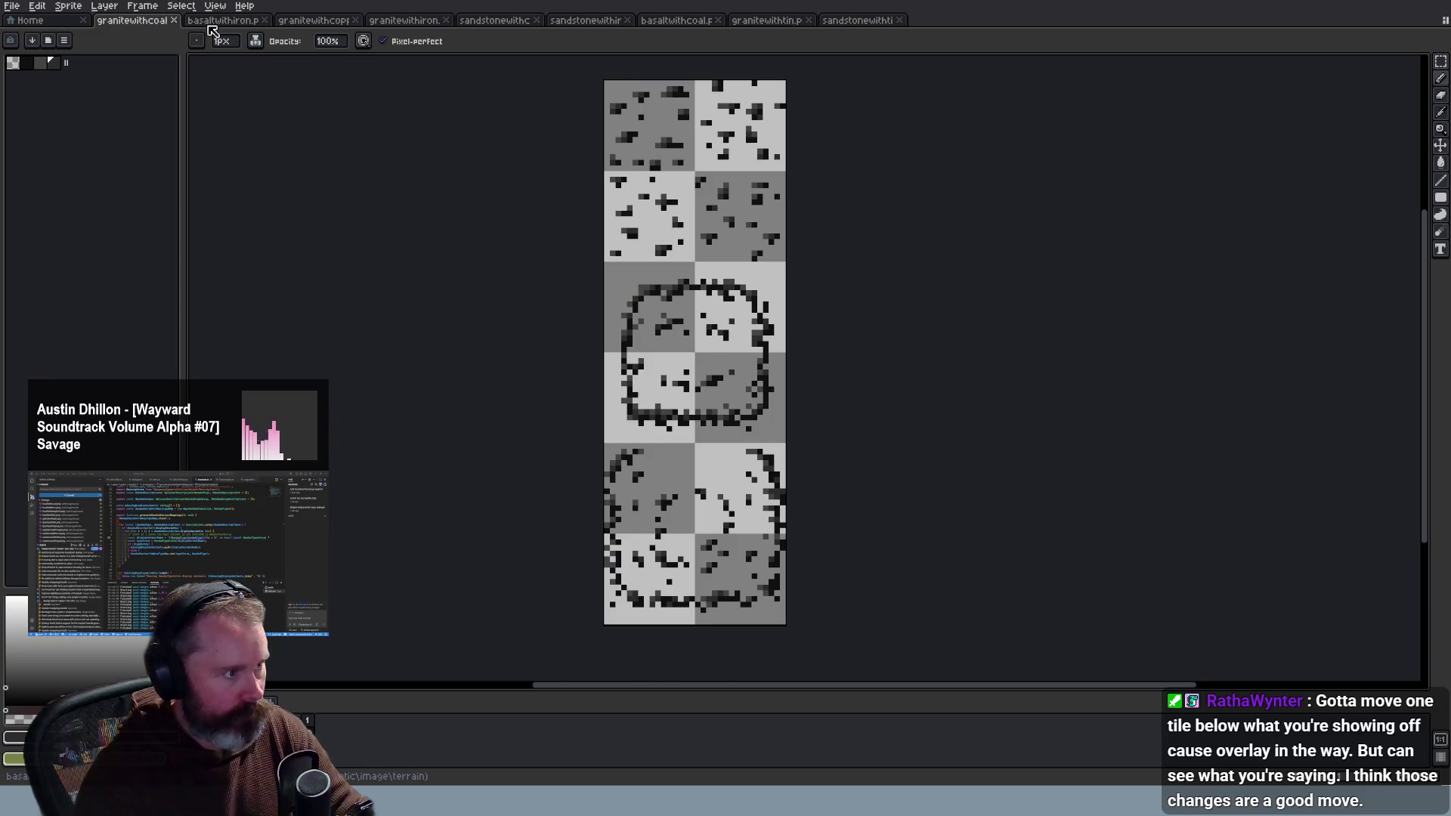
click(212, 24)
click(314, 23)
click(402, 23)
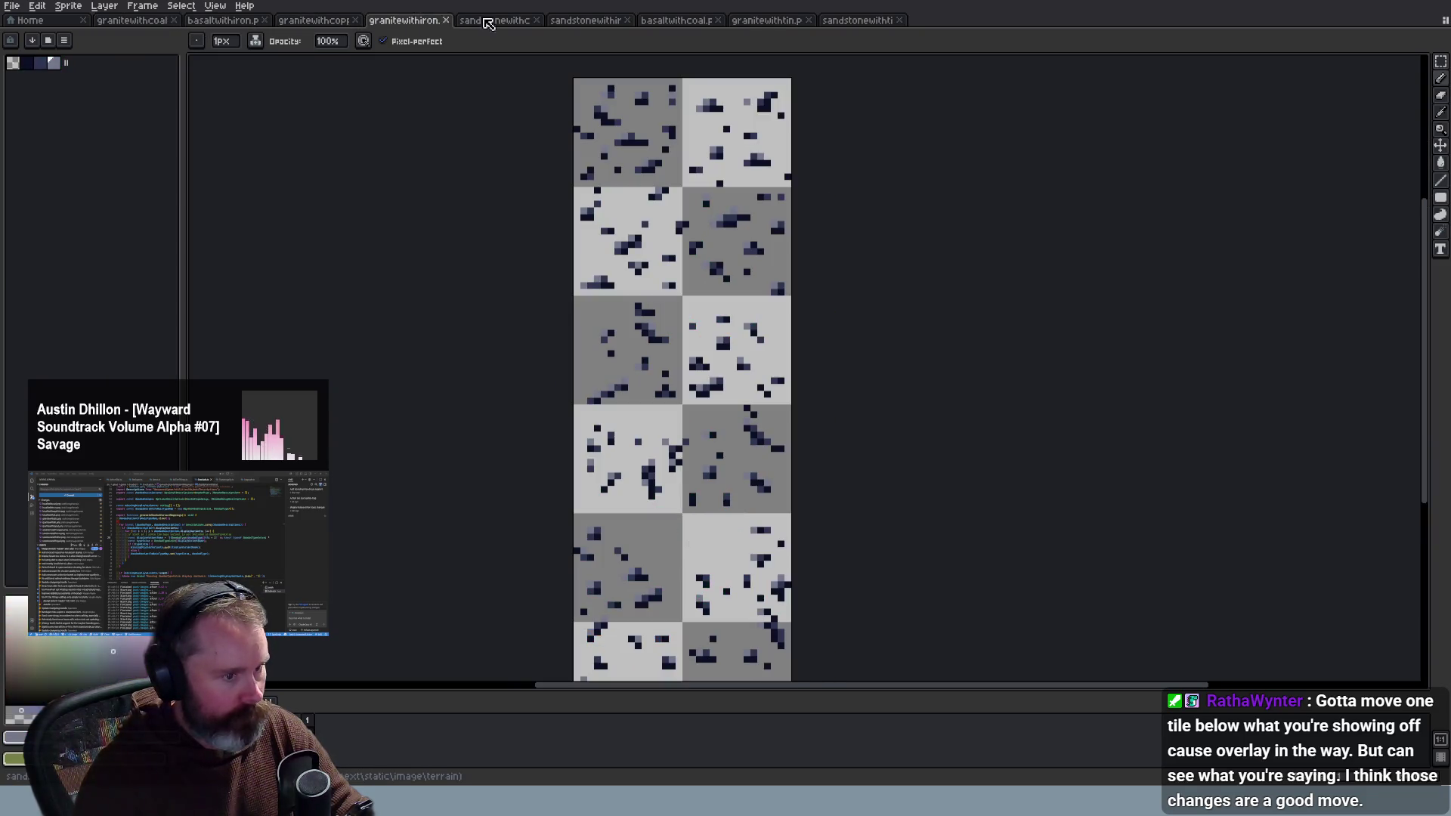
click(486, 23)
click(582, 23)
click(684, 23)
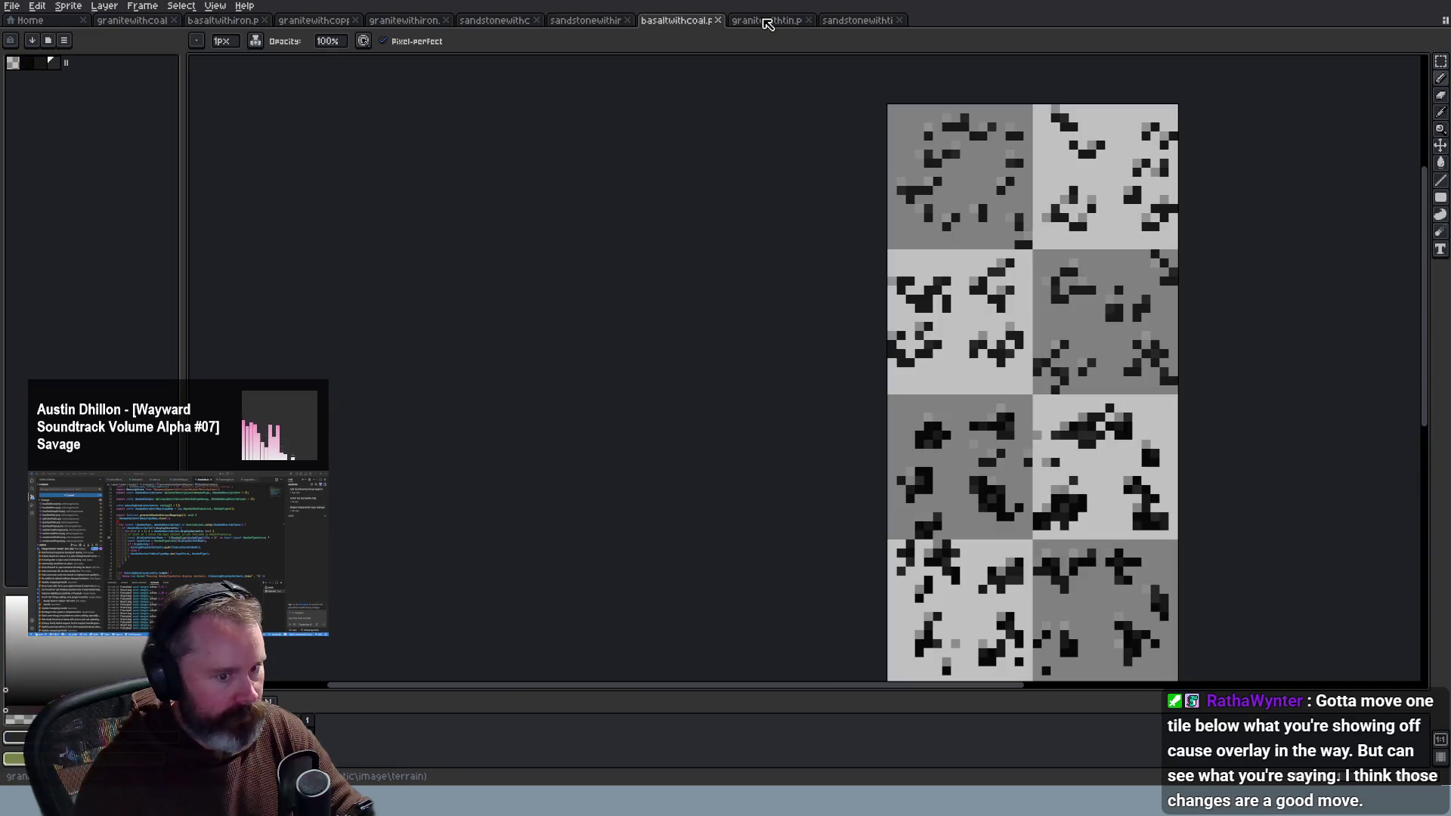
click(766, 22)
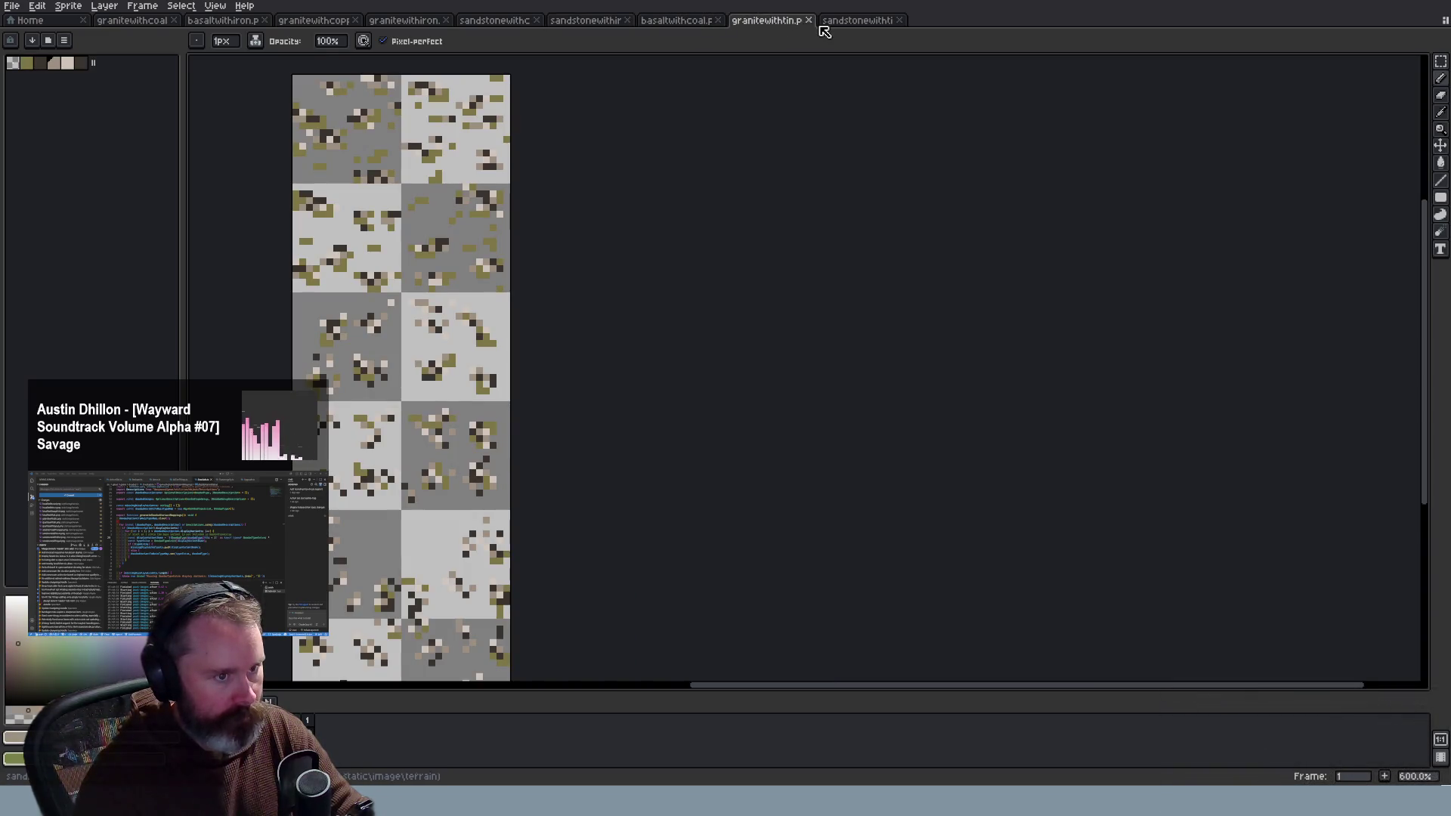
key(alt+Tab)
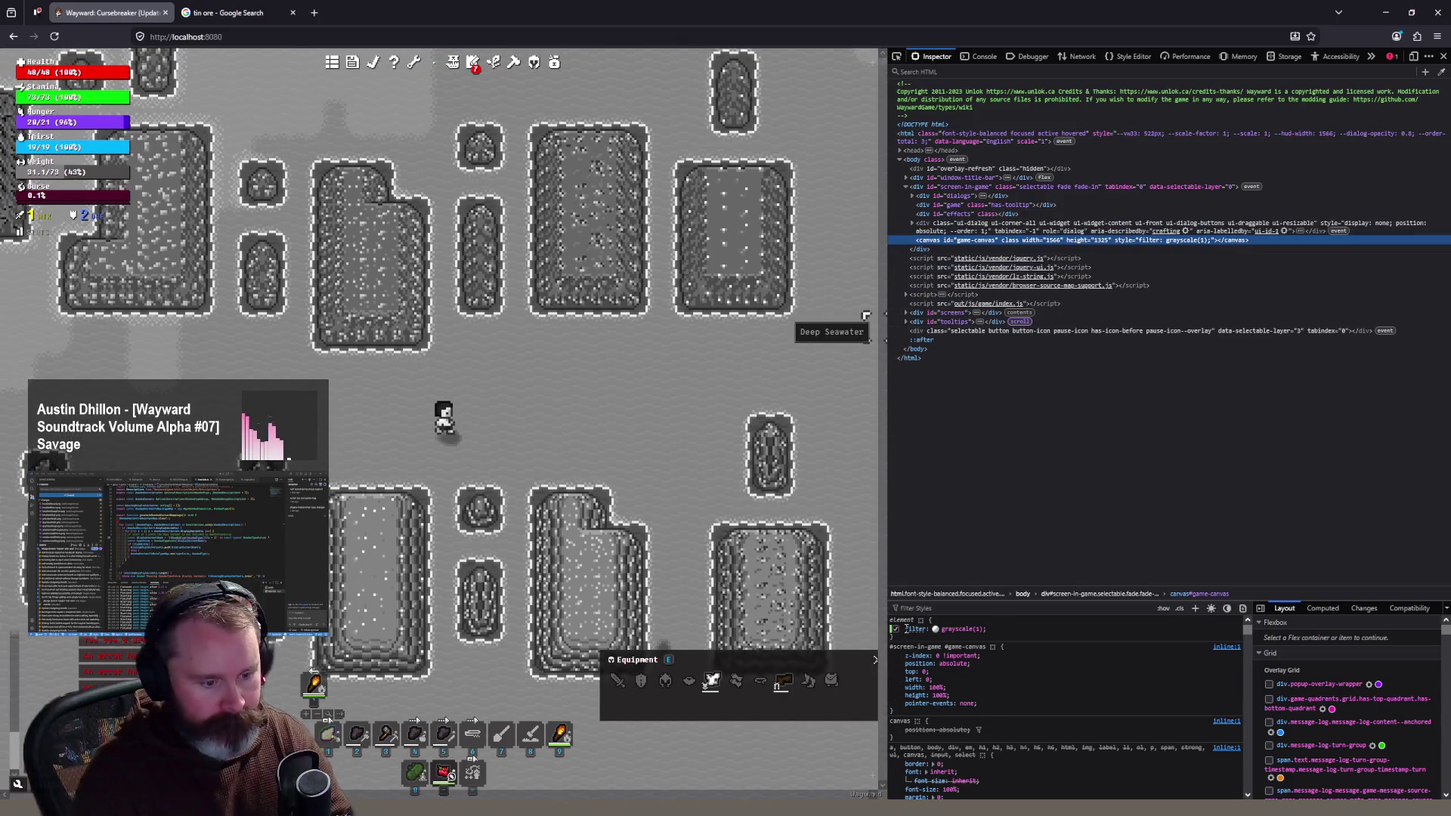
Step: Uncheck the grayscale filter on #game-canvas, zoom the game in, then return to Aseprite
click(894, 629)
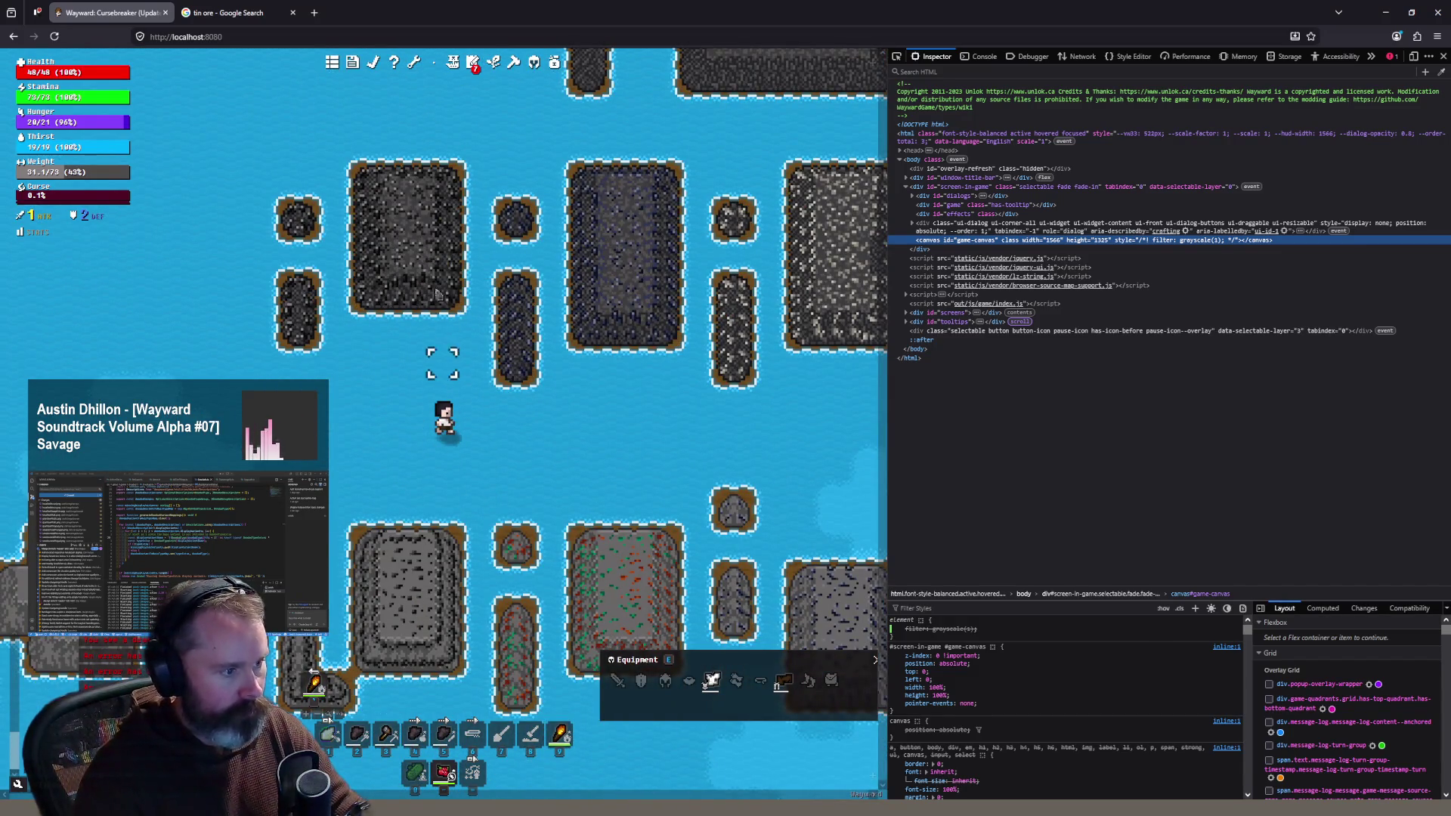
scroll(423, 287, up, 1)
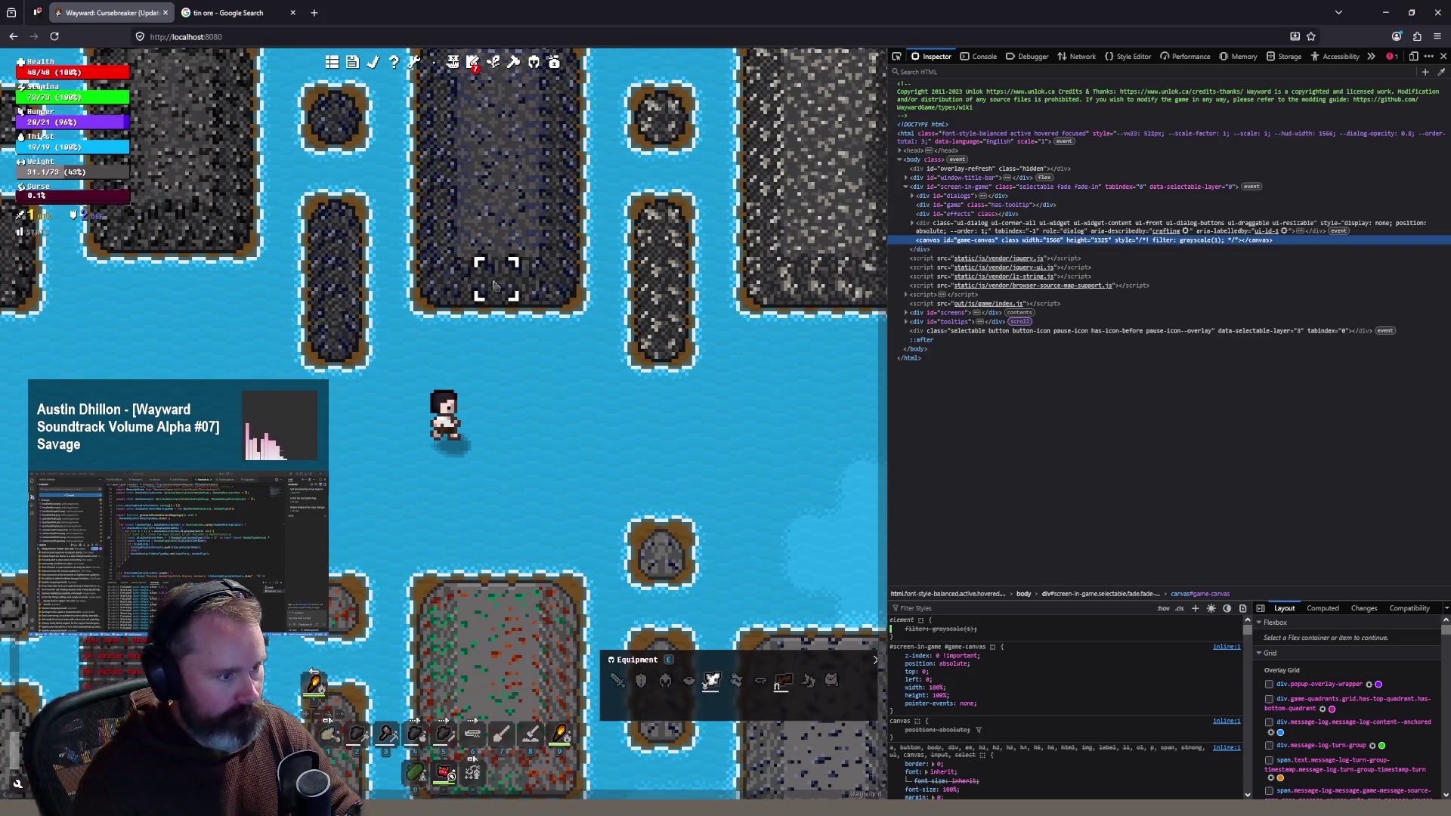
key(alt+Tab)
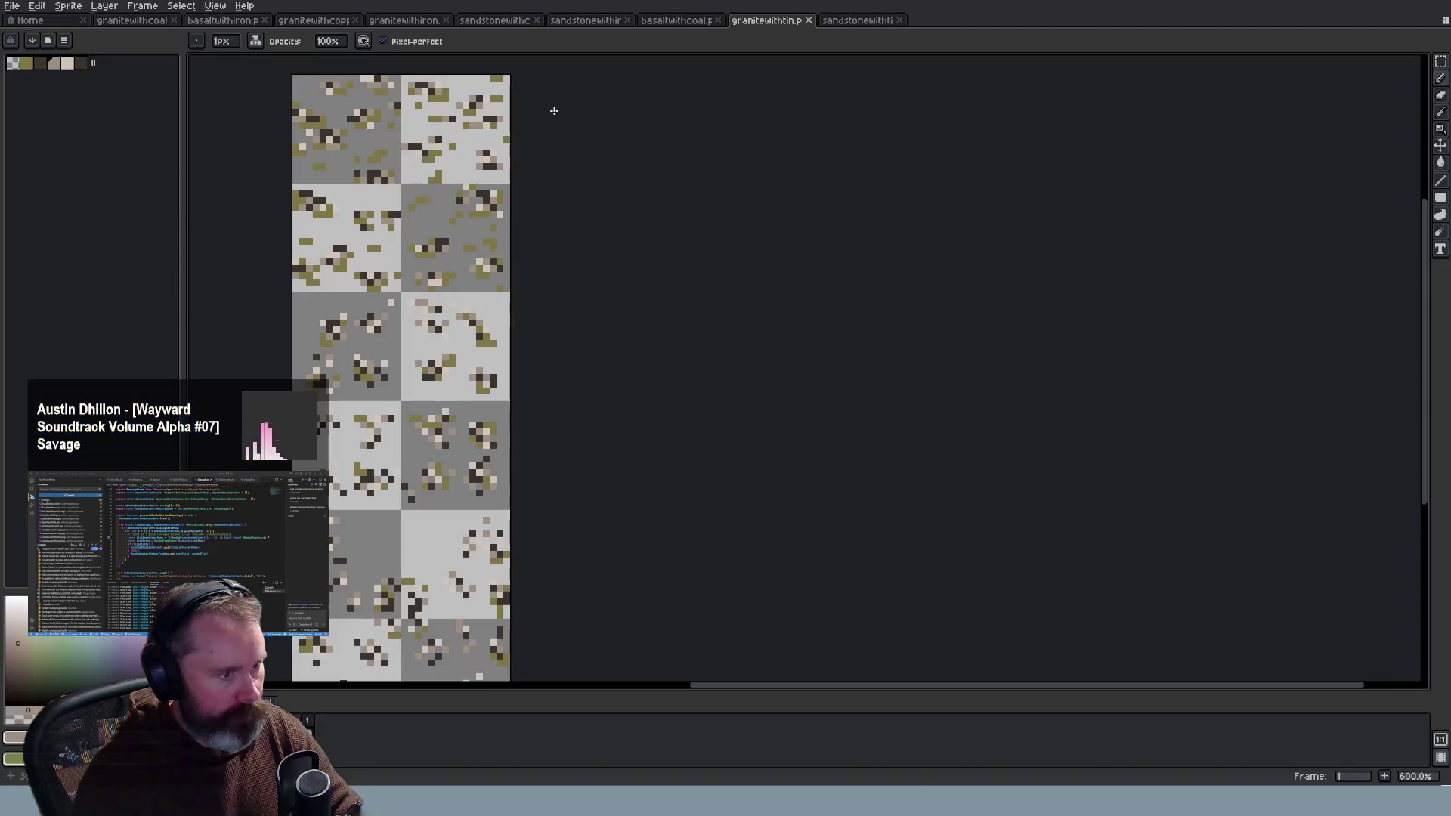
Step: Step through the granite sprite tabs and settle on the basaltwithiron sprite
click(372, 20)
click(341, 21)
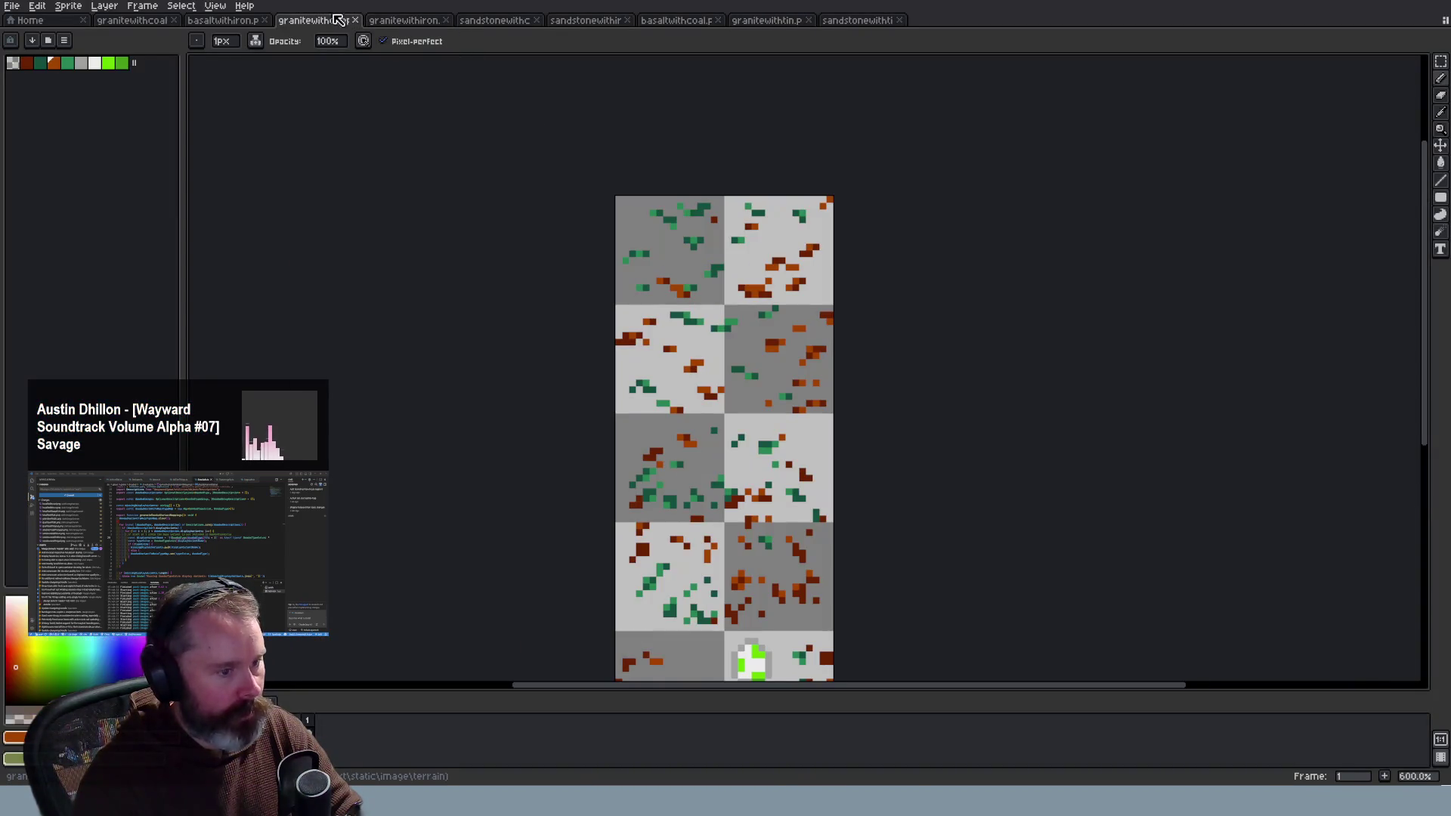
click(239, 21)
click(148, 23)
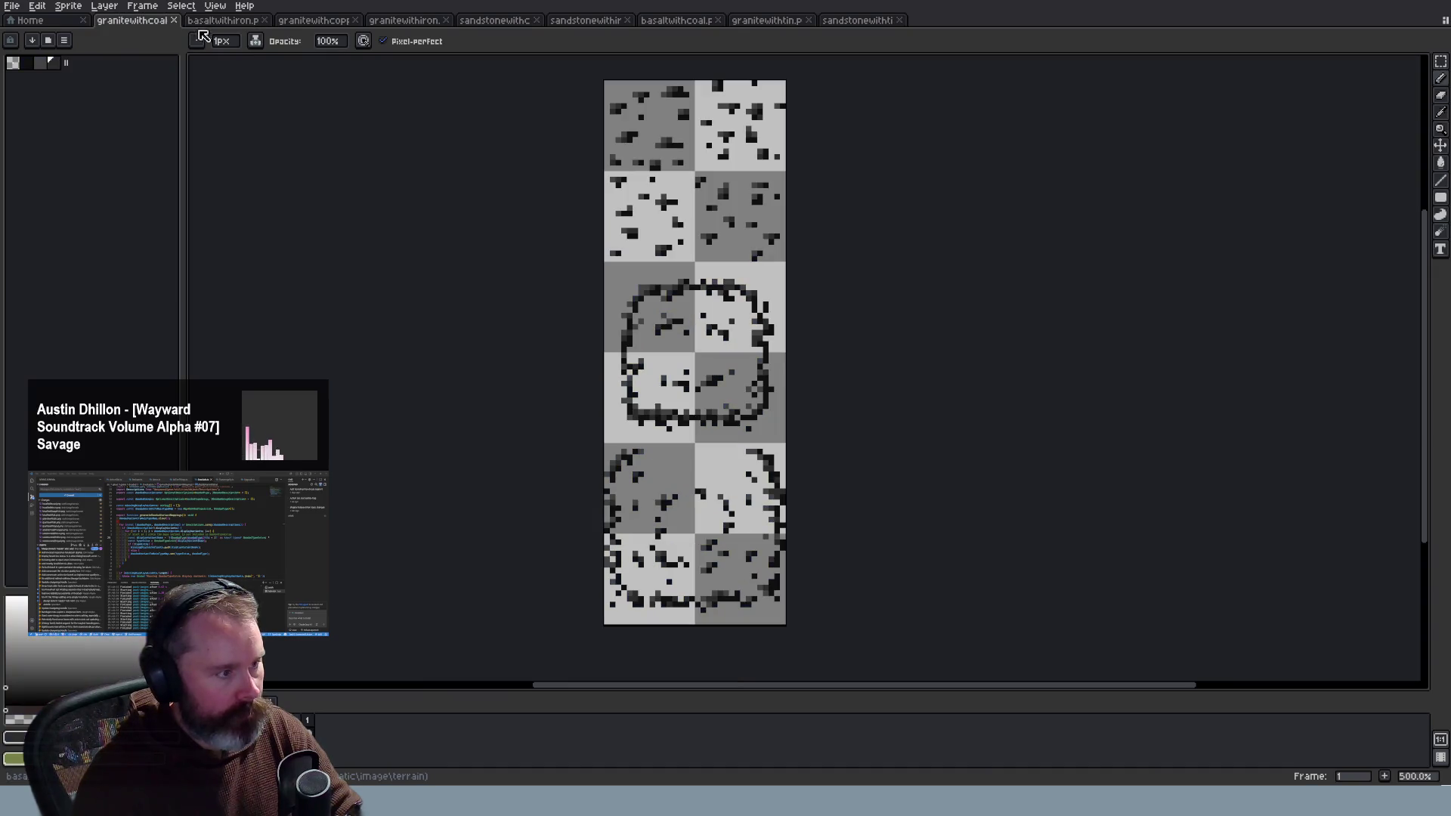
click(226, 23)
scroll(760, 567, down, 2)
scroll(764, 604, up, 7)
drag(1425, 408, 1425, 472)
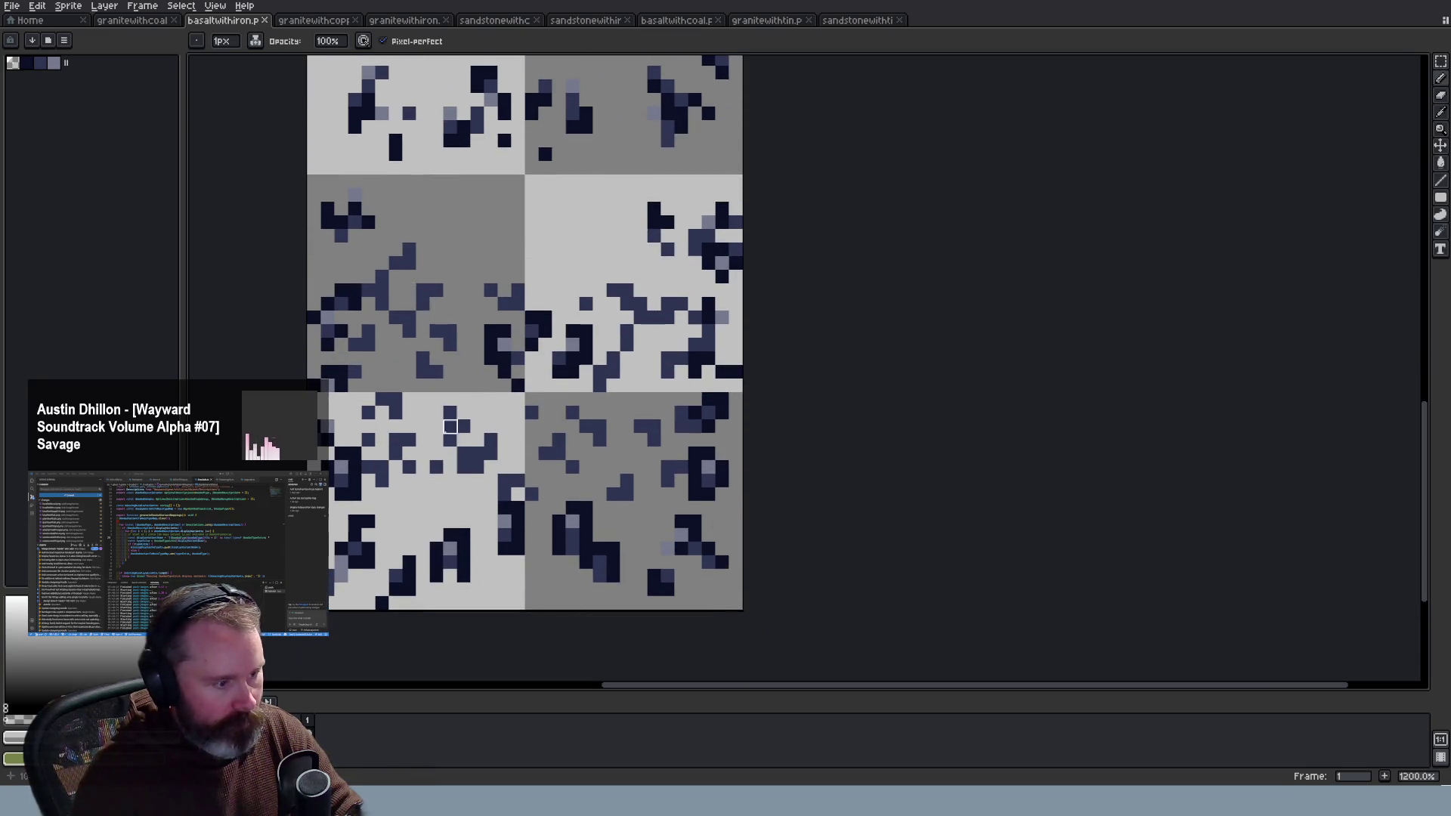
scroll(464, 358, down, 3)
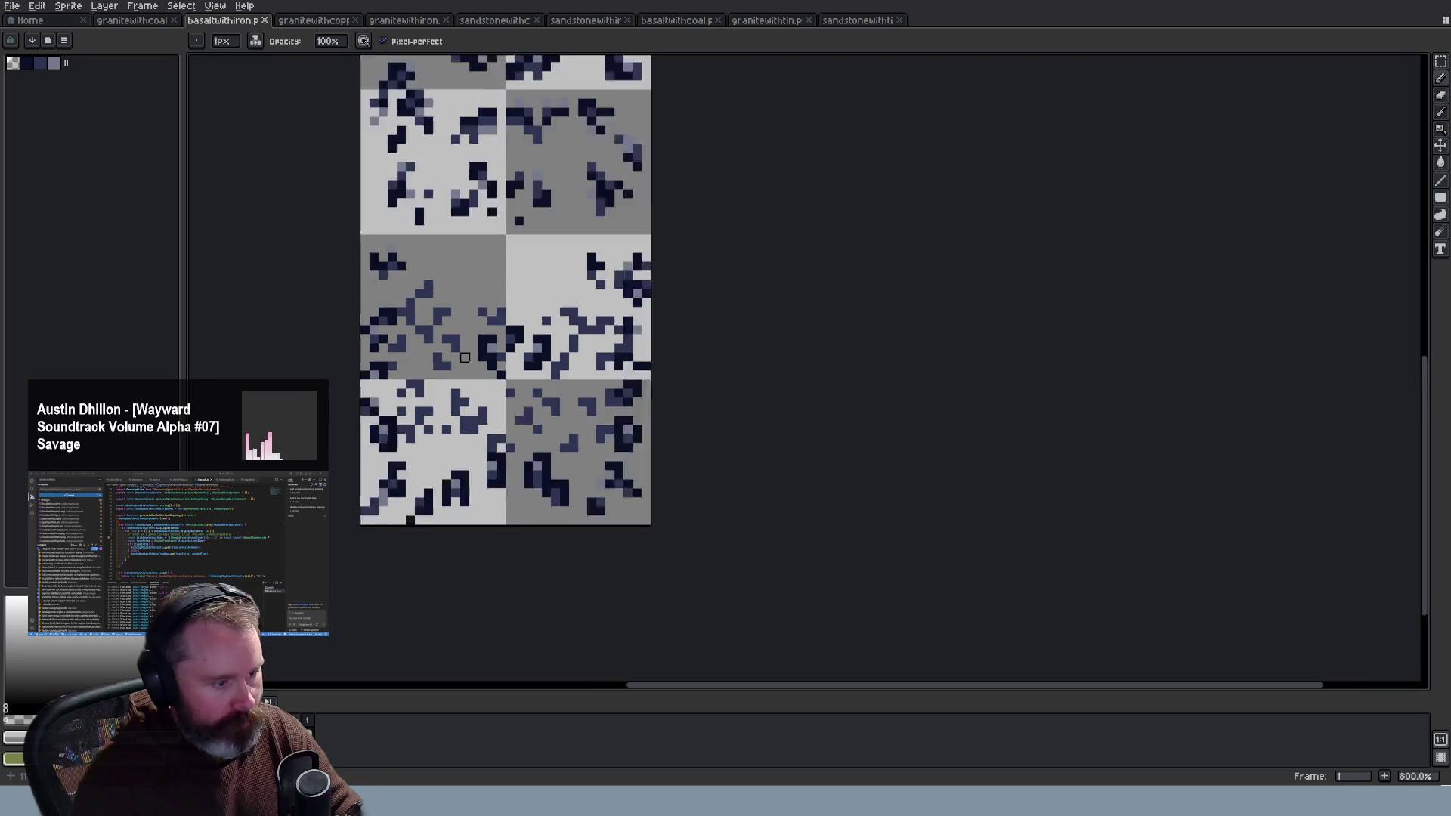
scroll(464, 357, up, 1)
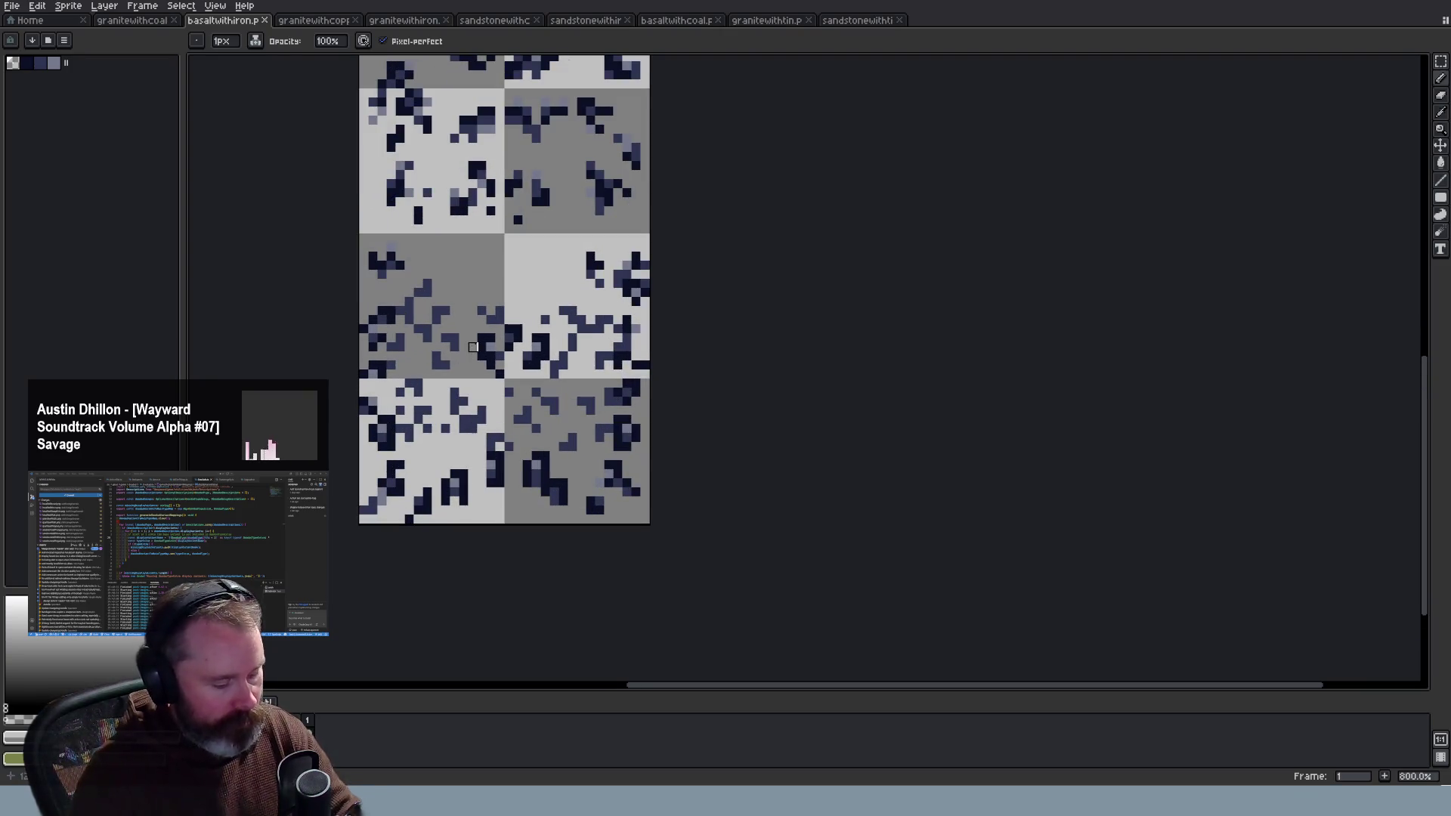
Step: Sample a colour from the iron basalt tile, save the sheet with Ctrl+S, and return to Wayward
alt+click(466, 429)
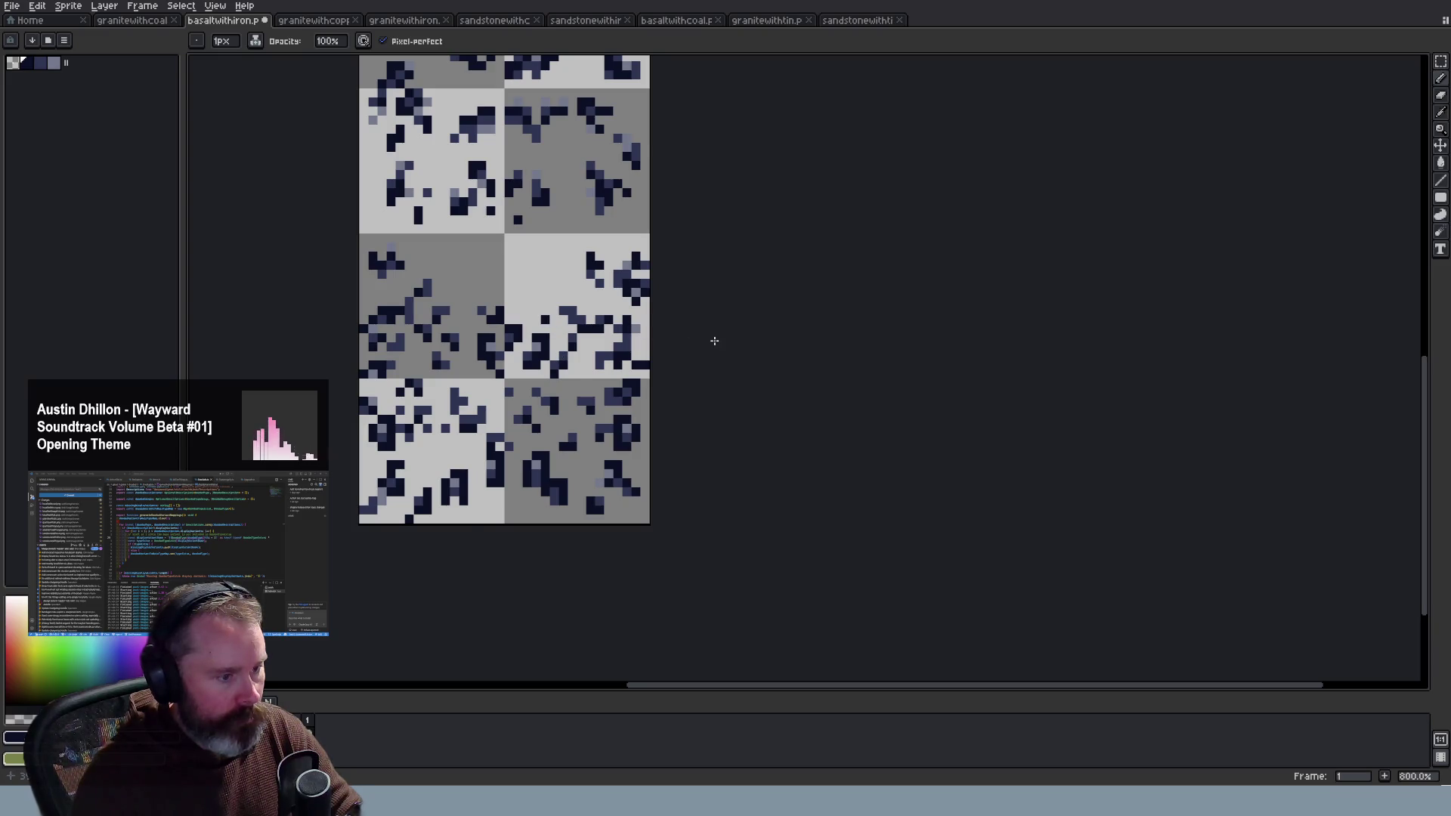
scroll(654, 310, down, 1)
scroll(642, 246, up, 1)
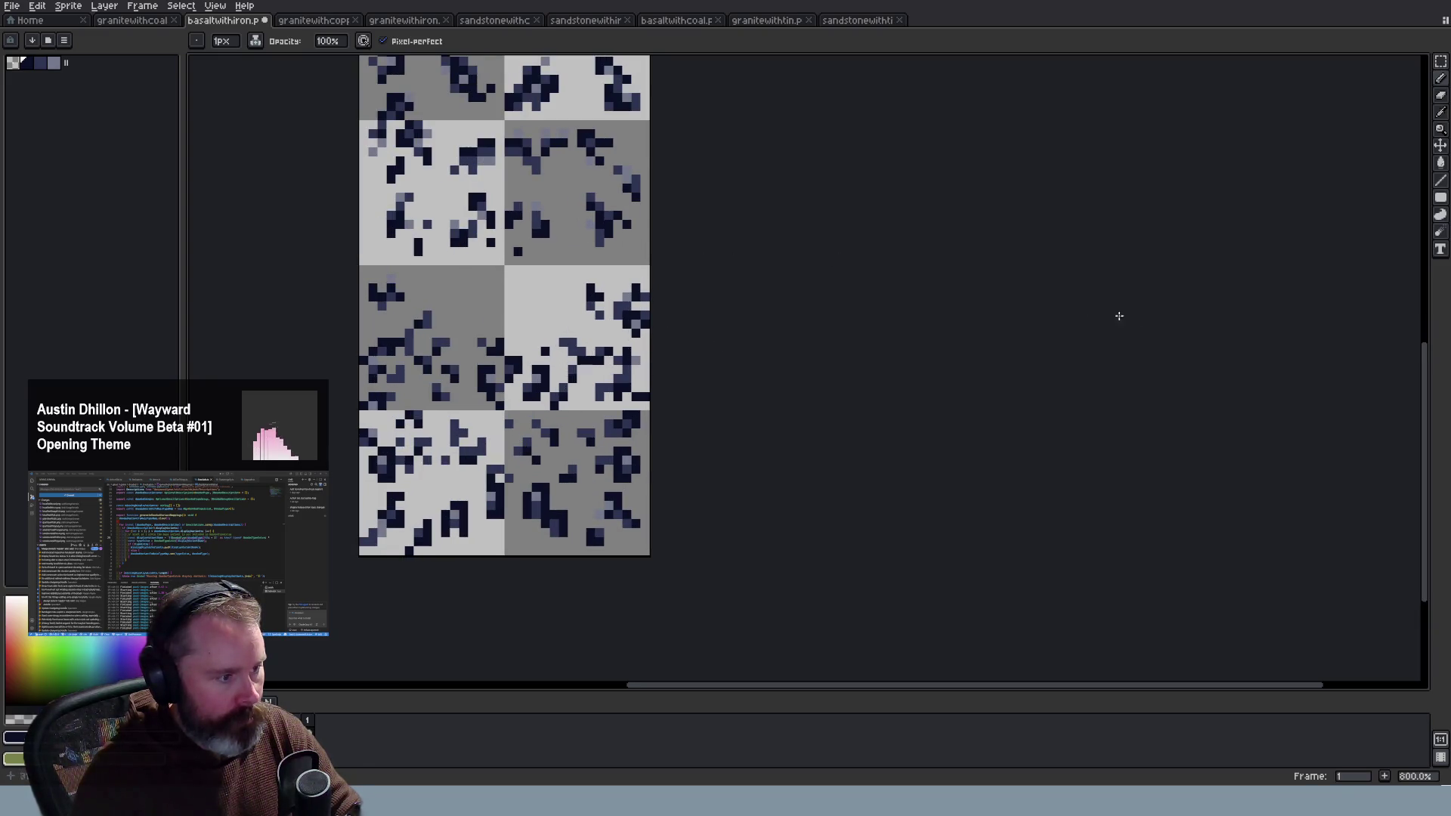
drag(1430, 434, 1430, 394)
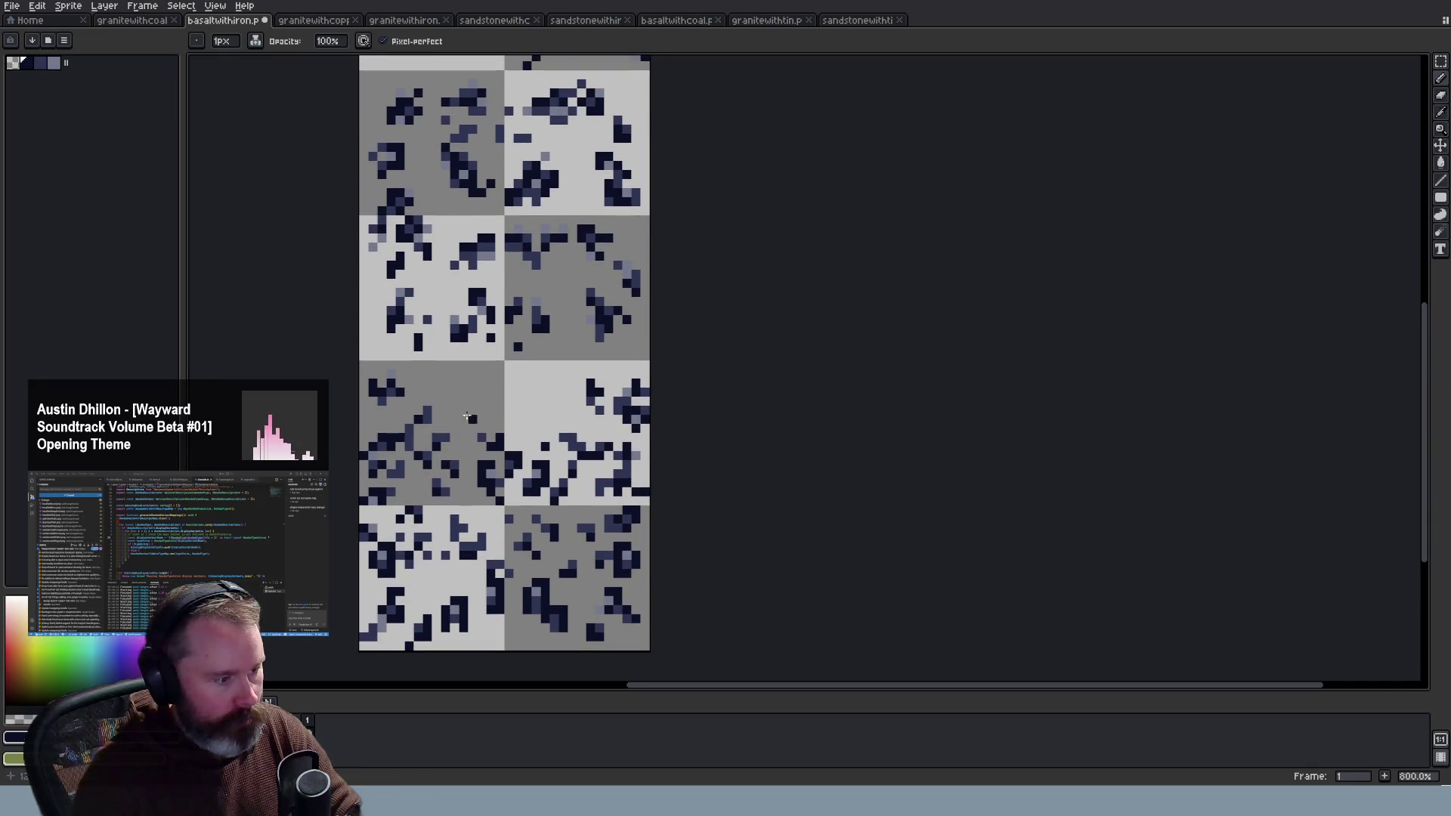
scroll(680, 414, down, 2)
scroll(844, 300, up, 1)
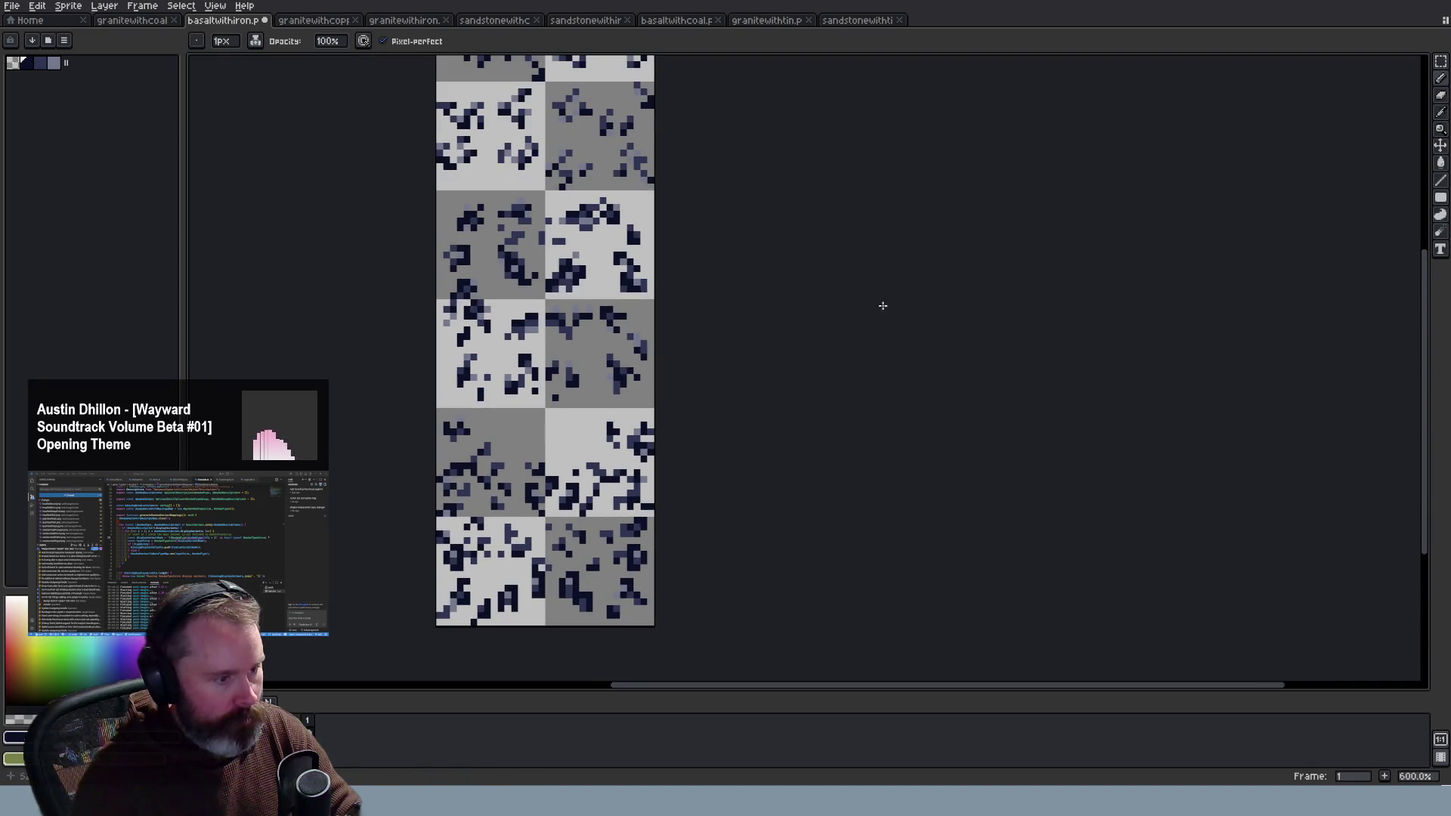
mouse_move(1425, 395)
mouse_down()
mouse_move(1427, 355)
mouse_move(1438, 375)
mouse_up()
key(ctrl+s)
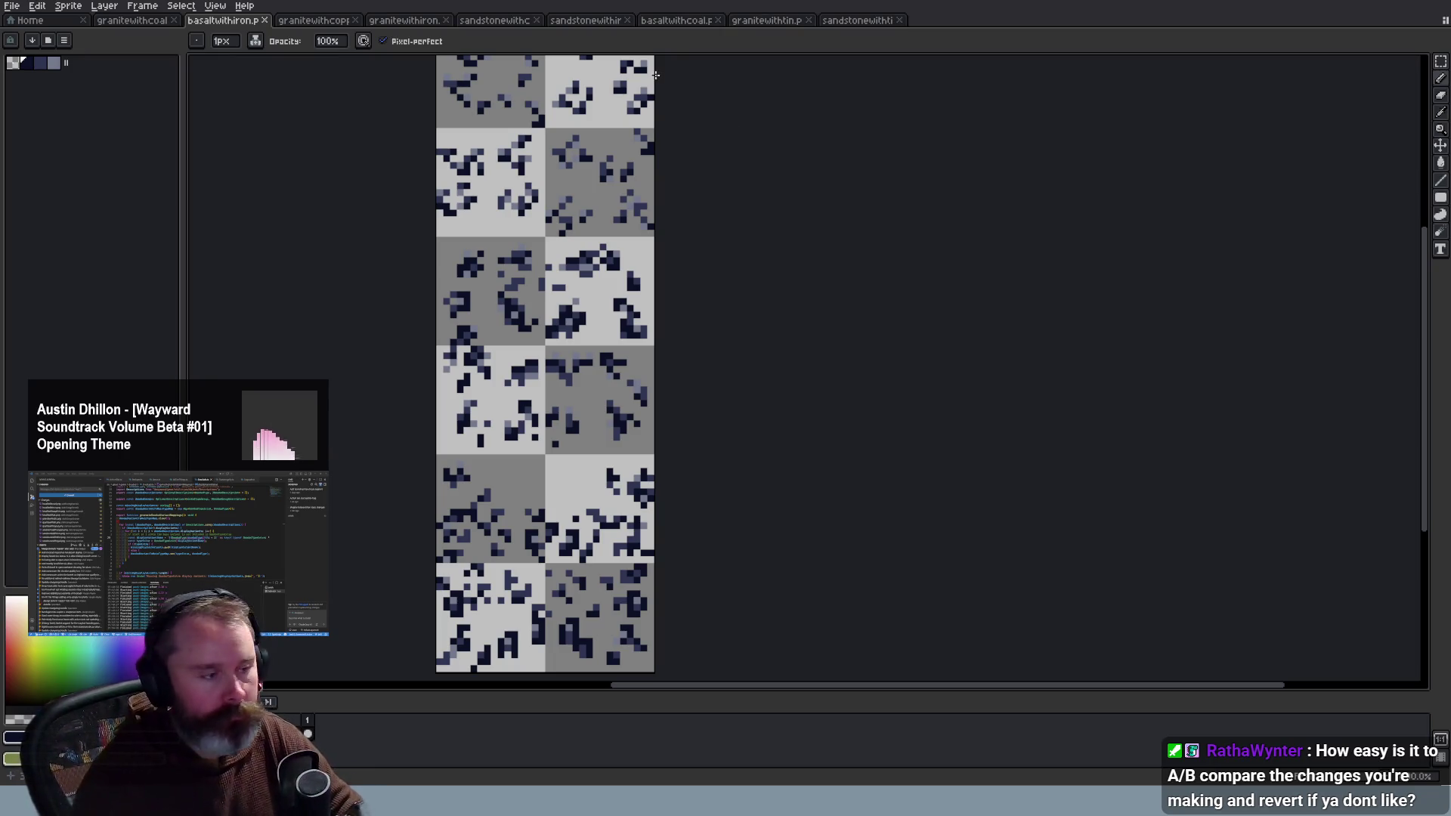
key(alt+Tab)
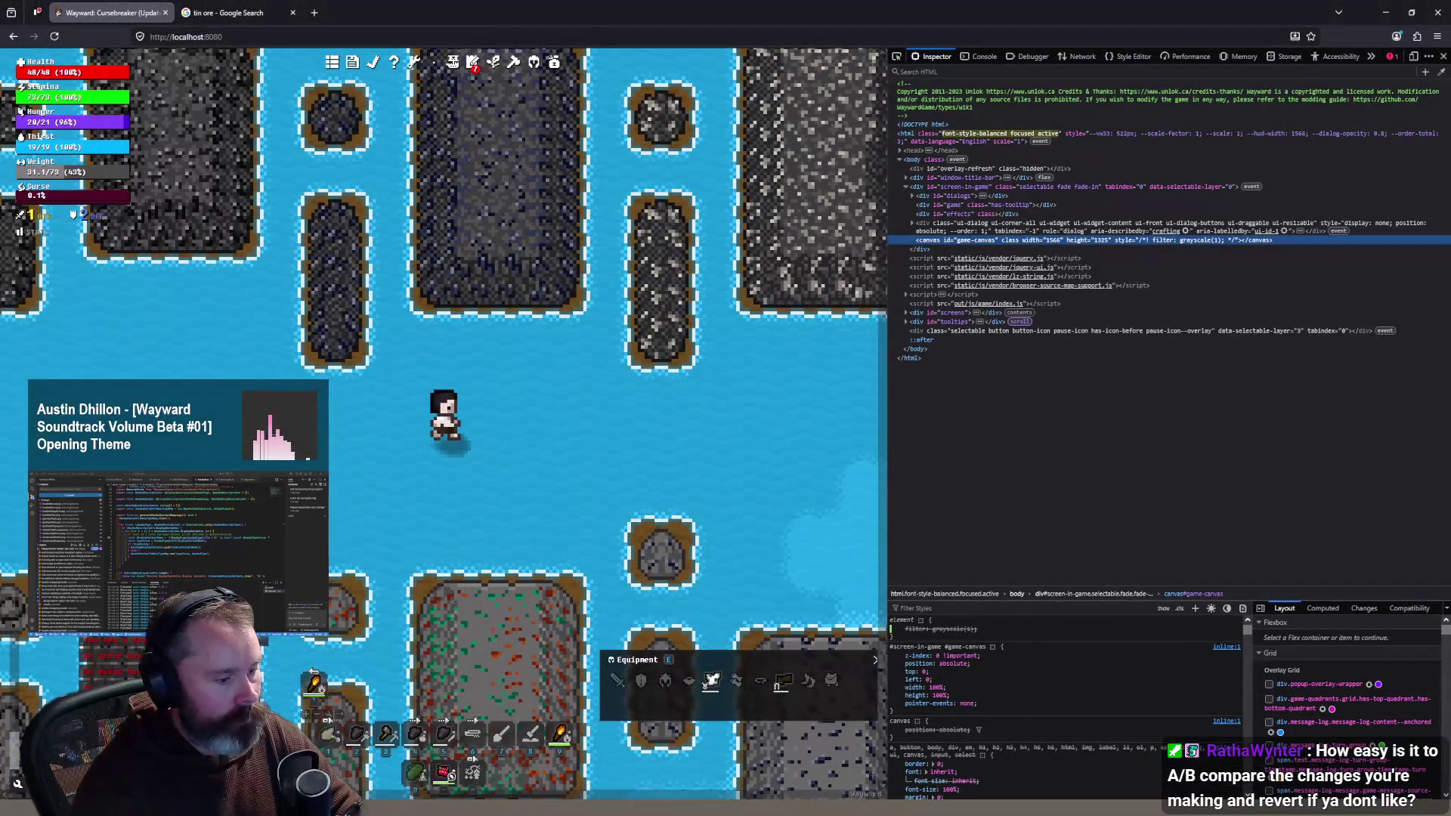
Step: Open the basaltwithiron.png diff, then the granitewithtopaz.png diff with both panes zoomed in
key(alt+Tab)
key(alt+Tab)
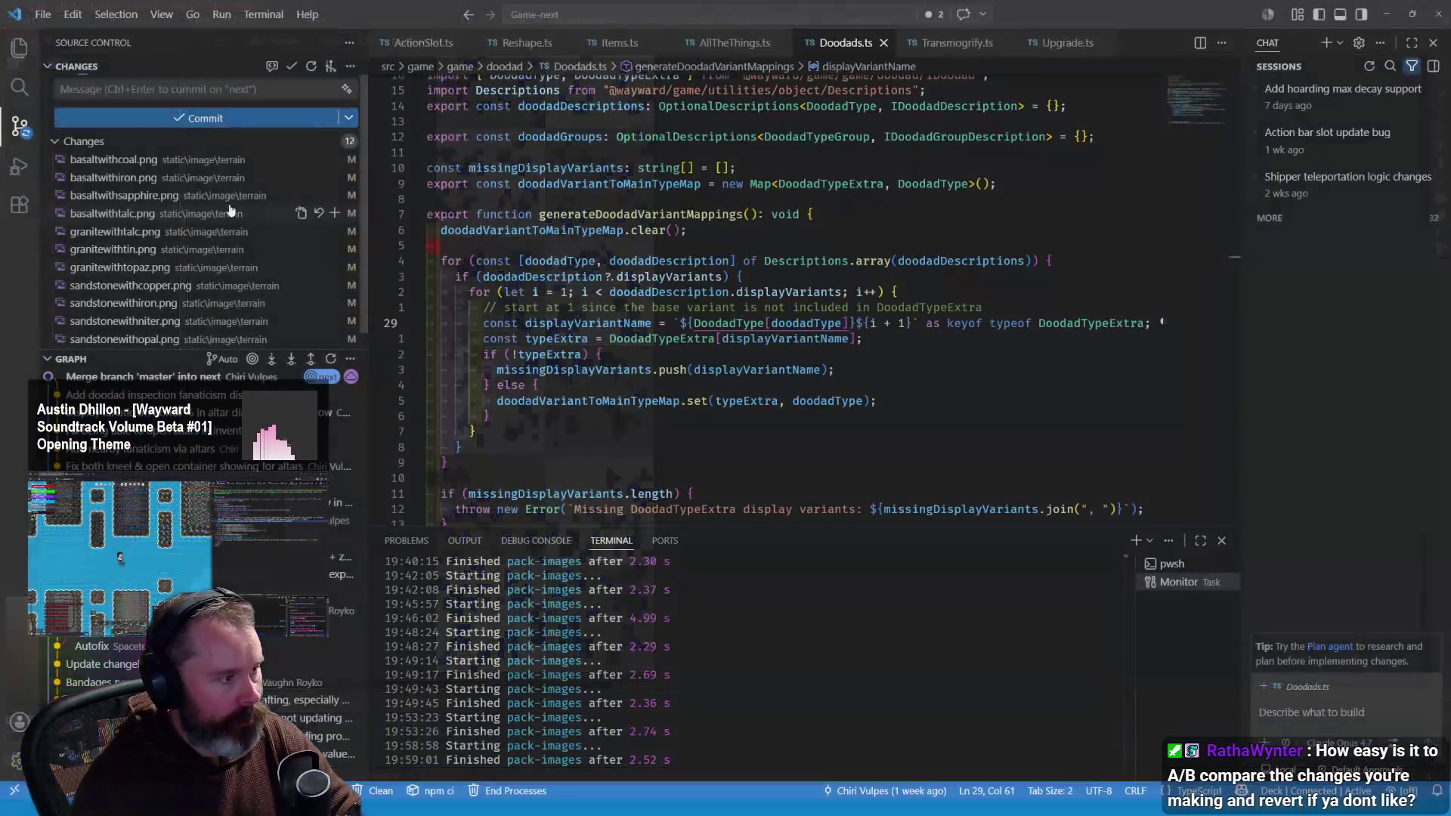
click(171, 180)
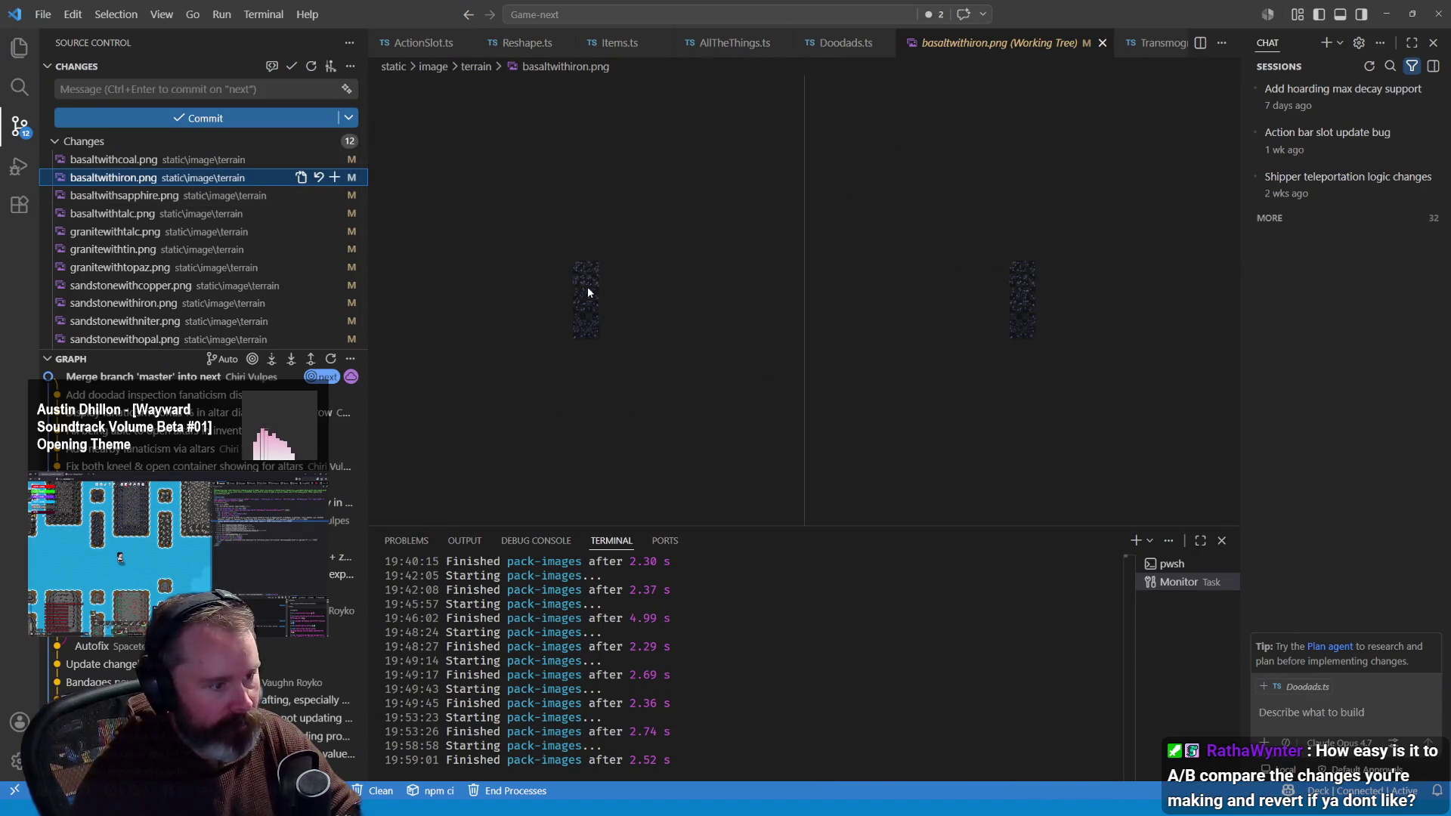
click(180, 269)
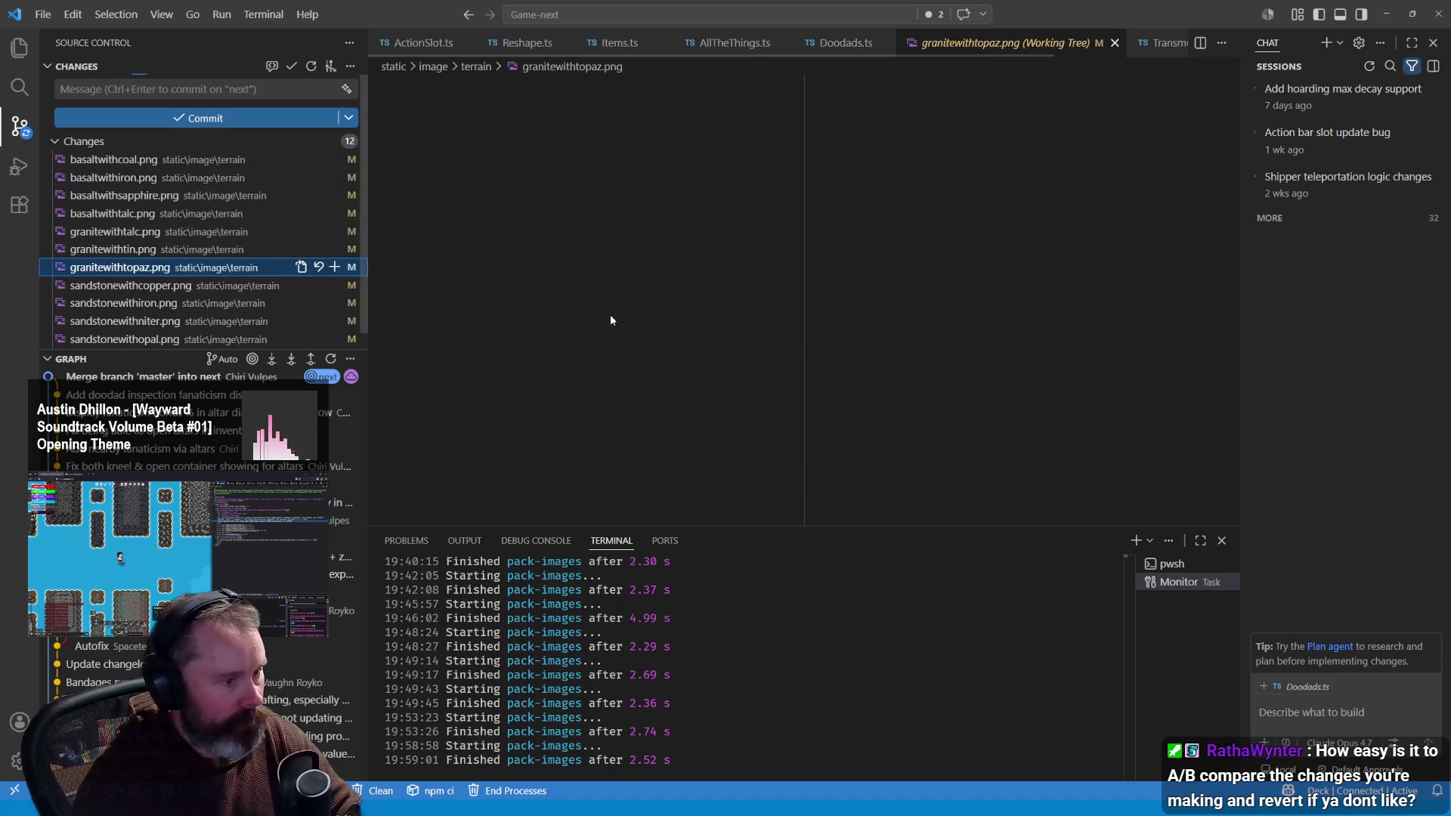
click(587, 296)
triple_click(588, 296)
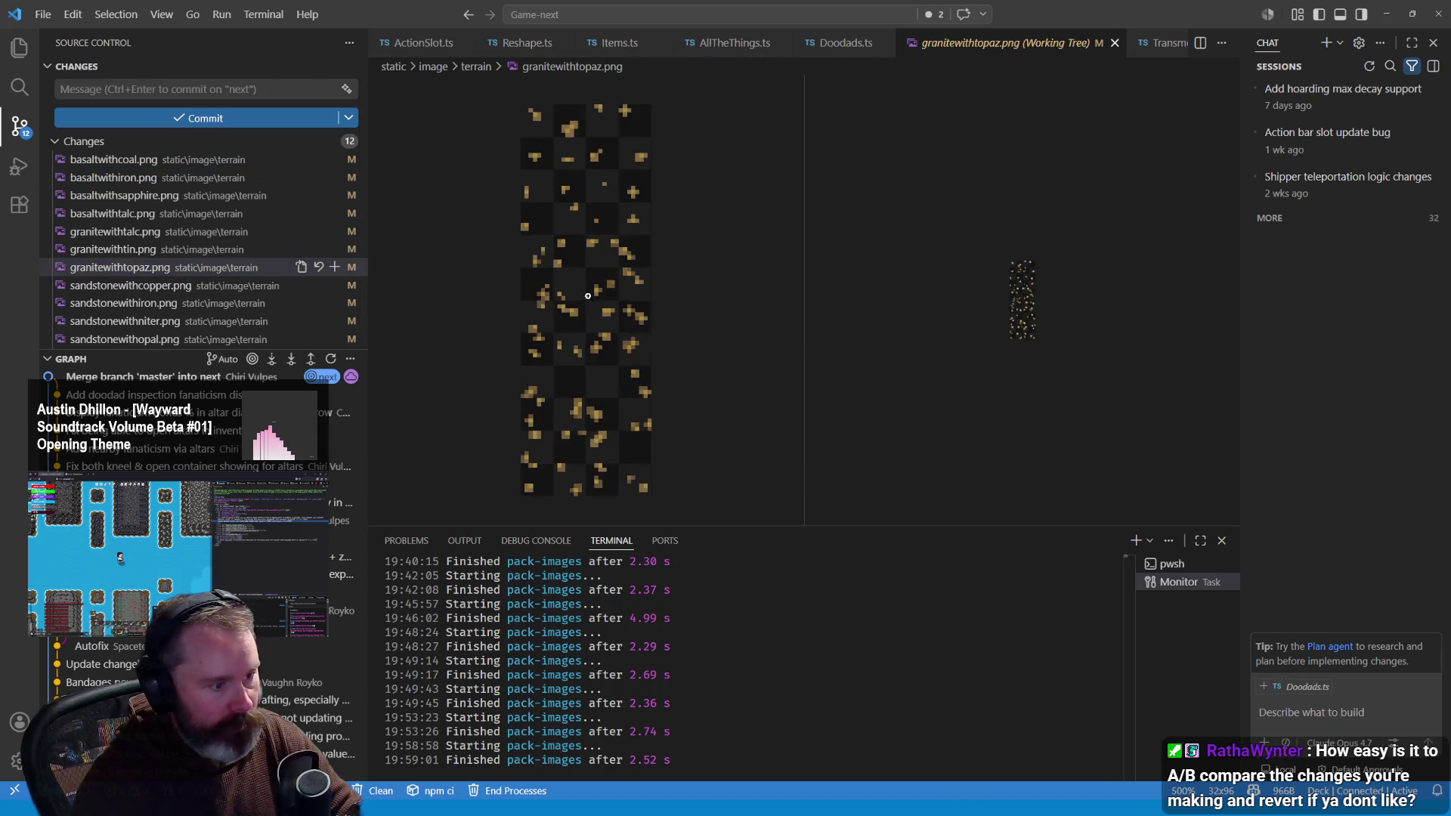
double_click(1021, 306)
double_click(1021, 304)
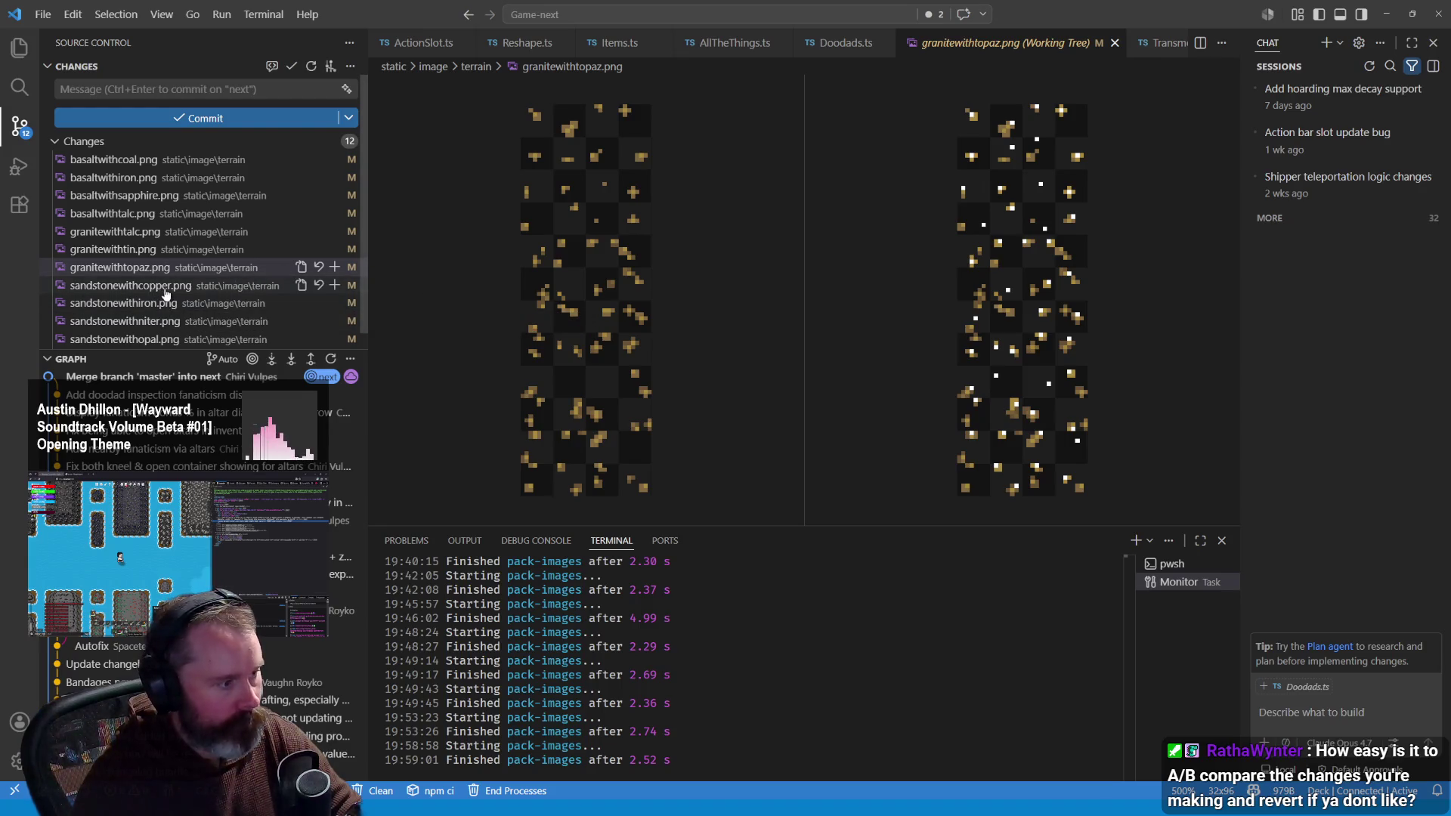
Step: View the sandstonewithopal.png diff with both original and edited panes at 500%
click(221, 340)
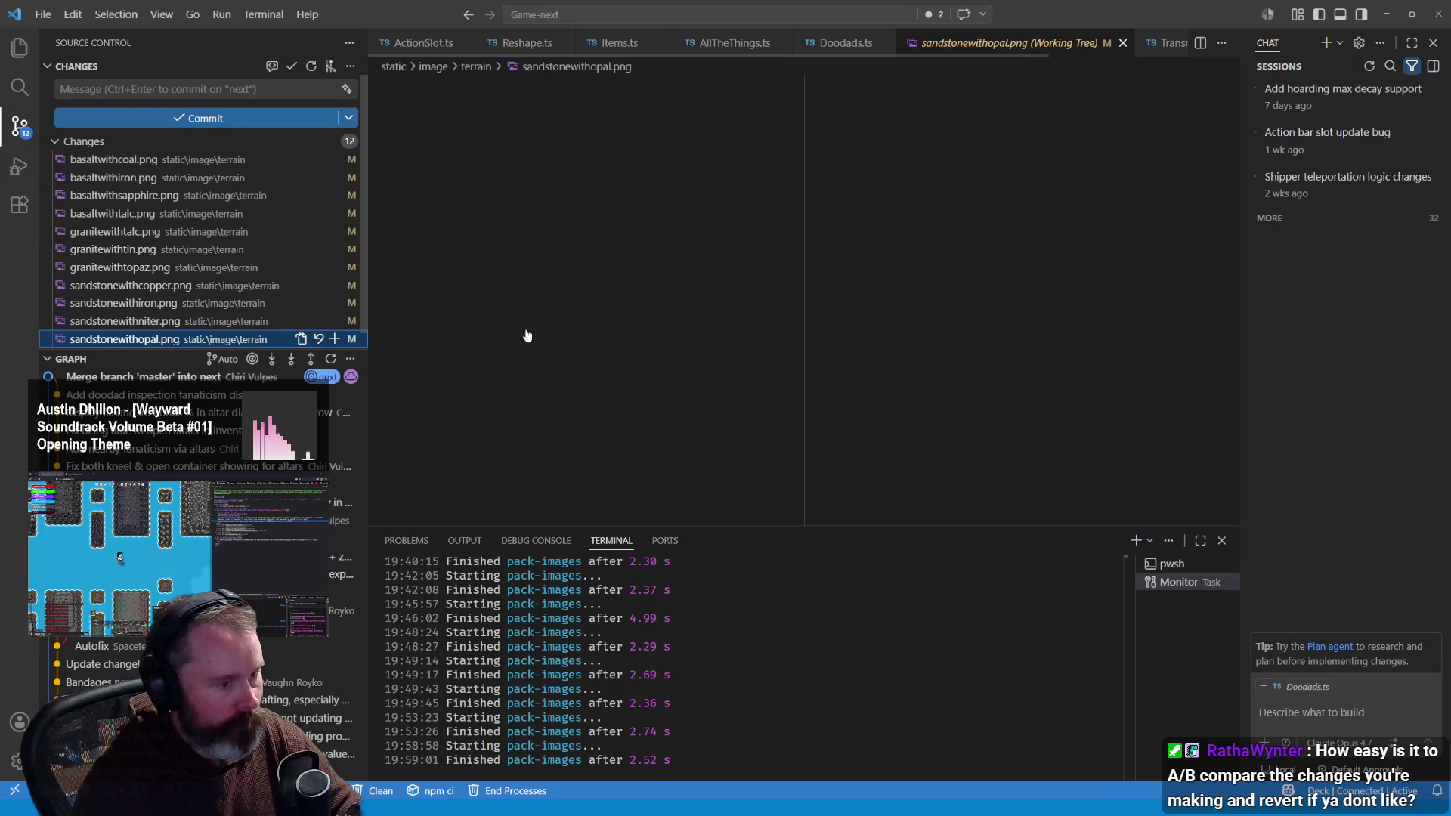
click(1022, 311)
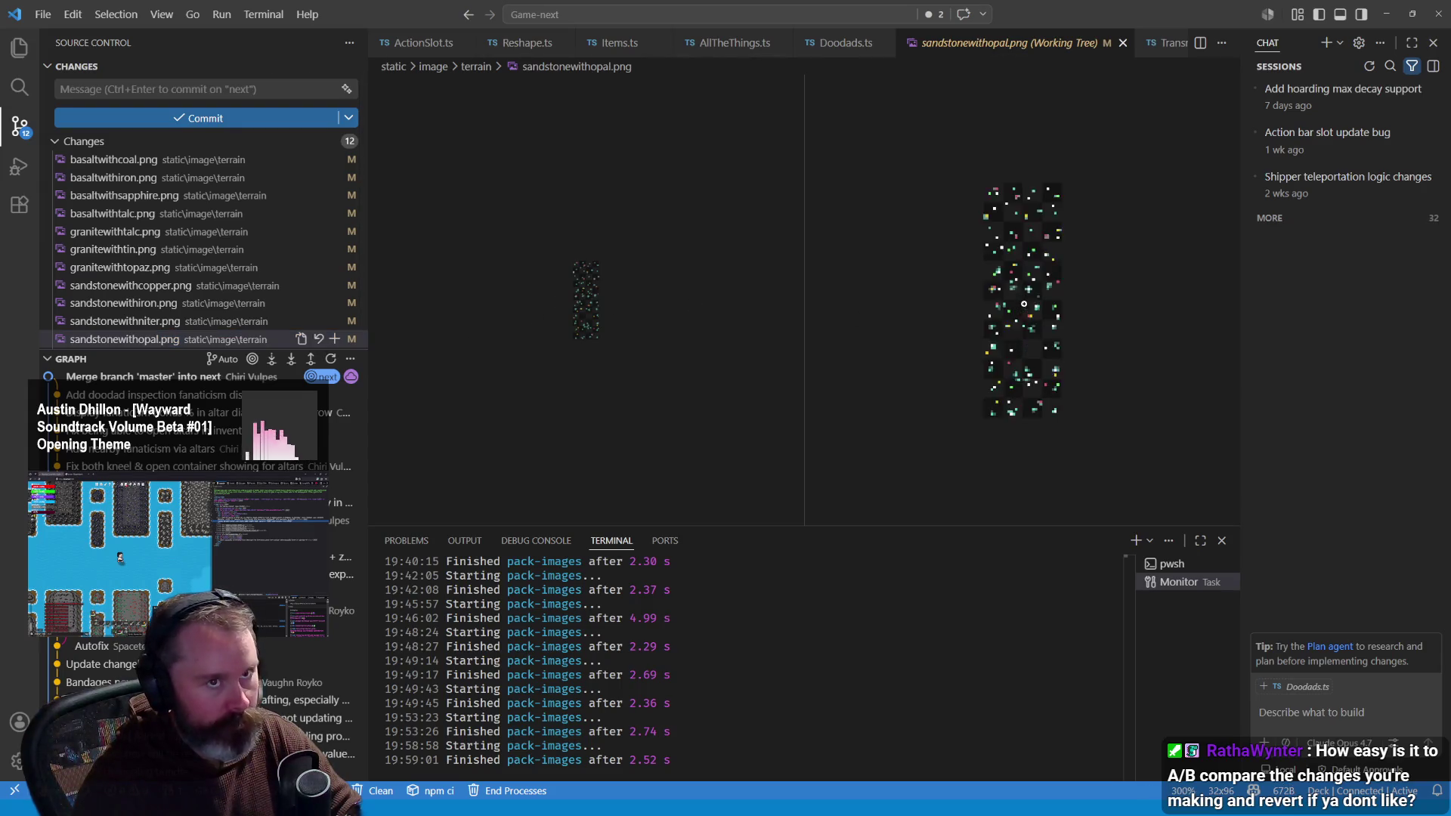
double_click(1023, 303)
click(594, 304)
click(593, 303)
click(593, 302)
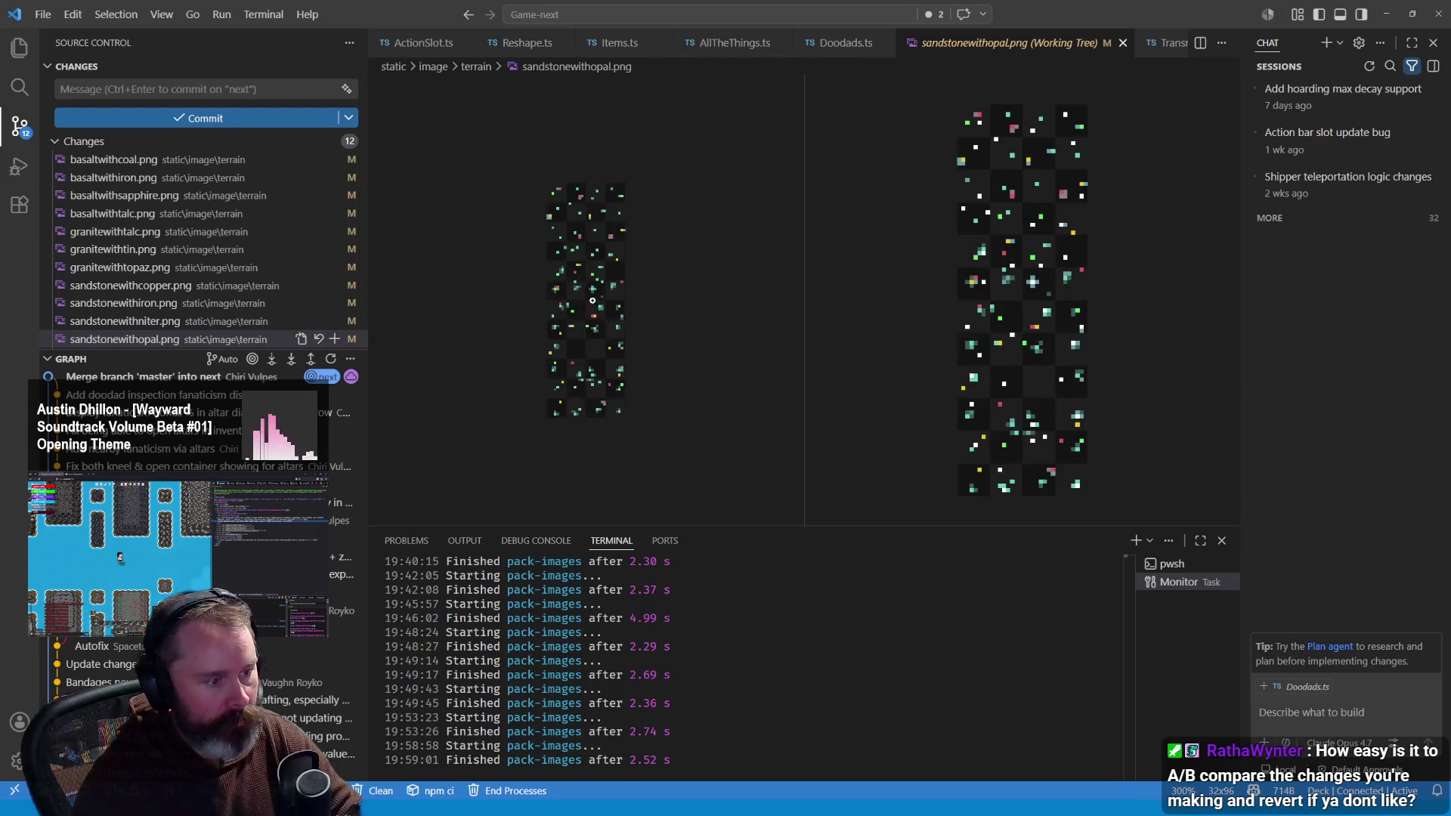
click(592, 300)
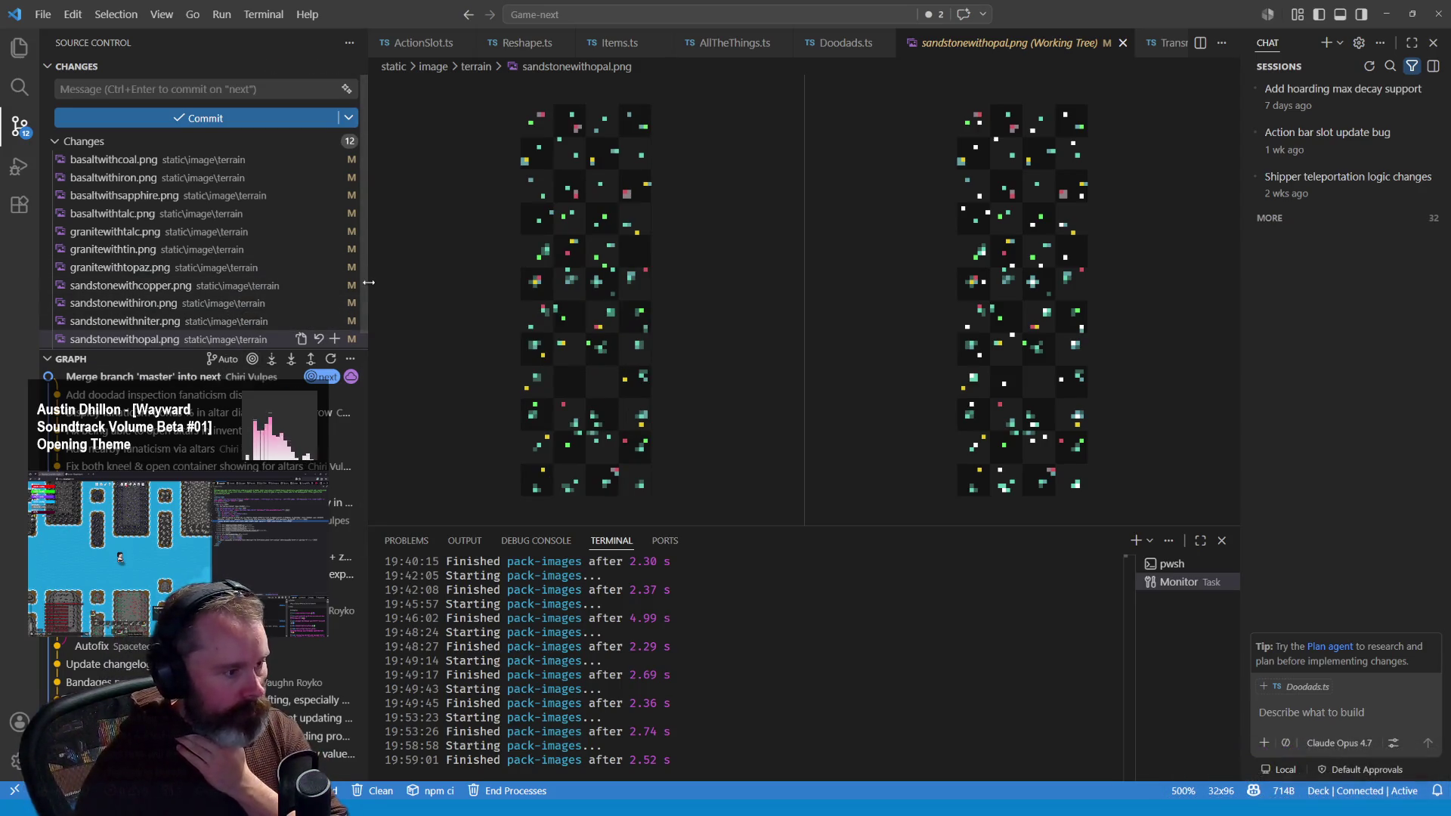
scroll(340, 302, down, 1)
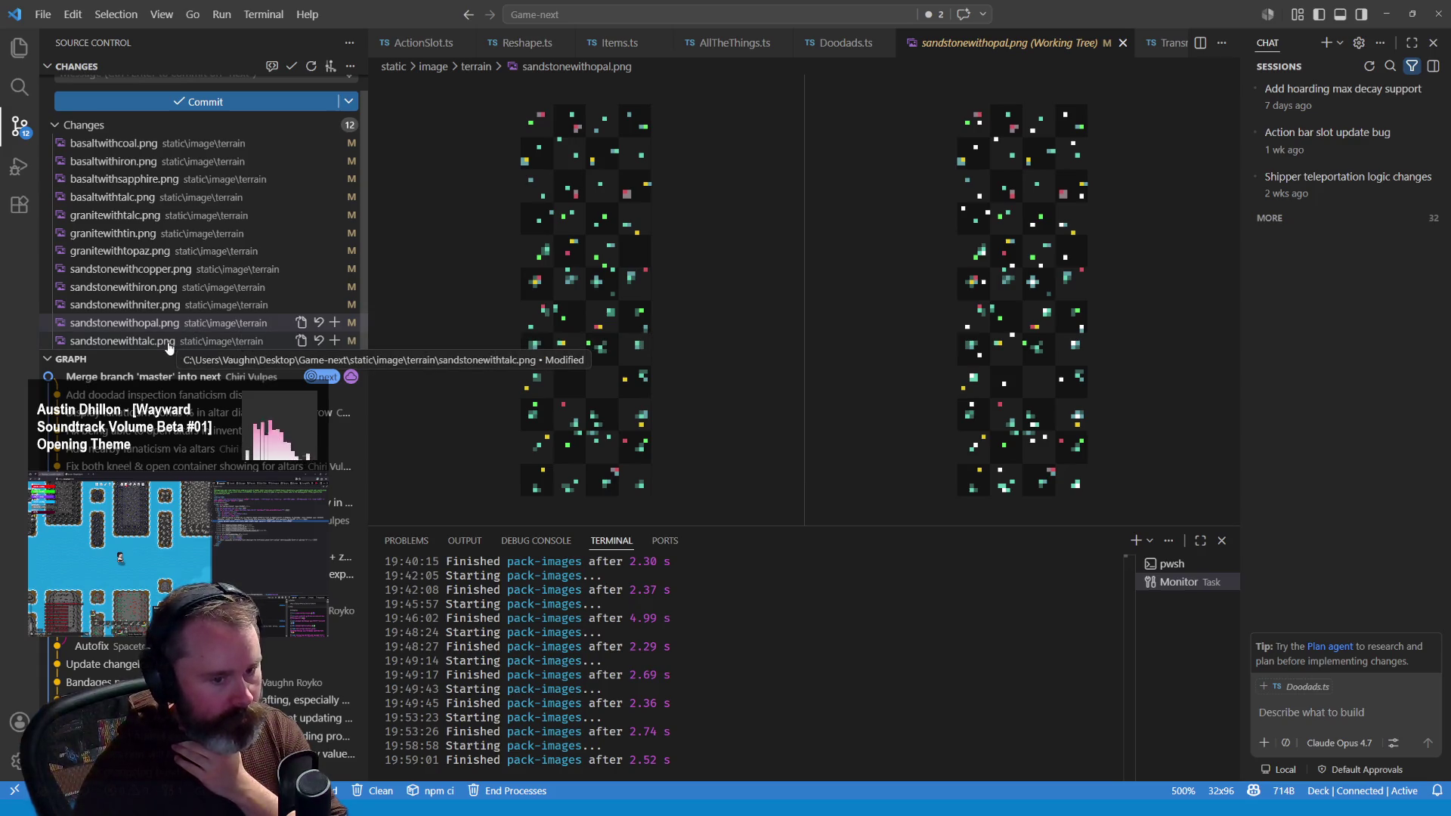
Step: Check the sandstonewithtalc.png diff, then the sandstonewithniter.png diff zoomed to 500% on both sides
click(169, 344)
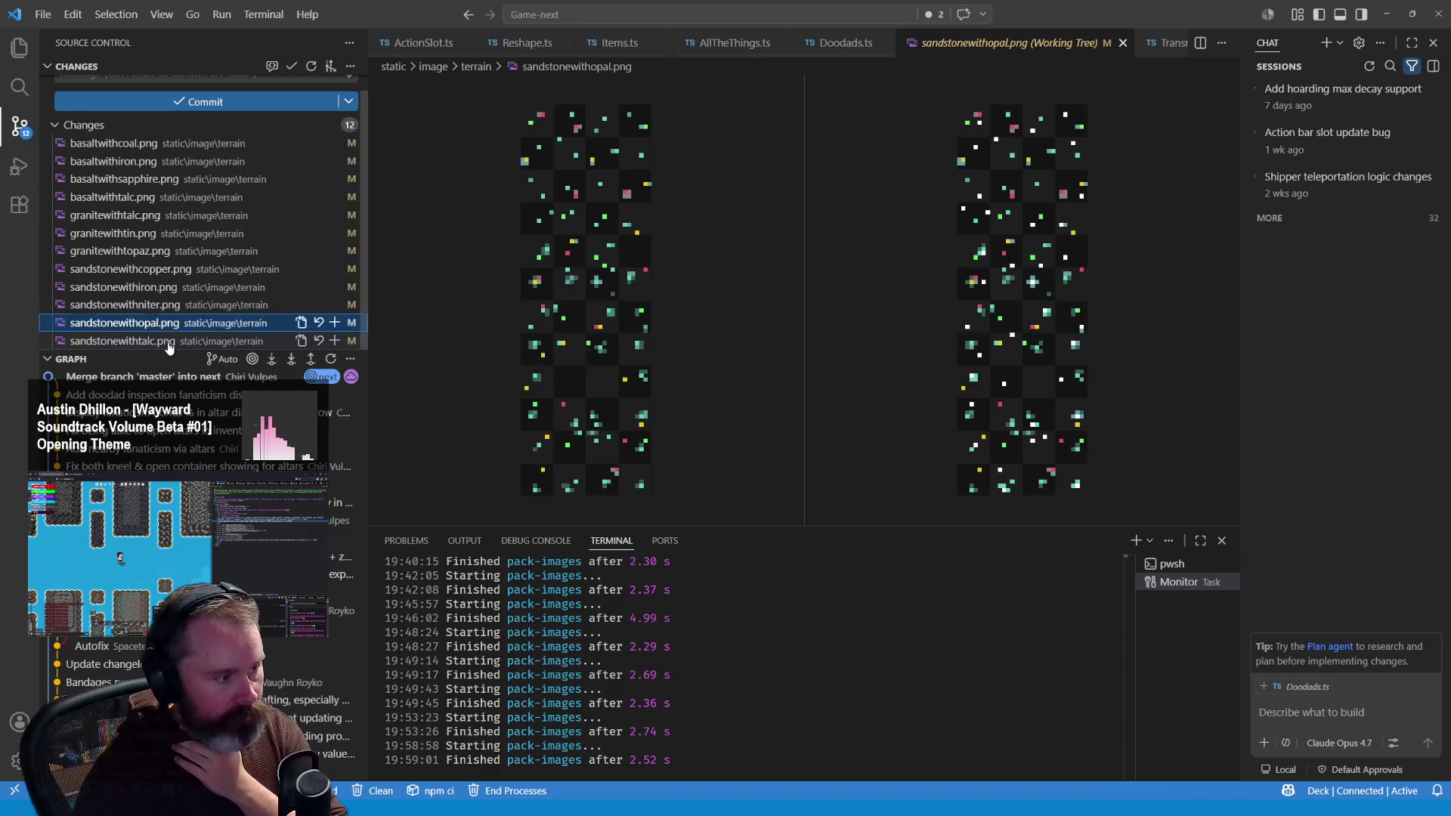
scroll(583, 281, up, 4)
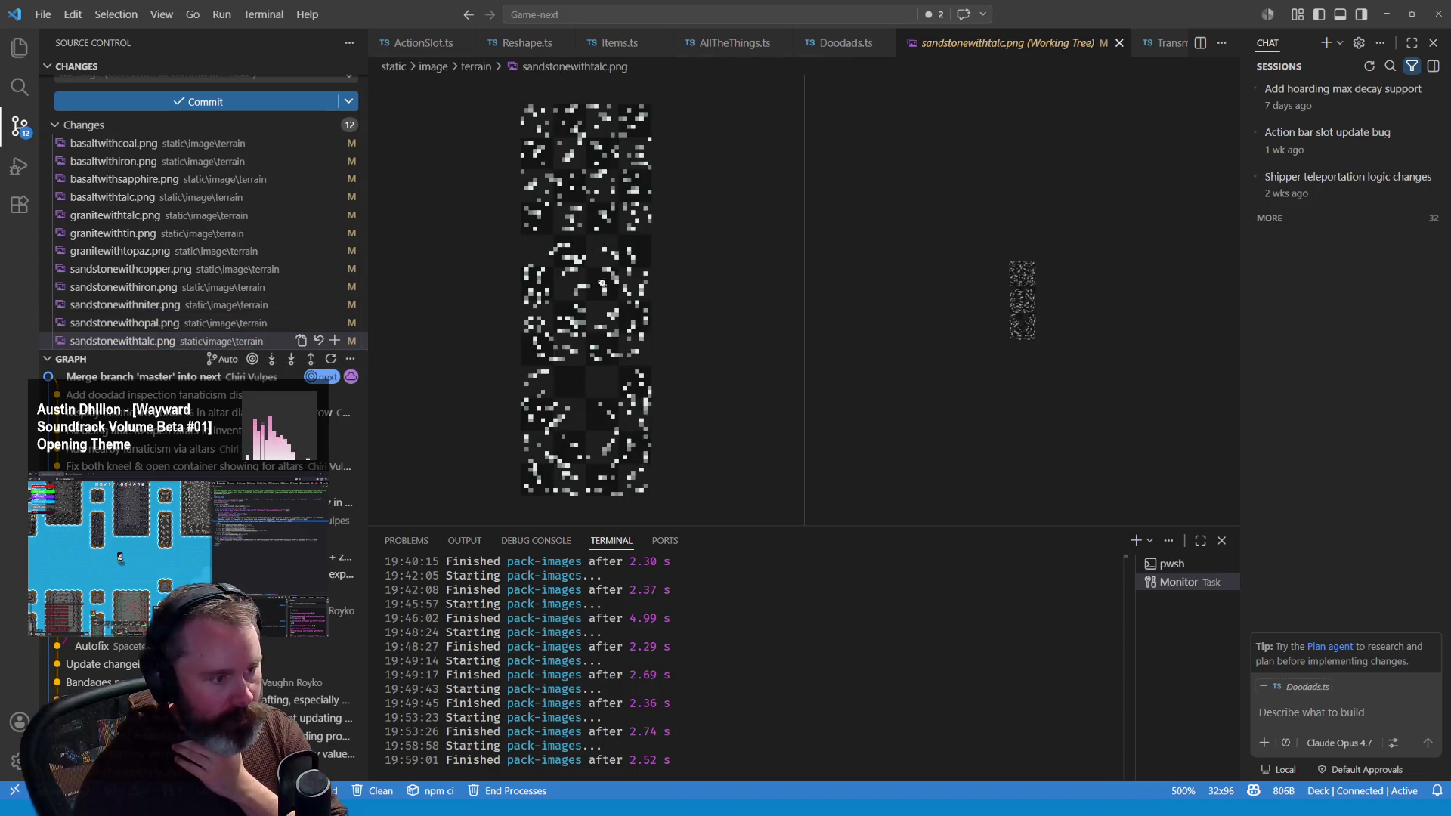
scroll(1042, 310, up, 4)
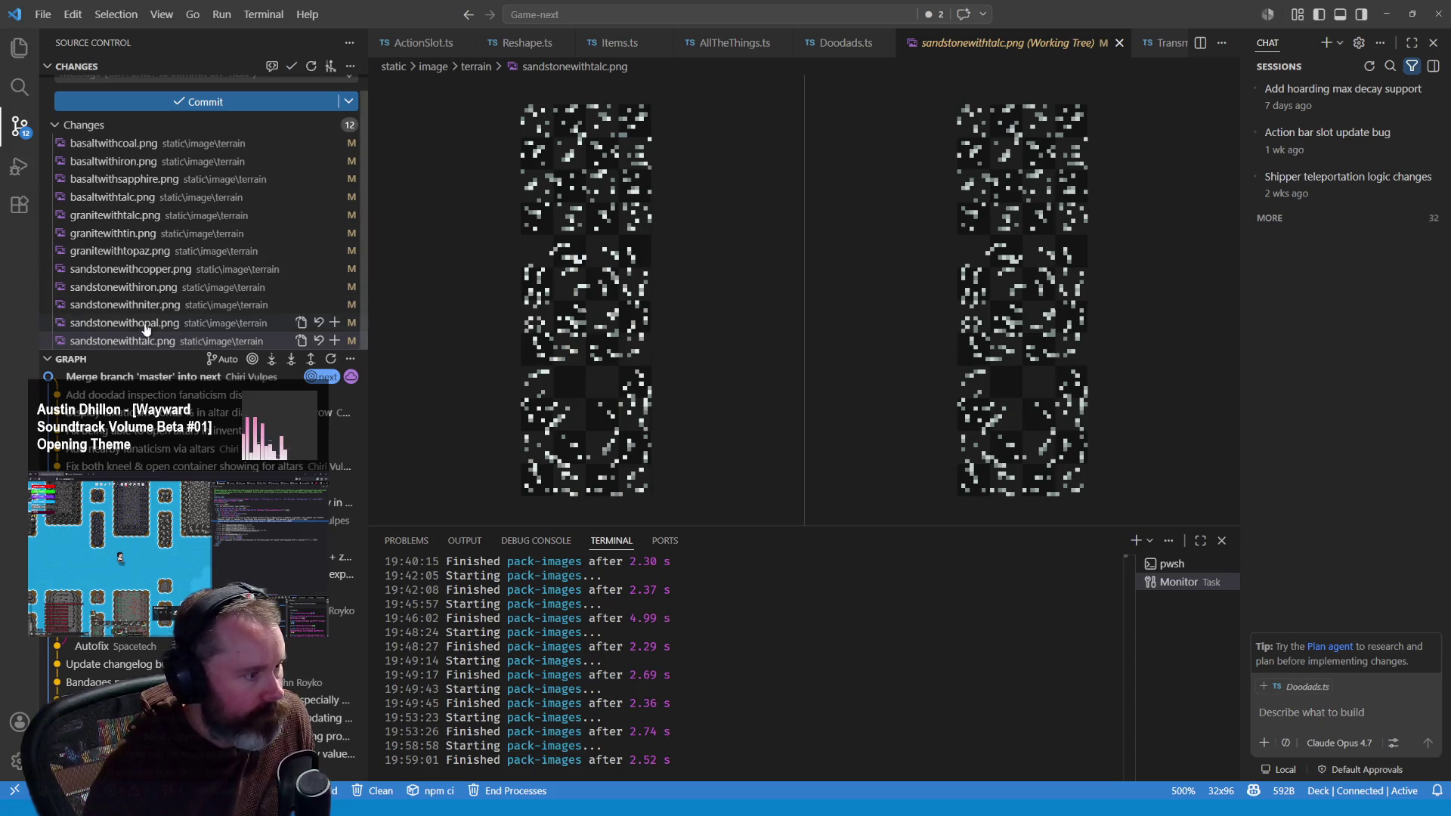
click(160, 305)
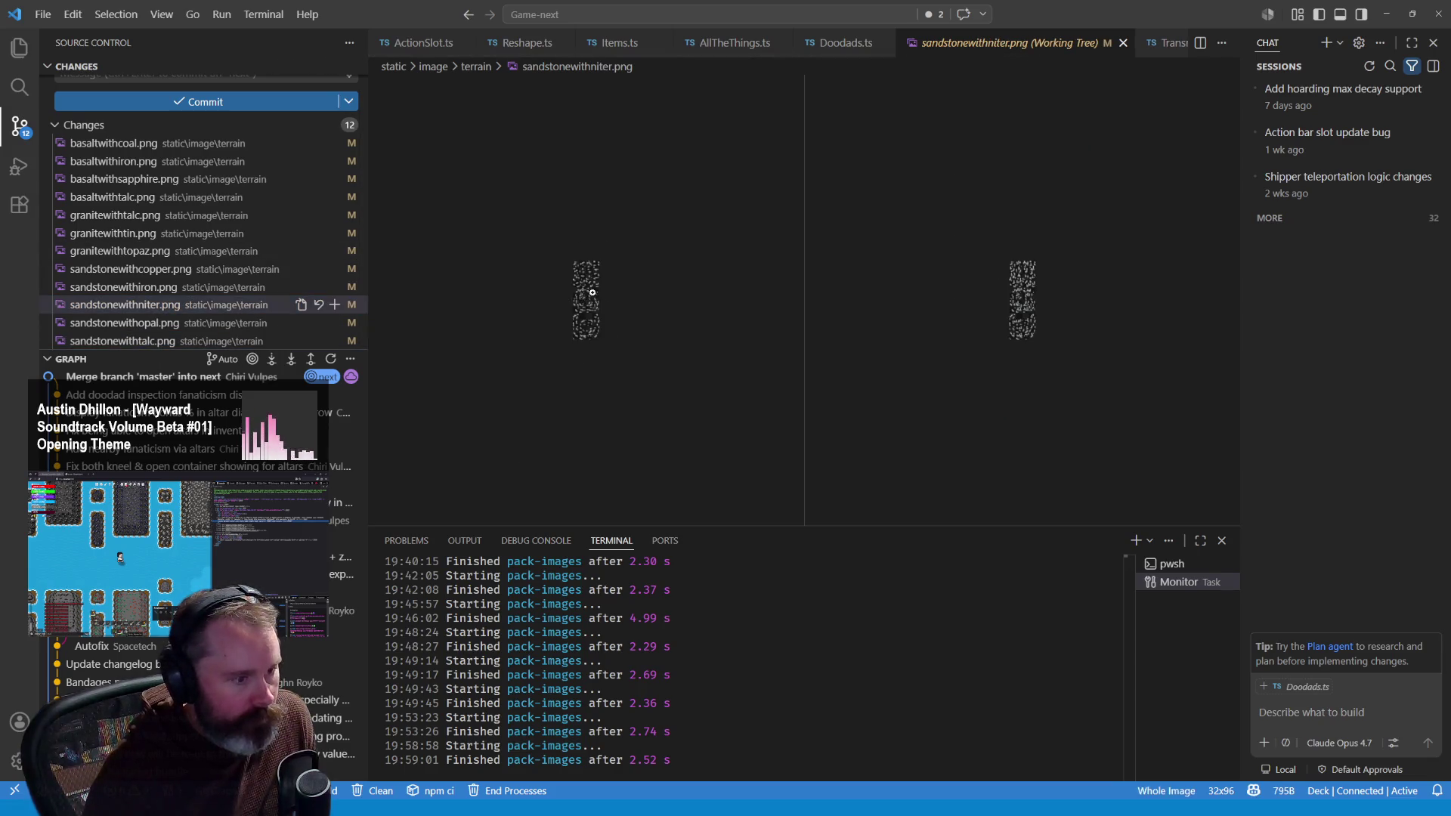
double_click(589, 295)
double_click(594, 293)
click(1041, 305)
click(1042, 309)
click(1042, 312)
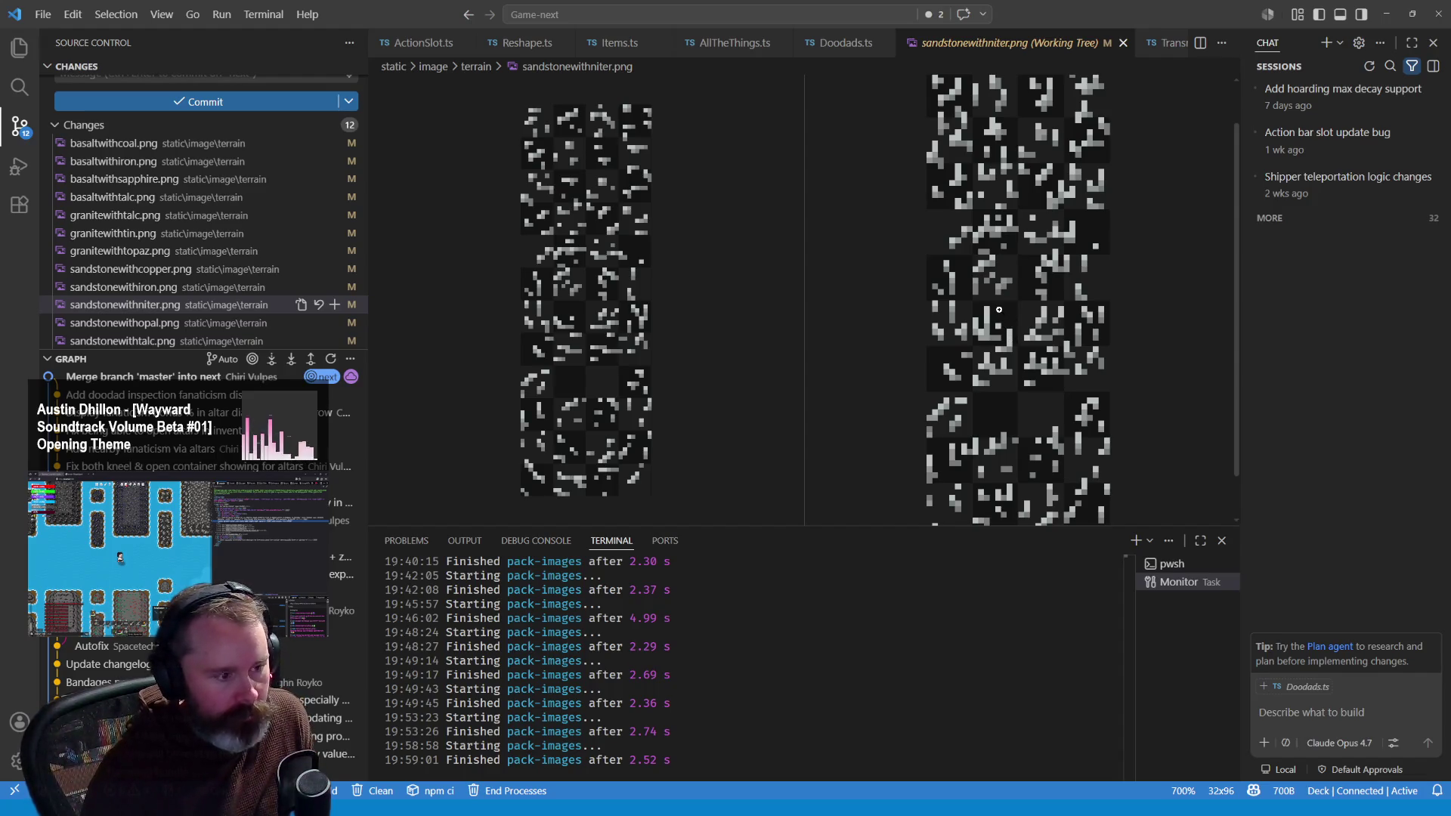
Step: Review sandstonewithcopper and granitewithtopaz diffs, then the granitewithtin.png diff enlarged on both panes
click(176, 276)
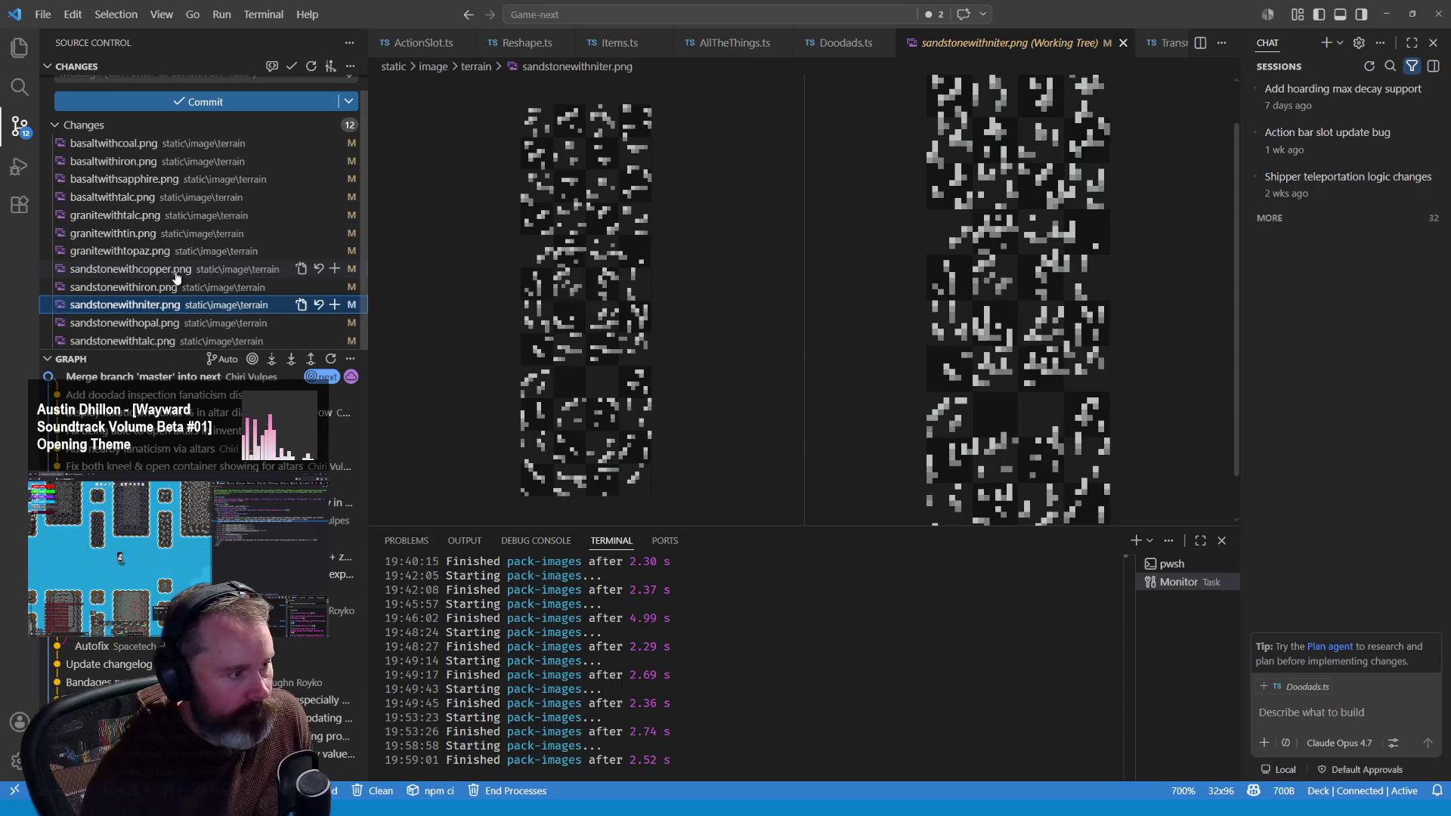
click(176, 250)
click(167, 234)
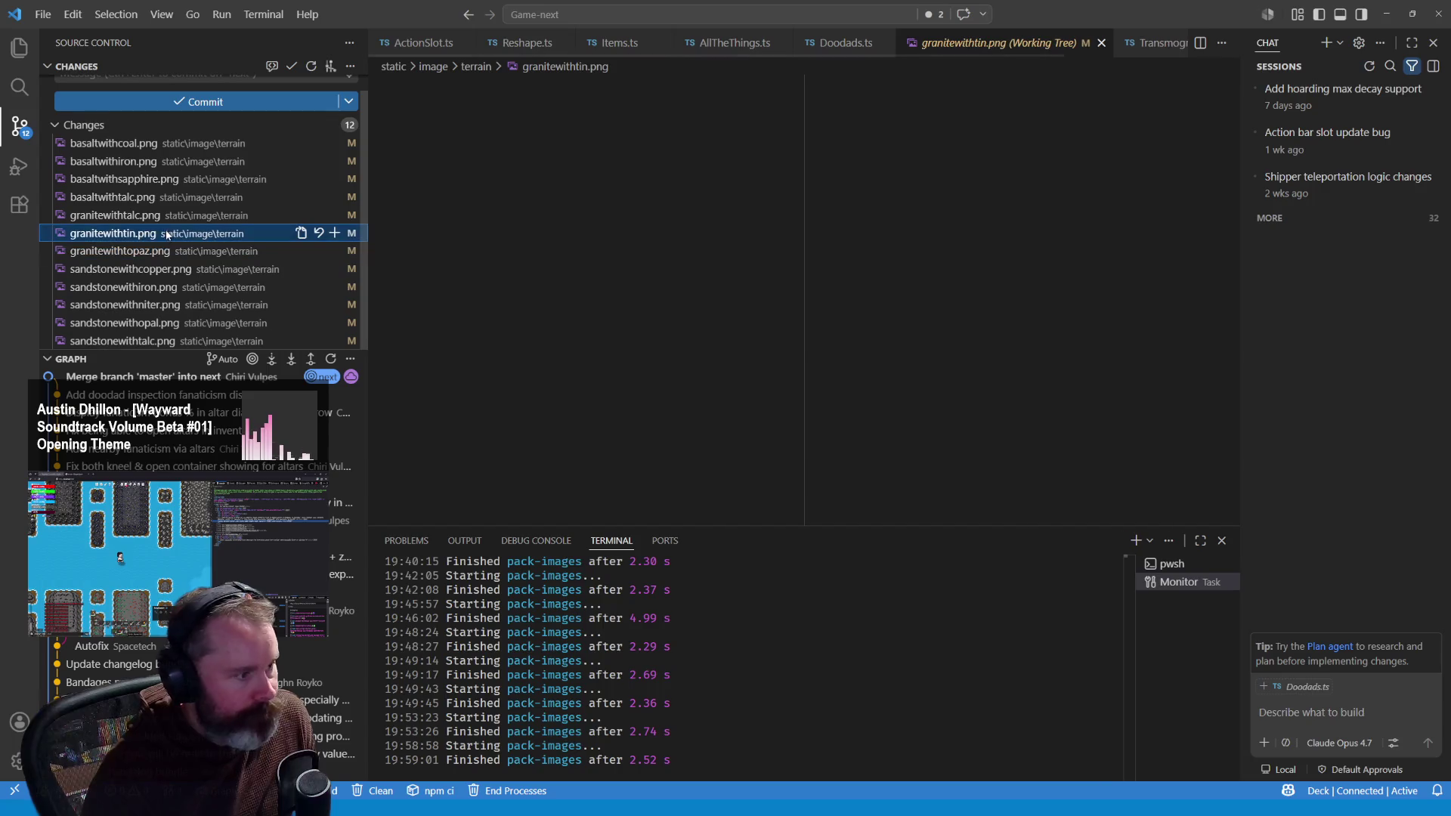
click(588, 296)
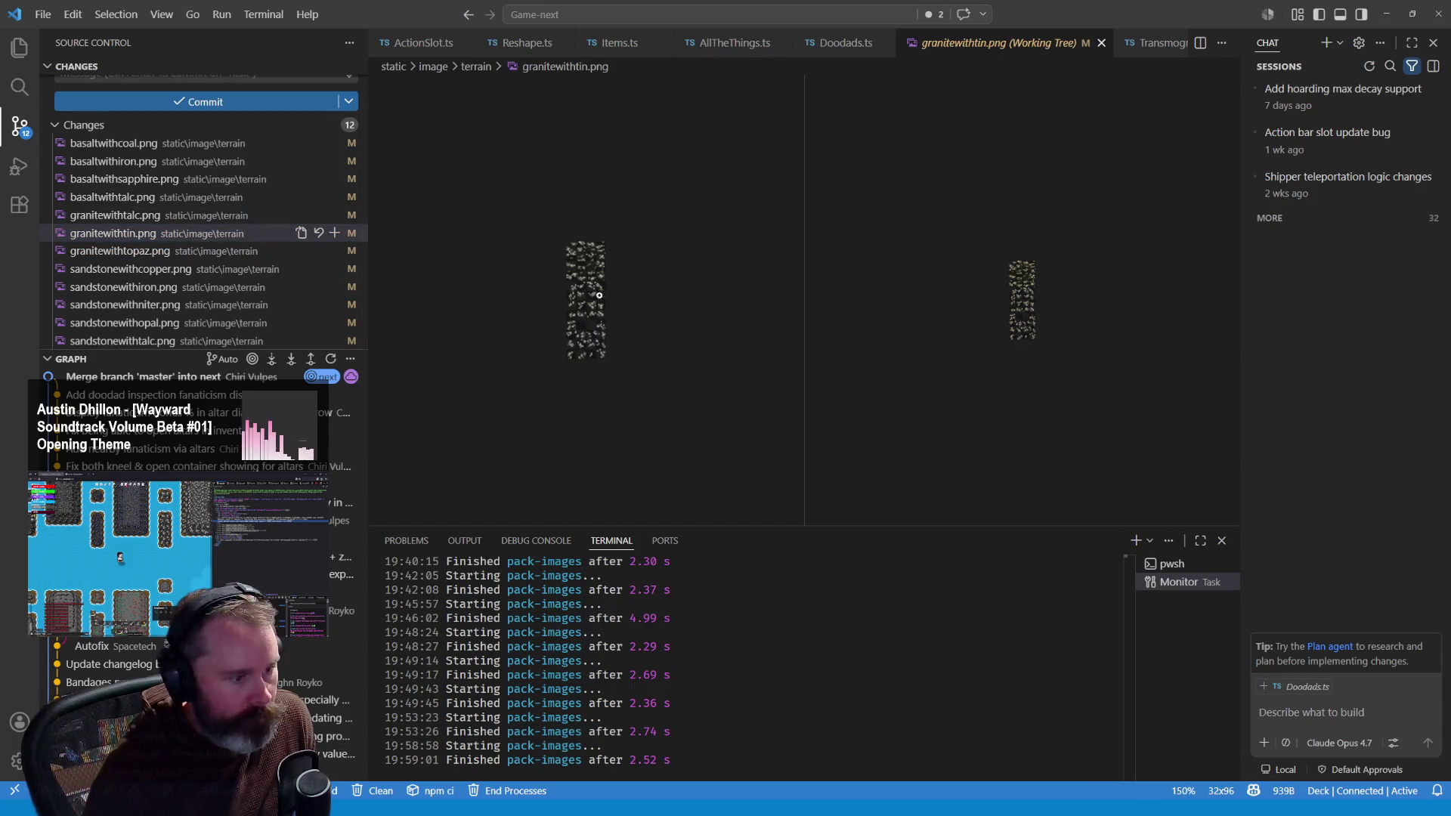
click(589, 295)
click(1032, 307)
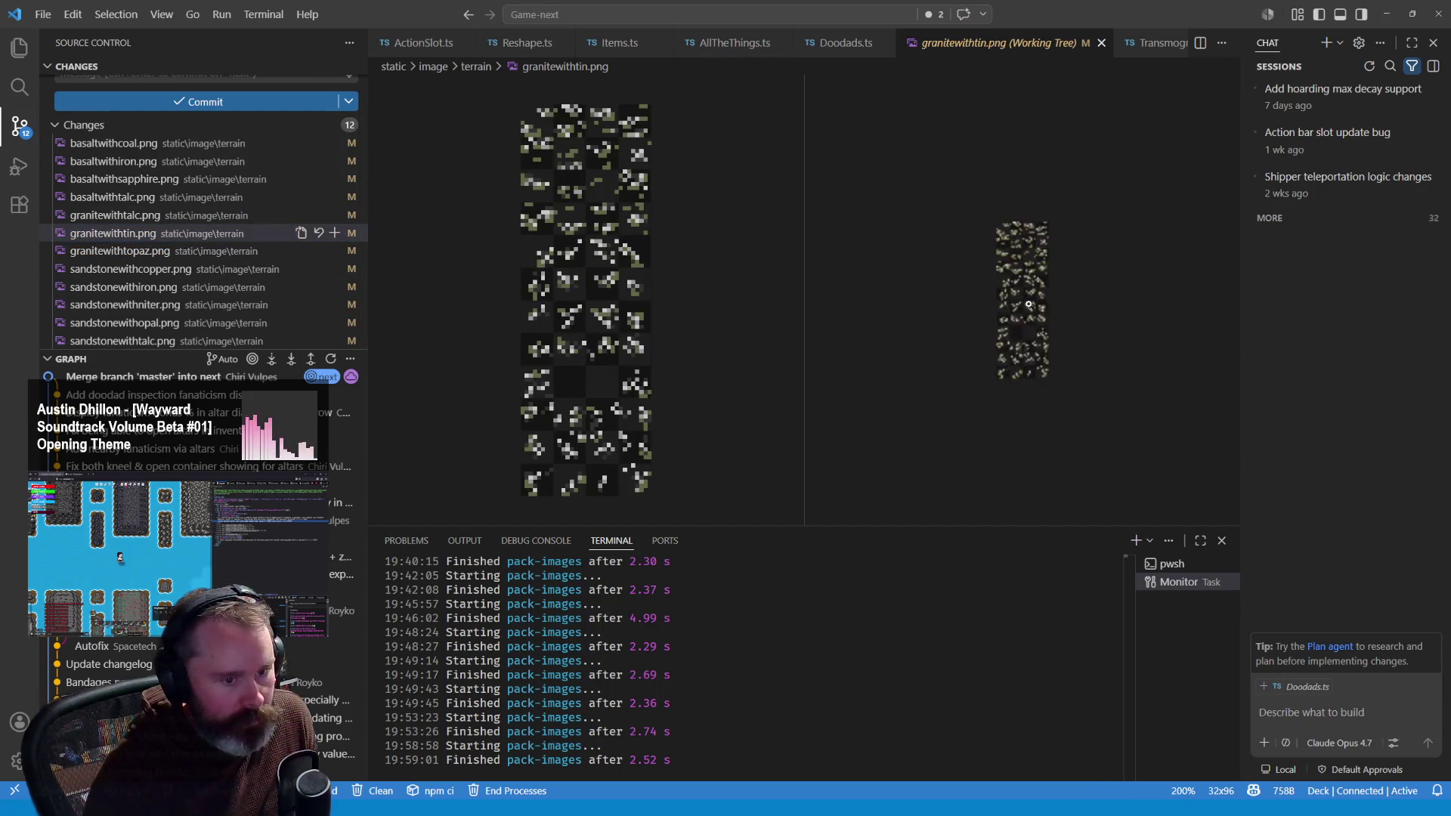
click(1028, 304)
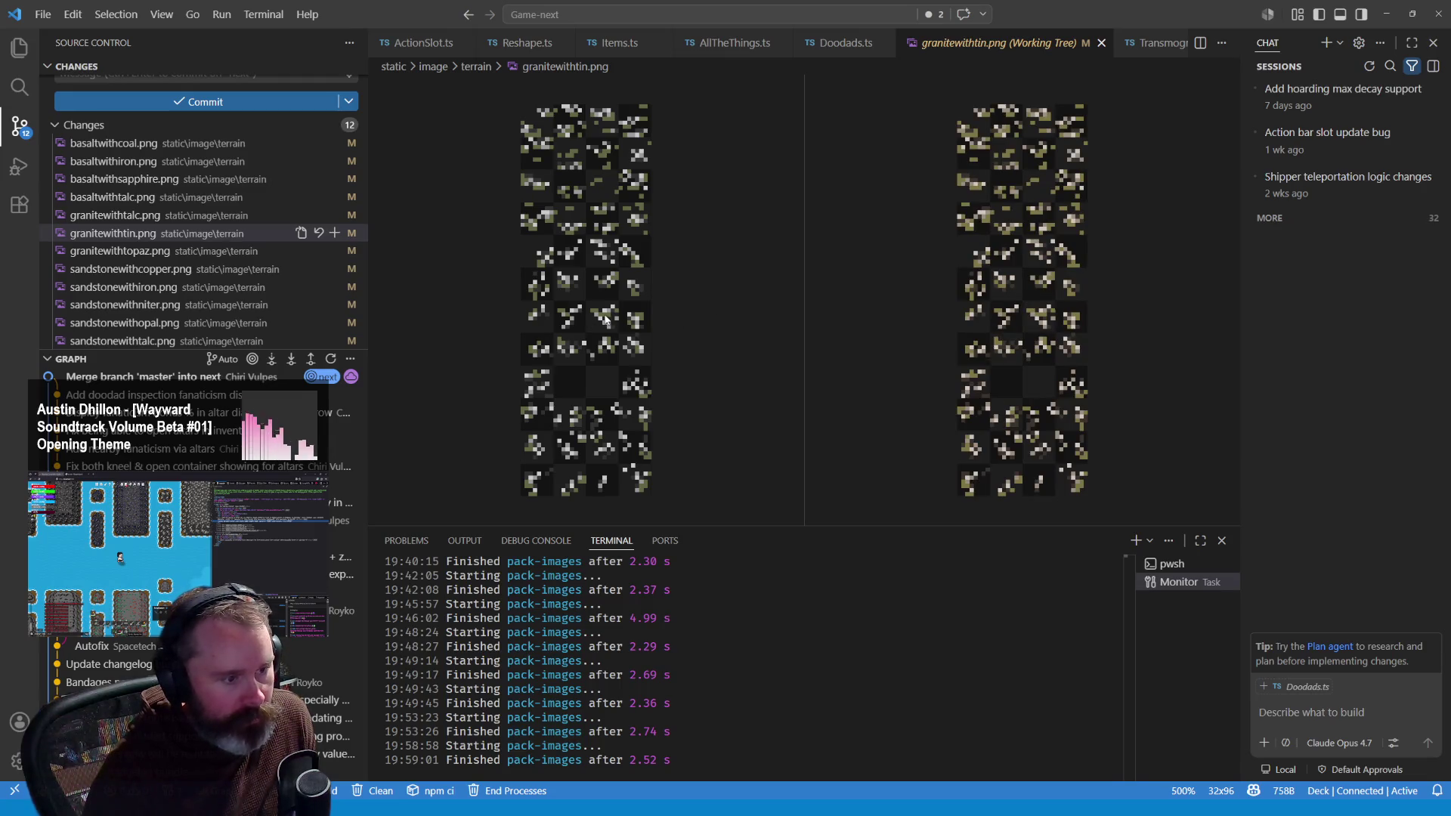
Step: Review the granitewithtalc, basaltwithtalc, basaltwithsapphire, basaltwithiron and basaltwithcoal diffs, then return to Wayward
click(159, 217)
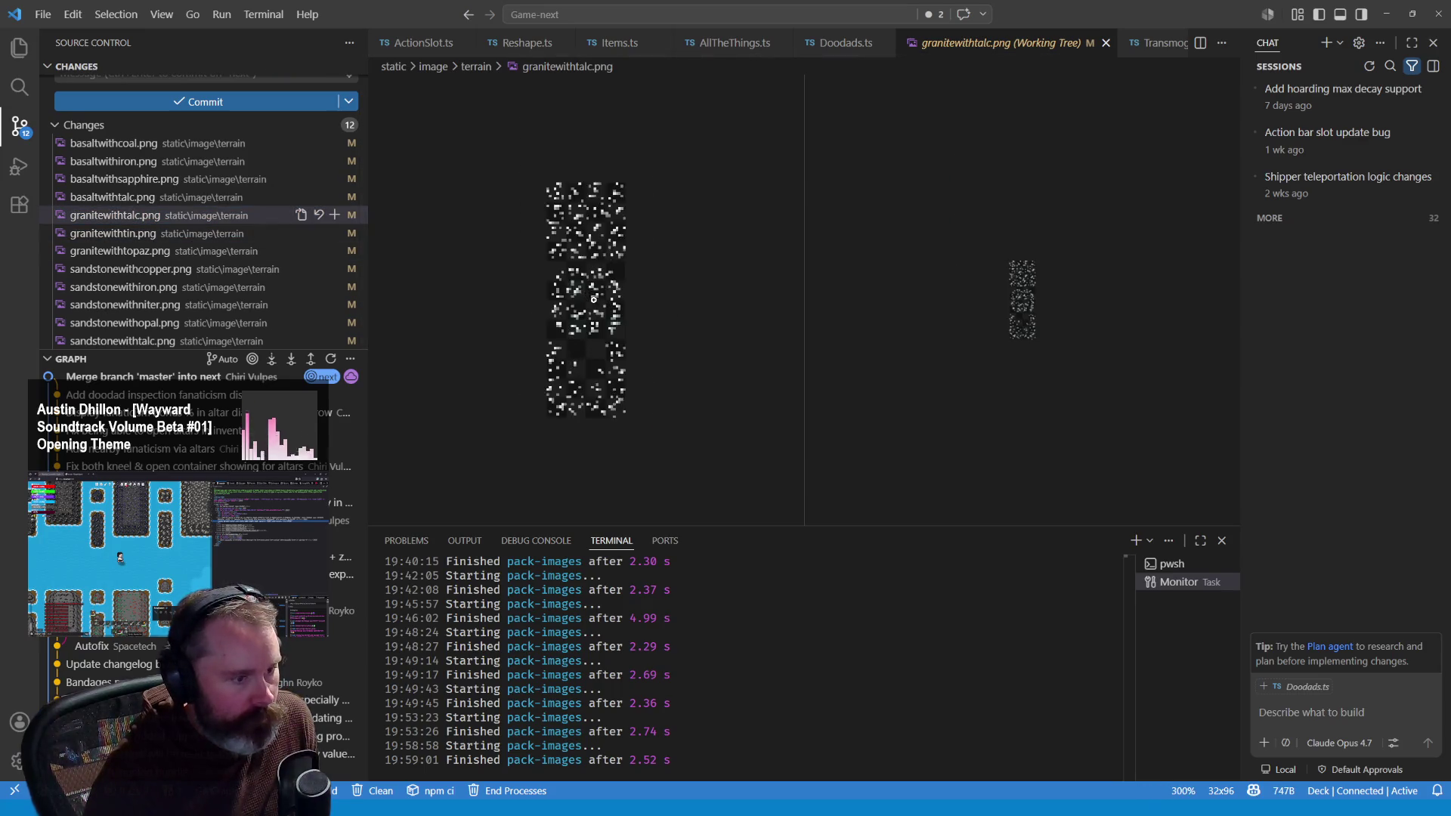
click(226, 199)
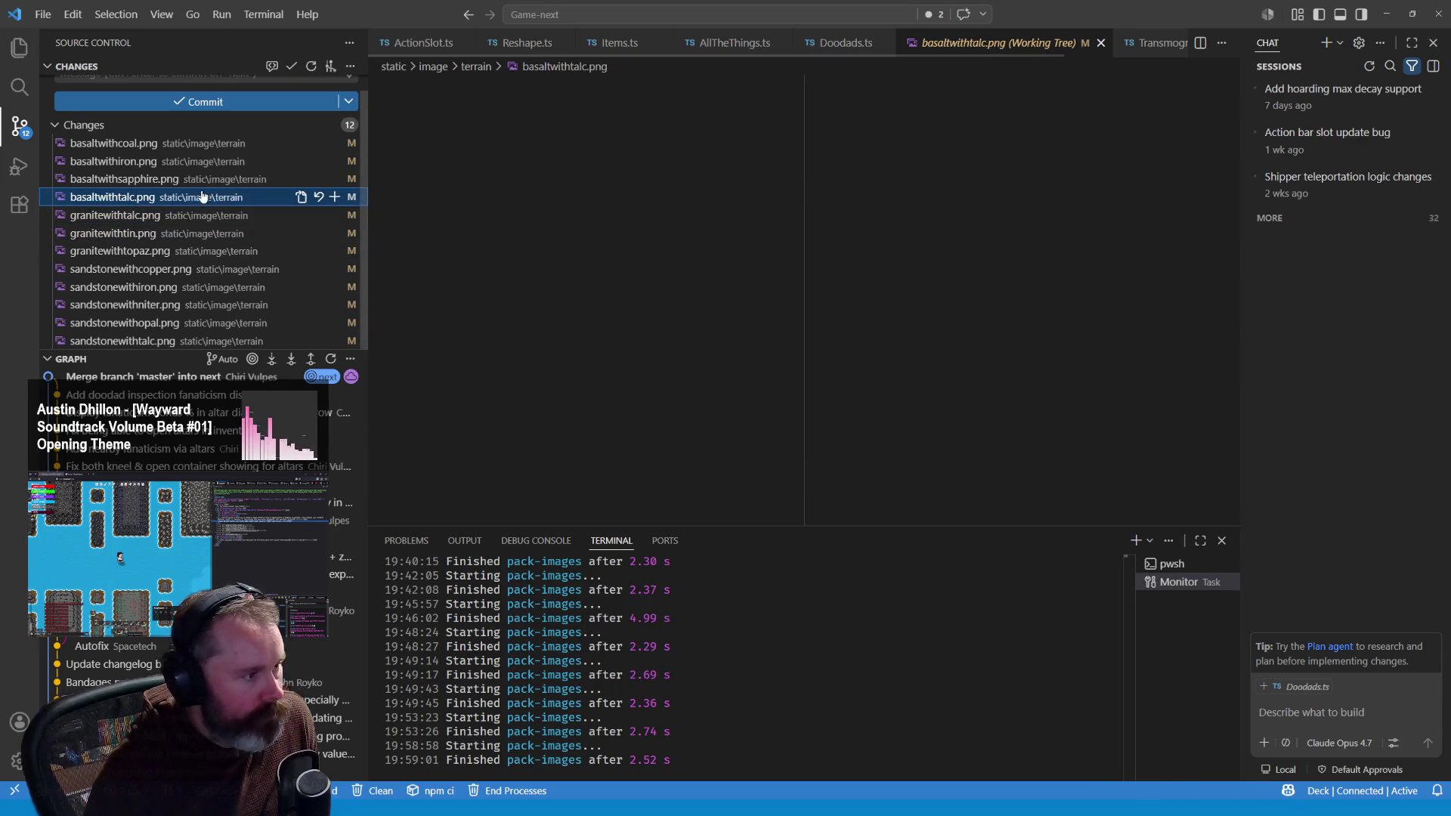
click(198, 181)
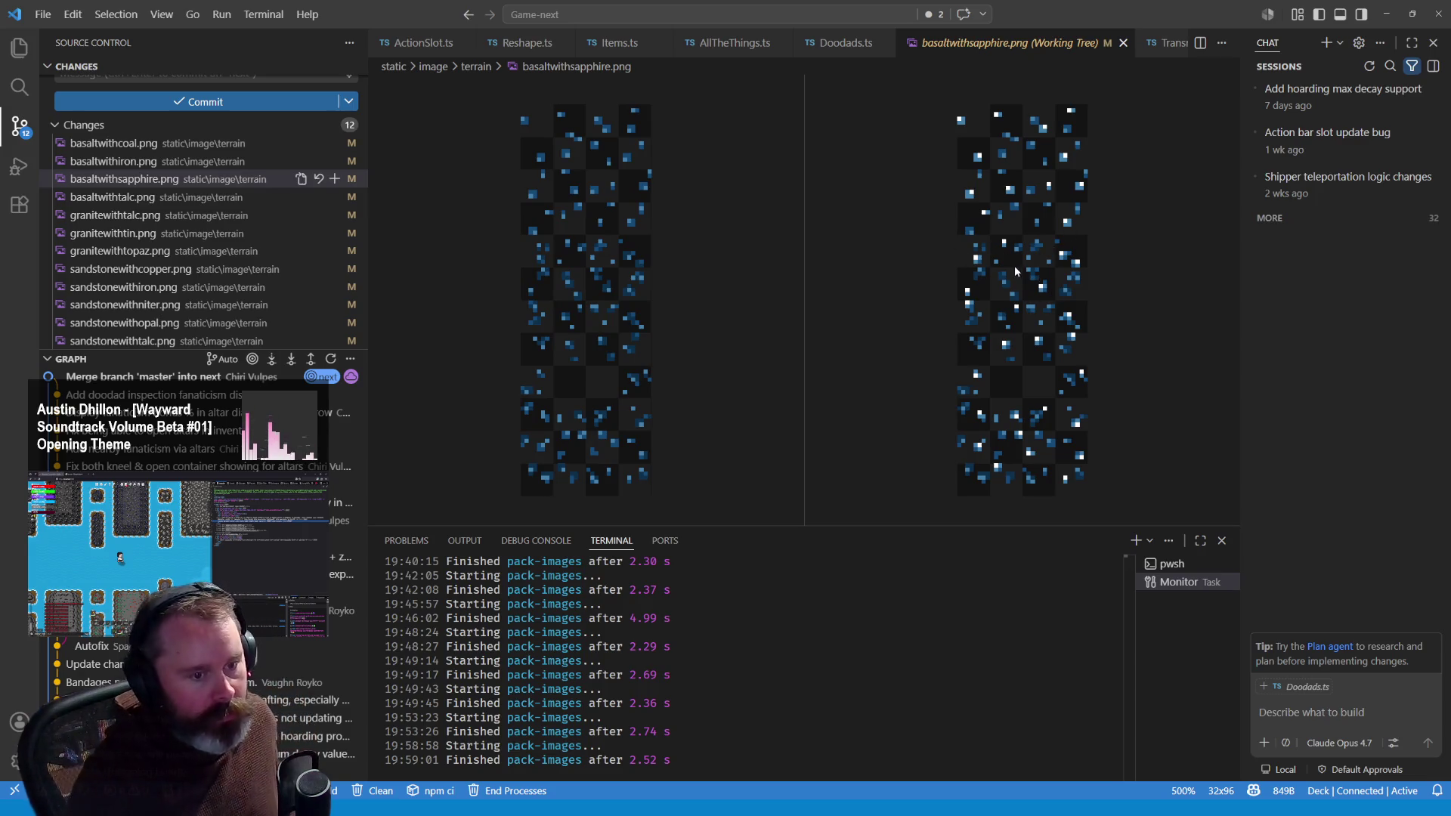
click(159, 165)
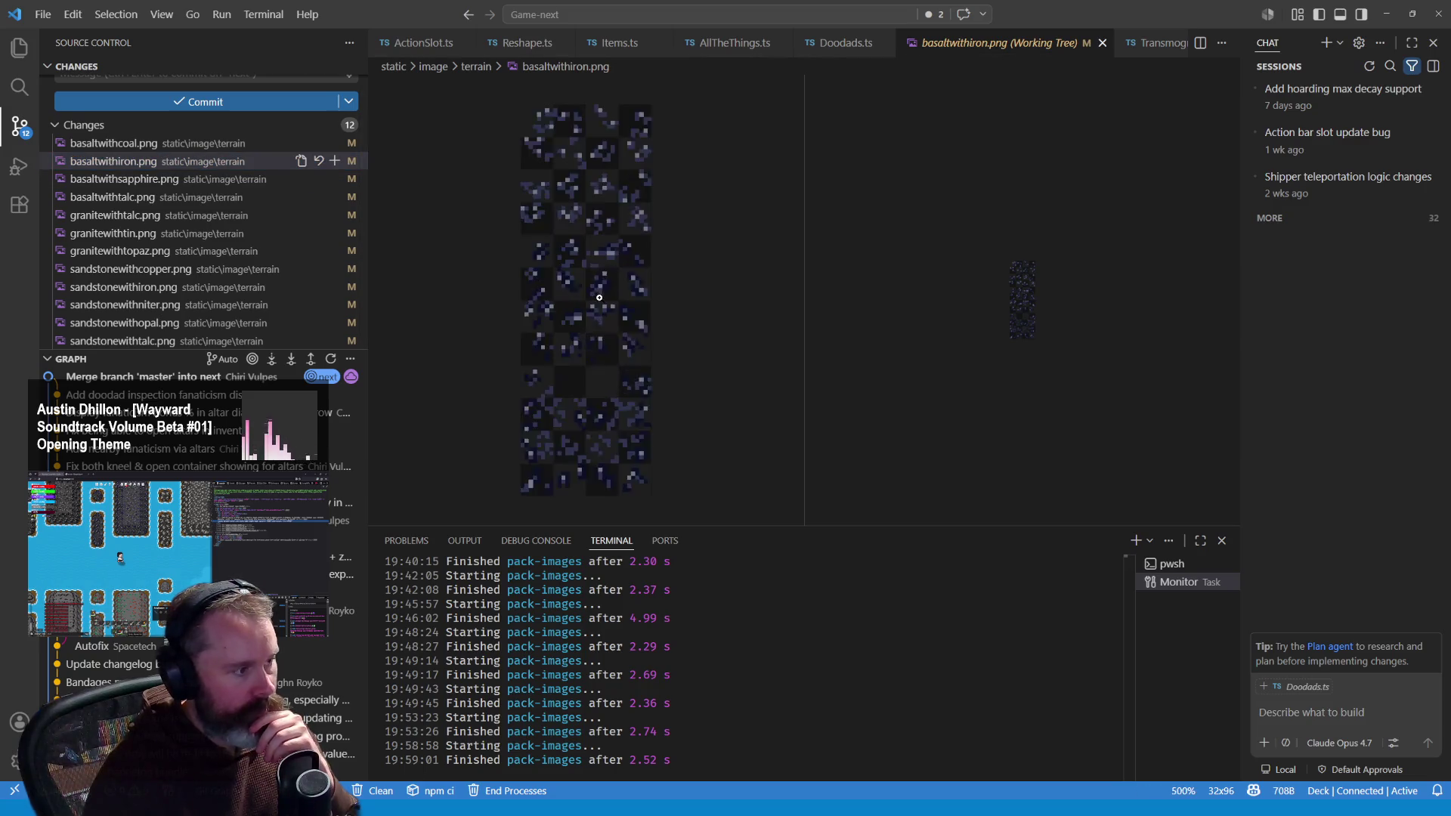
scroll(1017, 302, up, 5)
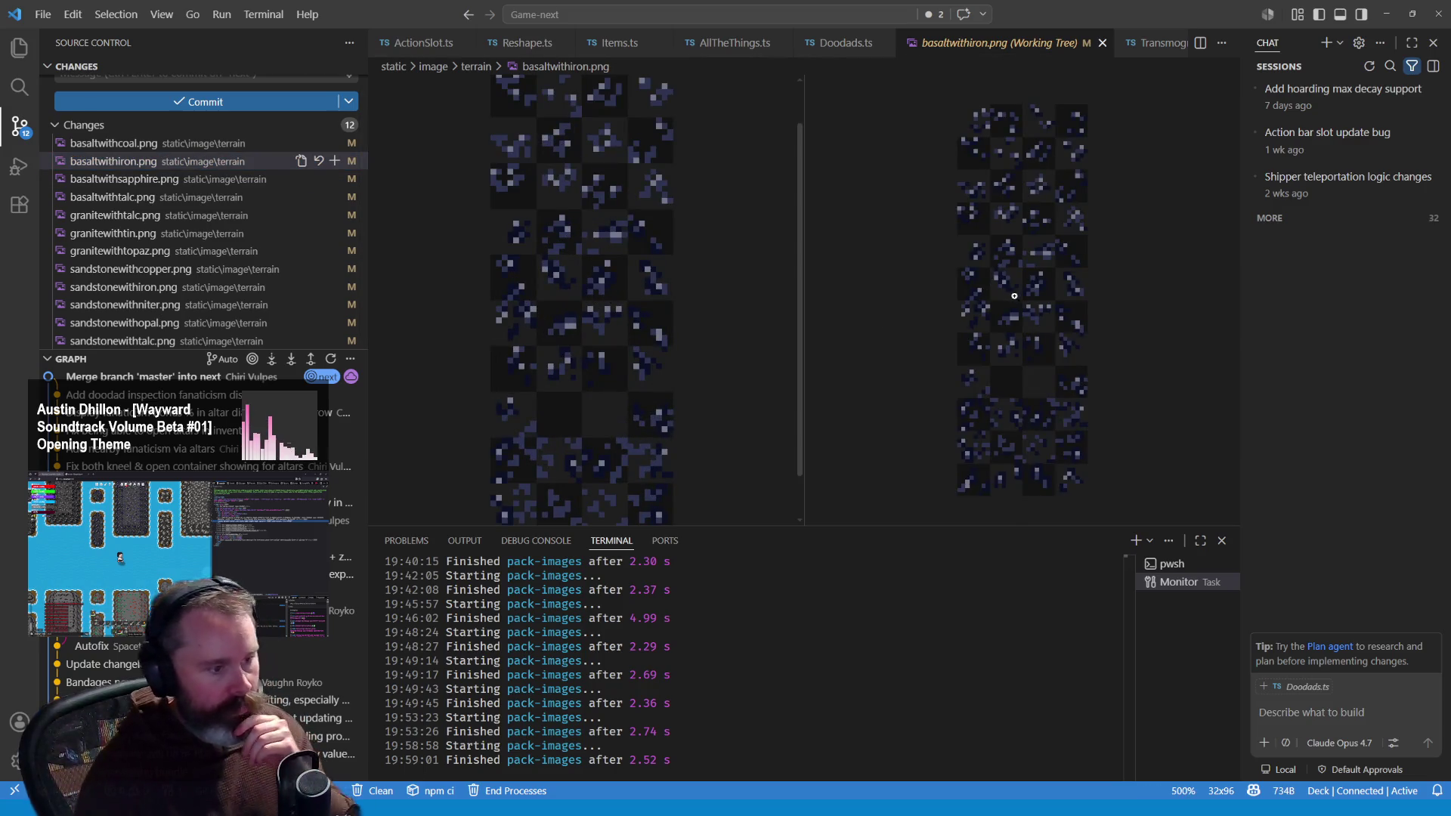
click(114, 143)
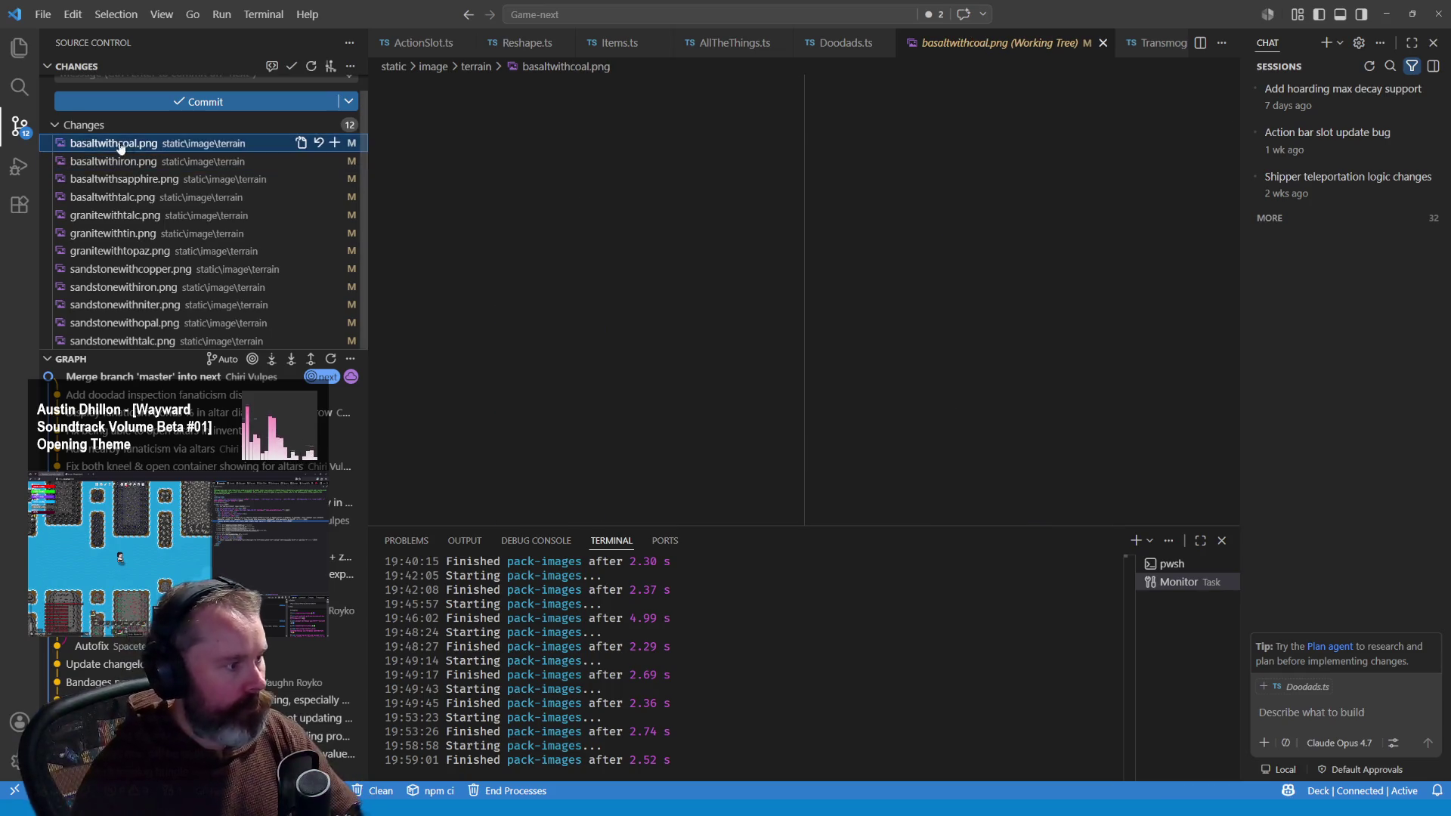
scroll(994, 301, up, 4)
scroll(594, 313, up, 4)
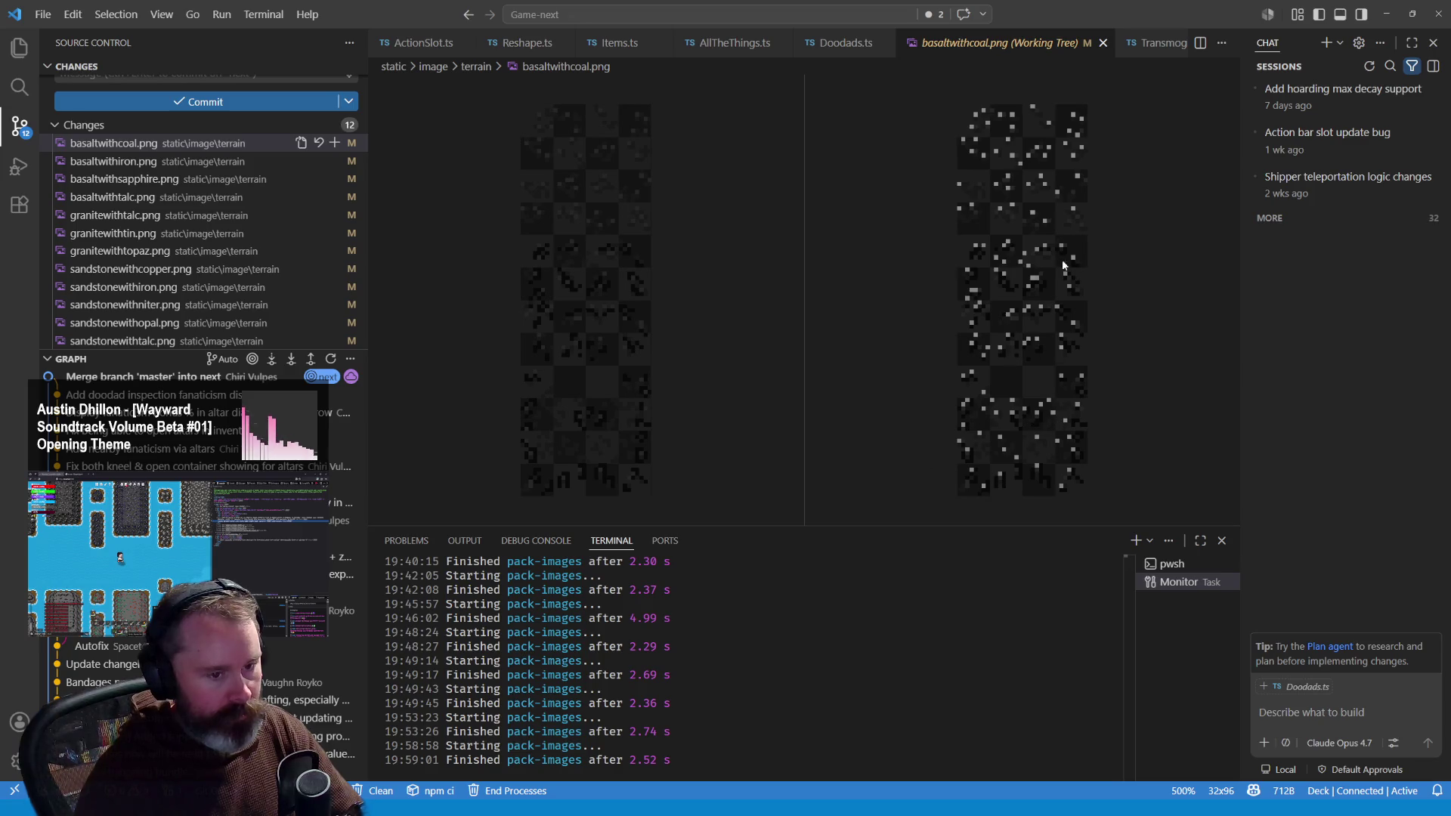
key(alt+Tab)
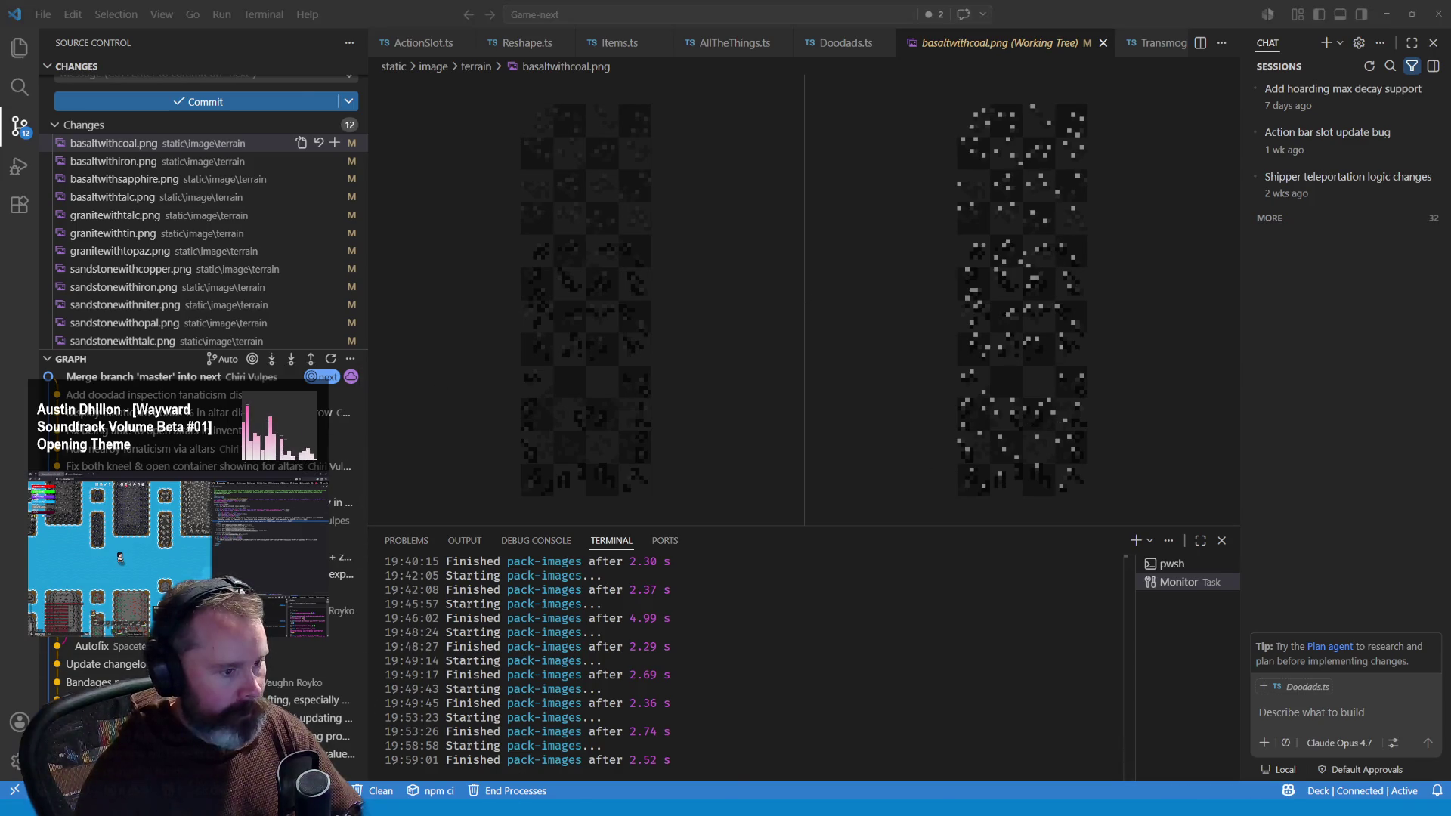
key(Right)
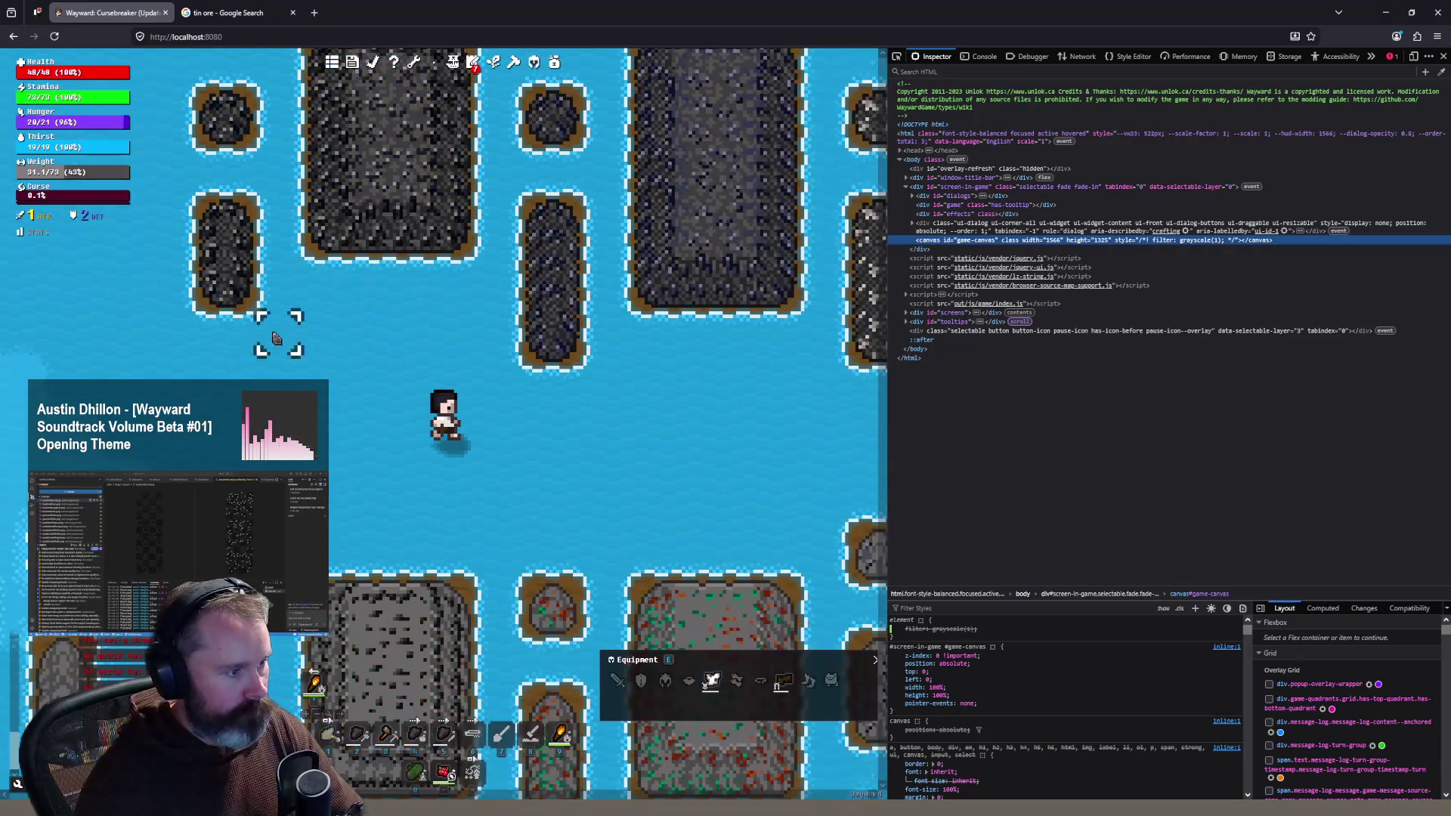
Step: Walk the character with the arrow keys onto the big ore-speckled rock
key(Up)
key(Down)
key(Down)
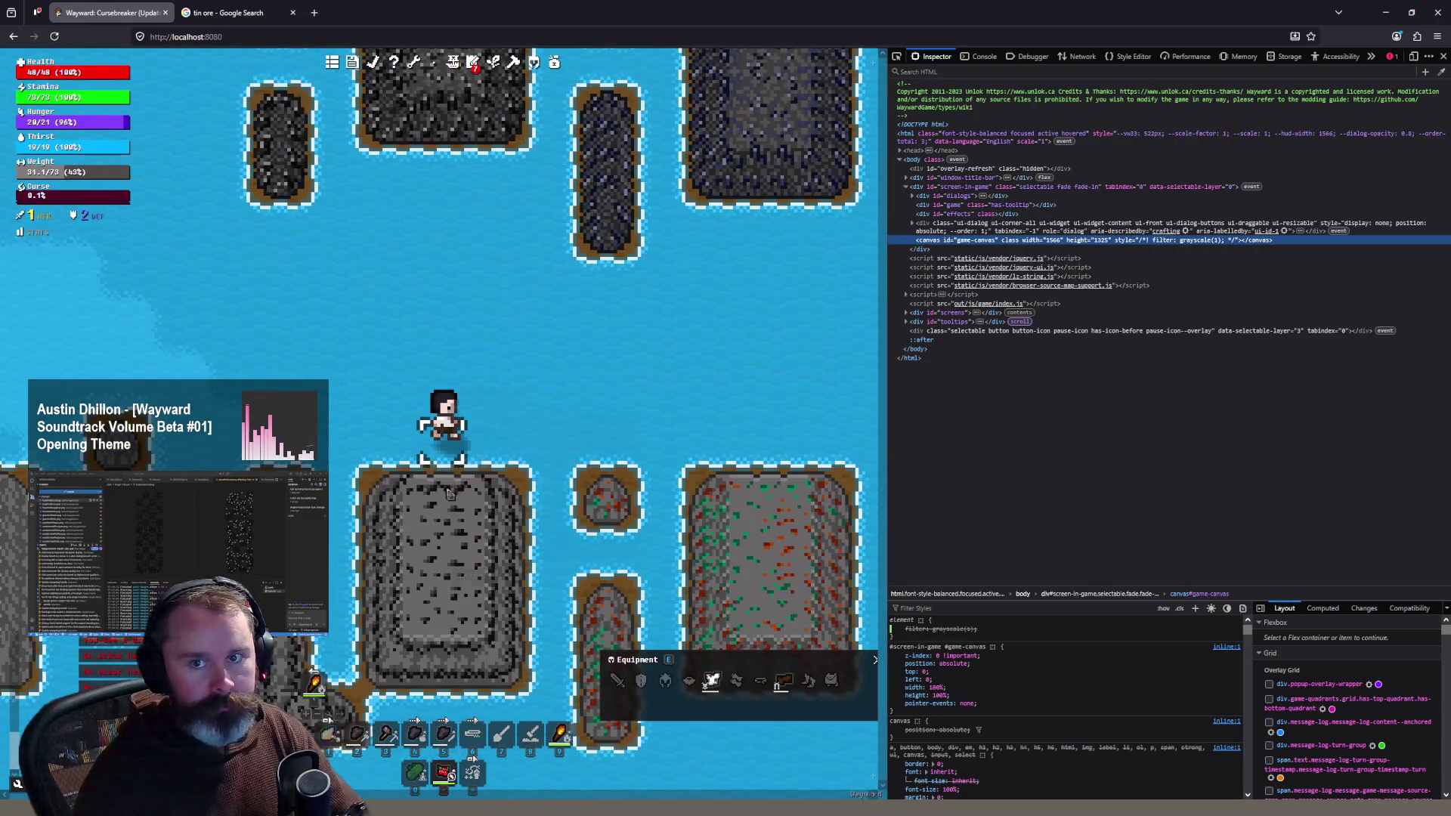
key(Down)
key(Down)
key(Right)
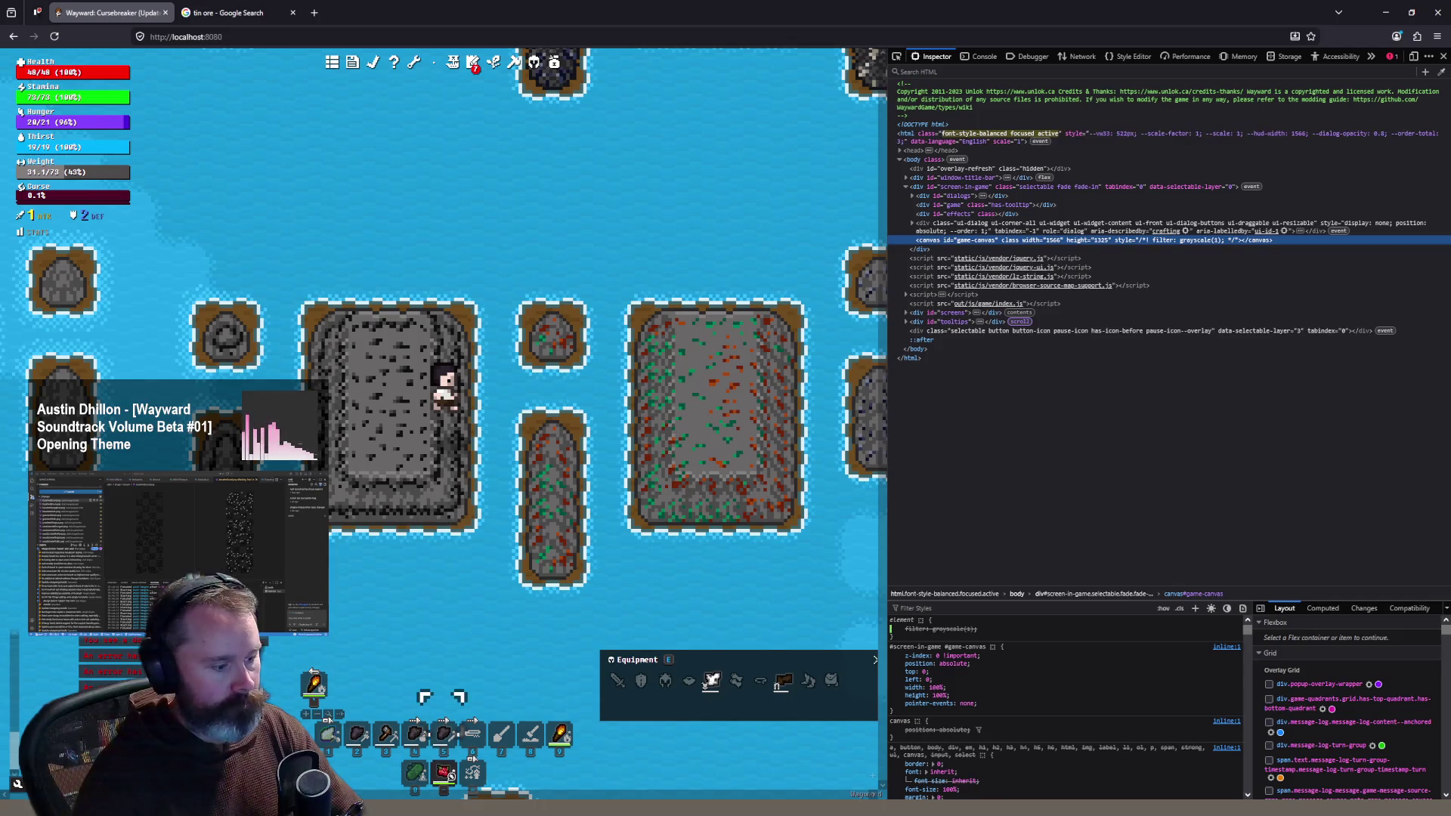
Step: Close the VS Code image diff, walk north into the water, and open granitewithcoal in Aseprite
key(alt+Tab)
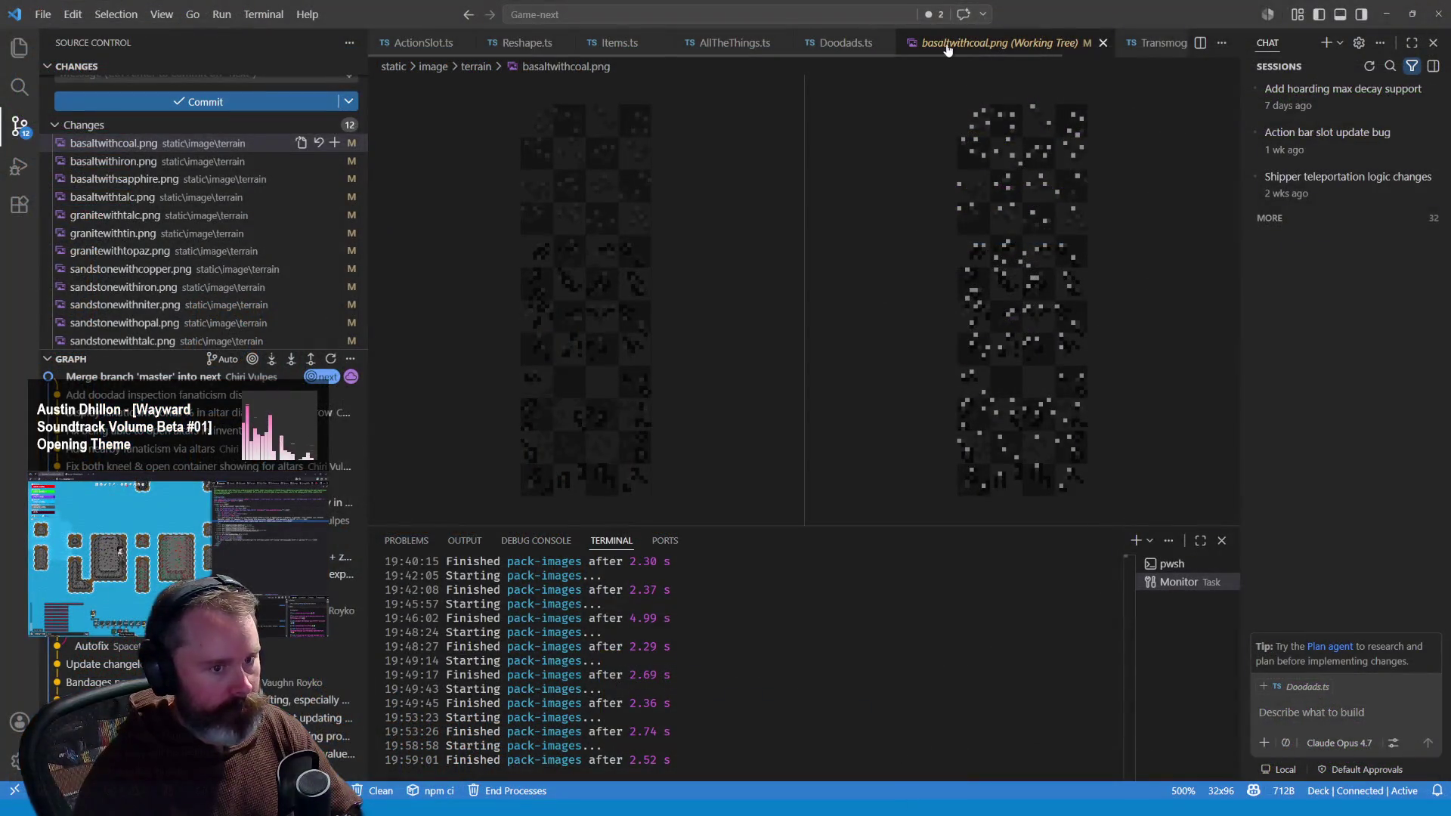
middle_click(941, 43)
key(alt+Tab)
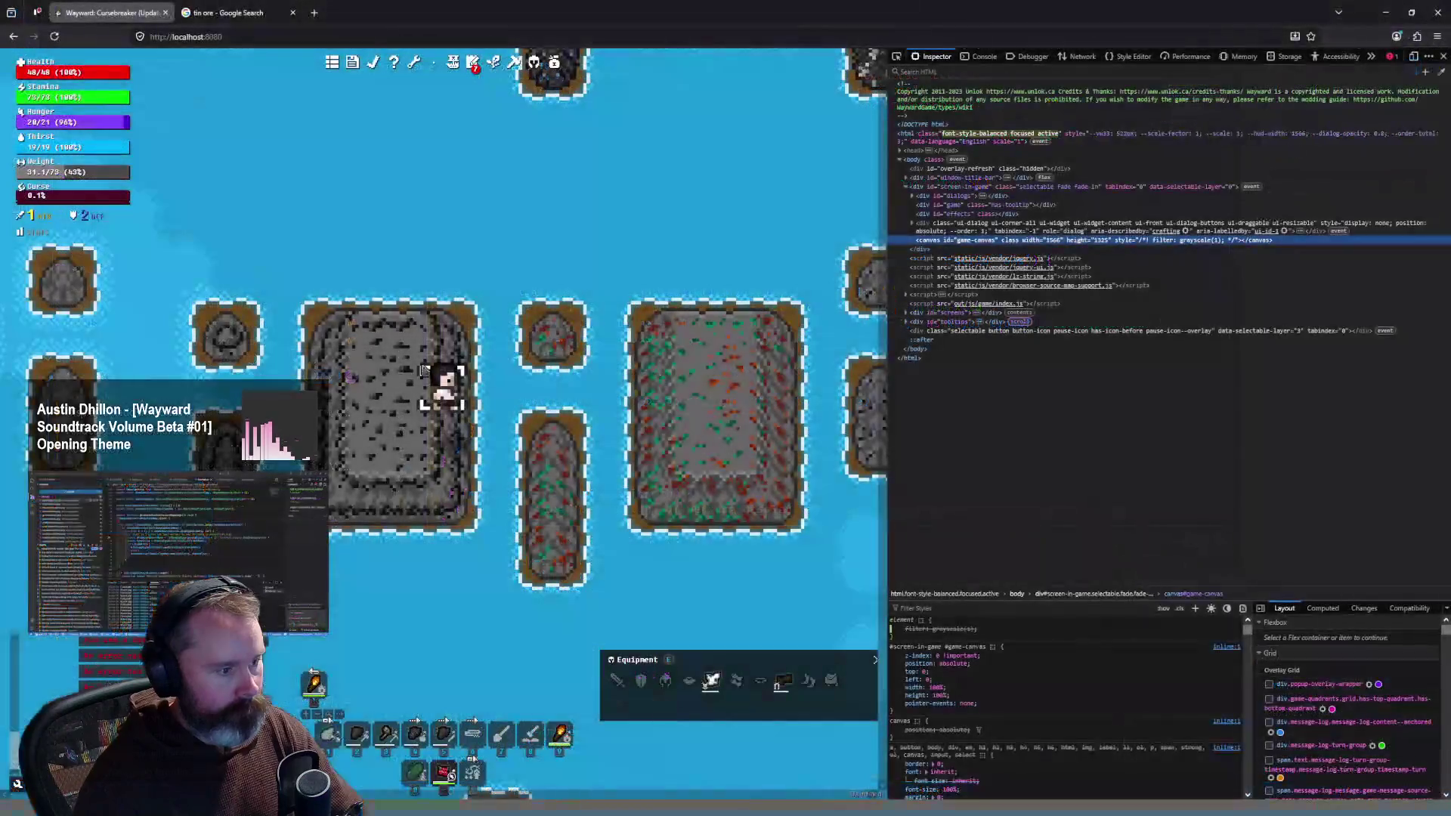
click(423, 284)
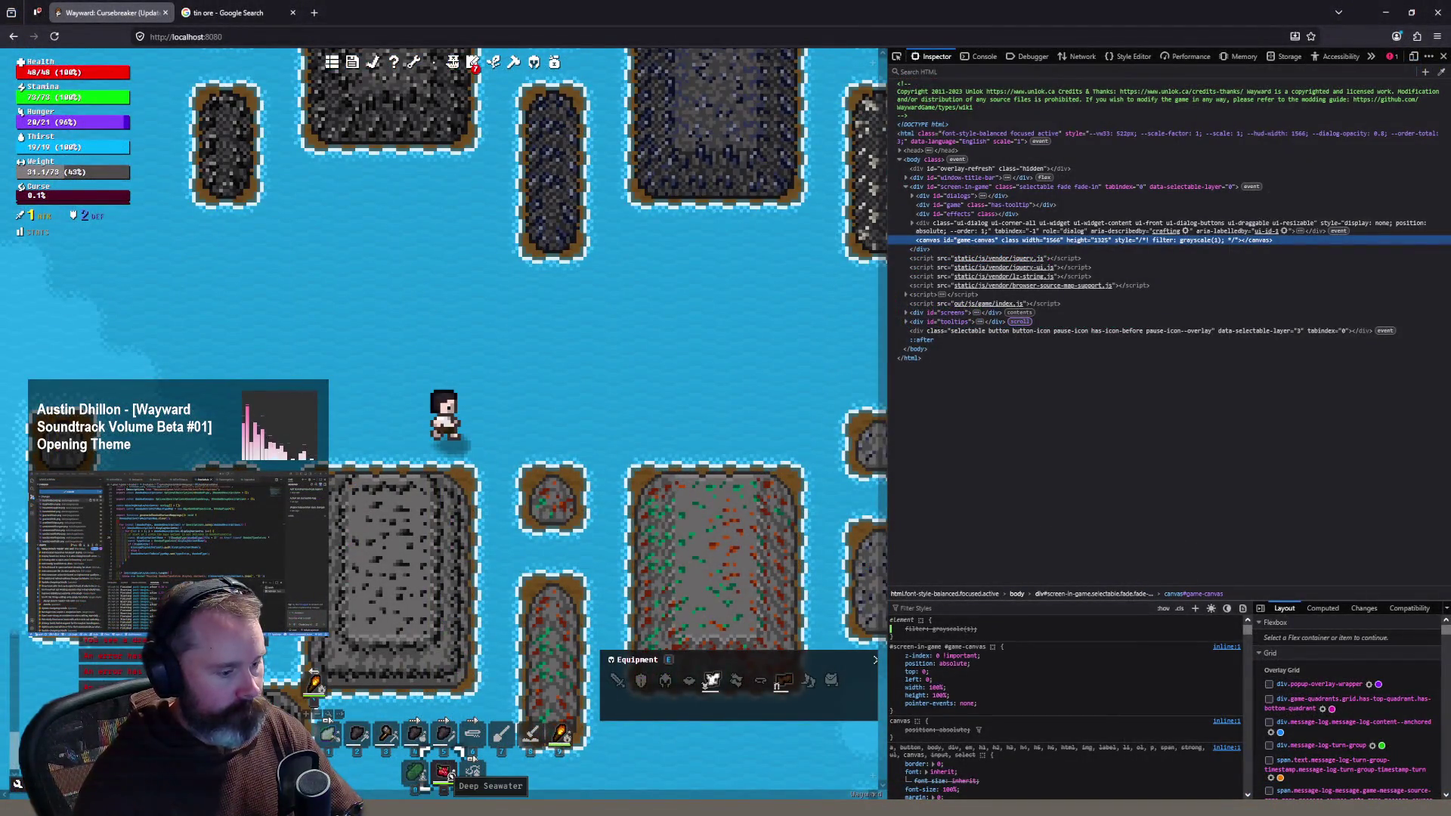
key(alt+Tab)
click(155, 21)
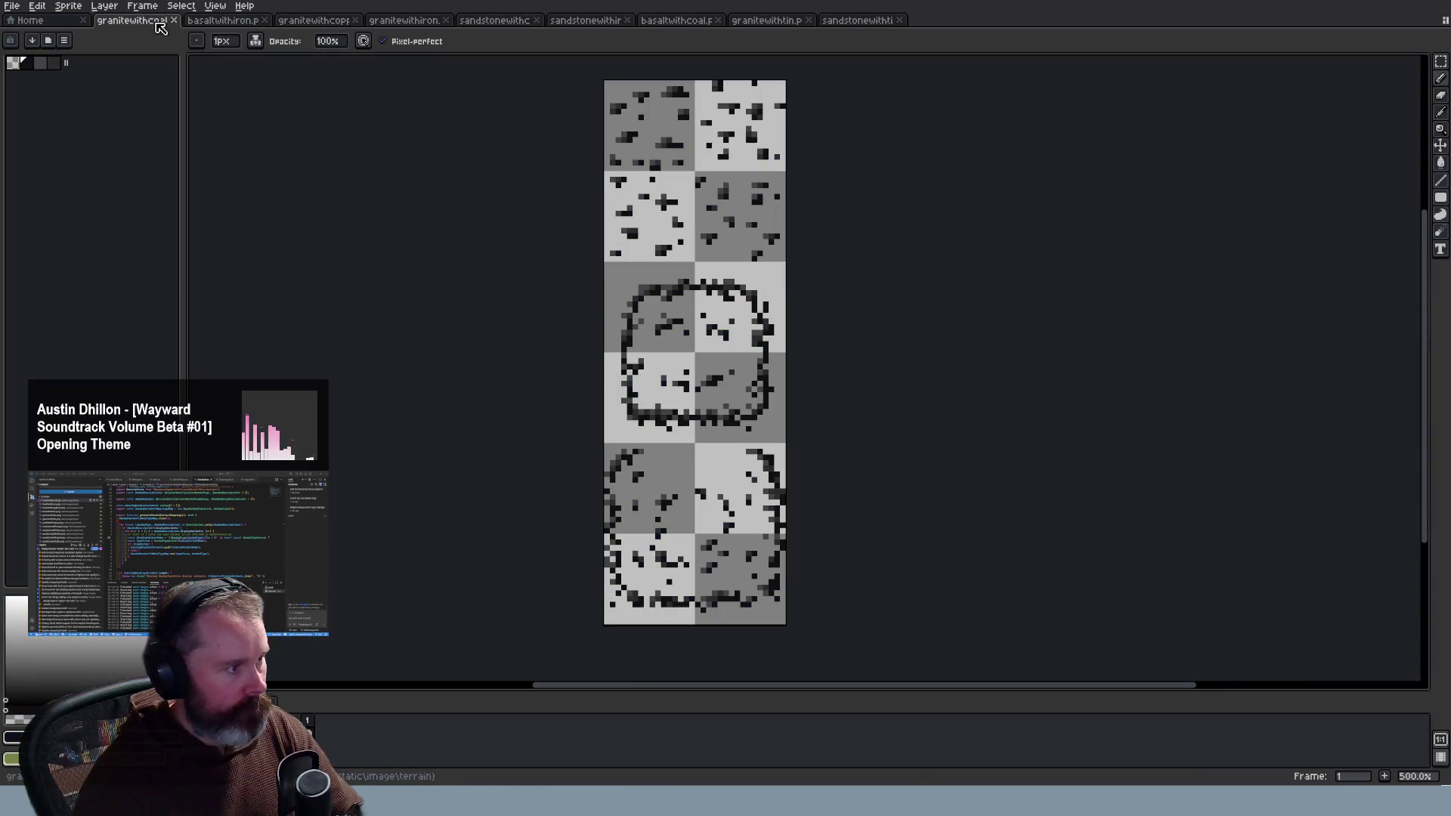
Step: Set brush opacity to 50 and convert the sprite to RGB Color mode
scroll(645, 88, up, 4)
click(330, 42)
text(50)
key(Return)
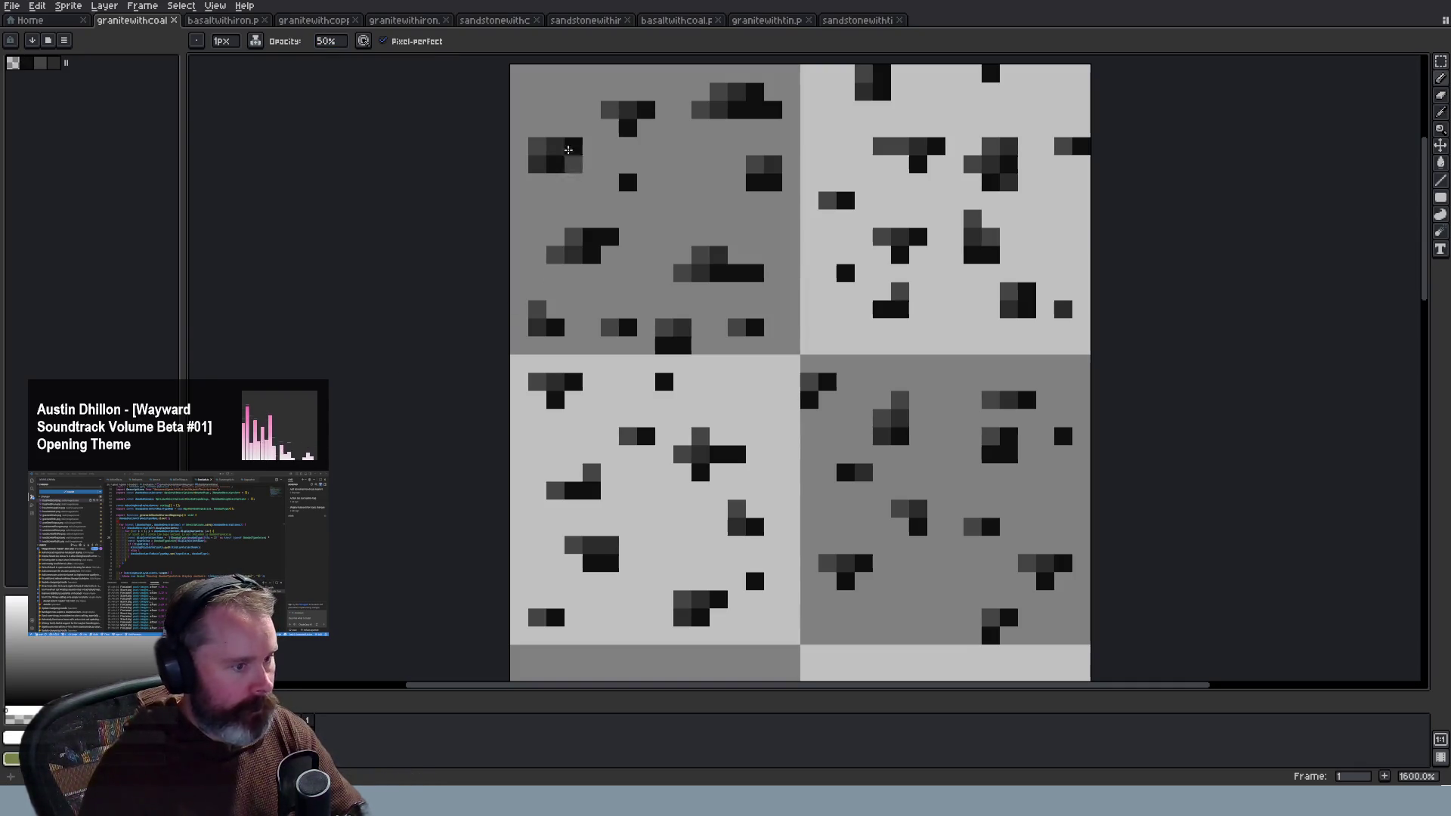
click(37, 5)
mouse_move(68, 5)
mouse_move(96, 35)
click(217, 34)
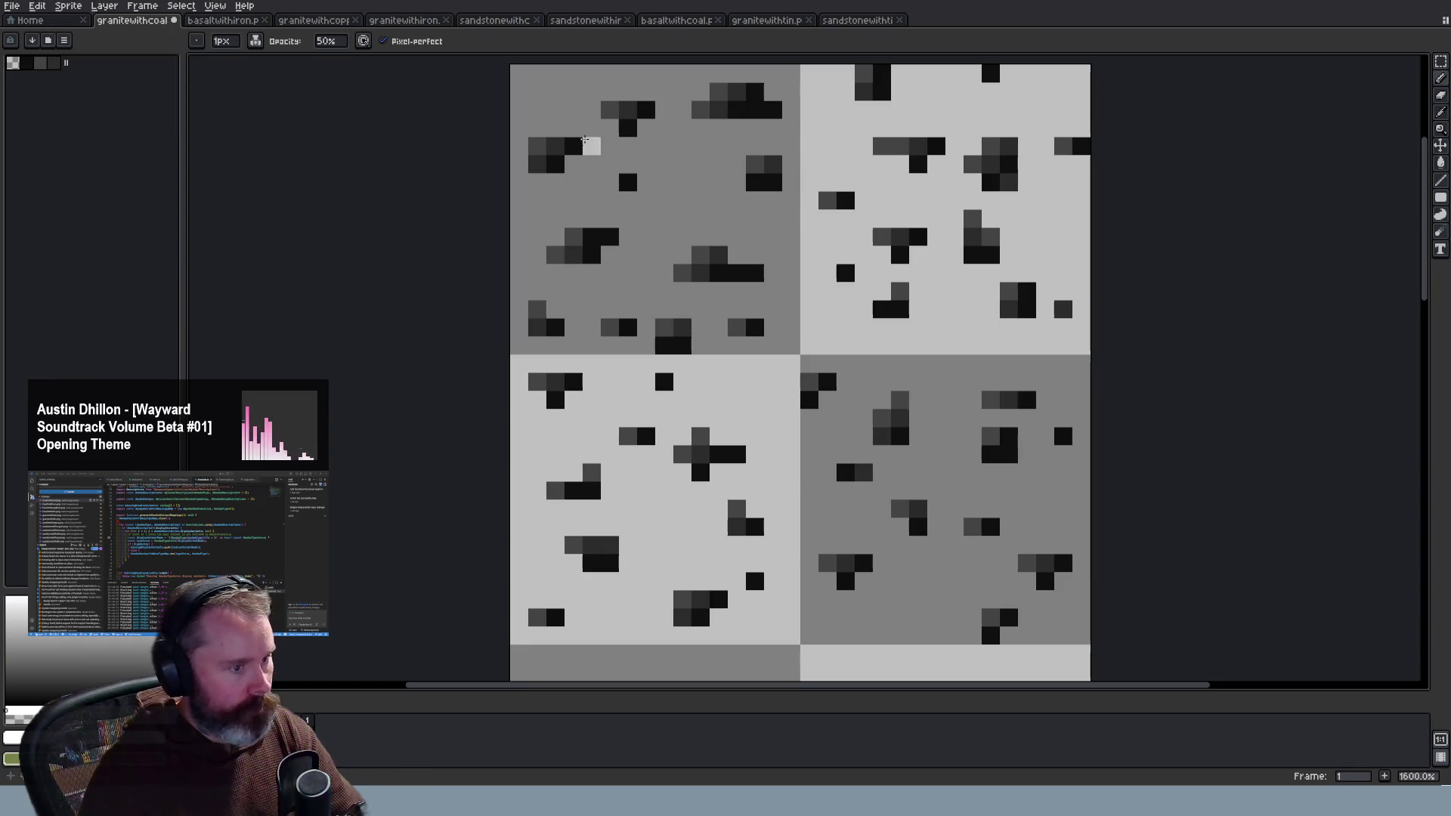
Step: Lighten a dozen dark coal specks in the top-row tiles to grey
click(610, 110)
click(718, 91)
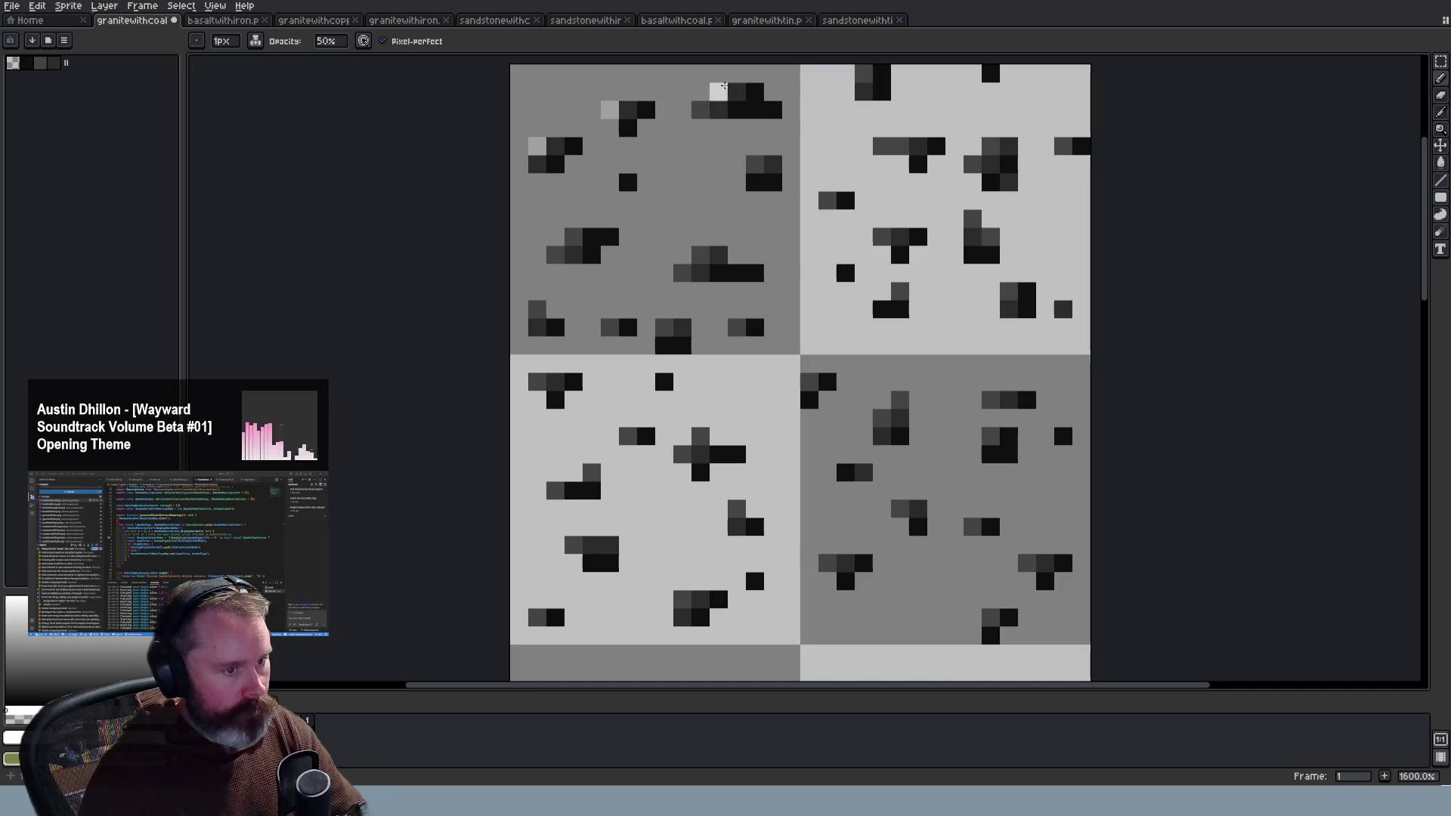
click(736, 92)
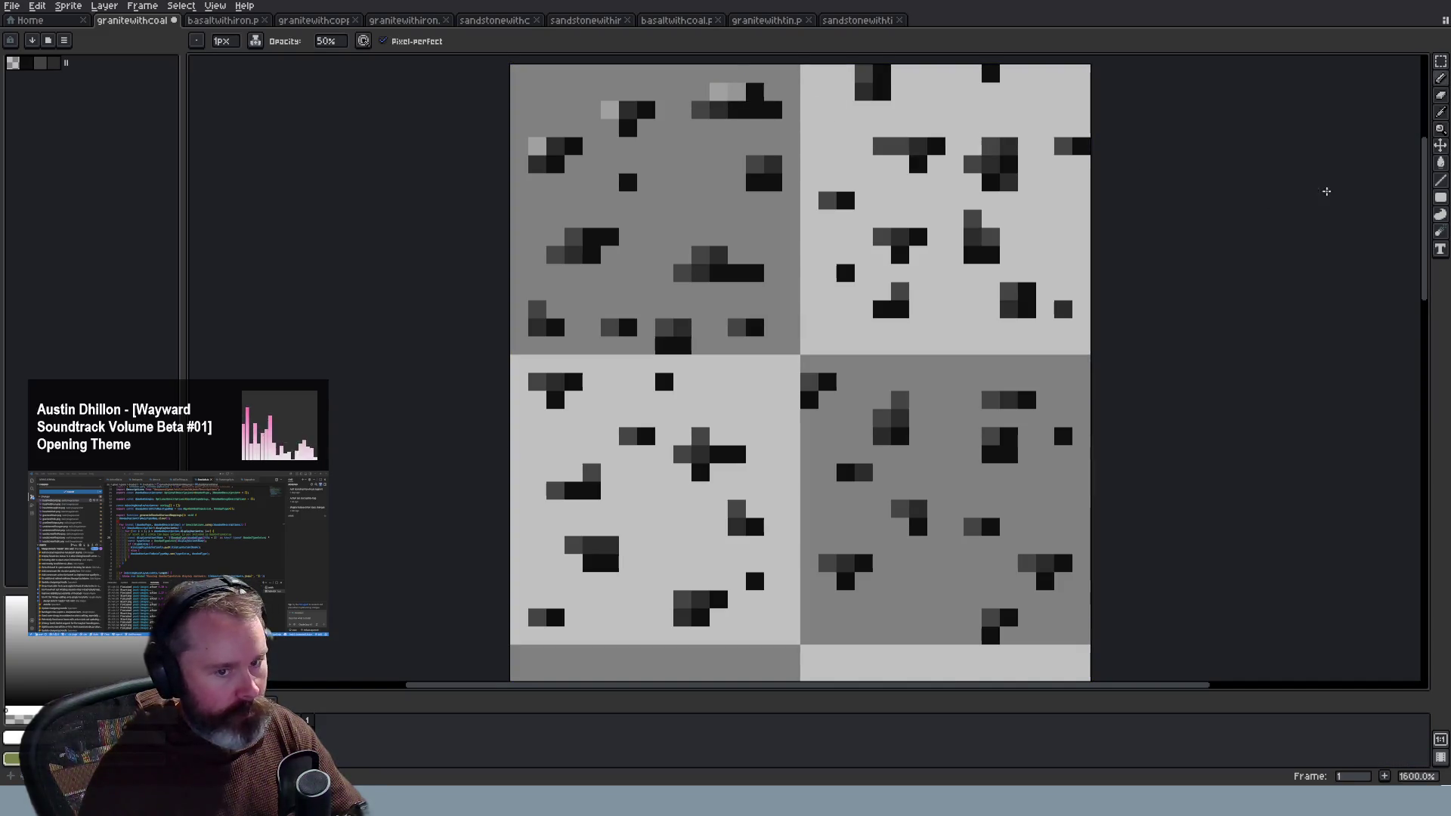
scroll(1386, 164, up, 3)
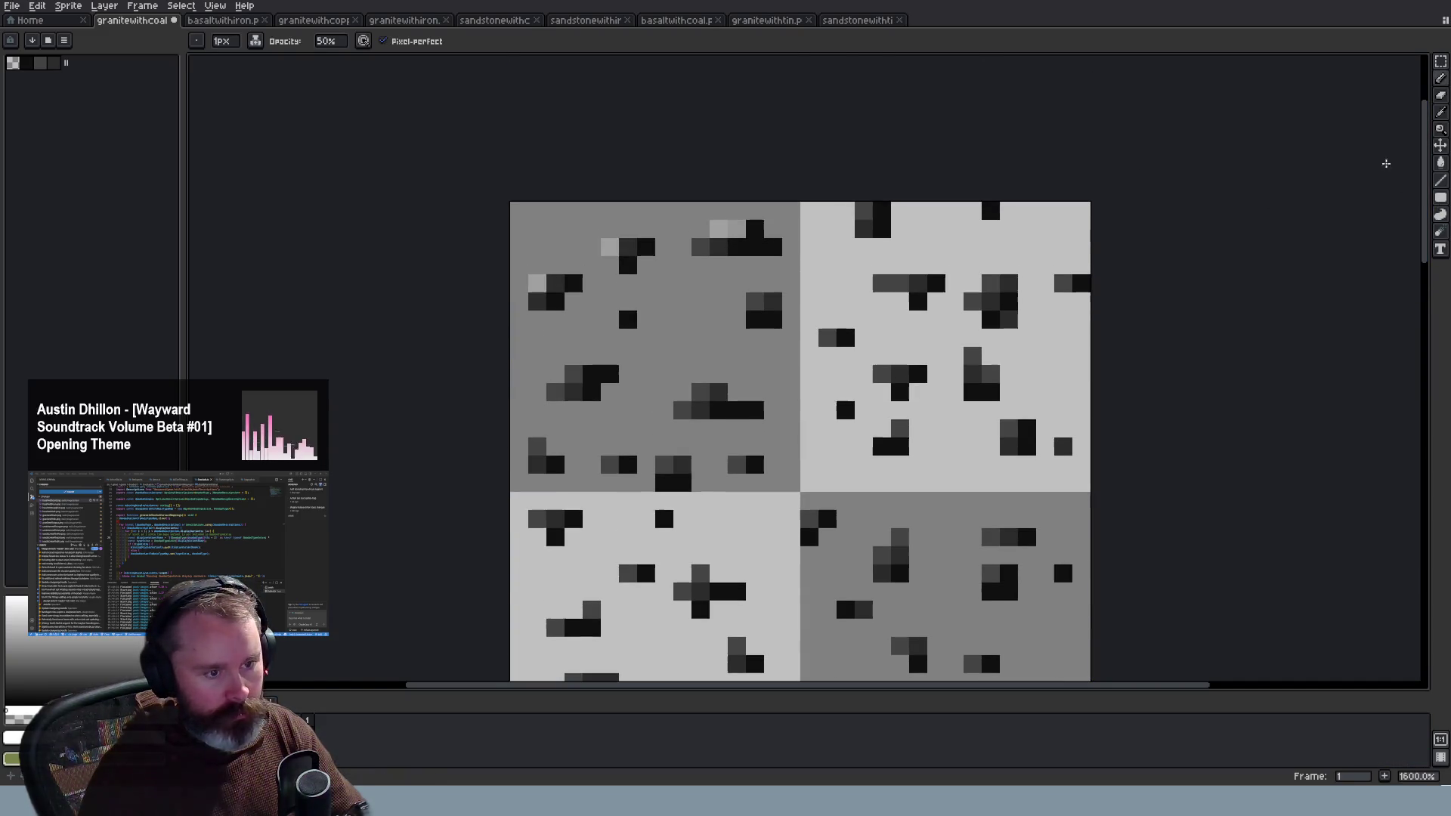
click(863, 211)
click(991, 211)
click(991, 284)
click(972, 301)
click(976, 352)
click(845, 410)
click(900, 429)
click(1008, 428)
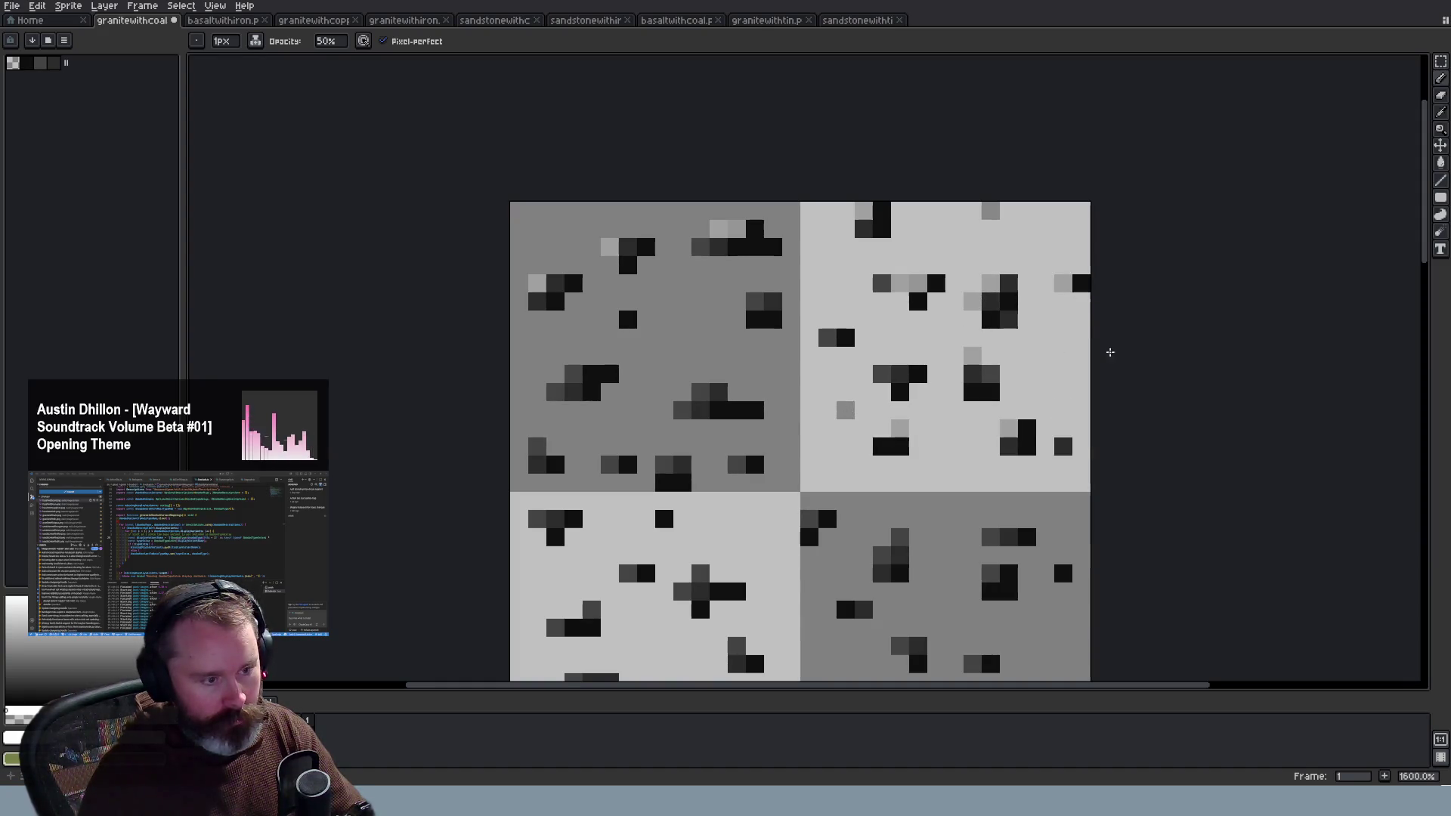
Step: Scroll to the second row of tiles and lighten its dark specks to grey
scroll(1062, 461, down, 3)
scroll(917, 426, up, 2)
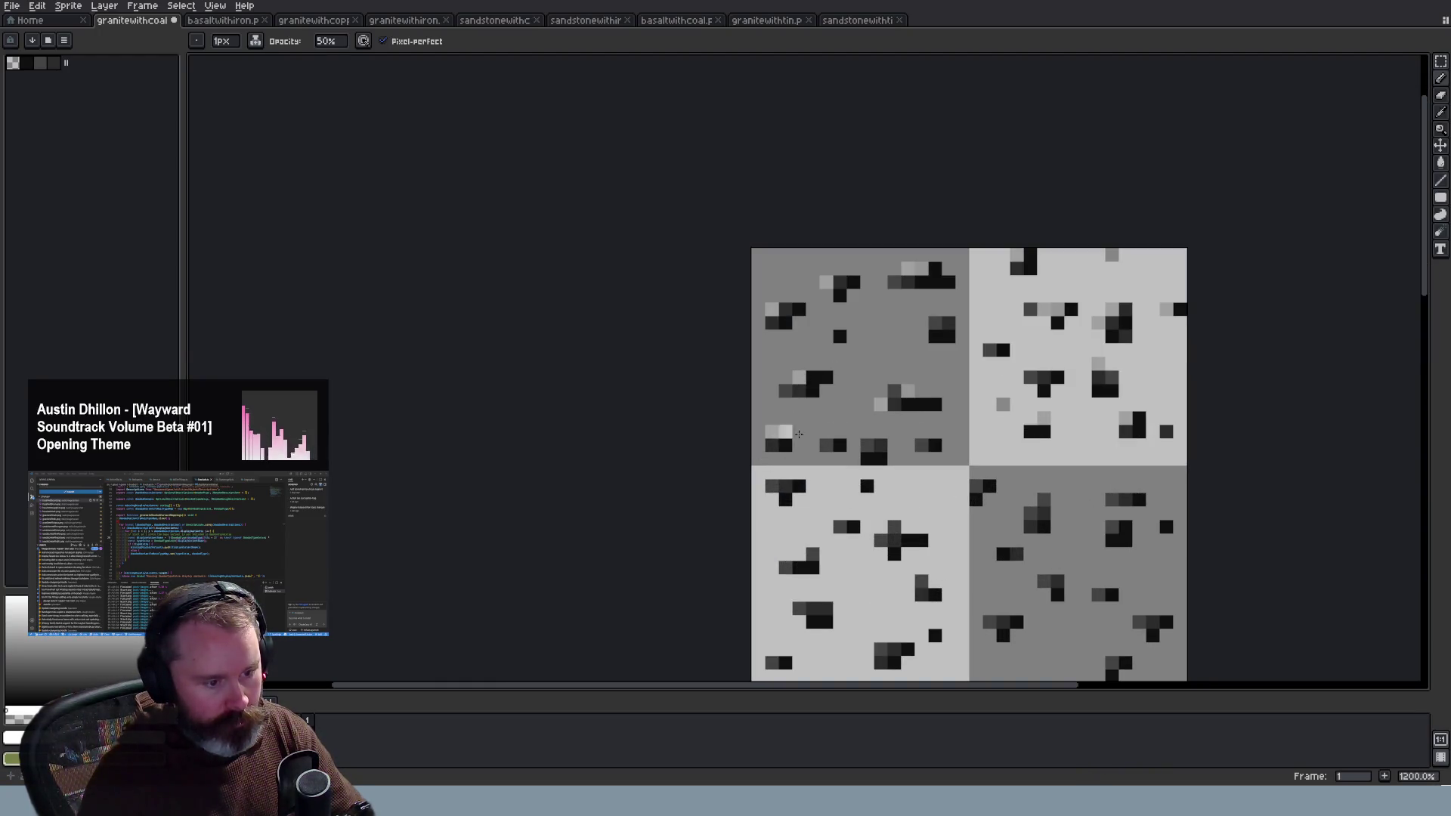
scroll(1004, 362, down, 3)
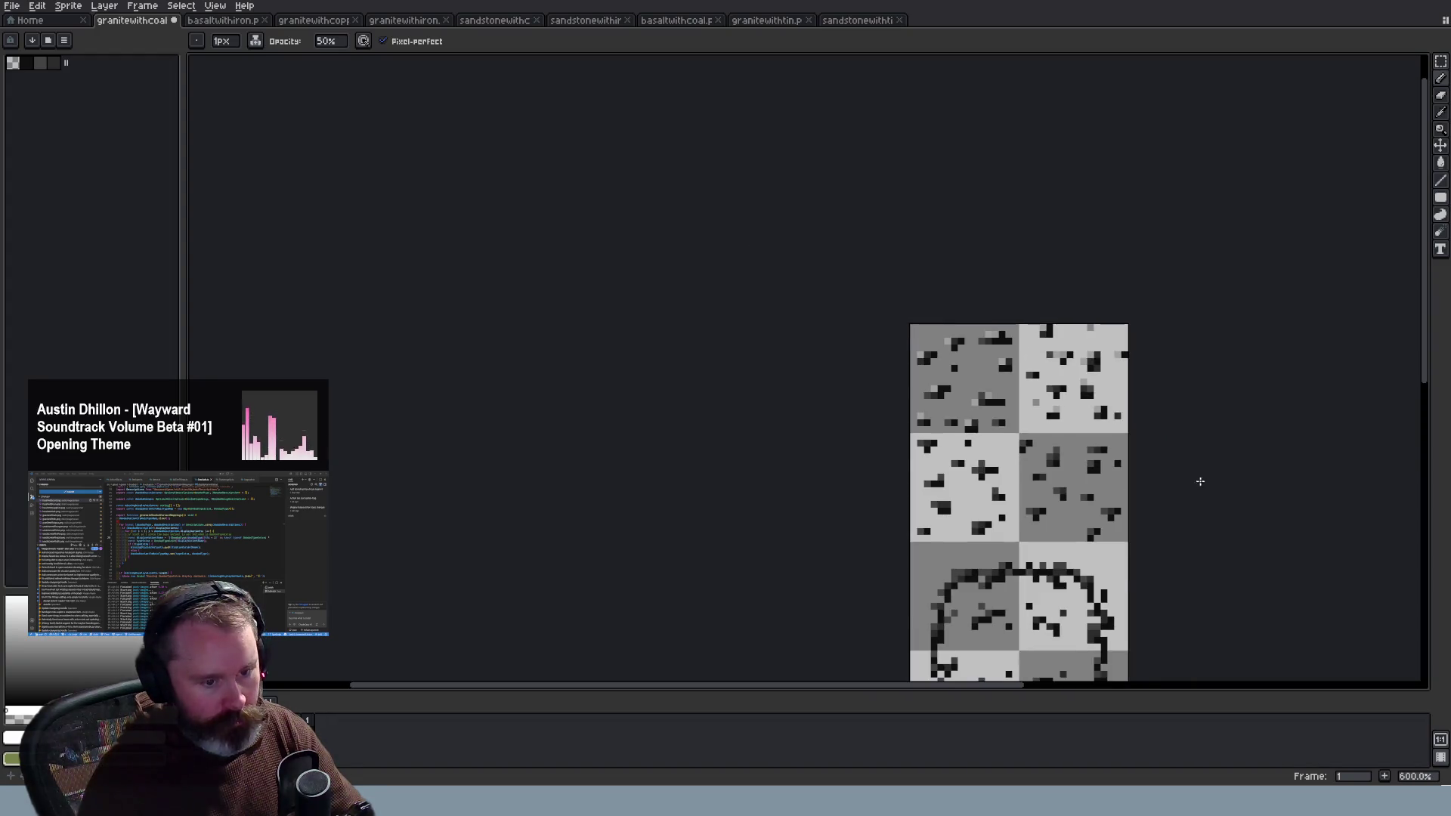
scroll(1192, 470, up, 3)
drag(1427, 336, 1428, 367)
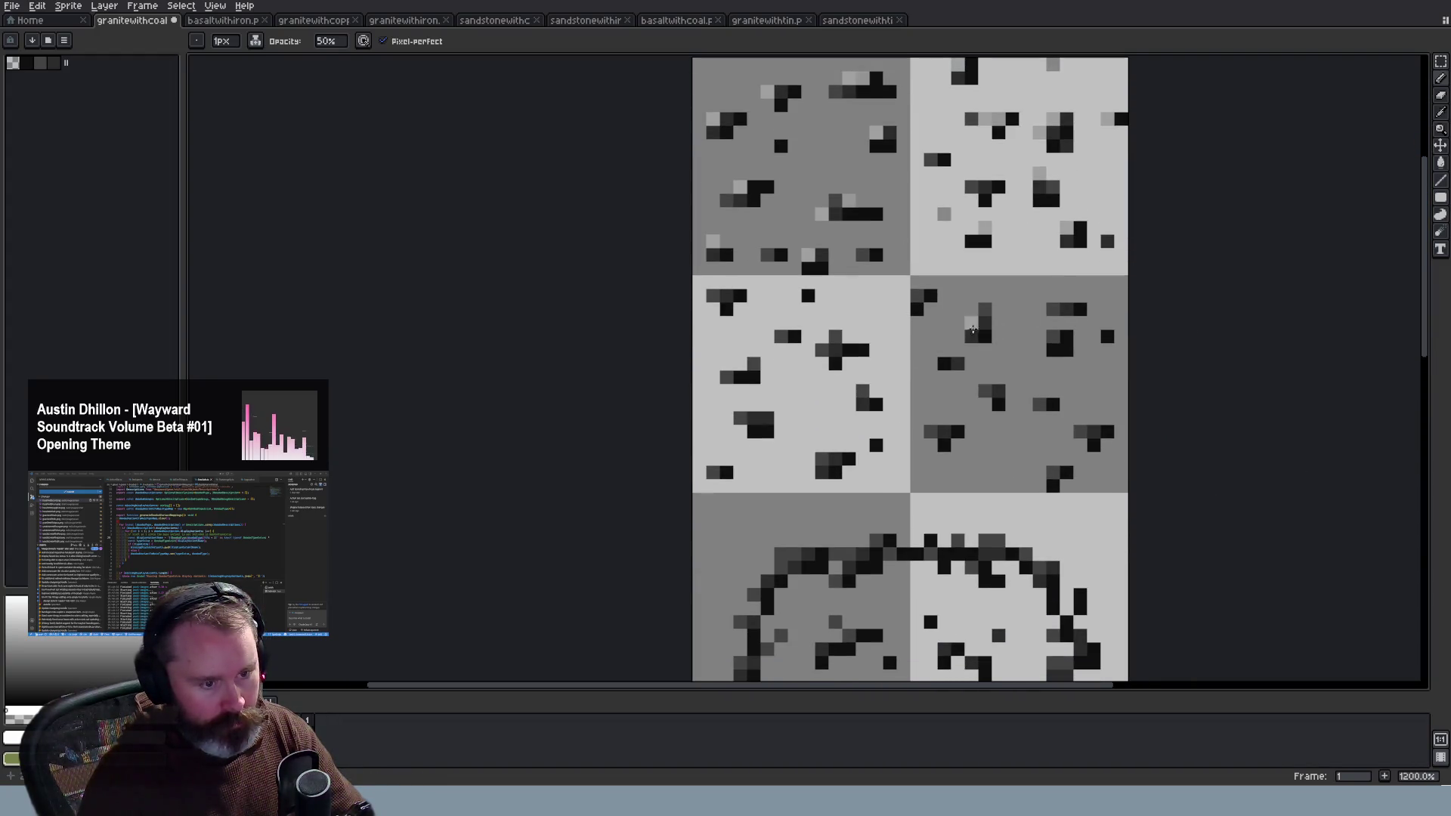
click(1053, 336)
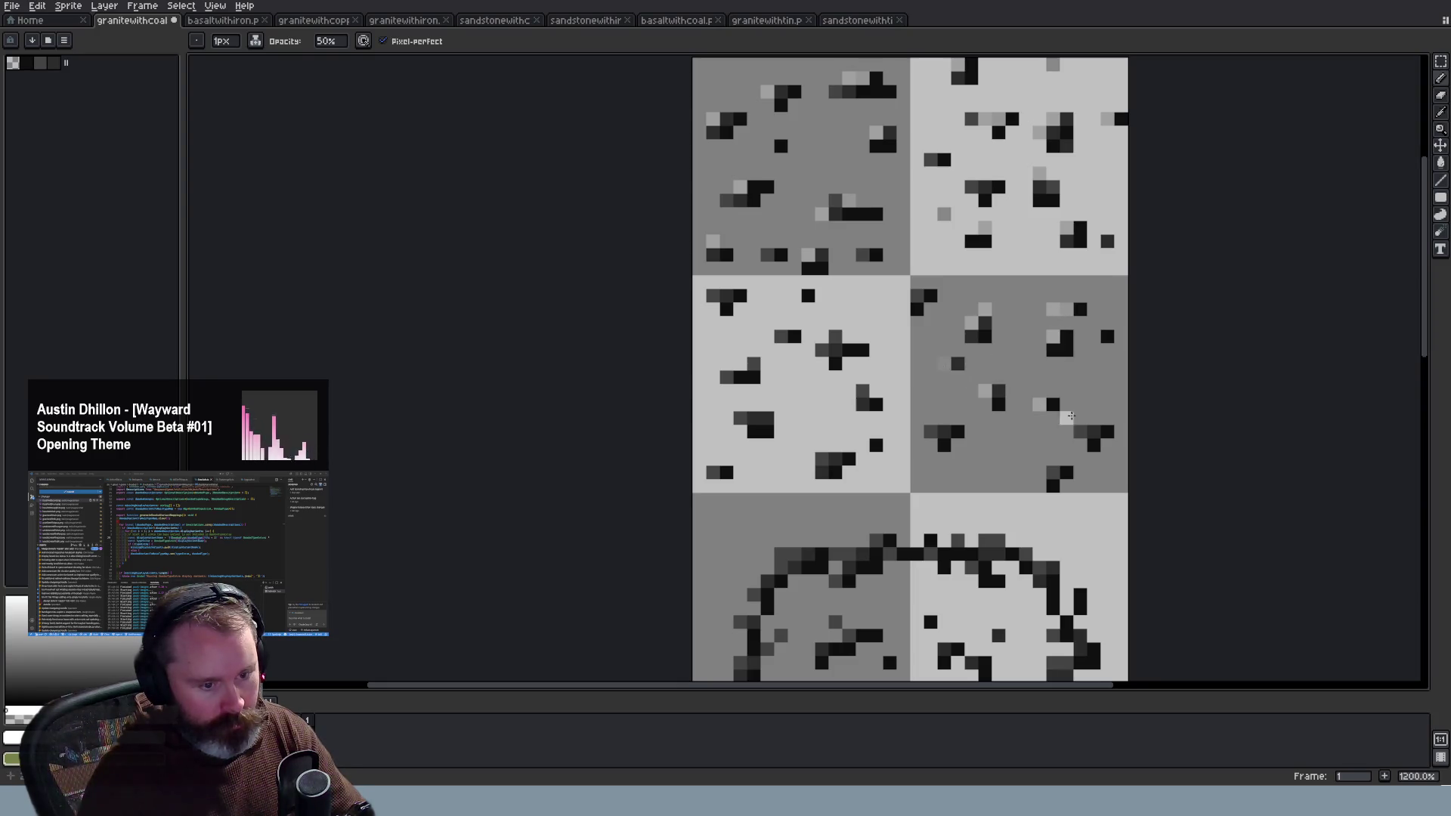
click(930, 431)
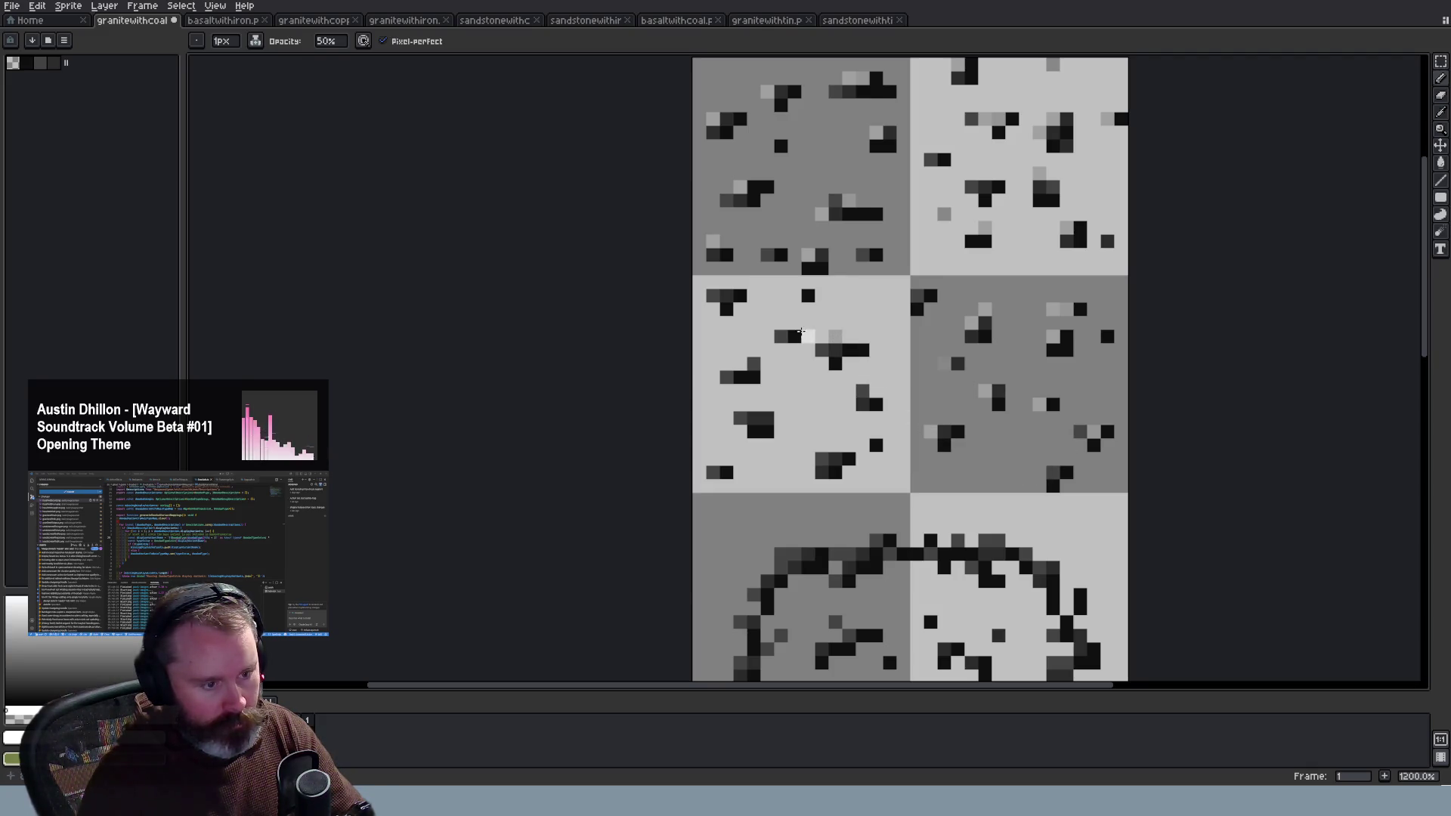
click(752, 363)
click(762, 417)
click(827, 457)
click(863, 391)
Step: Lighten a dark pixel on the rounded coal outline in the middle tiles to mid grey
scroll(944, 457, down, 2)
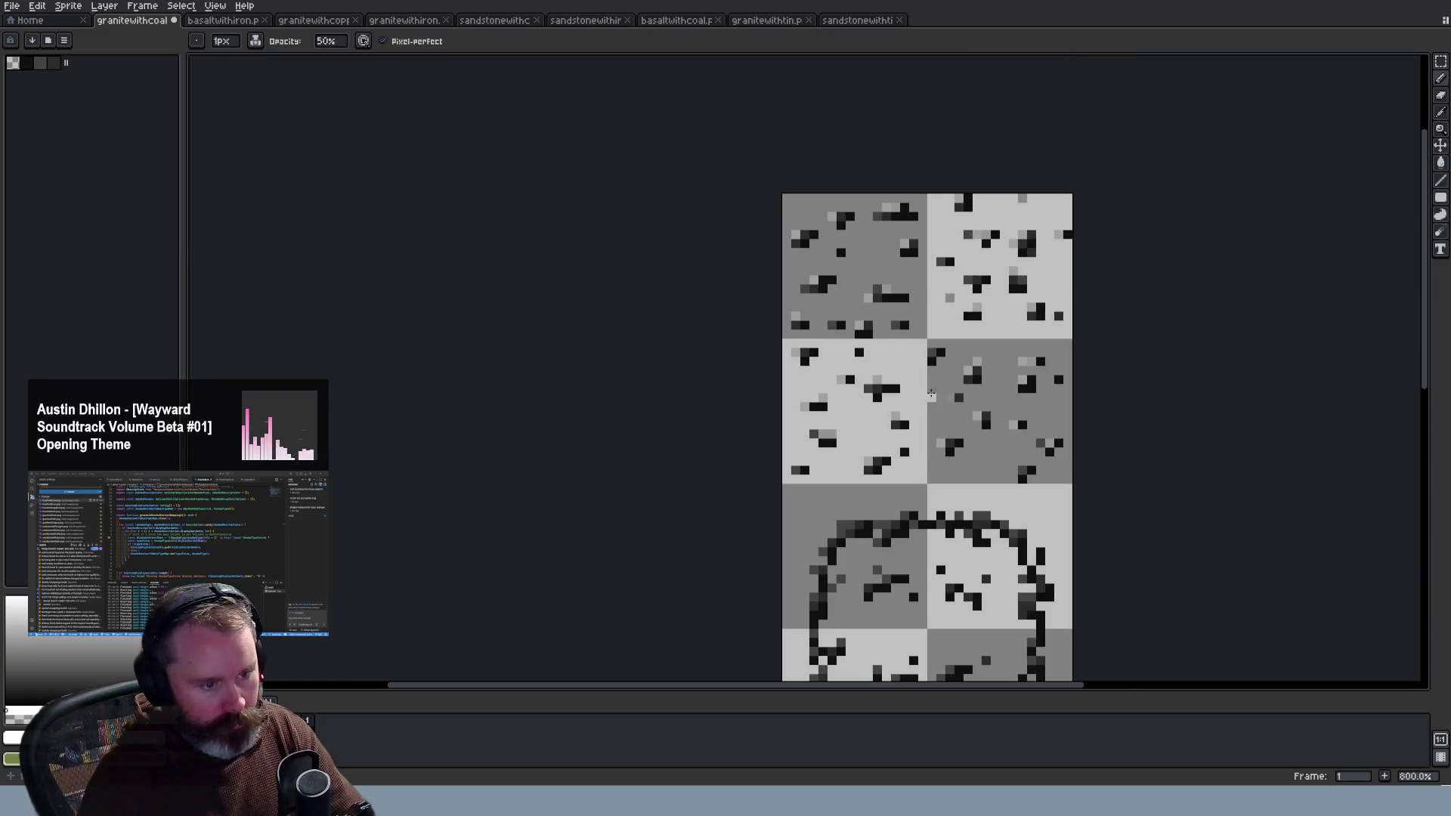
scroll(1105, 315, up, 2)
drag(1425, 314, 1433, 463)
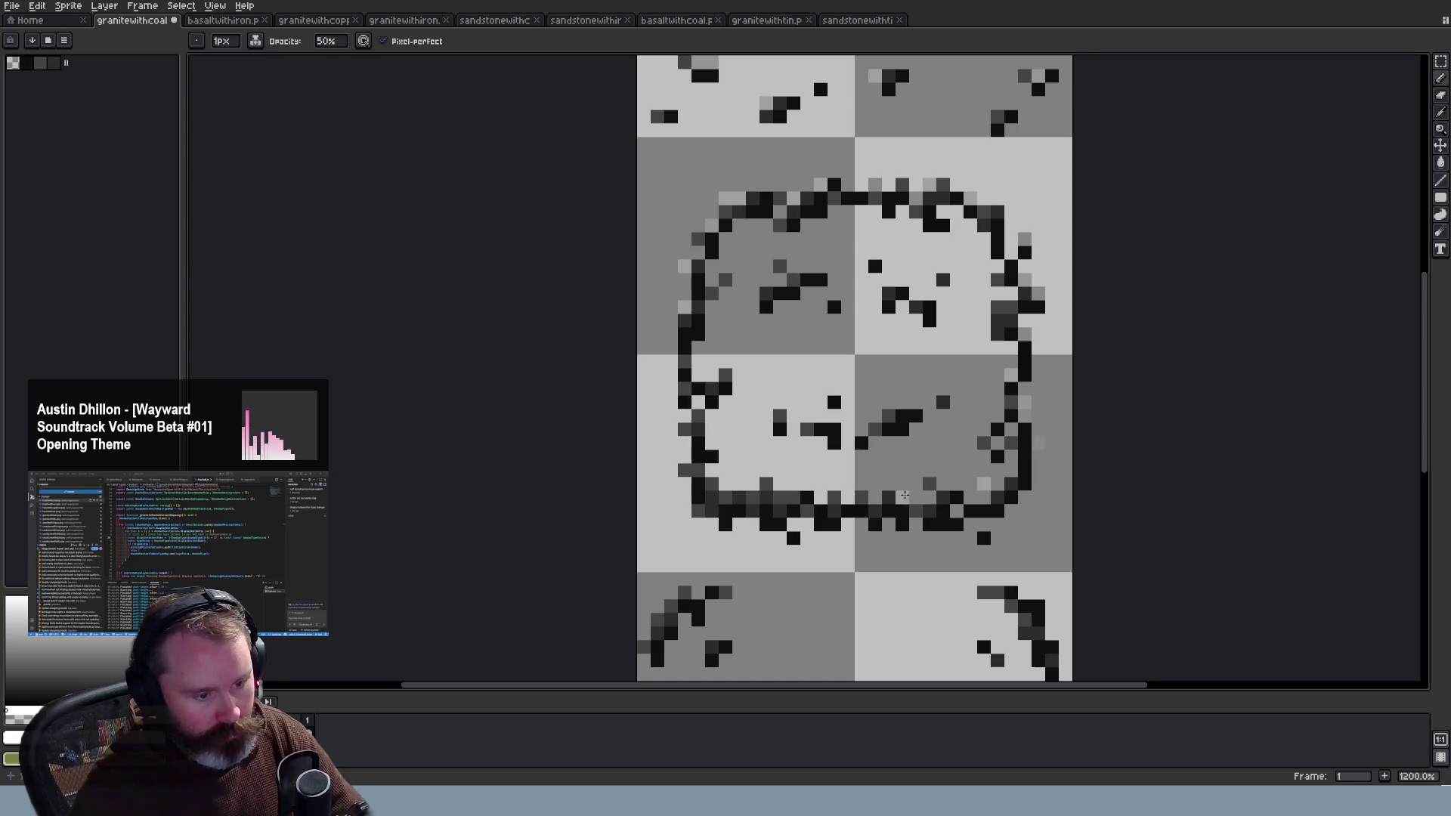
click(766, 483)
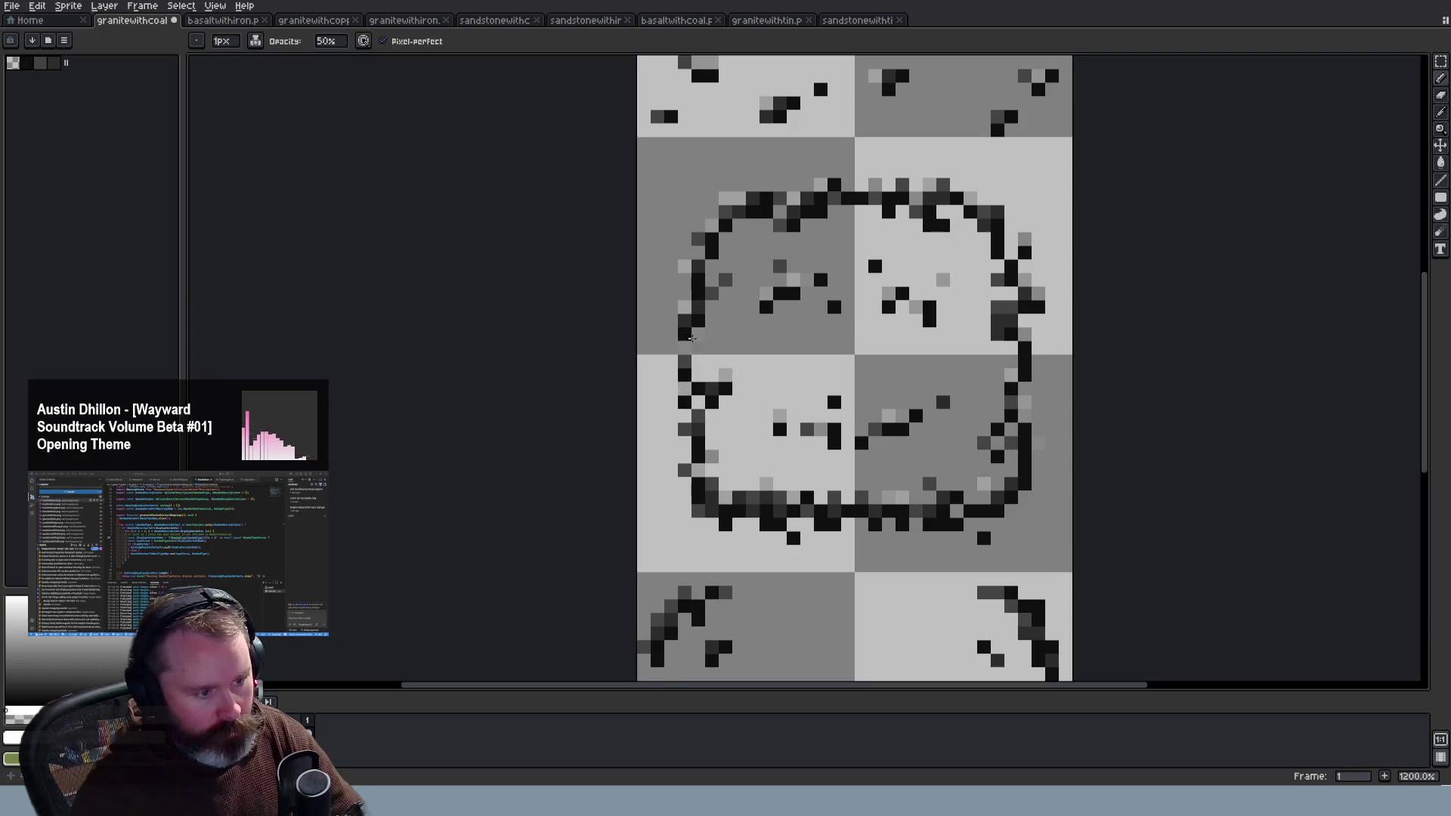
scroll(823, 325, down, 5)
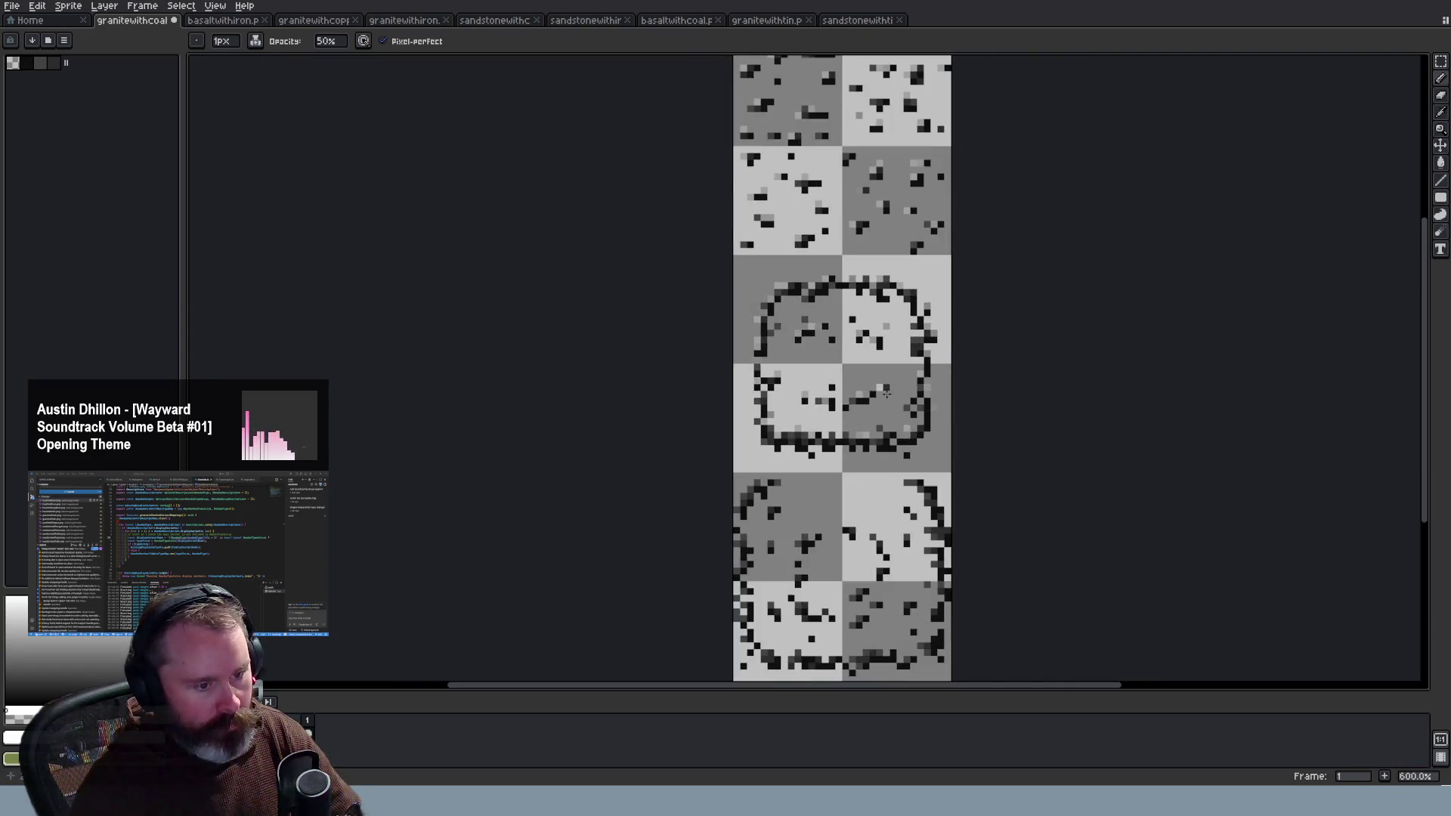
scroll(937, 393, up, 3)
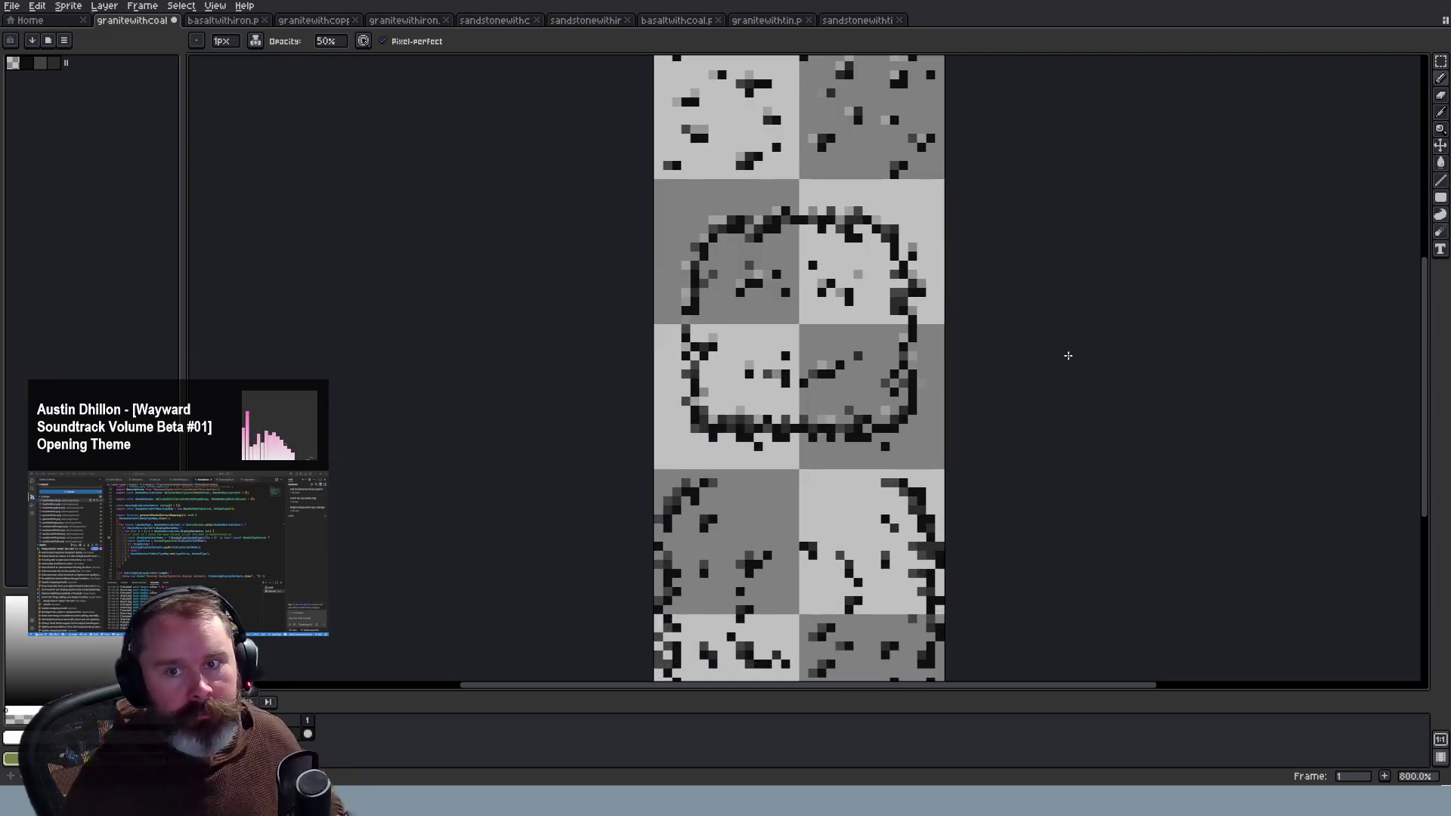
drag(1424, 386, 1424, 453)
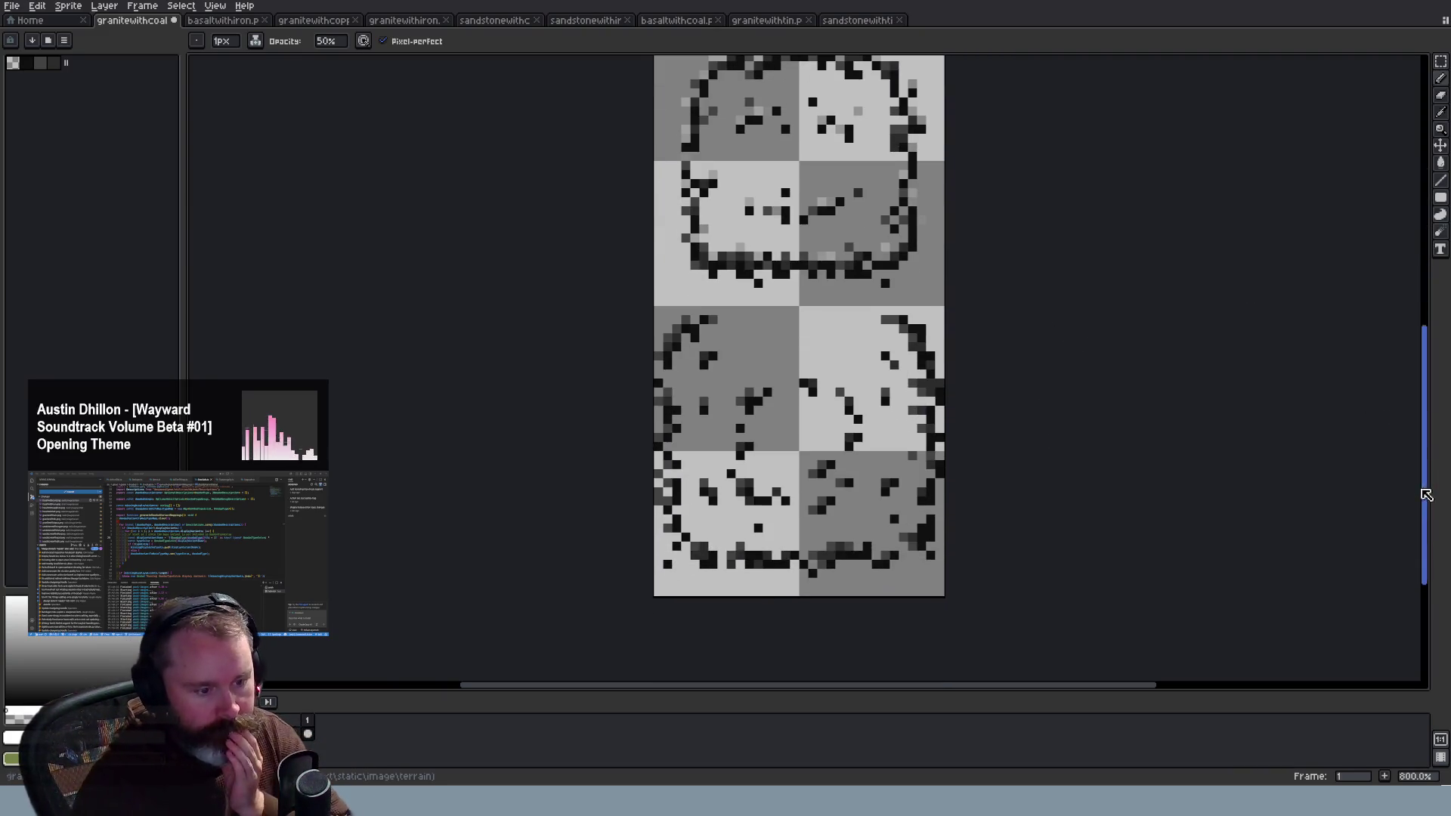
Step: Lighten several dark pixels in the lower tiles to grey and turn one pixel black
scroll(730, 373, up, 2)
click(700, 275)
alt+click(718, 373)
click(688, 346)
right_click(812, 420)
click(686, 436)
click(757, 526)
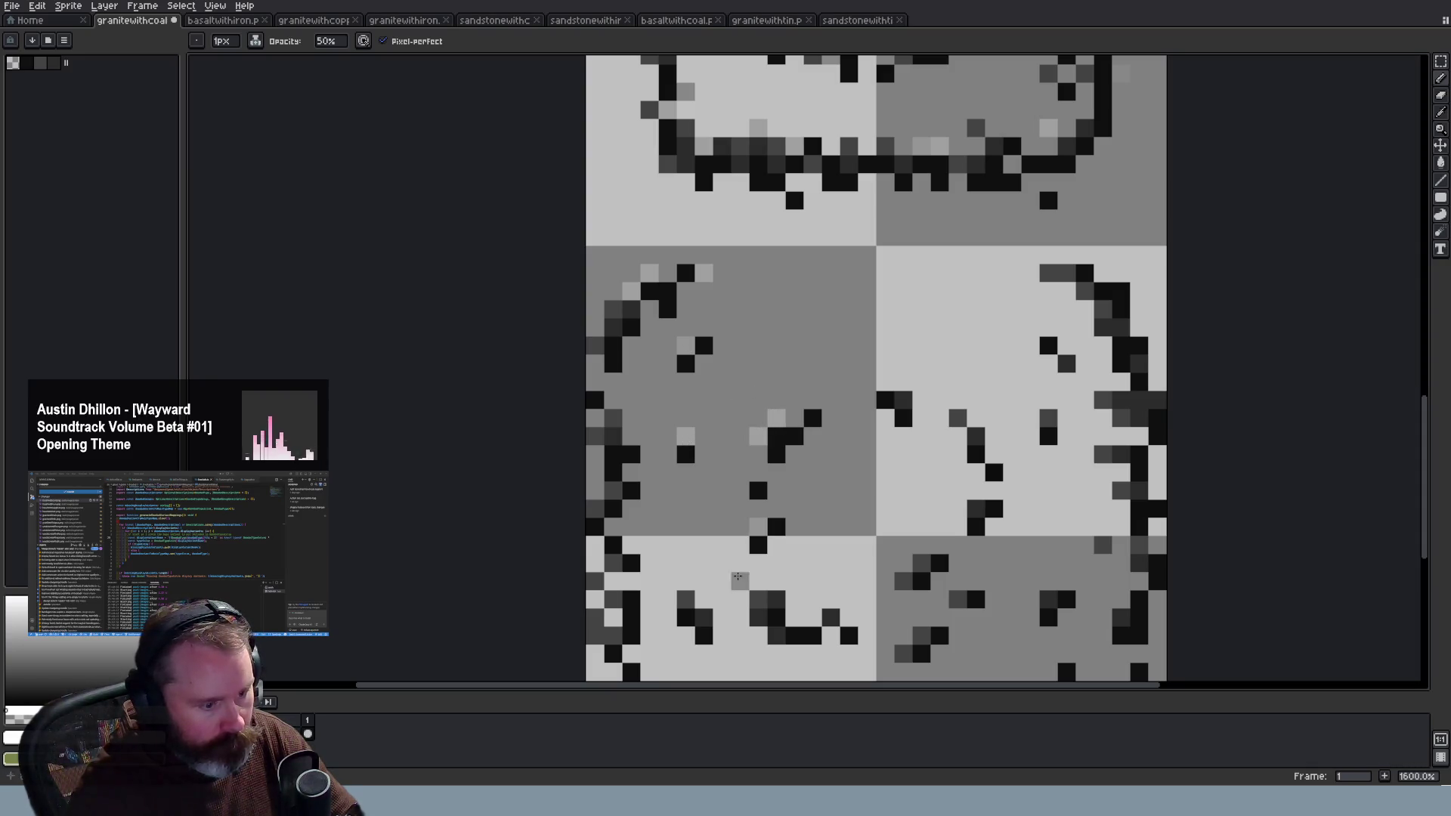
Step: Lighten the dark specks in the top-right and bottom-right tiles of the middle area
scroll(827, 640, down, 3)
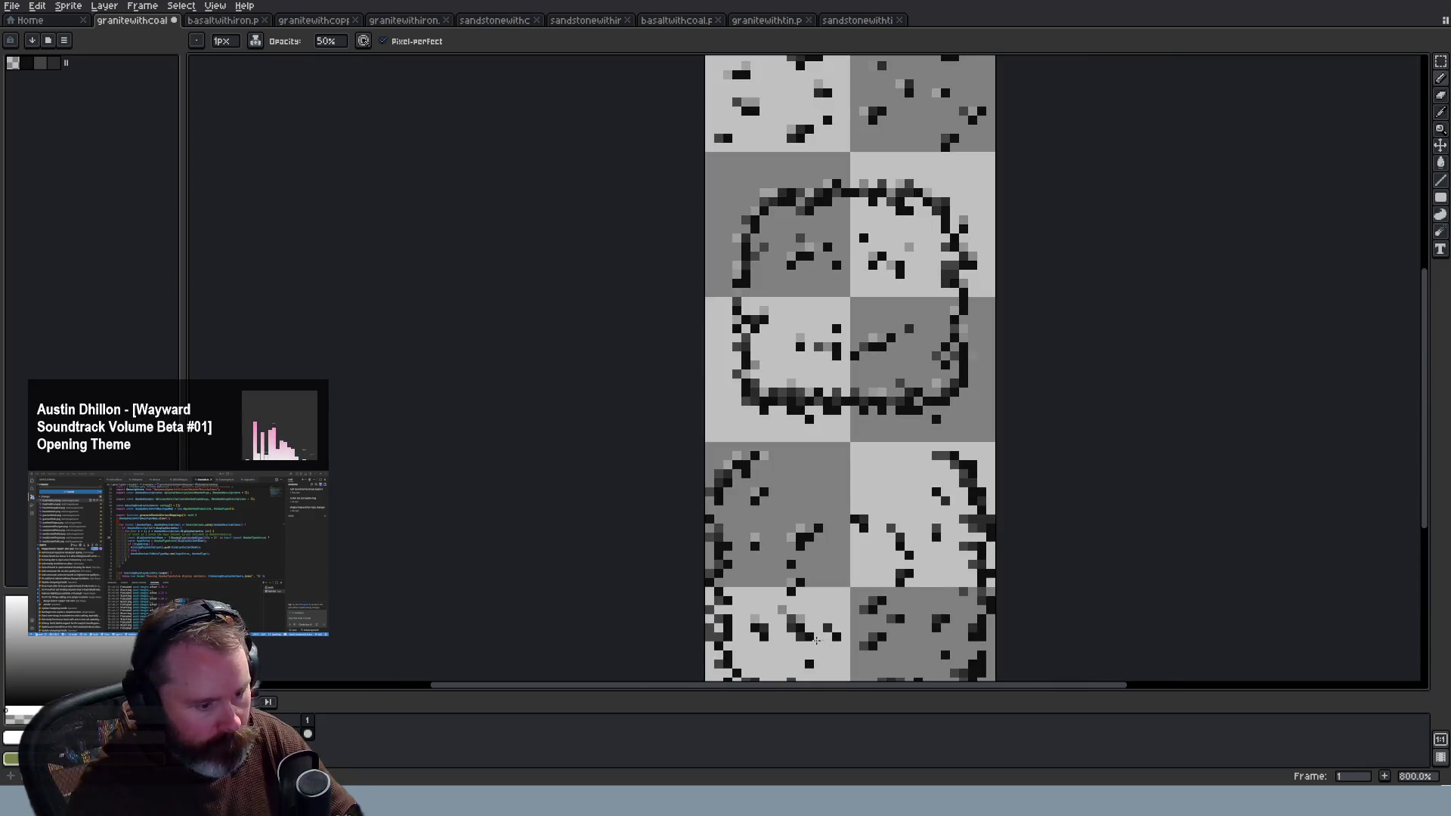
scroll(816, 641, up, 3)
drag(1425, 502, 1425, 388)
click(771, 206)
click(826, 225)
click(844, 243)
click(844, 315)
click(827, 335)
click(789, 370)
click(827, 406)
click(807, 442)
click(917, 407)
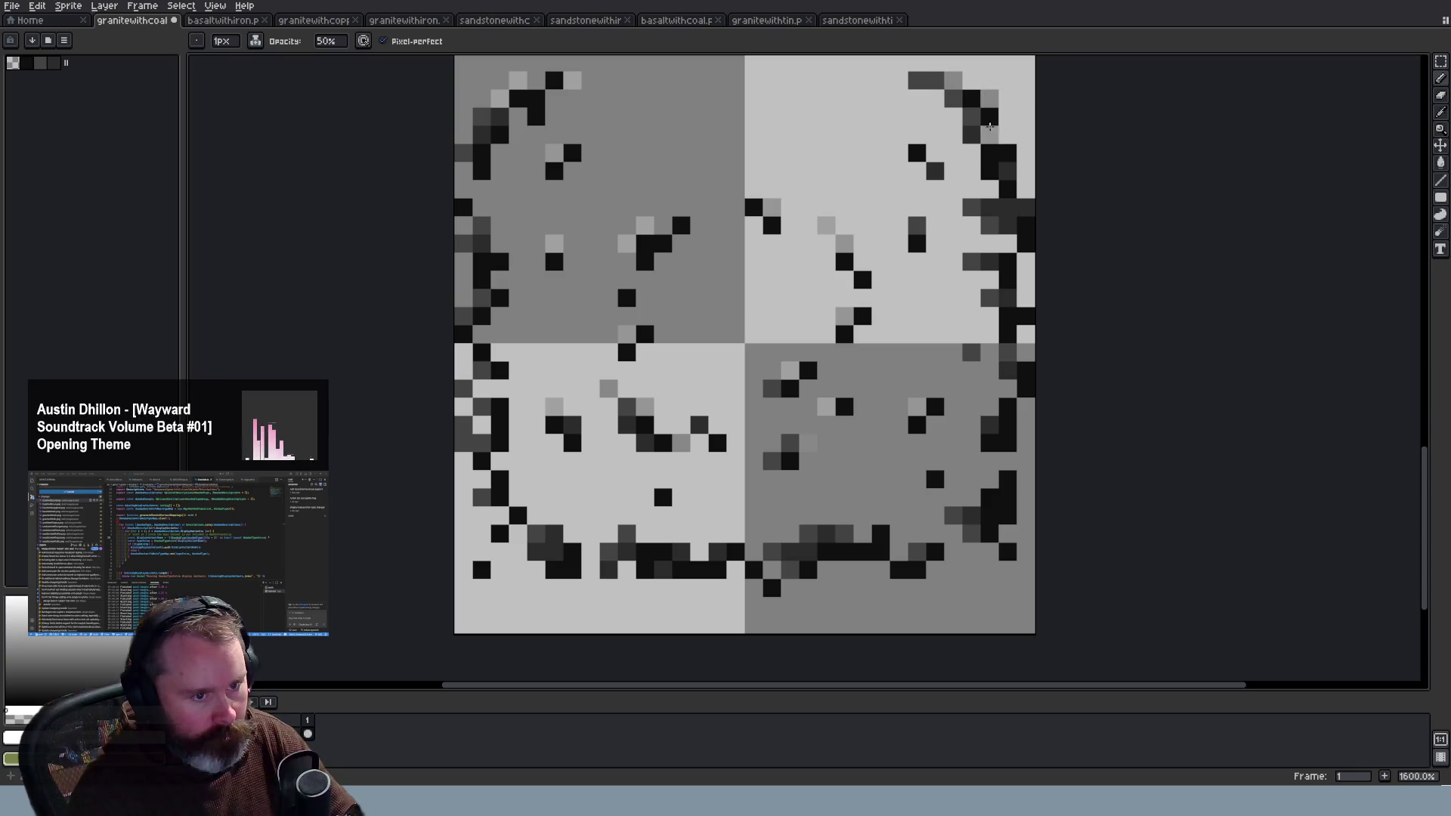
Step: Lighten the black pixels along the top-right tile's edge and inside the bottom-right tile
click(1008, 173)
click(1007, 262)
click(1008, 281)
click(989, 425)
click(952, 514)
click(989, 496)
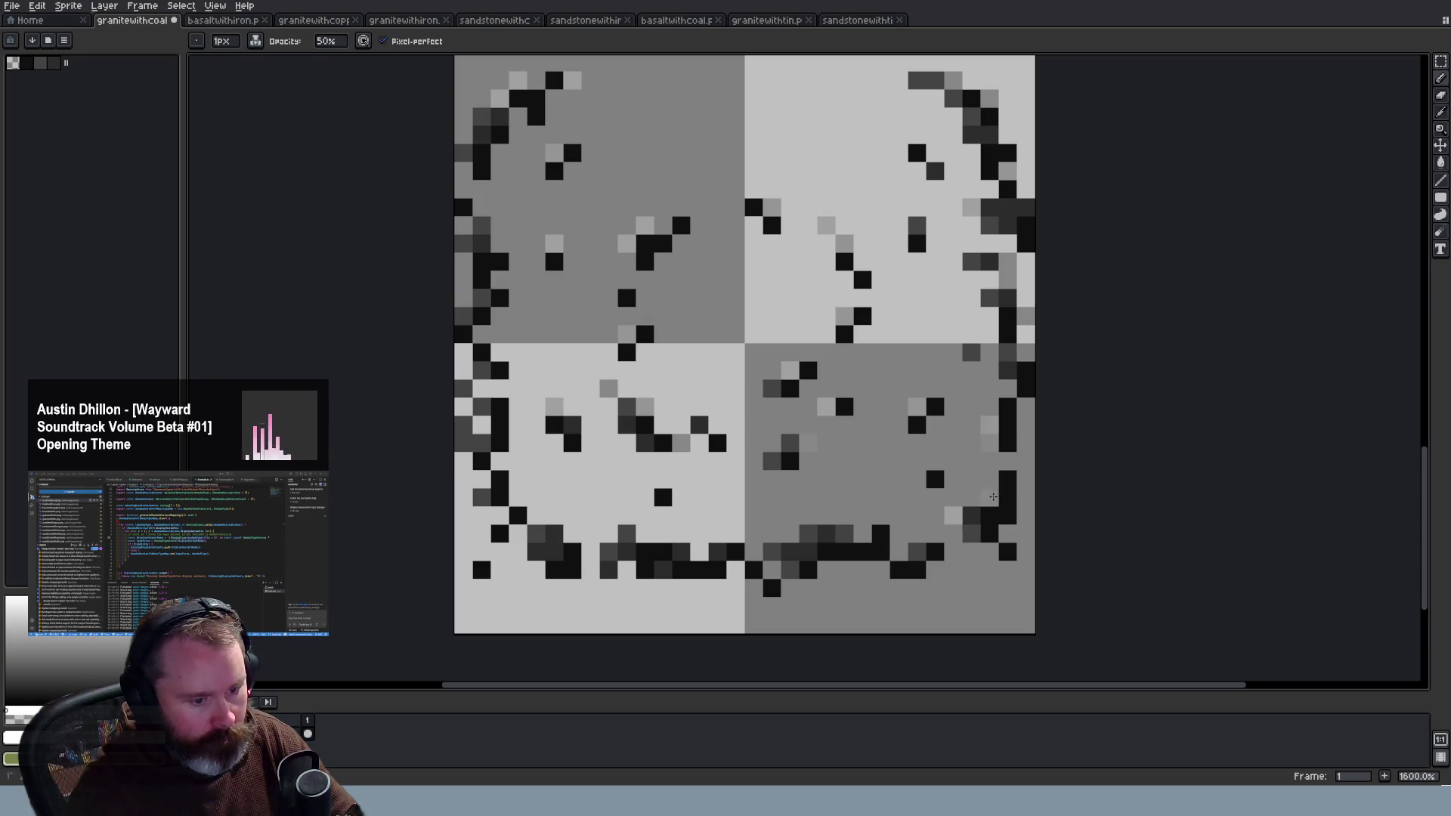
click(917, 551)
Step: Soften the black pixels along the bottom edge to grey, then reload Wayward in Firefox to test
click(844, 533)
click(807, 533)
click(772, 551)
click(735, 550)
click(663, 496)
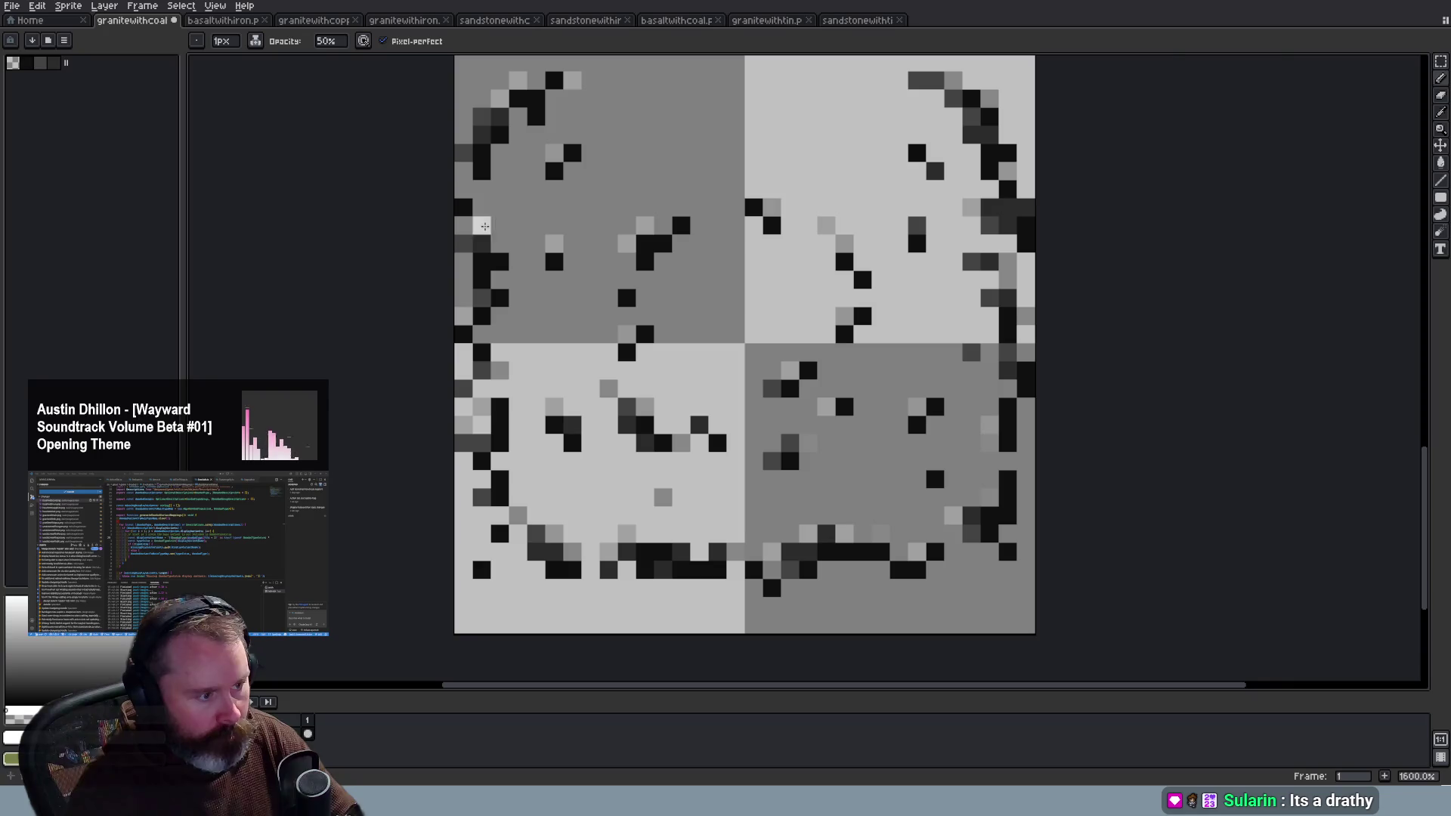
scroll(491, 234, up, 2)
scroll(530, 167, down, 4)
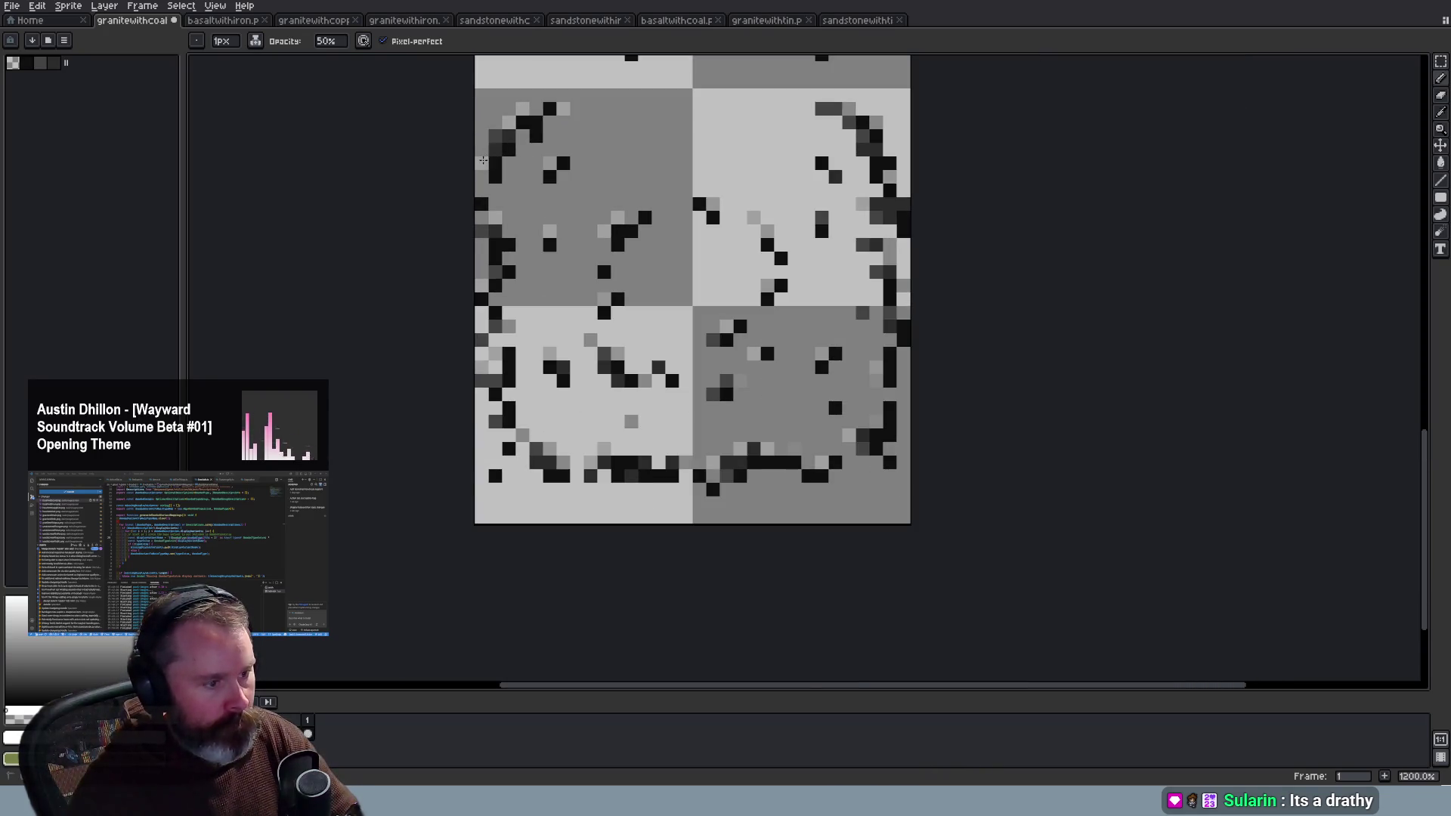
scroll(648, 197, down, 4)
drag(1434, 408, 1430, 242)
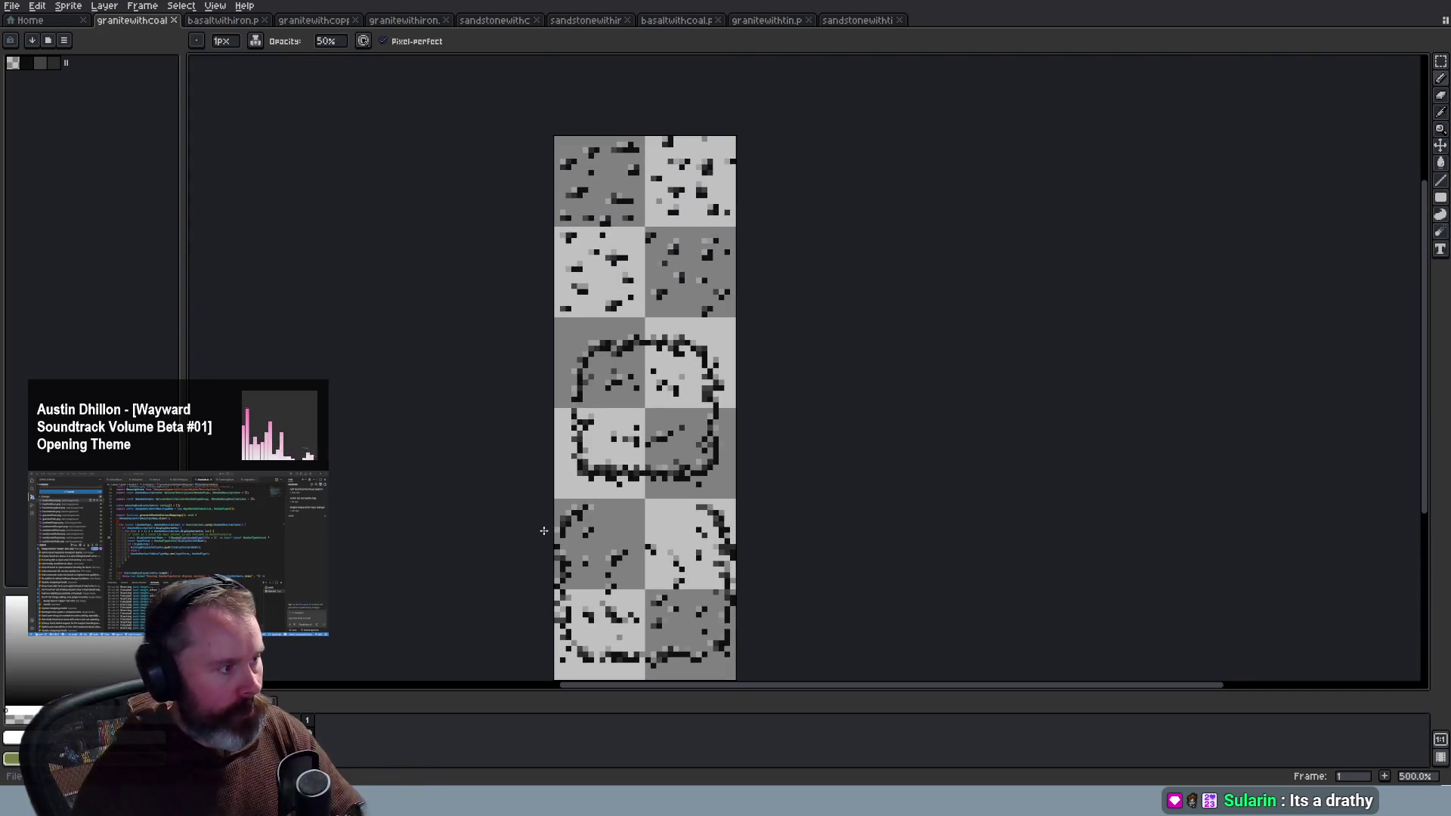
key(alt+Tab)
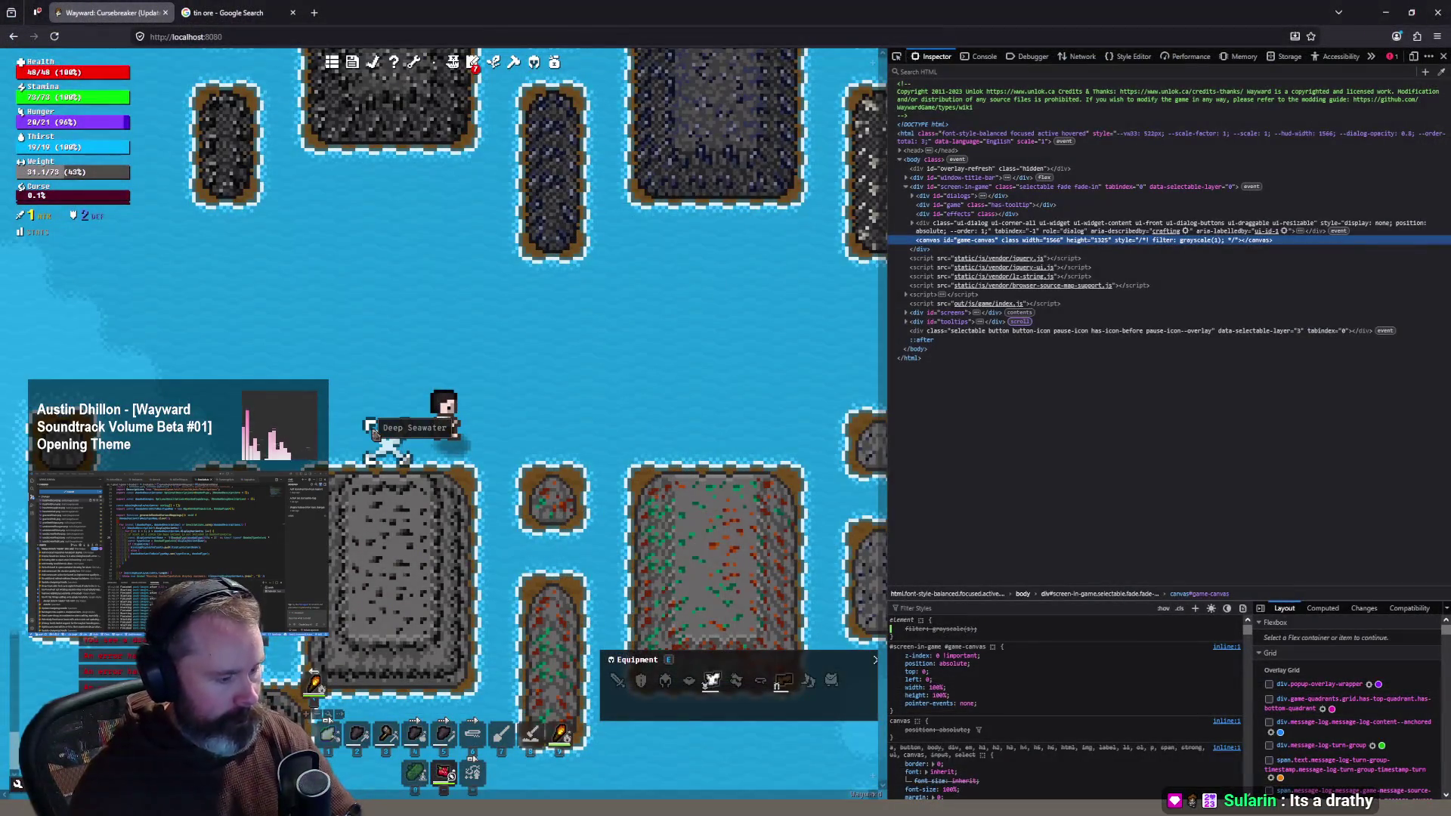
key(F5)
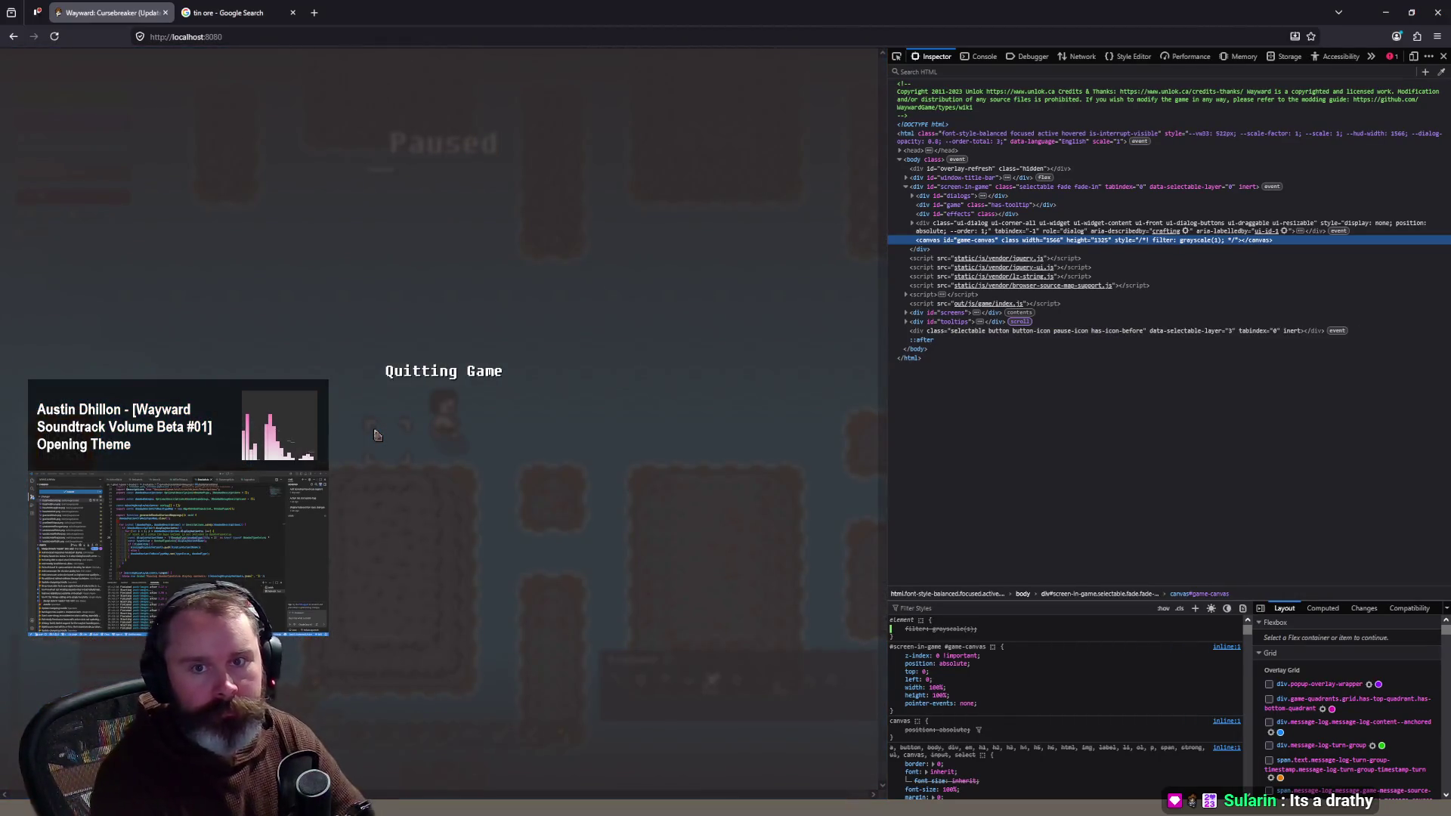
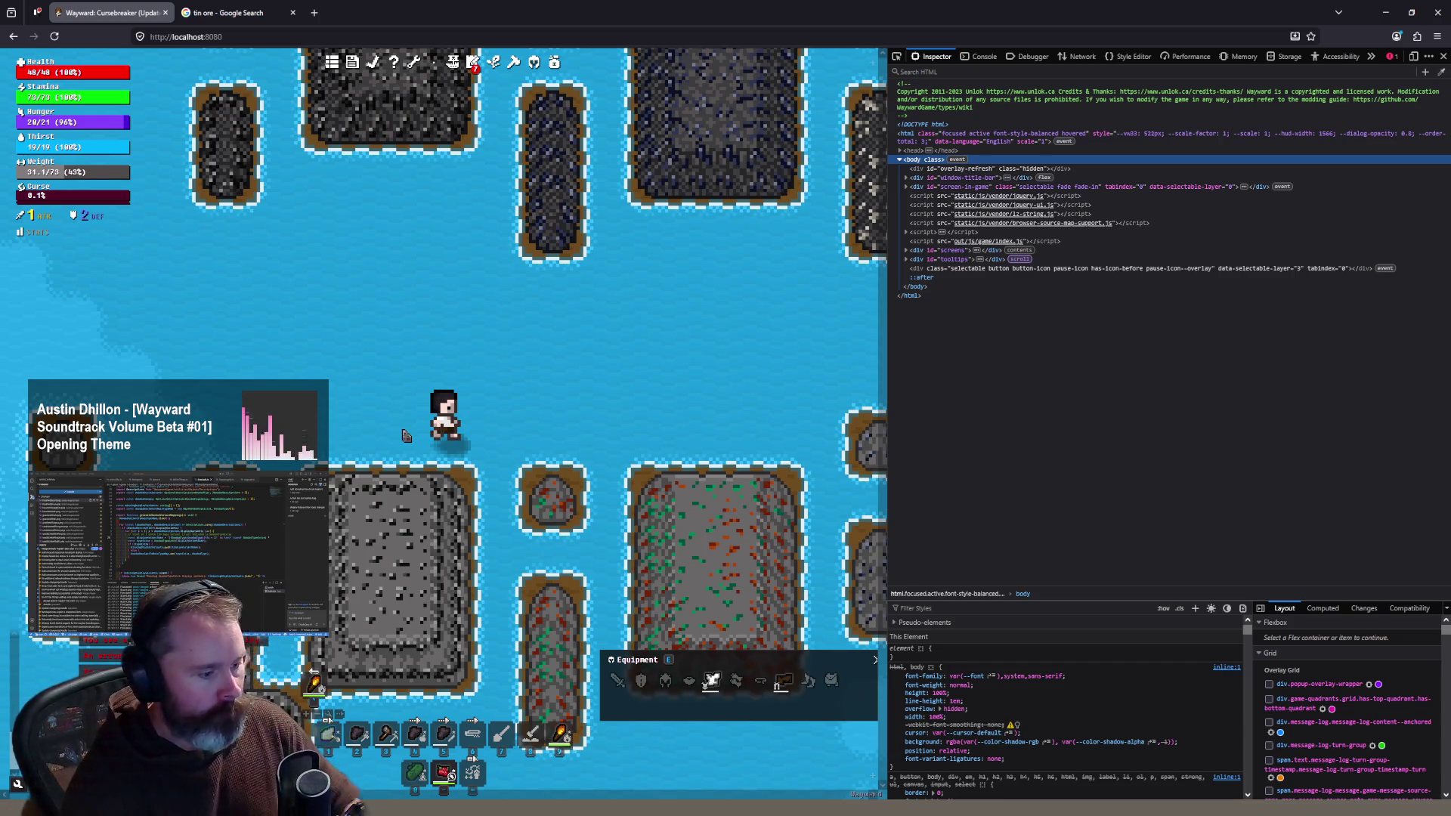
Step: Zoom in and out on the ore rock islands and walk the character one tile north
scroll(416, 470, down, 2)
scroll(414, 471, up, 3)
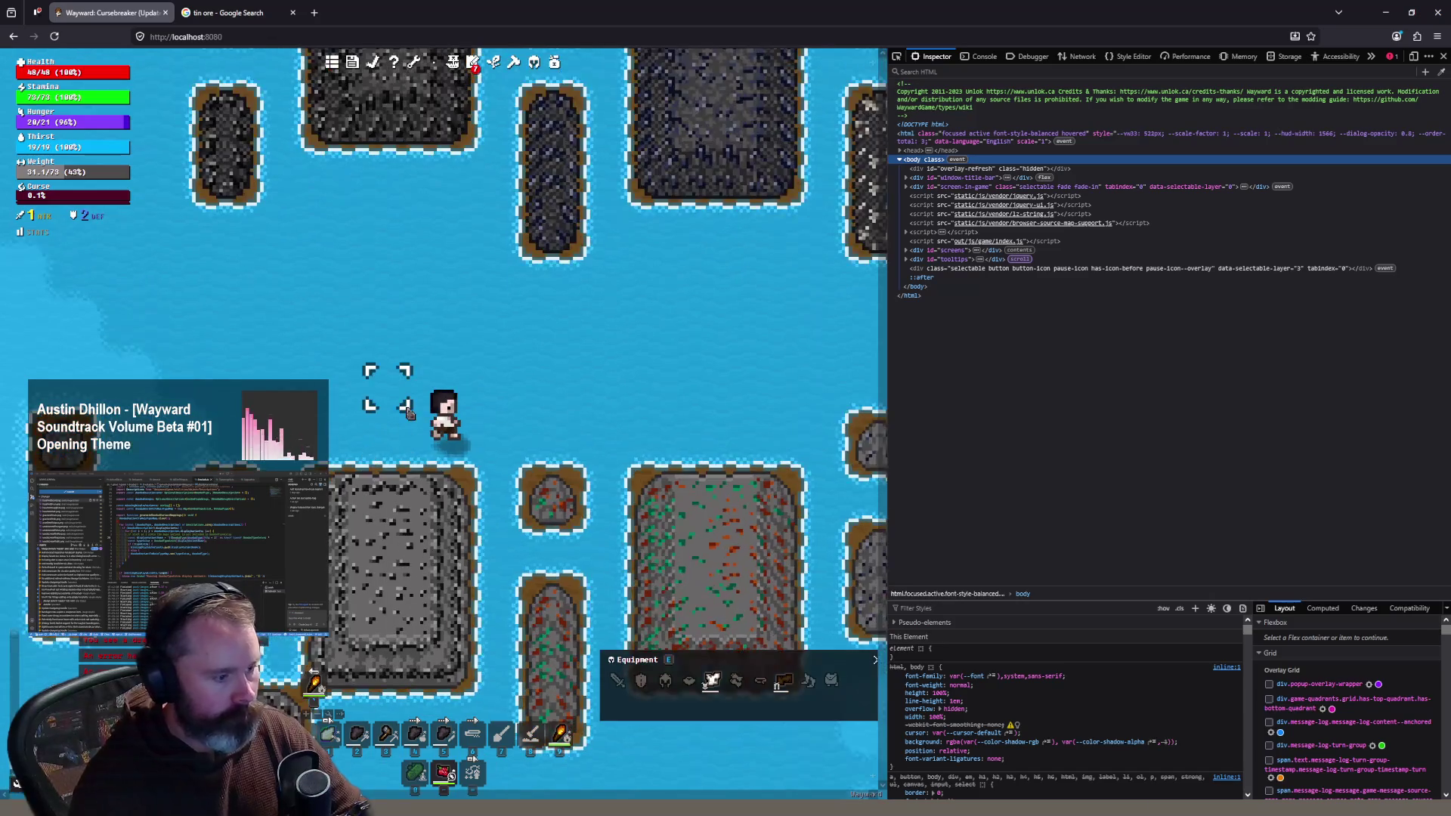
key(w)
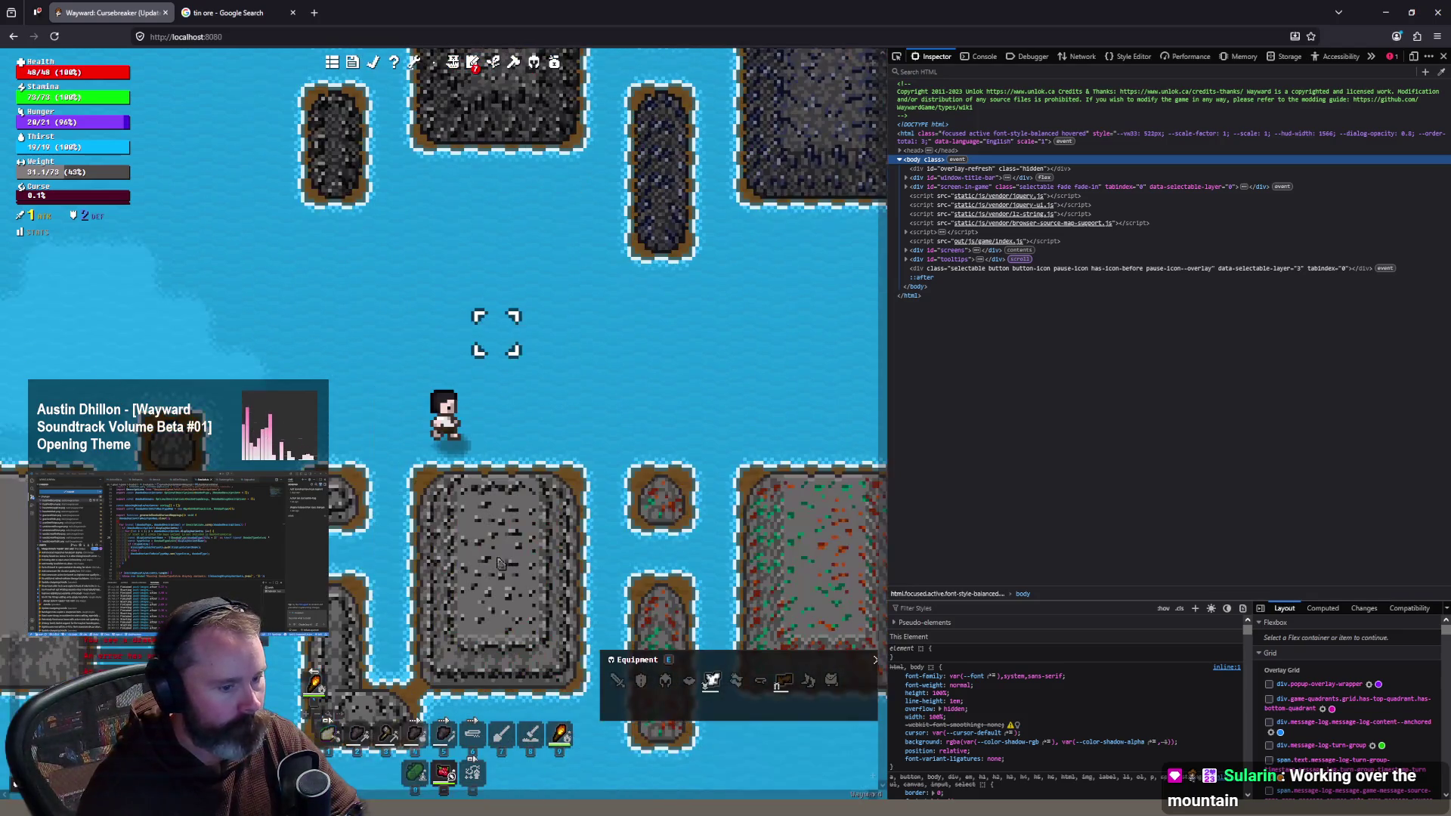
scroll(484, 570, down, 3)
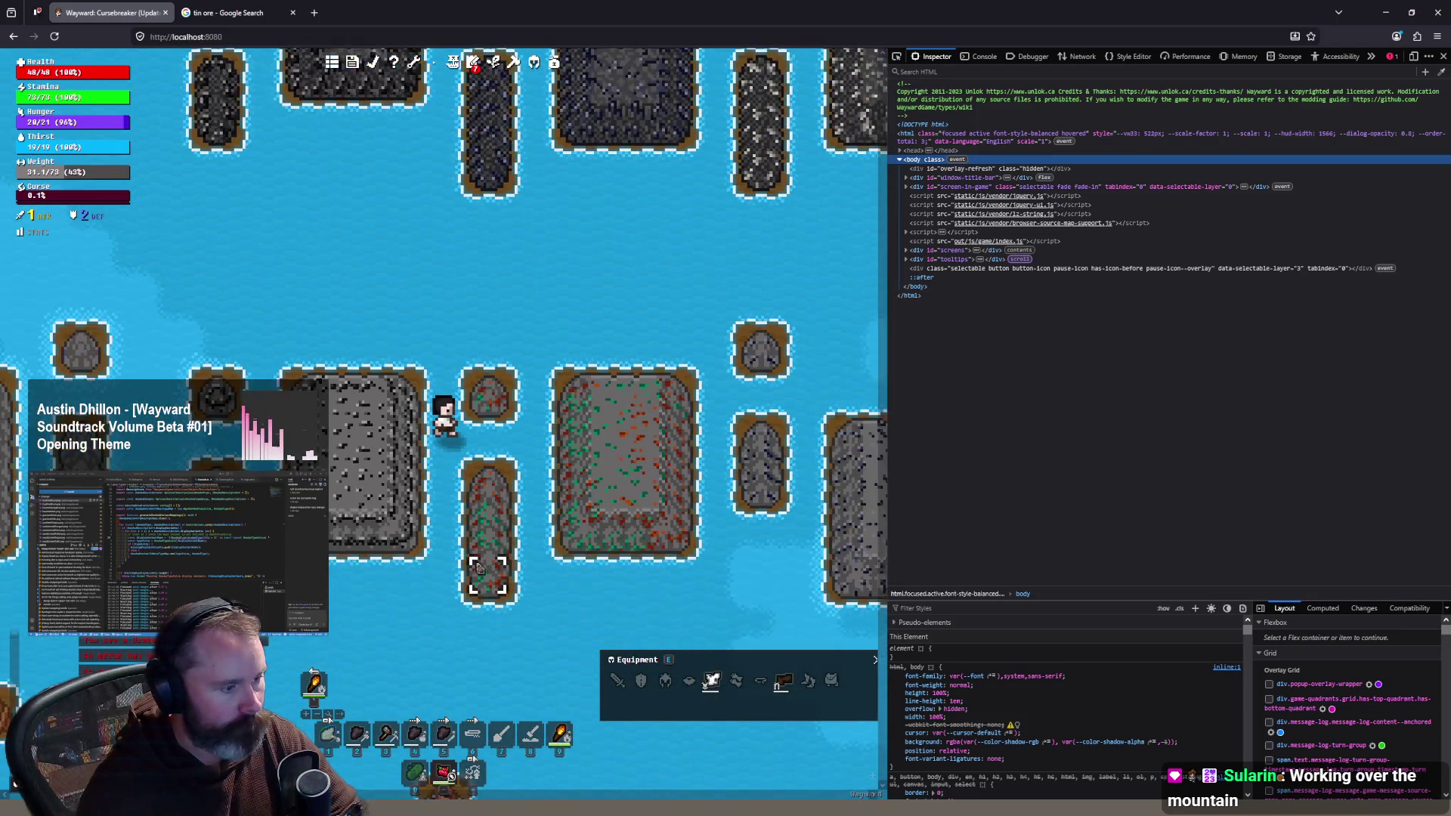
scroll(479, 567, up, 1)
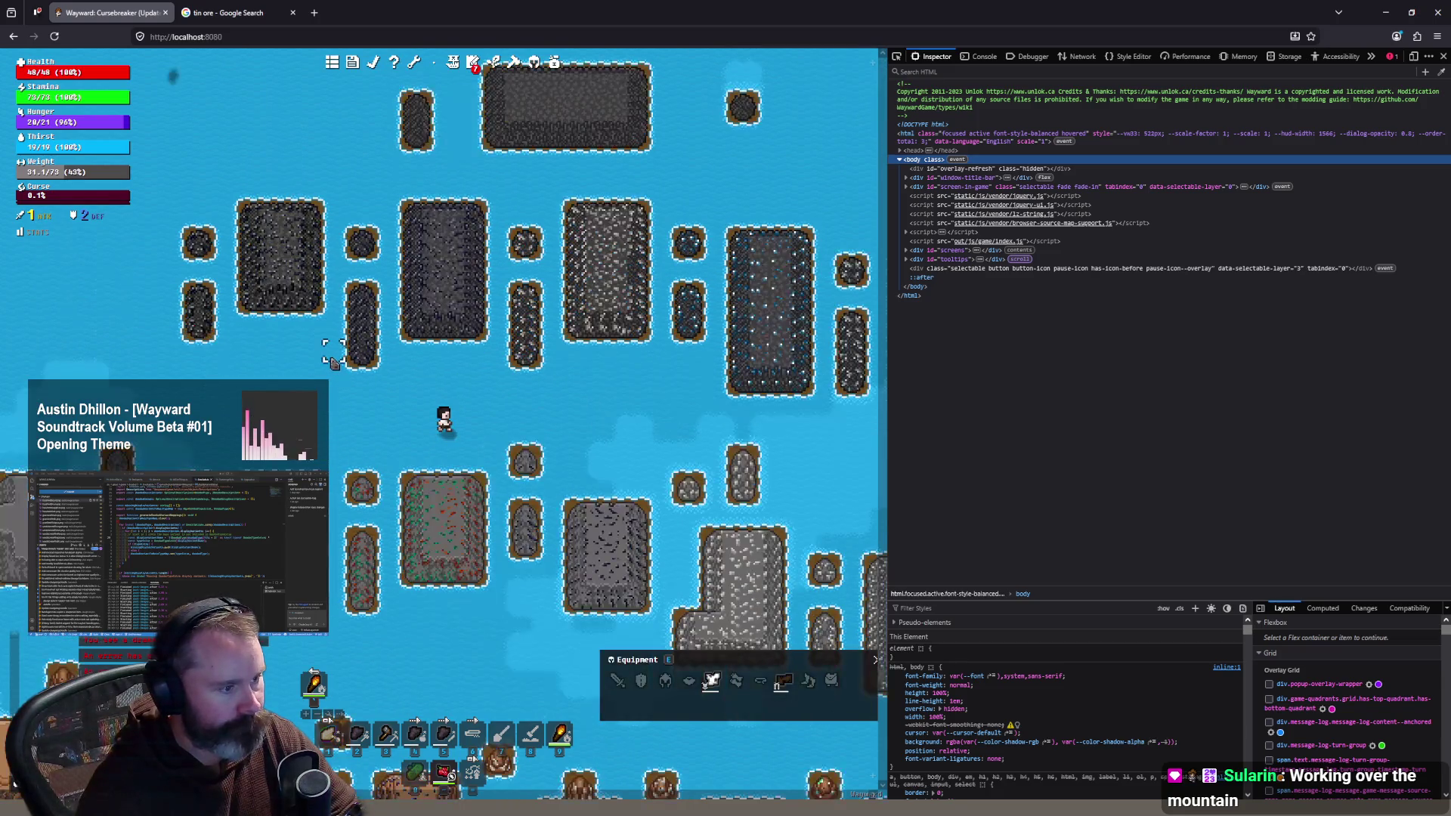
scroll(360, 355, up, 3)
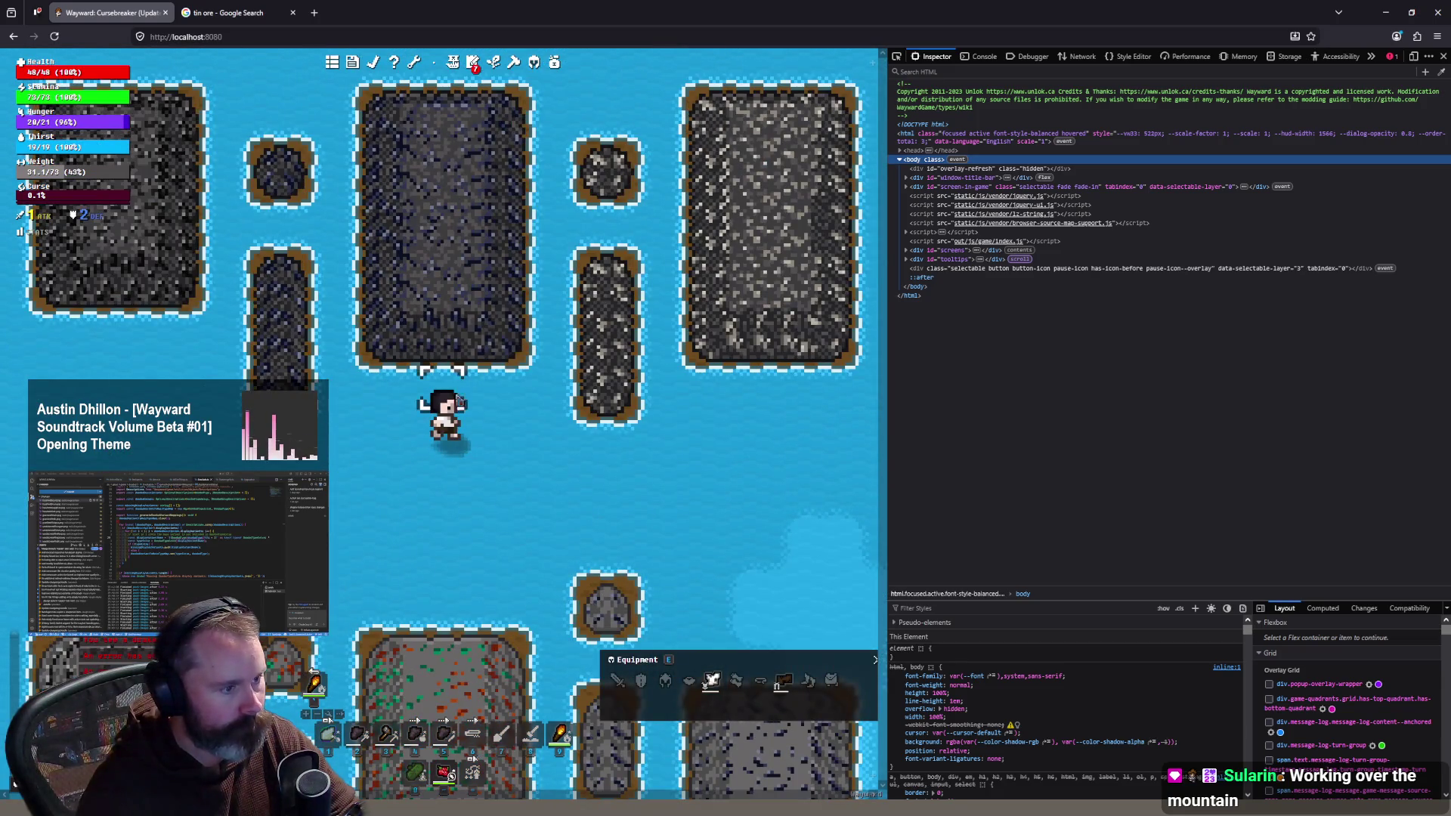
Step: Walk a few tiles south, then switch to the granitewithcoal sheet in Aseprite
mouse_move(459, 474)
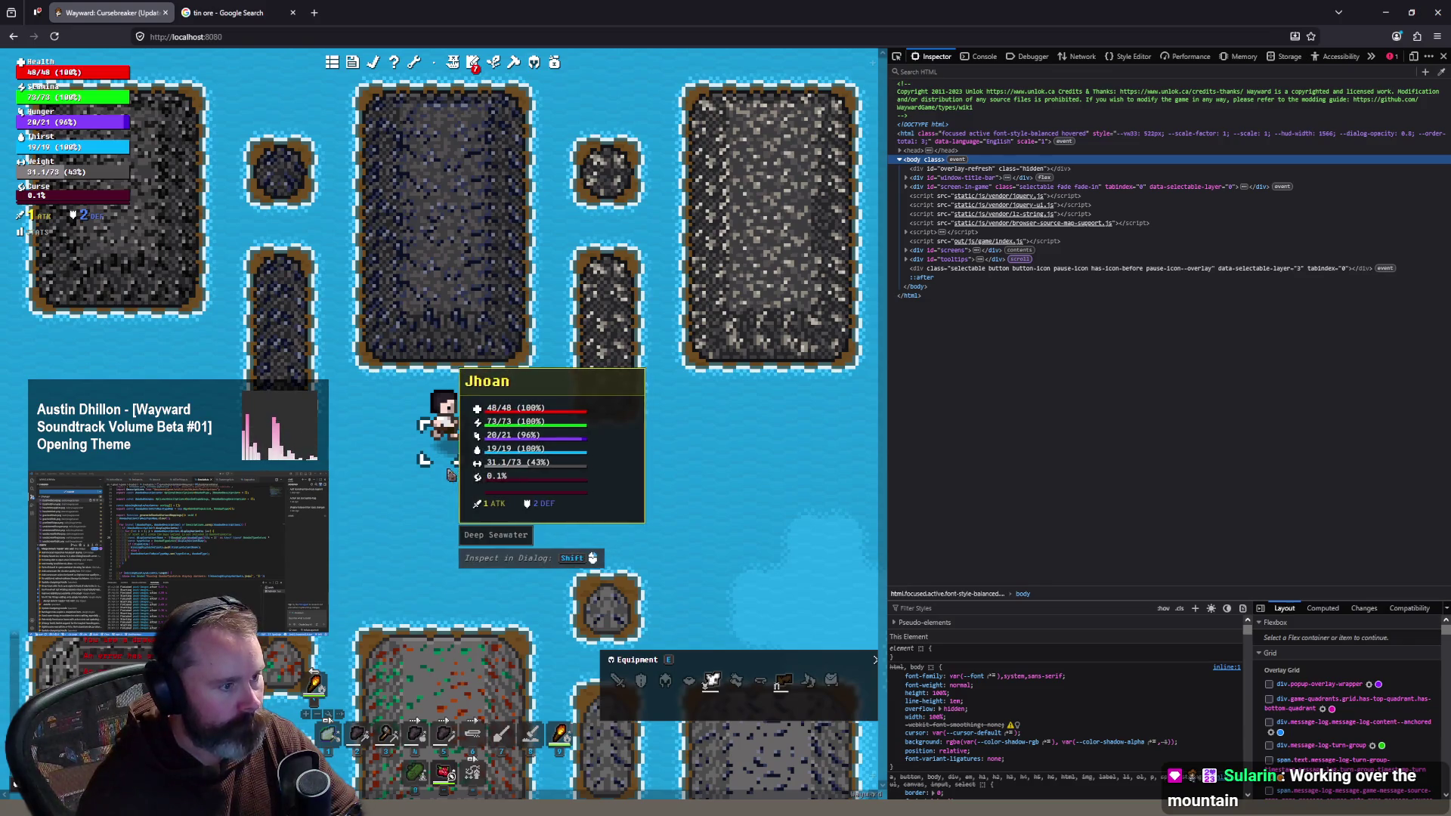
scroll(453, 454, down, 1)
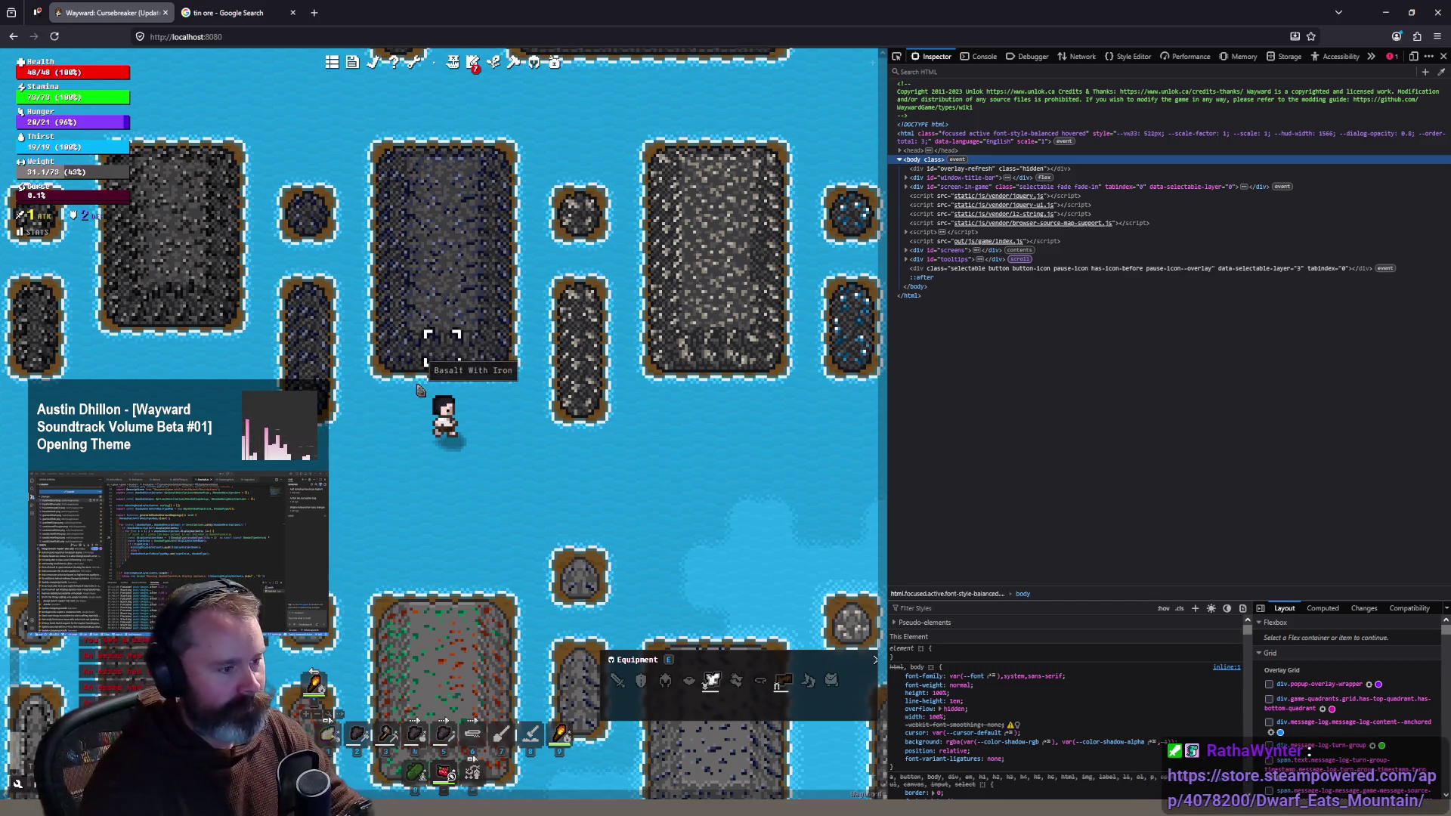
scroll(419, 378, up, 1)
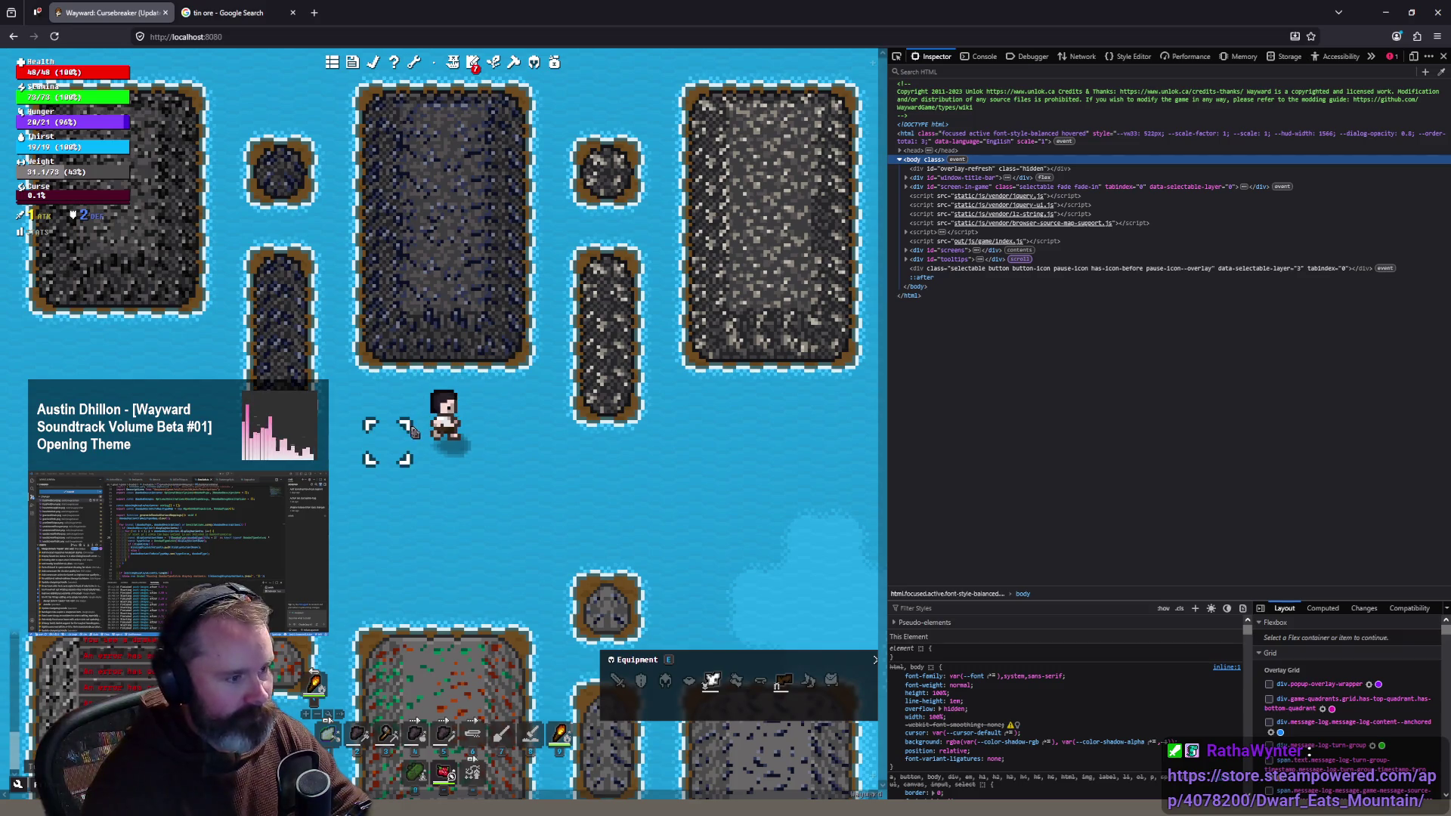
key(s)
key(s)
key(s)
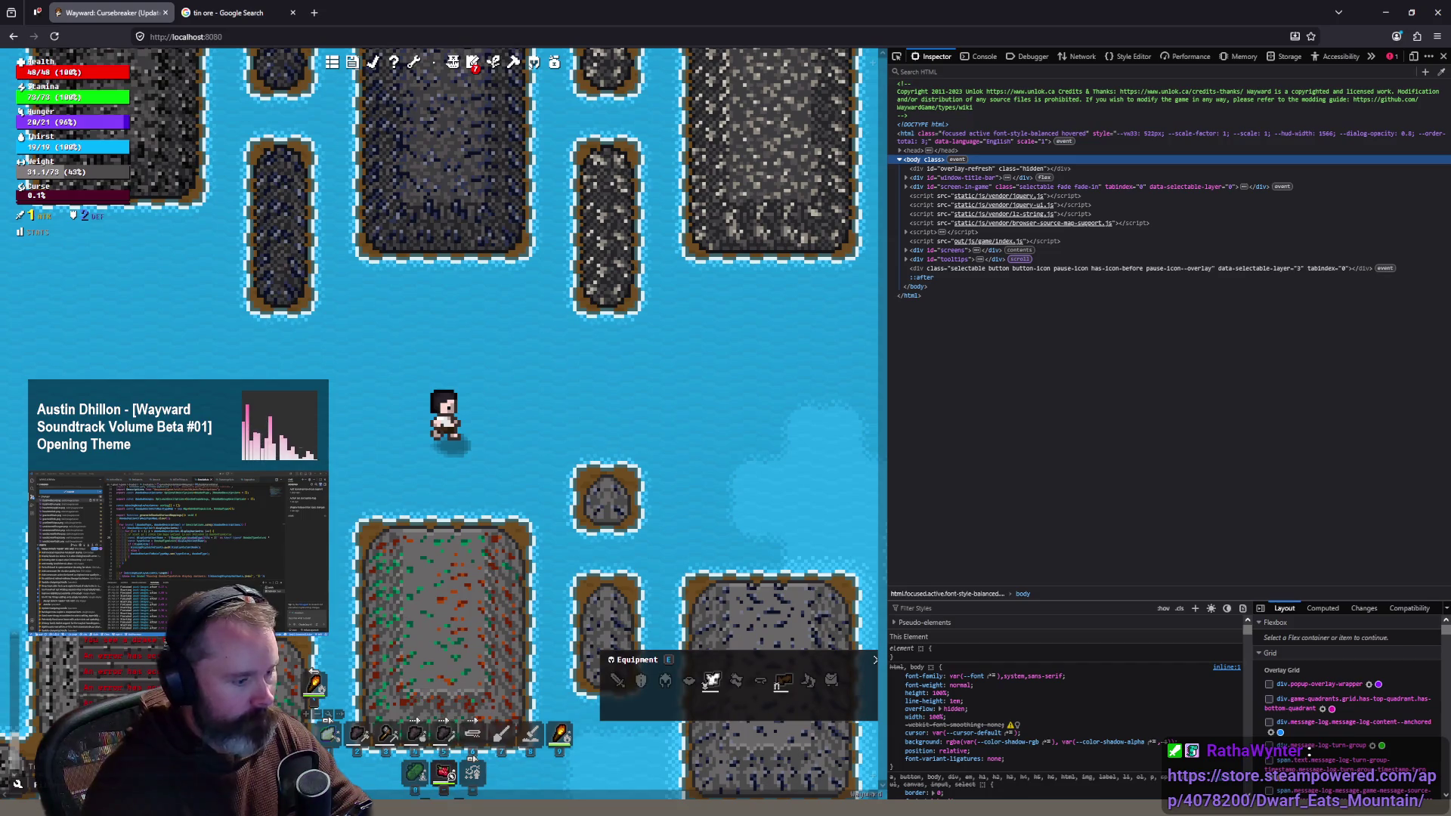
key(alt+Tab)
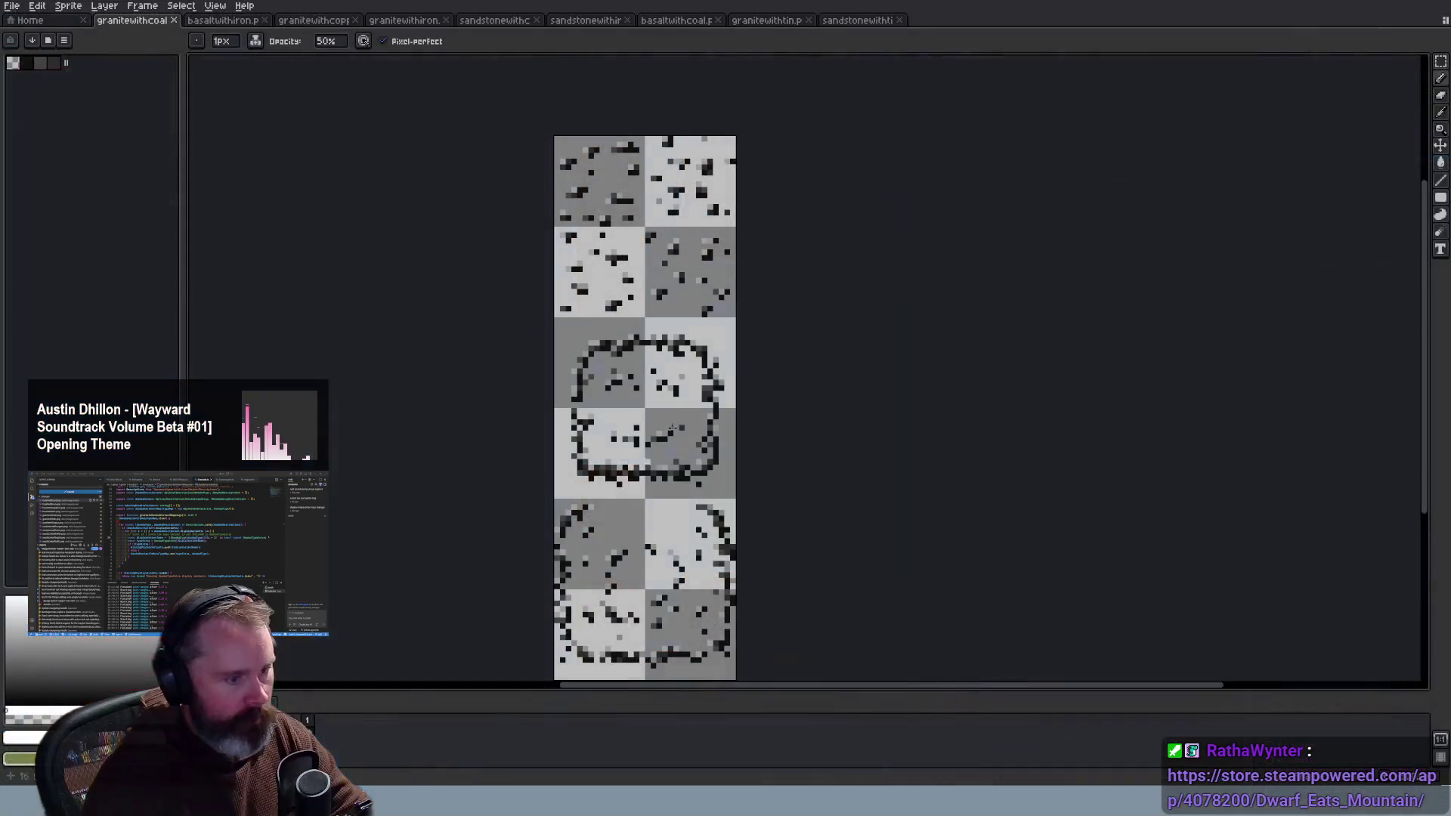
Step: View the basaltwithiron tile sheet, then return to the running Wayward game
click(214, 27)
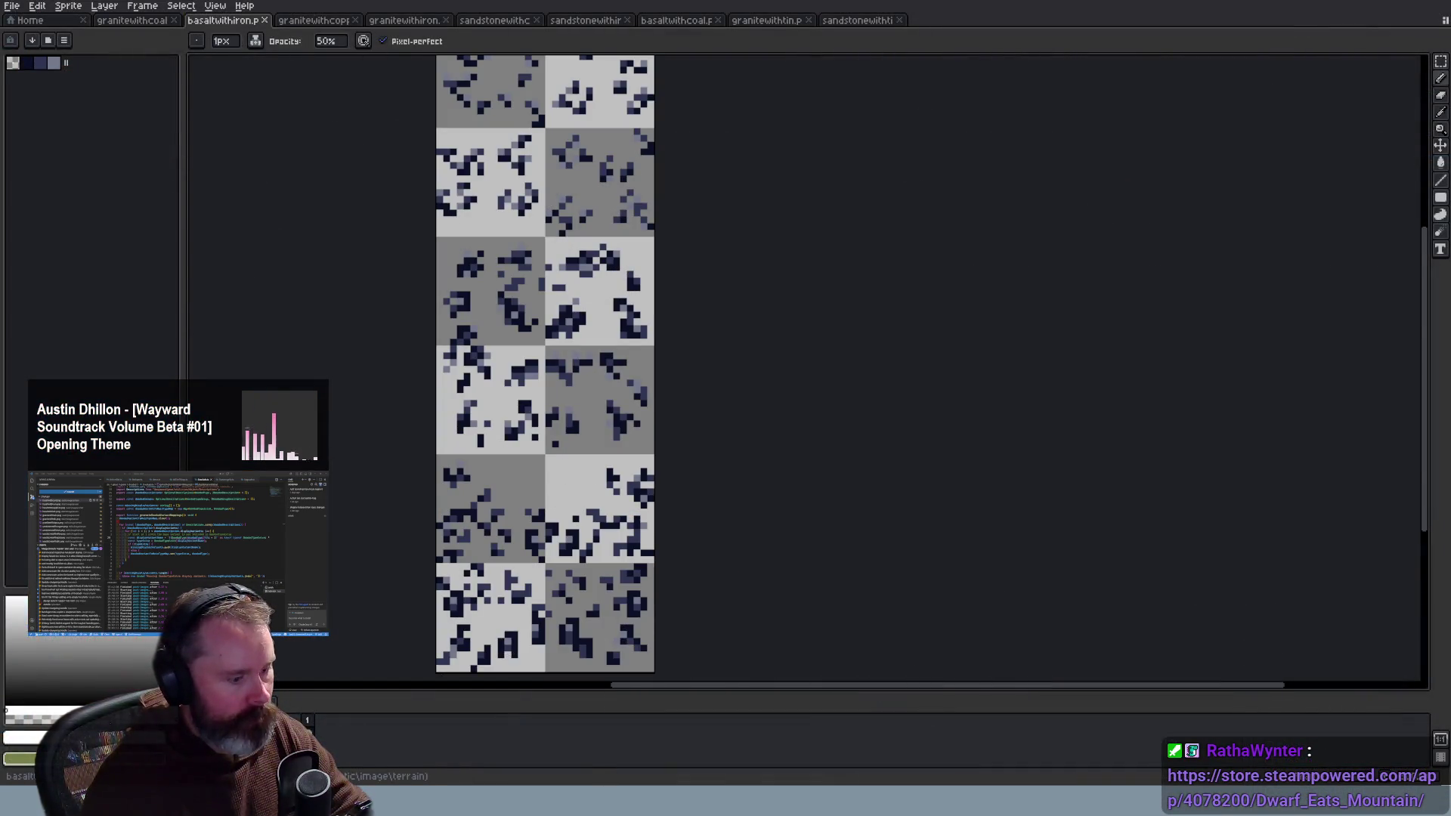
key(alt+Tab)
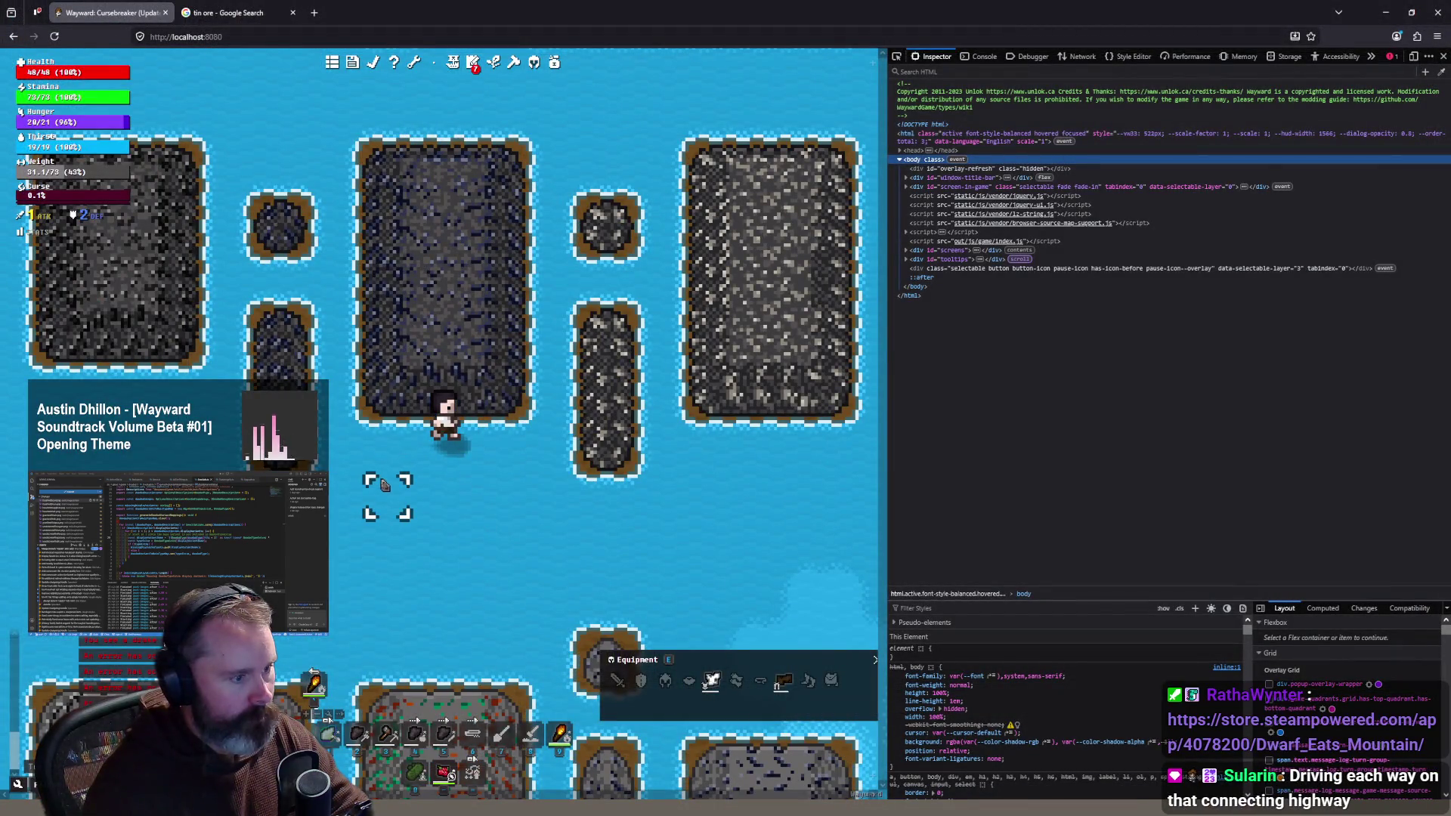
Step: Walk the character below the big rock block, zooming to check the islands
key(s)
key(s)
key(s)
key(a)
key(a)
key(a)
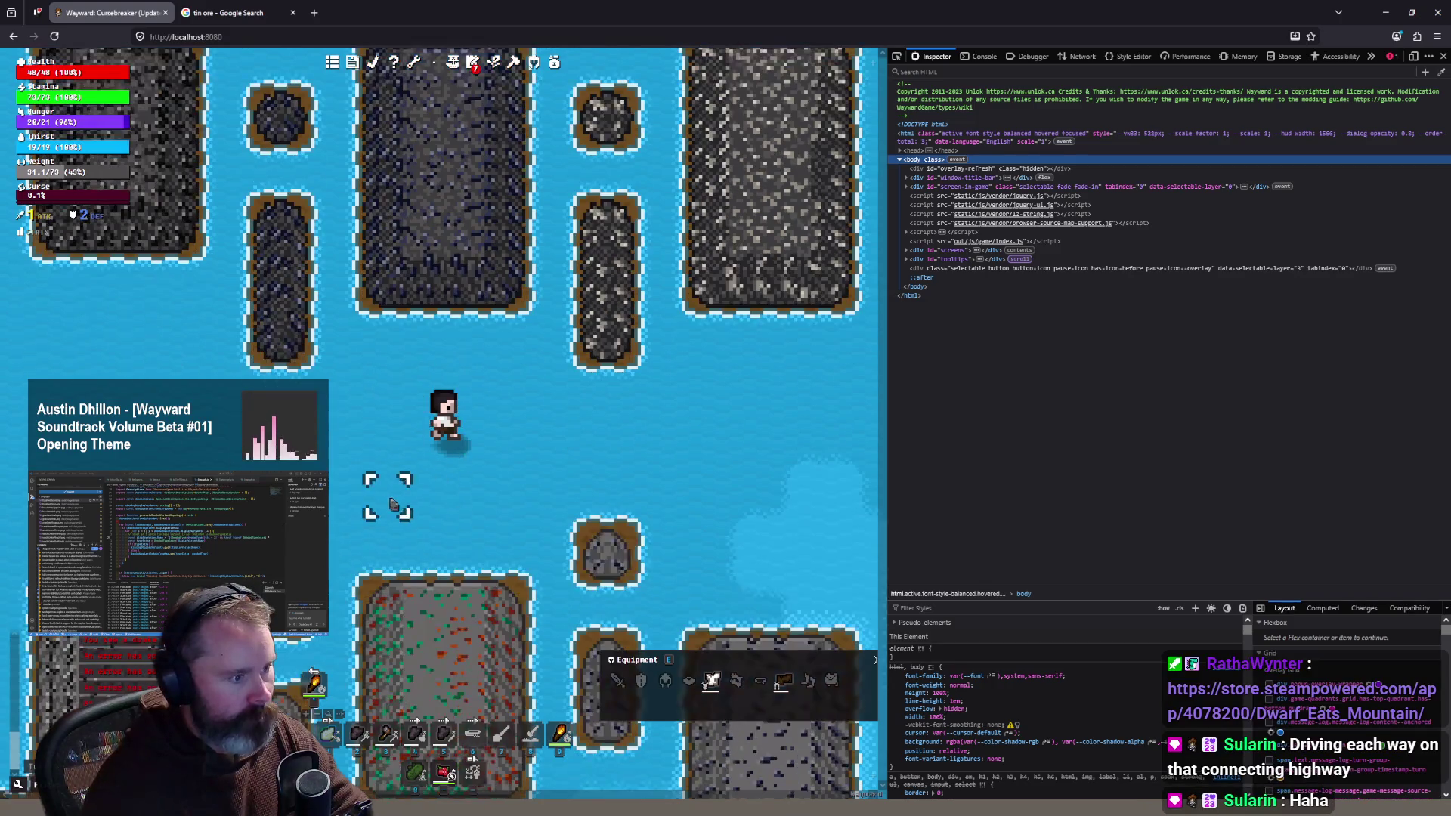
scroll(476, 406, down, 1)
scroll(447, 396, down, 1)
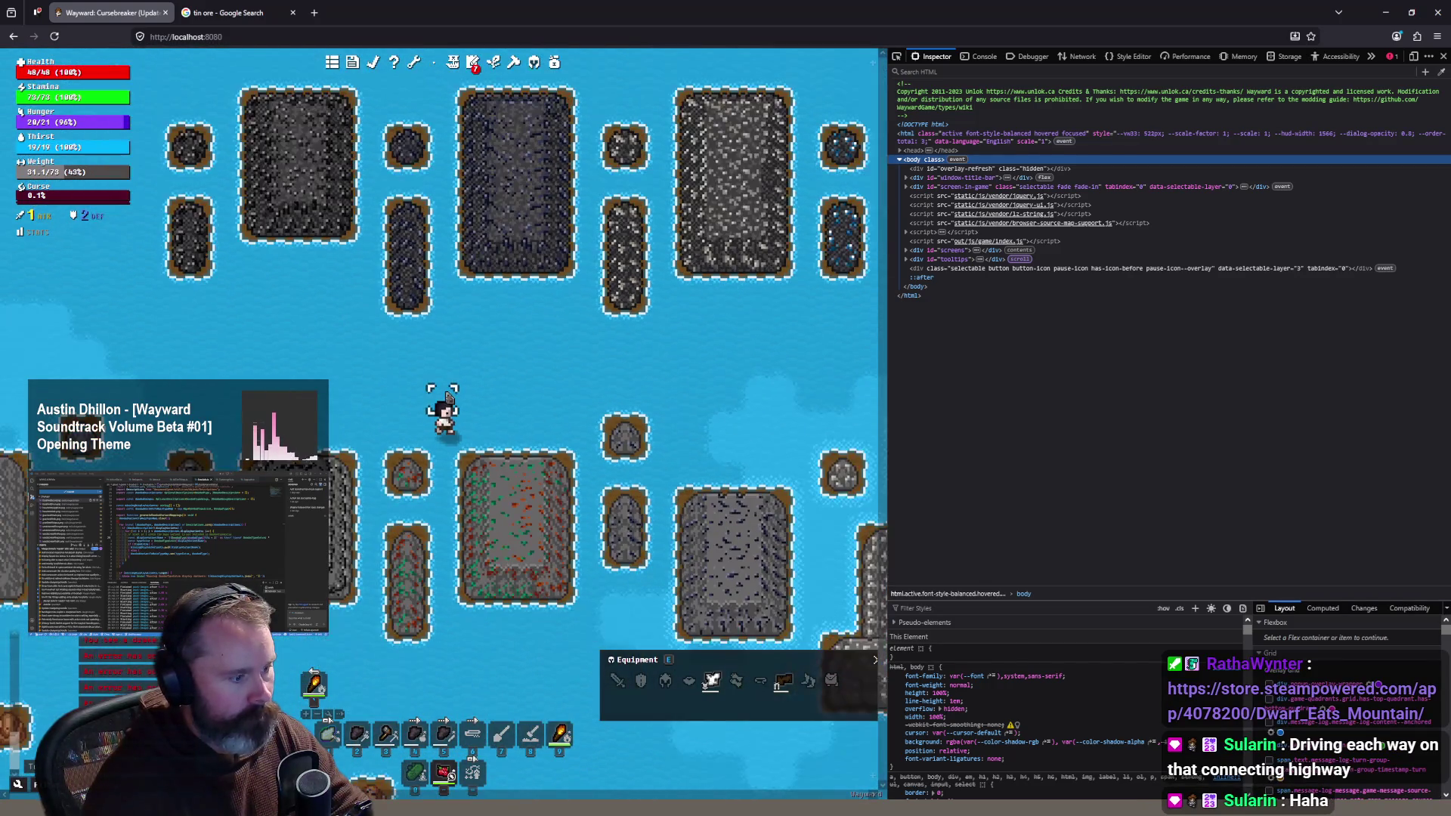
scroll(646, 470, up, 2)
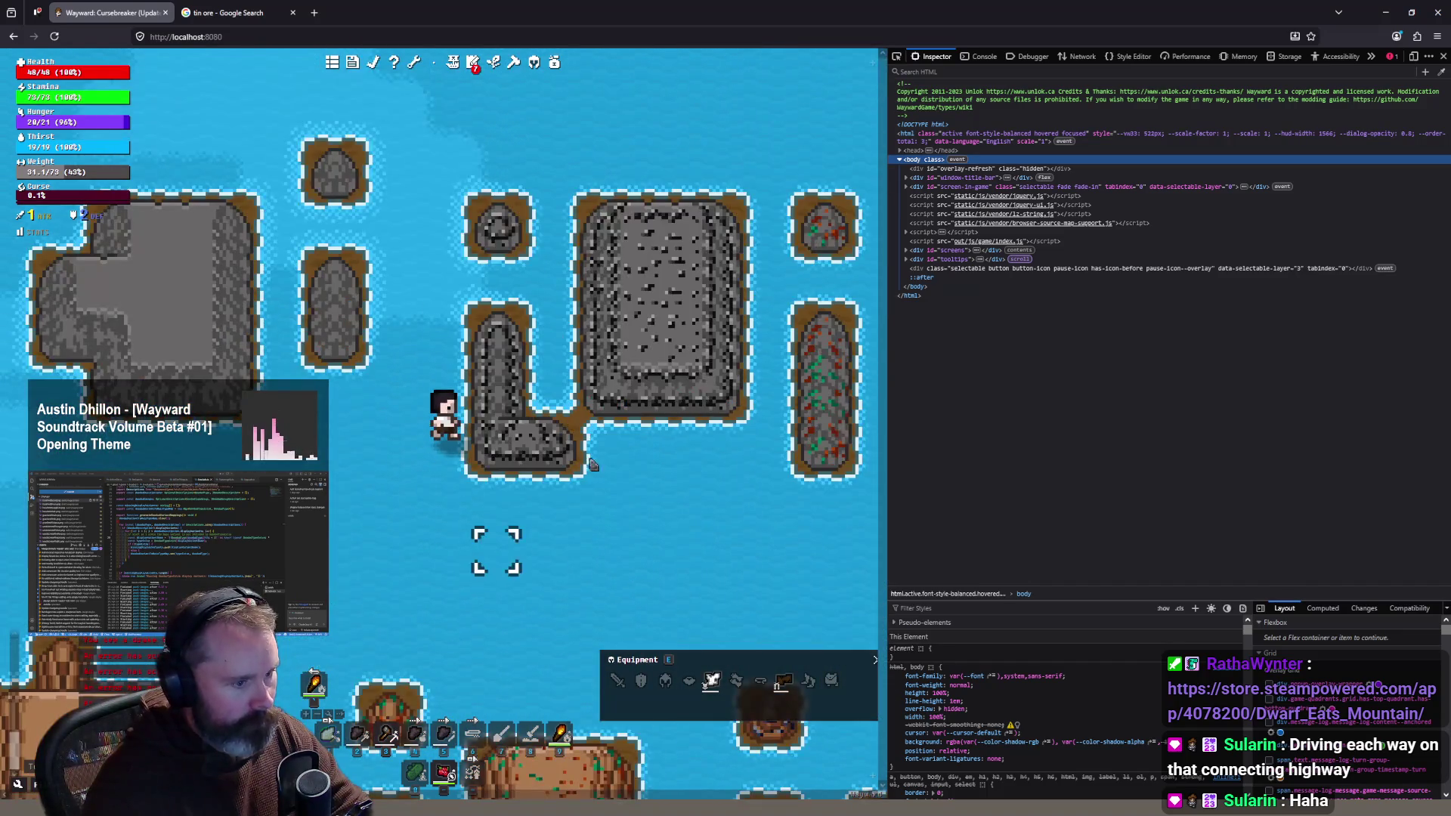
click(644, 467)
Step: Pan the map to other rock islands and walk to a nearby sea tile
scroll(529, 457, up, 1)
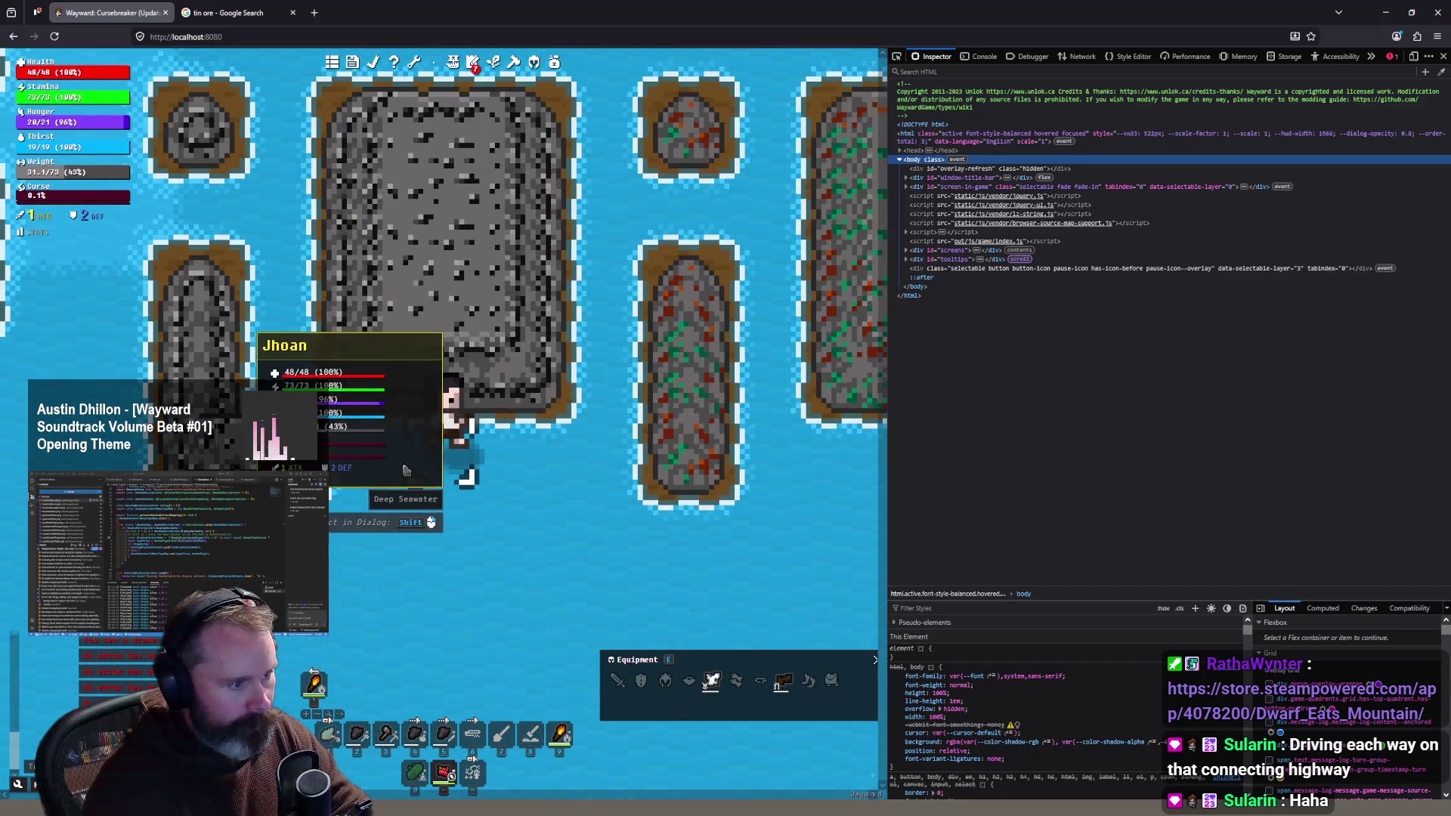
scroll(393, 463, down, 1)
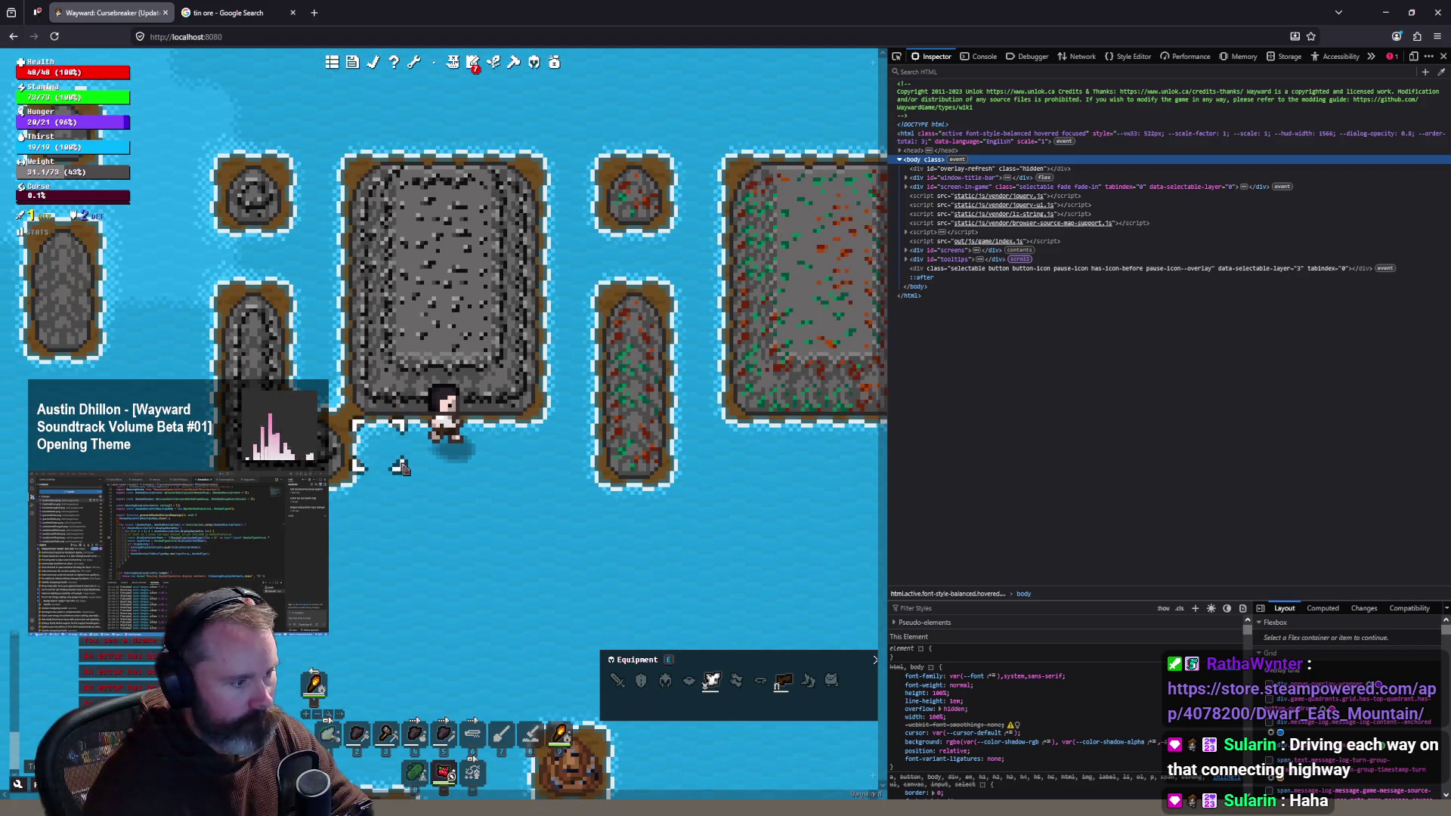
scroll(394, 462, up, 1)
mouse_move(364, 378)
mouse_down()
mouse_move(378, 246)
mouse_move(506, 195)
mouse_move(443, 520)
mouse_up()
scroll(443, 519, down, 3)
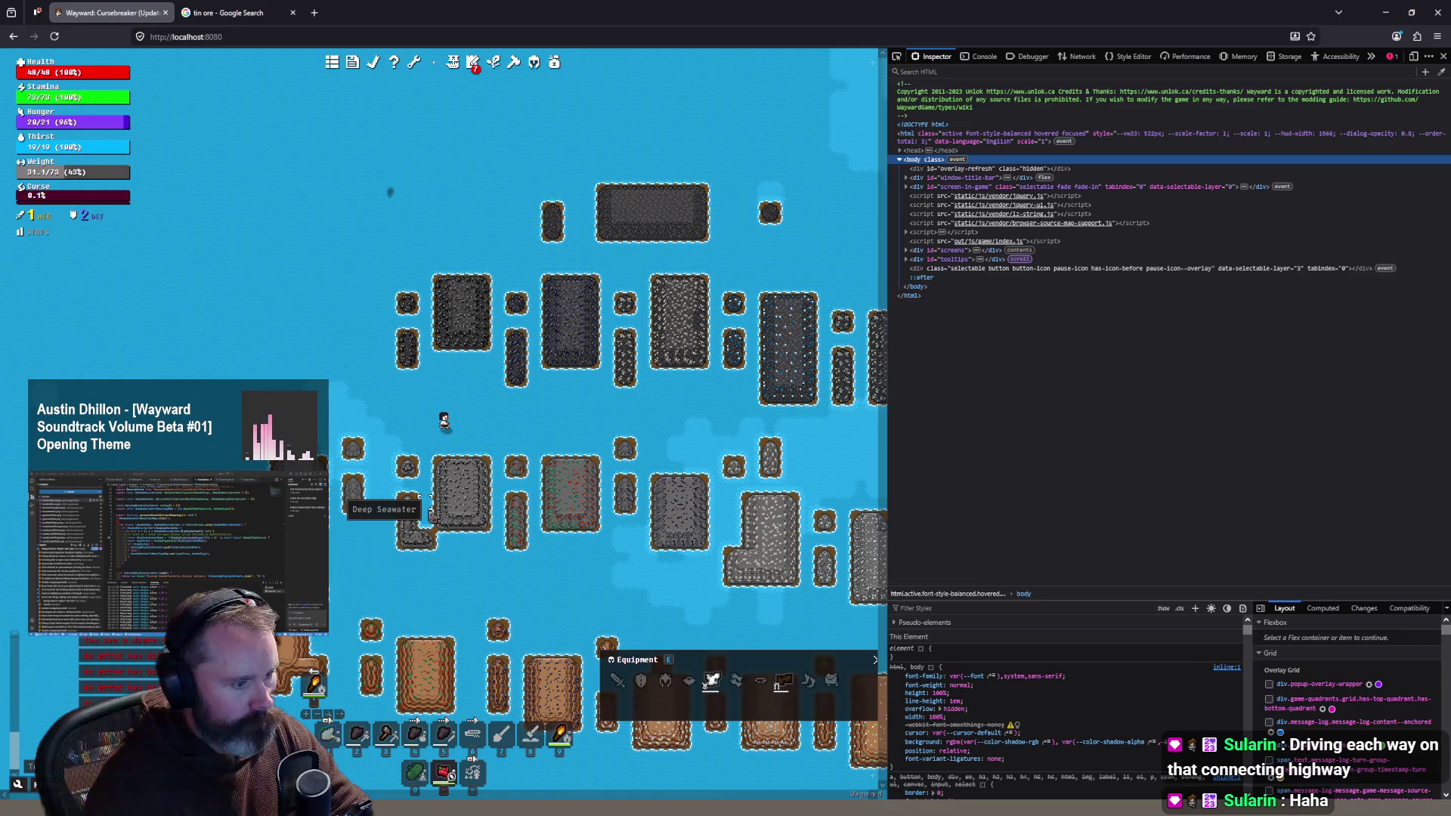
scroll(432, 515, up, 3)
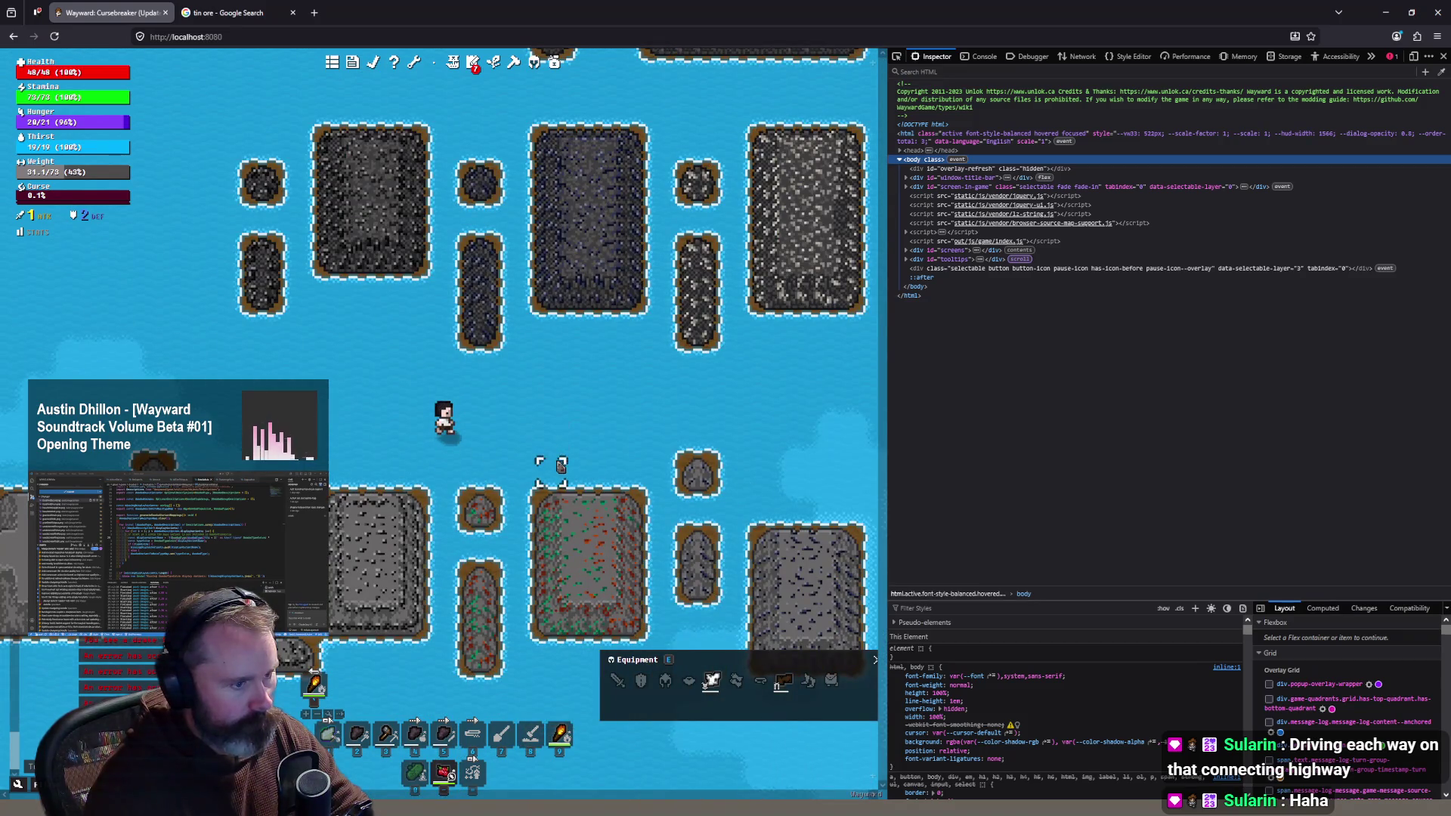
click(538, 462)
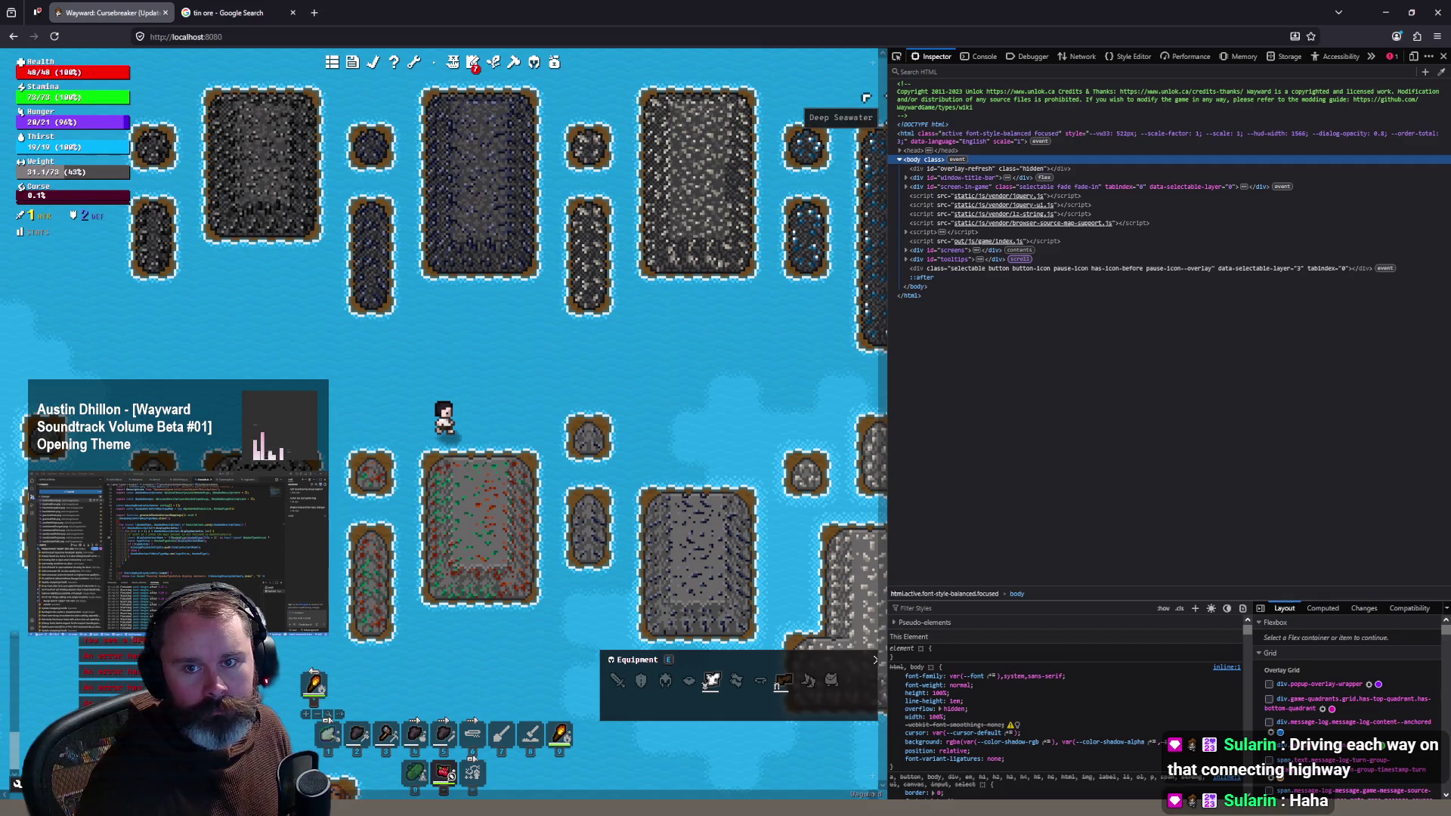
Step: Load the Dwarf Eats Mountain Steam store page in a new tab
key(alt+Tab)
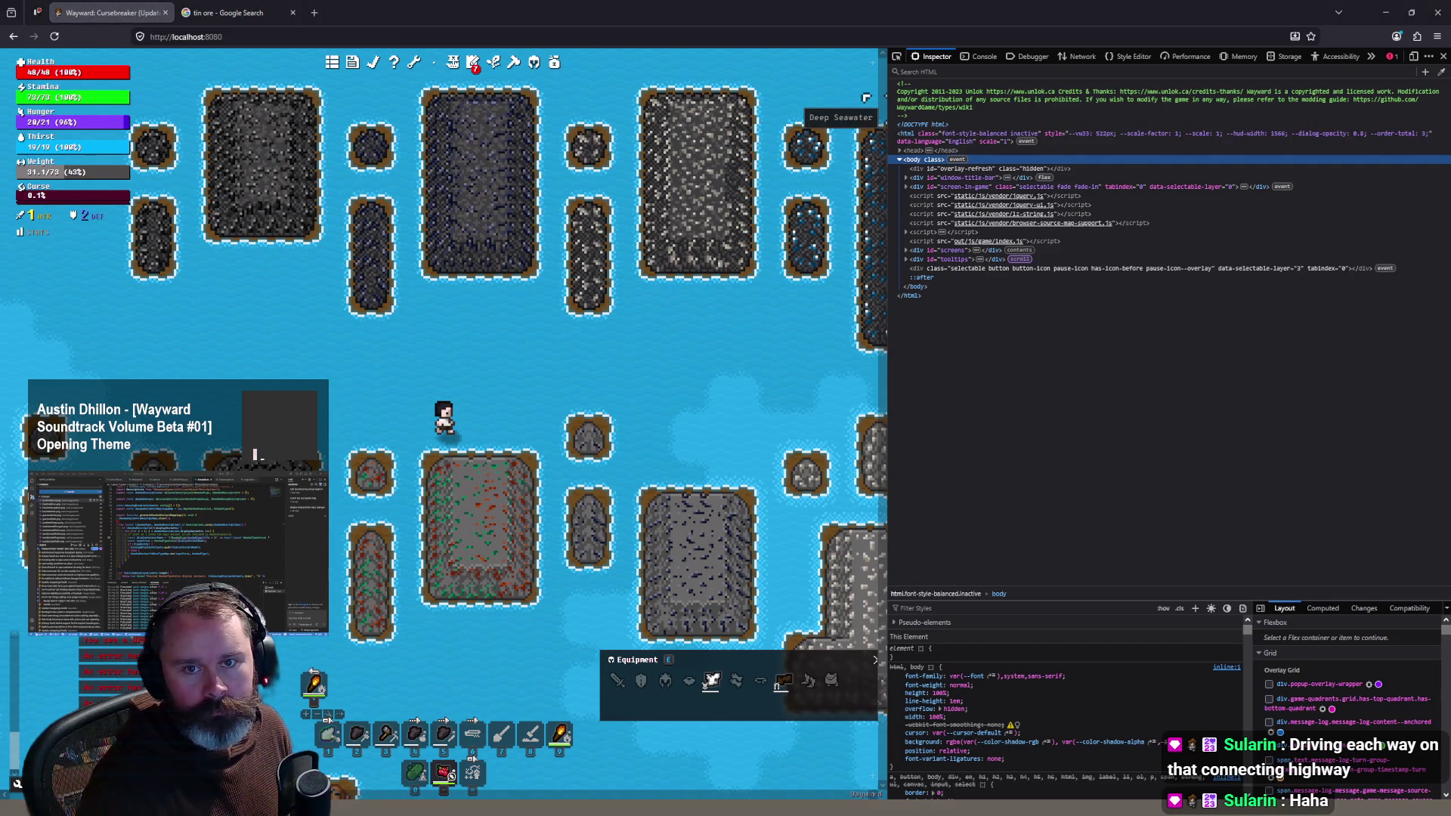
key(alt+Tab)
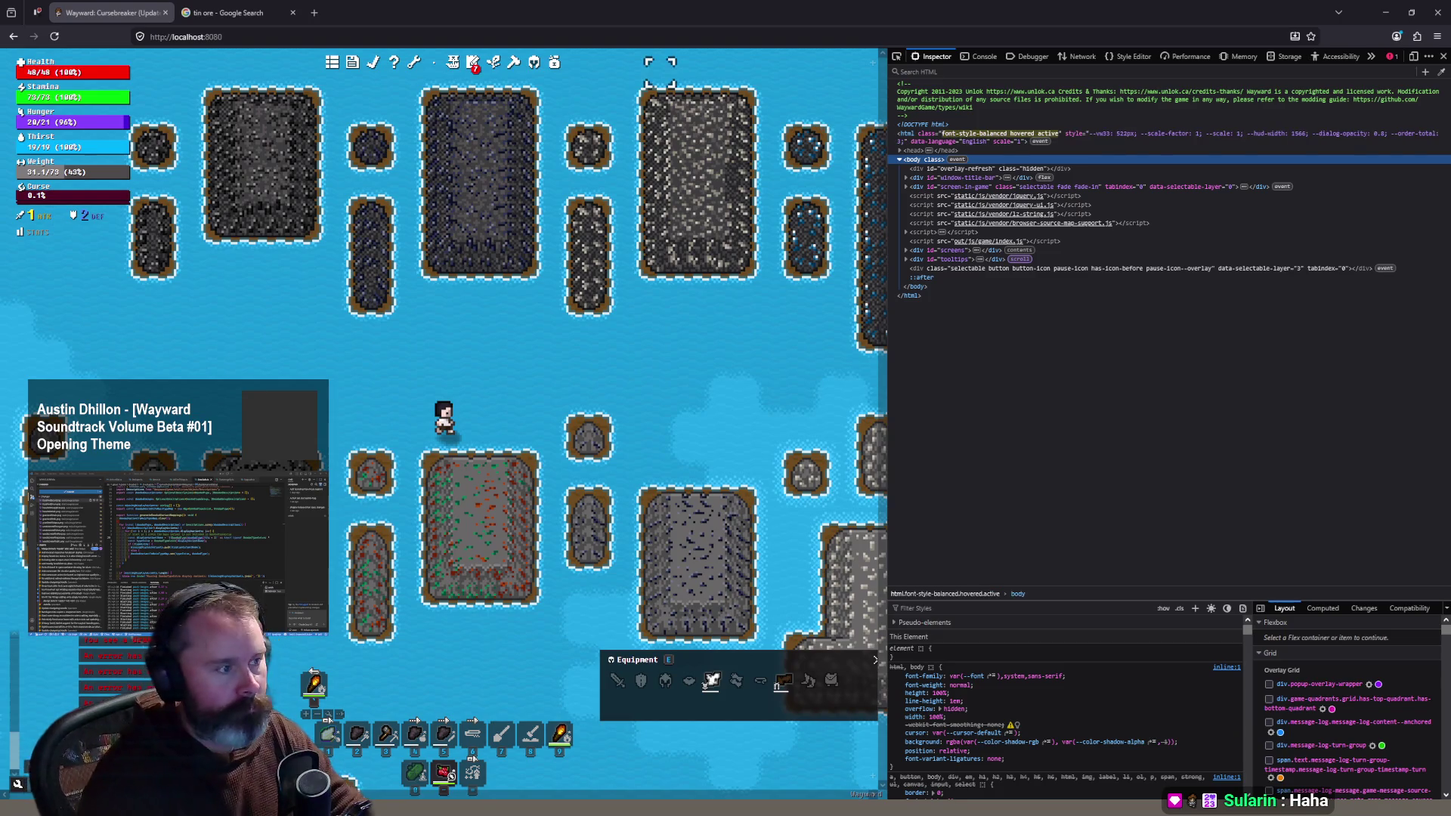
key(ctrl+t)
text(https://store.steampowered.com/app/4078200/Dwarf_Eats_Mountain/)
key(Return)
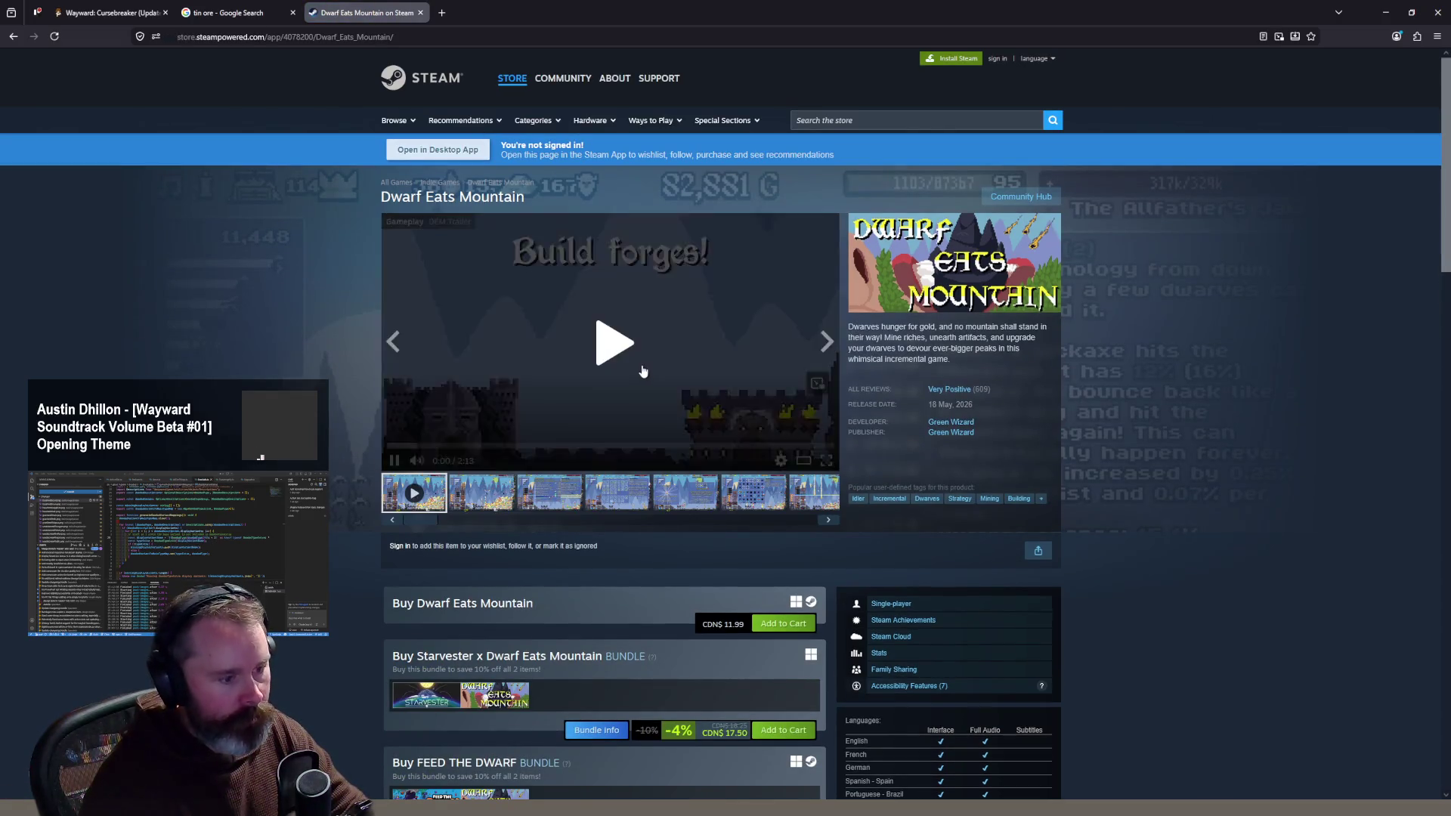
Step: Play the Dwarf Eats Mountain trailer on its Steam page
click(618, 358)
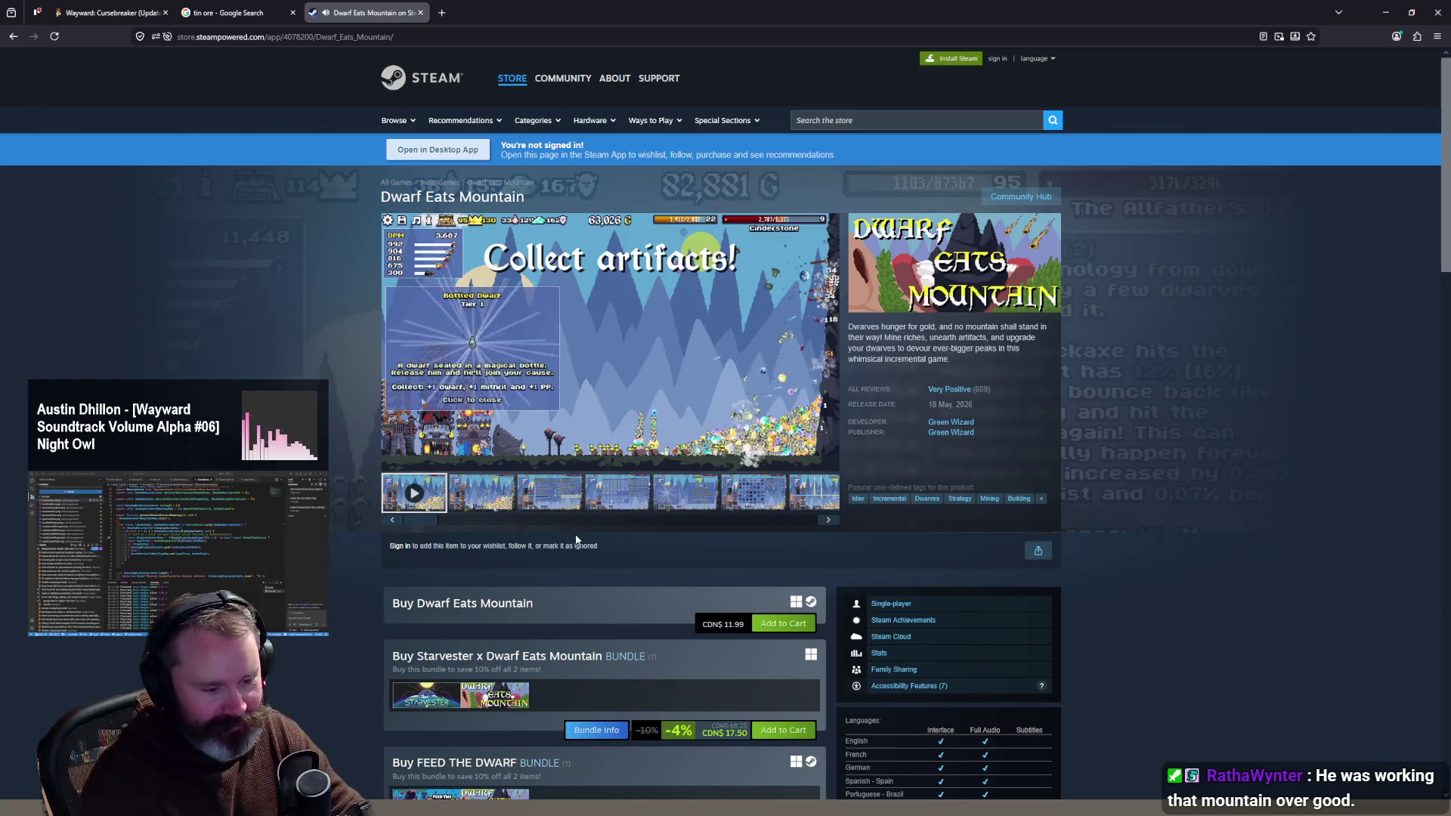
scroll(544, 455, down, 7)
scroll(546, 462, down, 4)
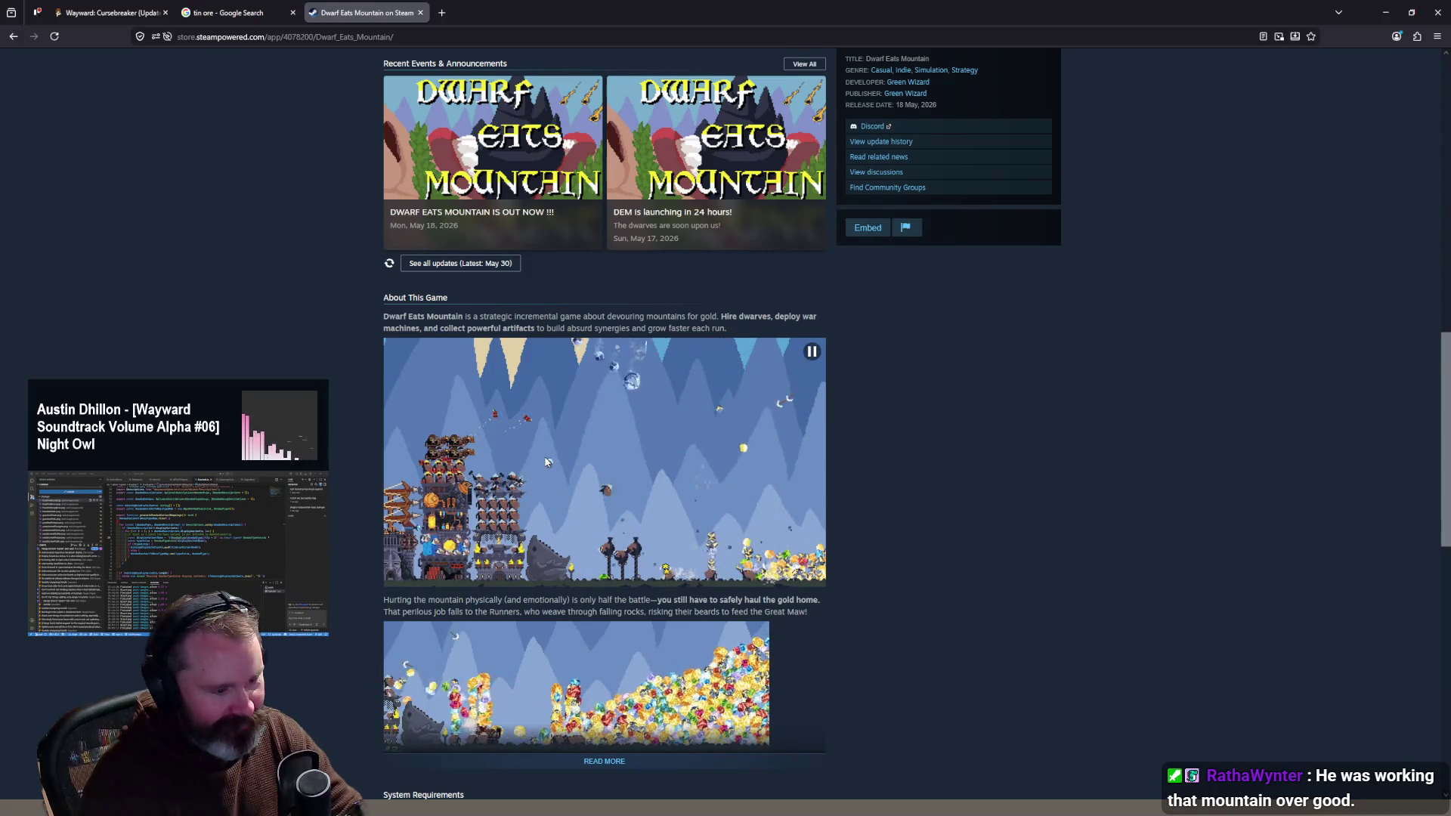
scroll(546, 461, down, 3)
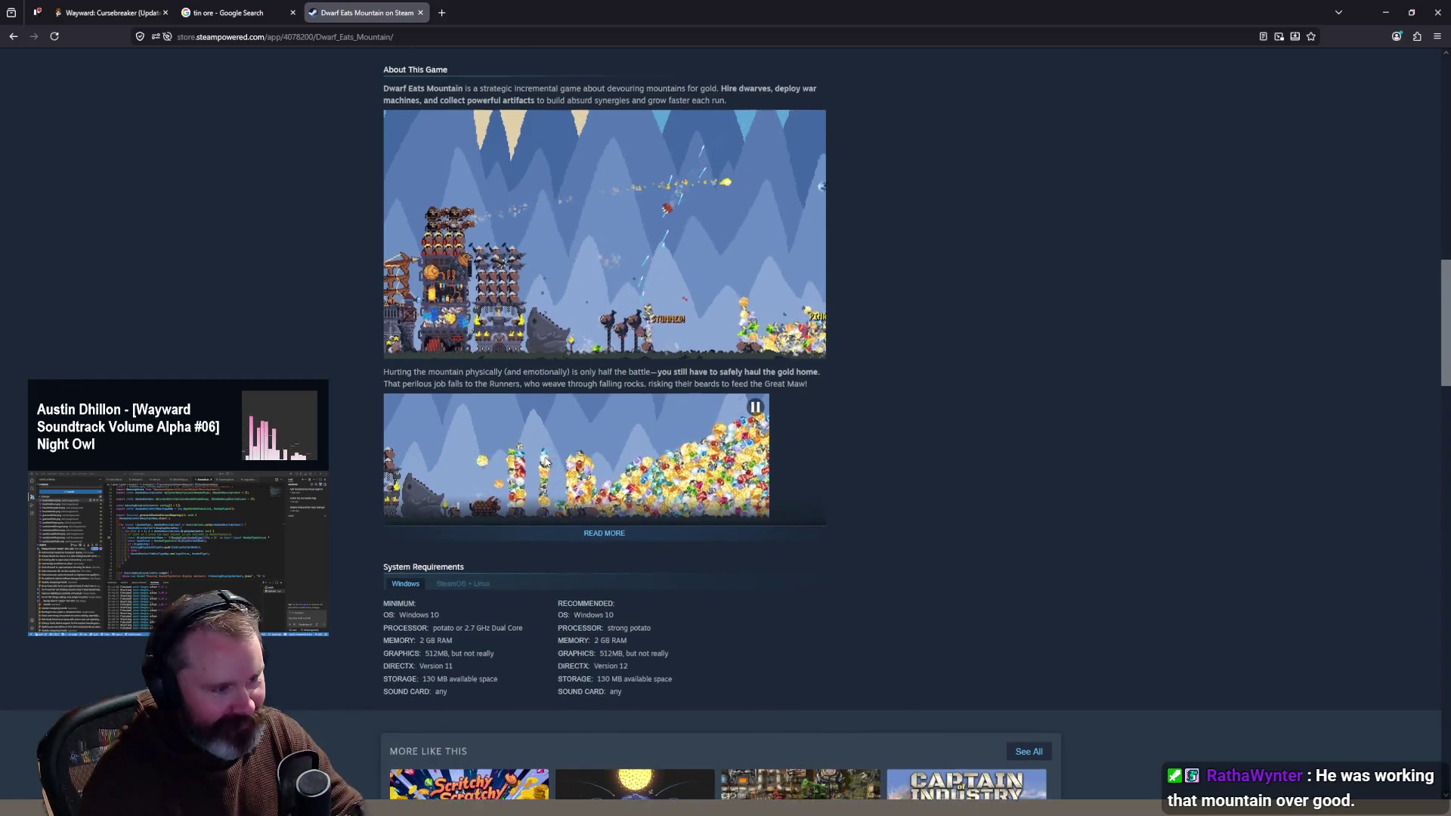
scroll(546, 461, up, 15)
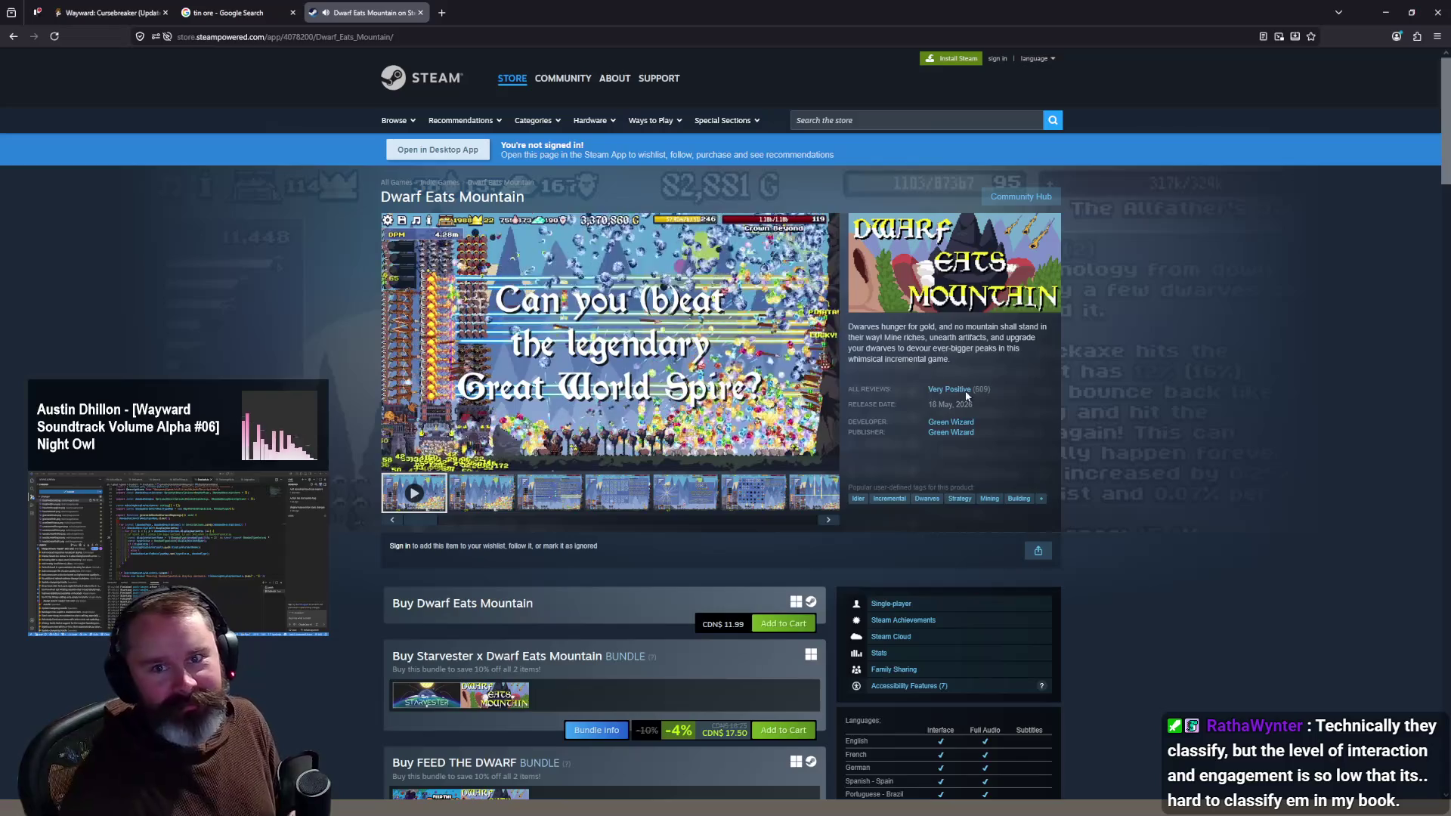
Step: Pause the trailer and seek it back to 0:39
mouse_move(815, 355)
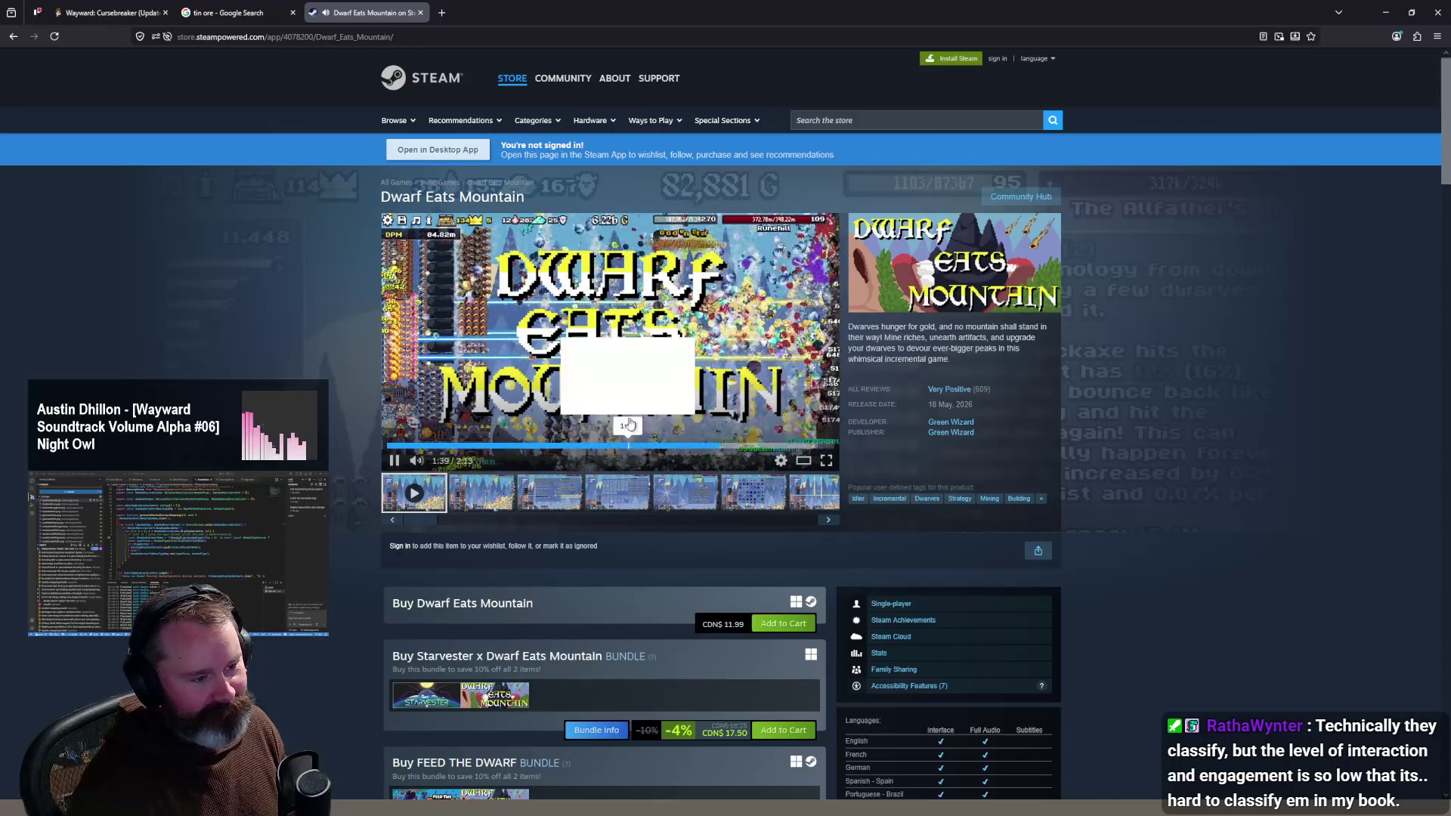
click(485, 421)
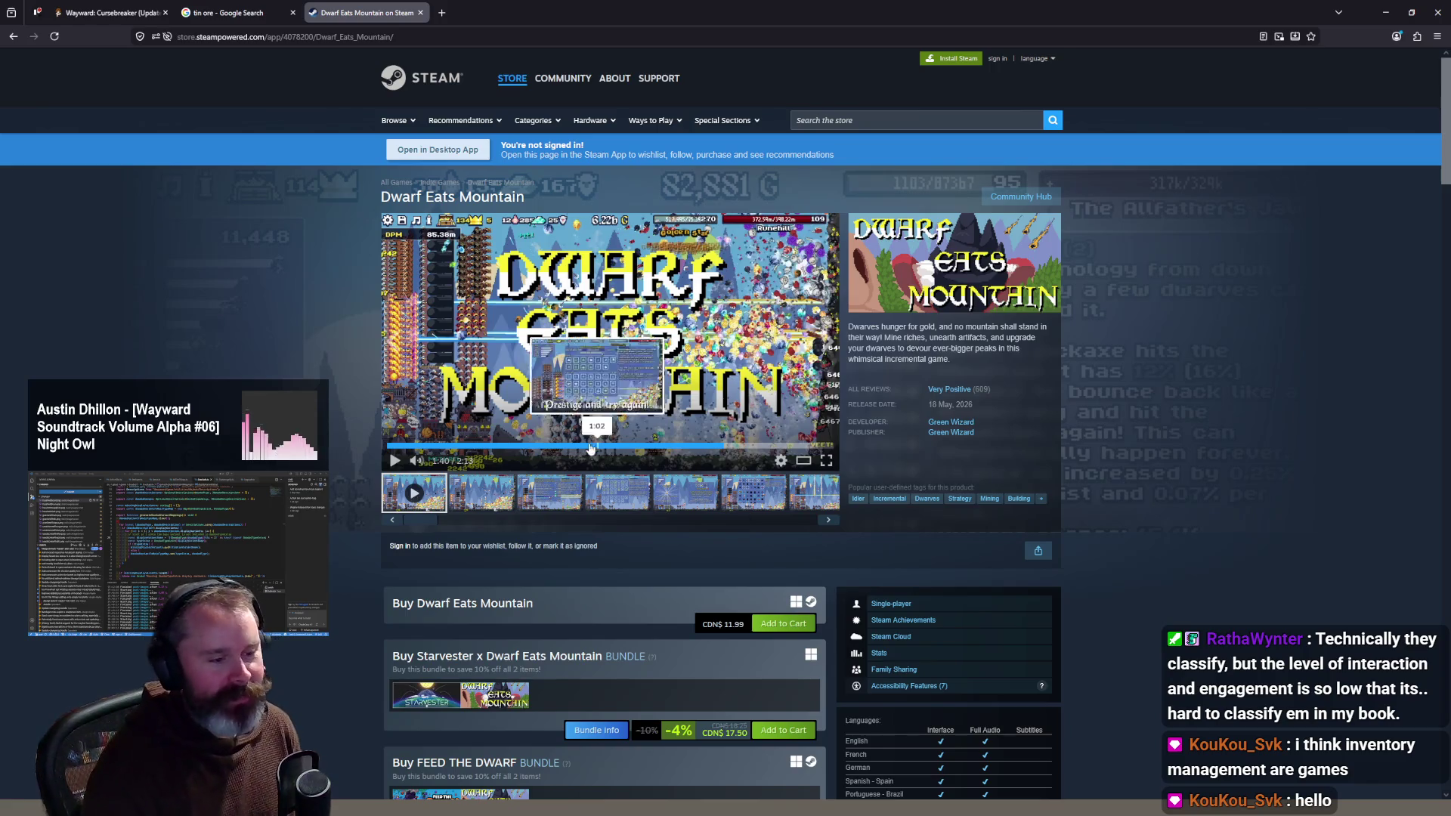
click(518, 446)
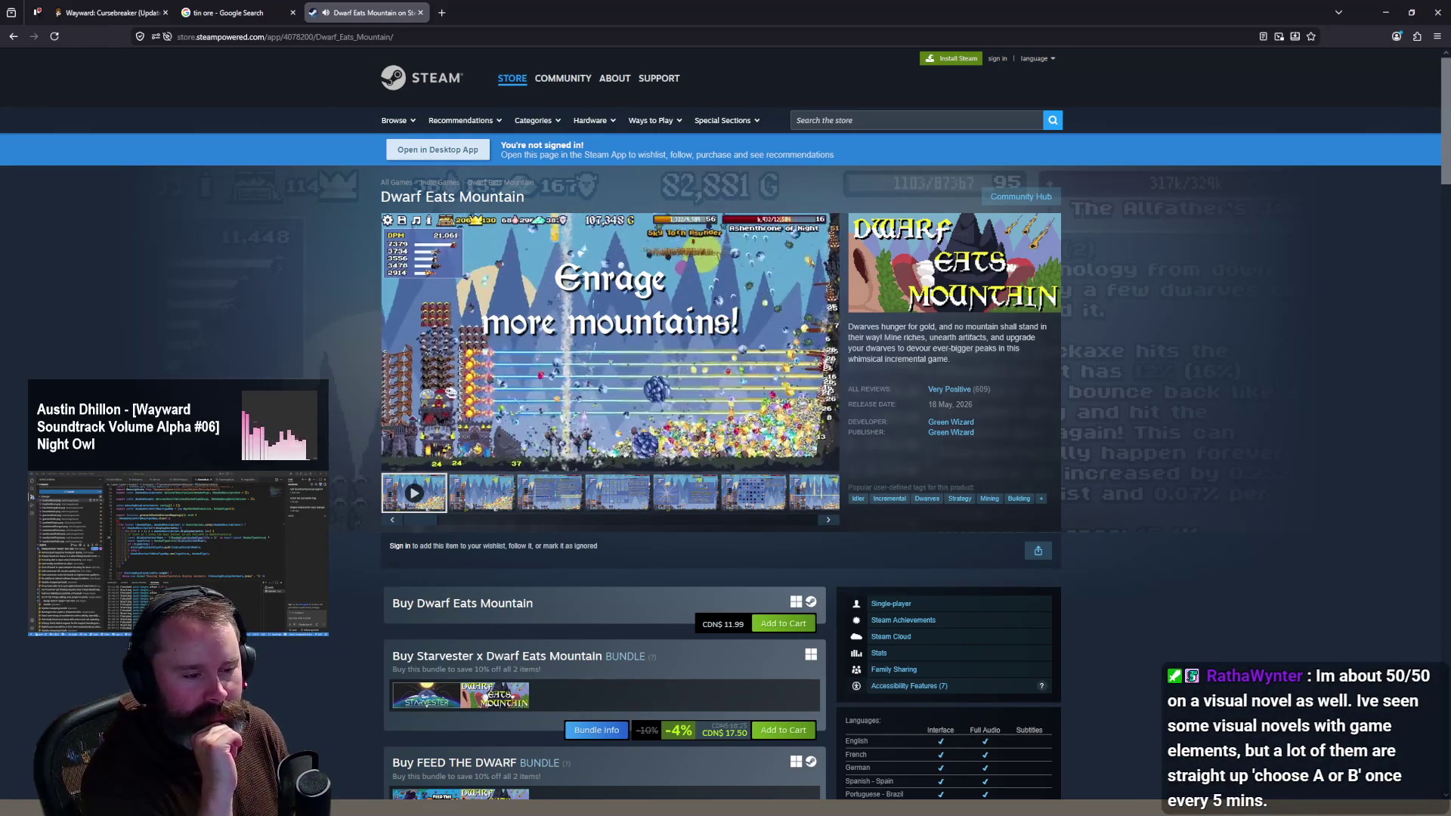
Step: Pause the trailer at 1:19 and focus the Steam store search box
click(767, 361)
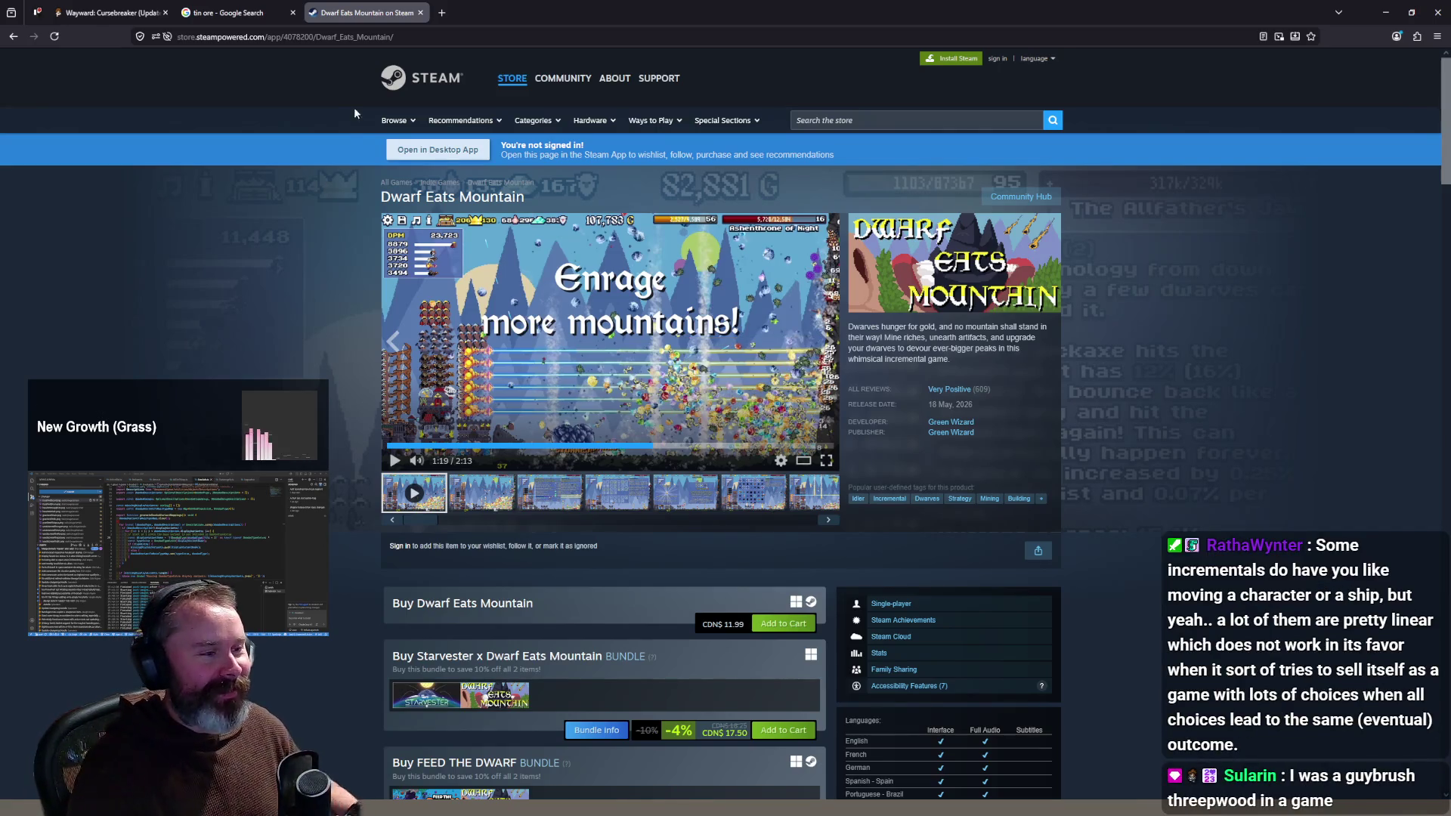
click(865, 123)
Step: Search the store for 'sandbox simulator' and return to the top of the 846 results
text(sa)
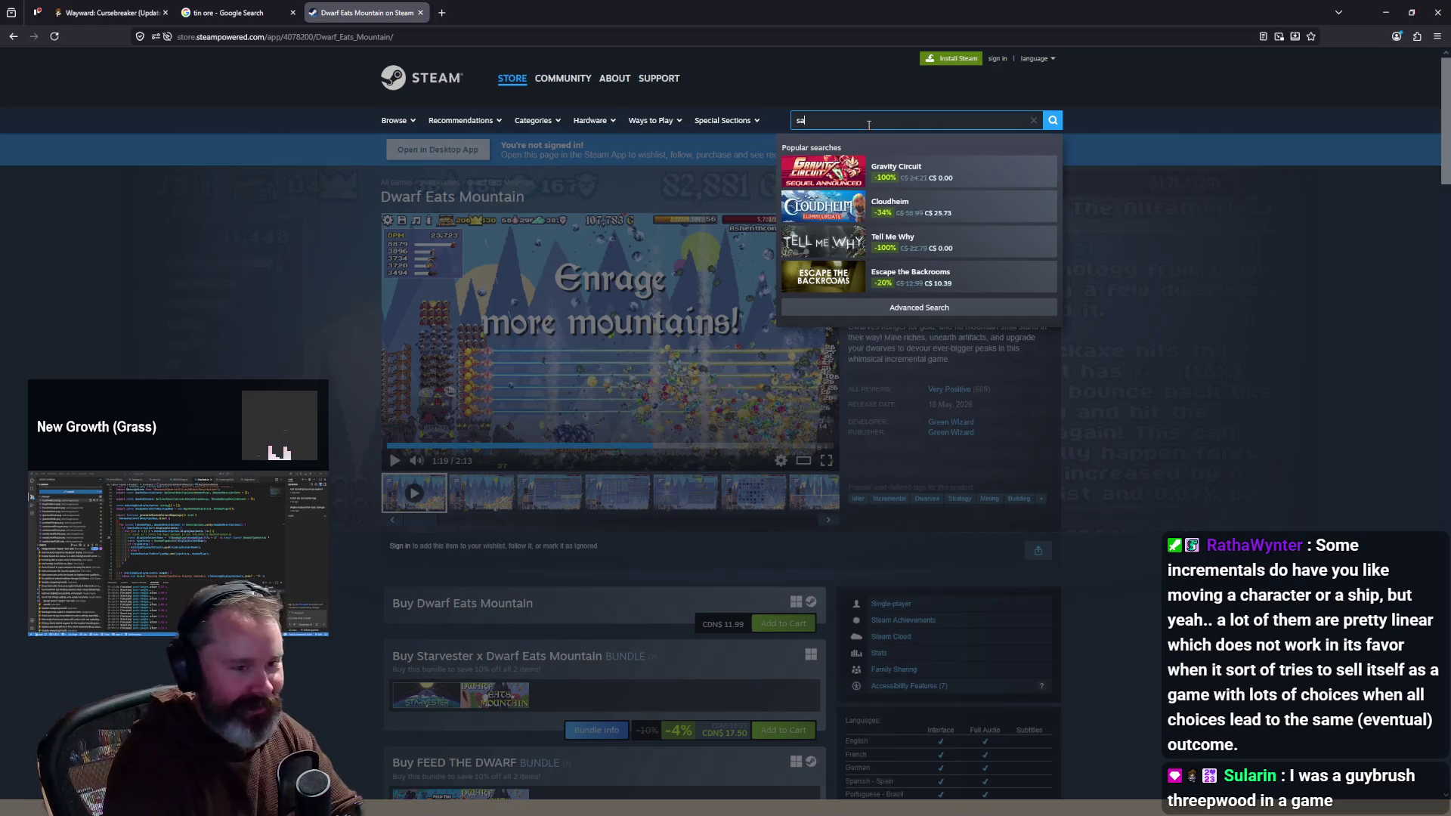
text(ndbox simulator)
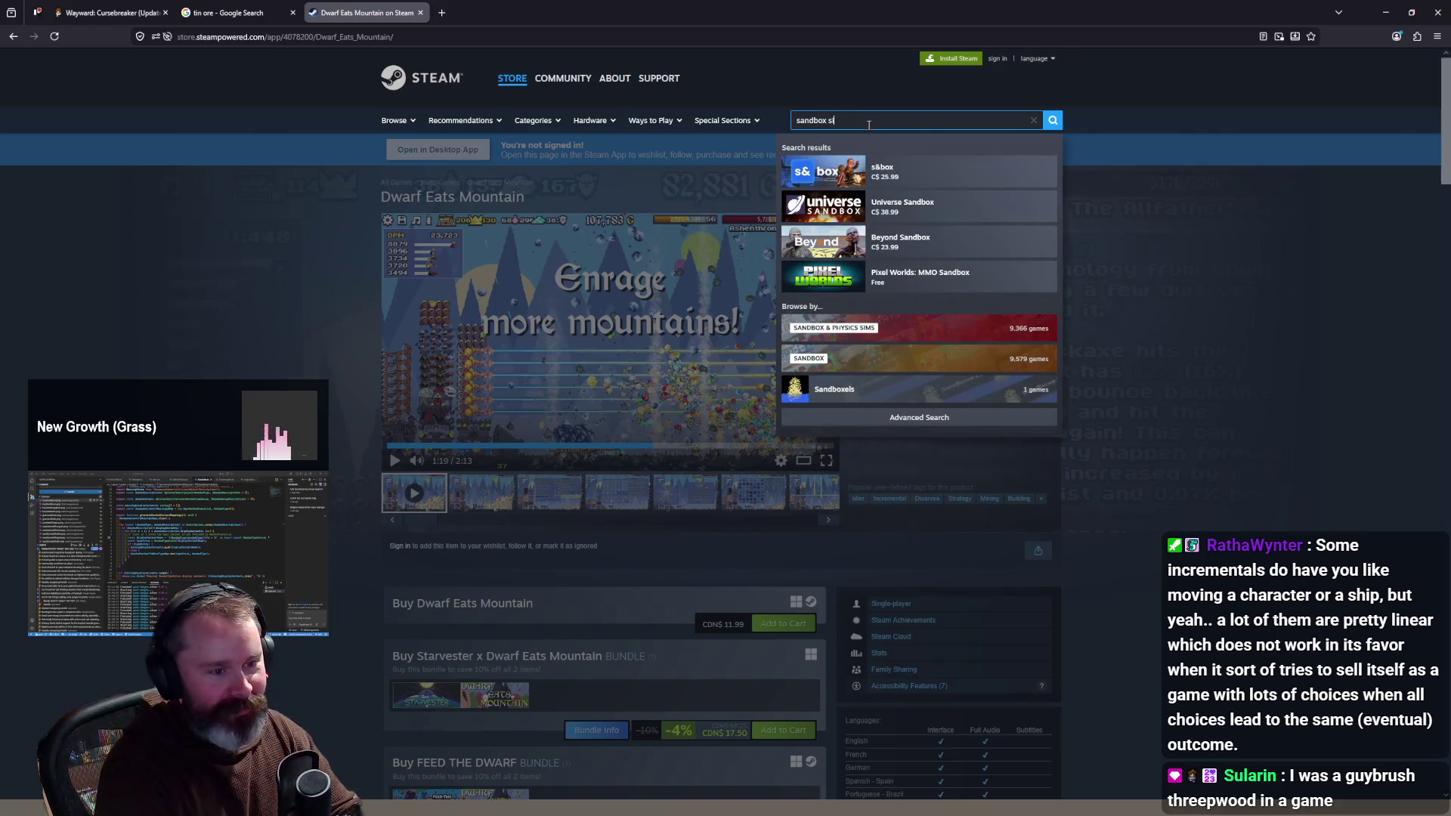
key(Return)
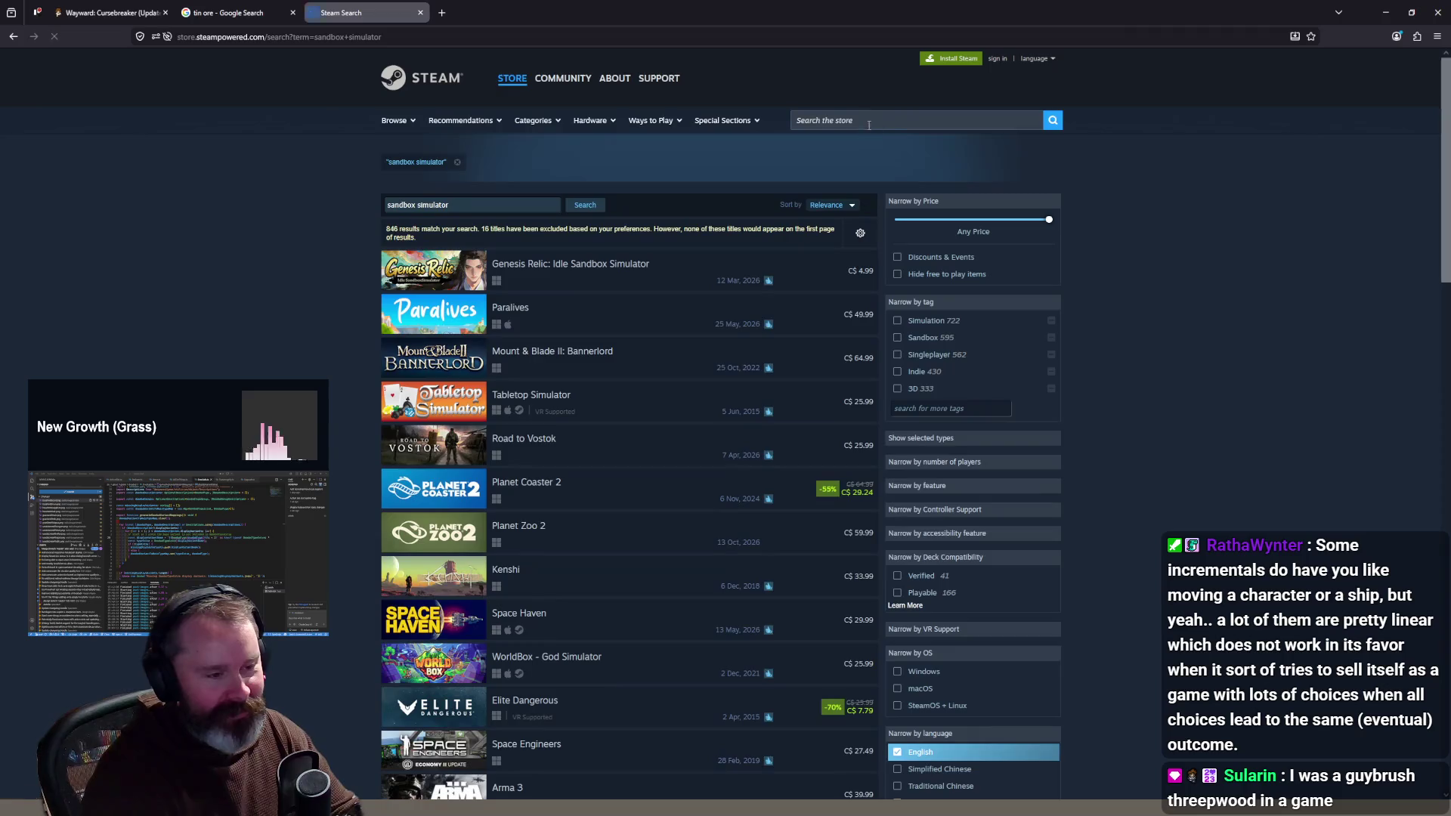
scroll(582, 313, down, 2)
scroll(665, 302, up, 2)
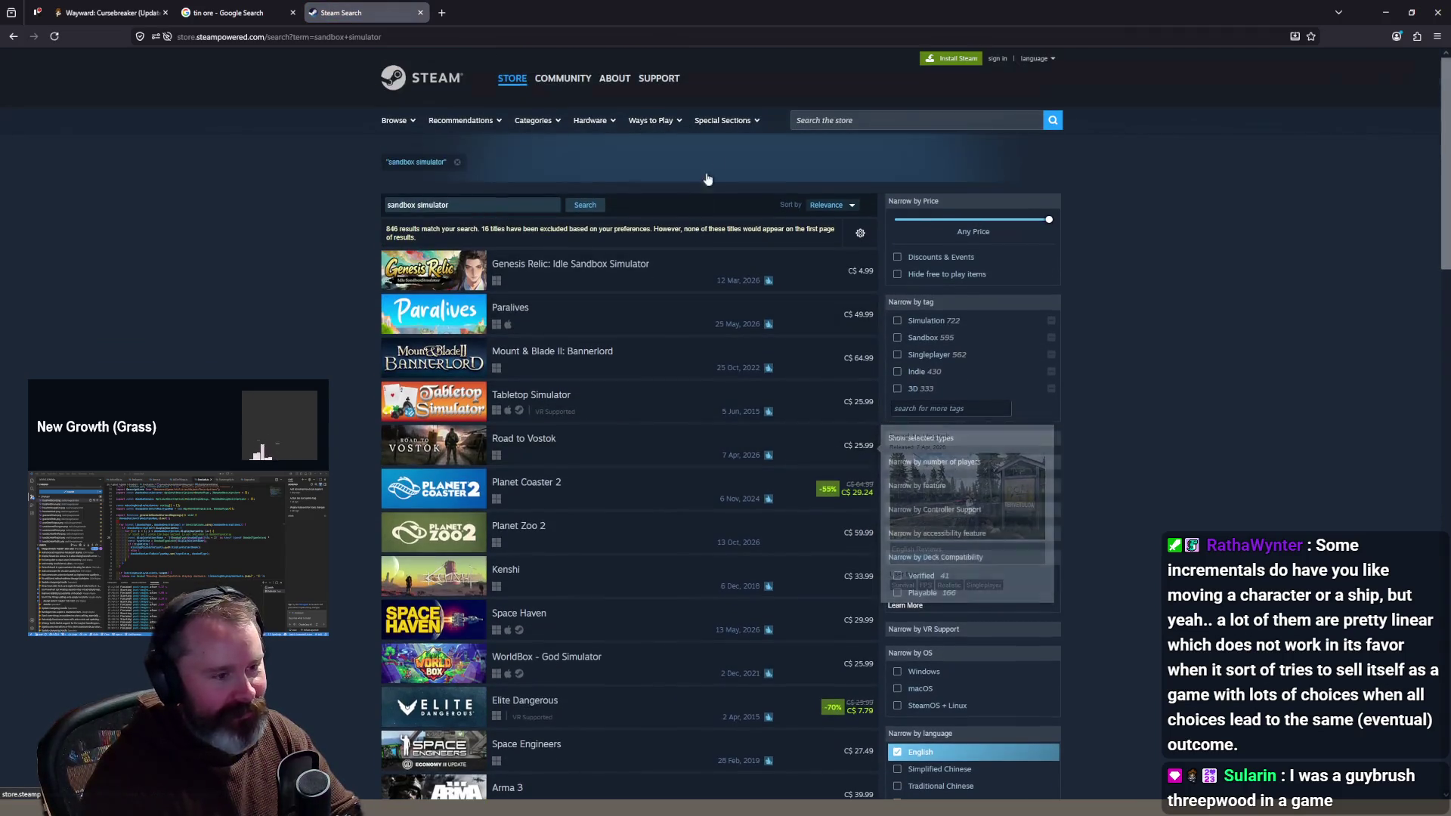
Step: Google 'sandbox simulator dos' in a new browser tab
click(442, 12)
text(sand)
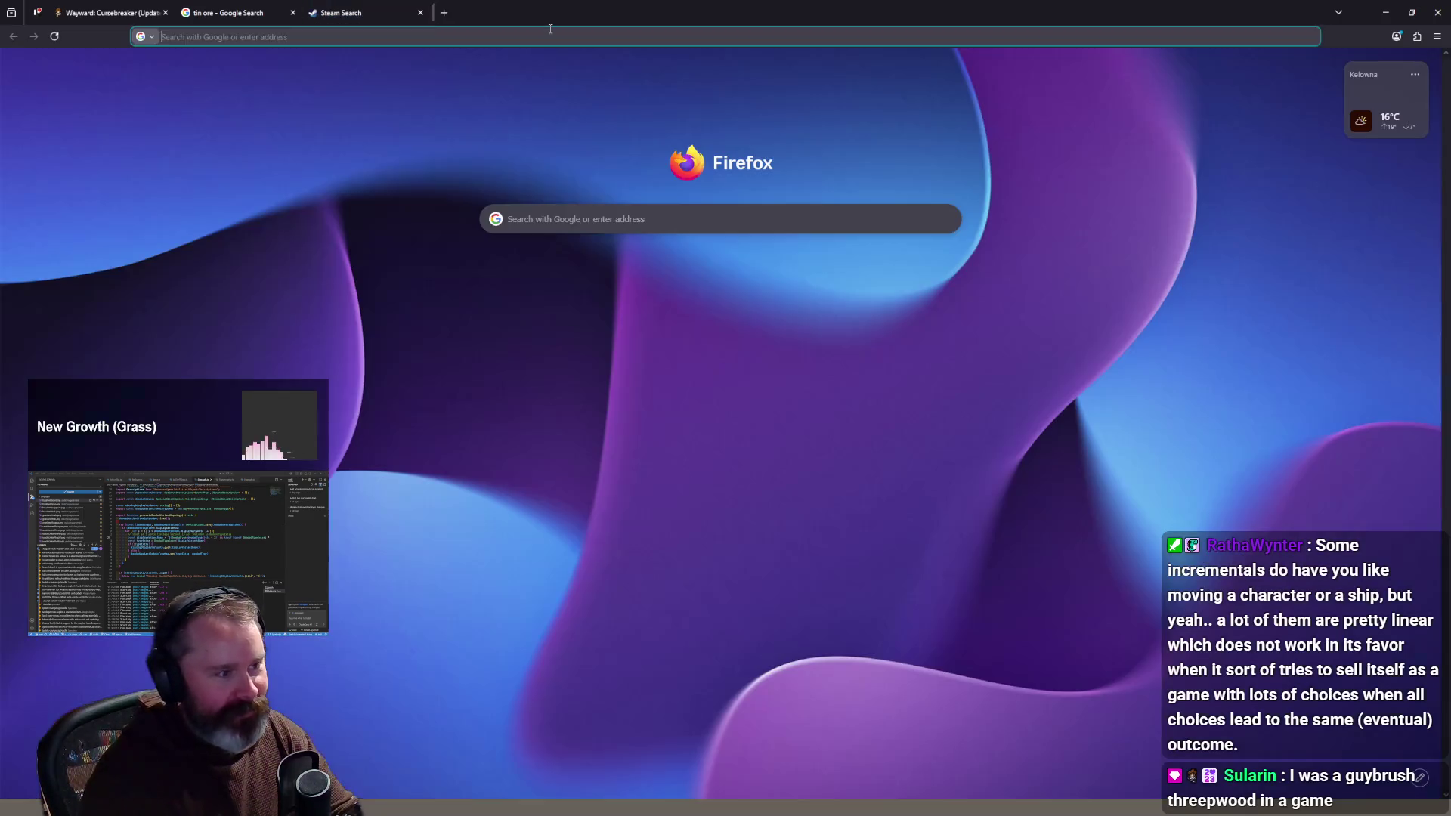
text(box simulator dos)
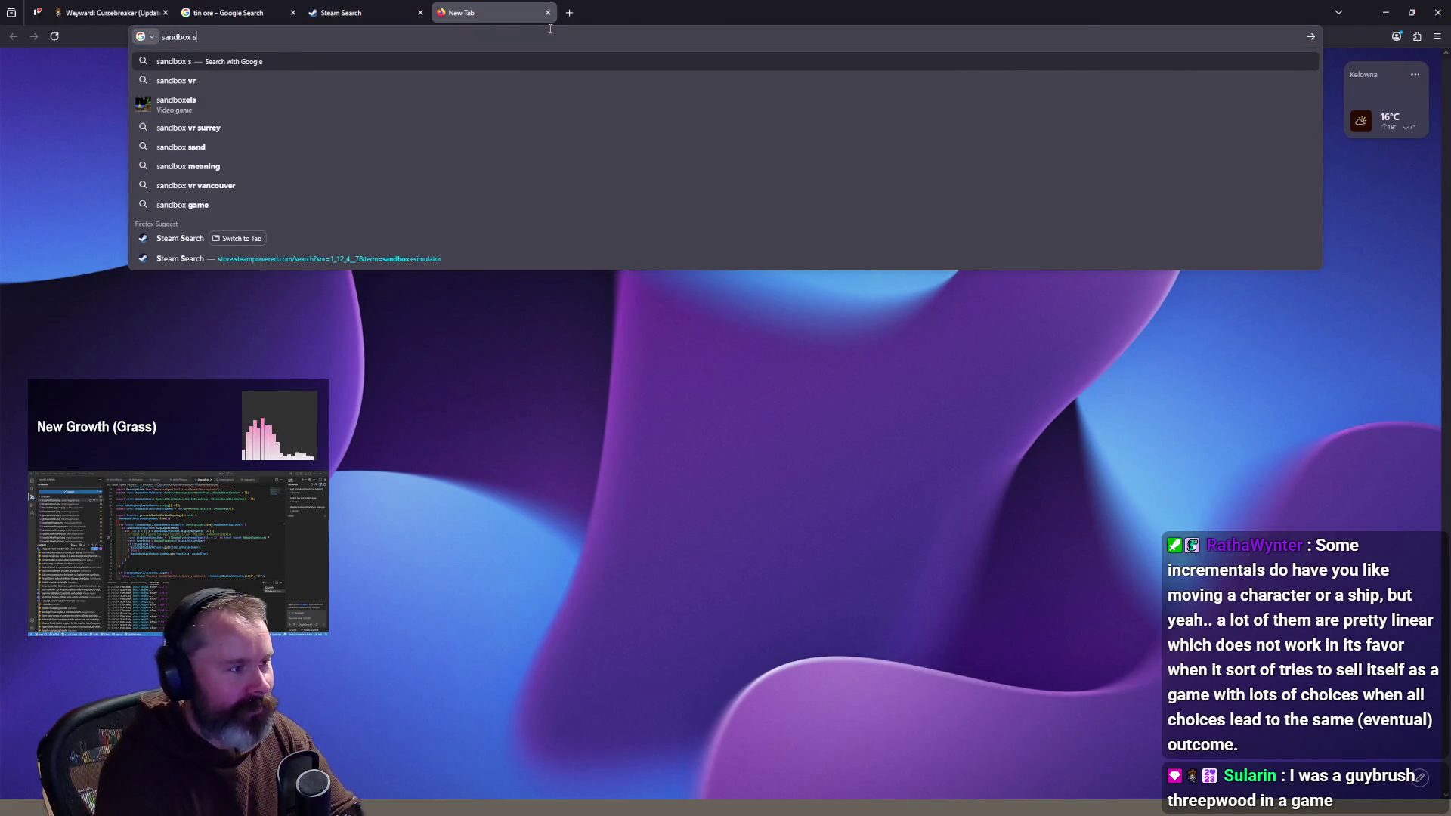
key(Return)
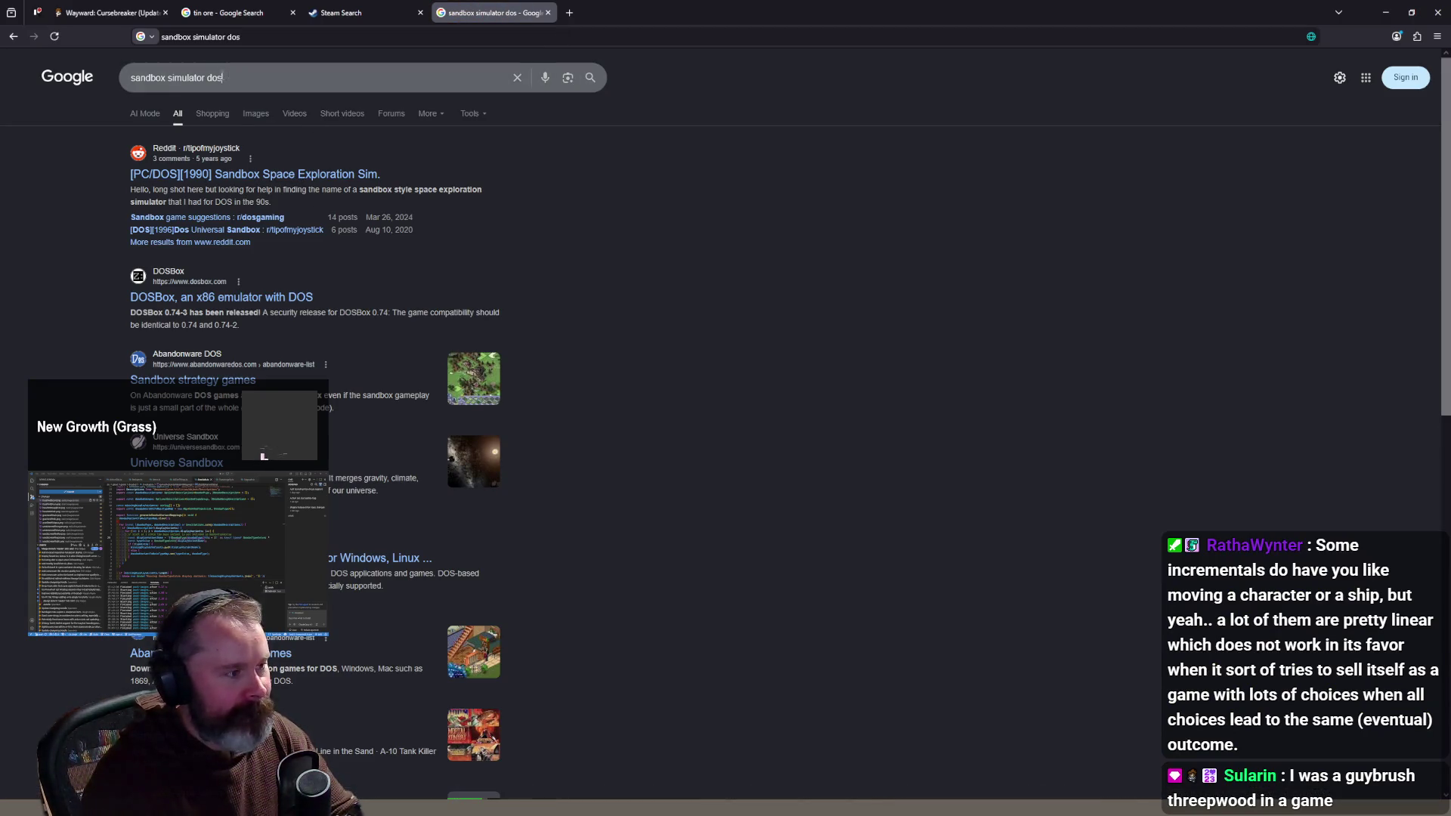
Step: Trim the query to 'sandbox' and choose the Sandboxels suggestion
double_click(212, 76)
key(BackSpace)
key(BackSpace)
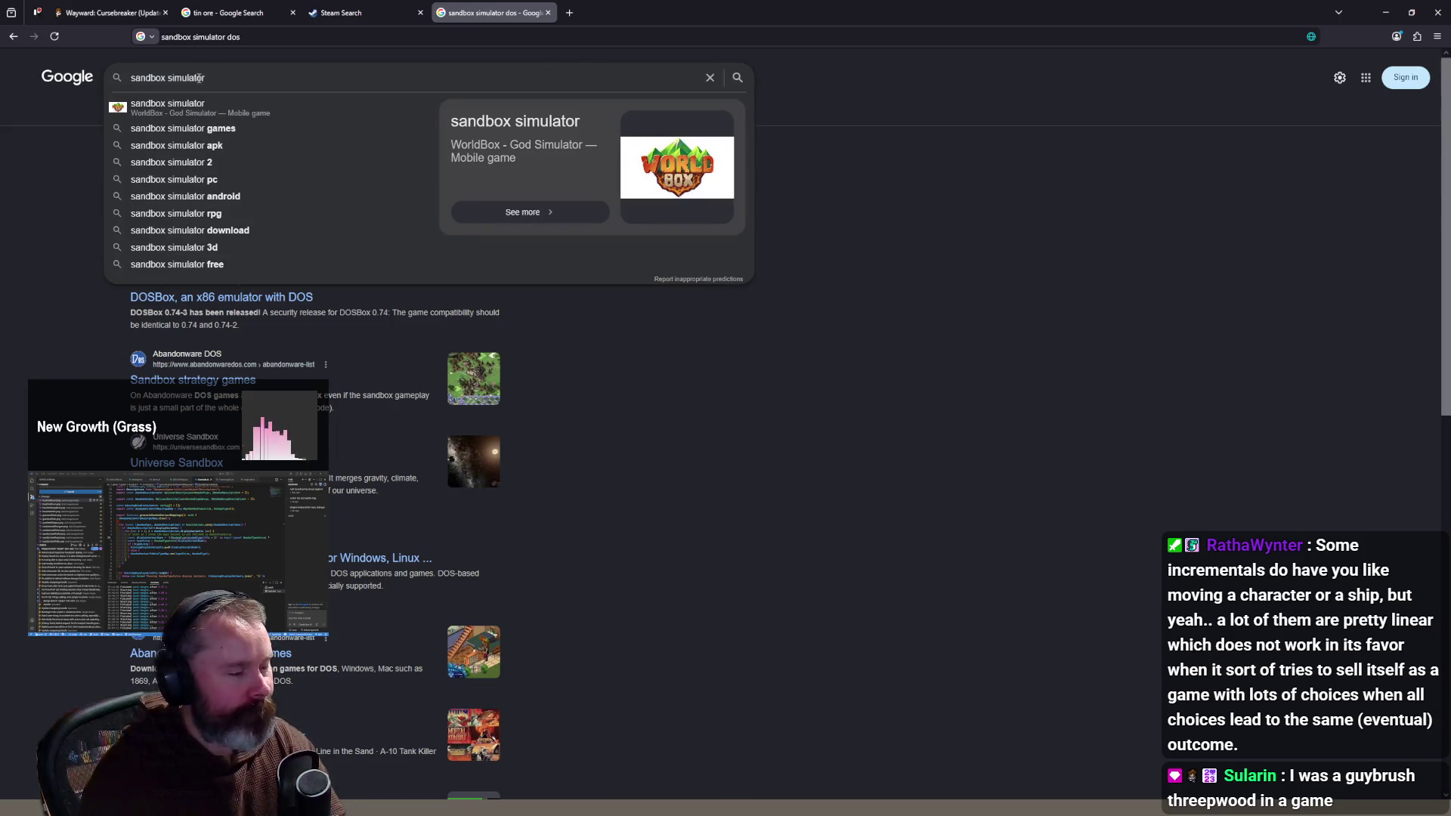
double_click(189, 78)
key(BackSpace)
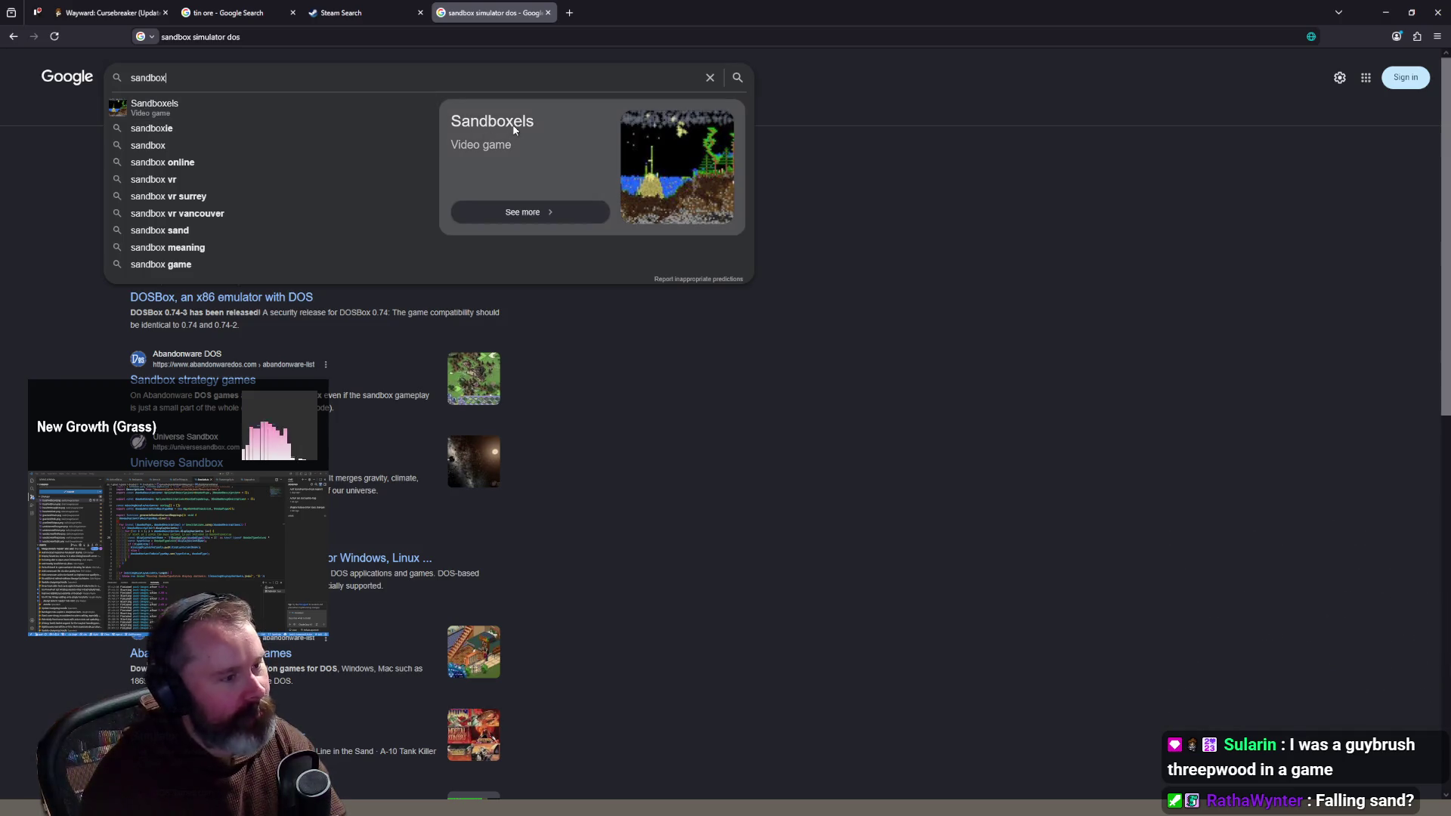
click(184, 107)
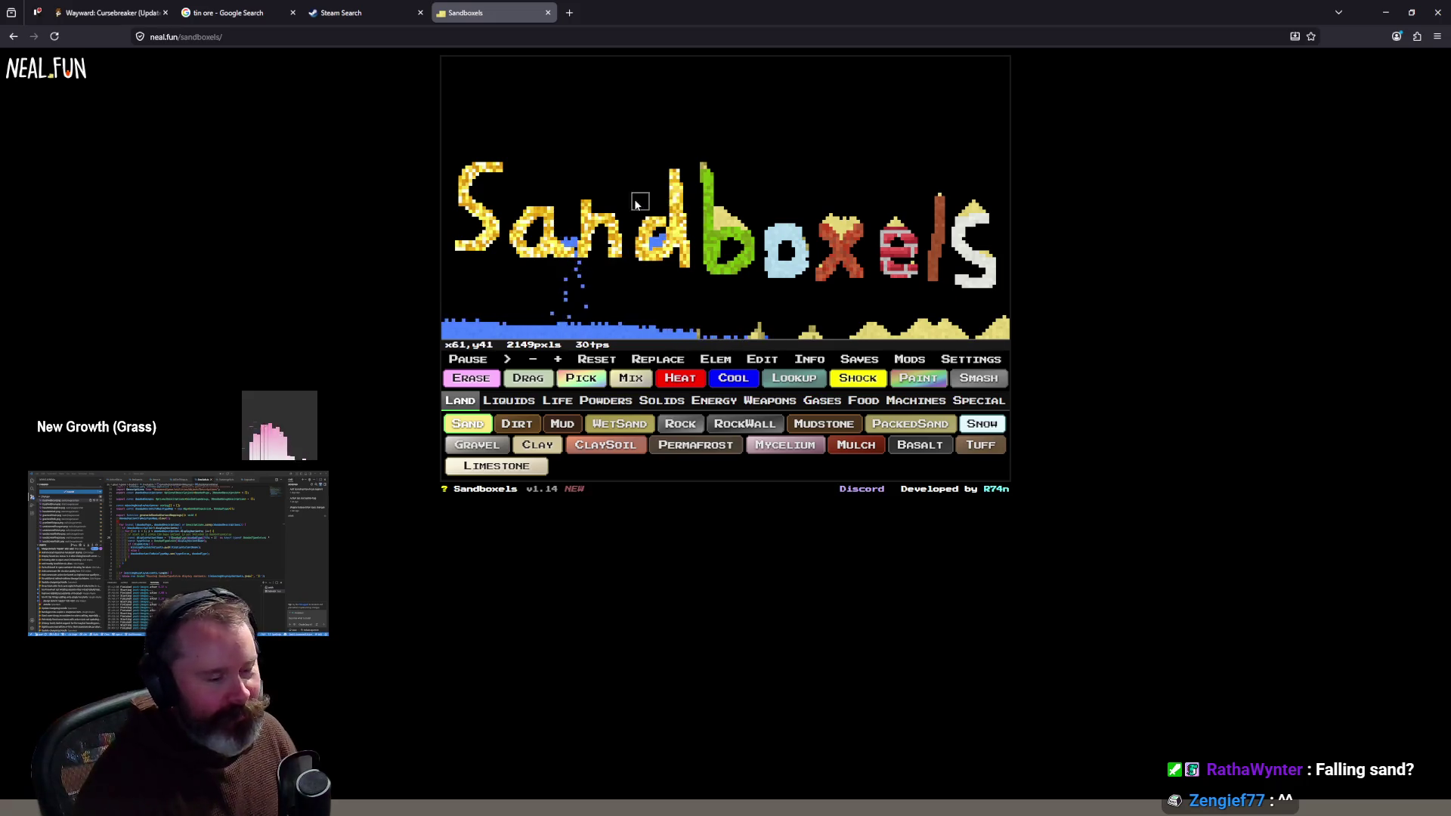
Step: Draw a sand trail over the Sandboxels title art, then start a new browser tab
mouse_move(684, 184)
mouse_down()
mouse_move(659, 178)
mouse_move(638, 145)
mouse_move(718, 114)
mouse_move(854, 106)
mouse_move(496, 119)
mouse_move(597, 83)
mouse_move(651, 88)
mouse_move(529, 97)
mouse_move(633, 121)
mouse_up()
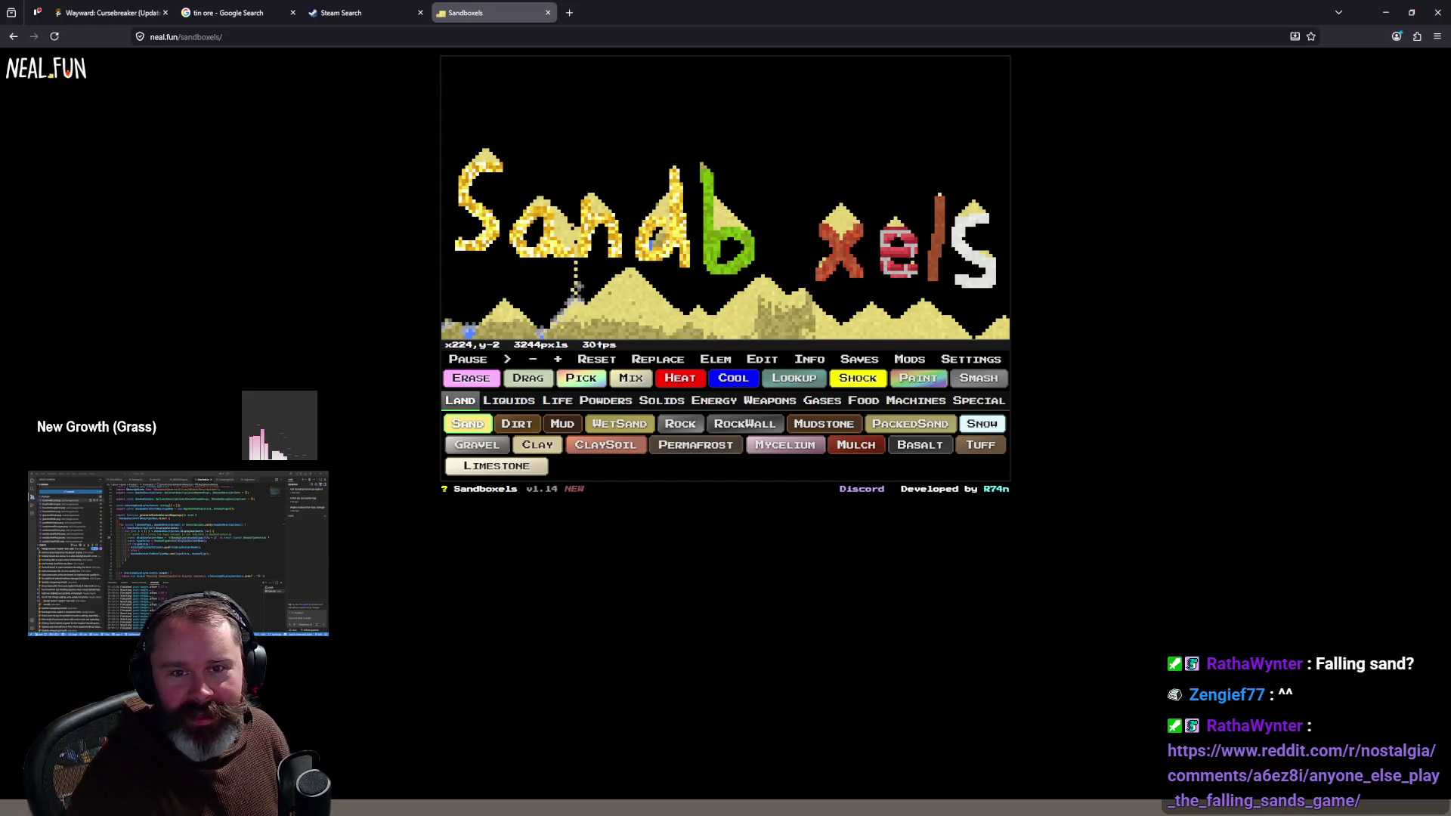
click(569, 13)
text(falling sand)
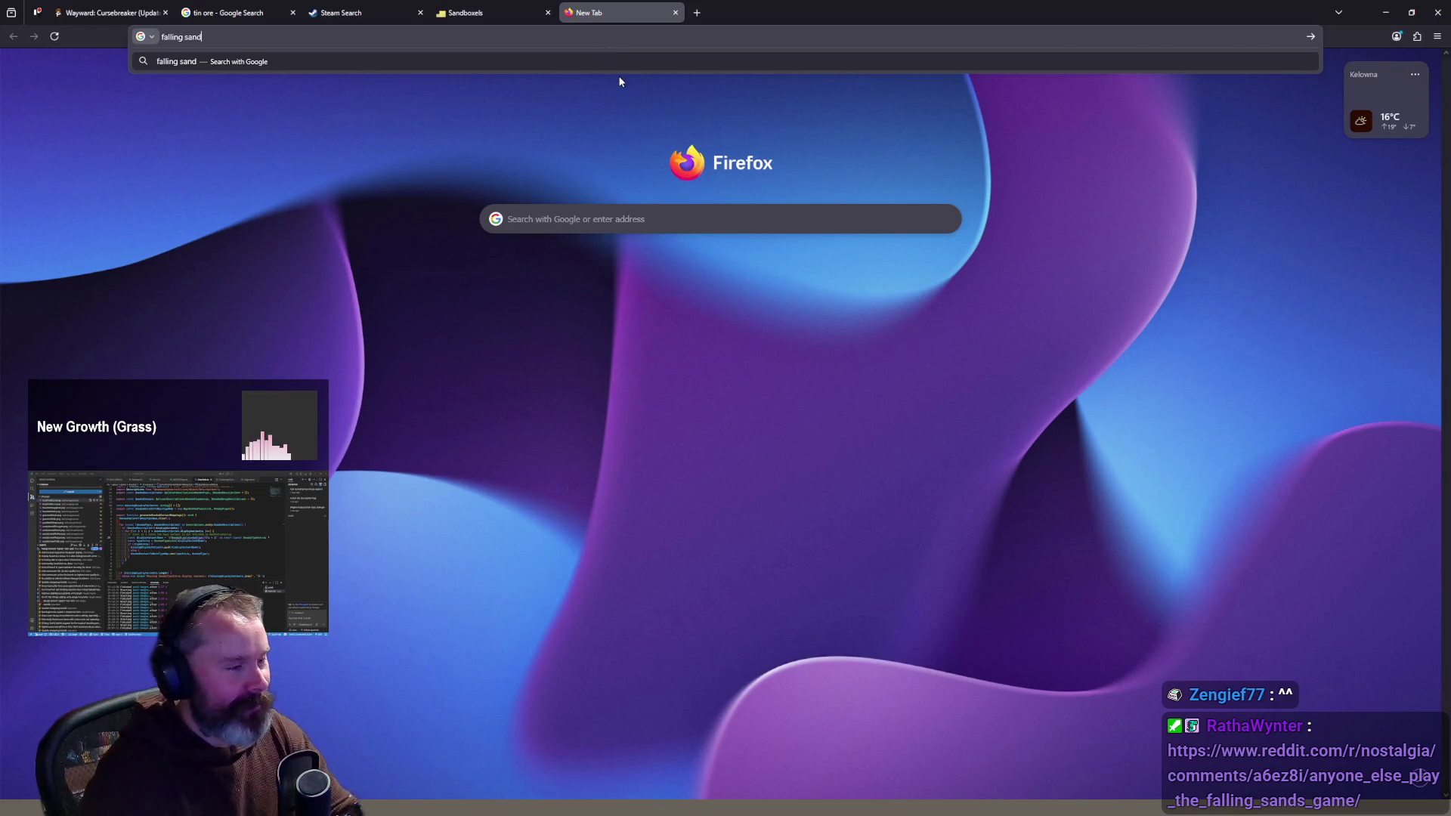
Step: Search 'falling sand', preview image results, and open the Wikipedia 'Falling-sand game' article
key(Return)
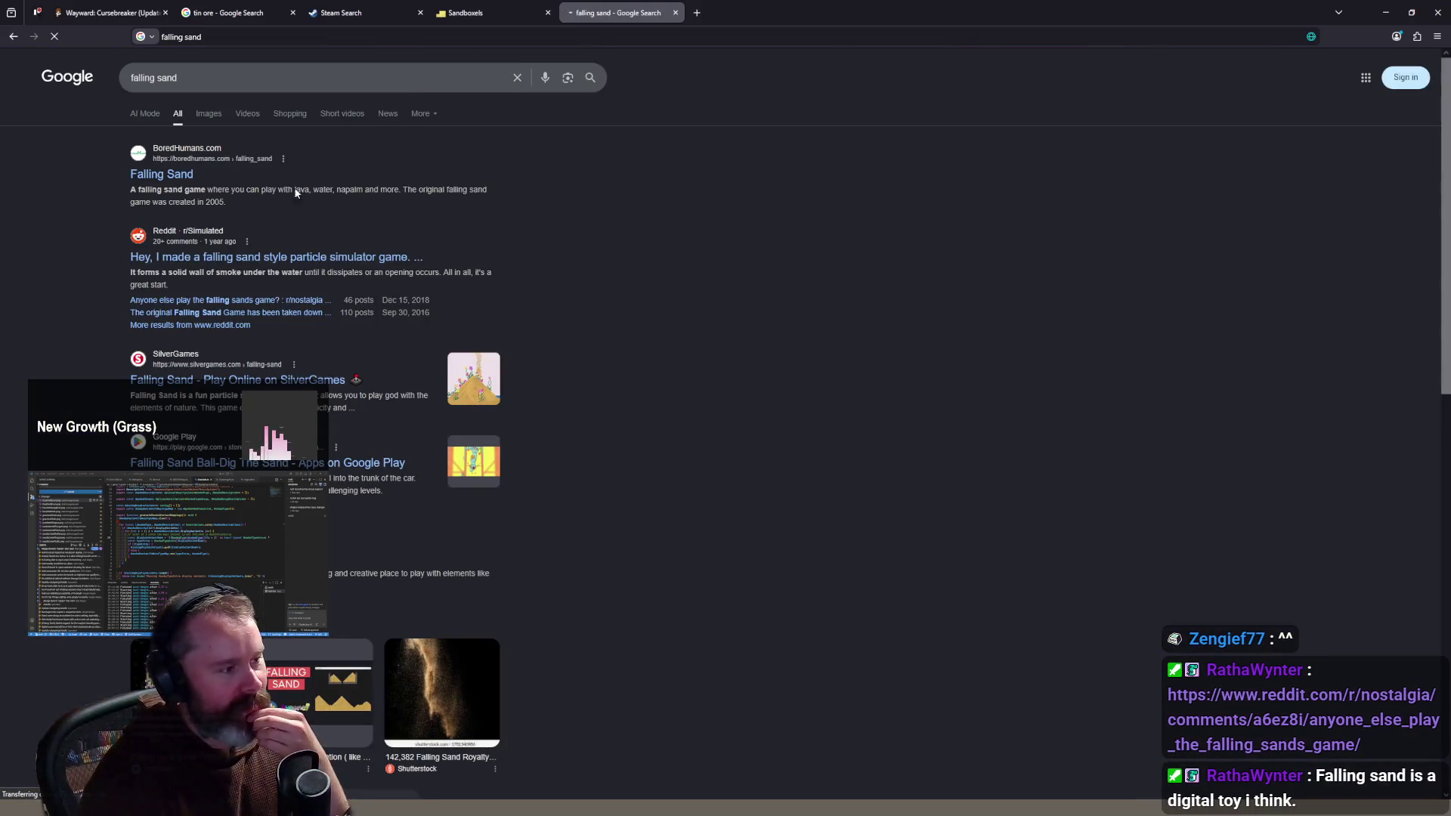
click(204, 115)
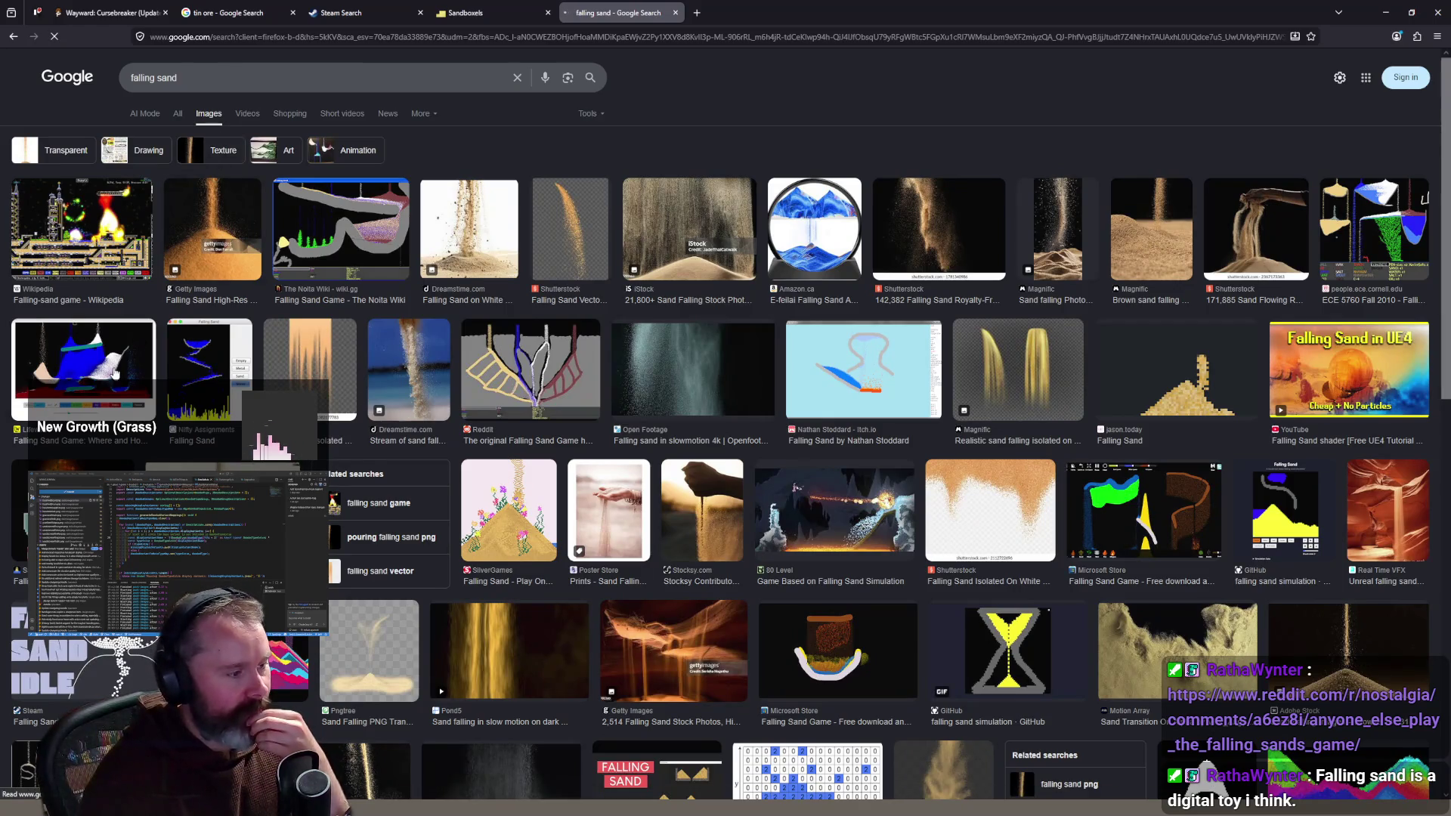
click(209, 387)
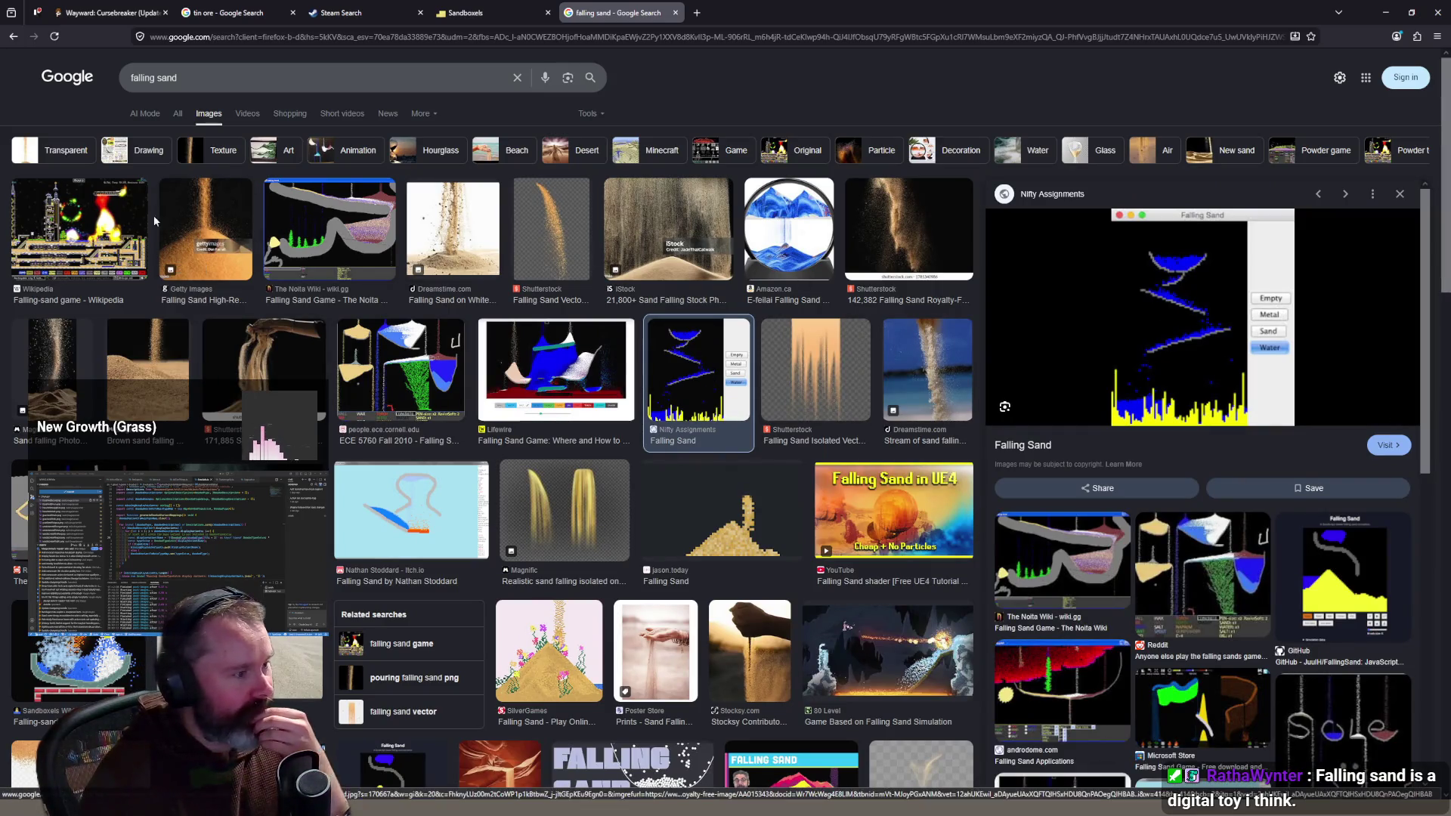
click(75, 213)
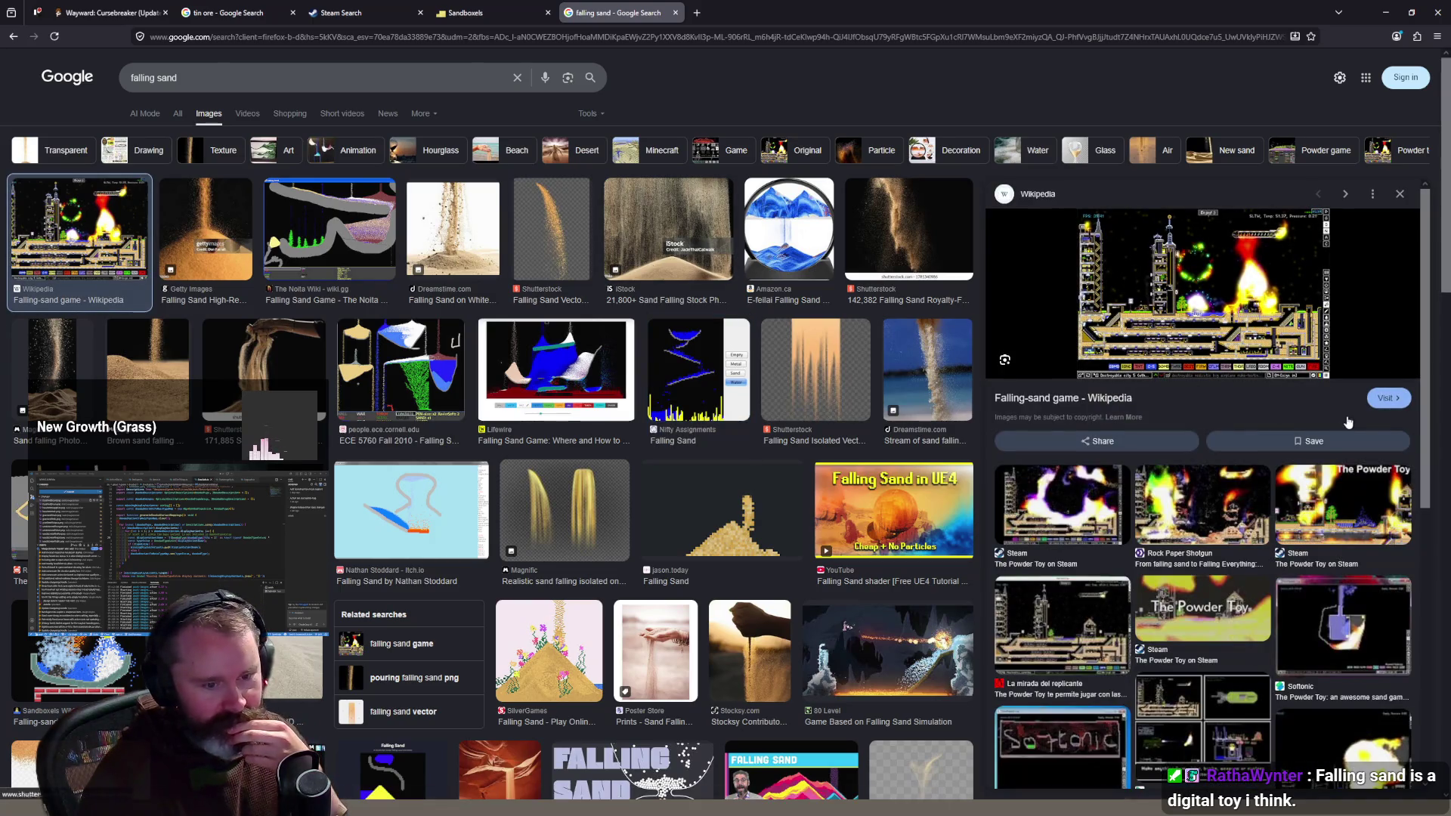
click(1388, 399)
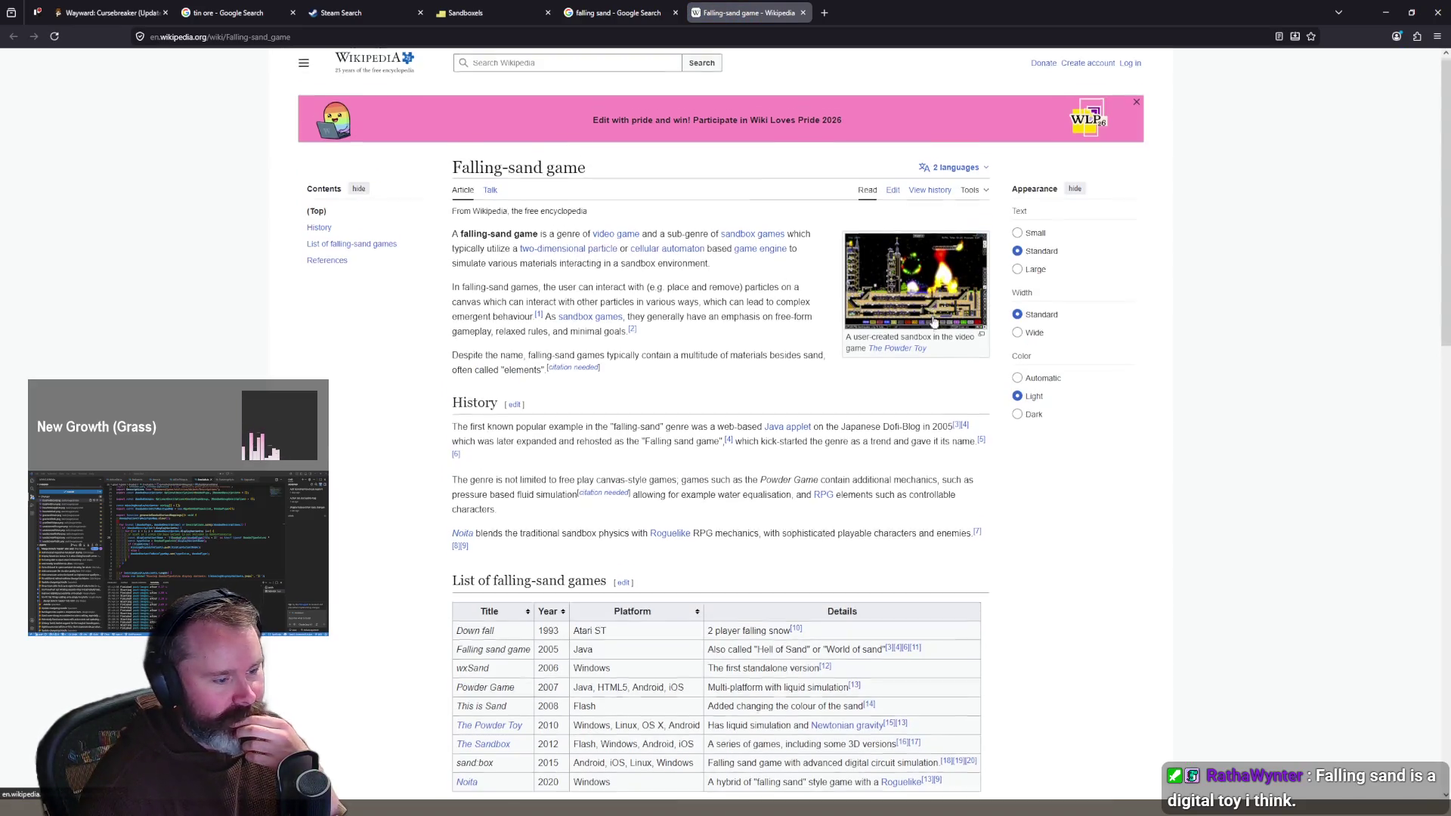
Step: From the list of falling-sand games, search 'Down fall atari st' in a new tab
scroll(709, 333, down, 3)
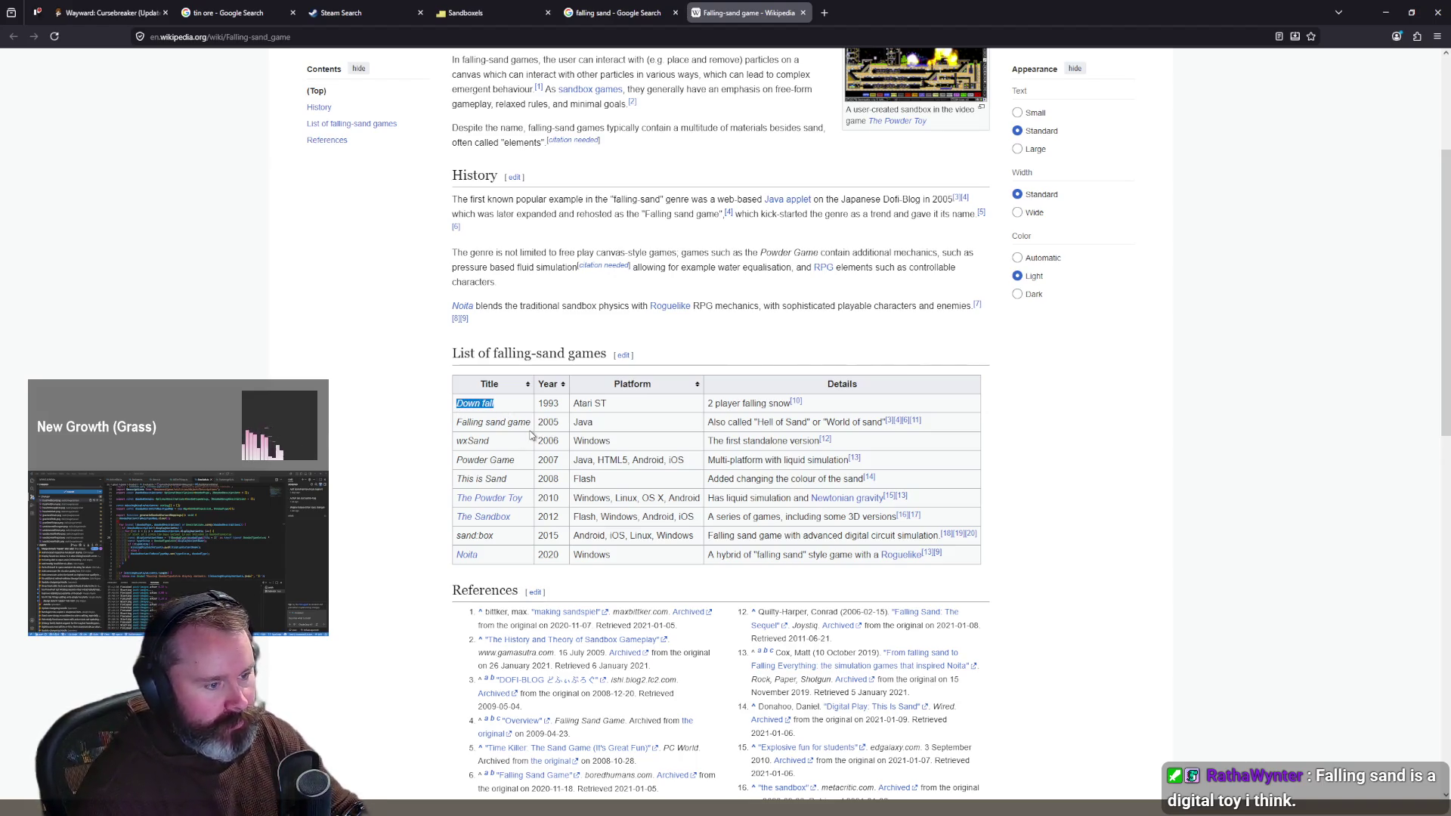
key(ctrl+t)
text(Down fall atari)
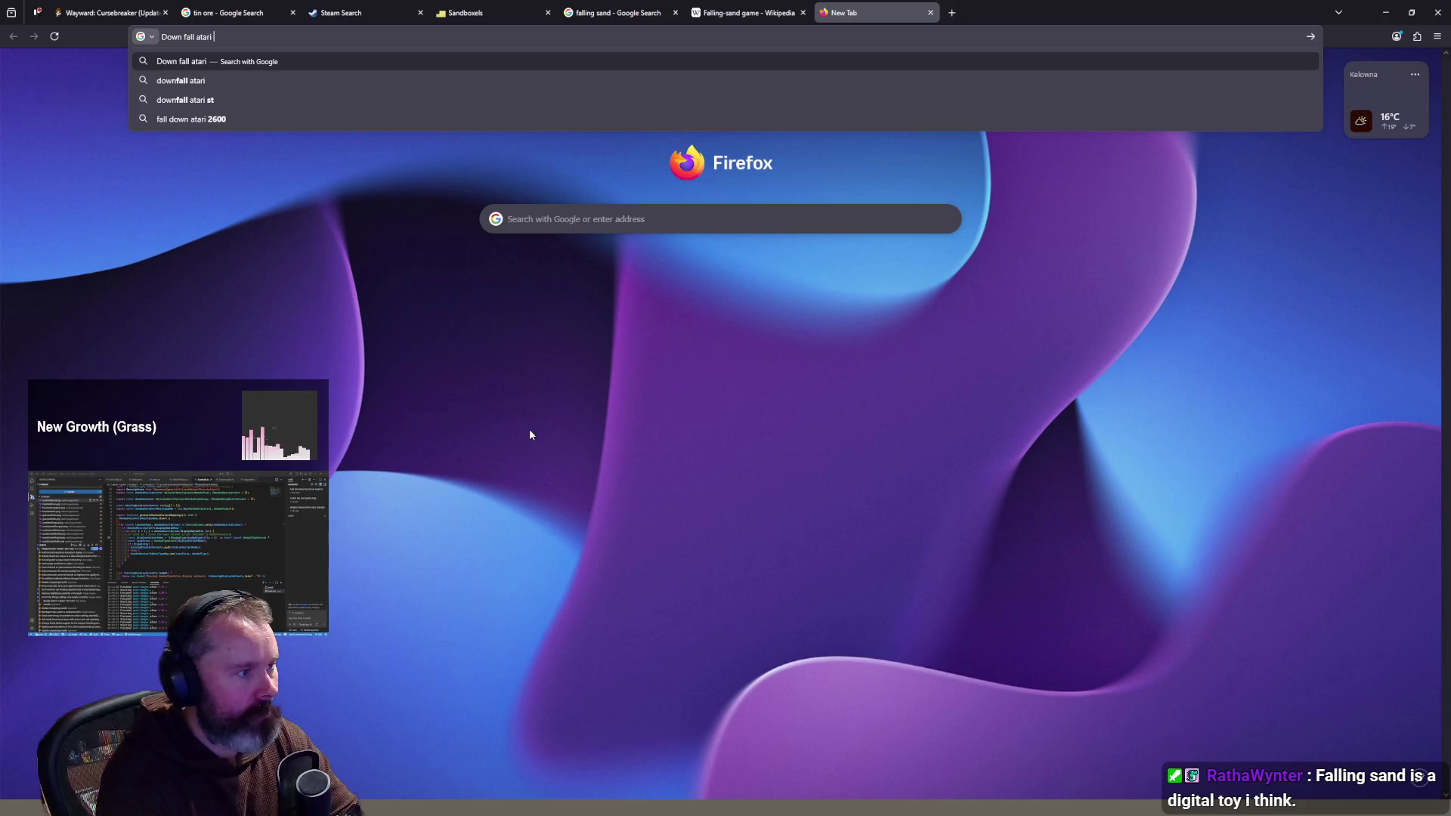
text( st)
key(Return)
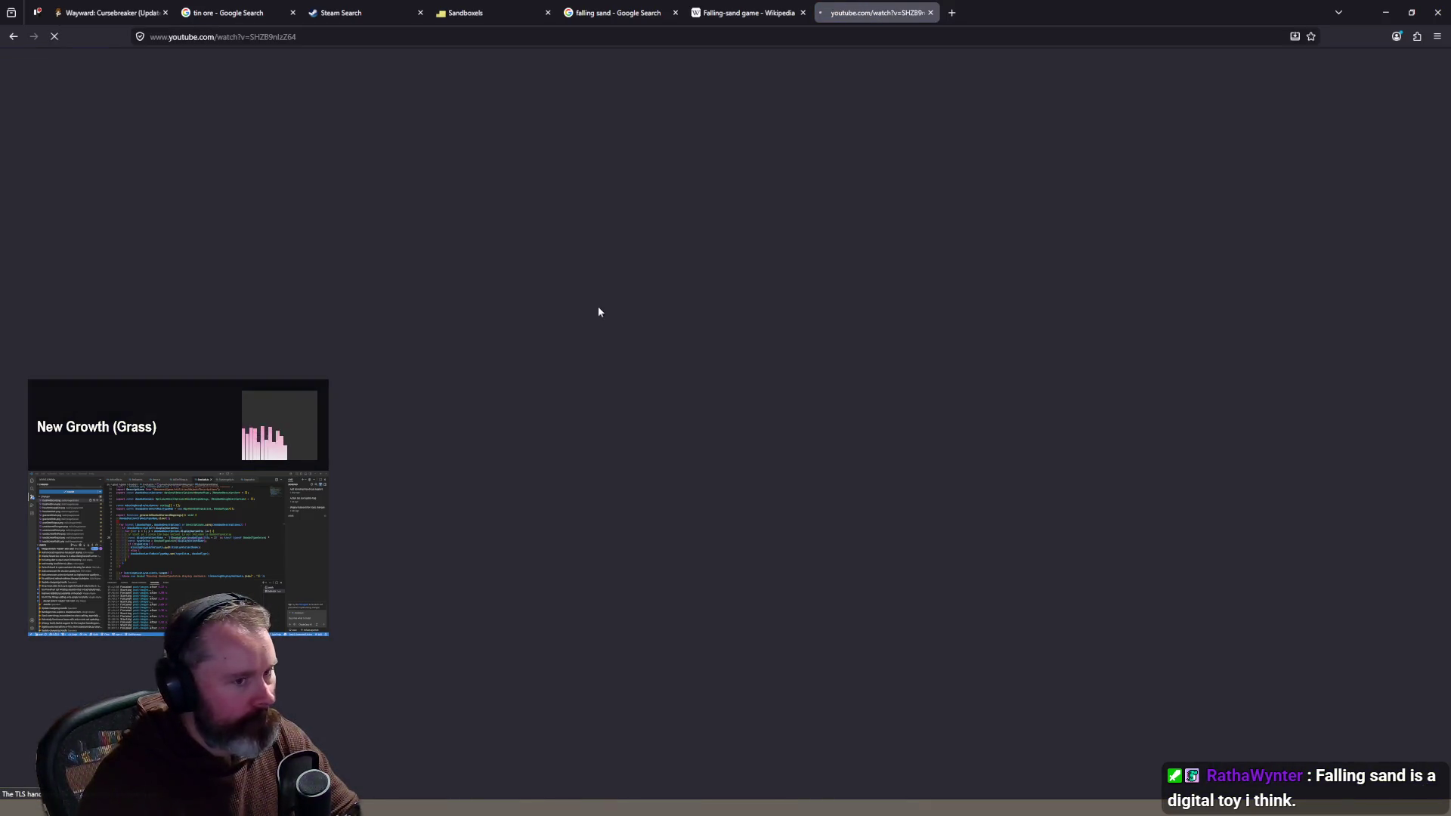
Step: Return to the falling-sand article and paste 'Powder Game' into a new tab
click(734, 15)
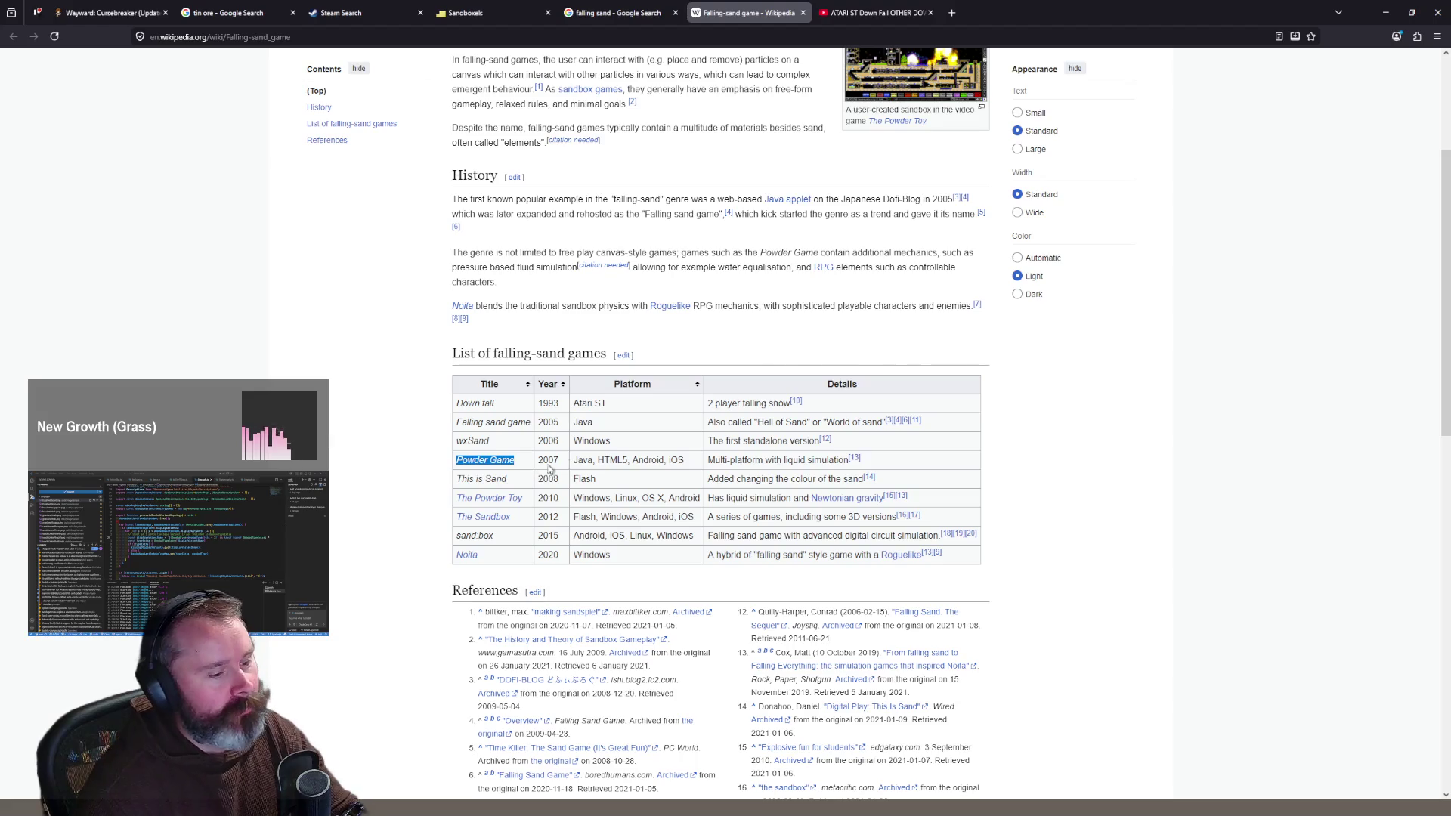
key(ctrl+t)
key(ctrl+v)
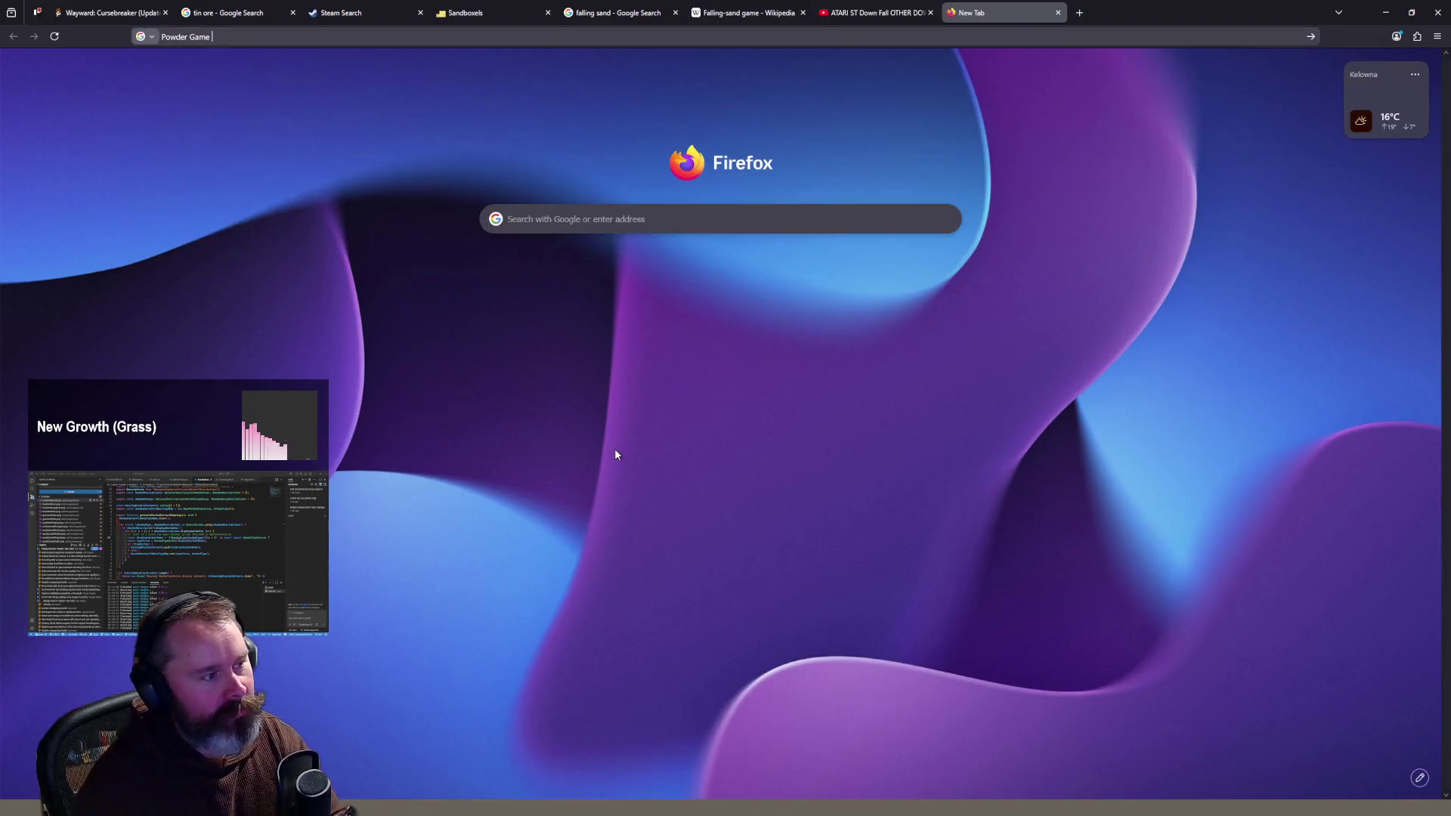
Step: Search 'Powder Game', open Dan-Ball's ver9.8 page and blow its powder into swirls with wind
key(Return)
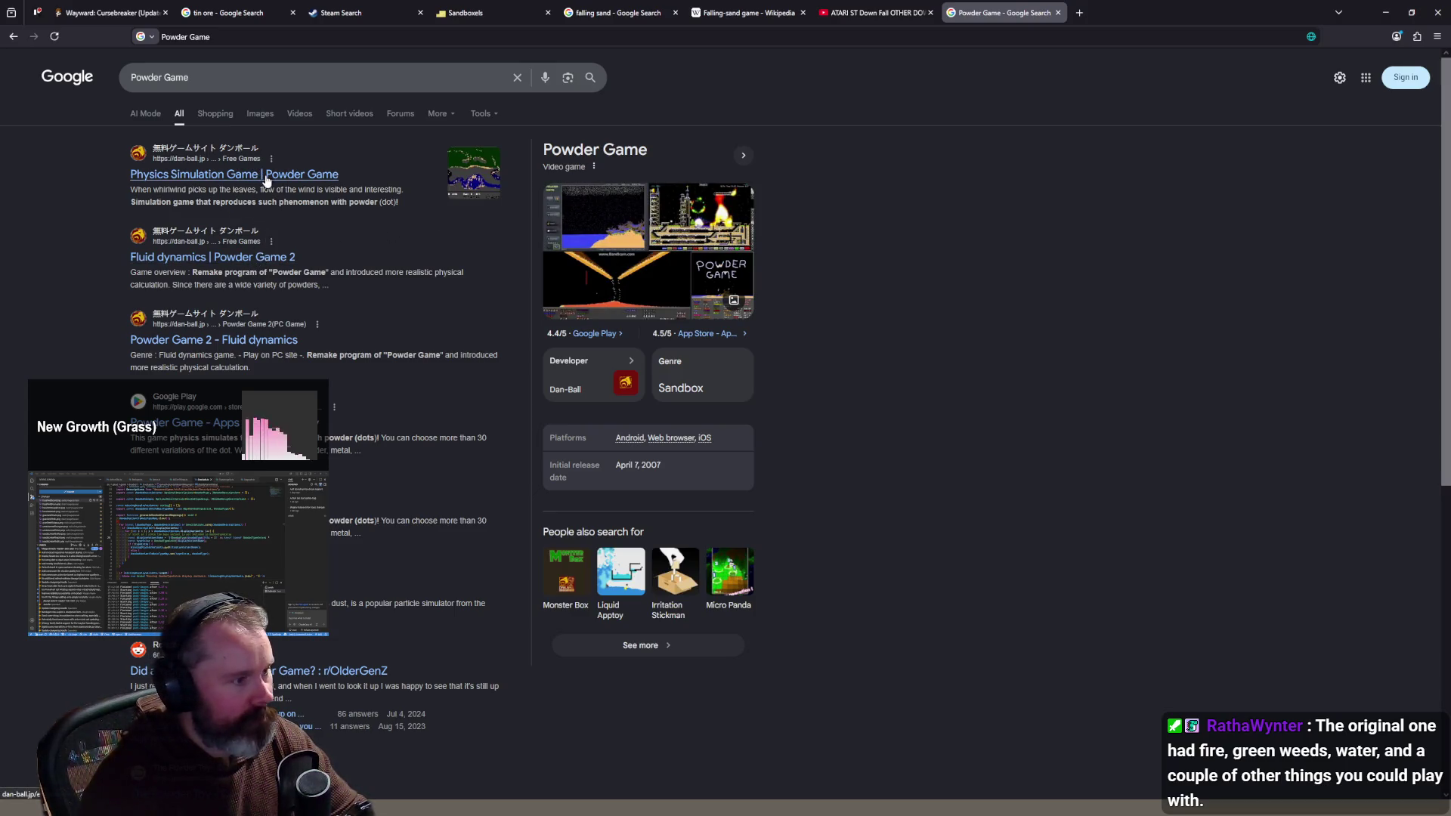
click(204, 178)
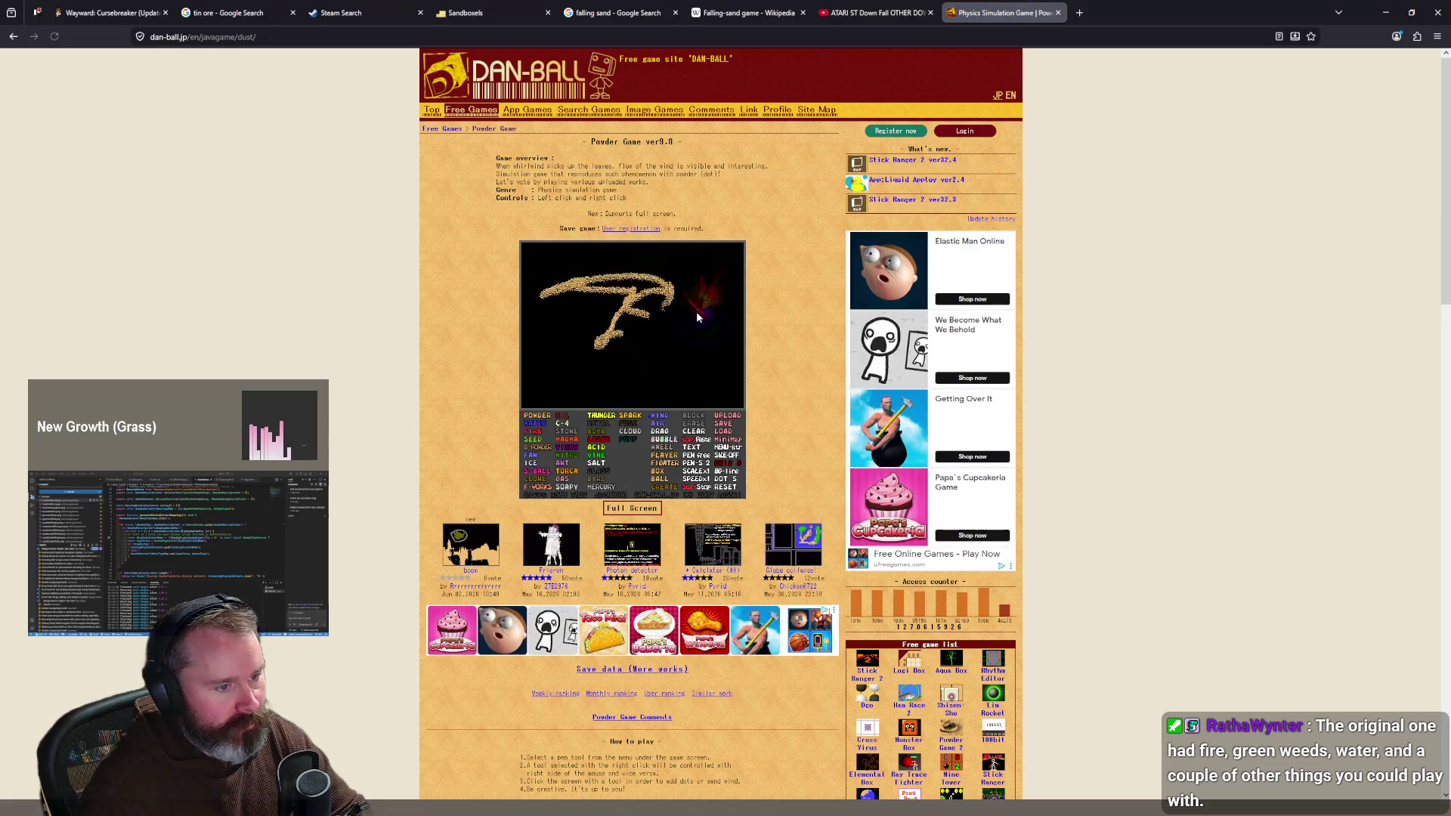
mouse_move(702, 326)
mouse_down()
mouse_move(641, 305)
mouse_move(720, 341)
mouse_up()
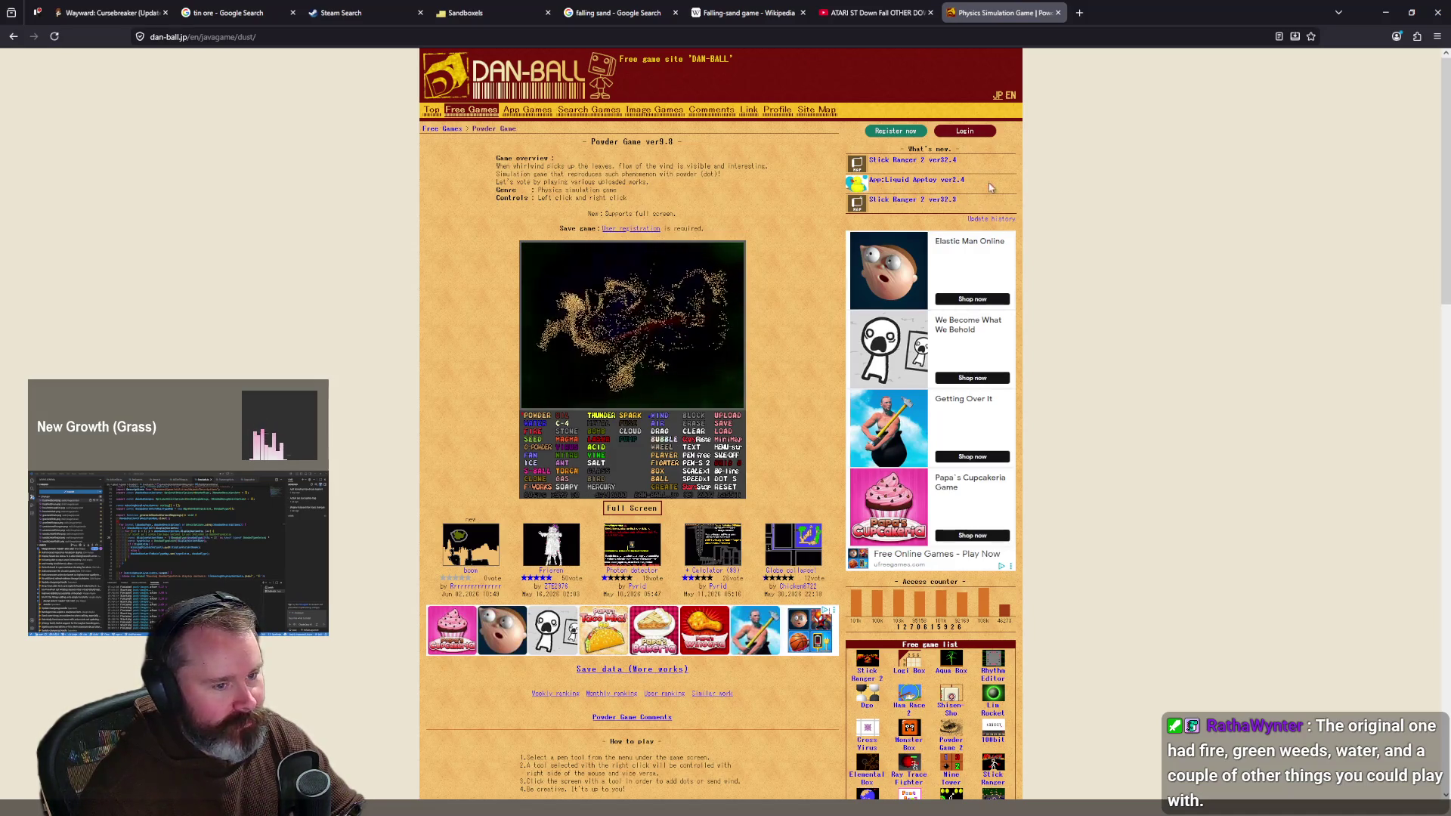
mouse_move(616, 268)
mouse_down()
mouse_move(665, 340)
mouse_move(625, 345)
mouse_move(635, 269)
mouse_up()
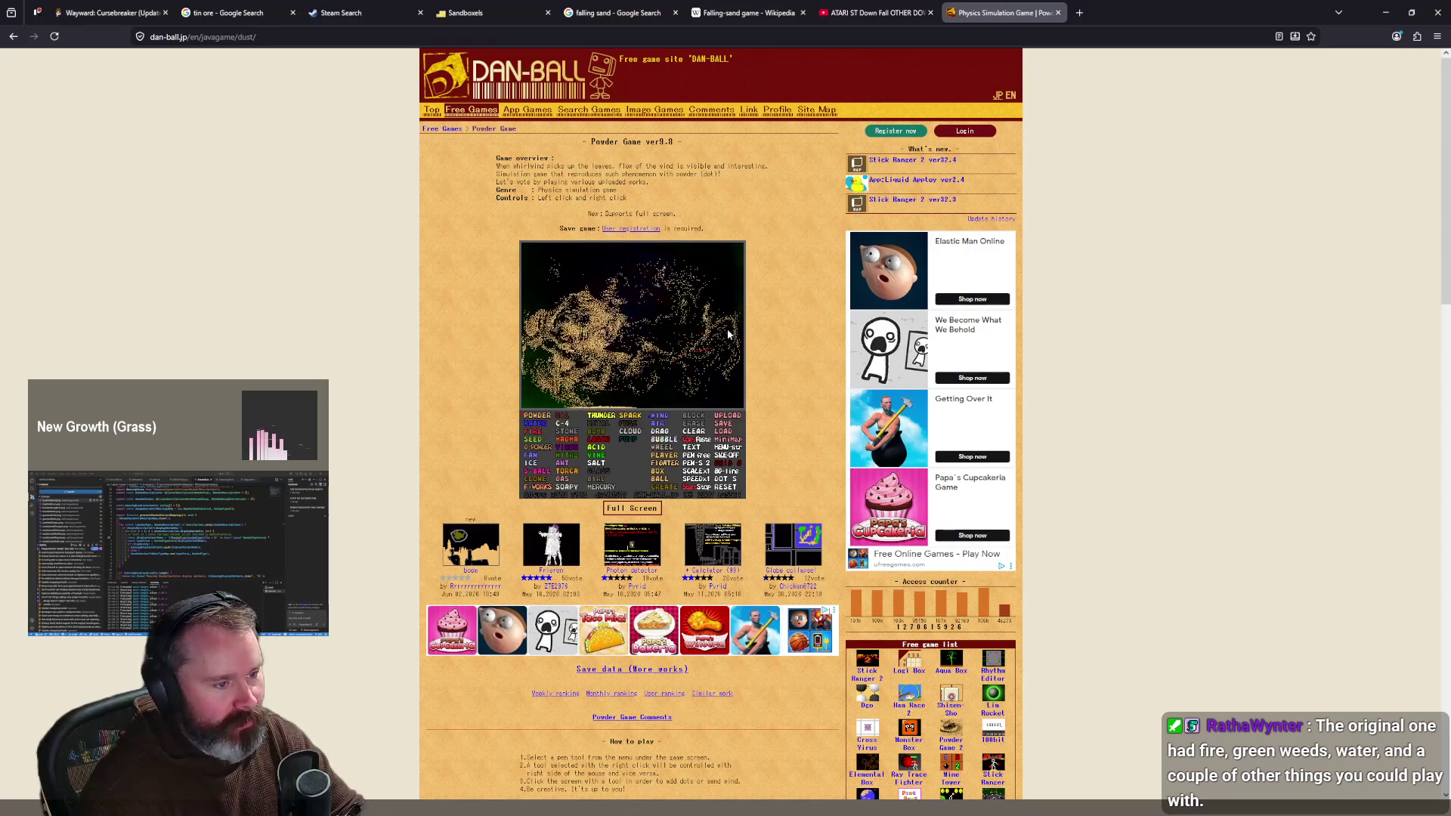
click(873, 13)
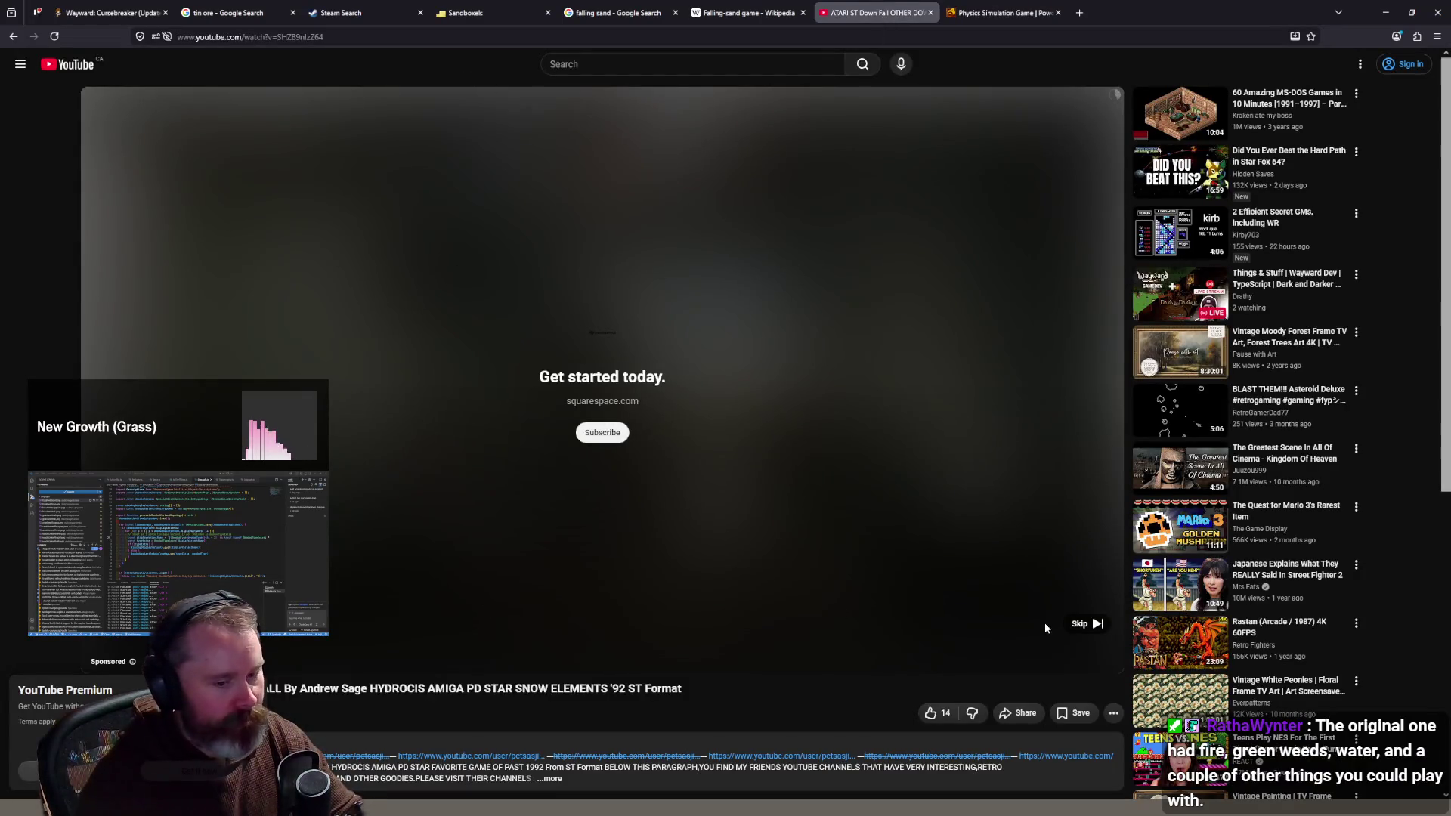
Step: Skip the ad and jump to Down Fall gameplay, then return to the Wikipedia falling-sand article
click(1088, 623)
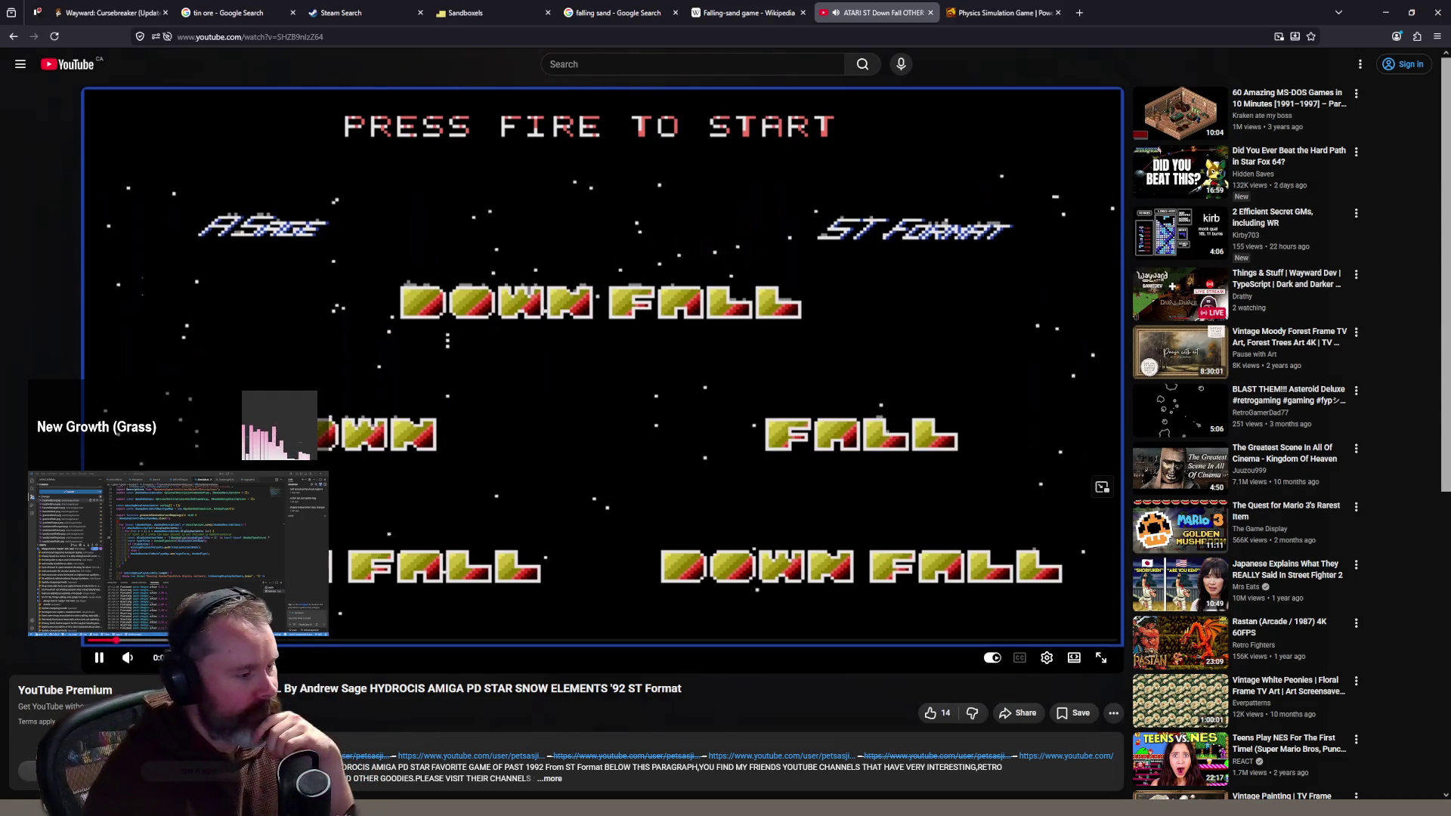
click(300, 642)
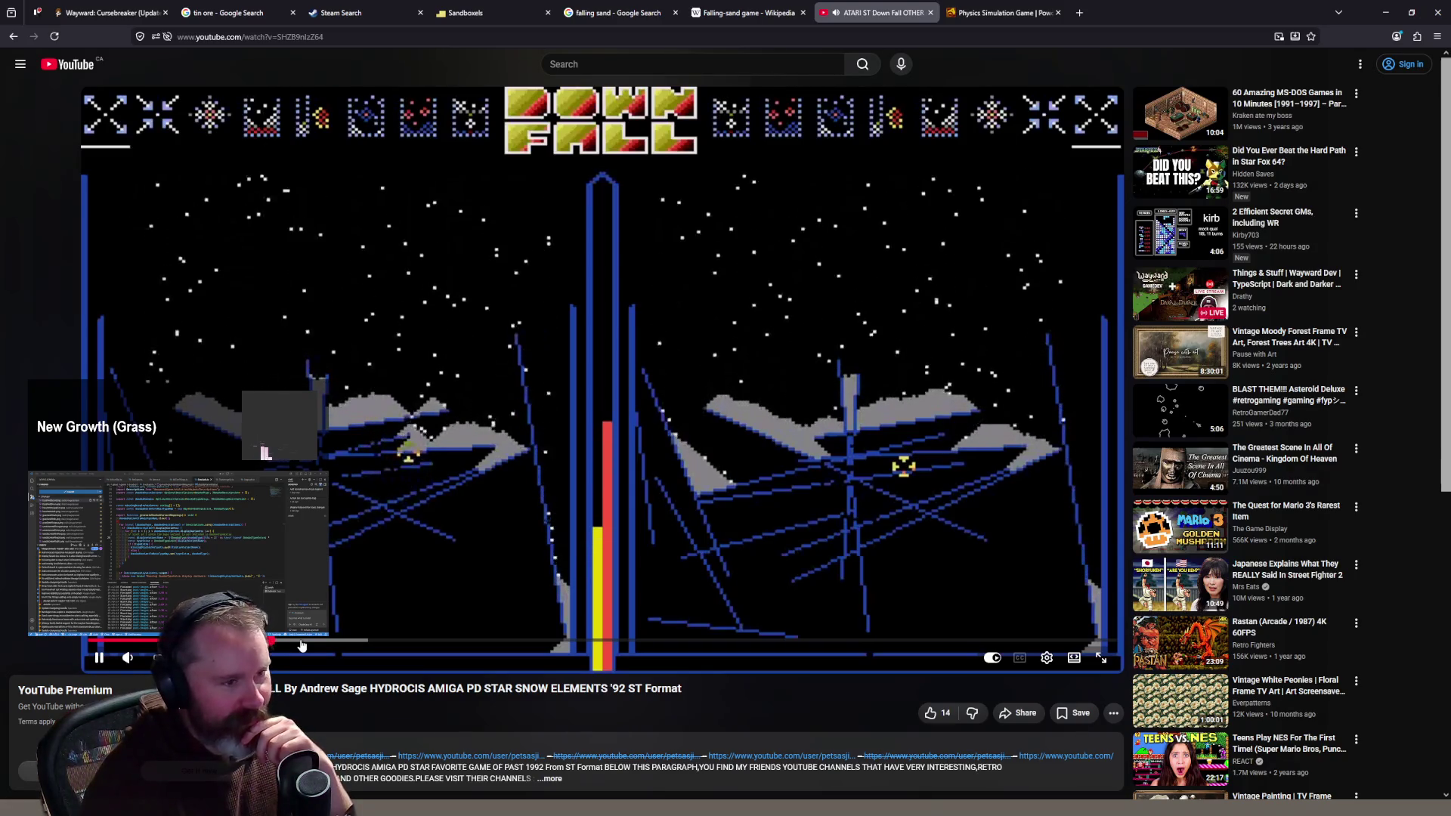
click(727, 13)
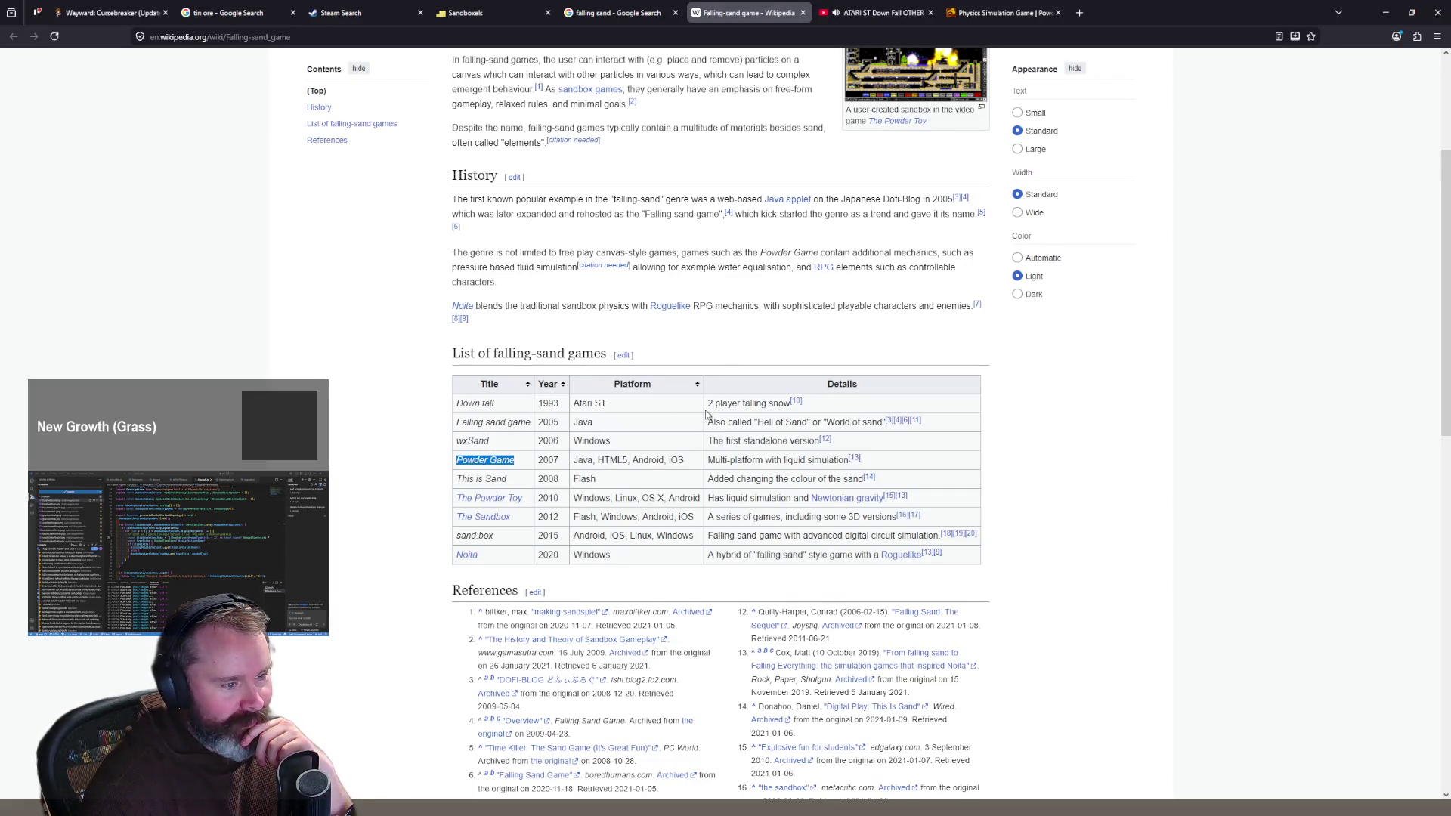
click(877, 13)
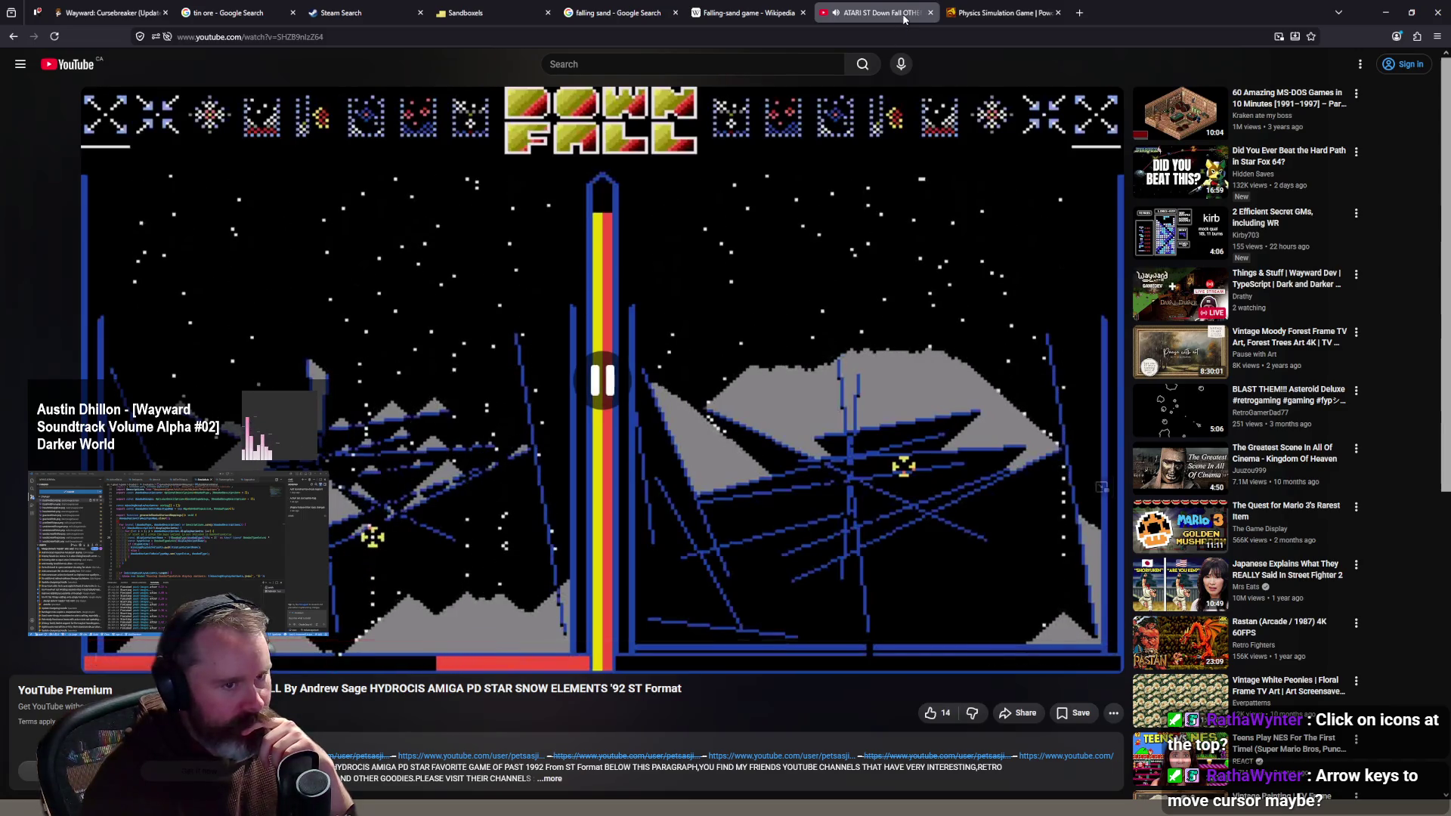
click(762, 15)
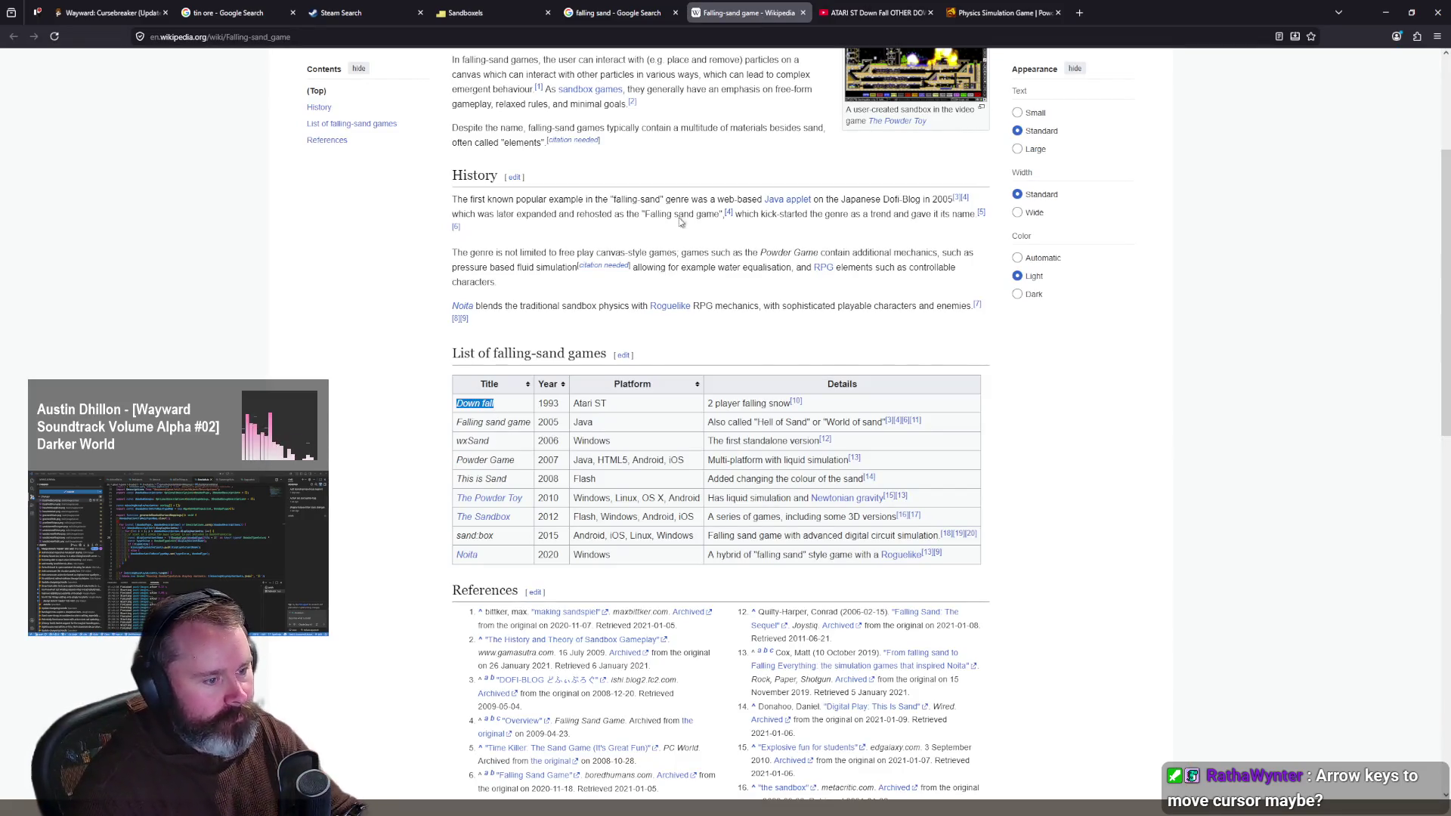
Step: Search 'Down fall atari st' and open the Atarimania Down Fall page
click(576, 36)
text(Down fall)
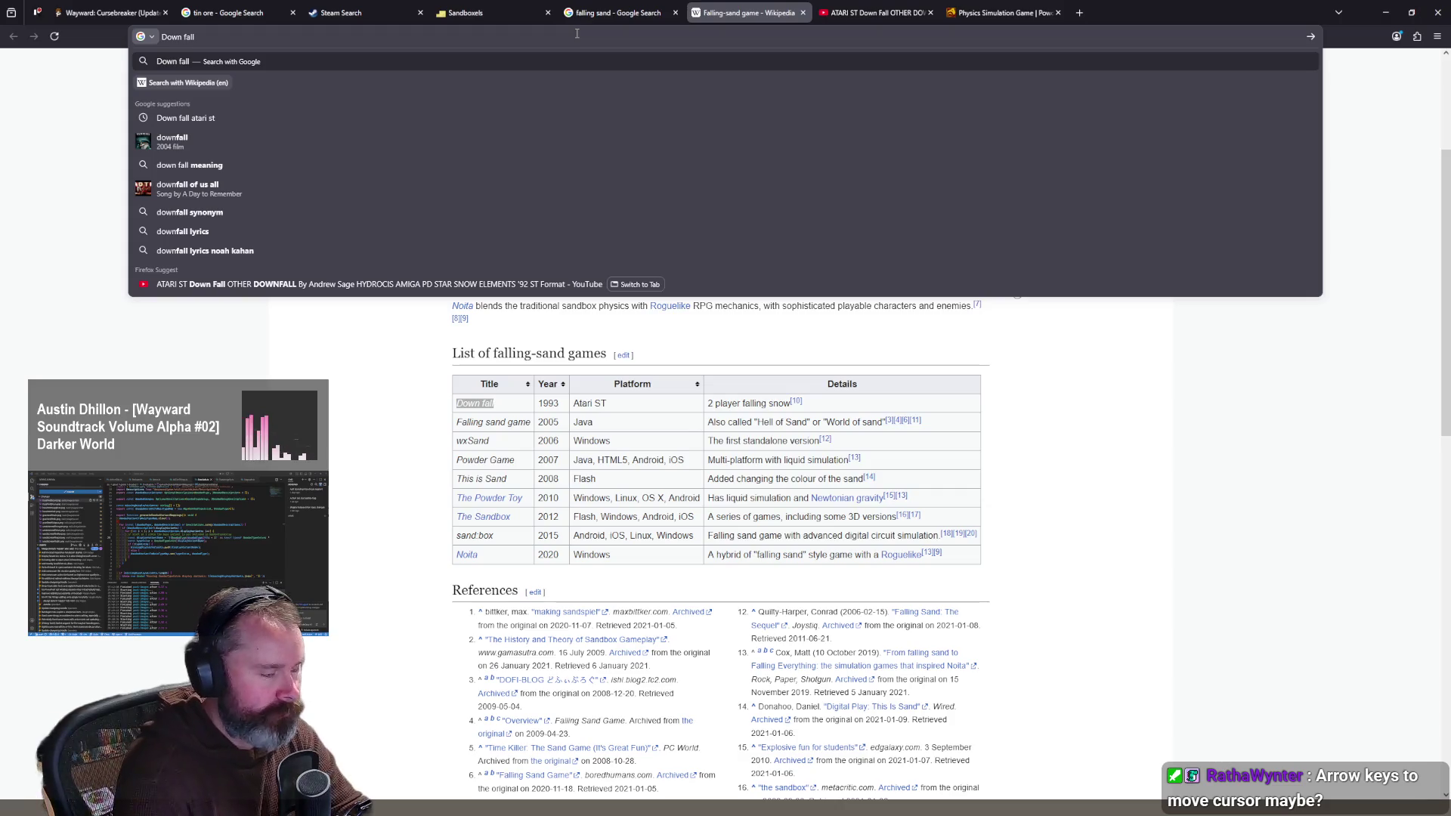
text(atari st)
key(Return)
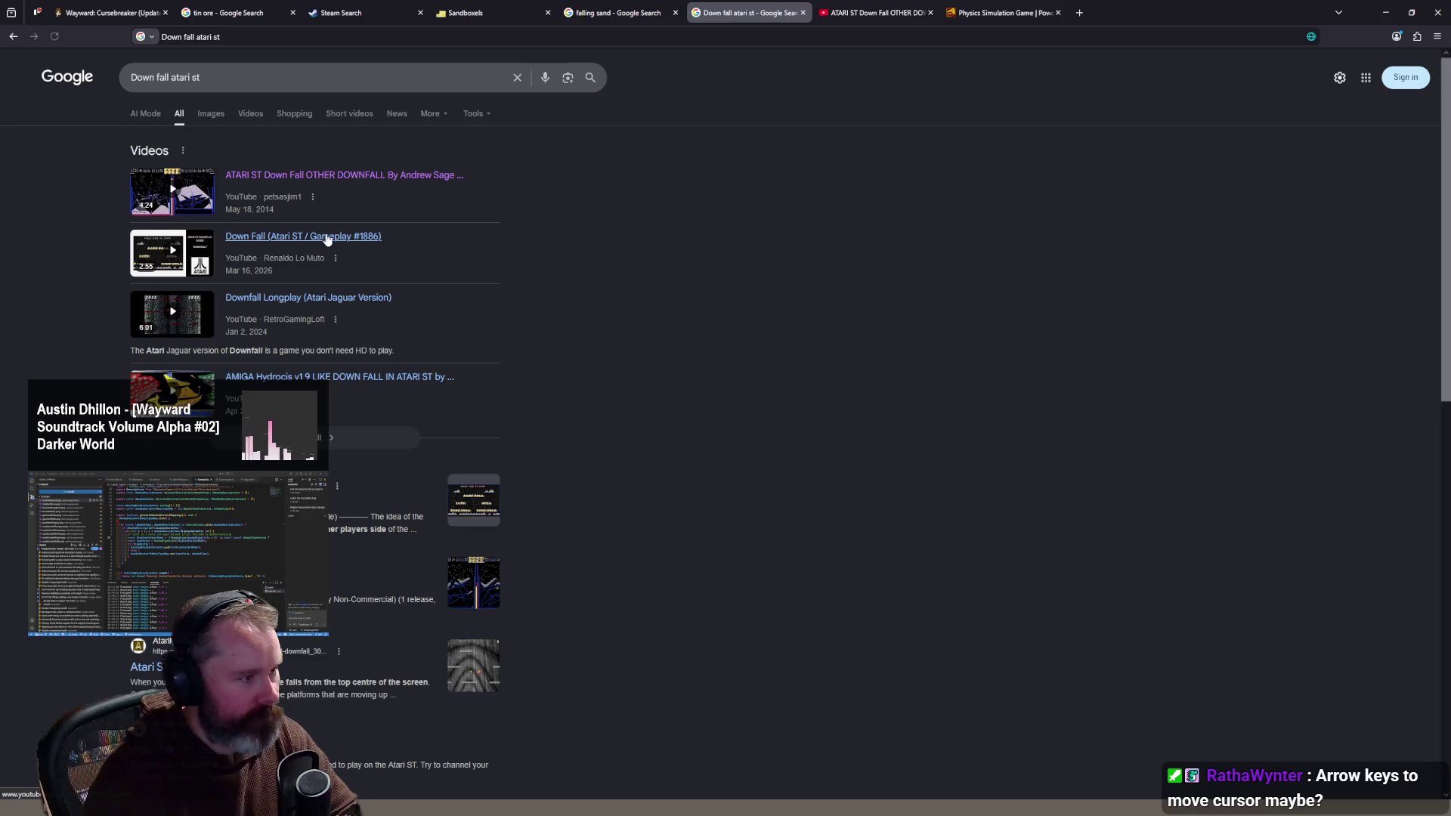
click(144, 666)
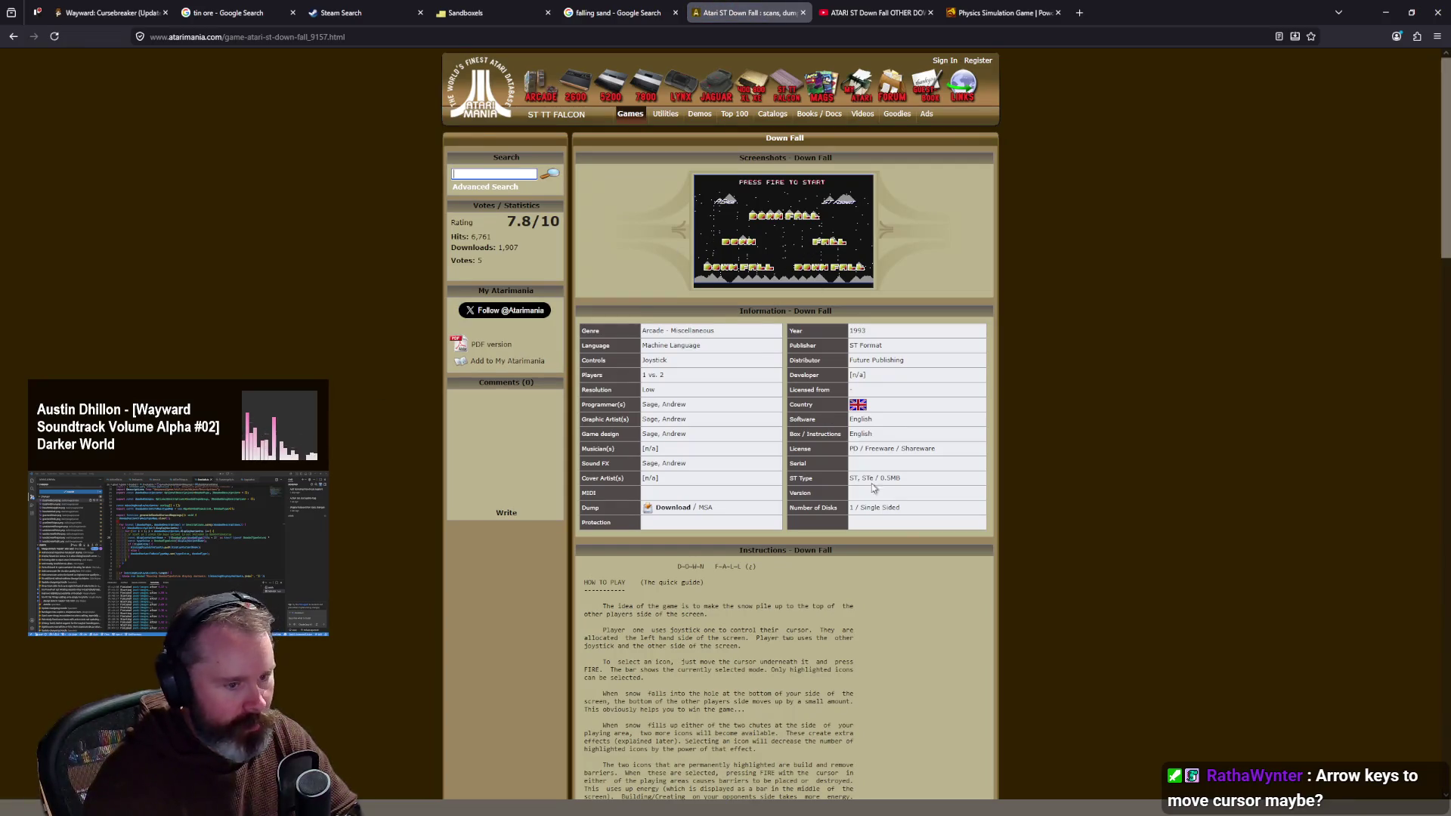
Step: Read through the Down Fall instructions down to the six special-effect icons
scroll(726, 340, down, 6)
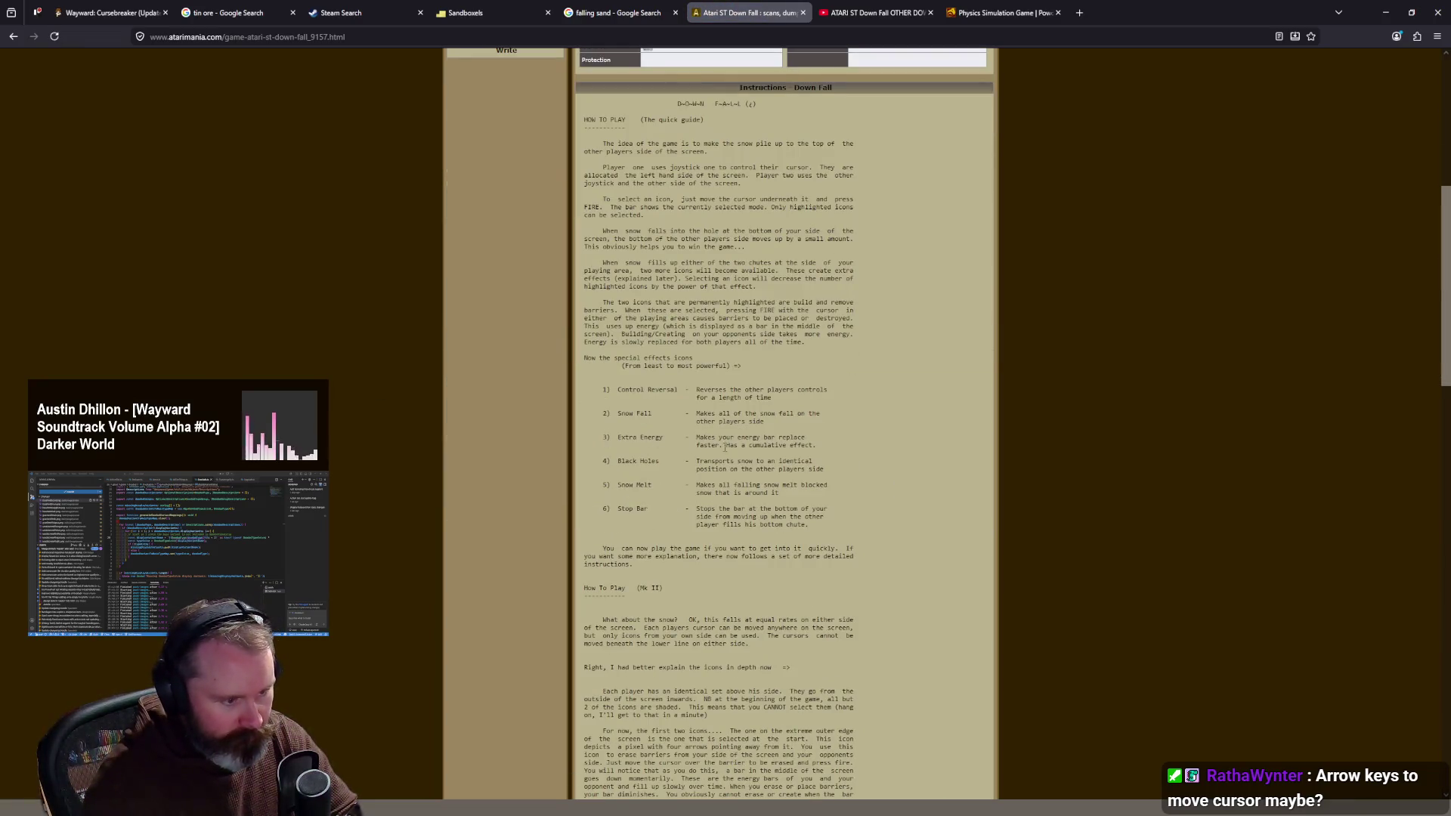
scroll(725, 447, up, 2)
scroll(710, 408, down, 1)
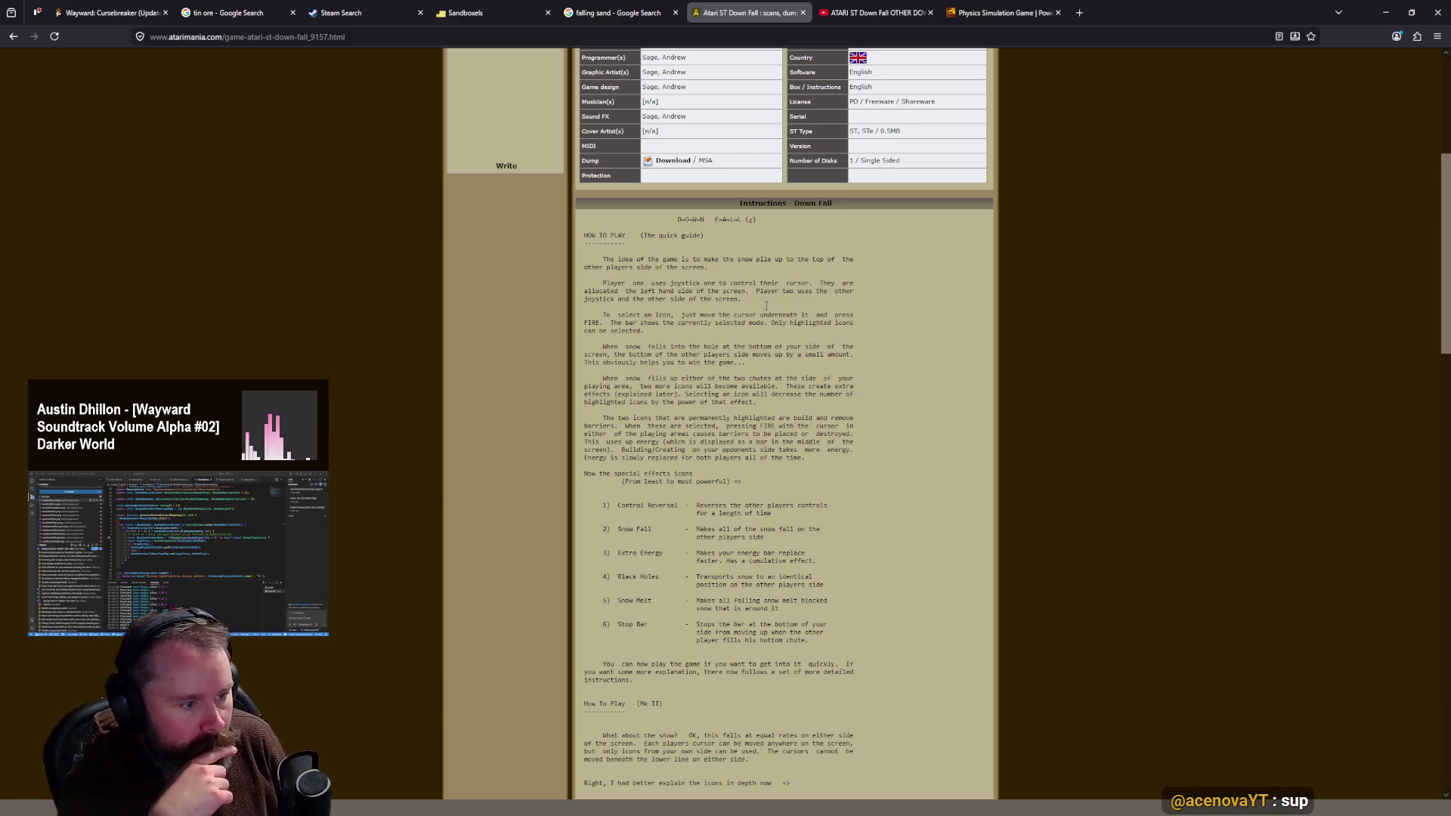
scroll(763, 305, down, 2)
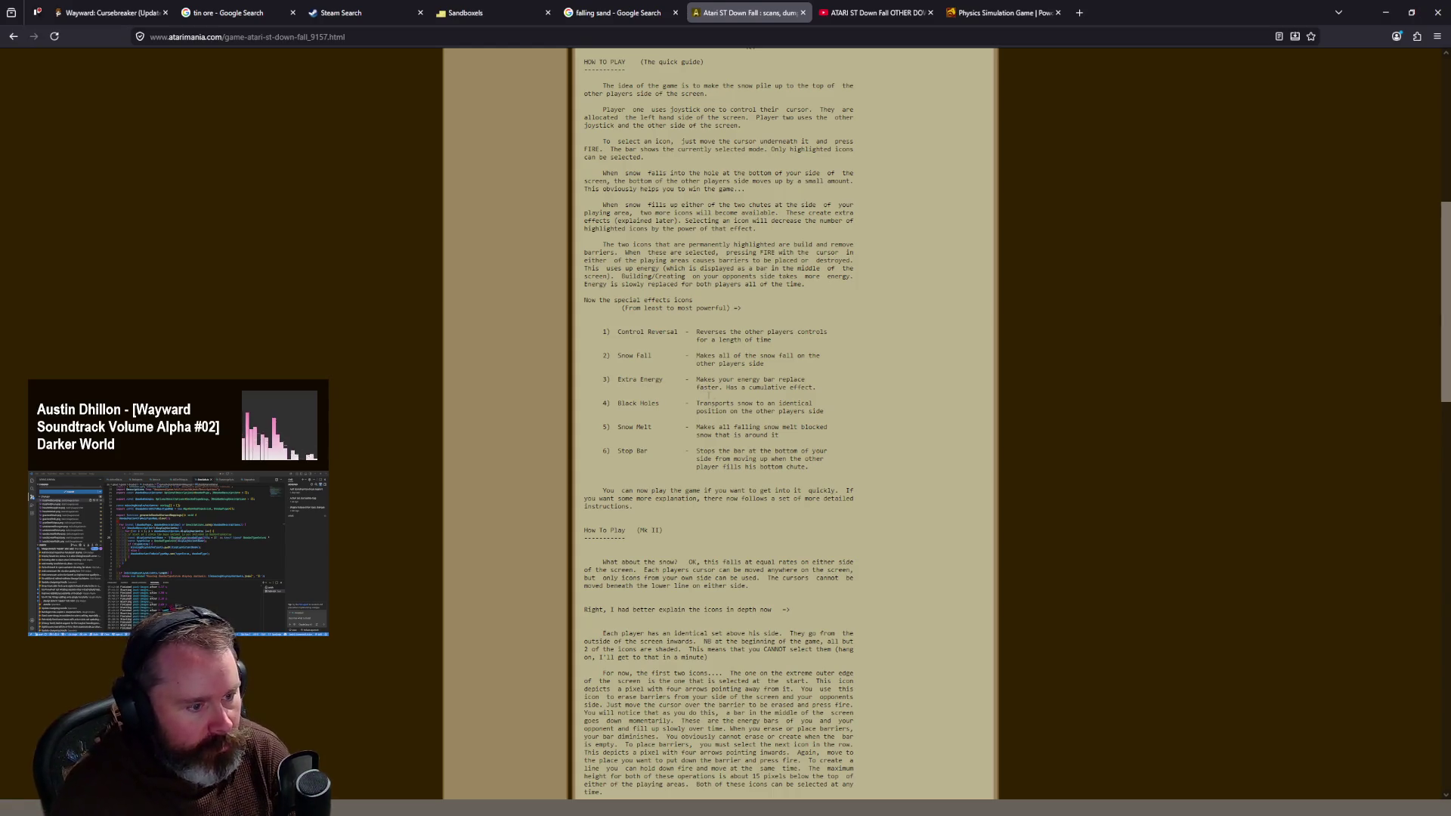
scroll(610, 441, down, 3)
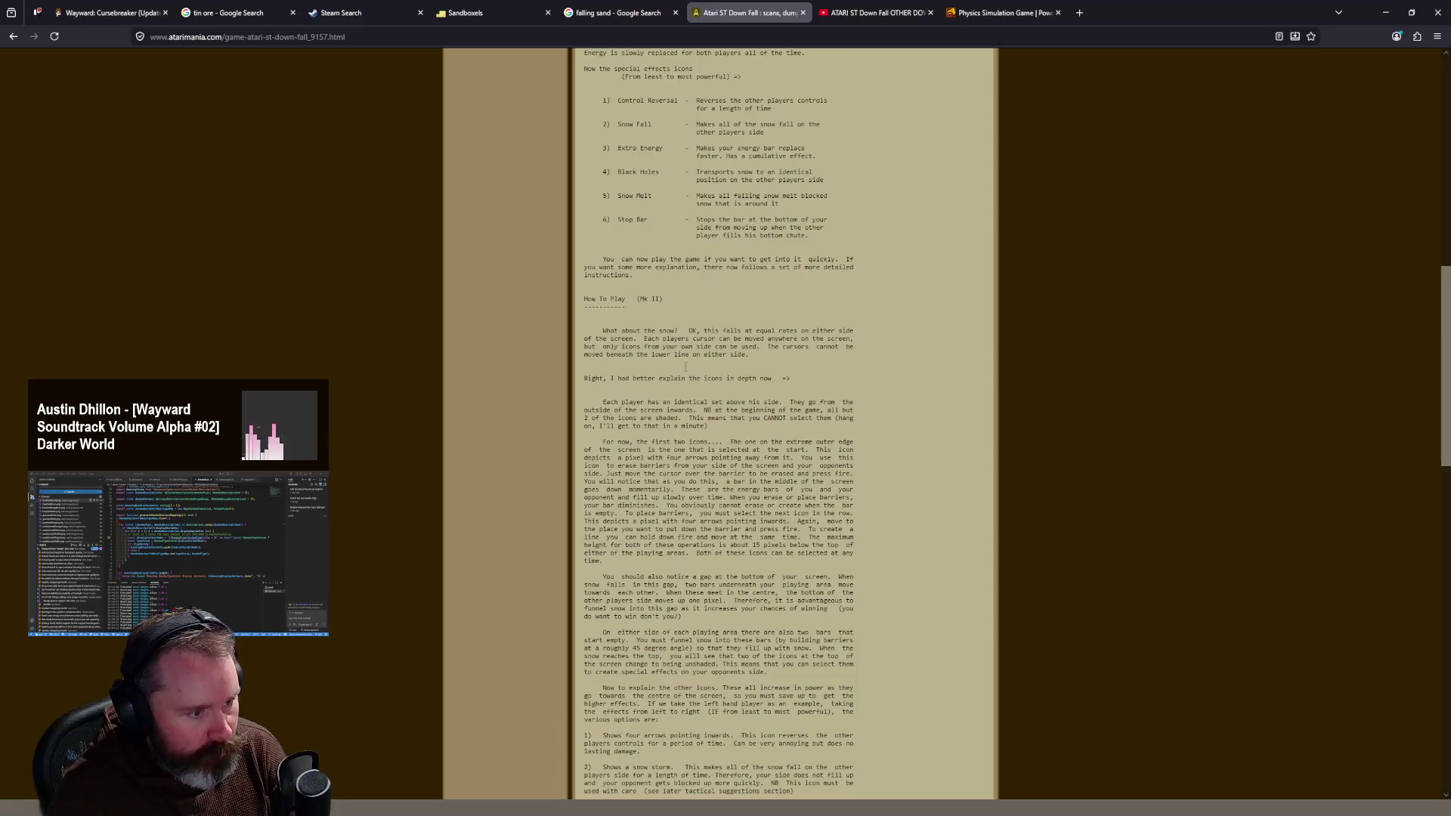
scroll(697, 307, up, 4)
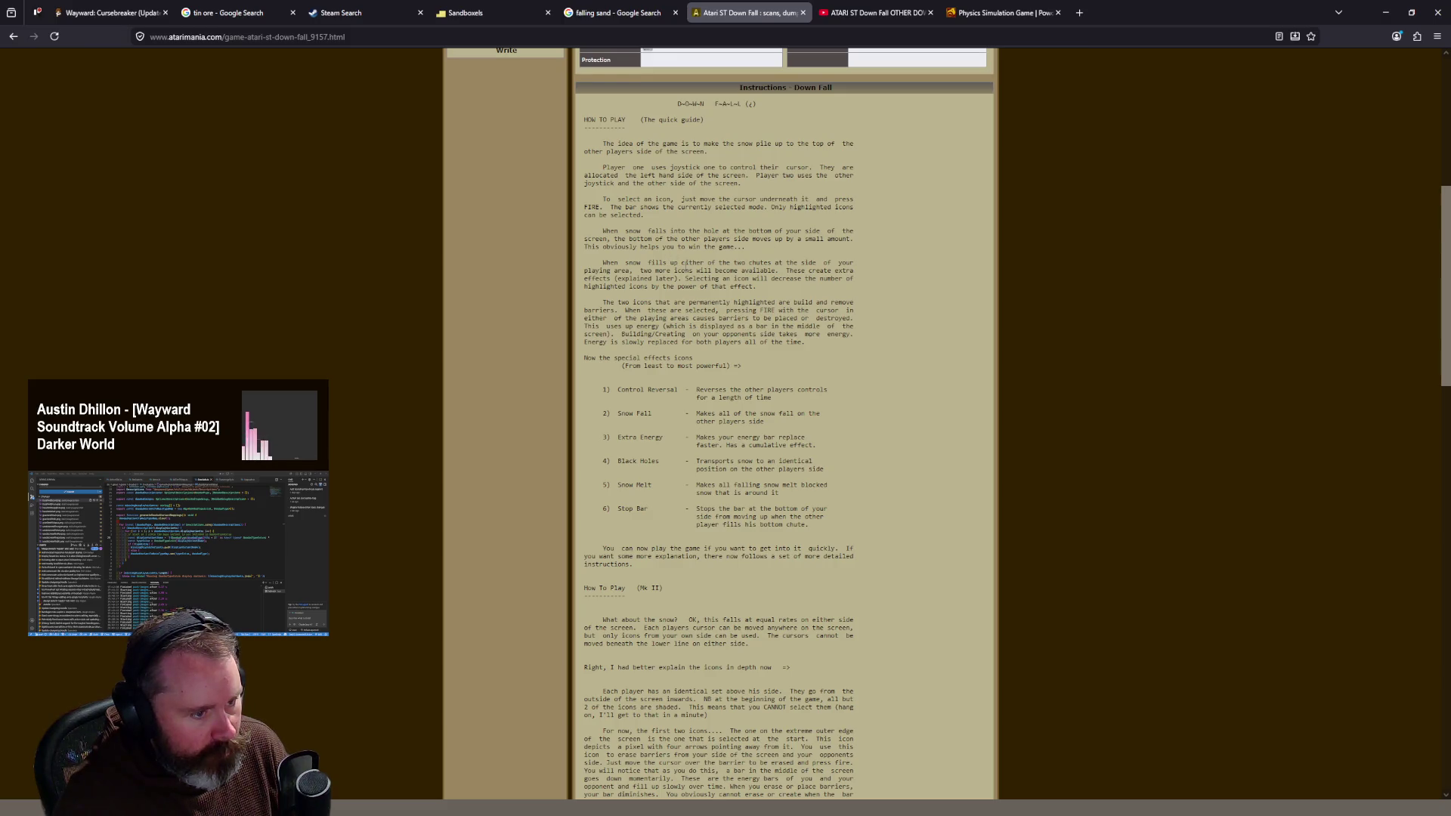
scroll(685, 264, down, 15)
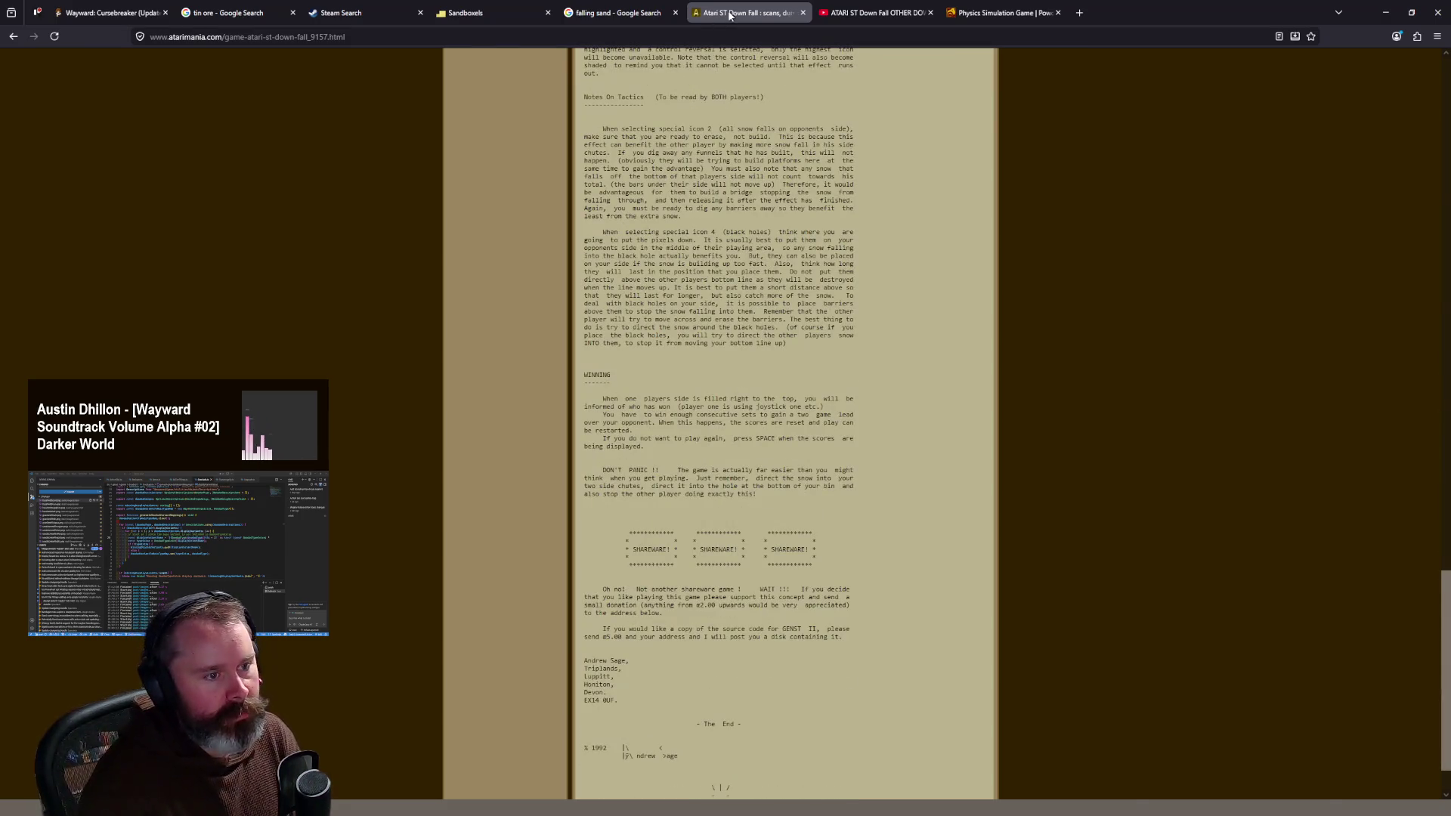
Step: Close the Atarimania page, then pause and close the Down Fall YouTube video
middle_click(727, 15)
click(591, 381)
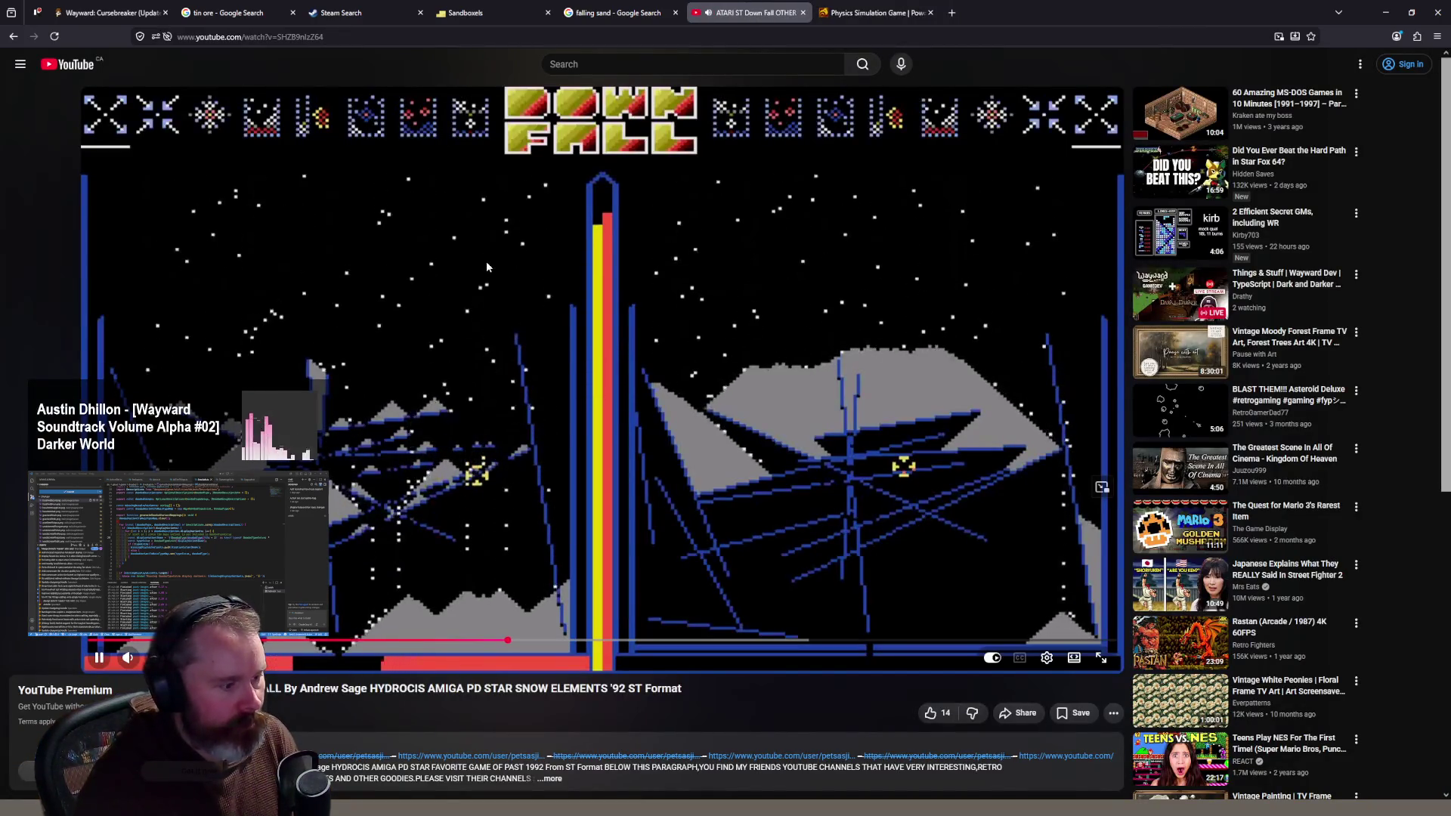
key(space)
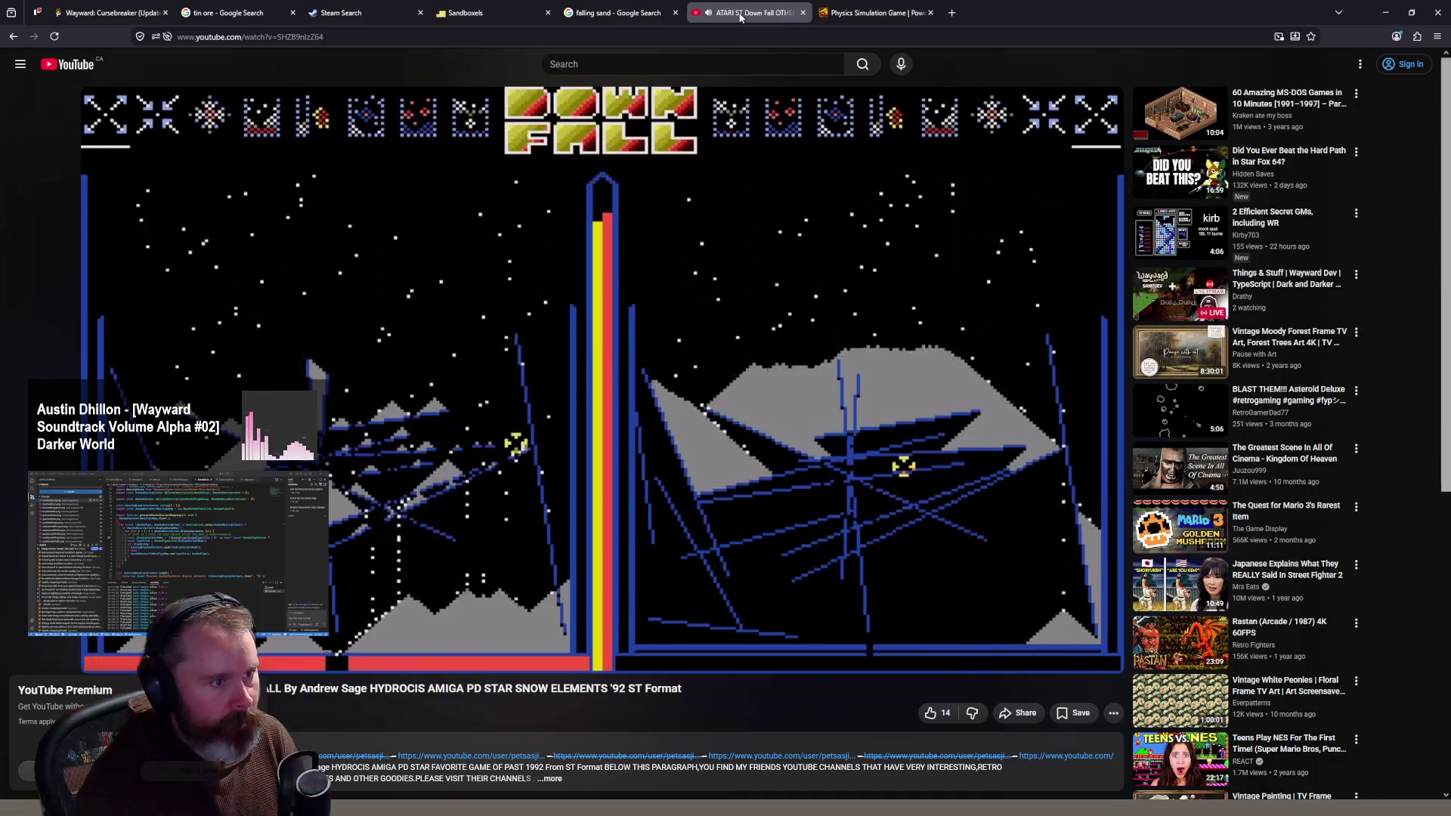
middle_click(741, 16)
Step: Pour a streak of sand on Sandboxels, then leave the page when asked
click(567, 16)
click(473, 15)
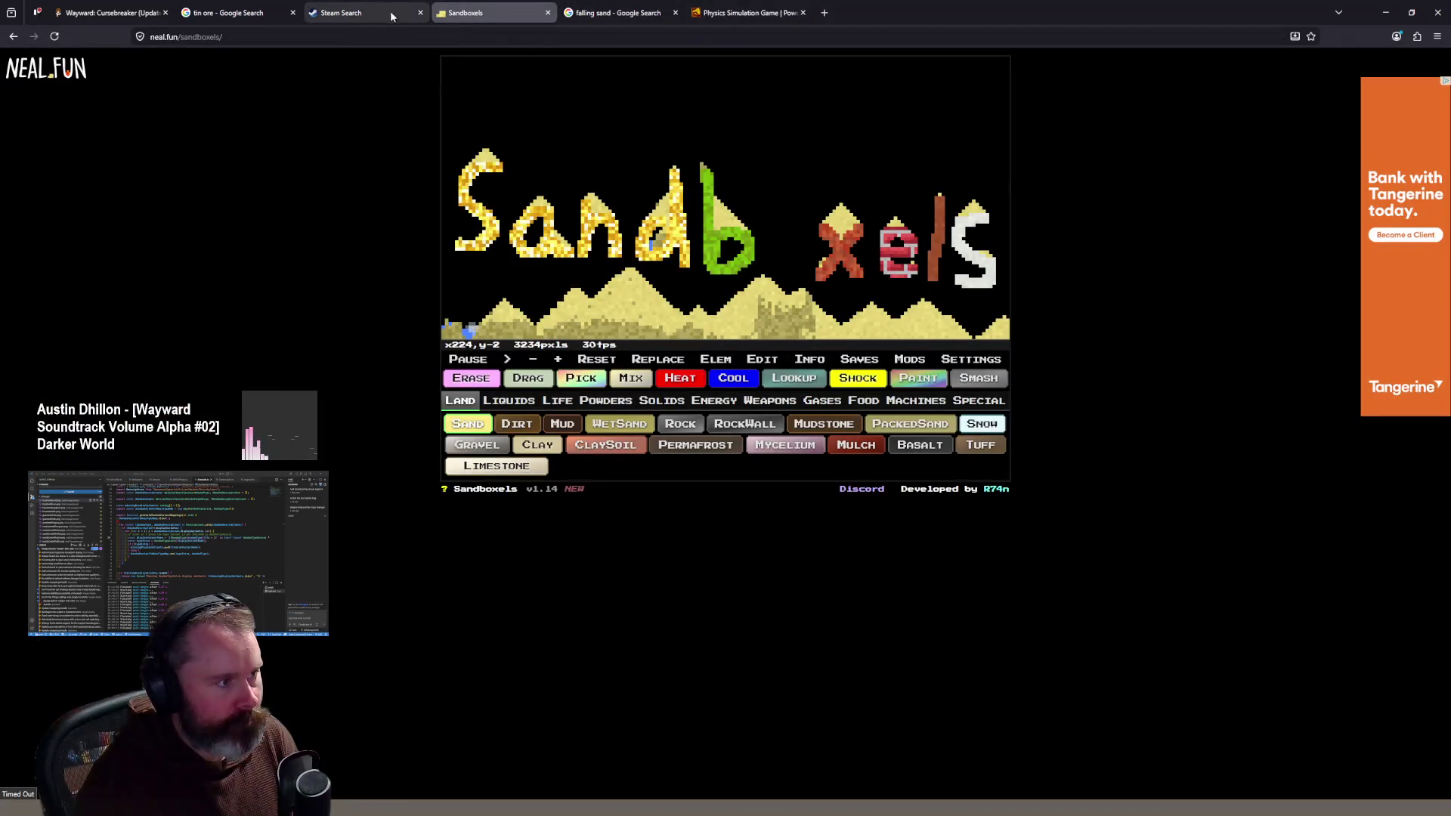
mouse_move(680, 185)
mouse_down()
mouse_move(557, 112)
mouse_move(650, 87)
mouse_up()
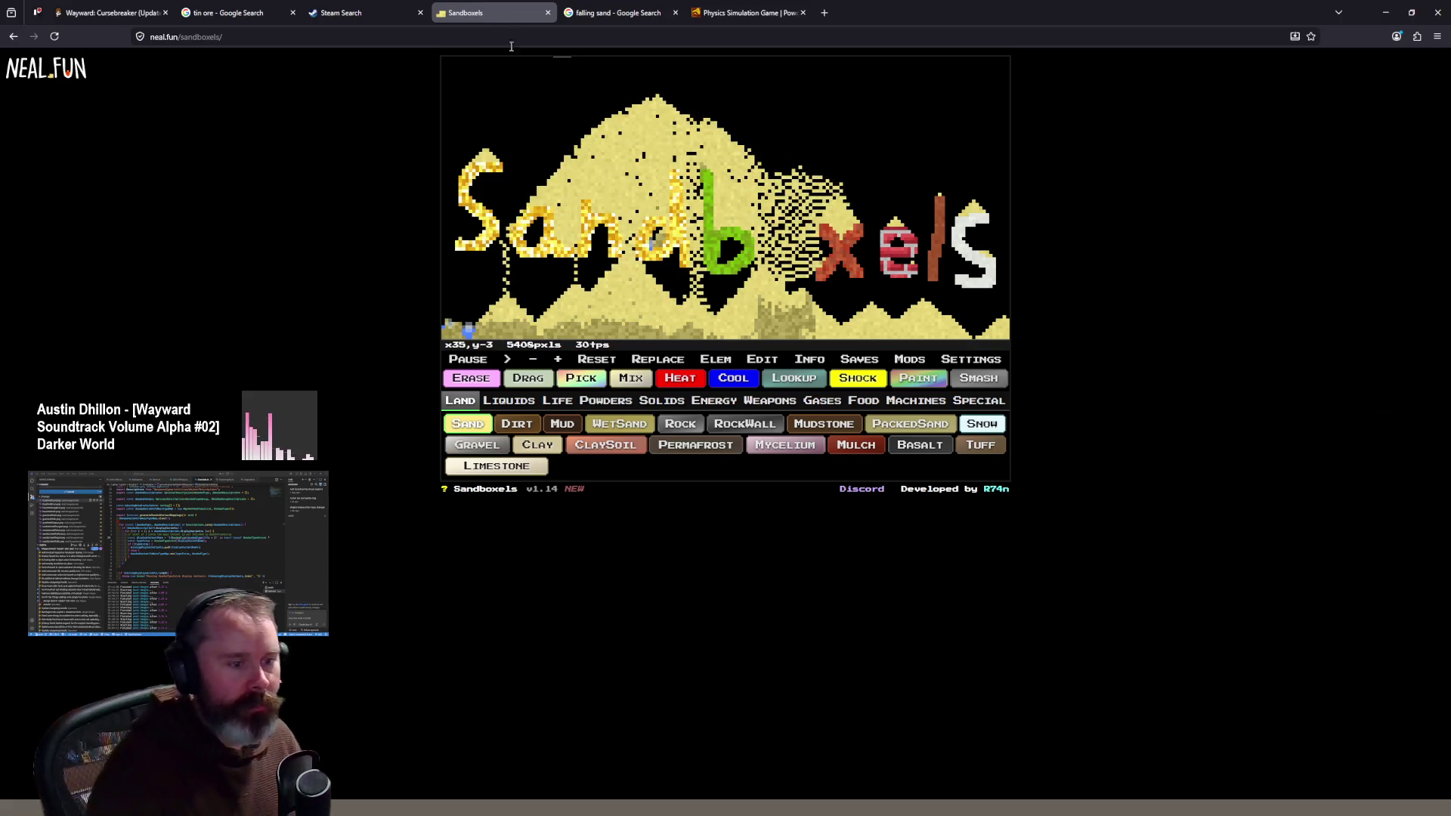
key(F5)
click(723, 451)
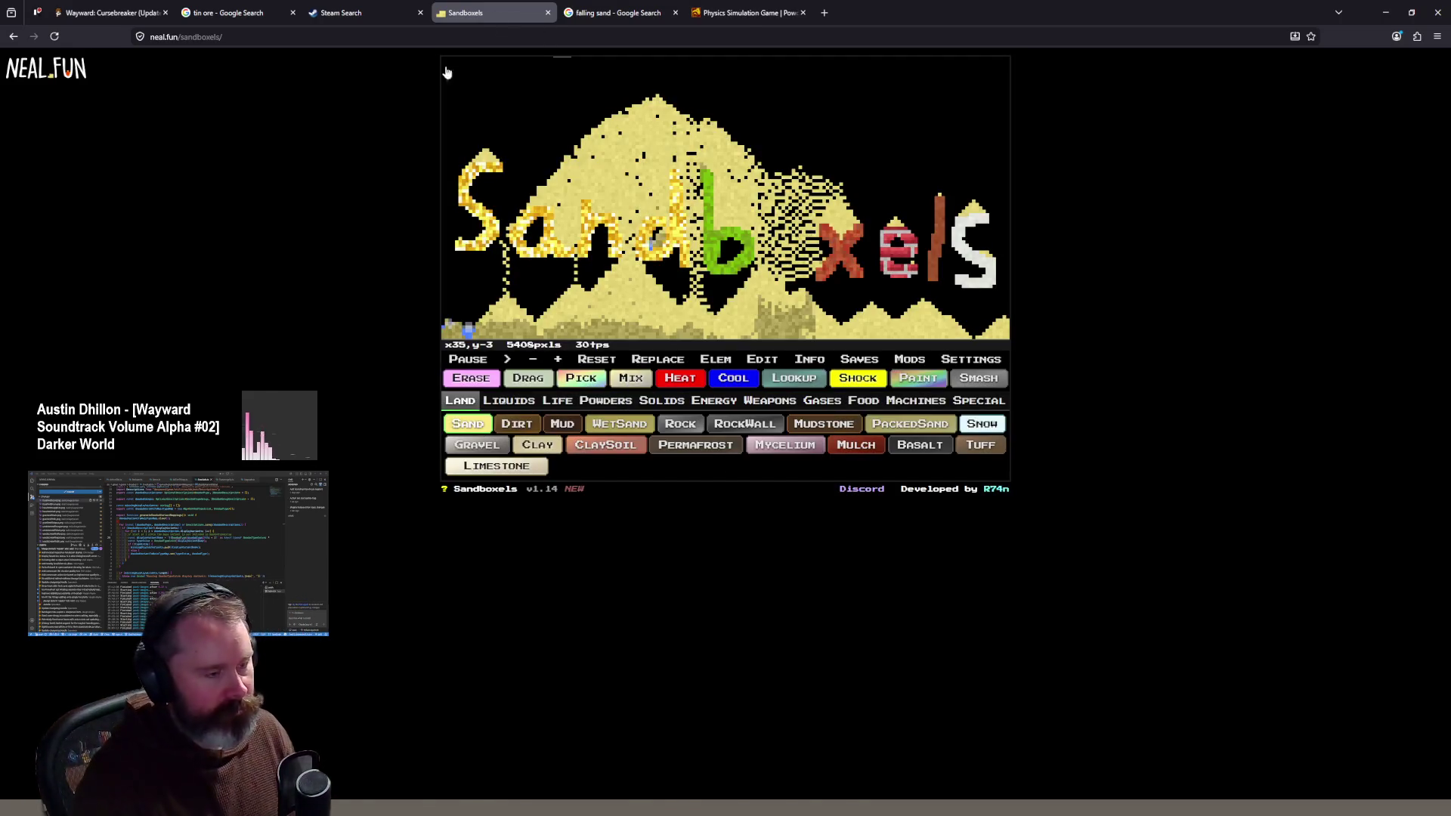
Step: Close the falling-sand search and Dan-Ball Powder Game tabs, returning to the Wayward game
middle_click(477, 19)
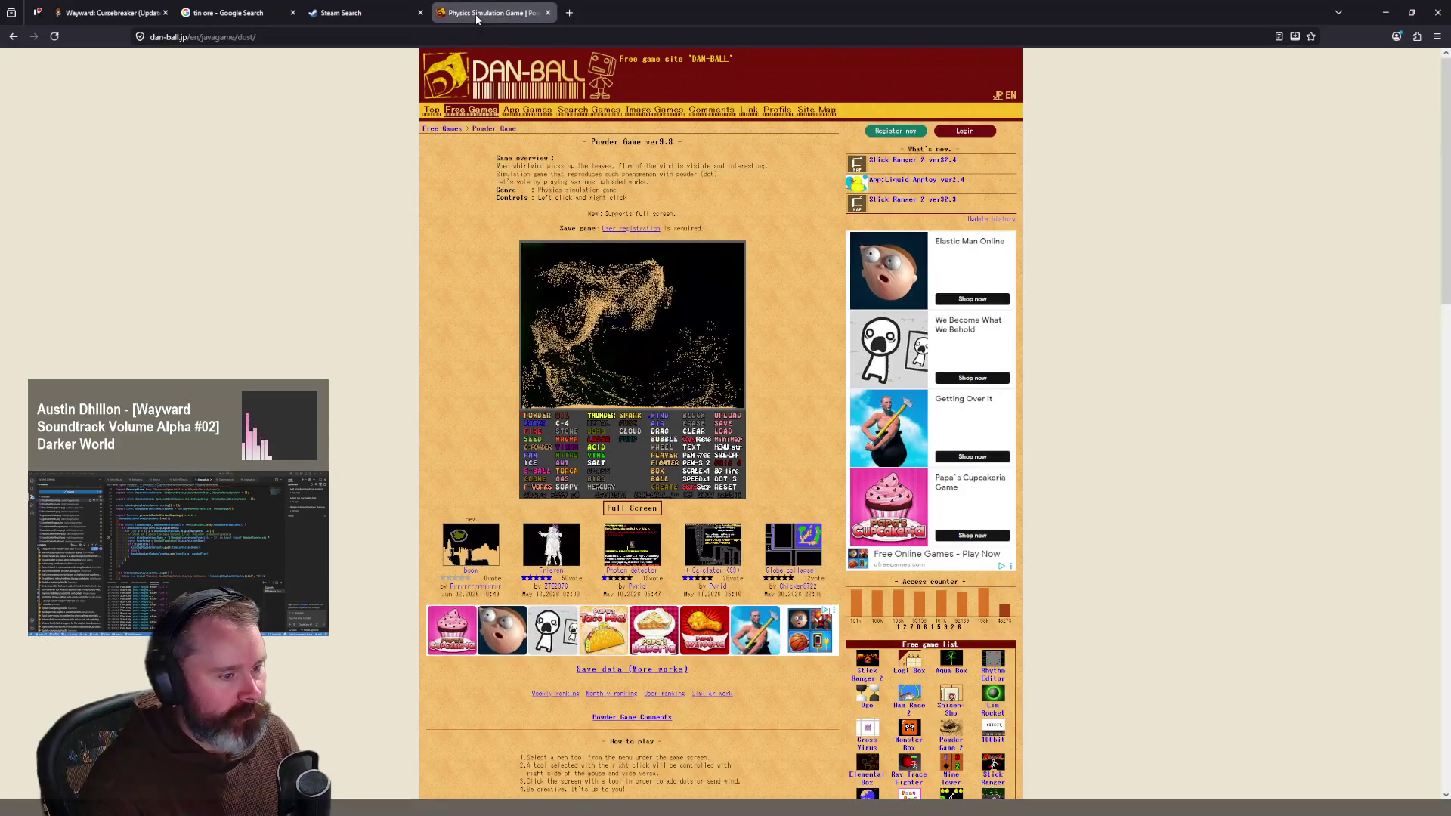
middle_click(477, 19)
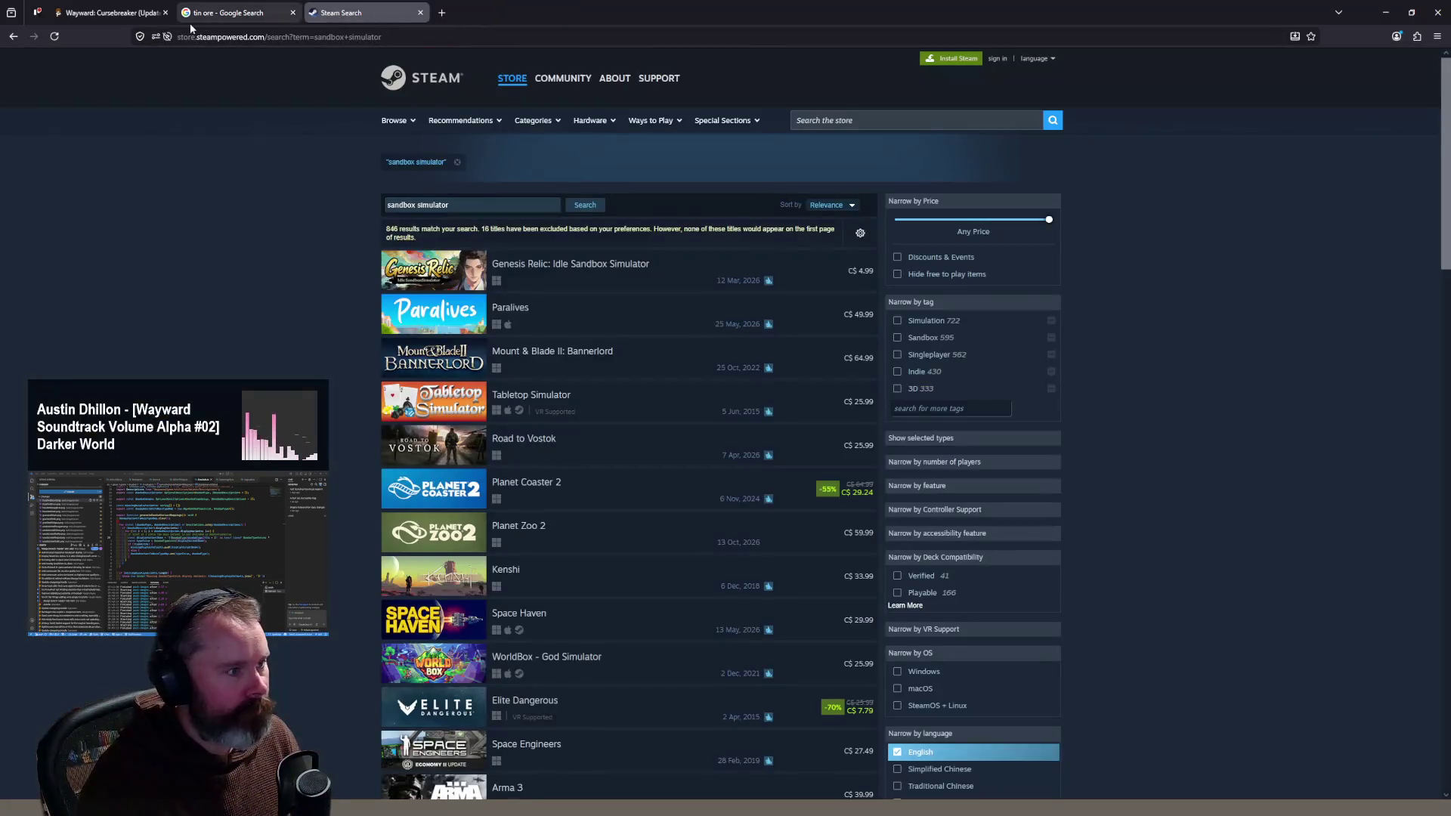
click(99, 16)
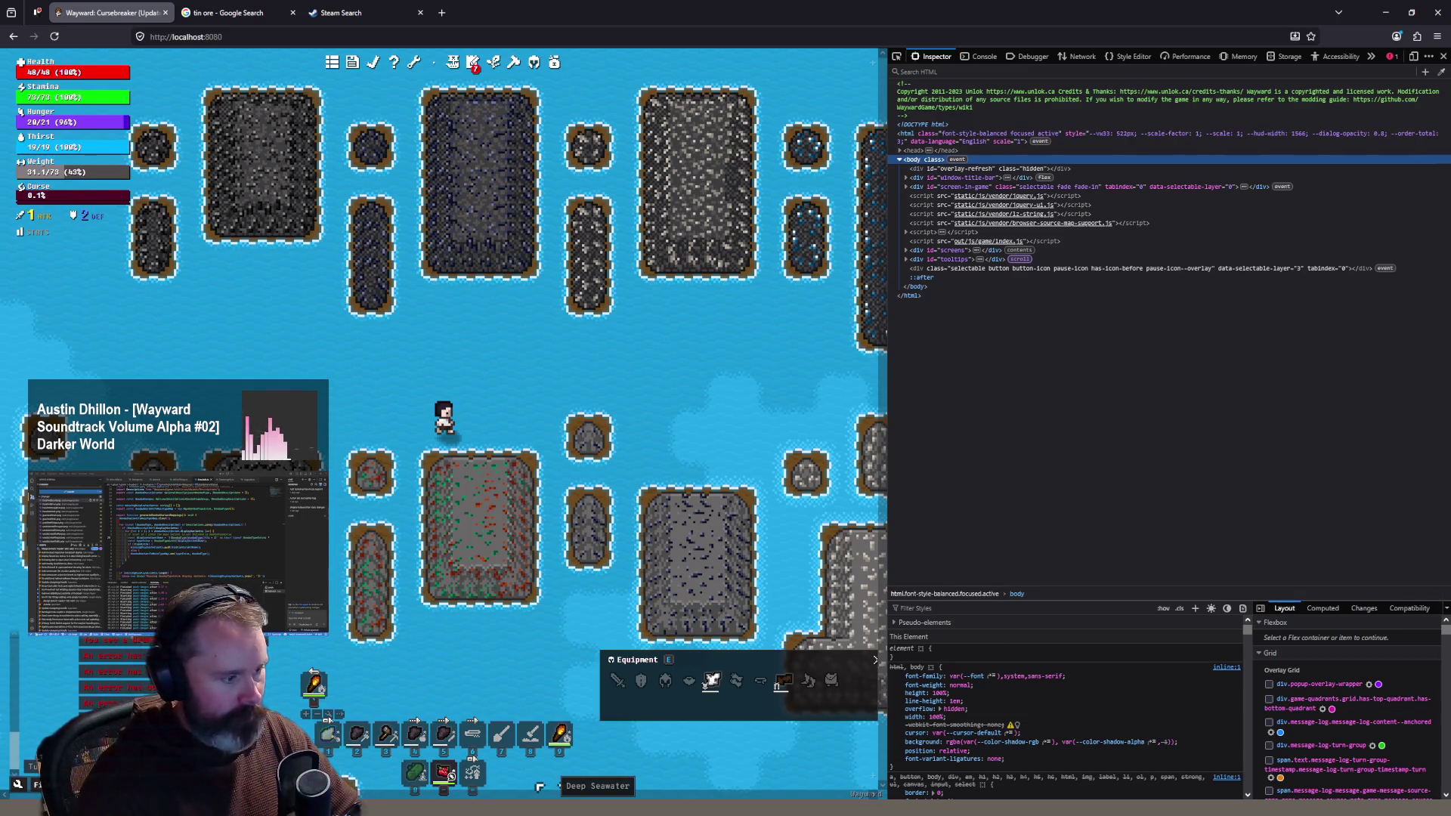
Step: Zoom in and walk the character south in Wayward, then reopen the granitewithcoal sheet in Aseprite
scroll(440, 360, up, 1)
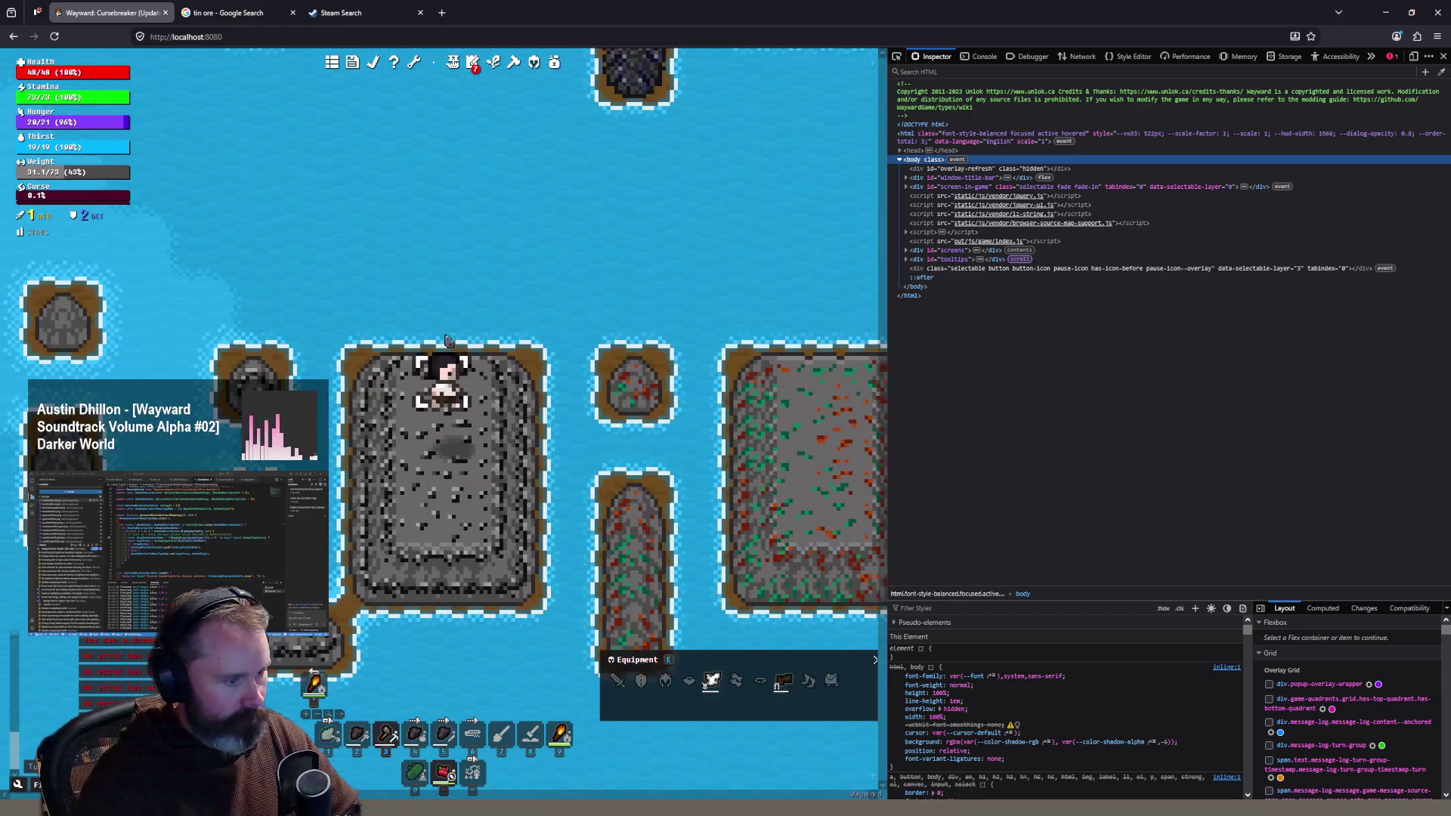
key(s)
key(s)
key(s)
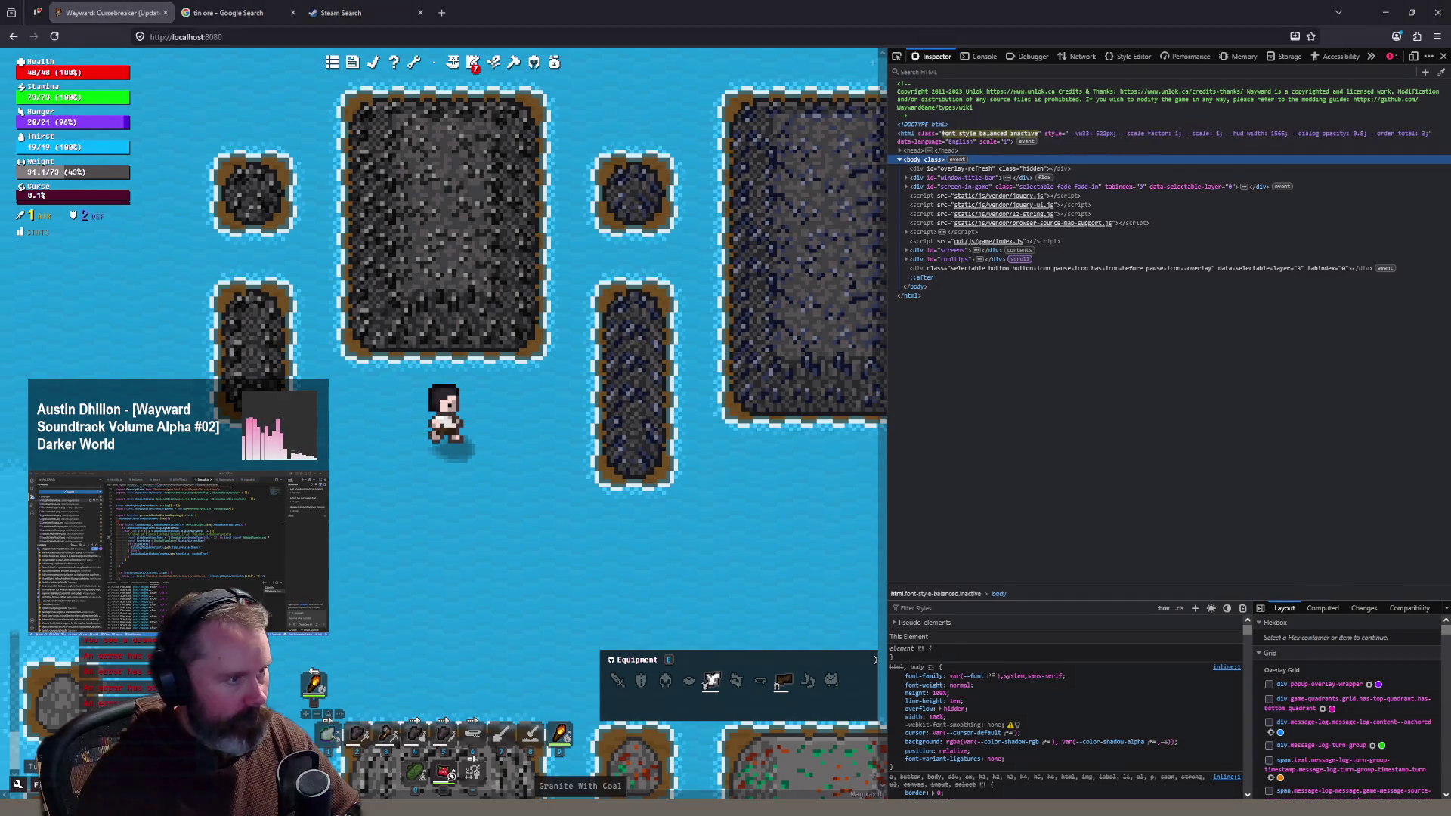
key(alt+Tab)
click(132, 20)
scroll(661, 247, up, 2)
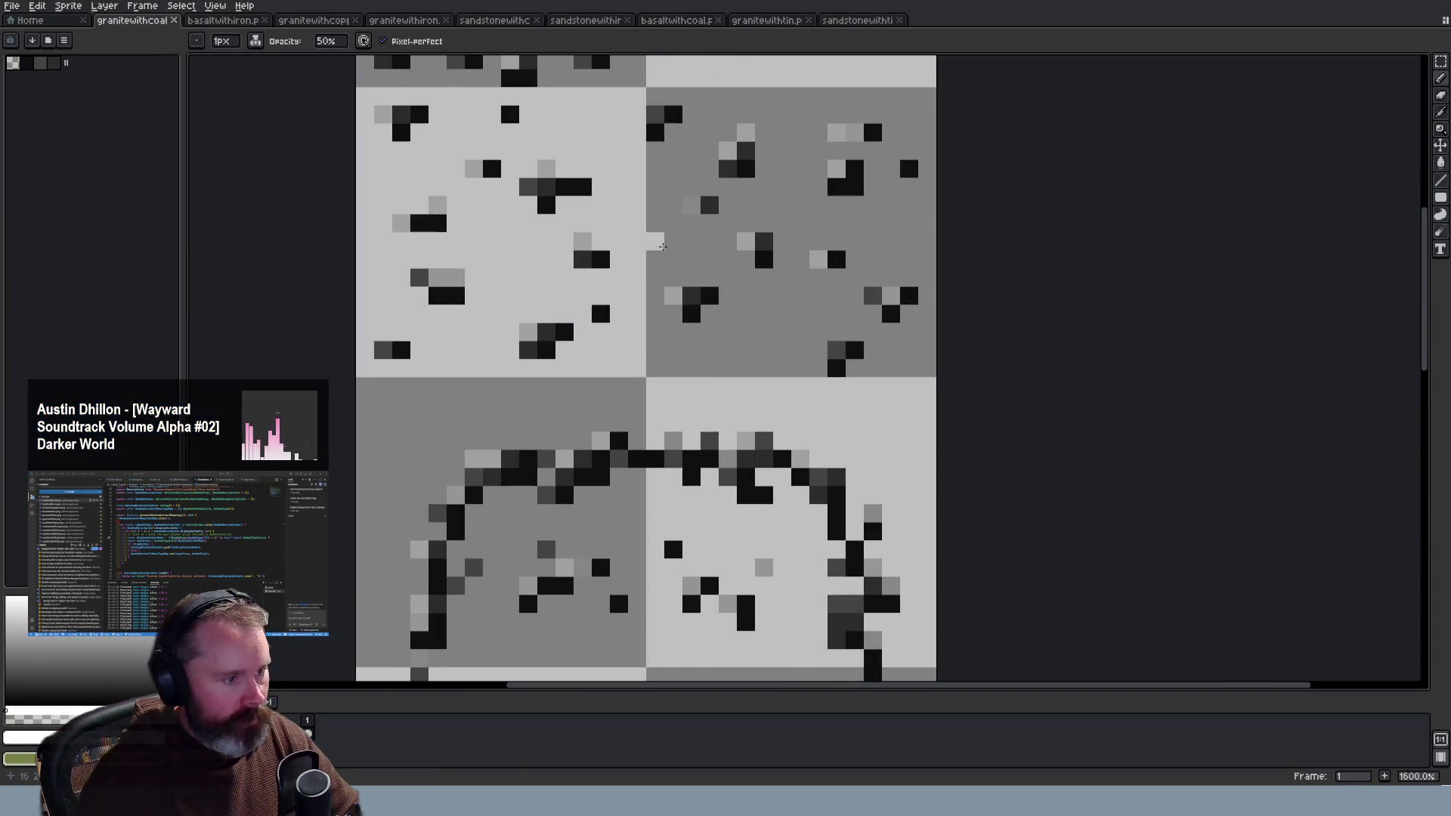
Step: Inspect the basaltwithiron and basaltwithcoal tile sheets up close, then switch back to Wayward
scroll(662, 246, down, 2)
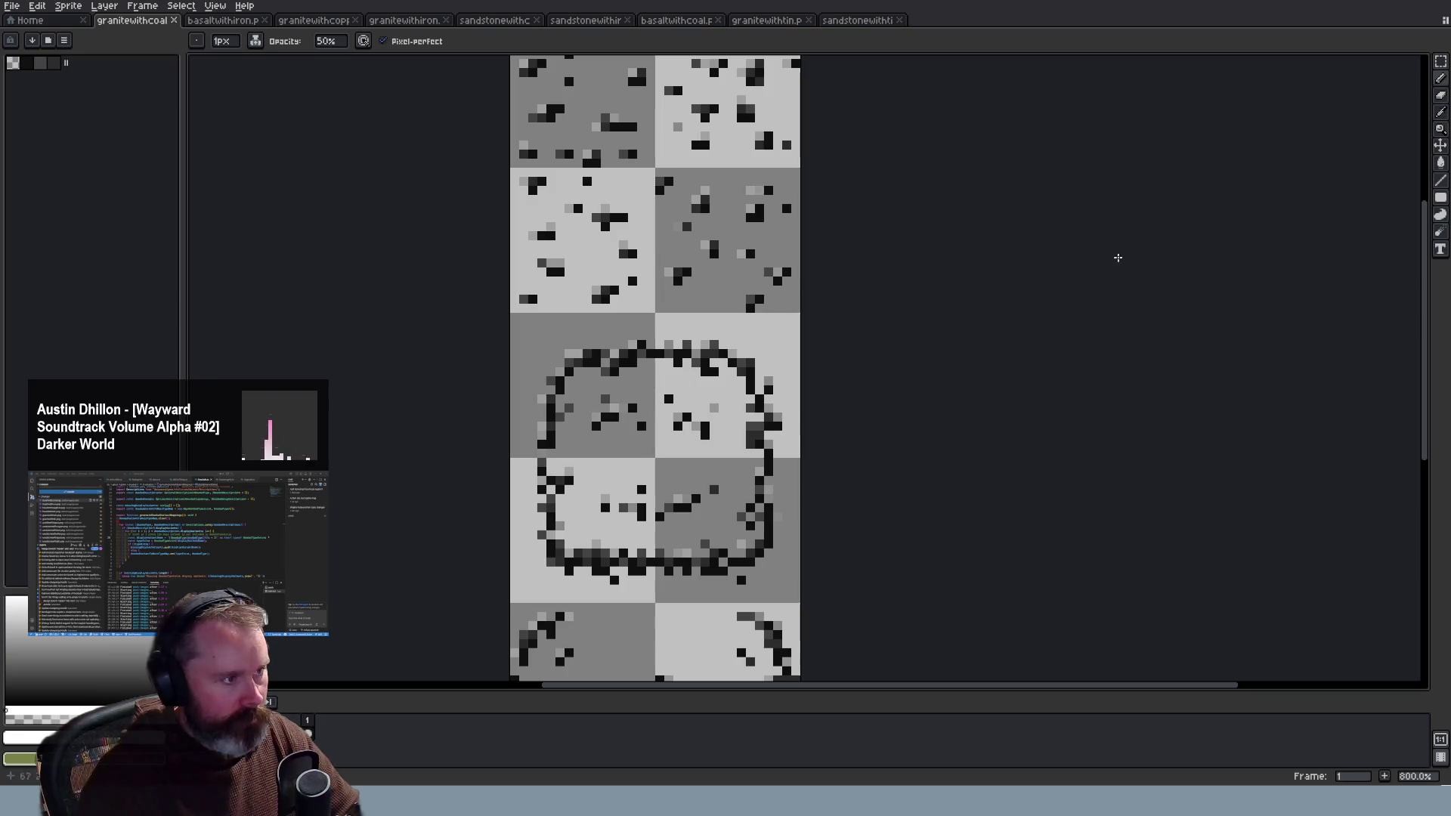
click(225, 22)
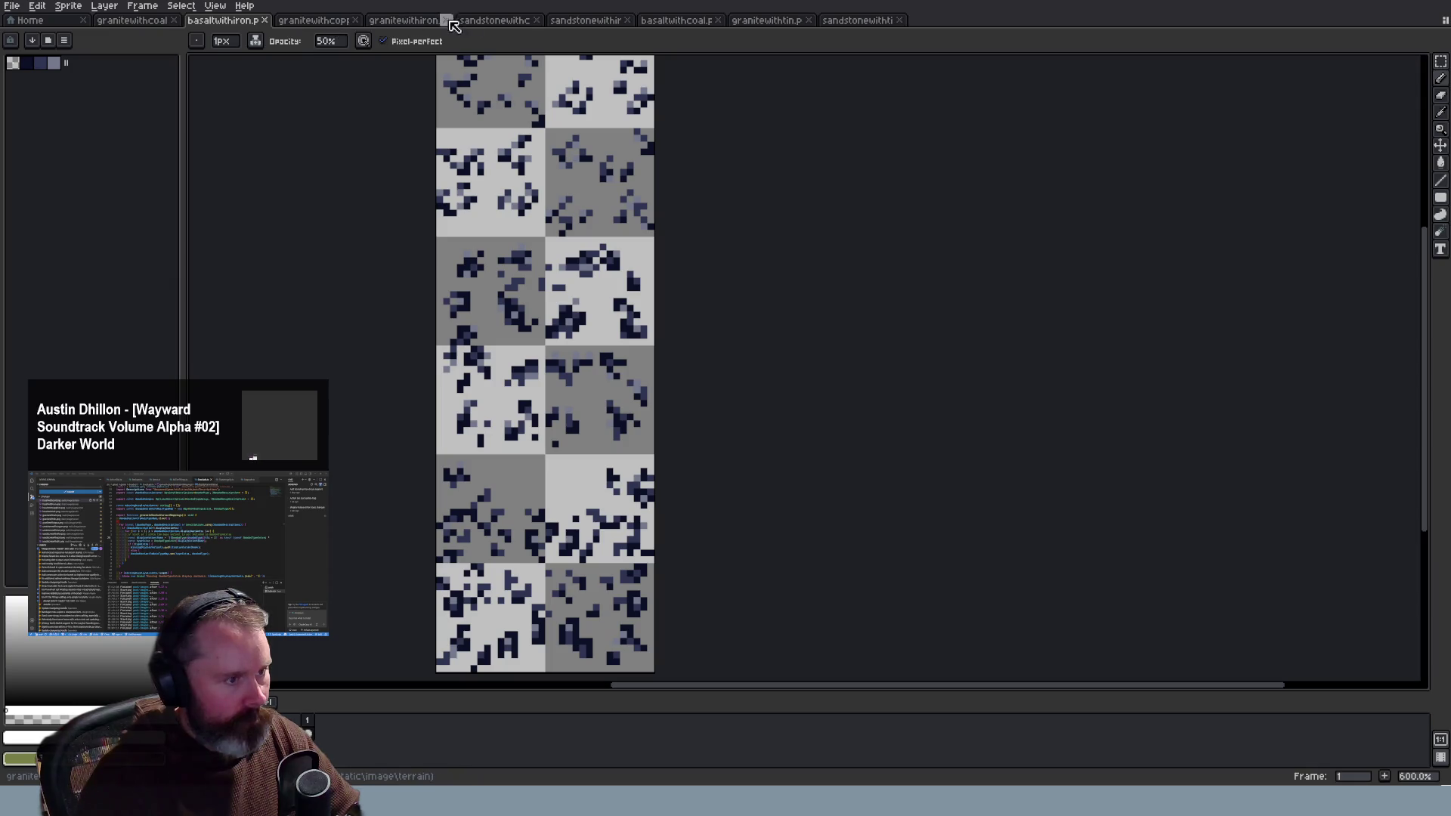
click(684, 22)
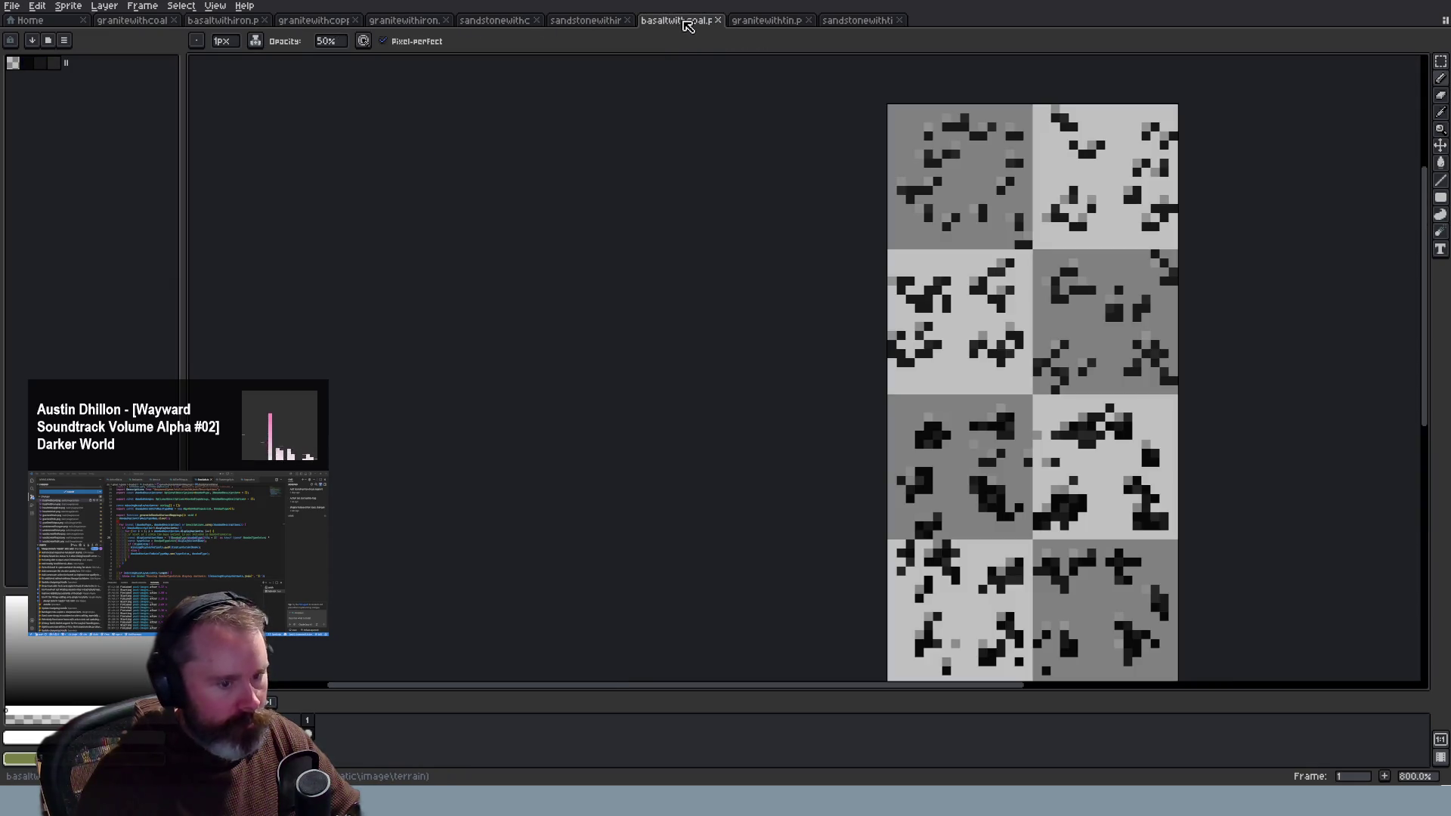
scroll(1237, 482, up, 2)
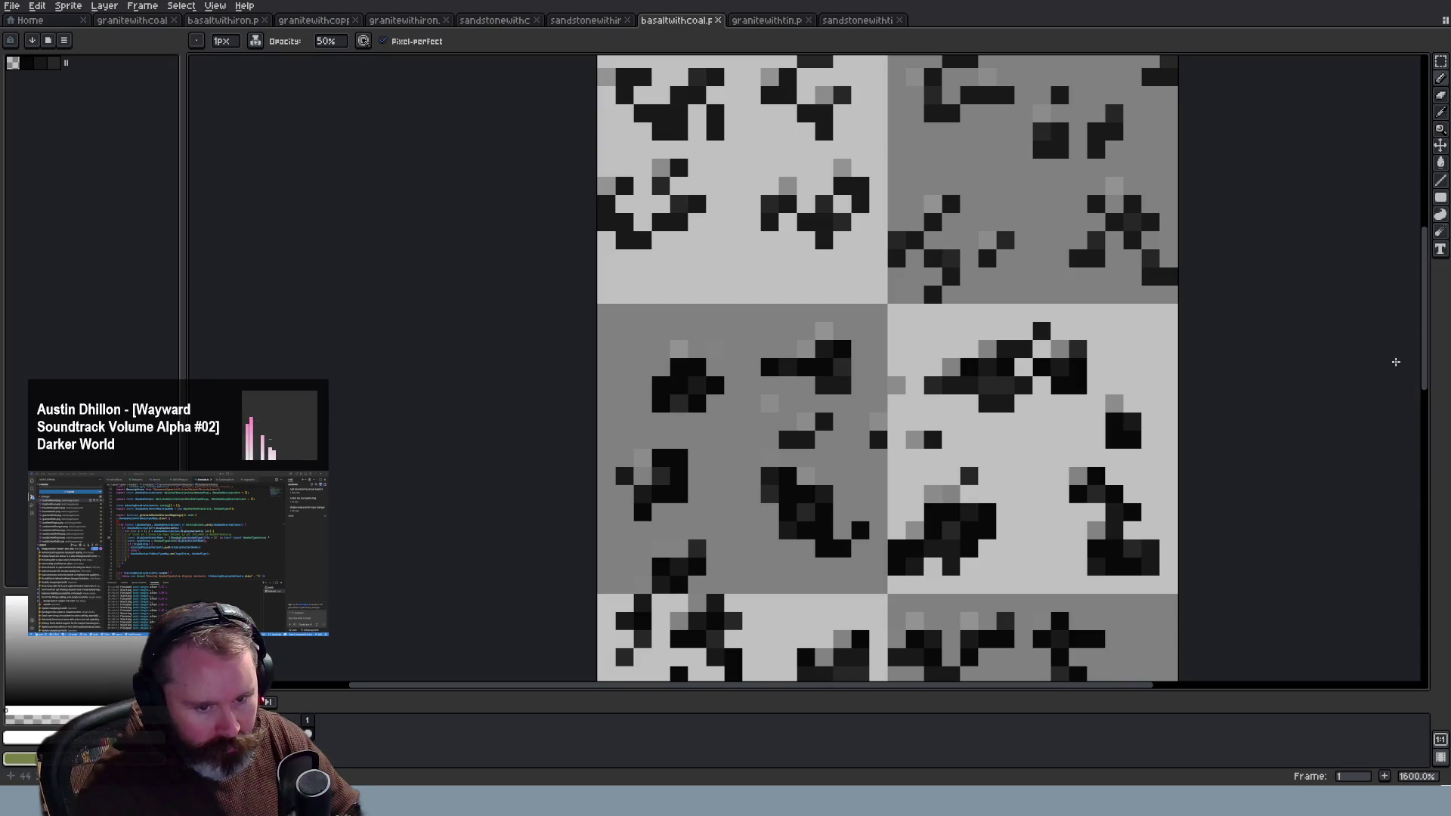
mouse_move(1424, 309)
mouse_down()
mouse_move(1424, 491)
mouse_move(1414, 186)
mouse_up()
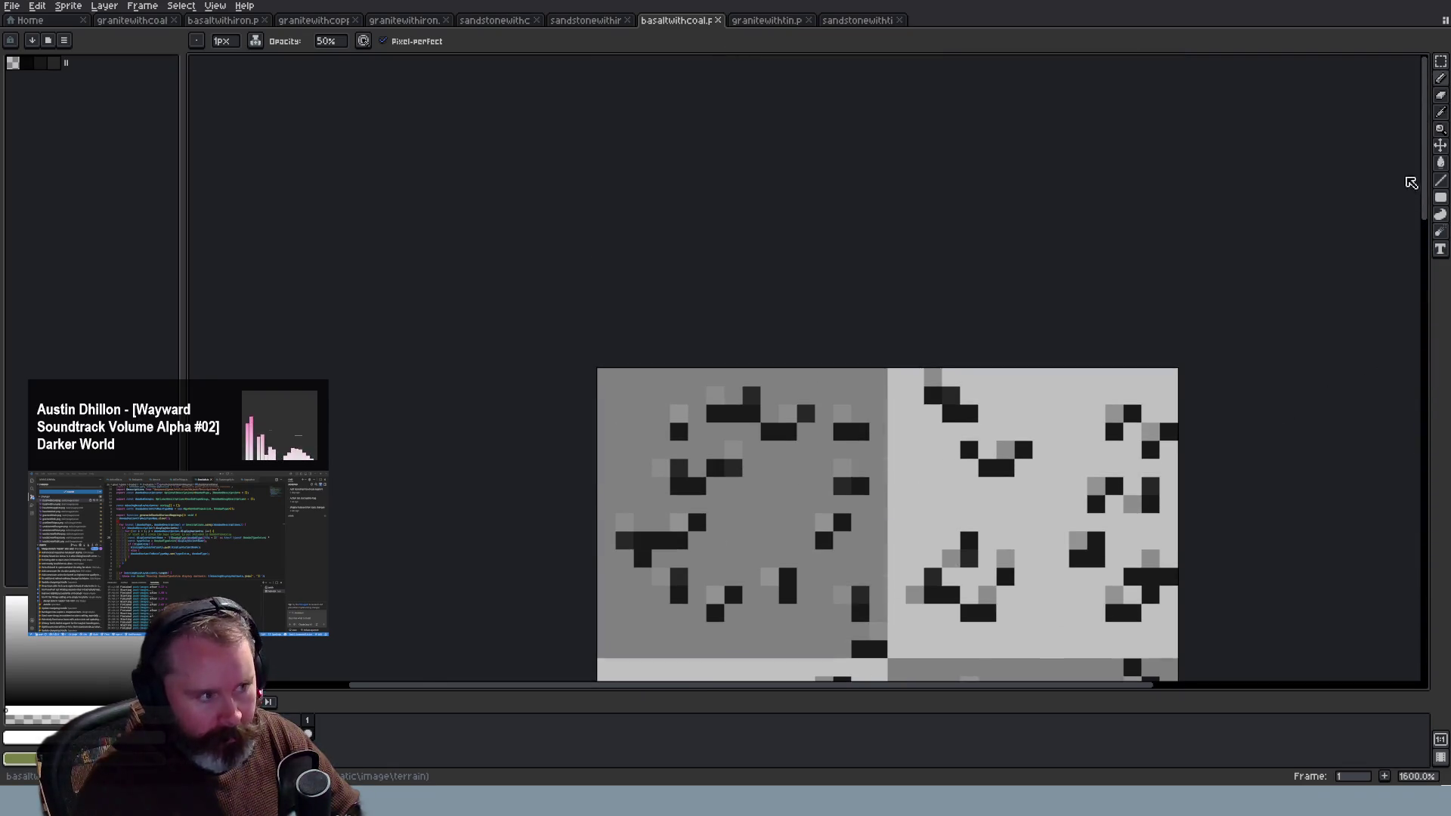
key(alt+Tab)
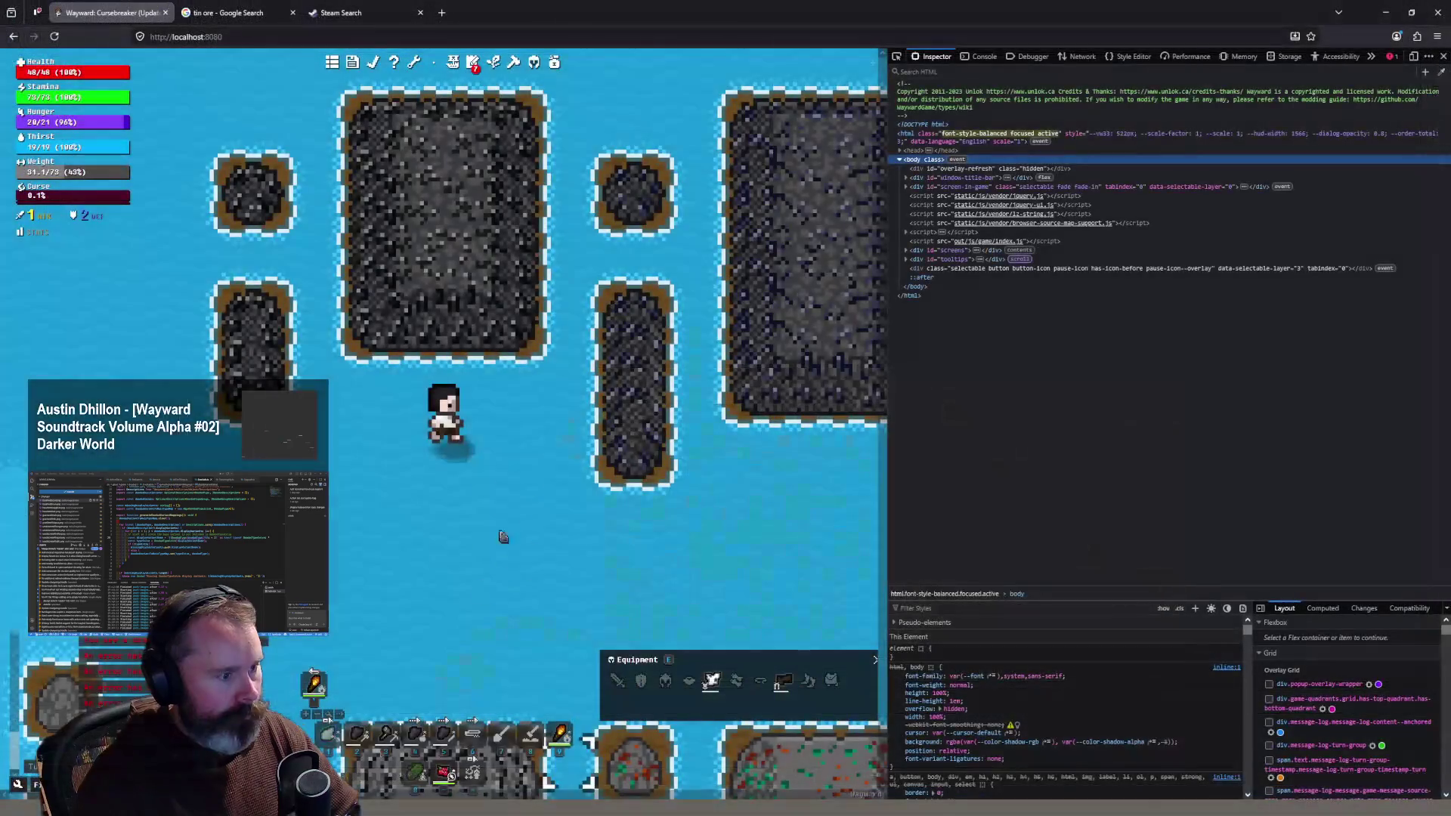
Step: Walk the character to two new spots among the ore islands, zoomed out, then return to Aseprite
click(712, 479)
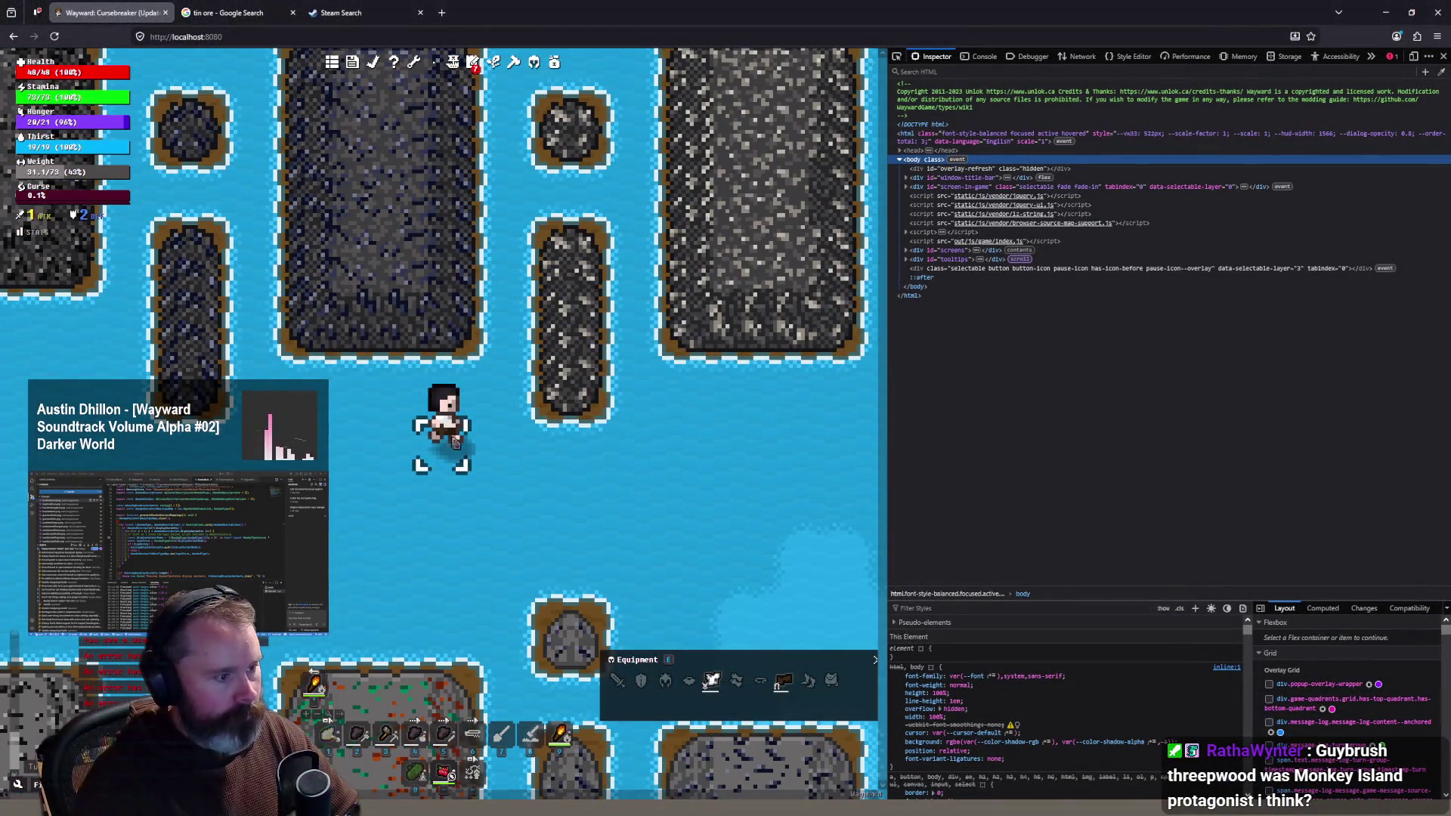
scroll(374, 434, down, 1)
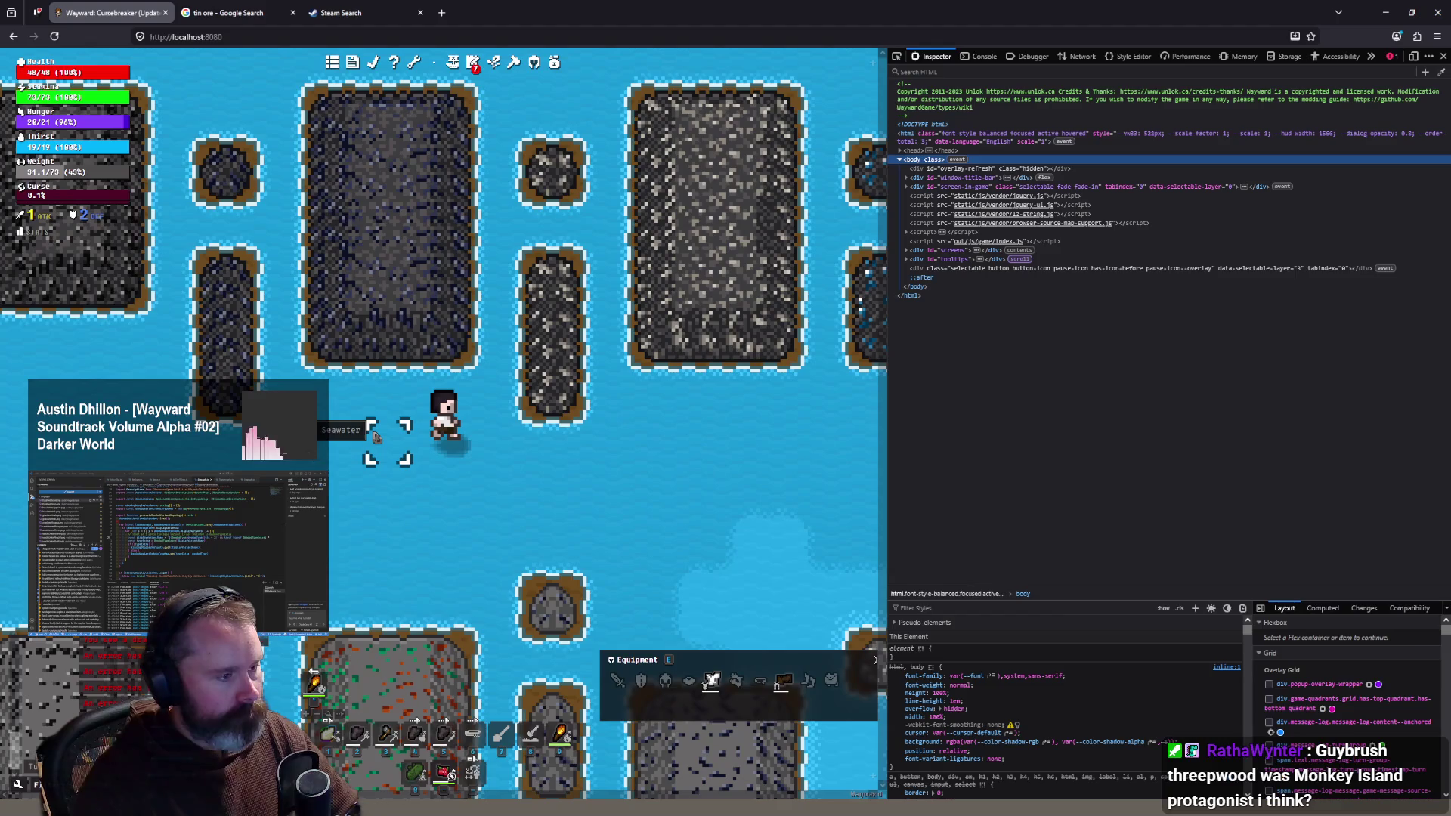
click(423, 483)
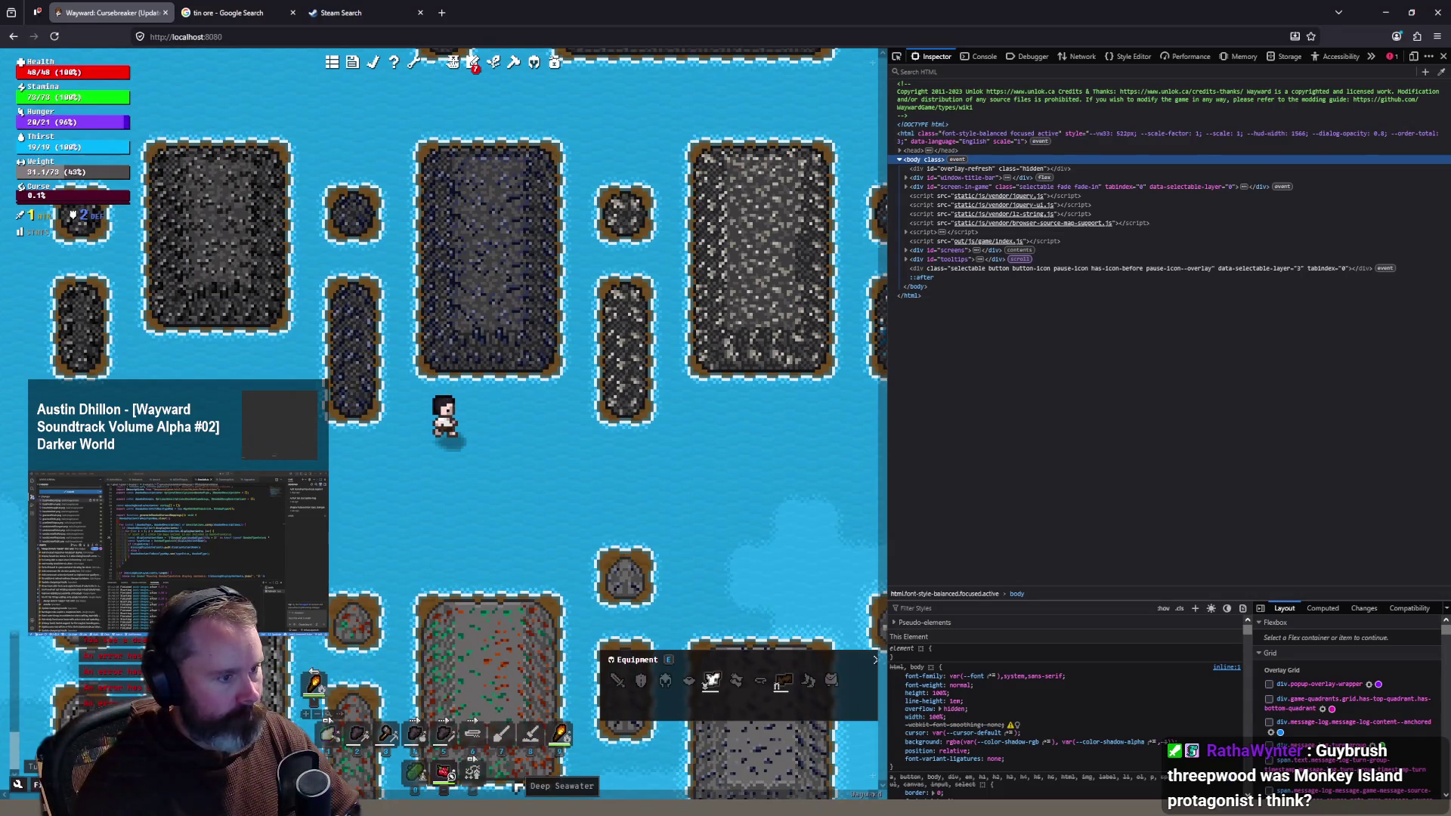
key(alt+Tab)
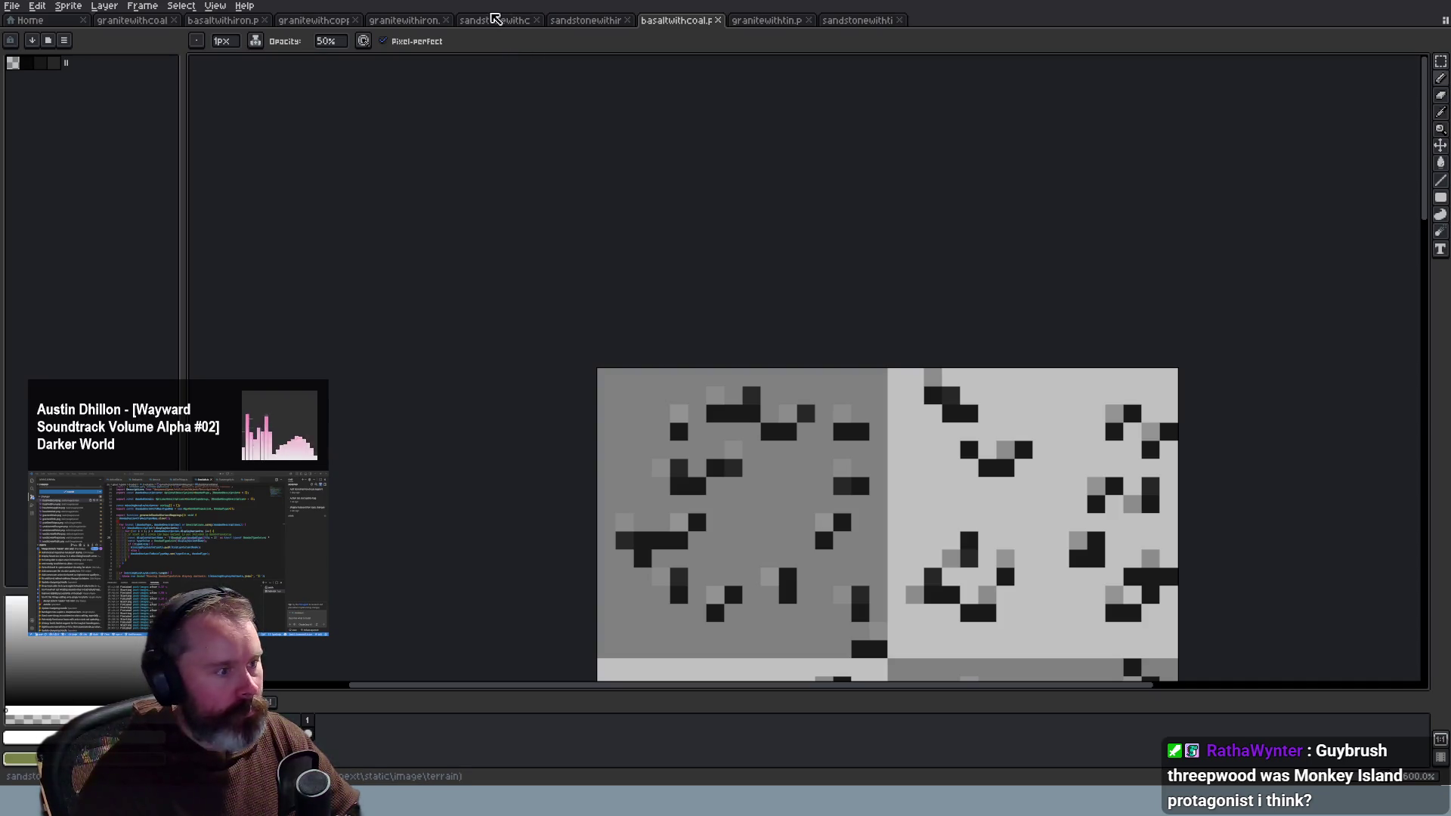
Step: Flip through the sandstone-with-coal, sandstone-with-iron, granite-with-coal and basalt-with-iron tile sheets
click(498, 21)
click(603, 24)
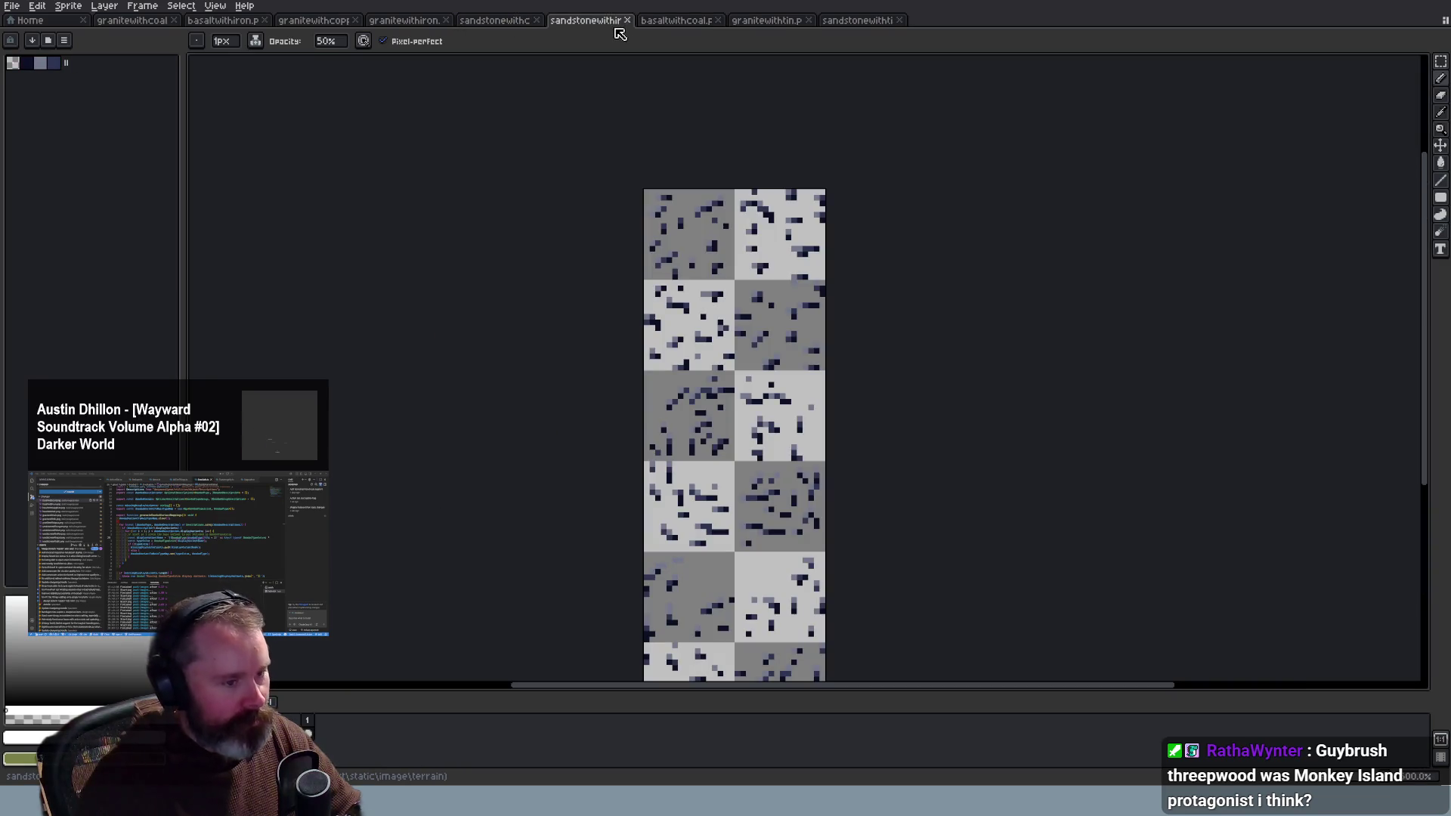
click(226, 22)
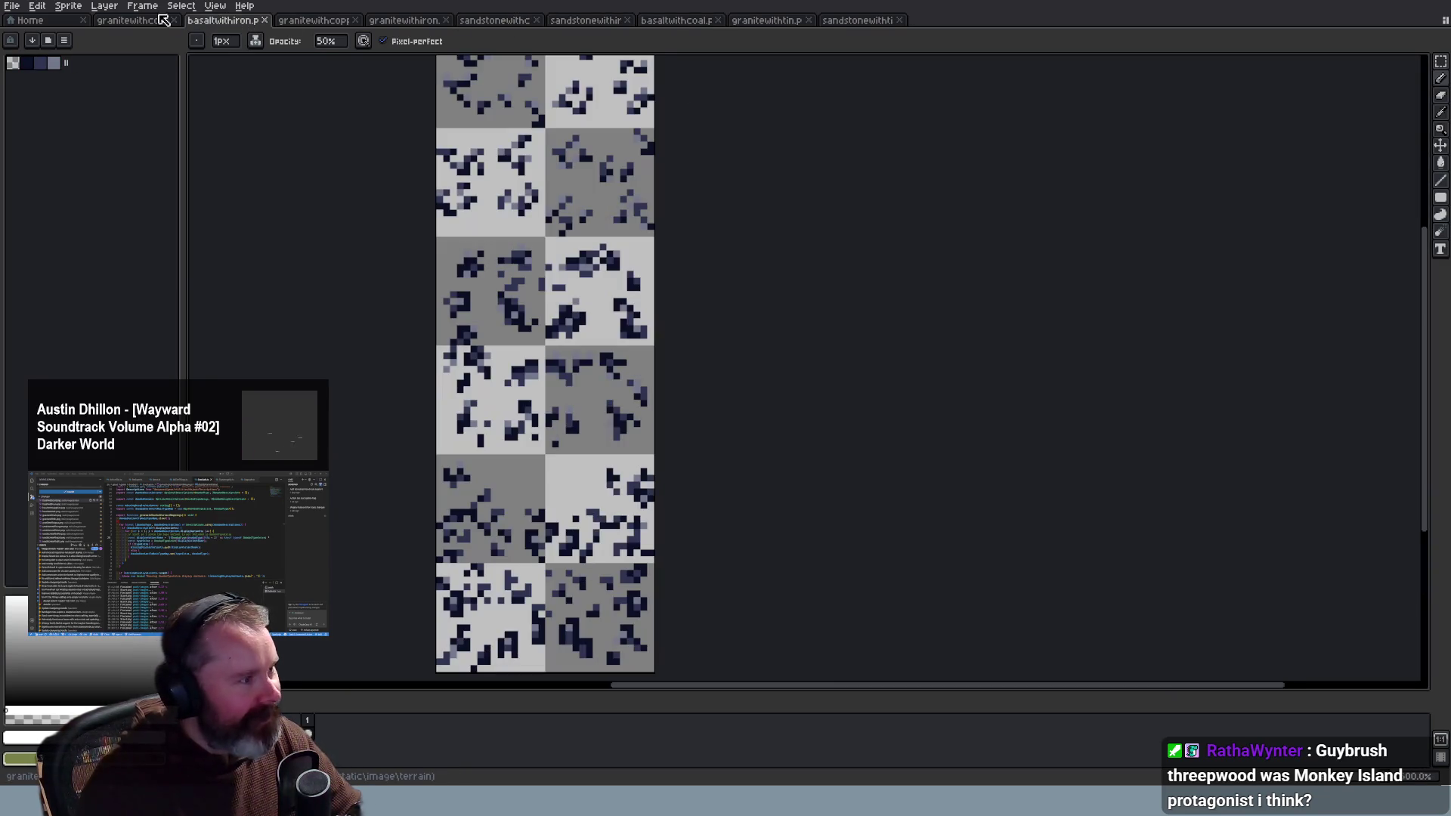
click(130, 21)
click(220, 20)
Step: Zoom and scroll around the basaltwithiron canvas, then return to the browser
scroll(655, 668, up, 2)
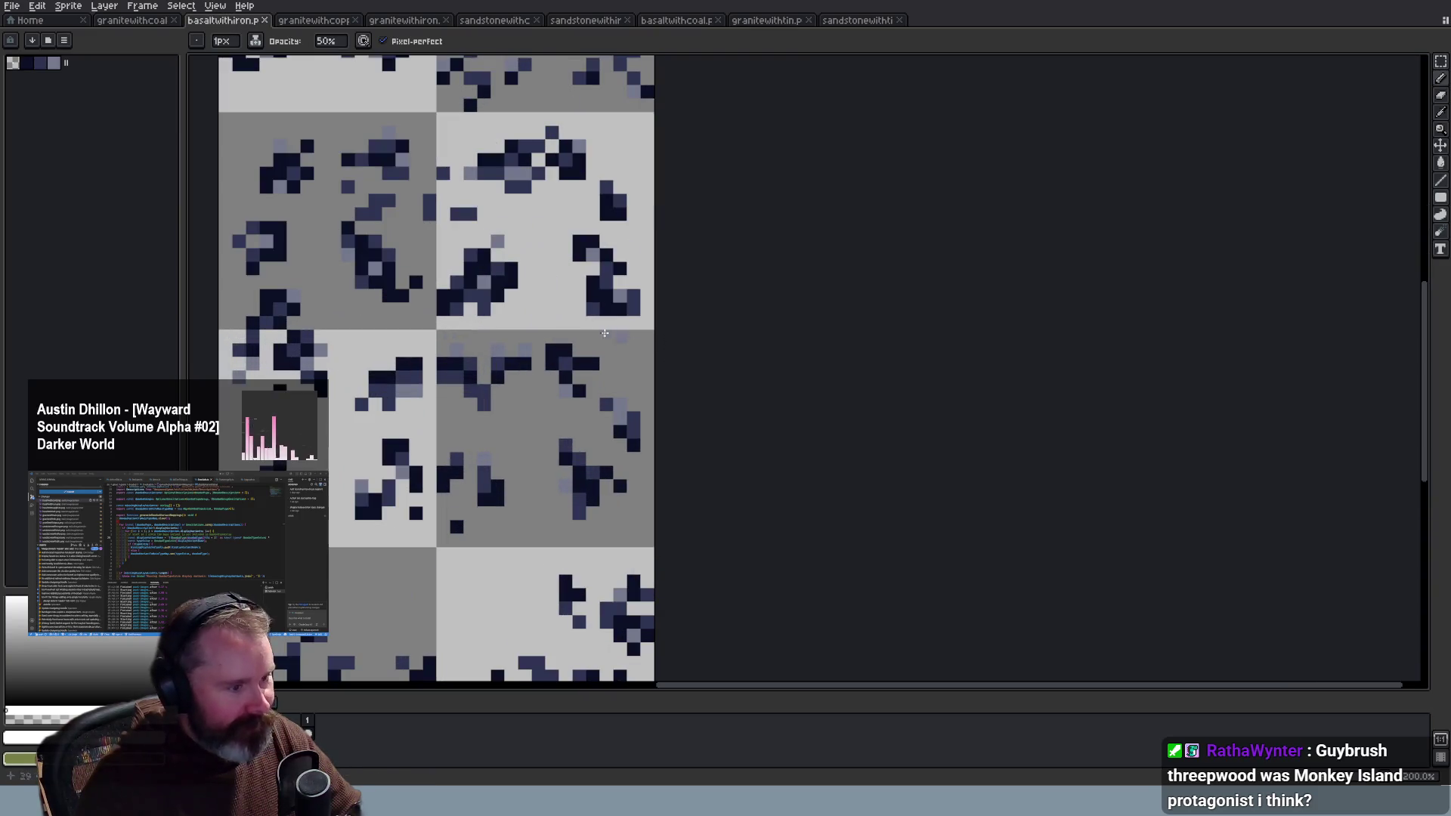
scroll(478, 303, down, 3)
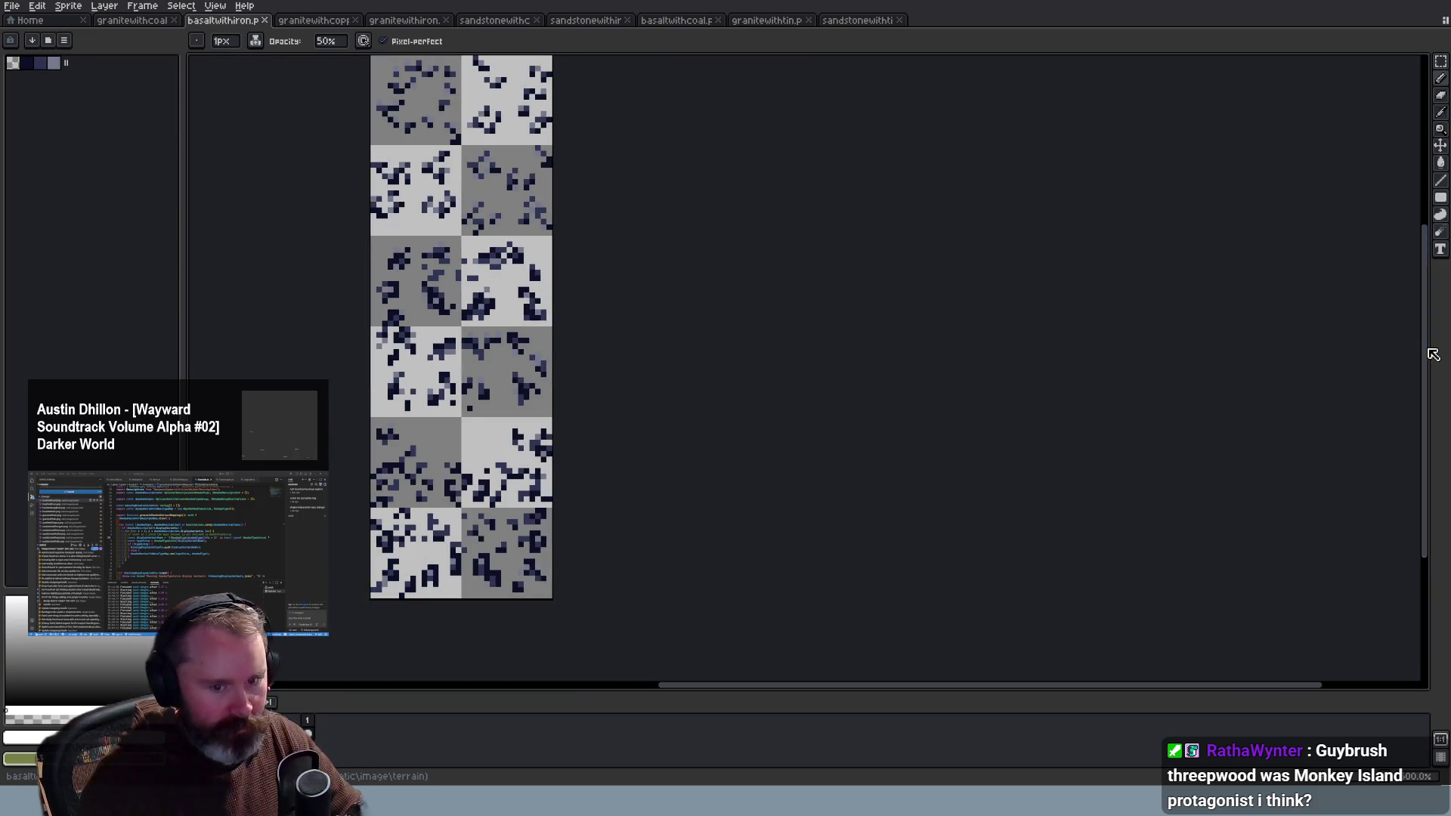
drag(1429, 356, 1429, 304)
scroll(394, 312, up, 2)
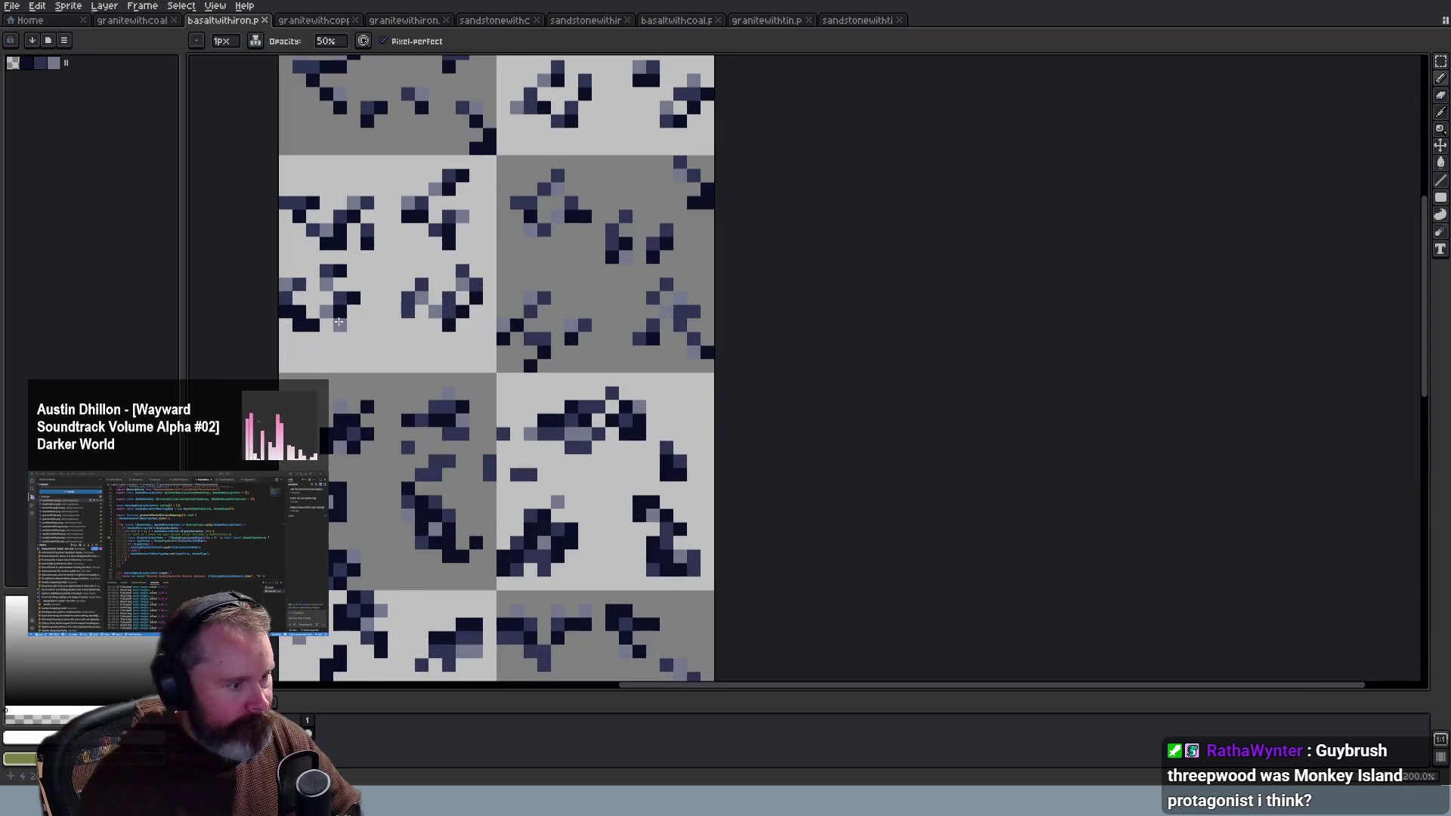
scroll(338, 322, down, 1)
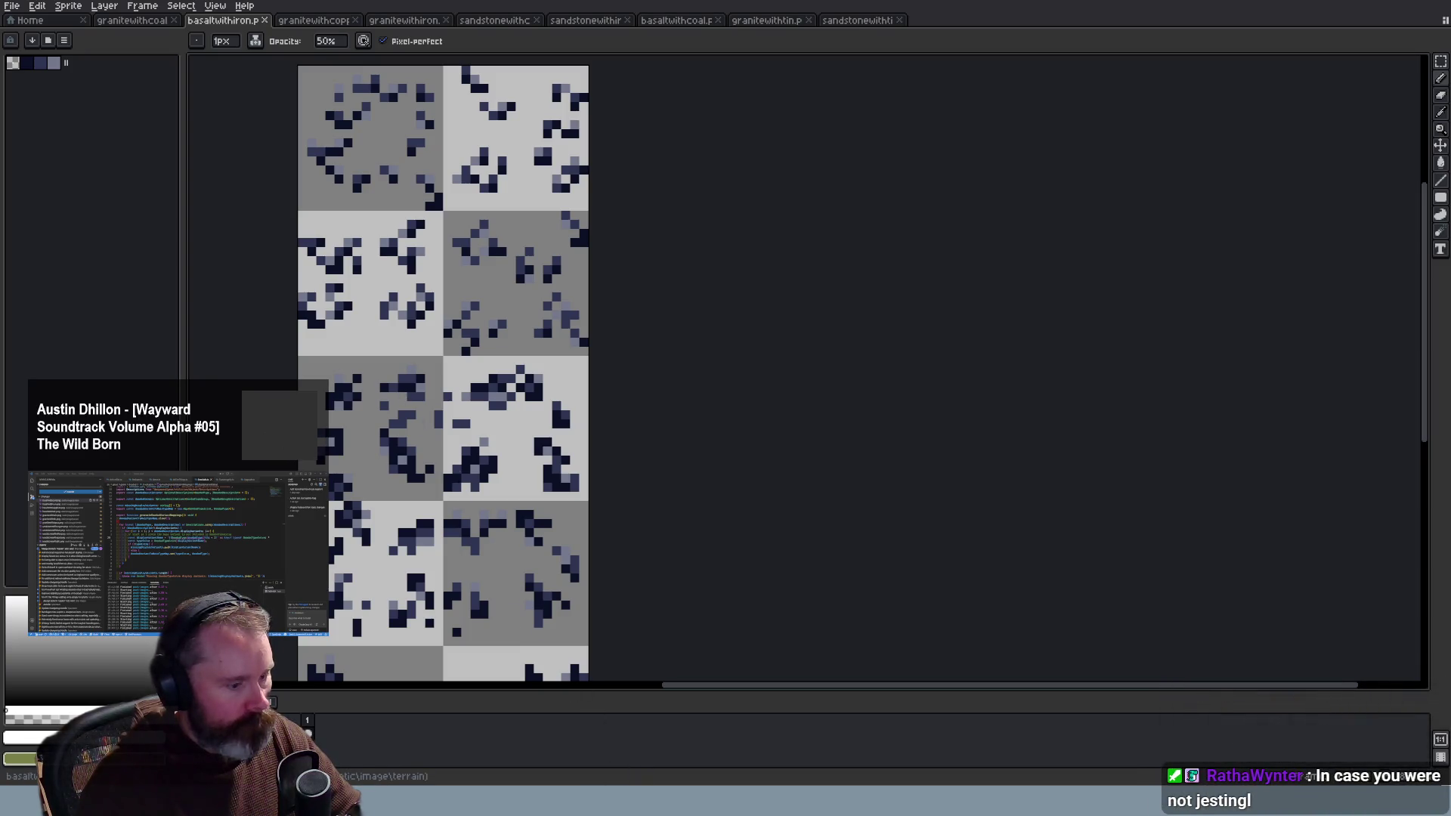
key(alt+Tab)
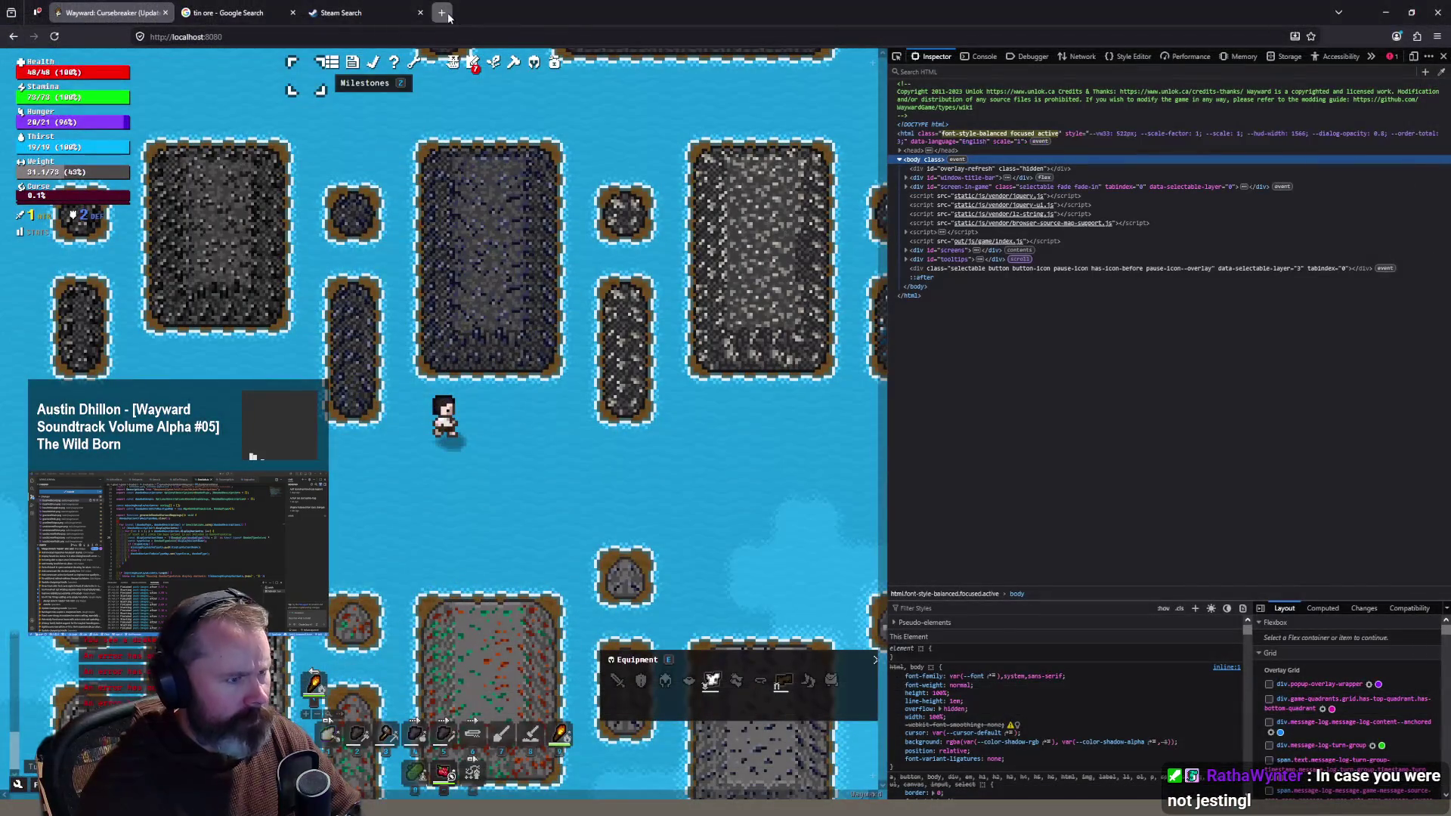
Step: Google 'the secret of monkey island' remastered and open its Special Edition Steam page
click(441, 13)
text(the s)
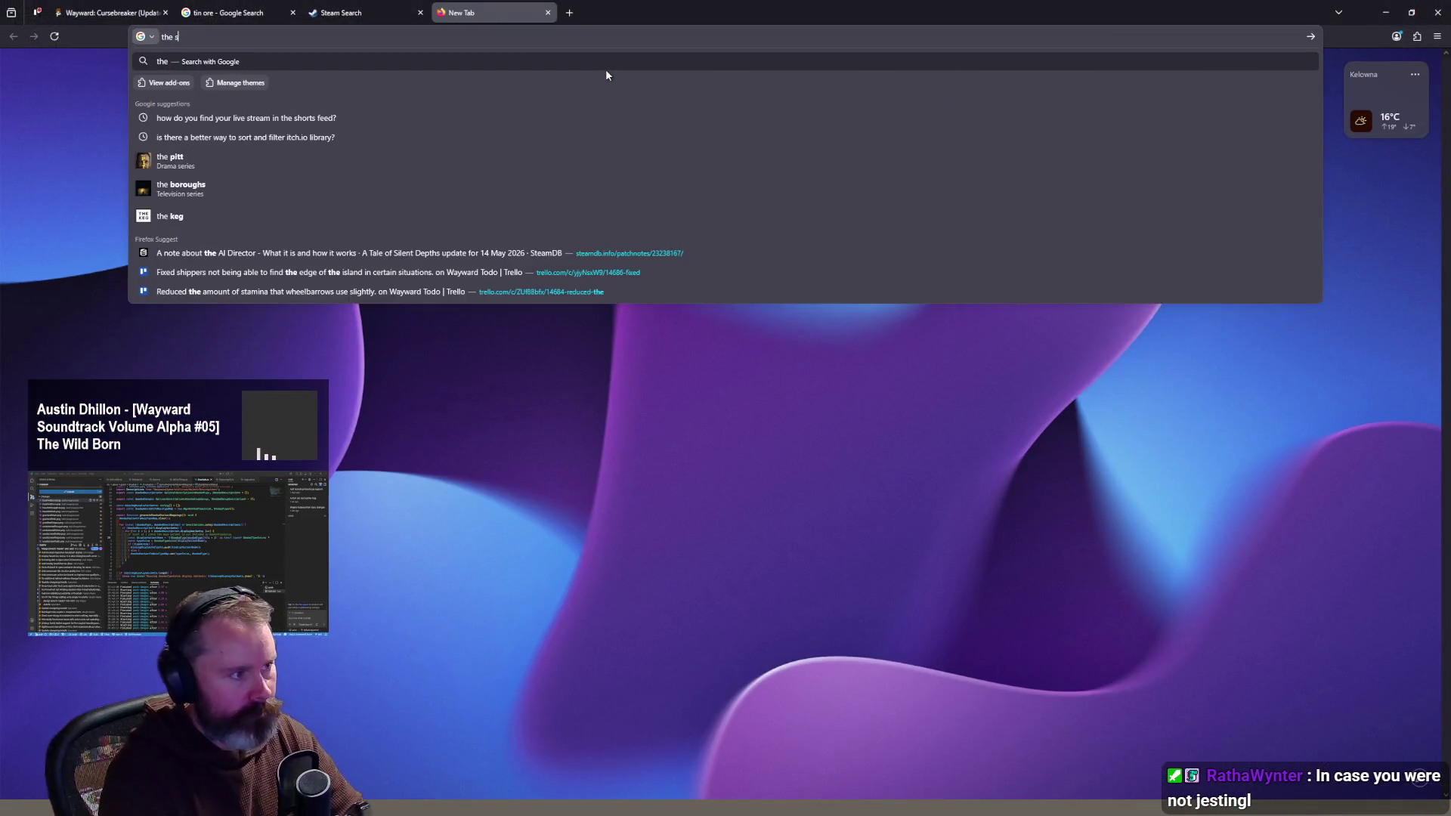
text(ecret of monkey island)
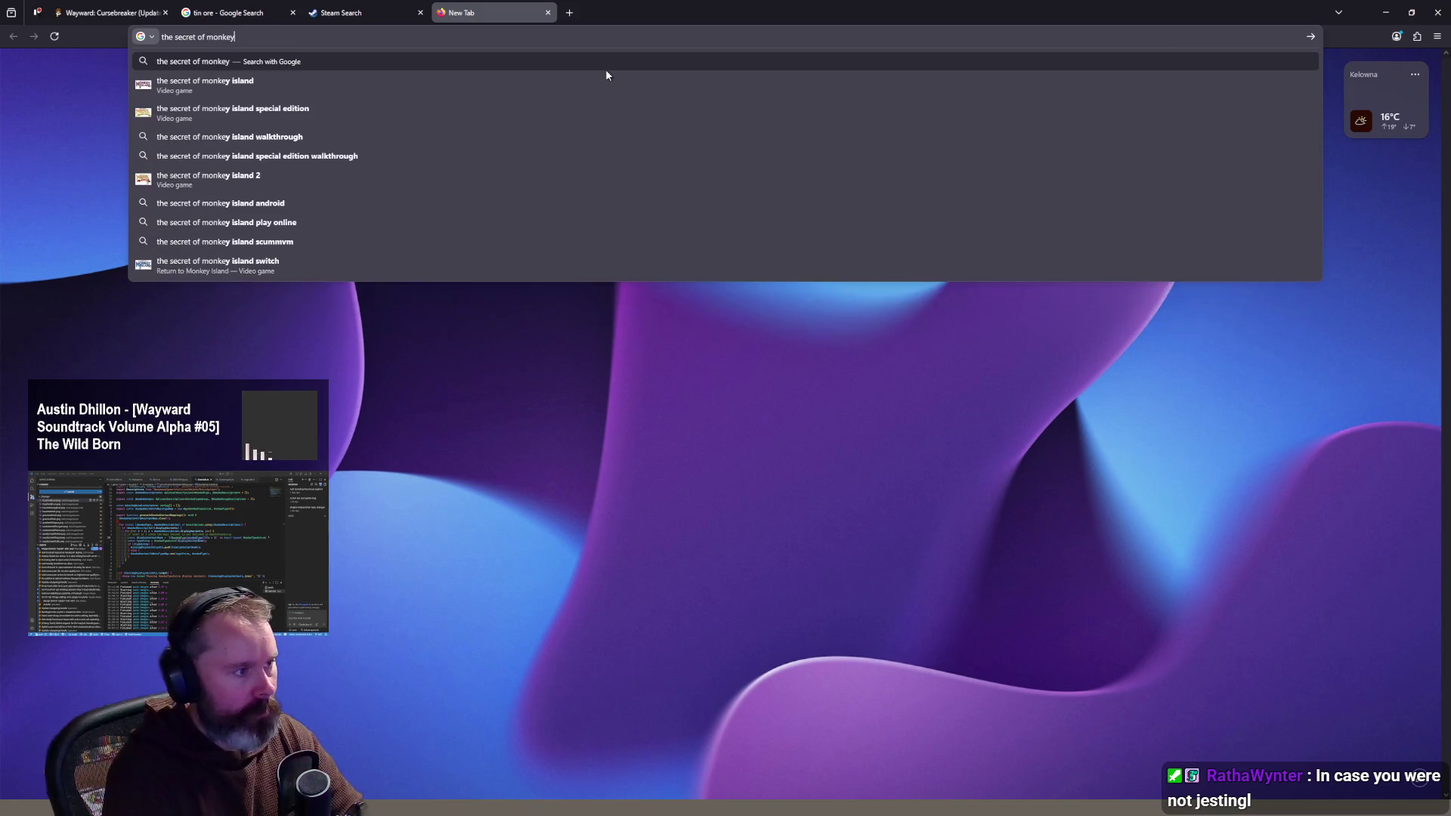
key(Return)
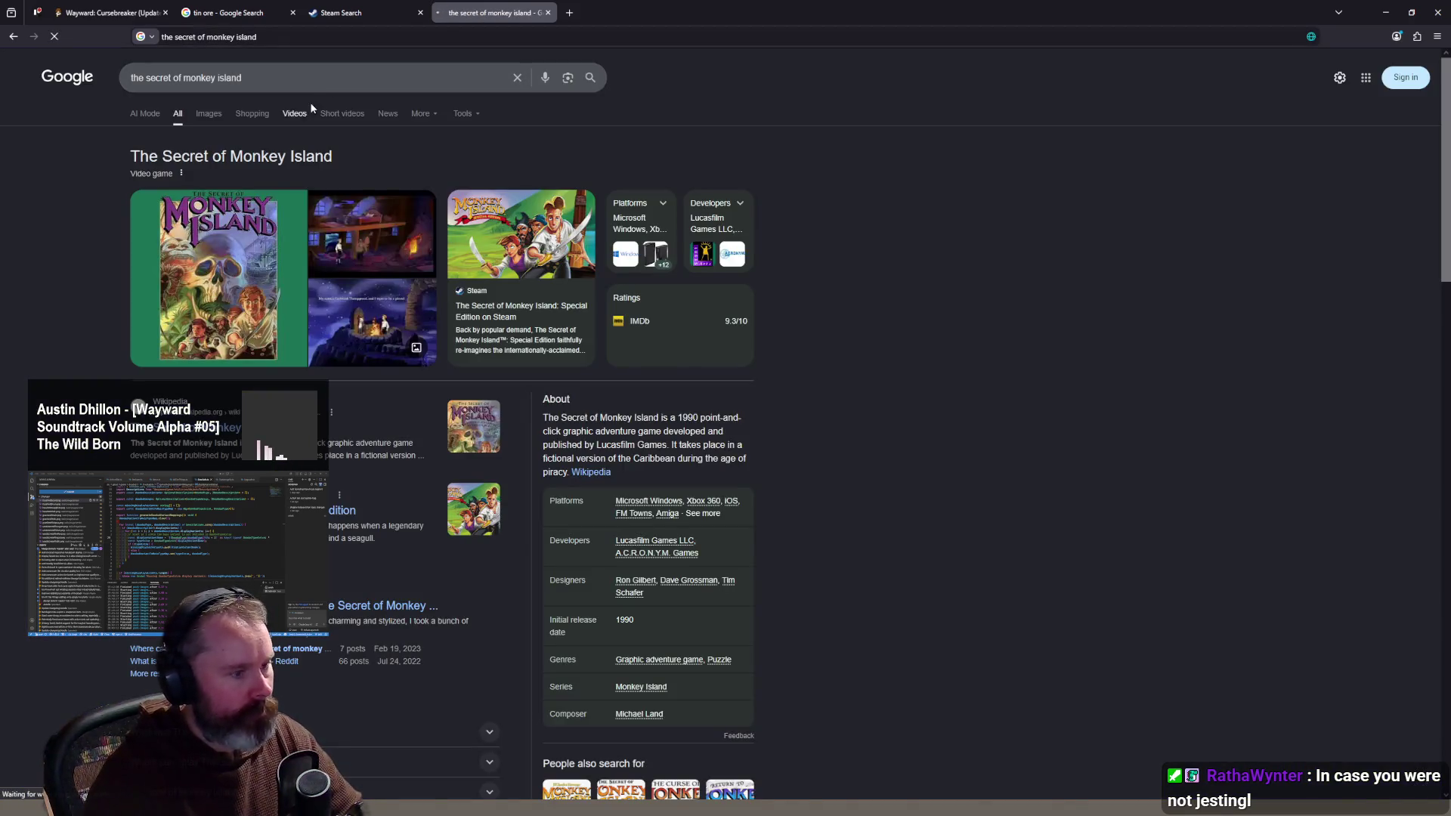
click(328, 79)
text(remastered)
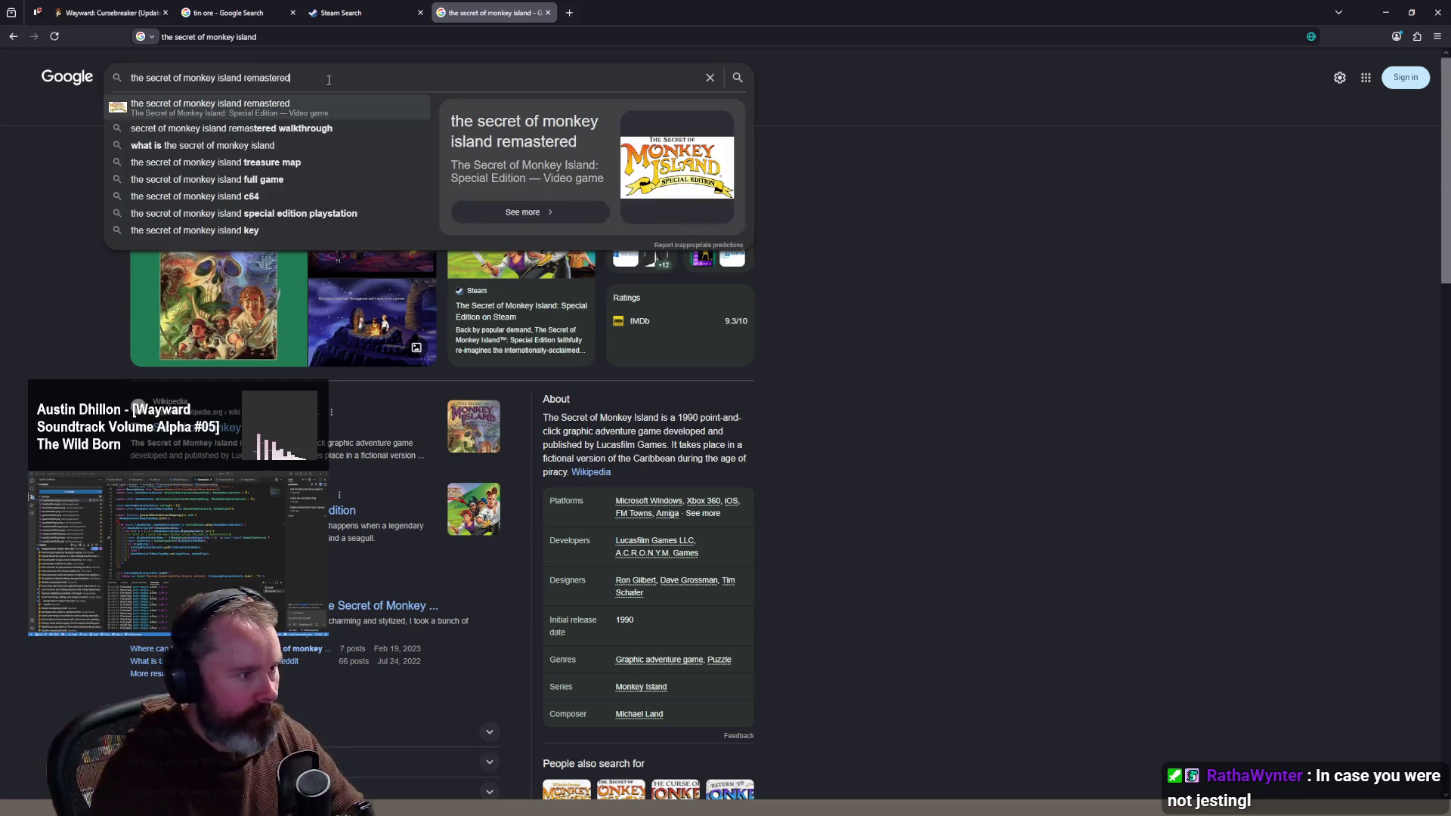
click(249, 106)
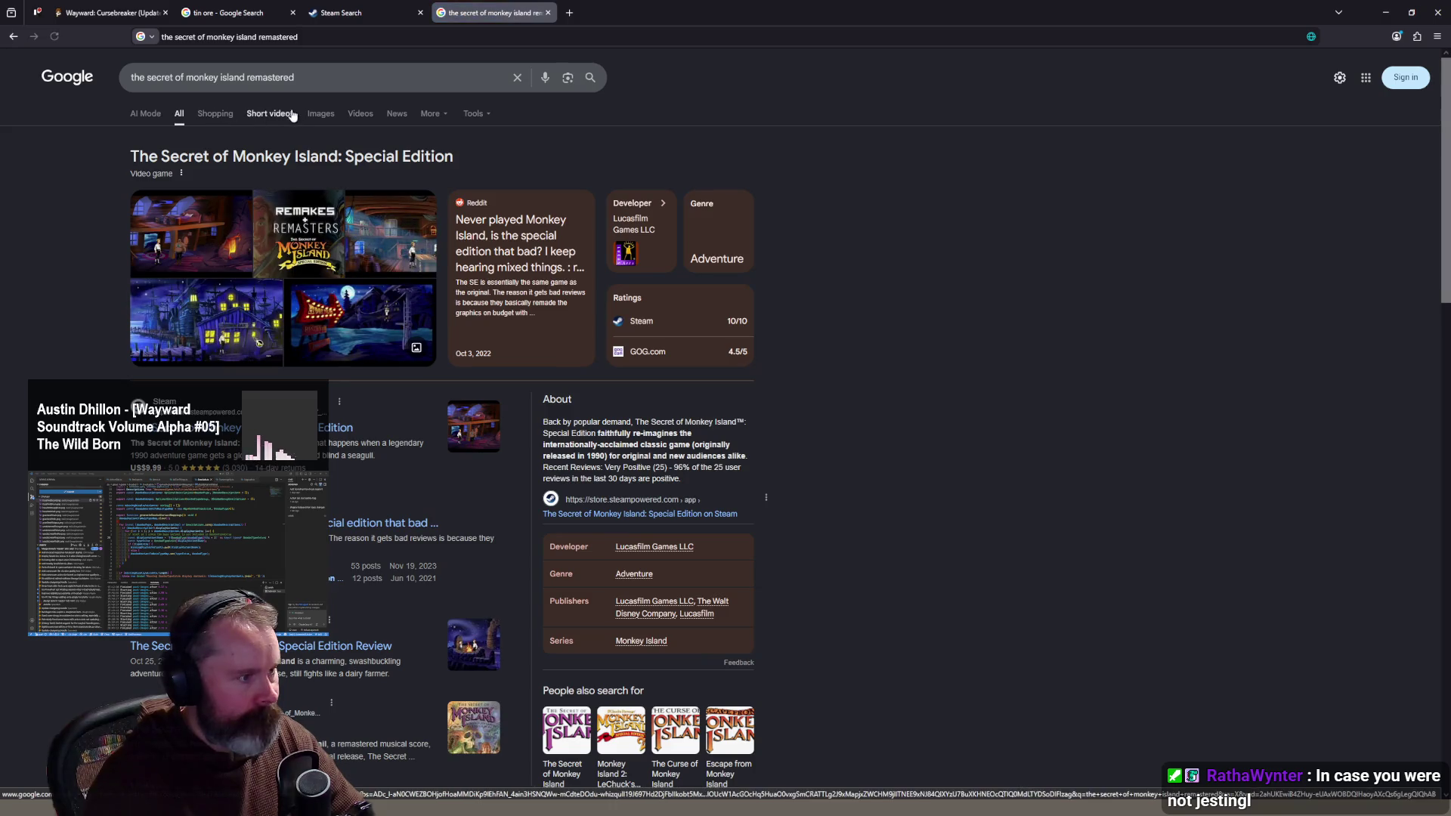
click(642, 322)
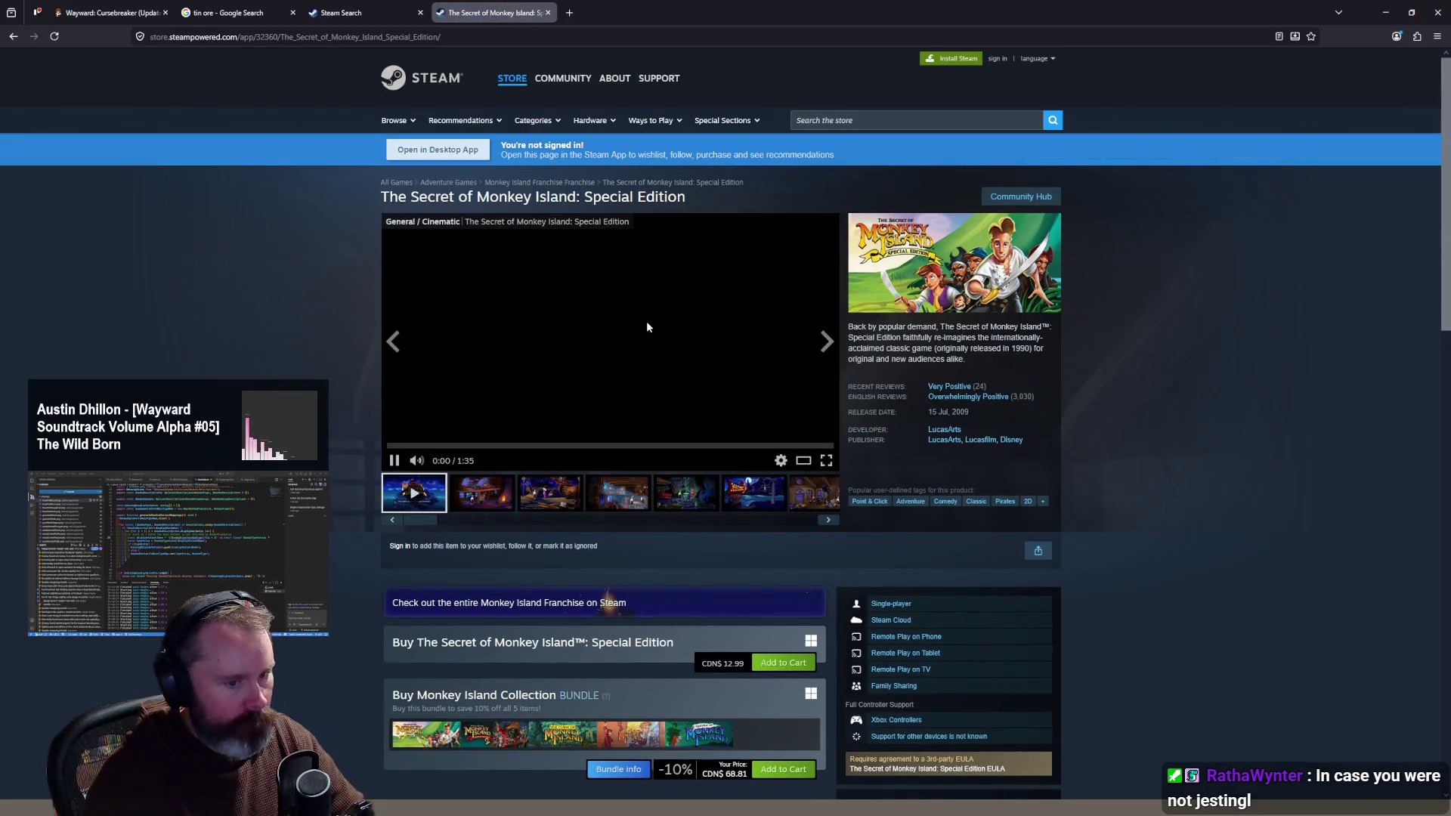
Step: Play part of the Monkey Island Special Edition trailer, skip ahead twice, pause it, and close the store page
click(608, 349)
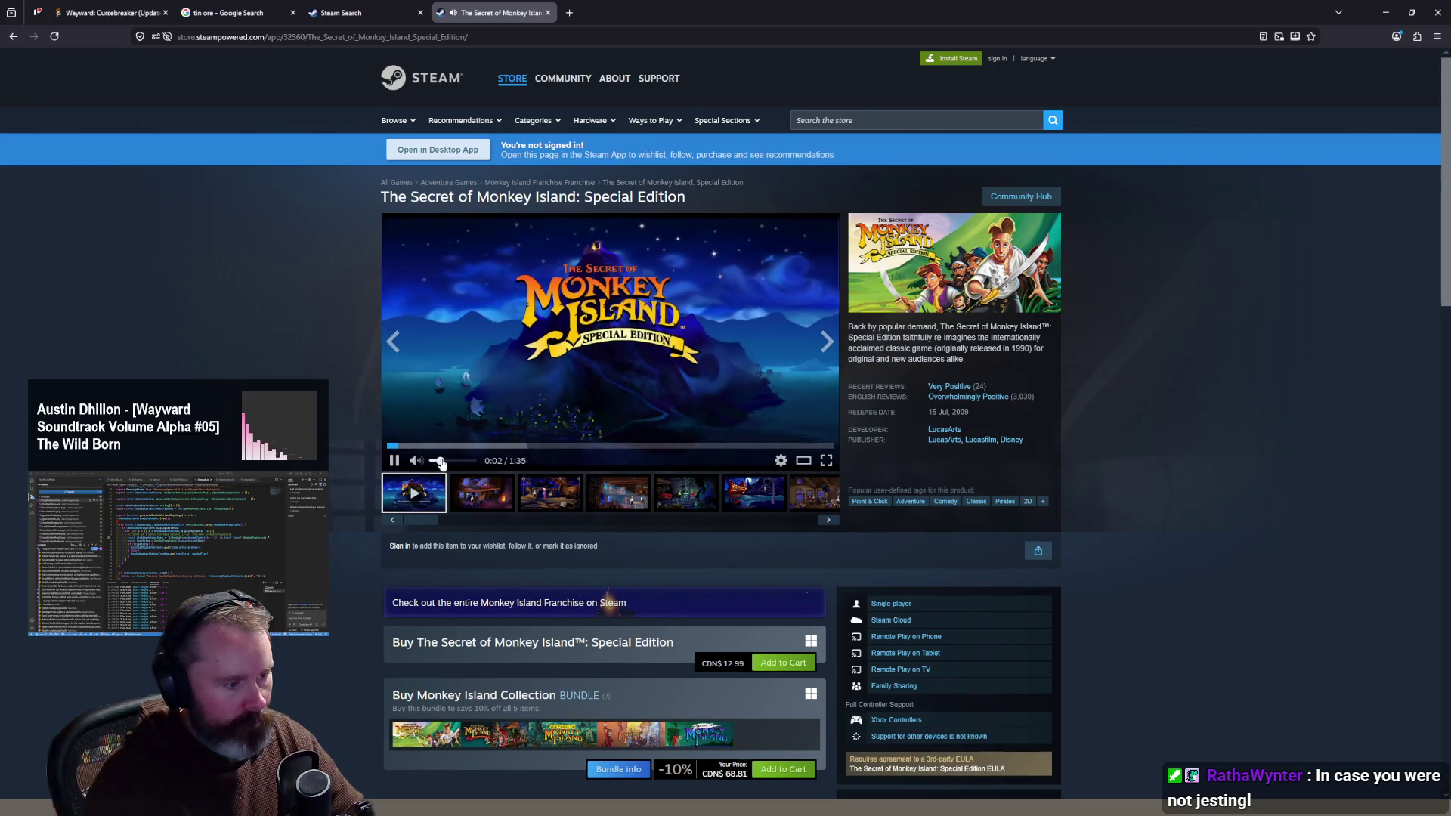
click(484, 446)
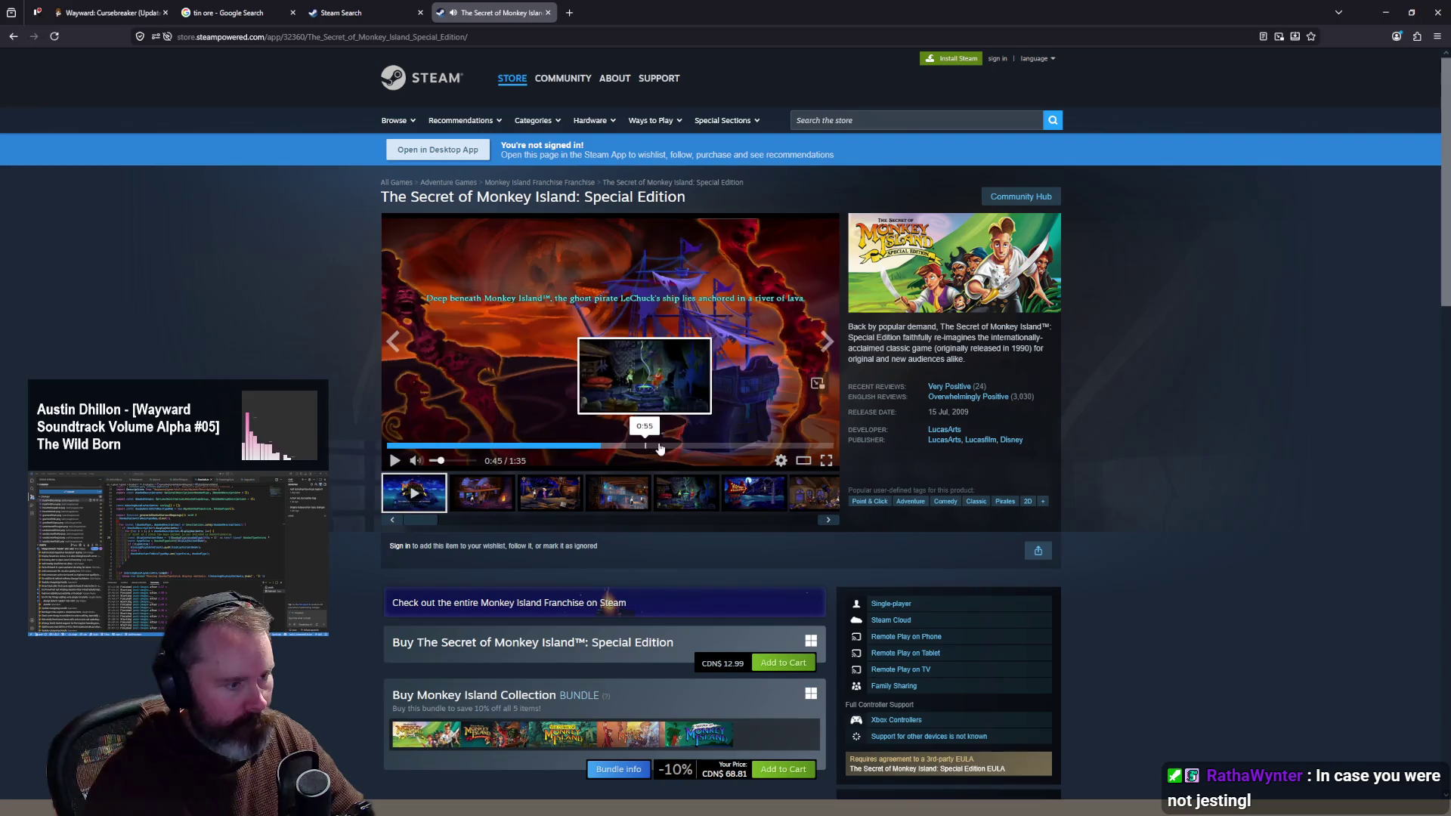
click(596, 446)
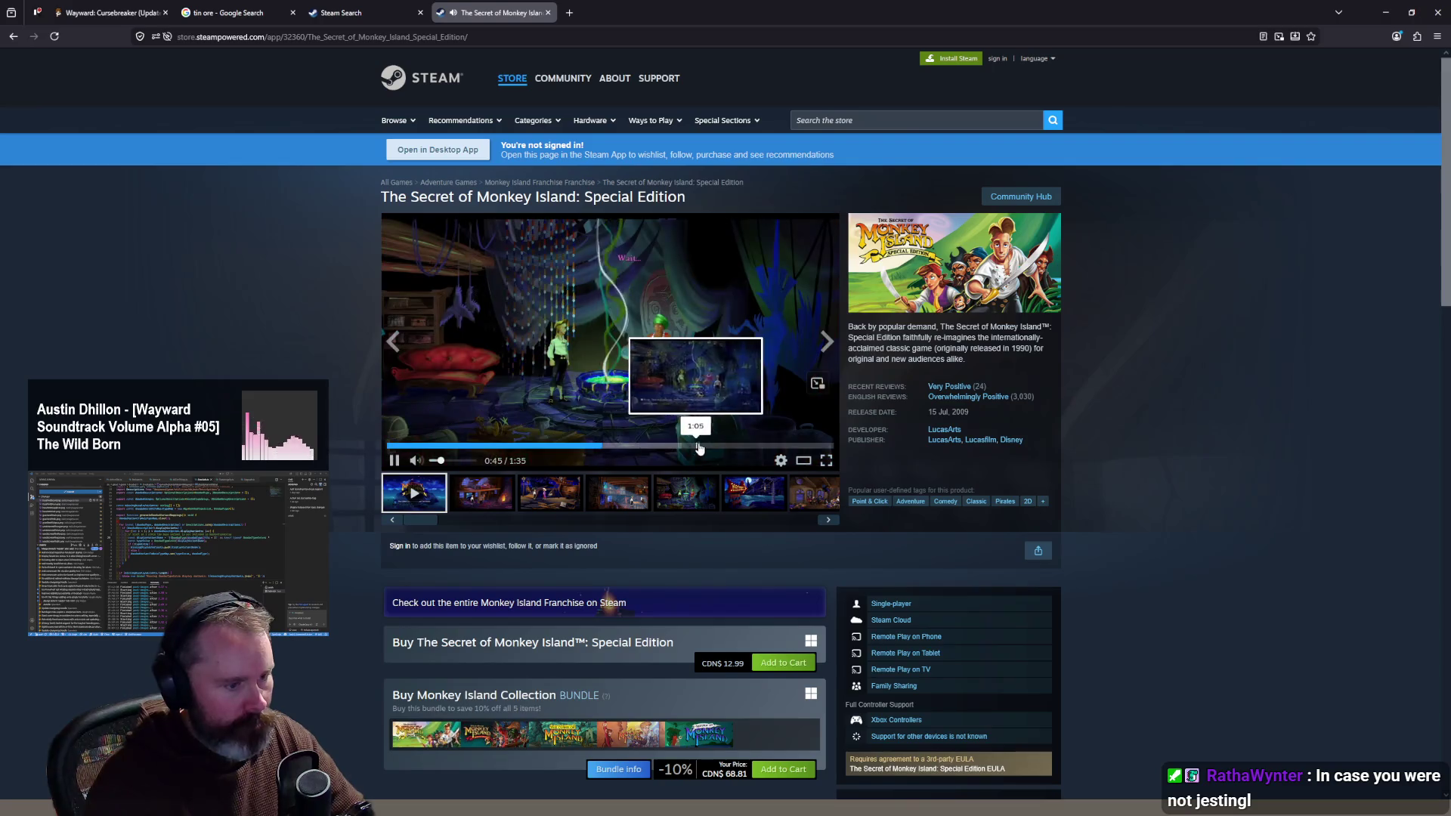
click(655, 275)
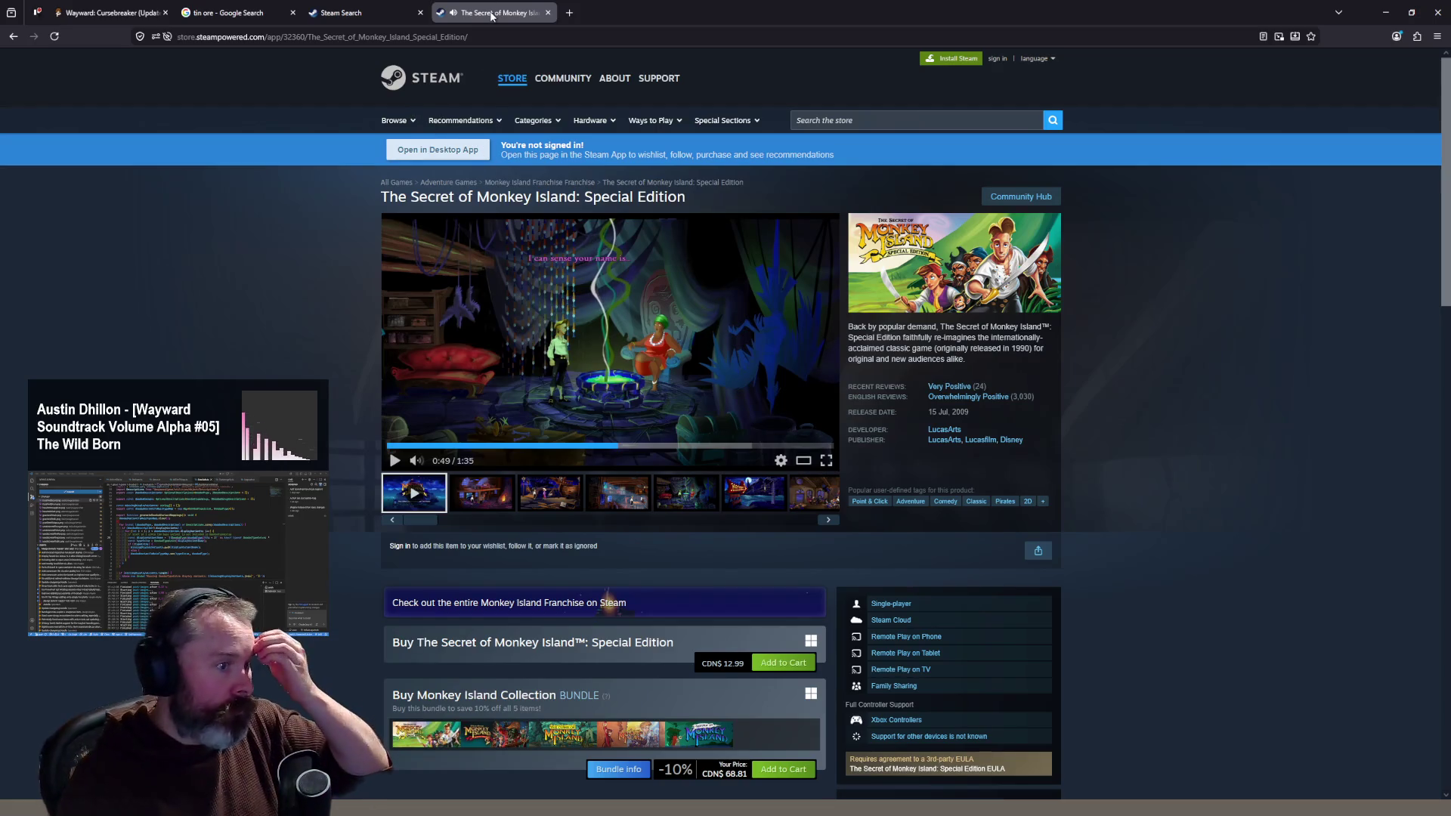
click(548, 13)
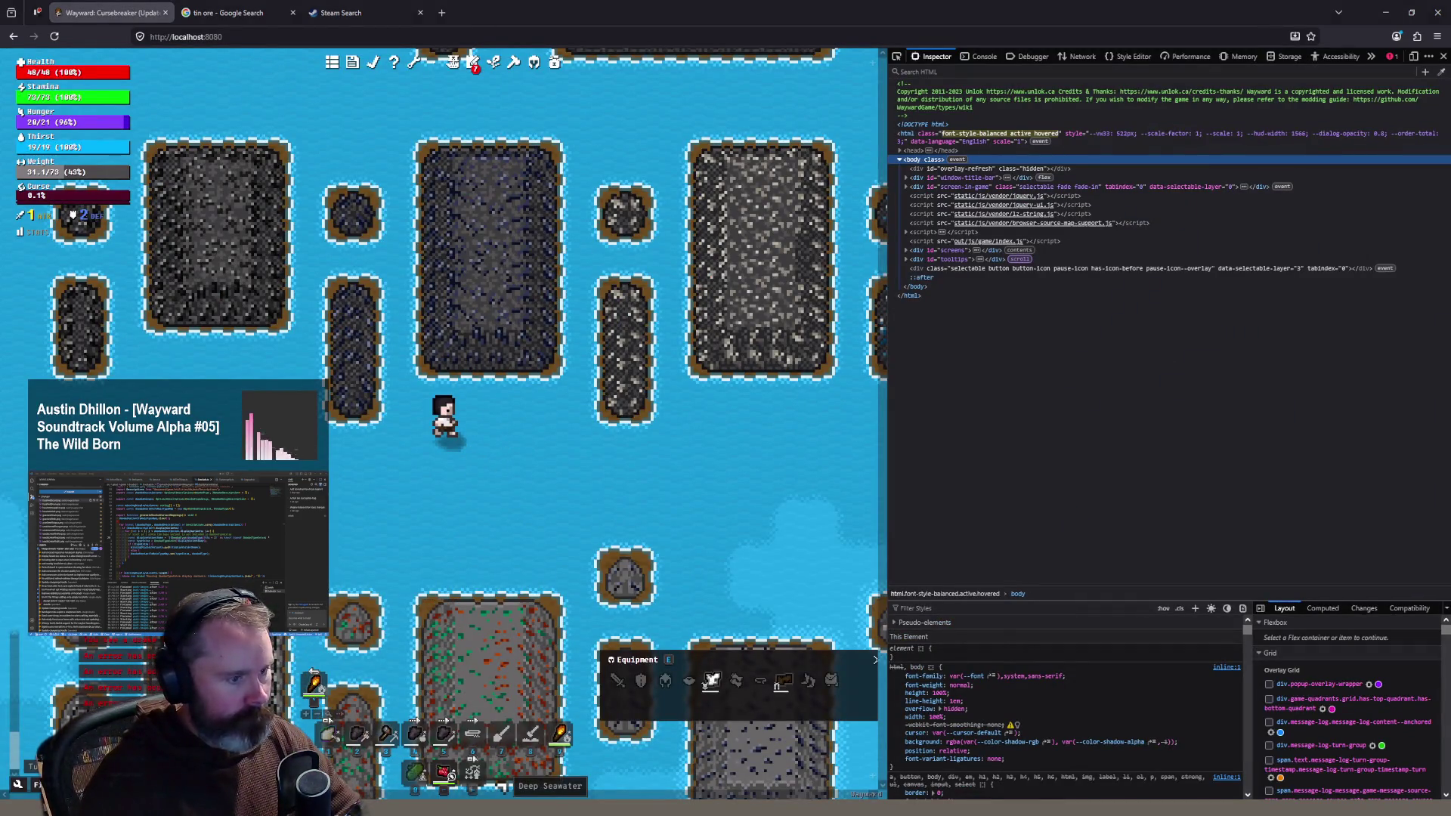
Step: Switch back to Aseprite and zoom in and out on the basaltwithiron tile sheet
key(alt+Tab)
scroll(436, 240, down, 1)
scroll(437, 241, up, 1)
scroll(437, 240, up, 1)
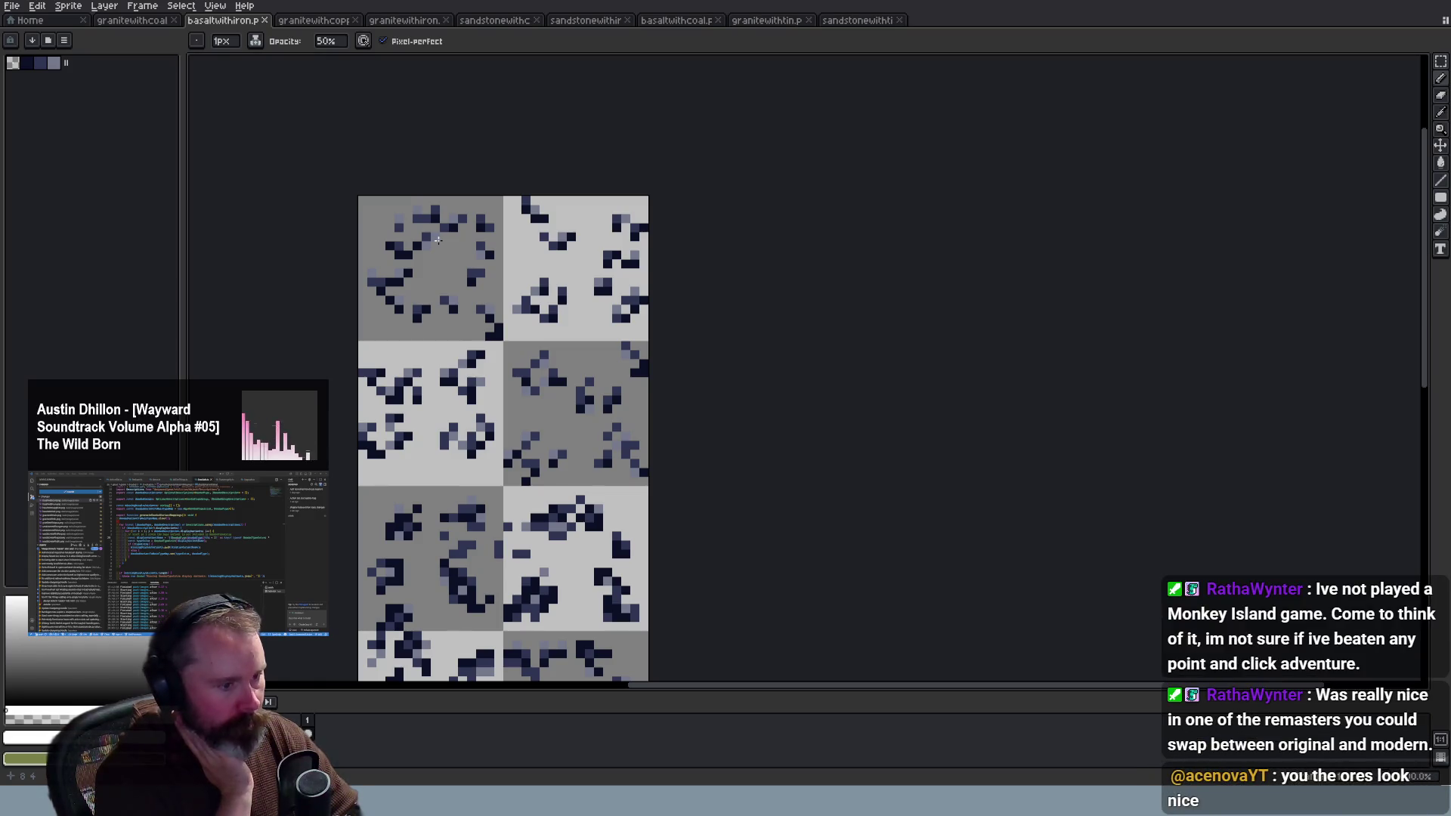
scroll(481, 338, down, 4)
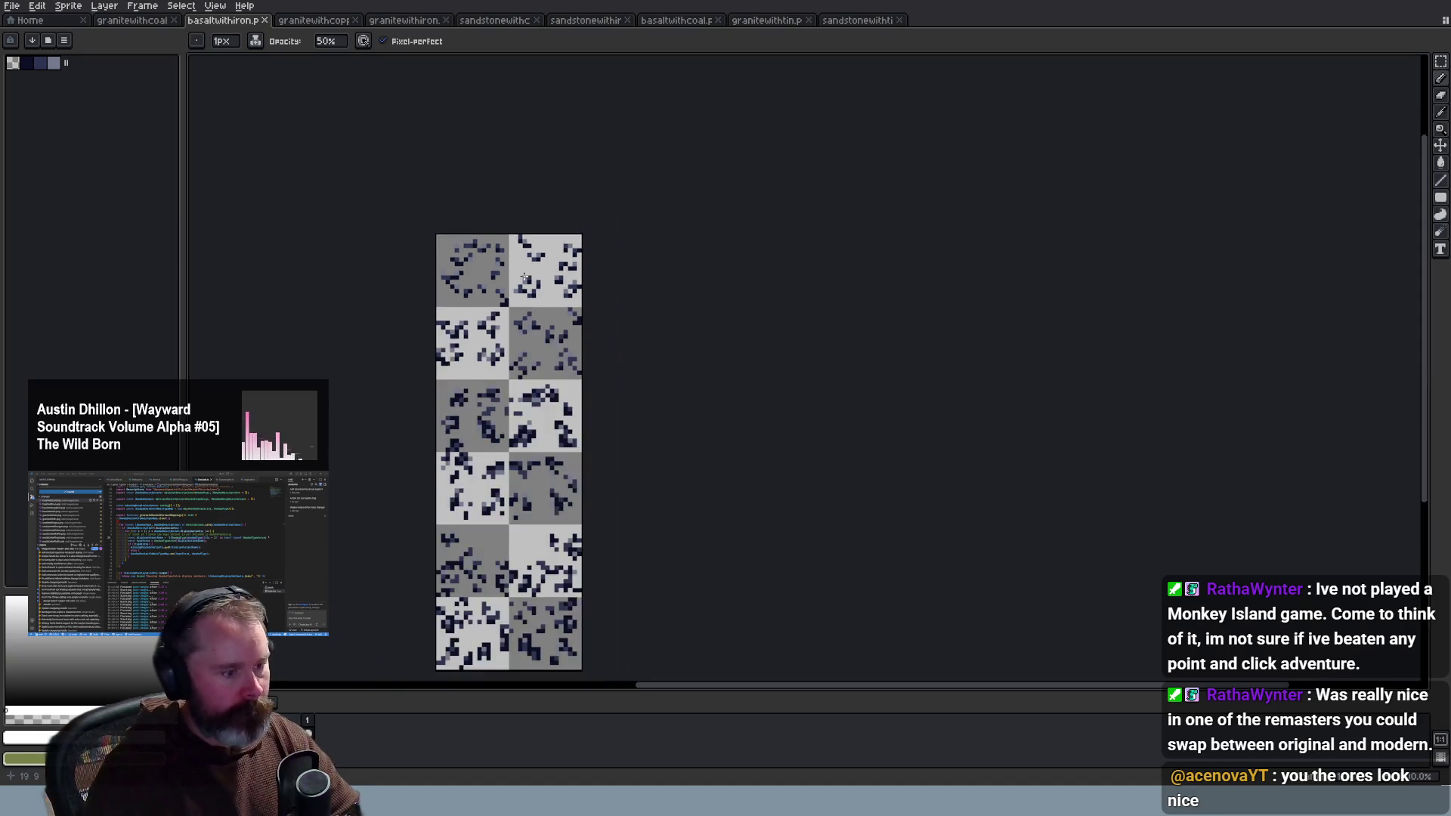
Step: Zoom and scroll over the basalt-with-iron ore tiles, then return to the Monkey Island store page
scroll(528, 338, up, 3)
scroll(620, 340, down, 2)
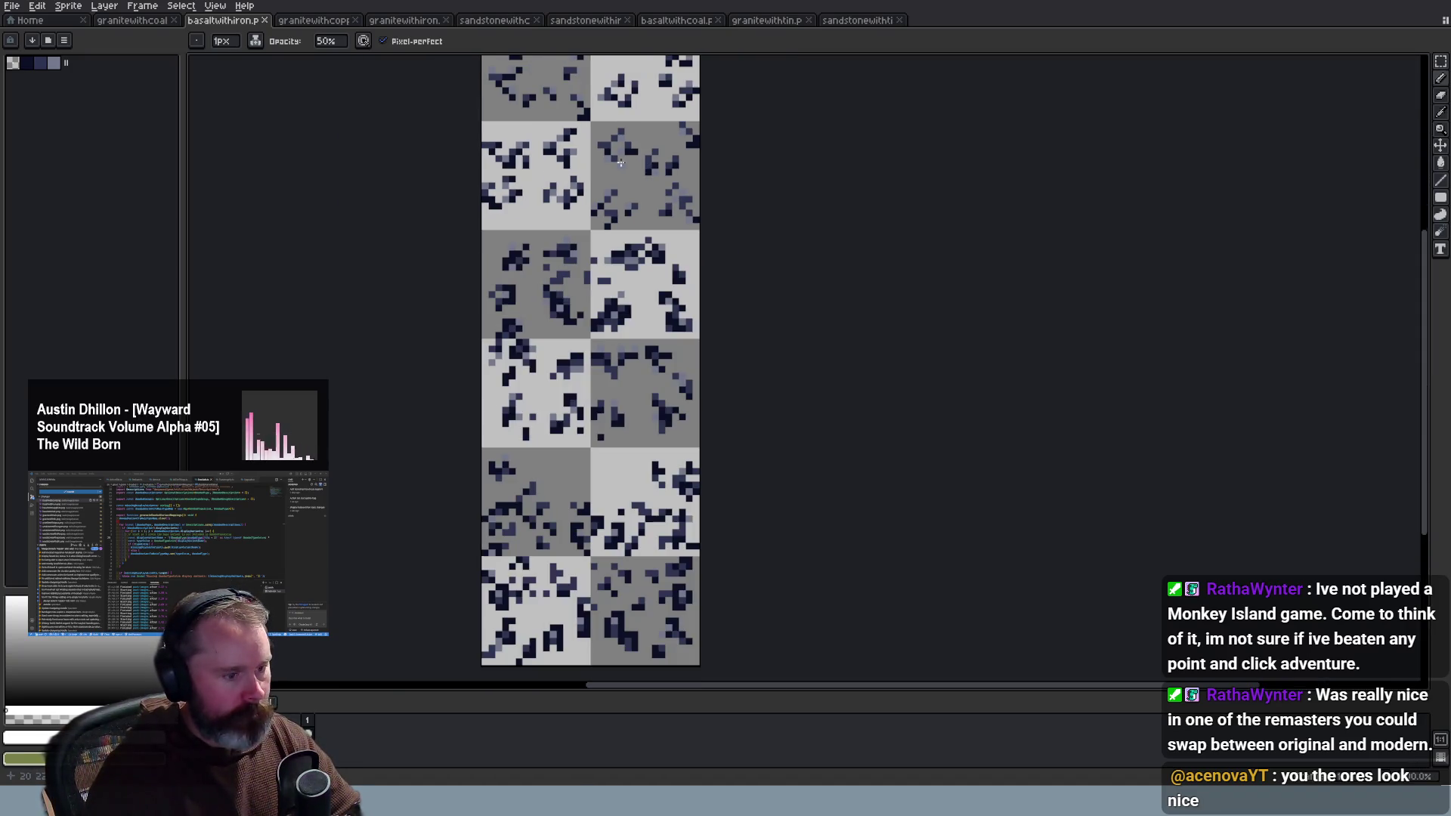
drag(1428, 419, 1430, 344)
scroll(654, 298, up, 1)
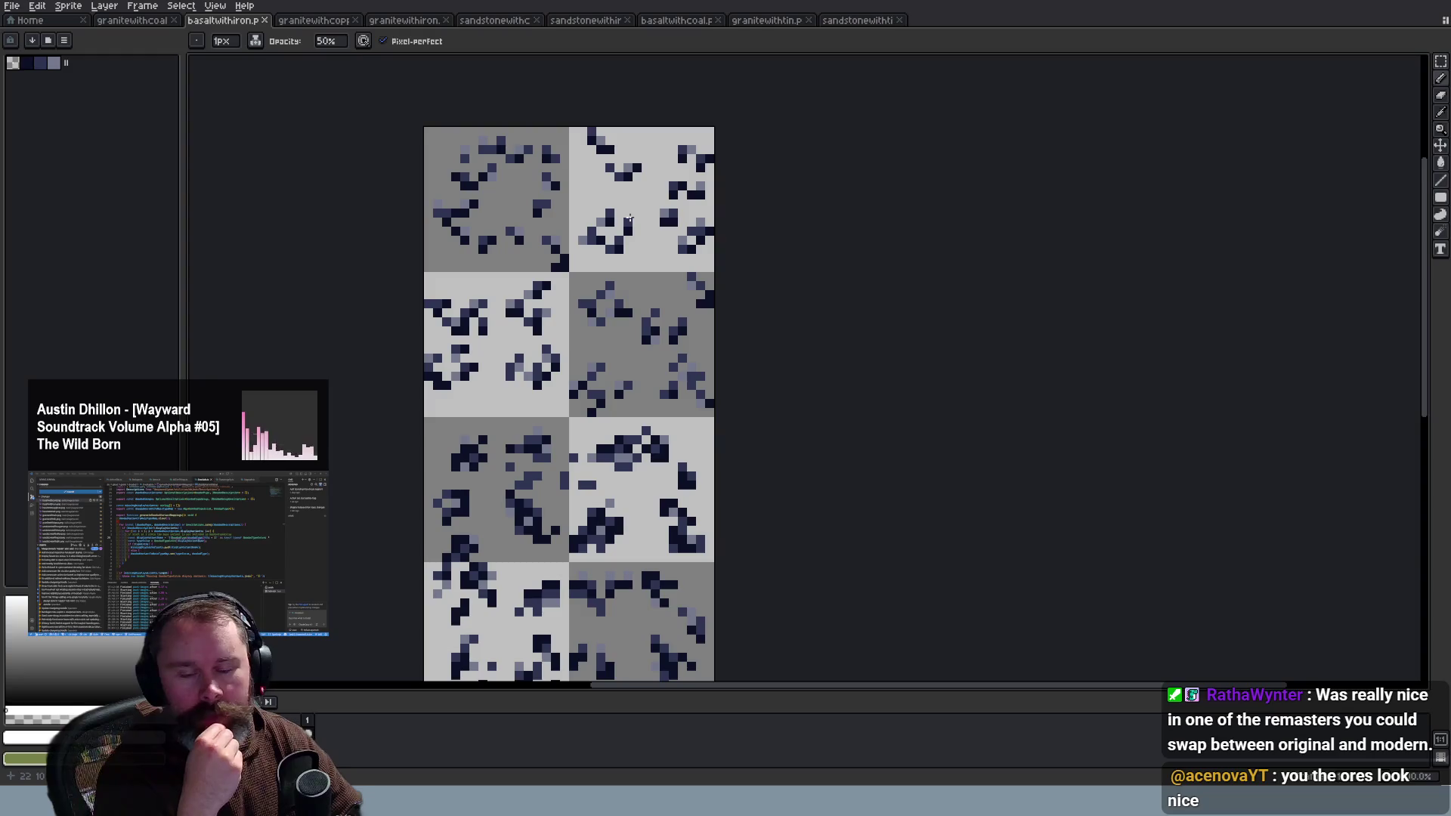
key(alt+Tab)
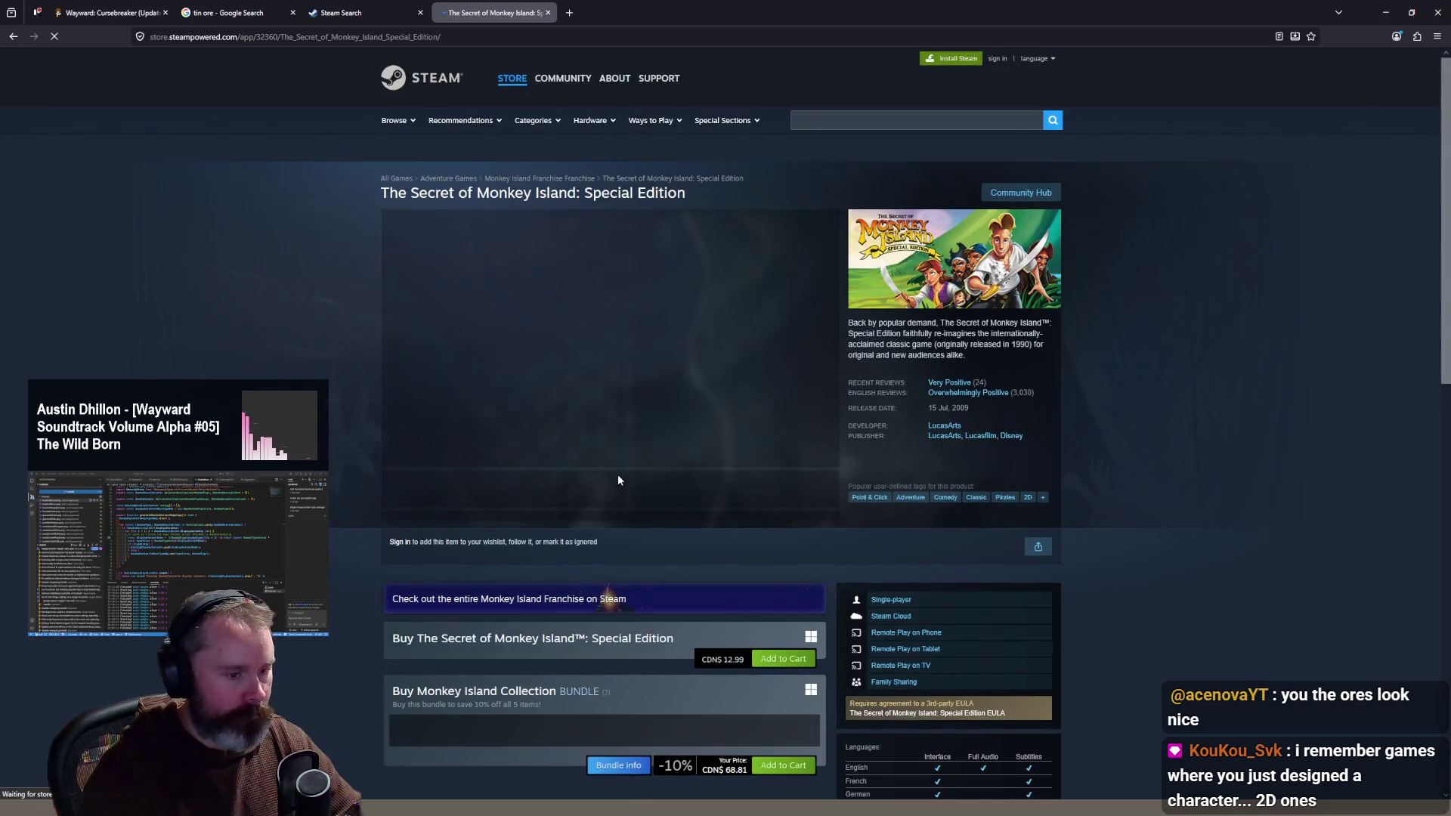
Step: Browse the Monkey Island screenshots, including the Voodoo lady, Hook Island, jail and Elaine shots
click(617, 495)
click(686, 497)
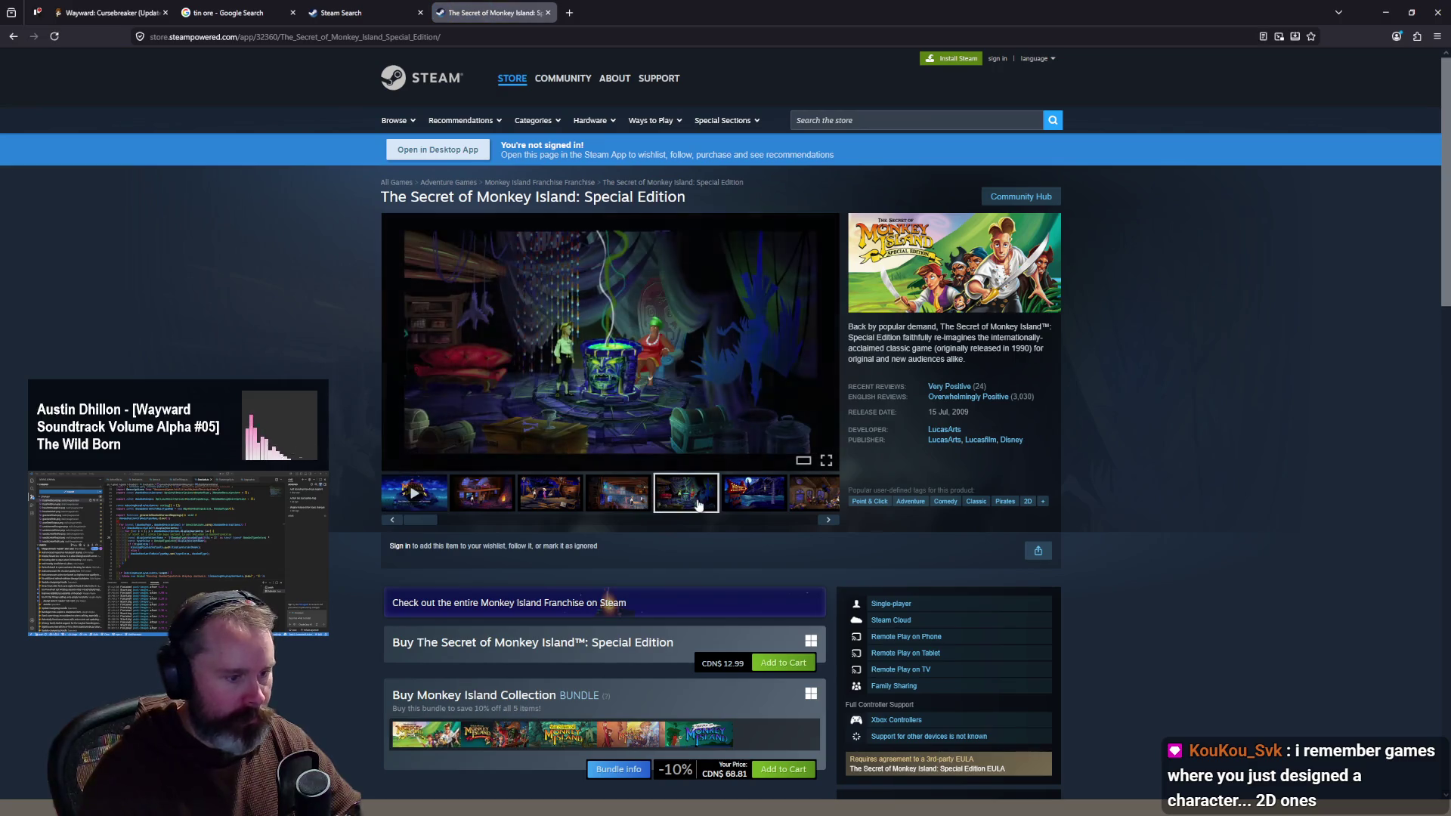
click(750, 500)
scroll(759, 462, down, 1)
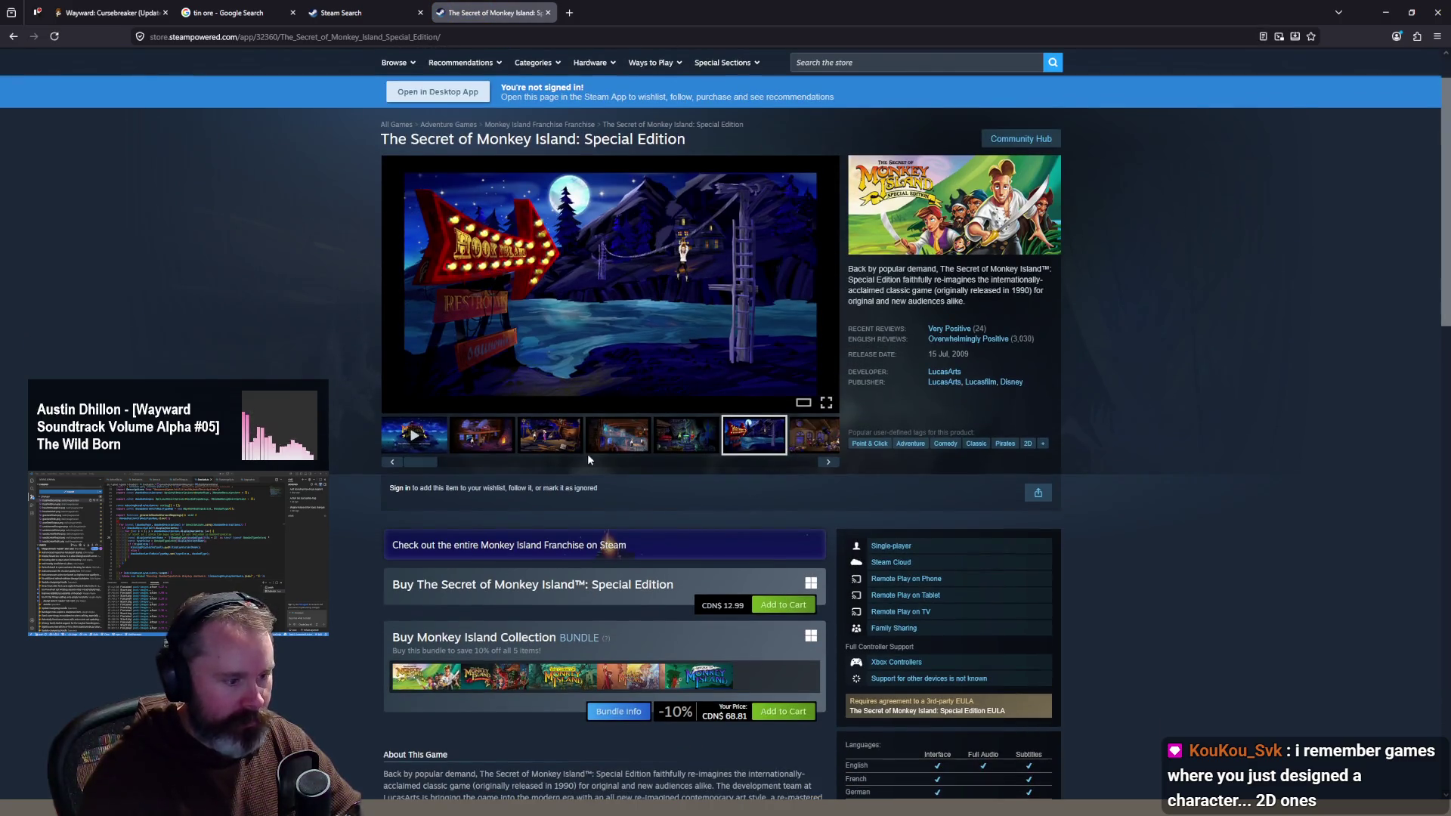
drag(431, 463, 654, 457)
click(665, 436)
click(604, 439)
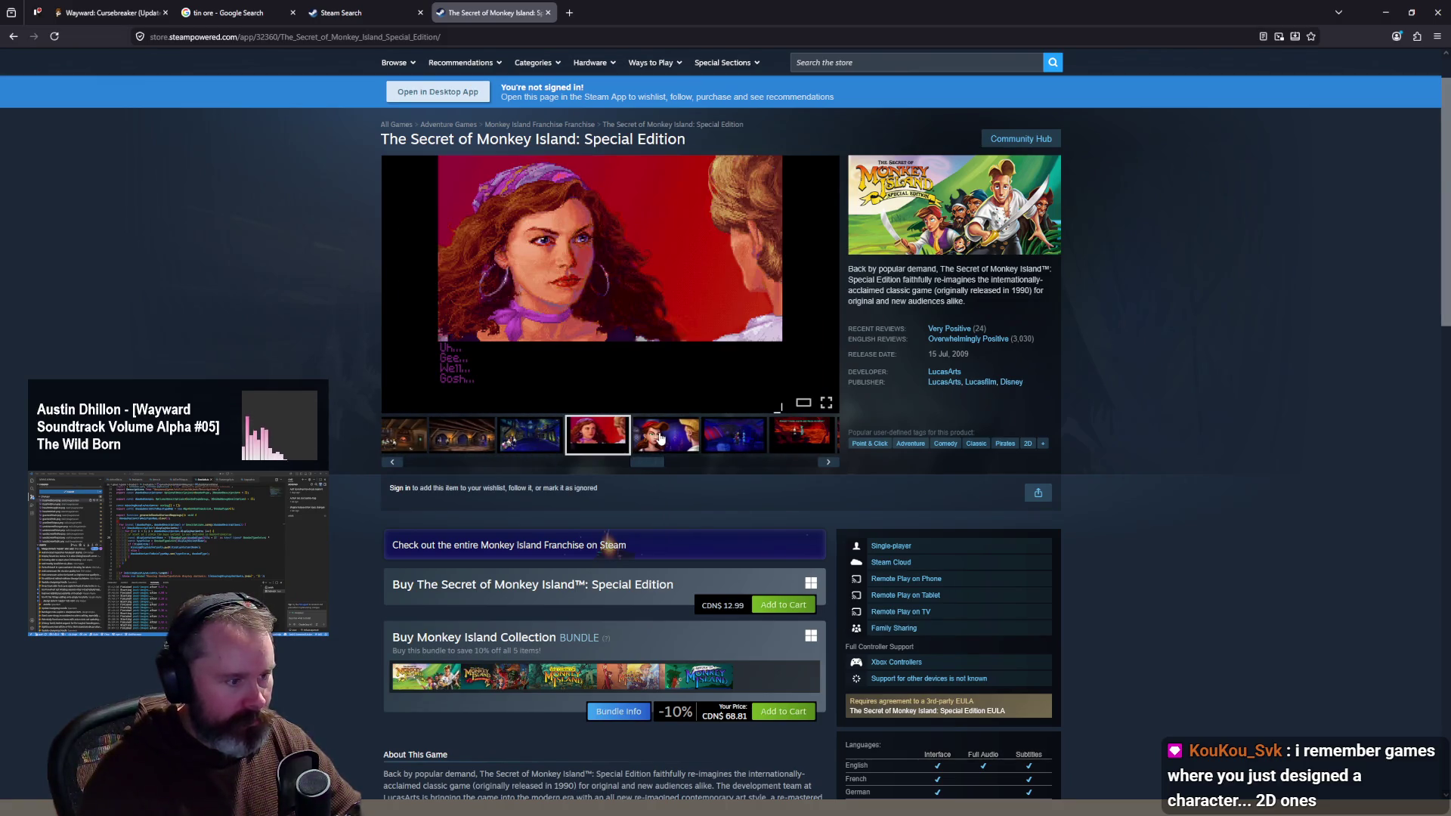
click(661, 438)
click(585, 436)
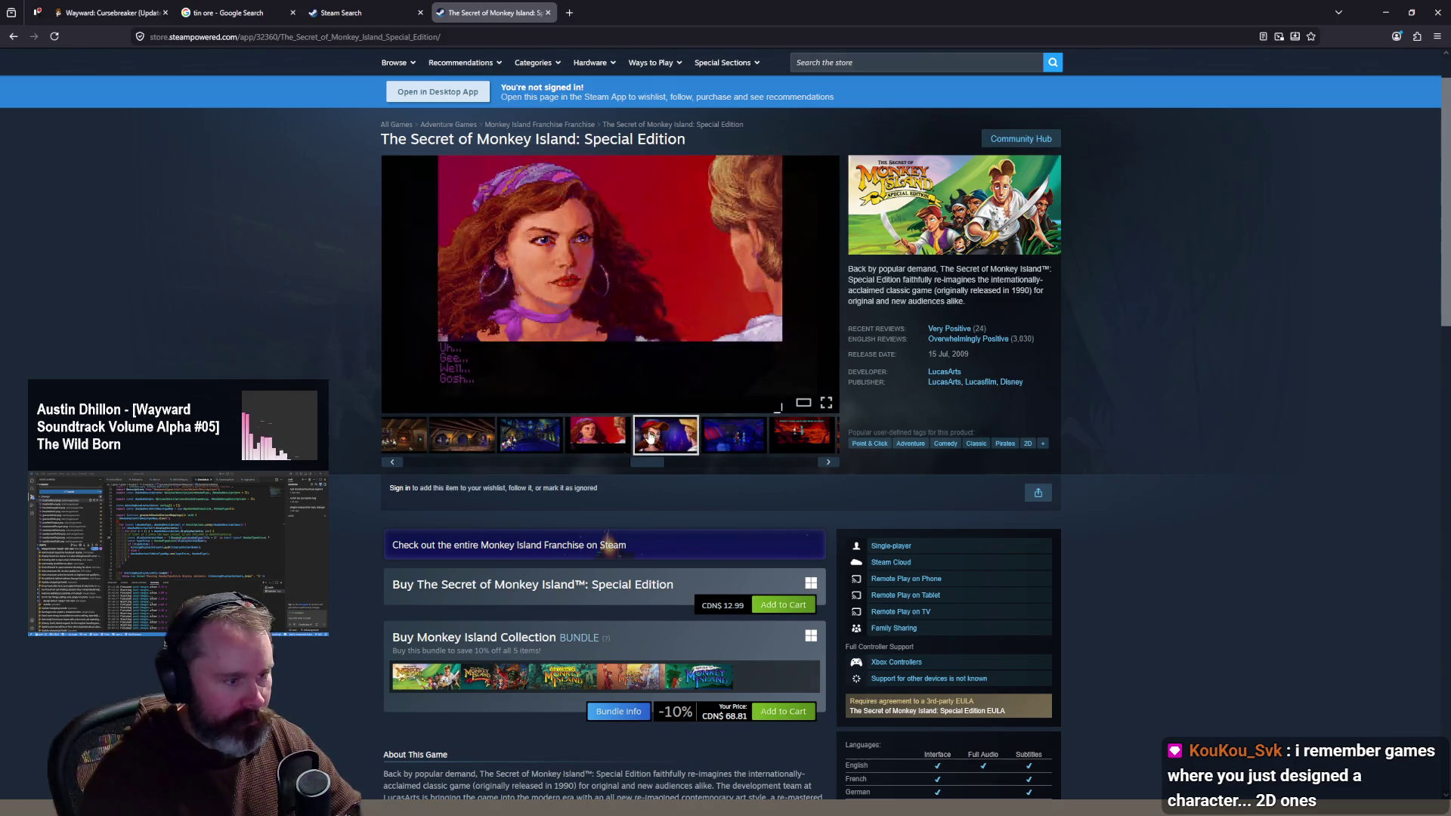
click(470, 438)
click(516, 438)
click(642, 447)
Step: View the LeChuck lava-scene screenshot full screen, comparing the pixel-art and remastered versions
drag(638, 463, 714, 463)
click(710, 442)
click(655, 441)
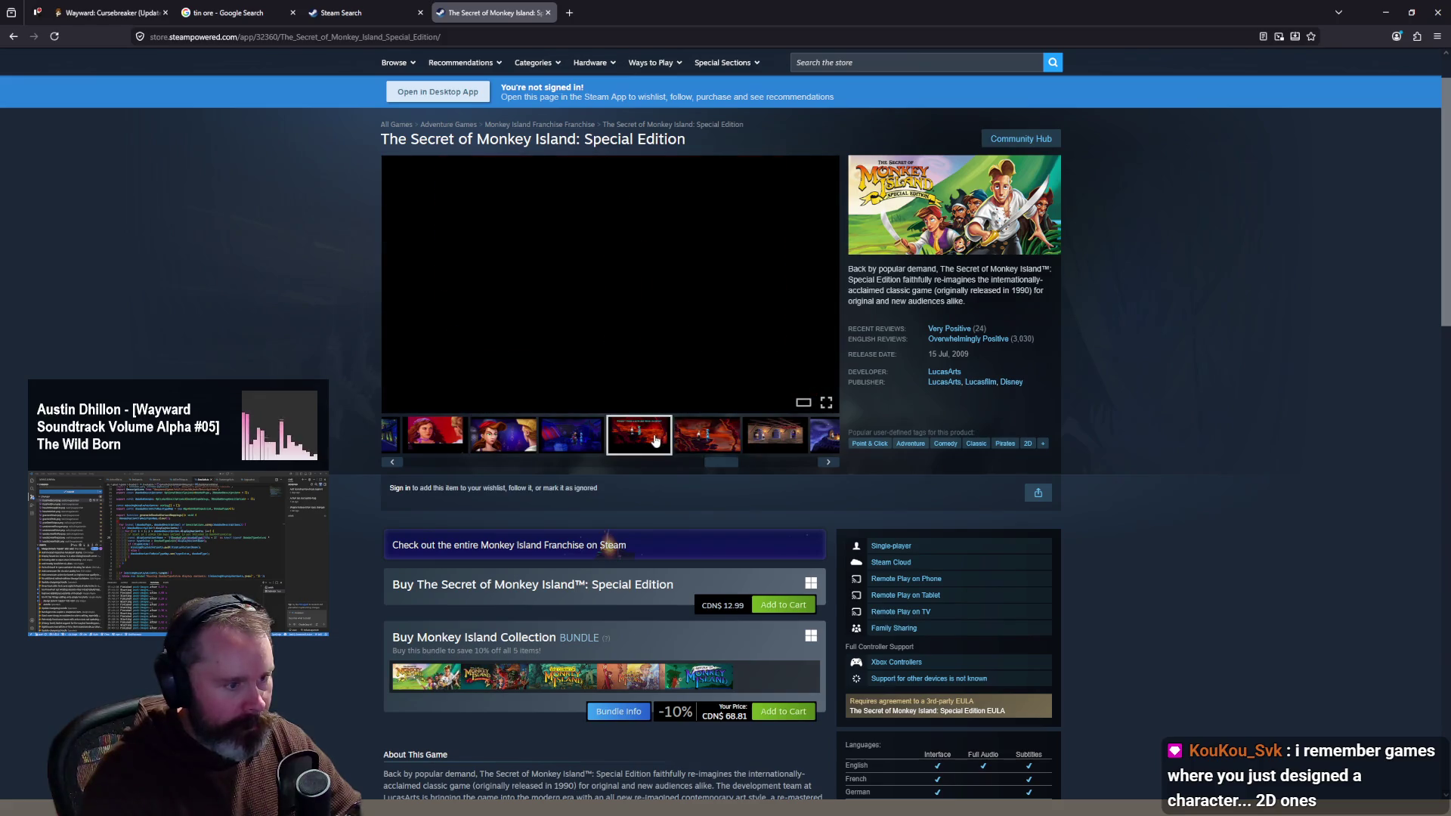
click(720, 442)
click(640, 438)
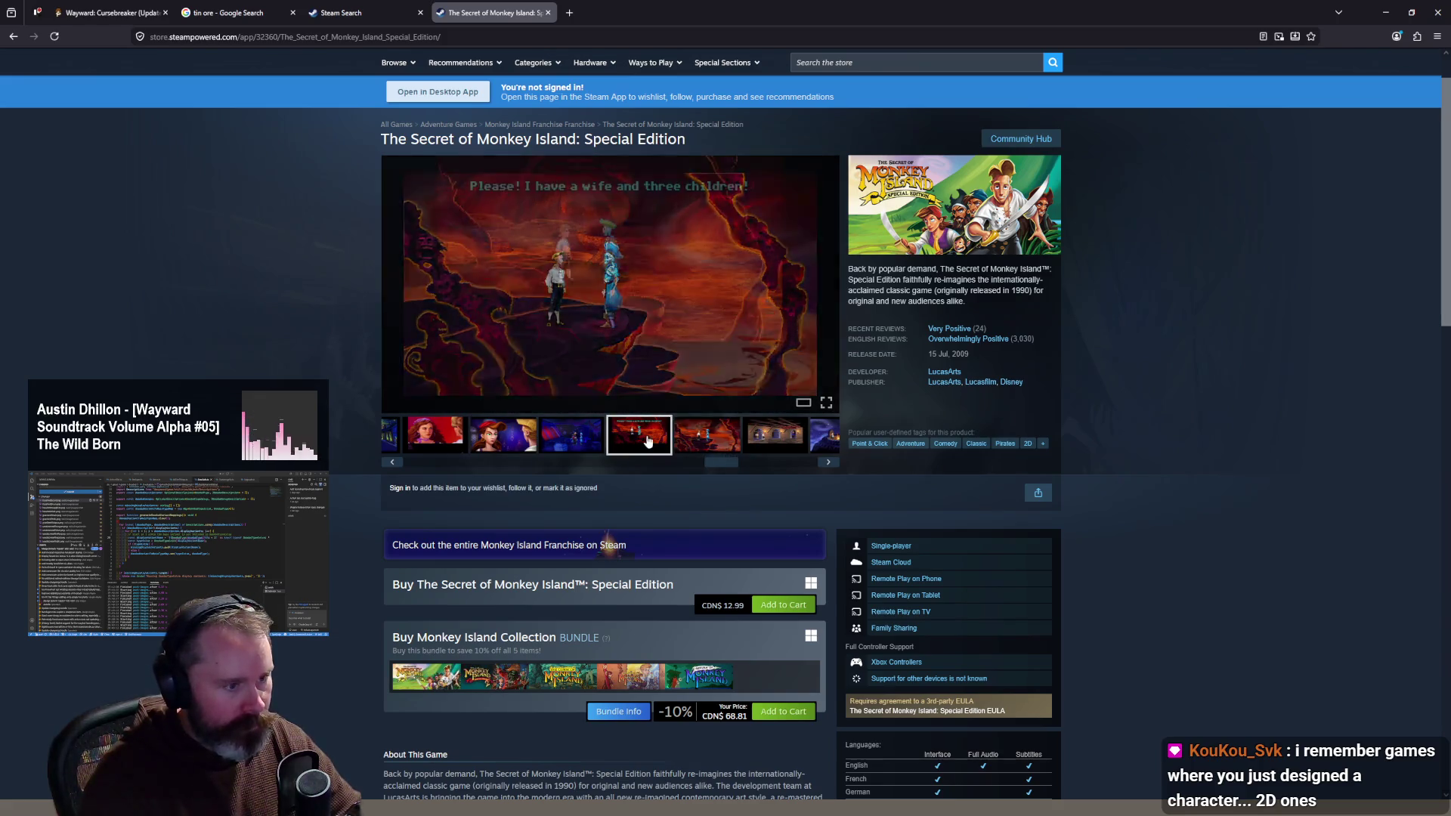
click(826, 402)
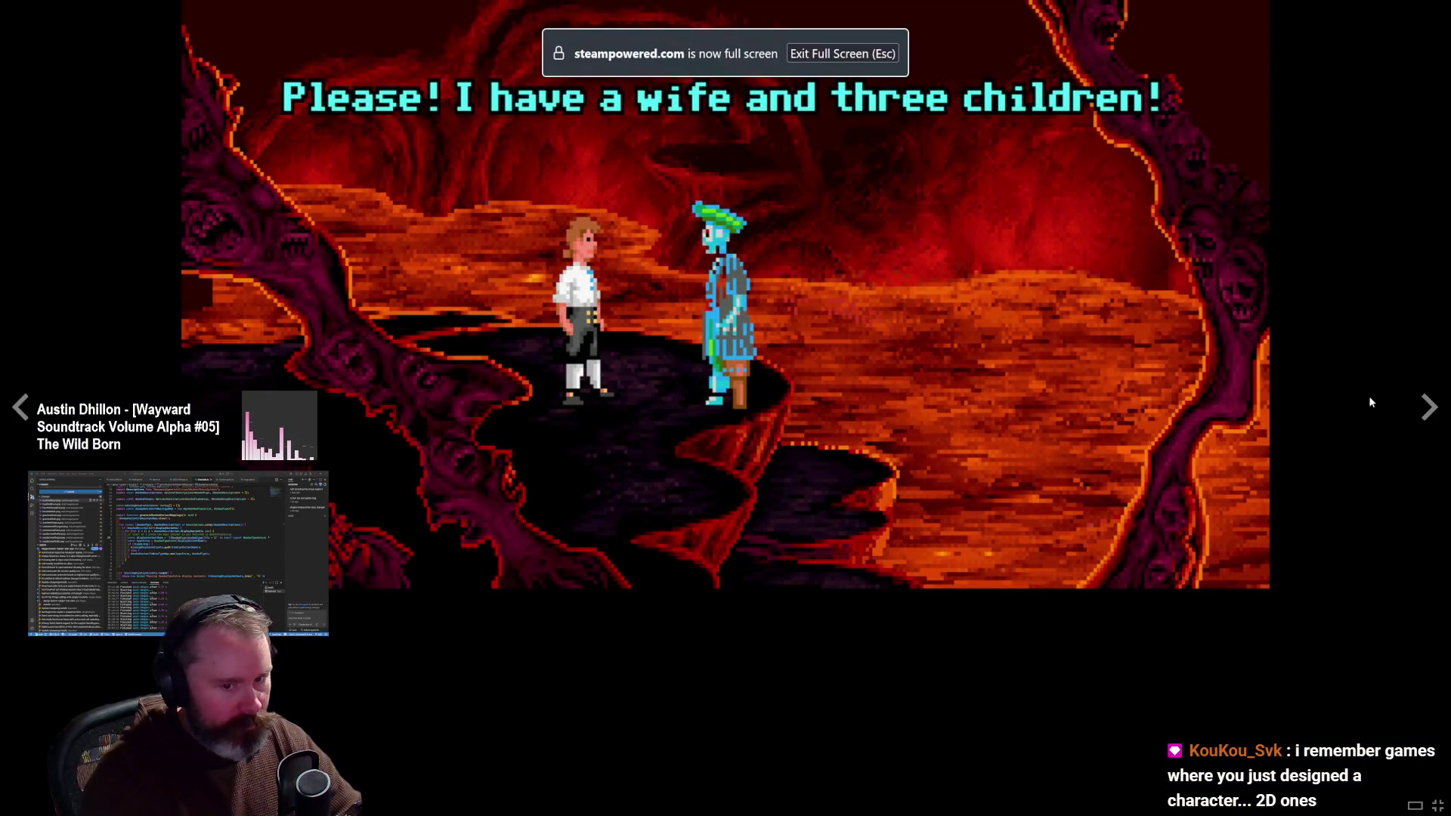
click(1428, 408)
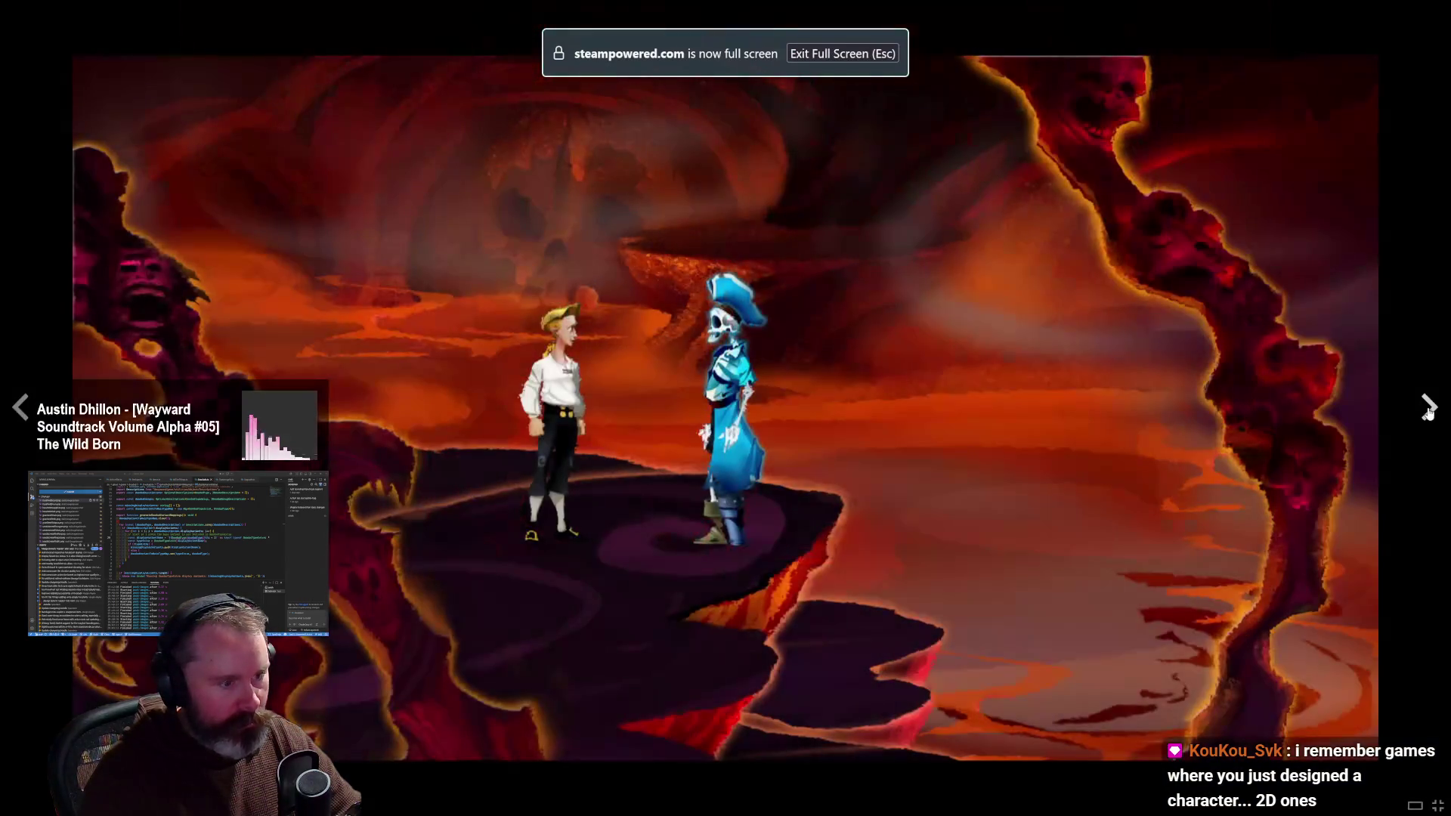
click(23, 409)
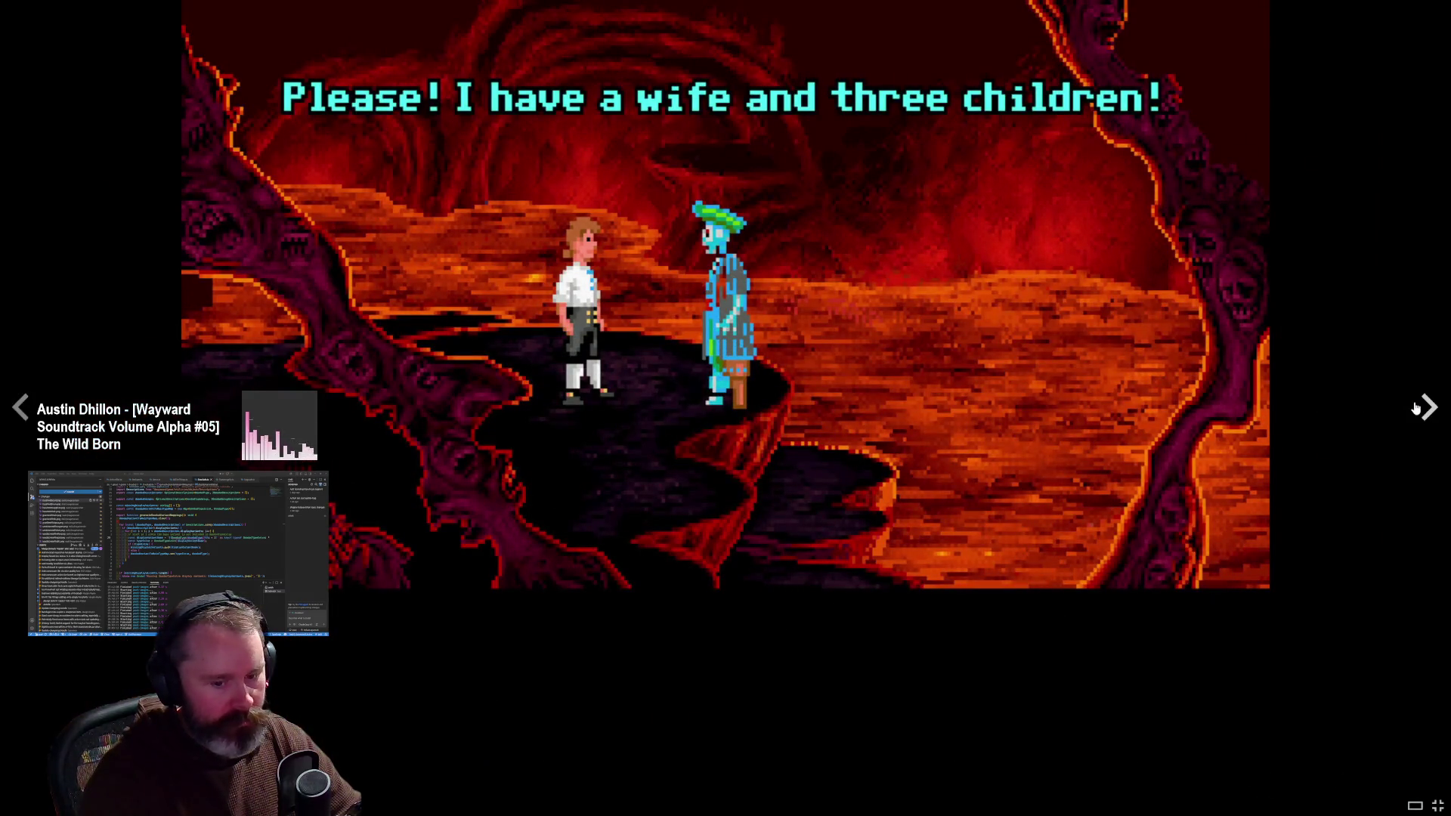
click(1417, 408)
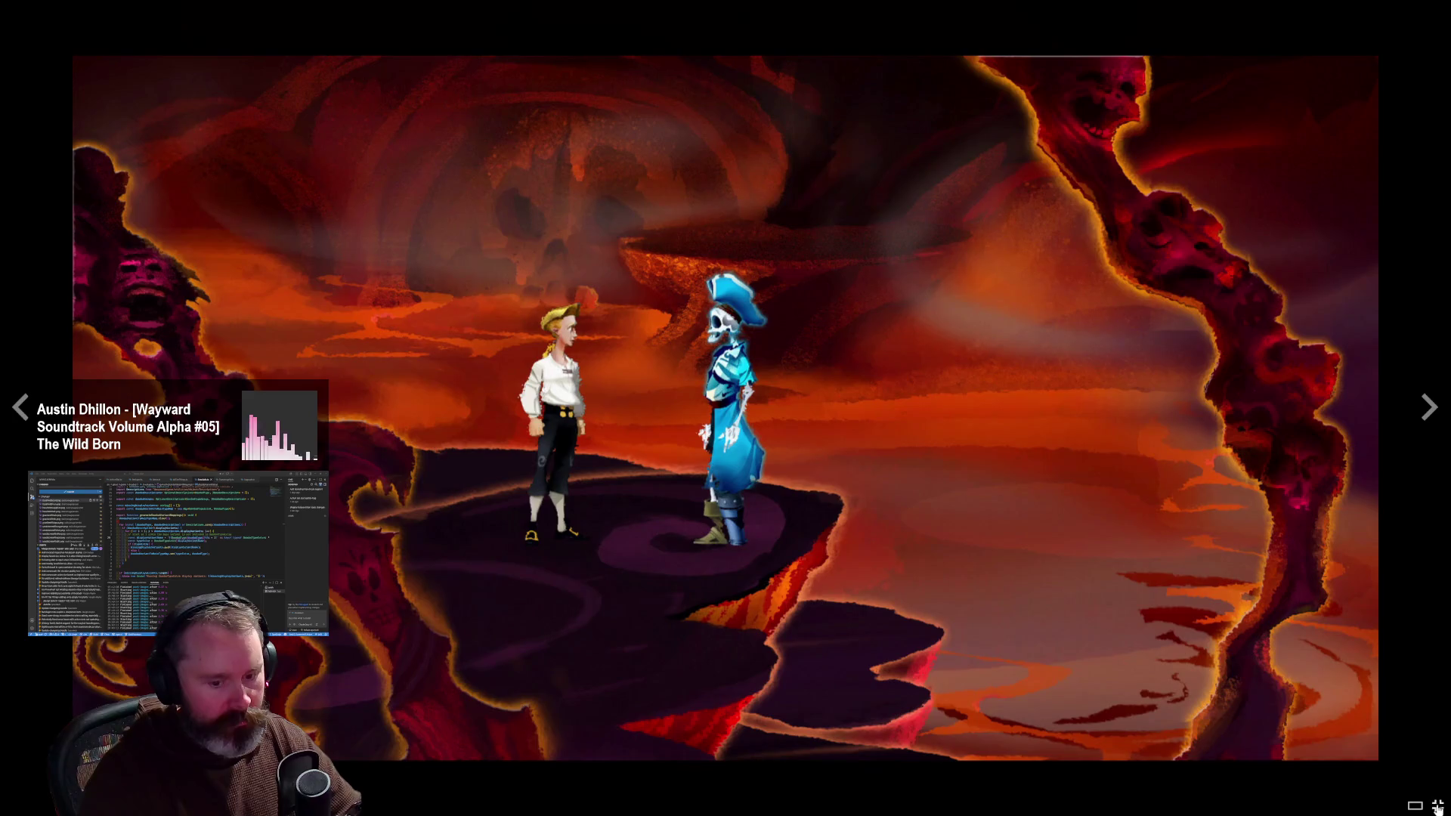
Step: Exit fullscreen, close the Monkey Island store tab, and switch to the Aseprite terrain sprite sheets
click(1436, 806)
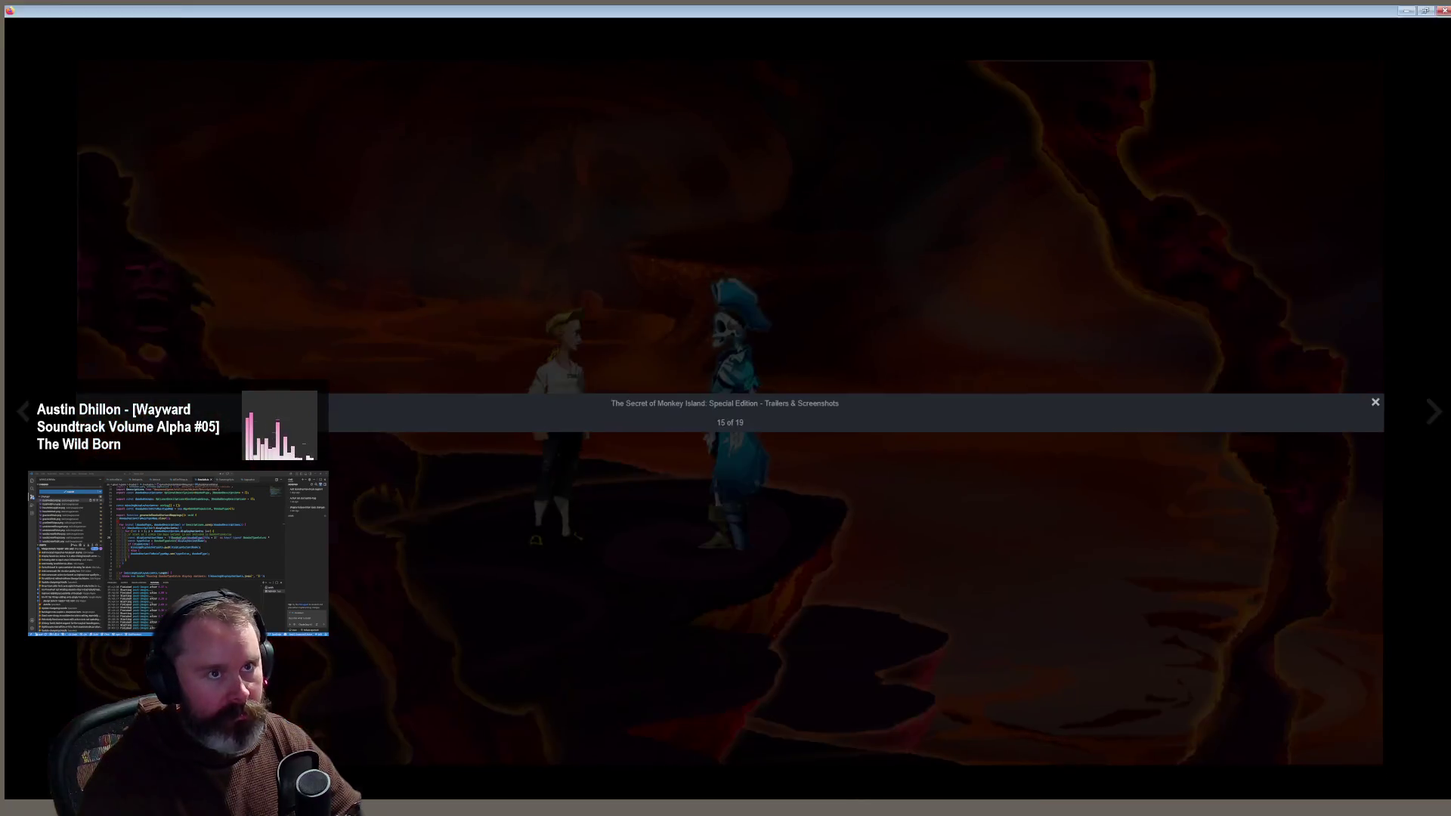
middle_click(492, 23)
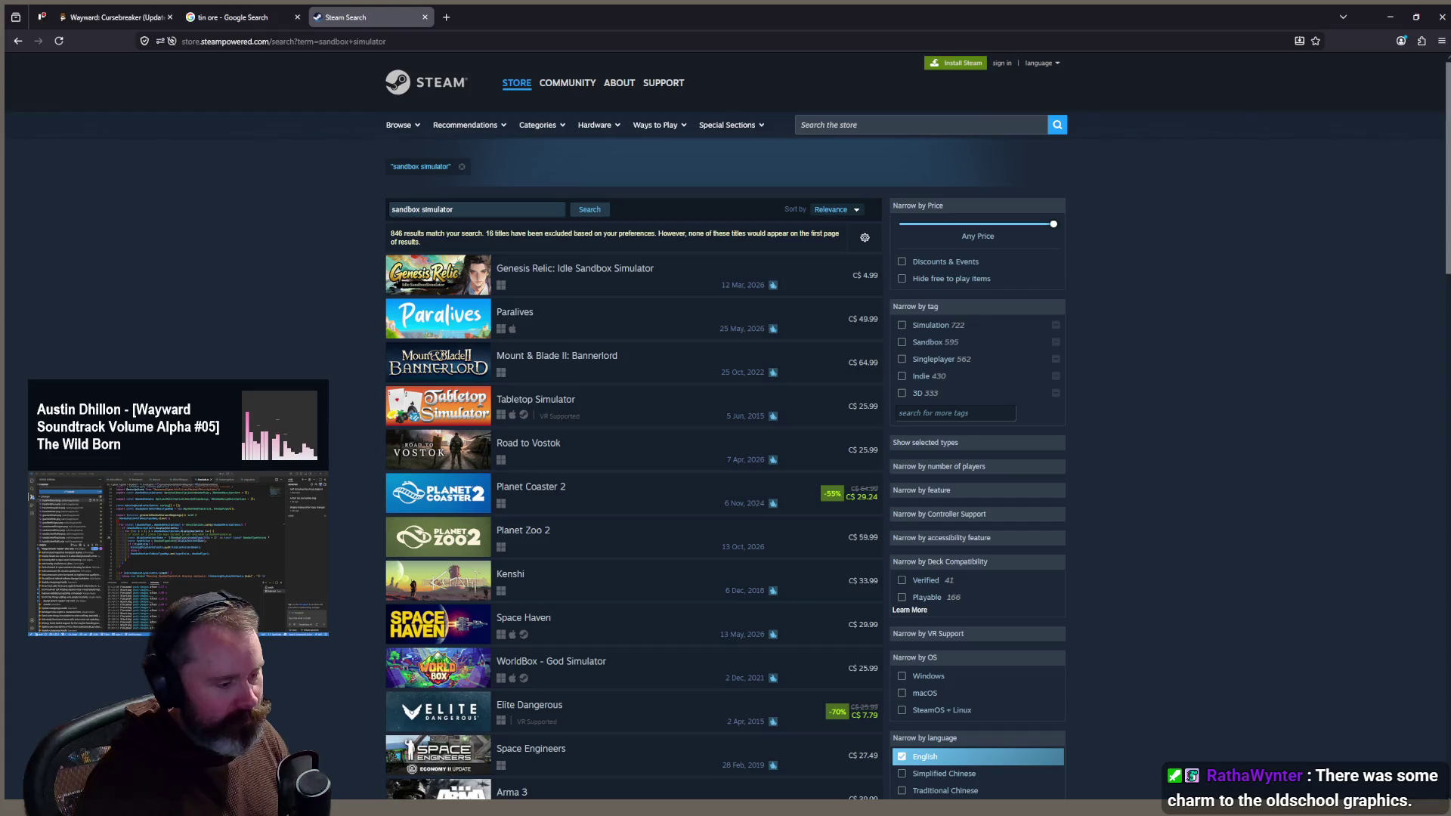
key(alt+Tab)
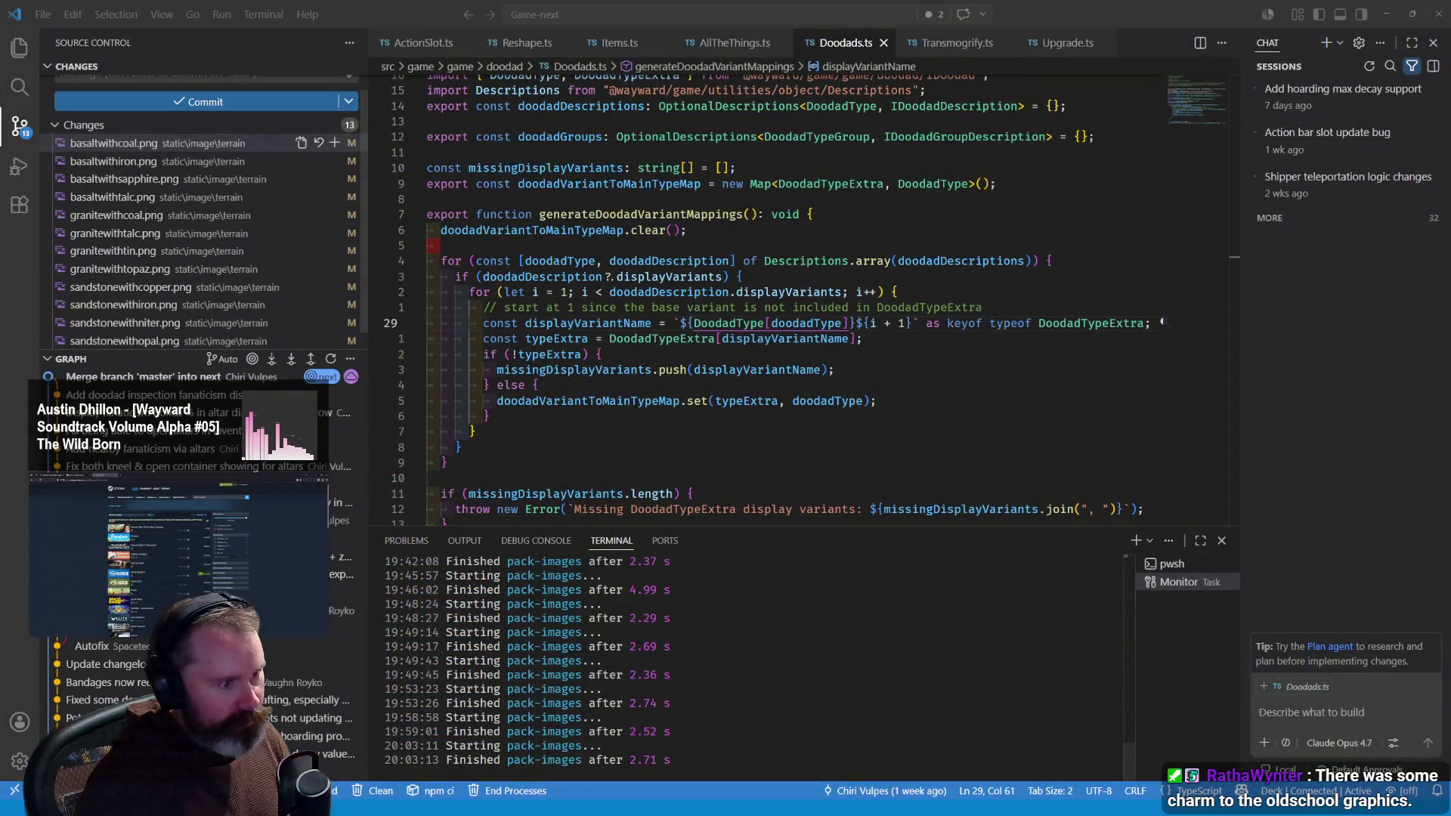
key(alt+Tab)
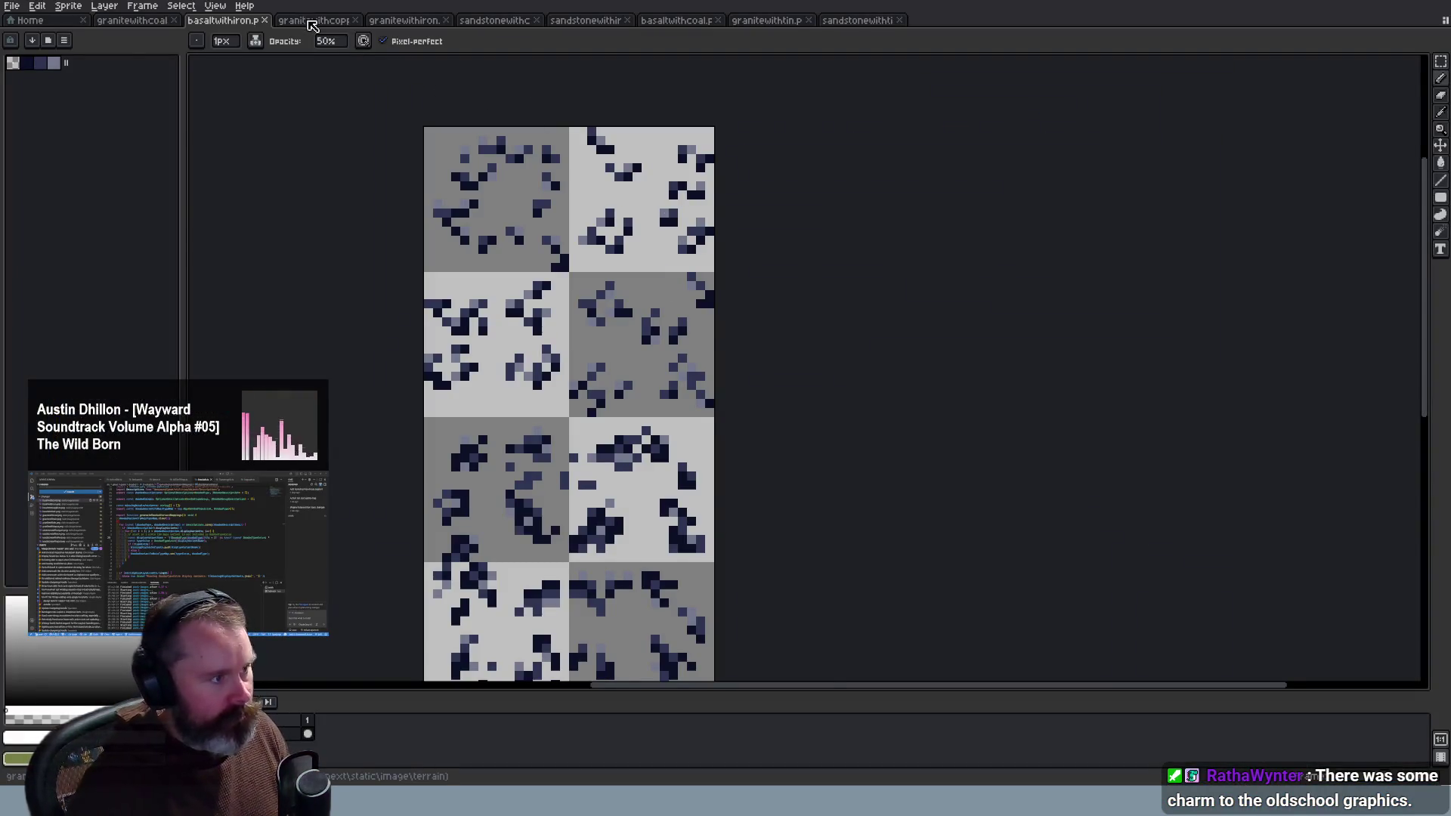
Step: Look over the granitewithcopper and granitewithcoal sheets, then close the granitewithcoal sheet
click(312, 22)
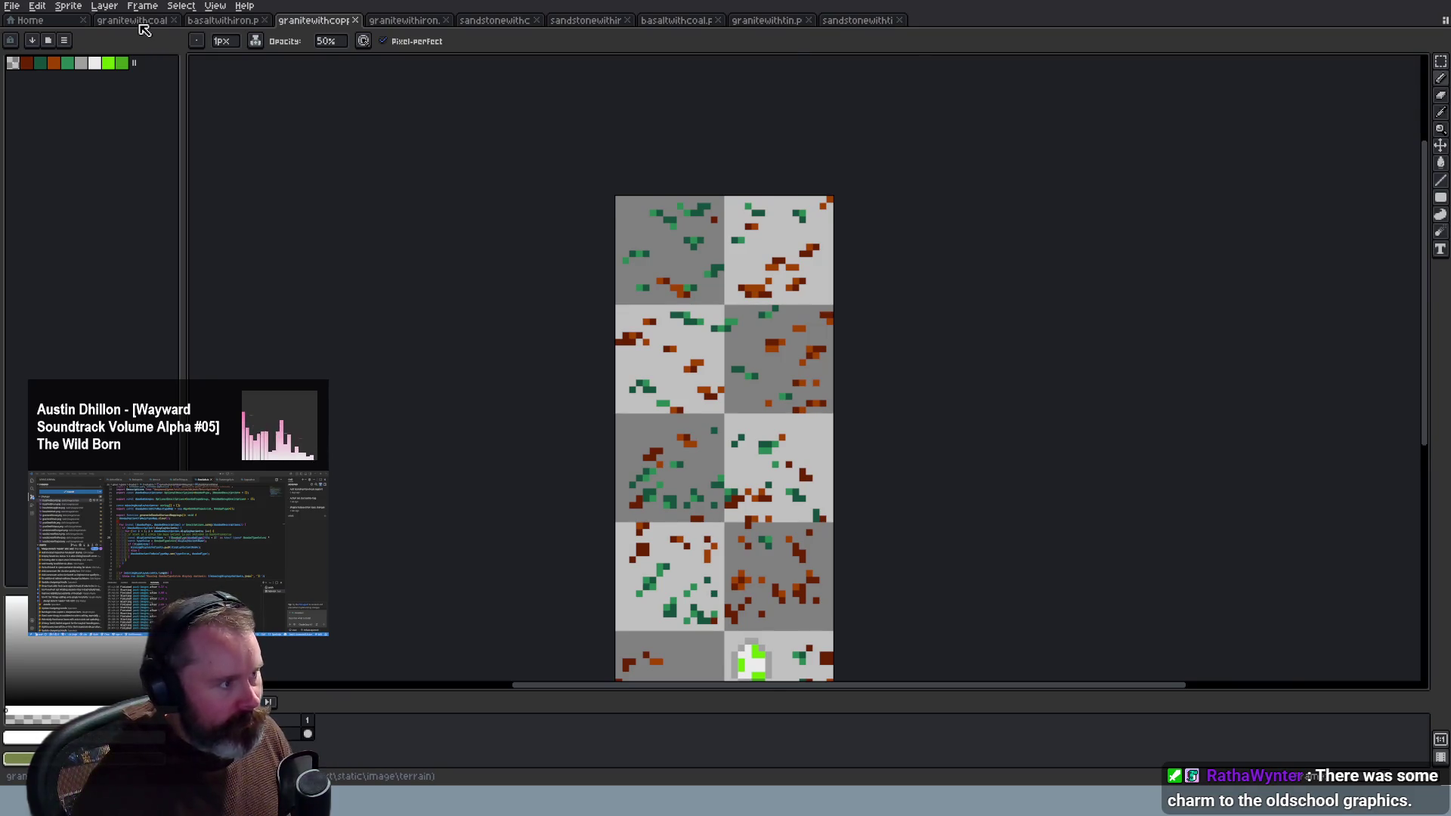
click(146, 28)
scroll(797, 344, down, 3)
scroll(820, 343, up, 2)
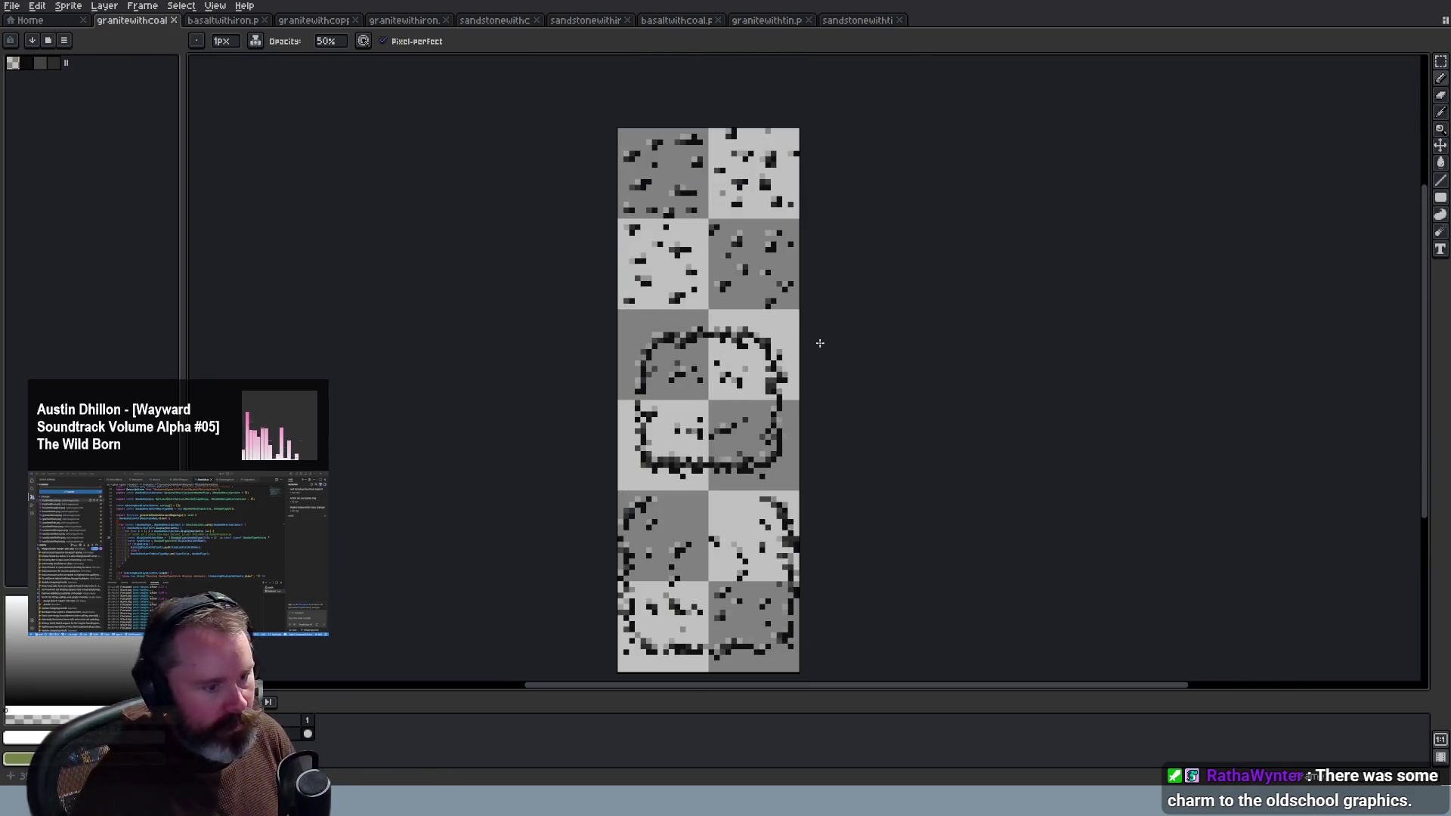
scroll(820, 343, up, 1)
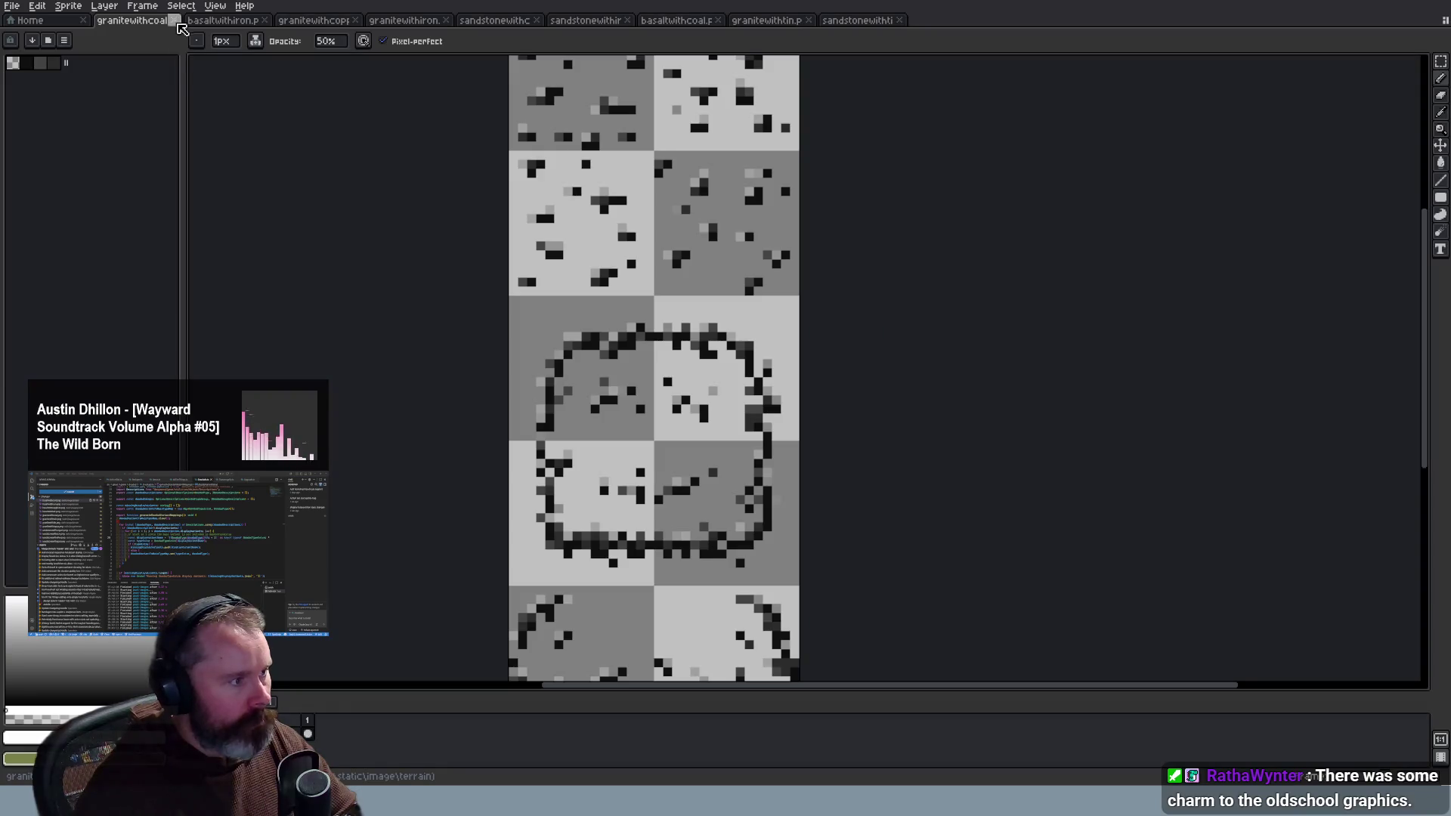
click(175, 21)
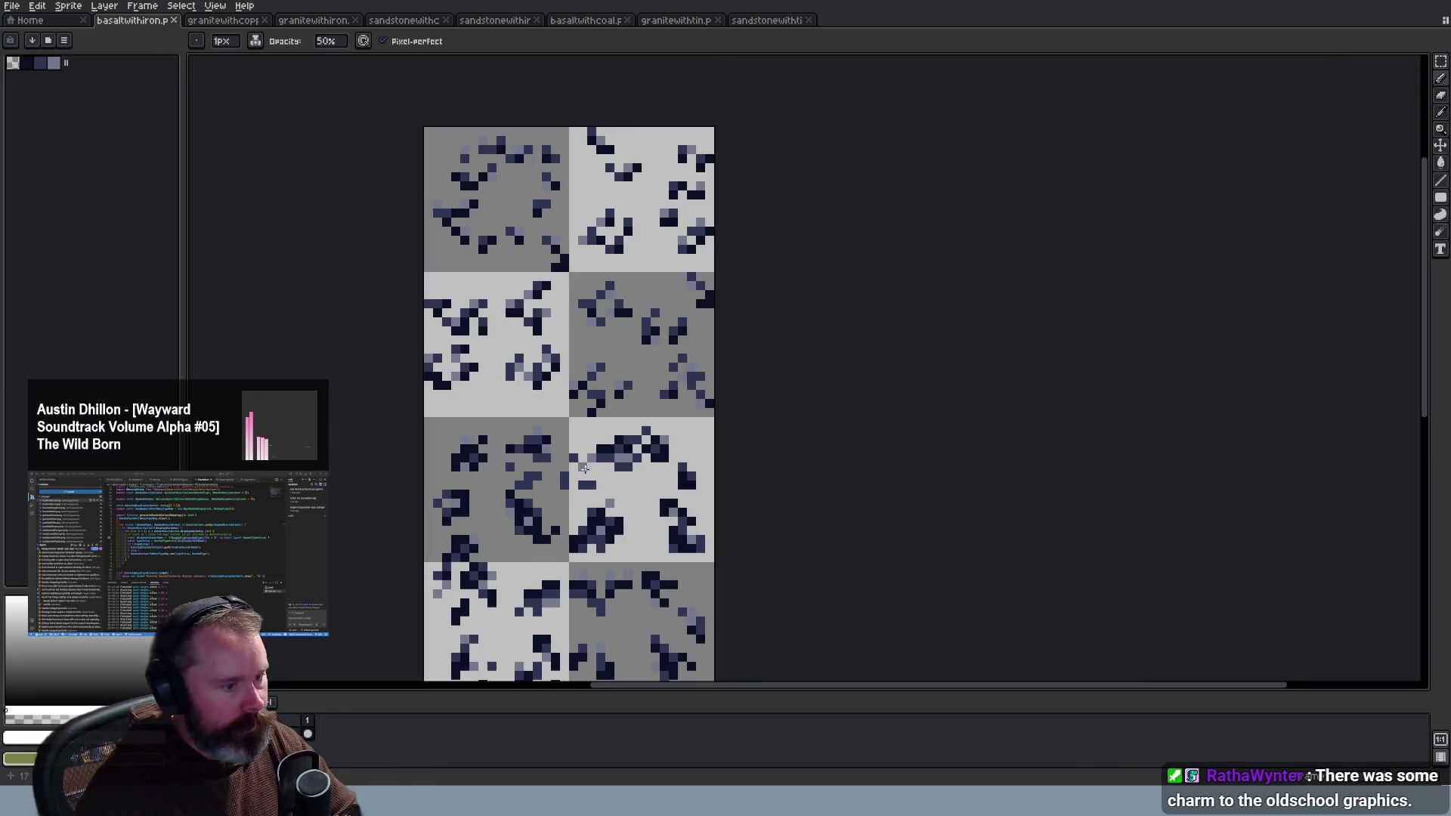
Step: Scroll the basaltwithiron sheet and sample a dark ore colour from a tile with the eyedropper
mouse_move(1424, 329)
mouse_down()
mouse_move(1428, 467)
mouse_move(1443, 487)
mouse_move(1443, 337)
mouse_up()
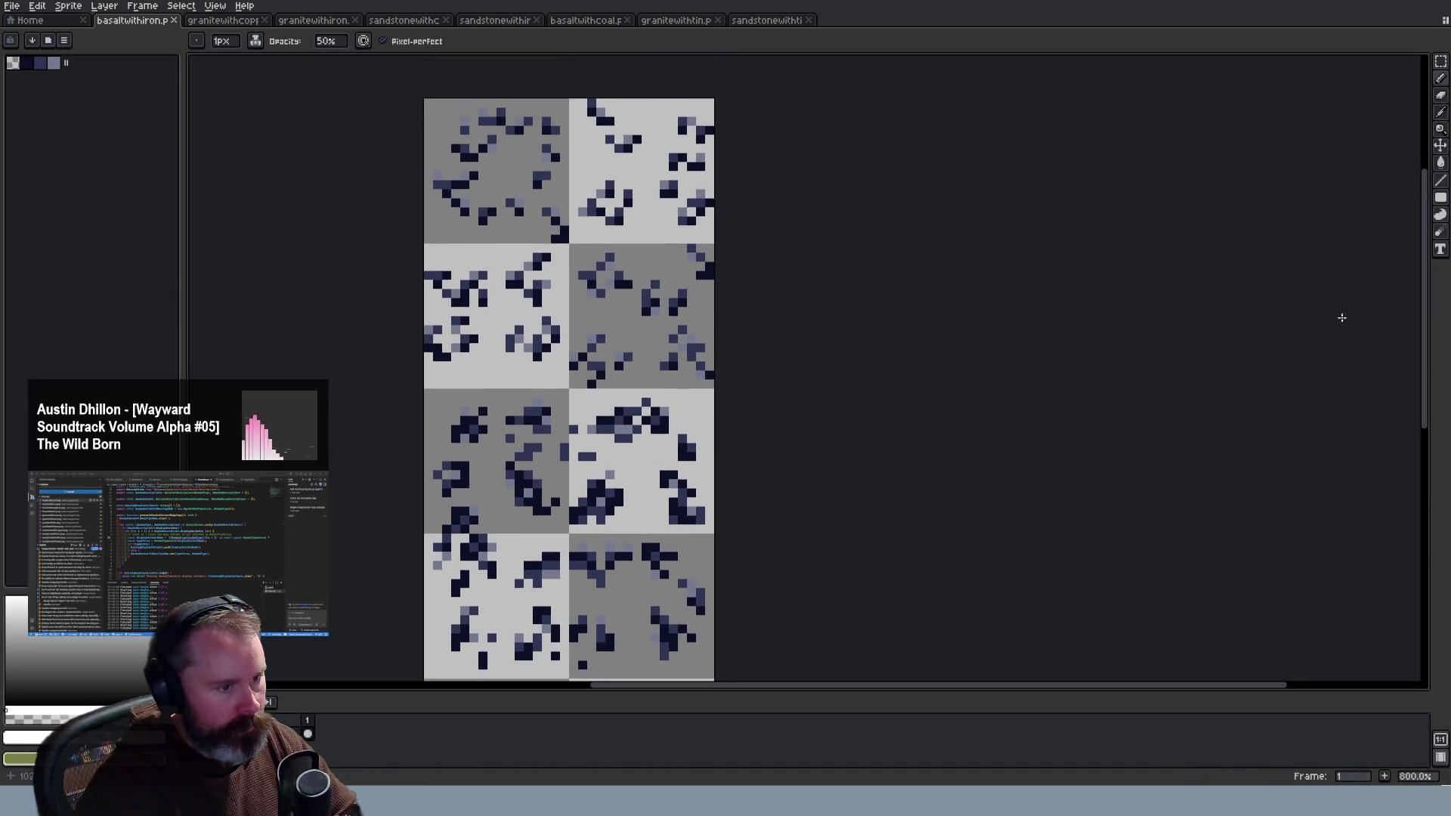
scroll(929, 524, down, 2)
scroll(1133, 491, up, 2)
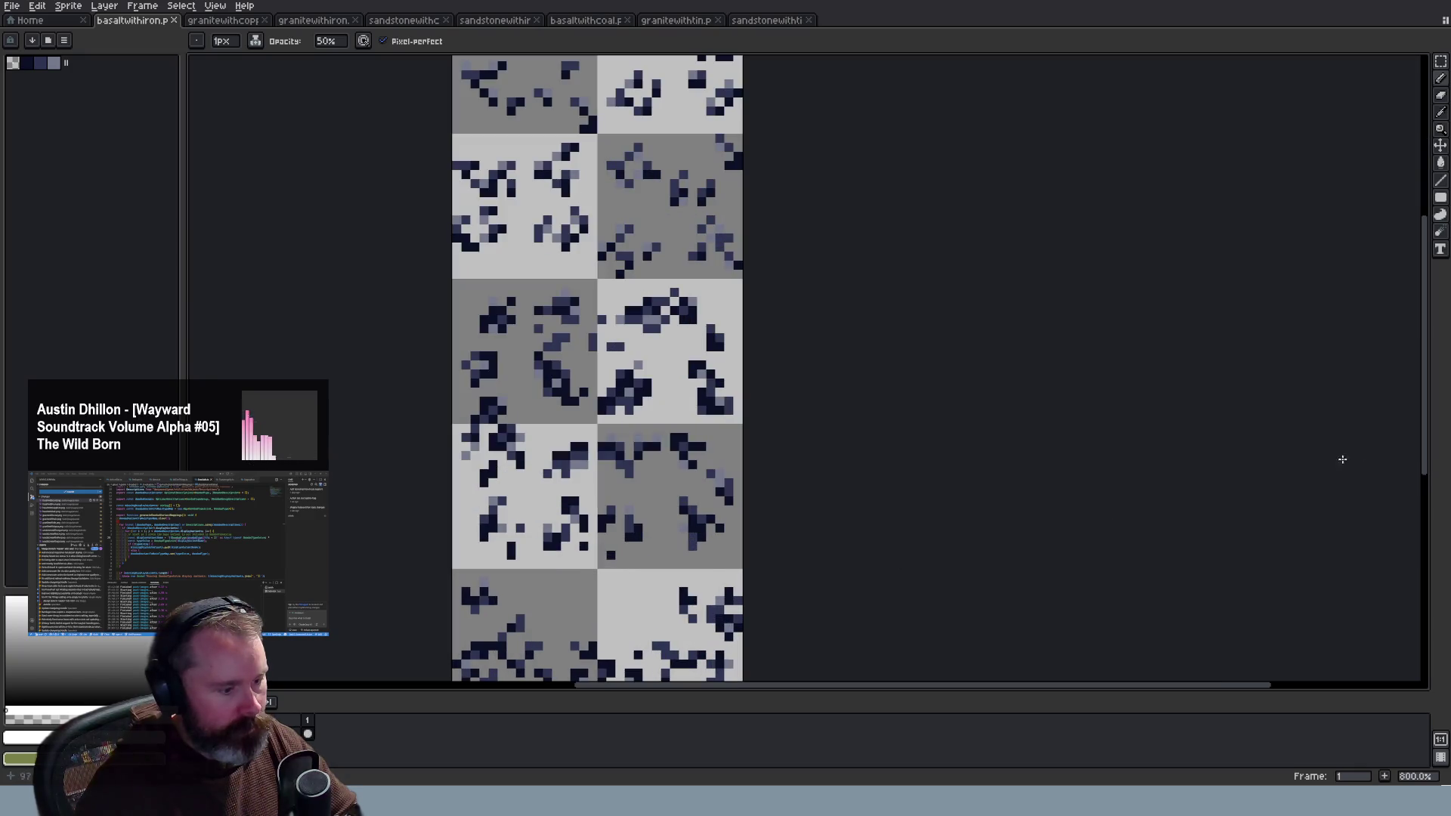
drag(1423, 438, 1425, 518)
scroll(656, 589, up, 2)
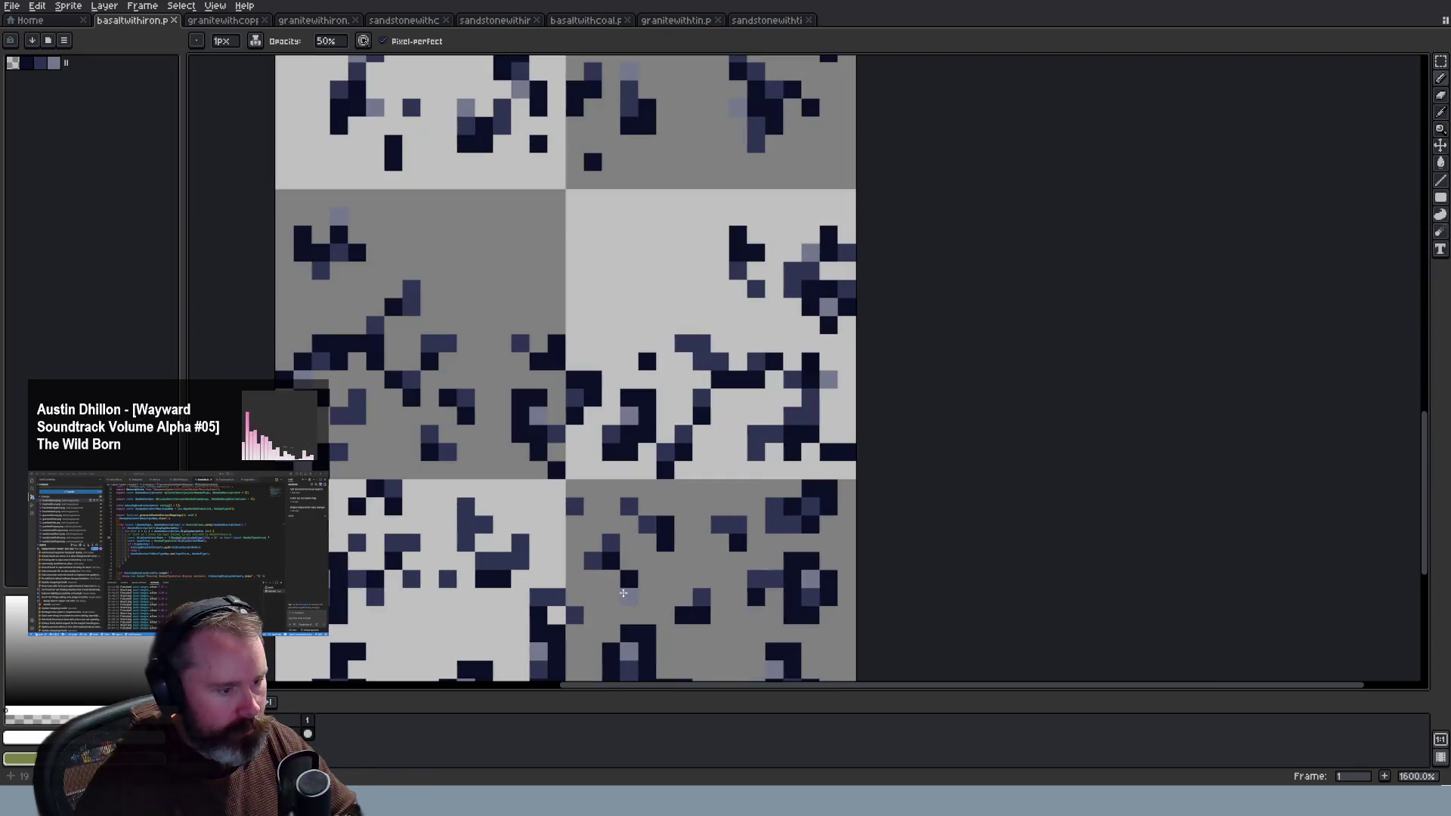
scroll(656, 589, down, 1)
key(i)
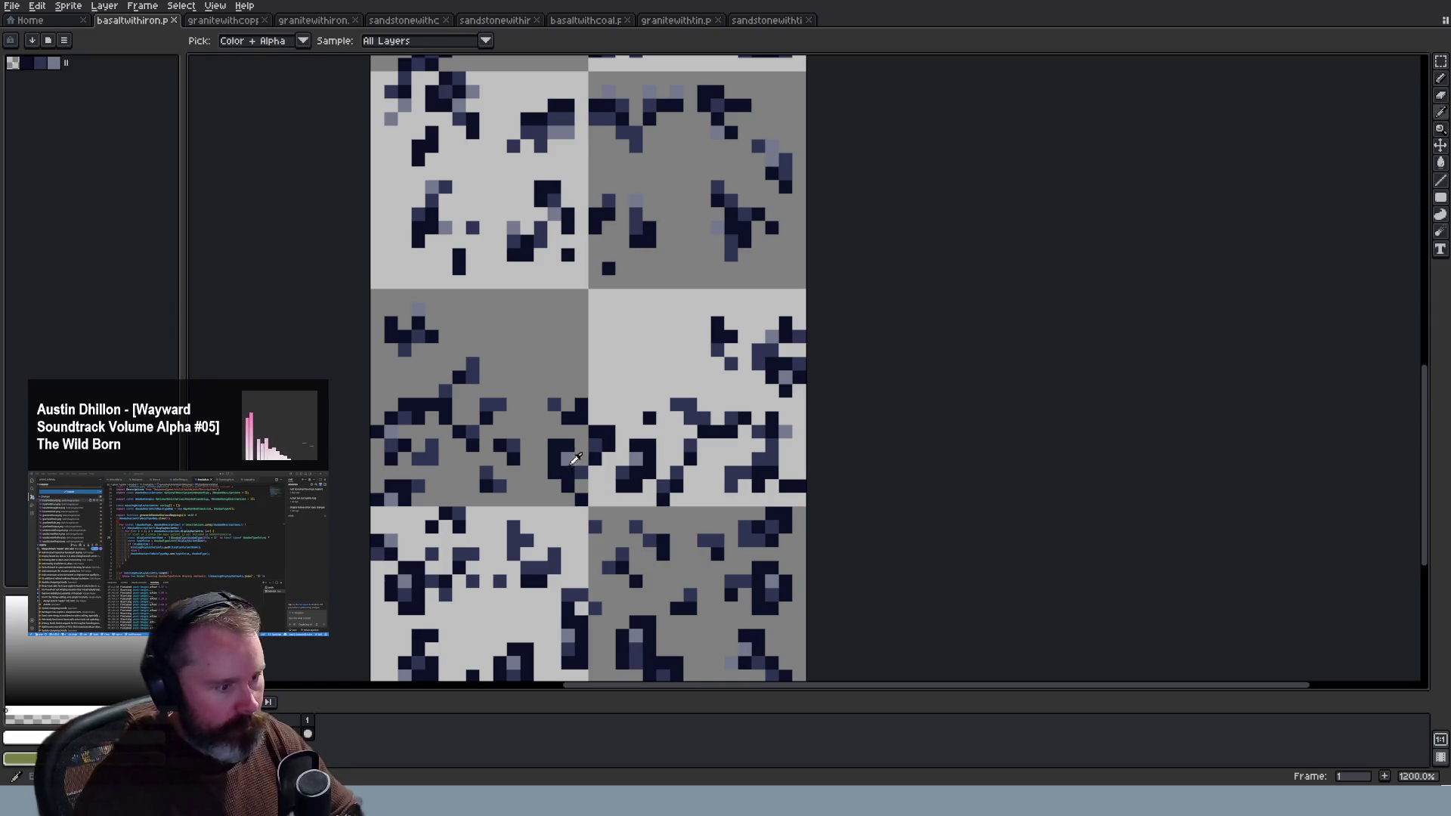
click(559, 438)
Step: Select the Pencil tool and set its drawing opacity to 100
key(v)
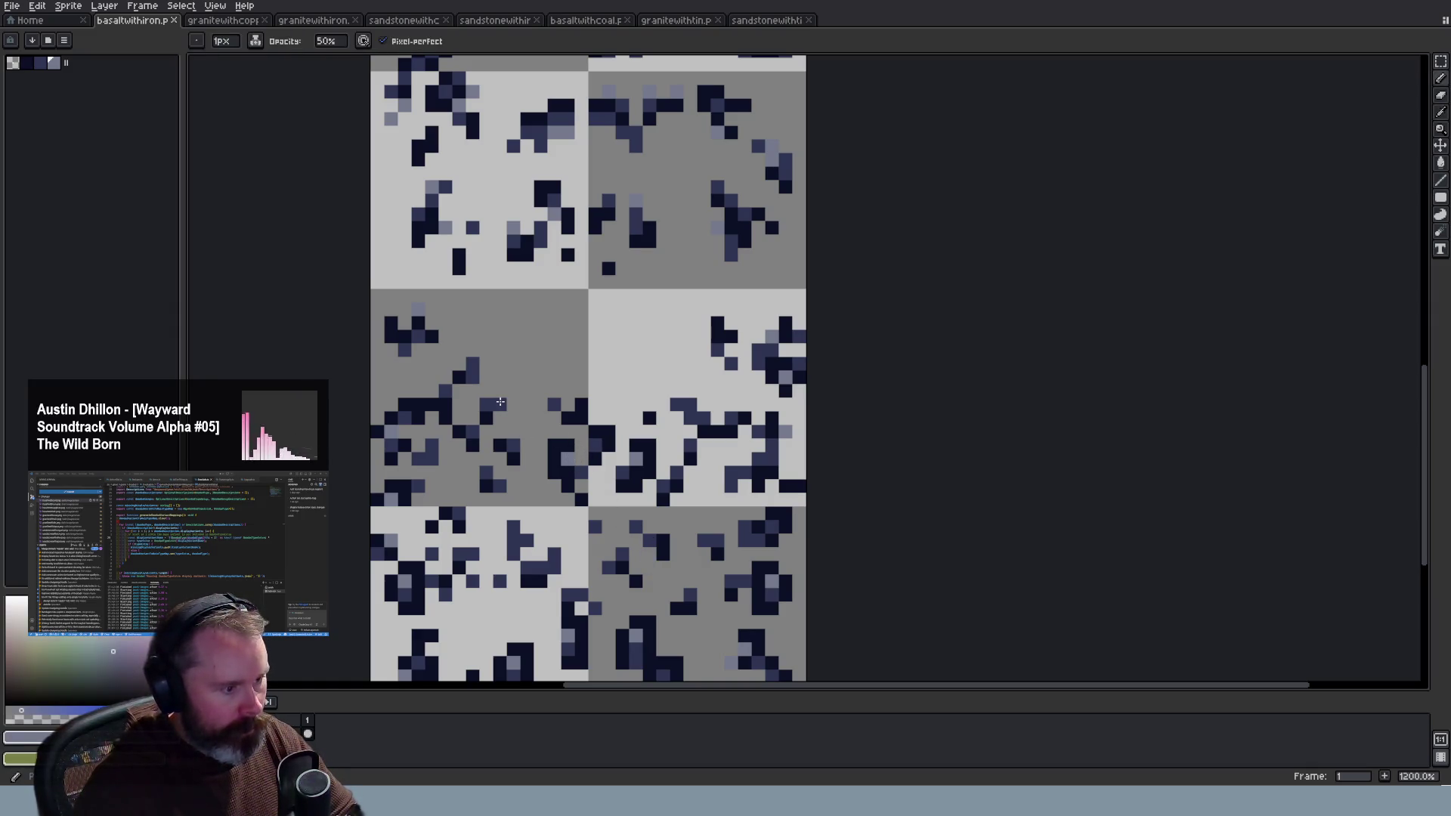
key(b)
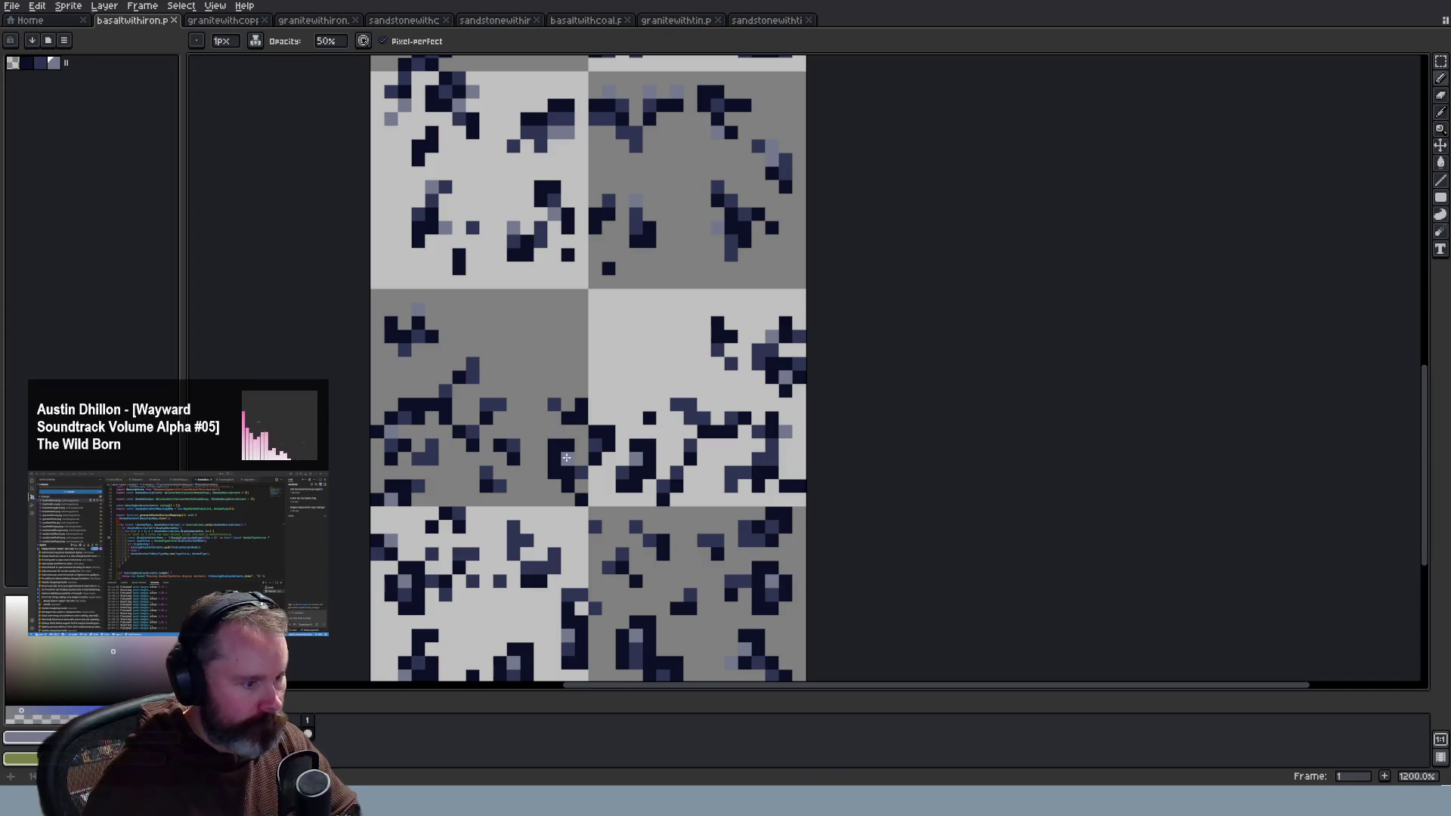
key(v)
key(b)
key(v)
key(b)
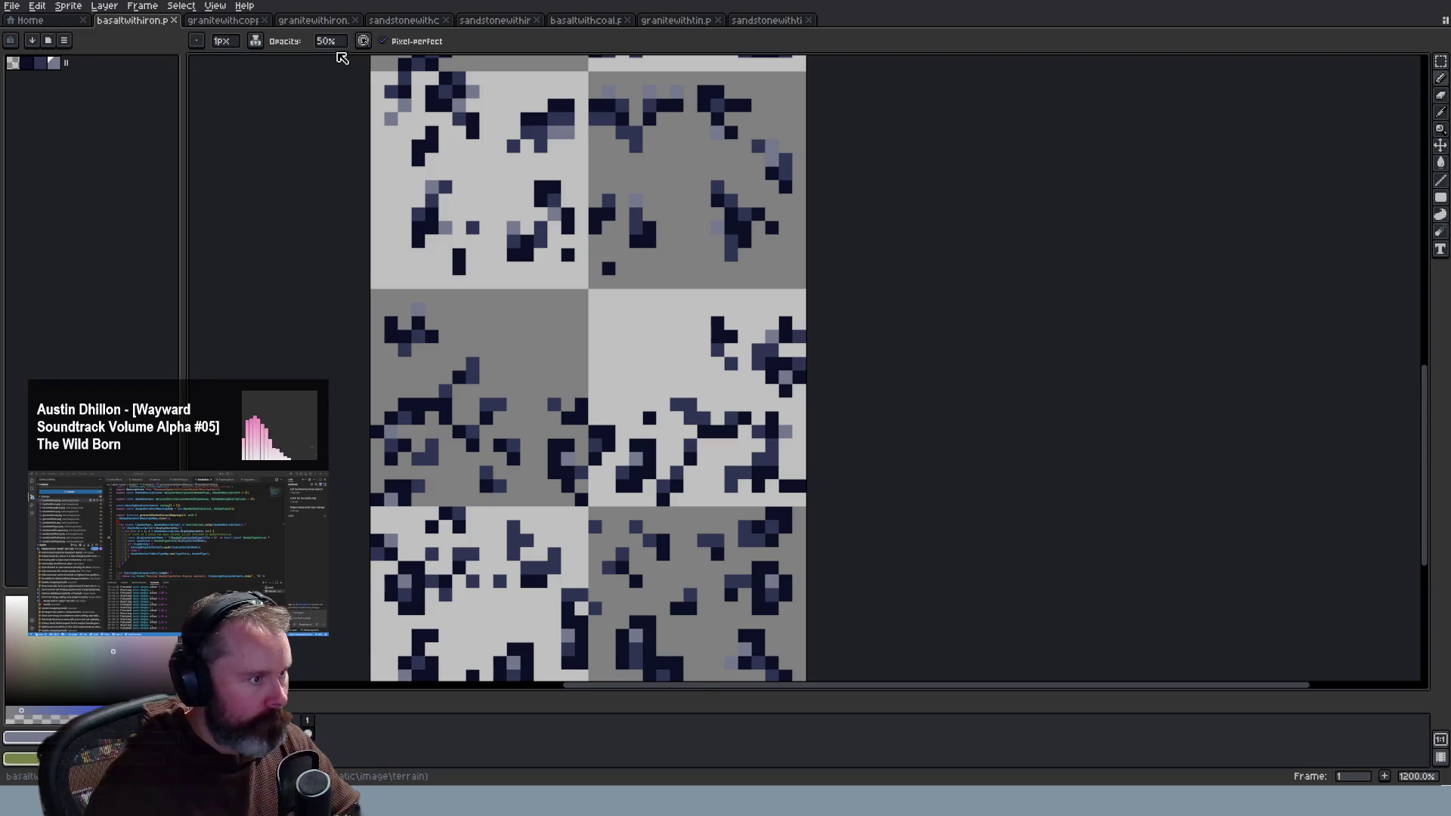
click(317, 40)
text(100)
key(Return)
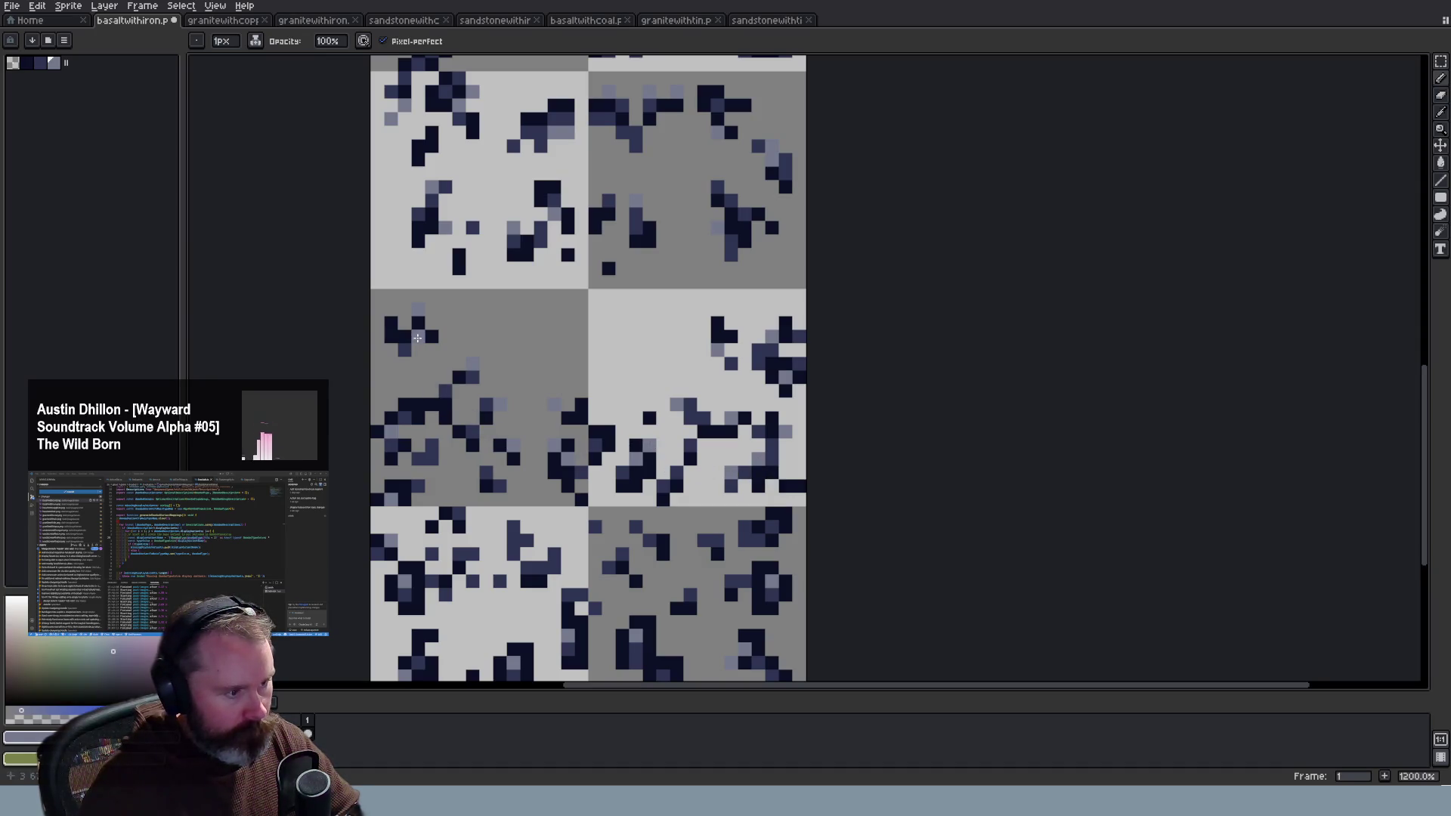
scroll(638, 534, down, 4)
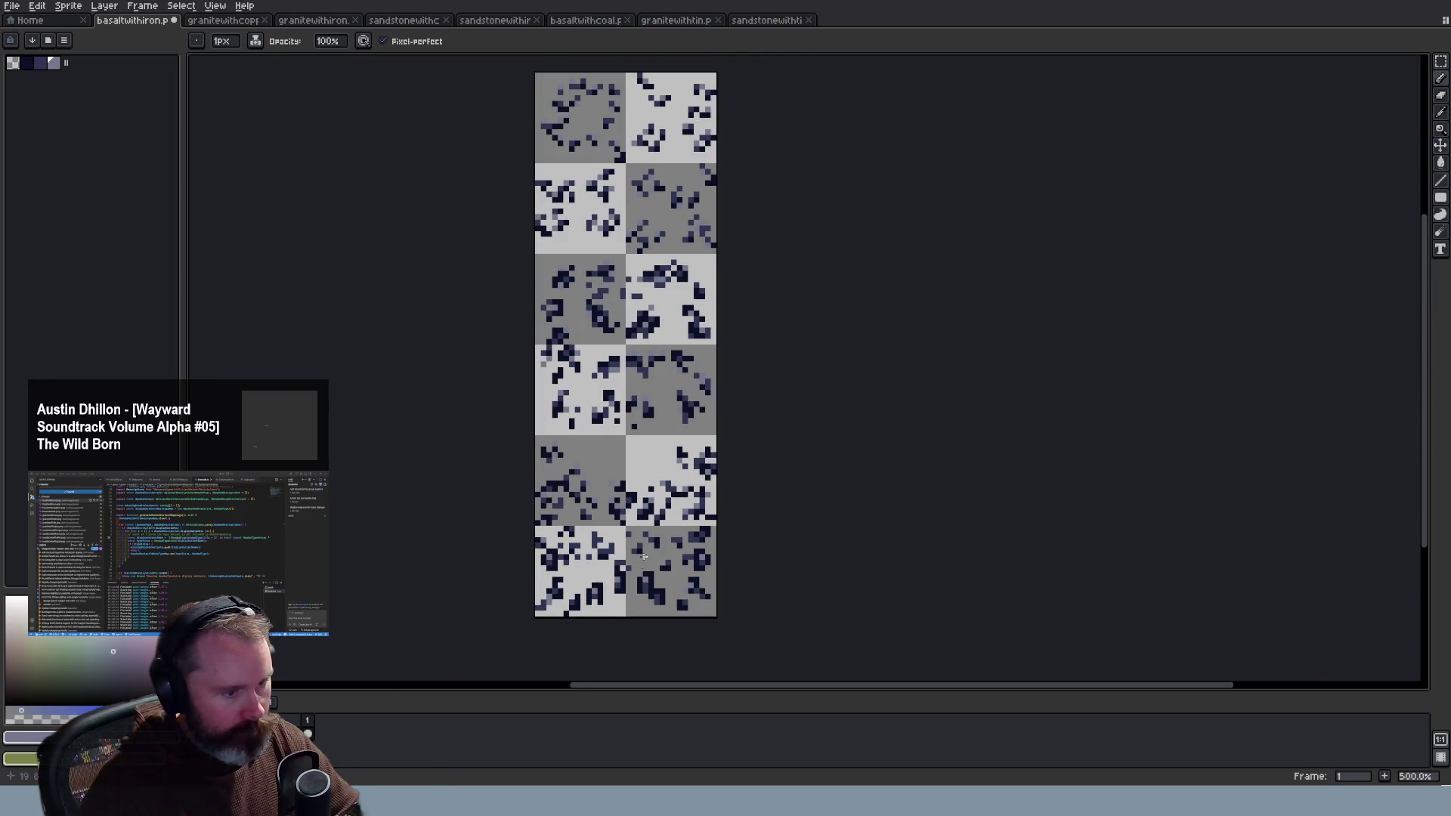
Step: Repaint five dark navy ore pixels on the lower-left tile with the lighter blue-grey colour
scroll(643, 554, up, 6)
scroll(732, 375, down, 1)
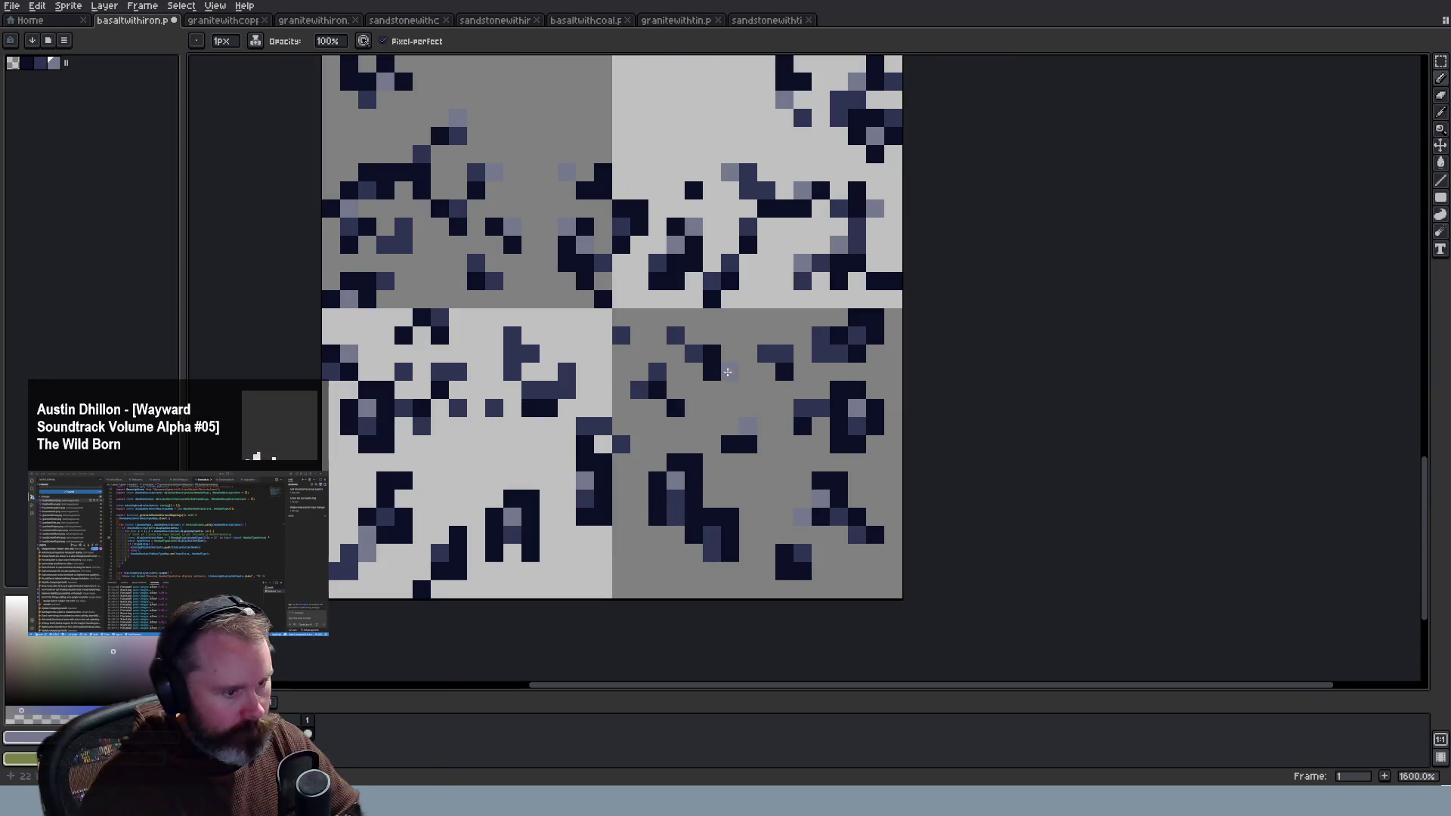
click(567, 390)
click(513, 354)
click(440, 317)
click(458, 372)
click(494, 408)
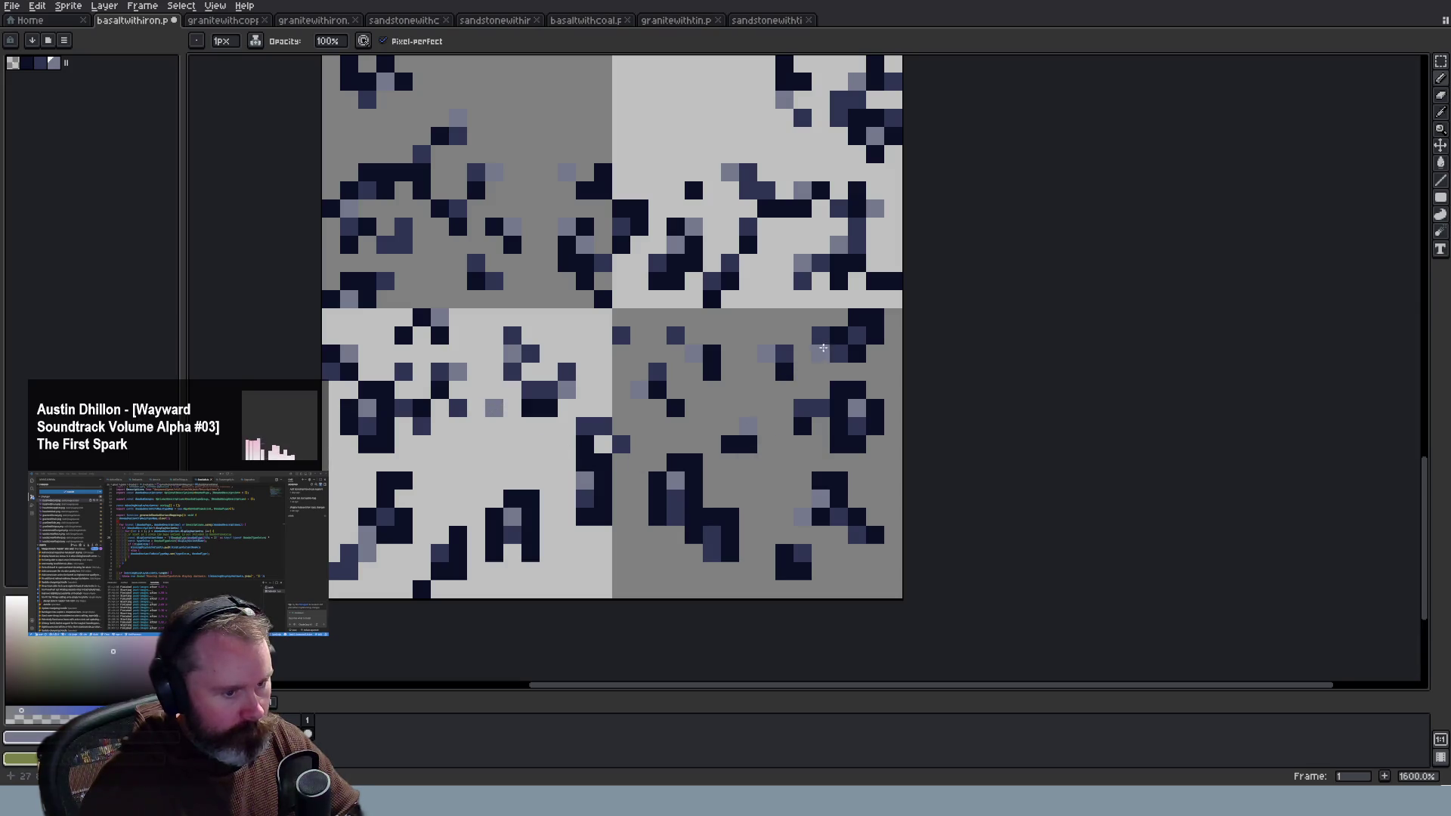
Step: Scroll and zoom around the basalt-with-iron sheet to review the repainted tiles
scroll(899, 496, down, 3)
scroll(922, 317, up, 2)
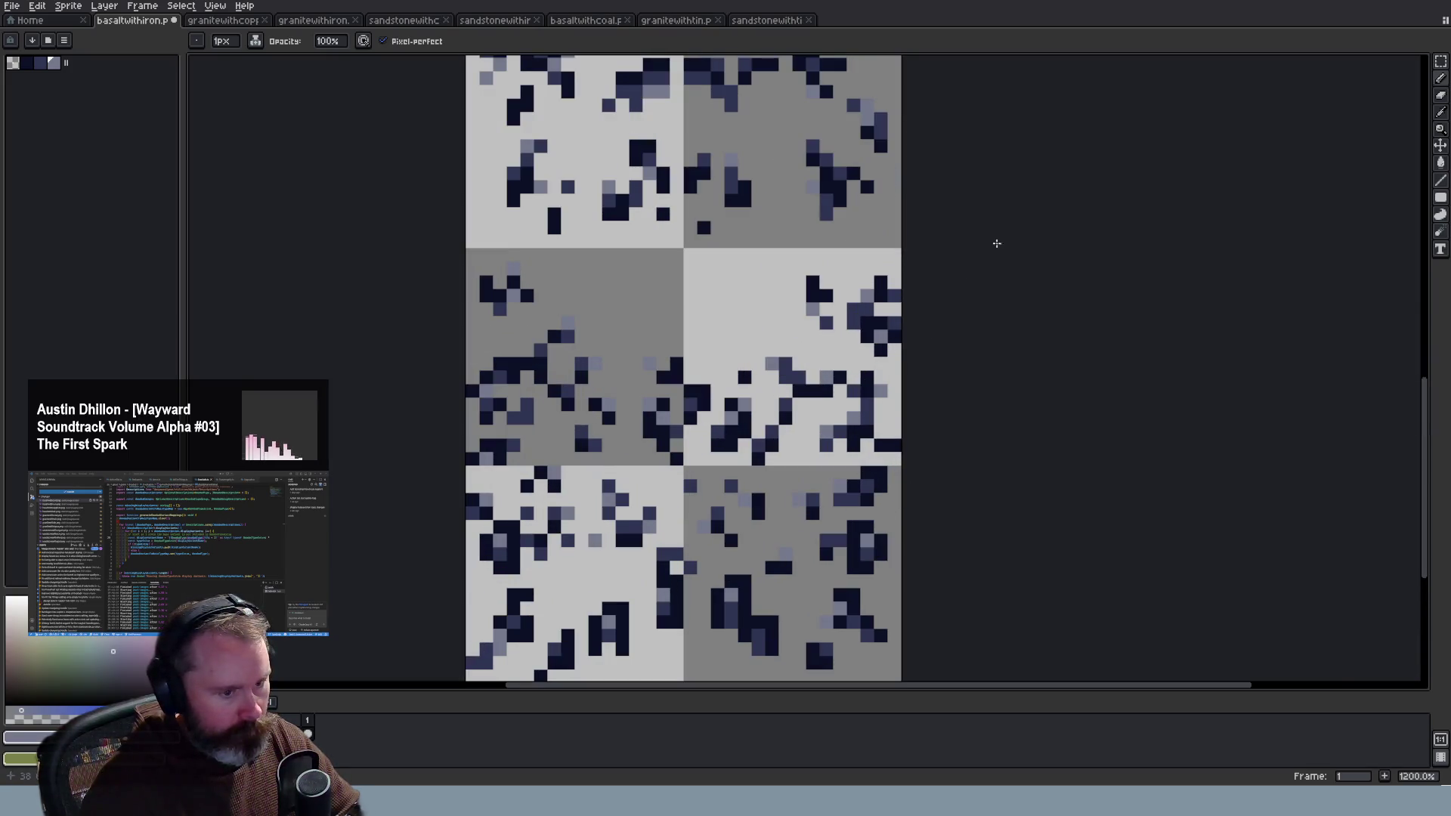
drag(1425, 455, 1425, 395)
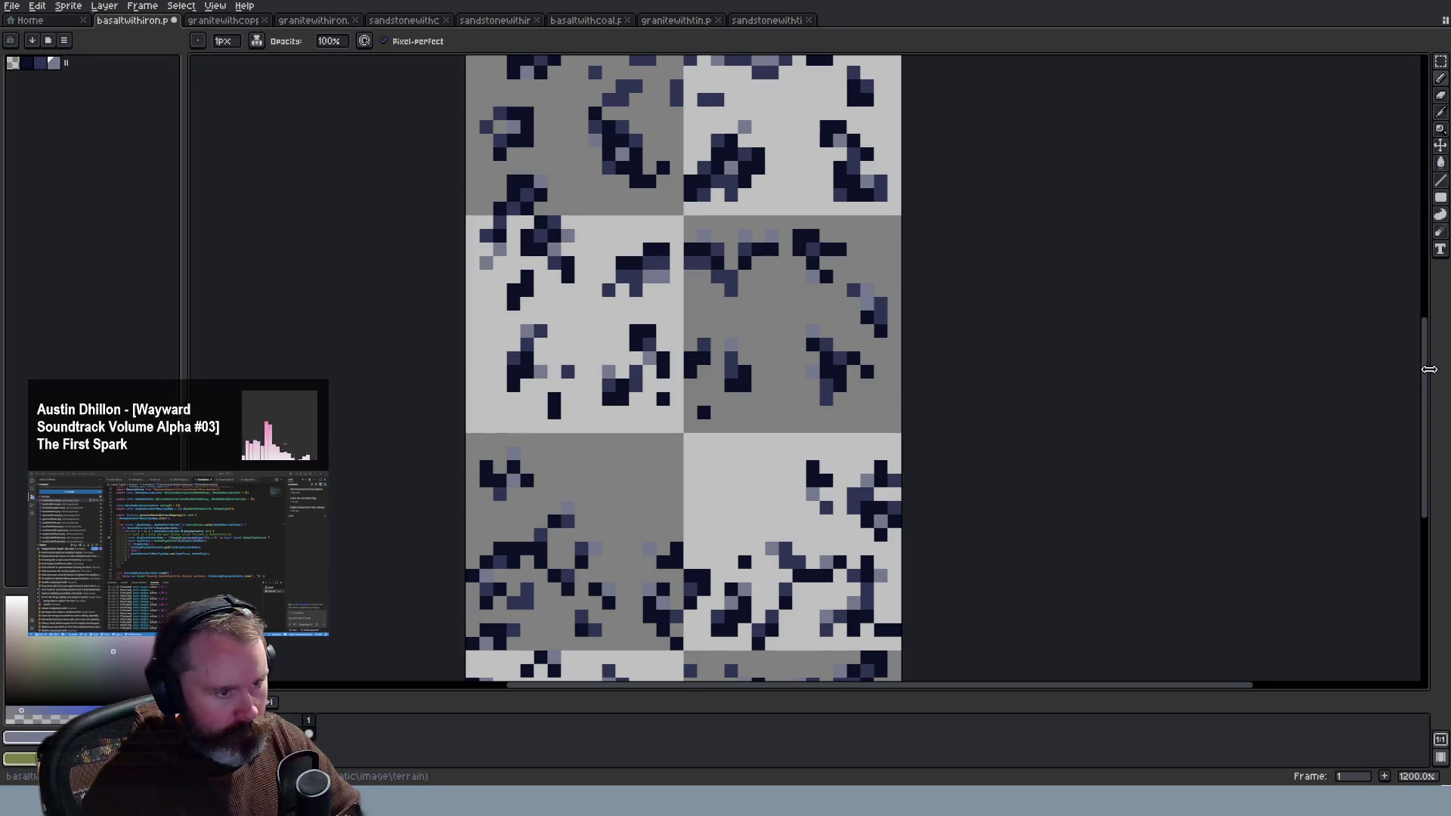
drag(1428, 375, 1428, 360)
scroll(1430, 328, up, 5)
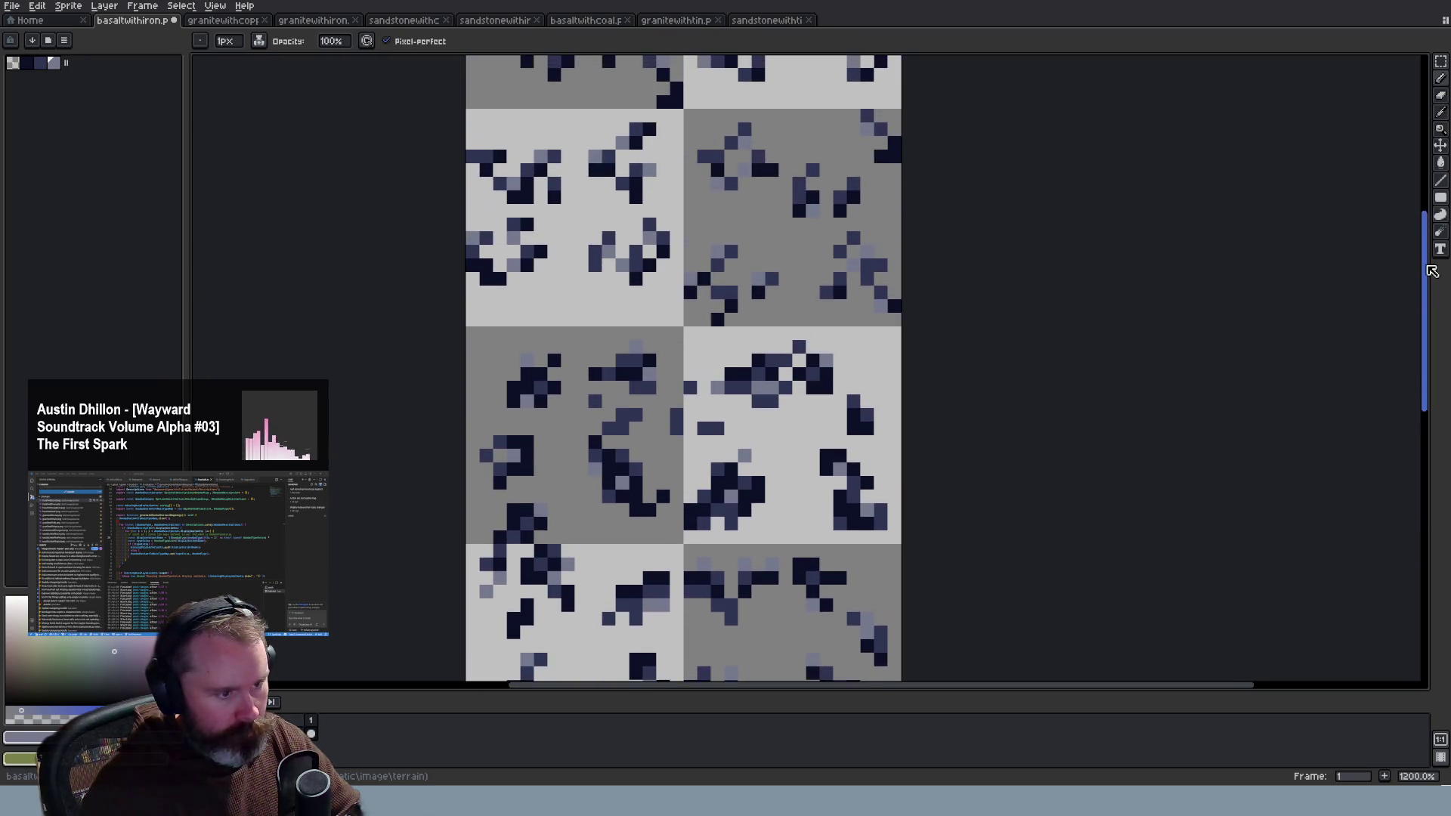
scroll(1066, 336, down, 5)
scroll(1065, 335, up, 3)
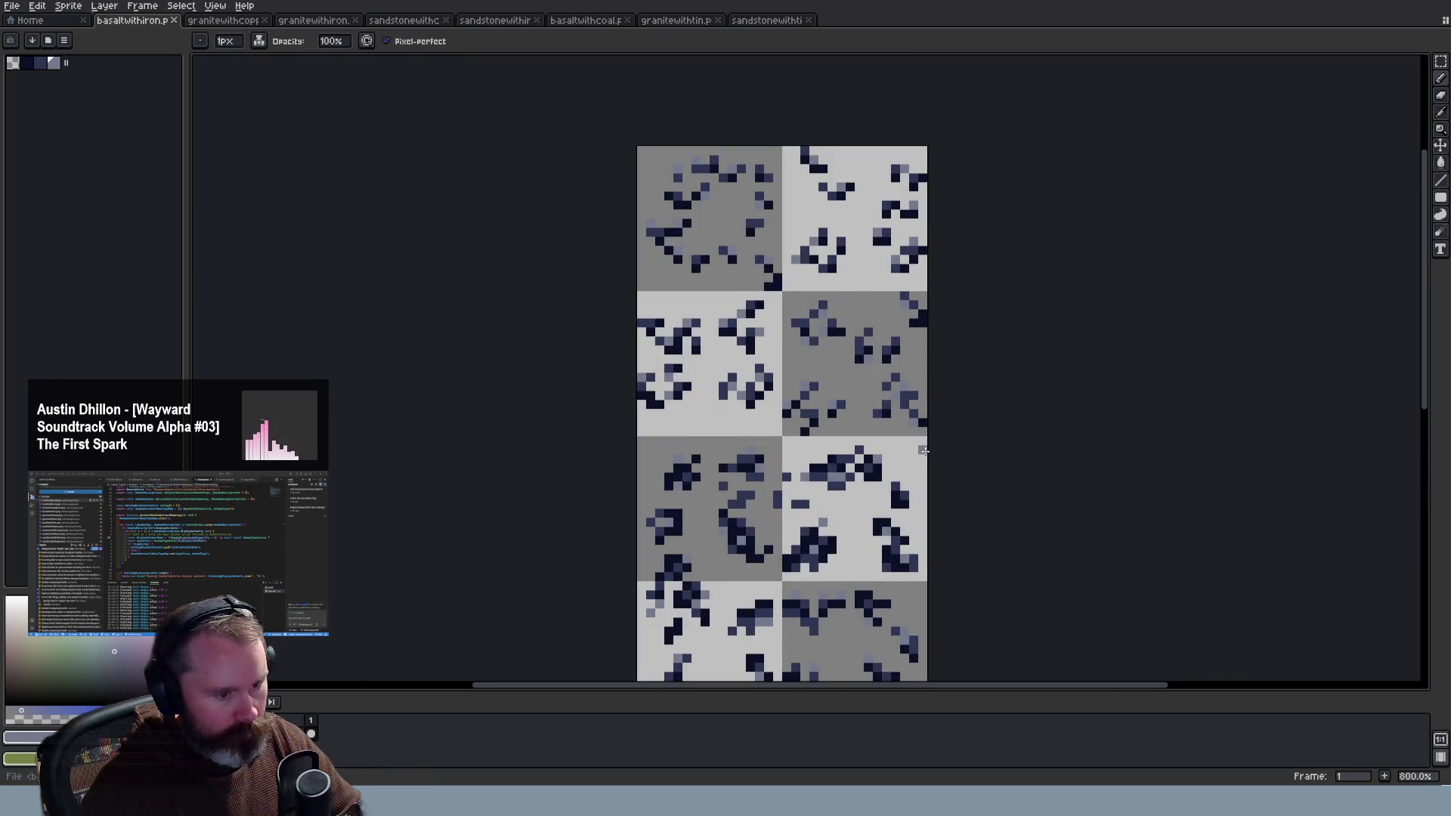
scroll(925, 461, down, 1)
scroll(877, 546, up, 2)
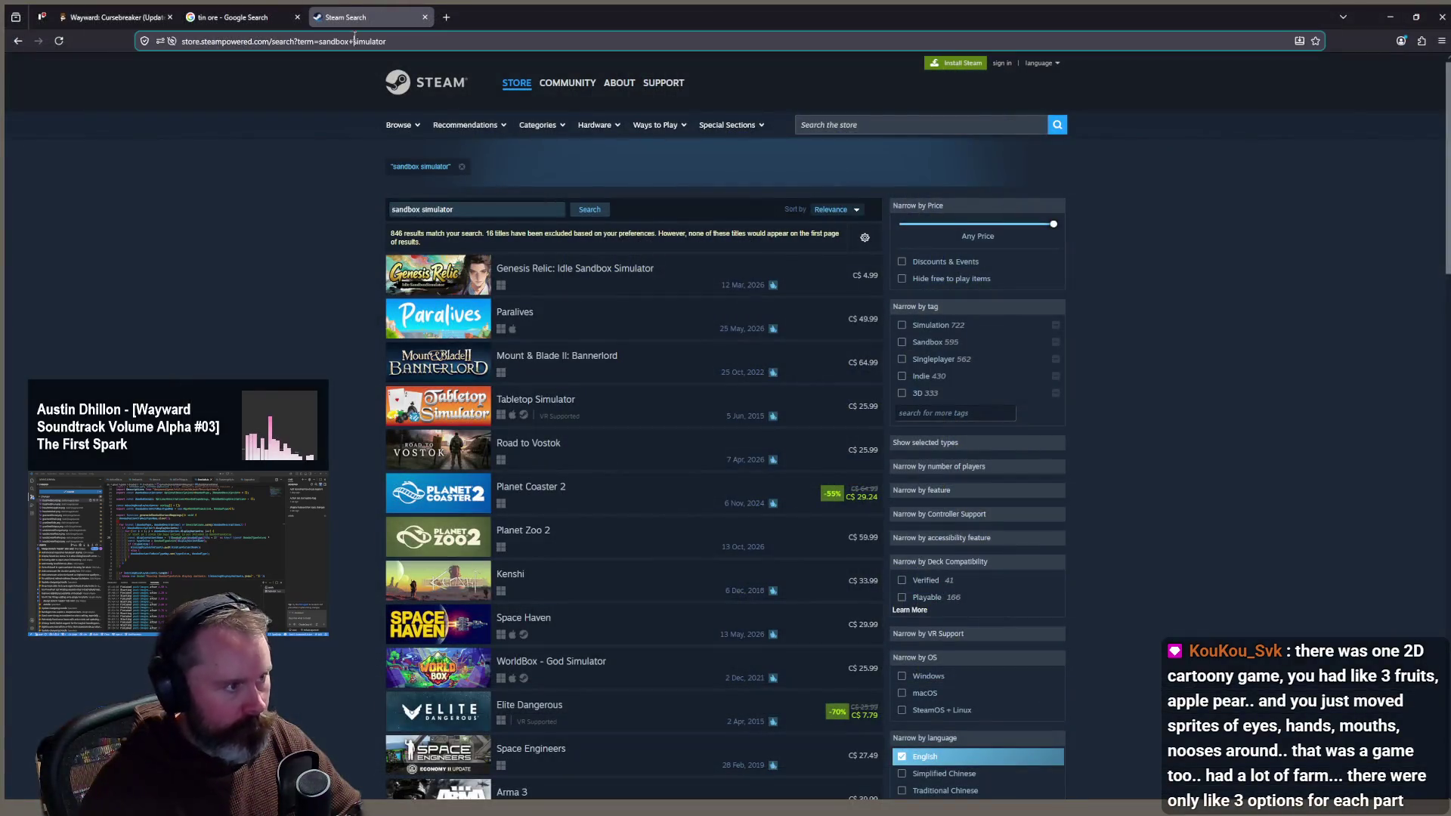
Step: Close the Steam and Google search tabs, walk the Wayward character right past the ore rocks, and open a new tab
key(ctrl+w)
key(ctrl+w)
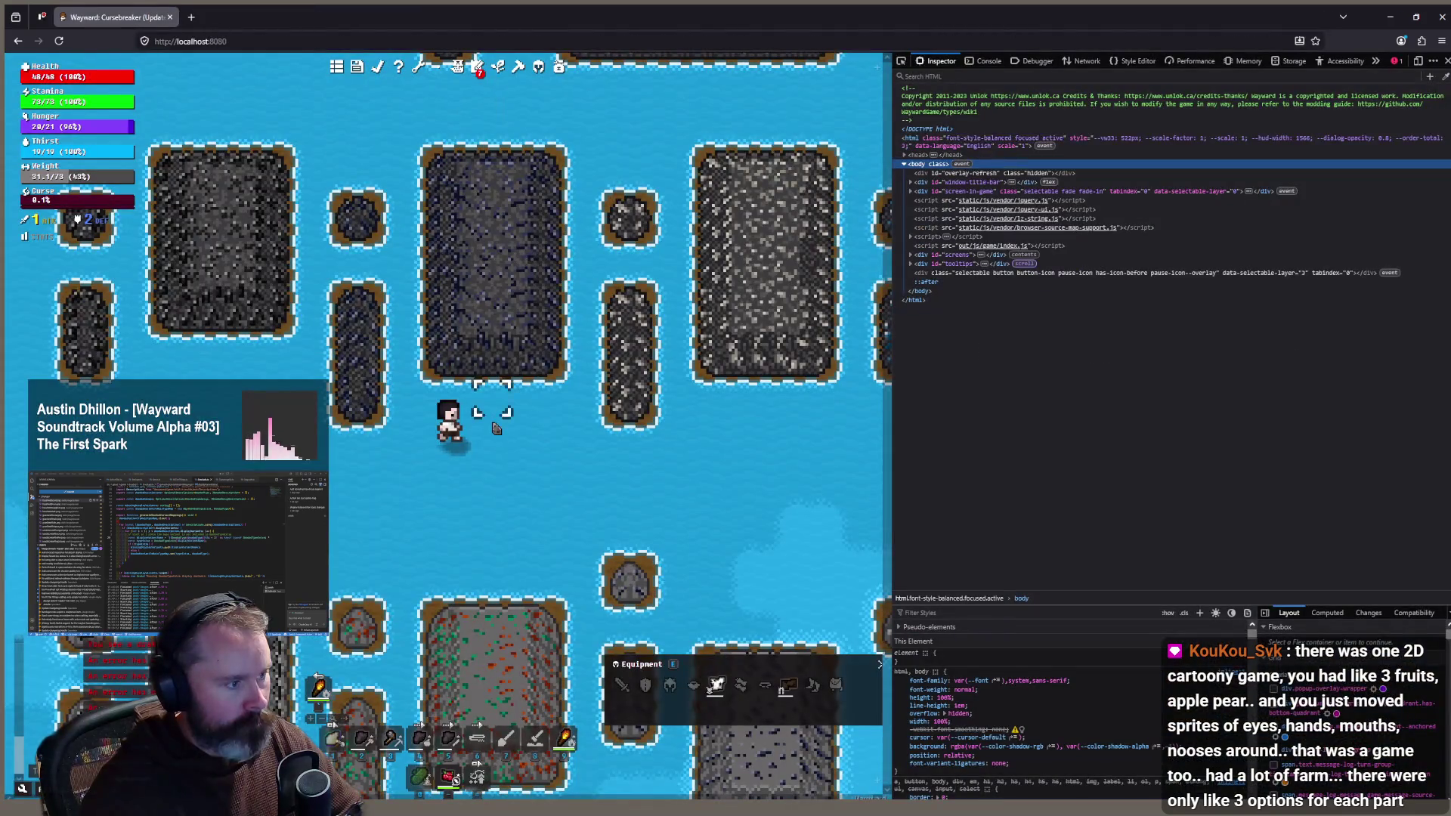
key(ctrl+w)
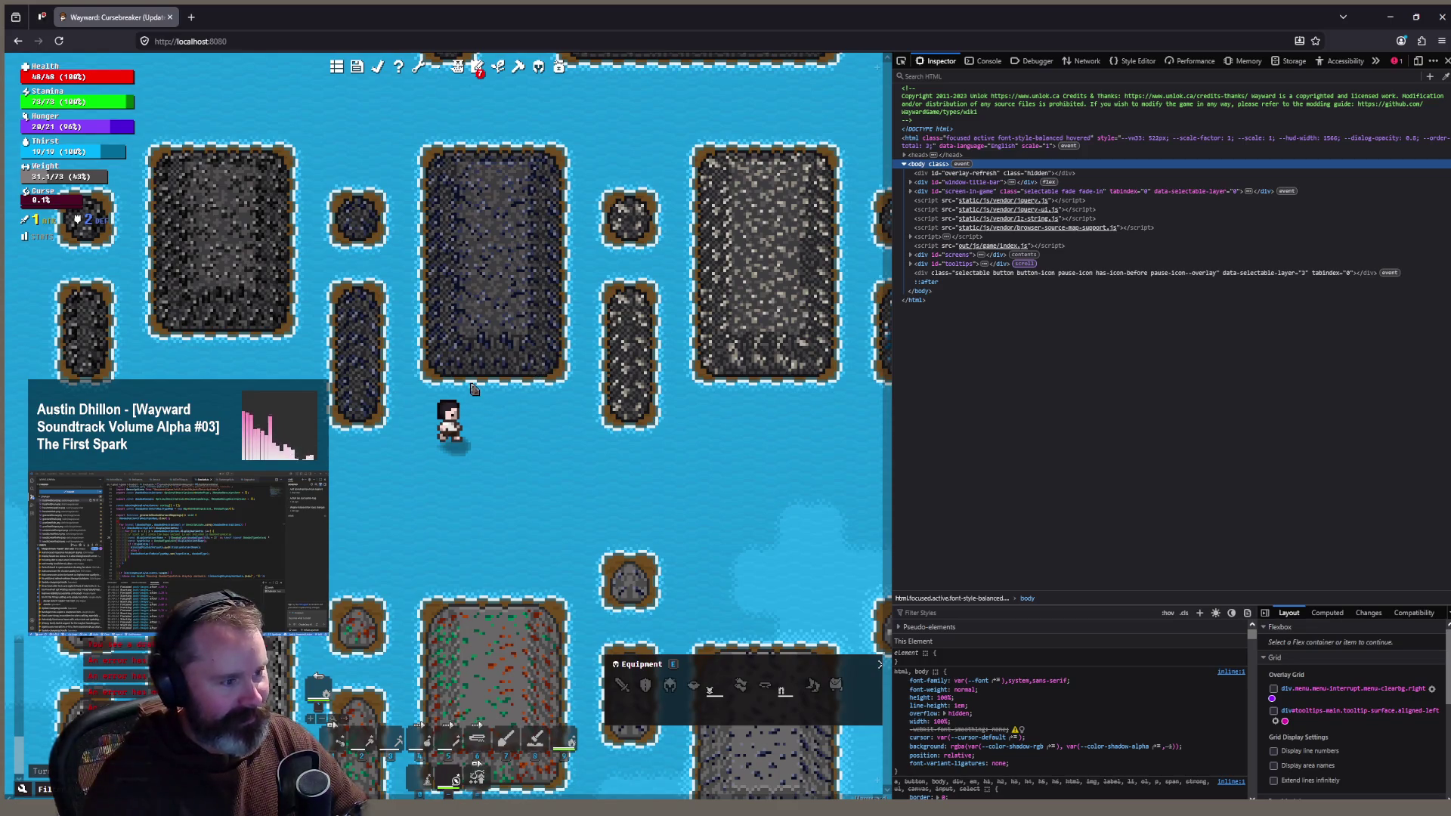
scroll(514, 444, up, 2)
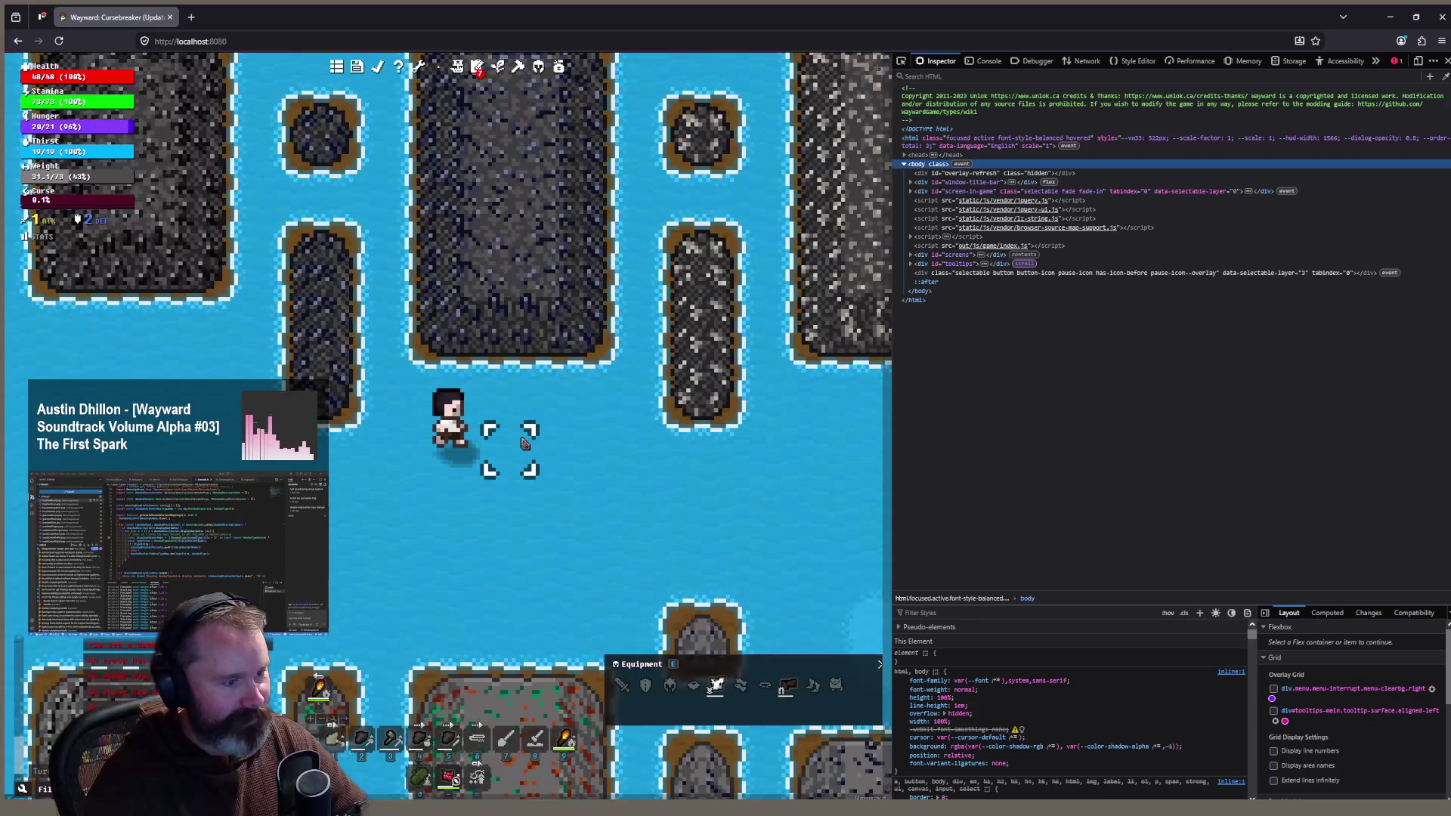
click(509, 446)
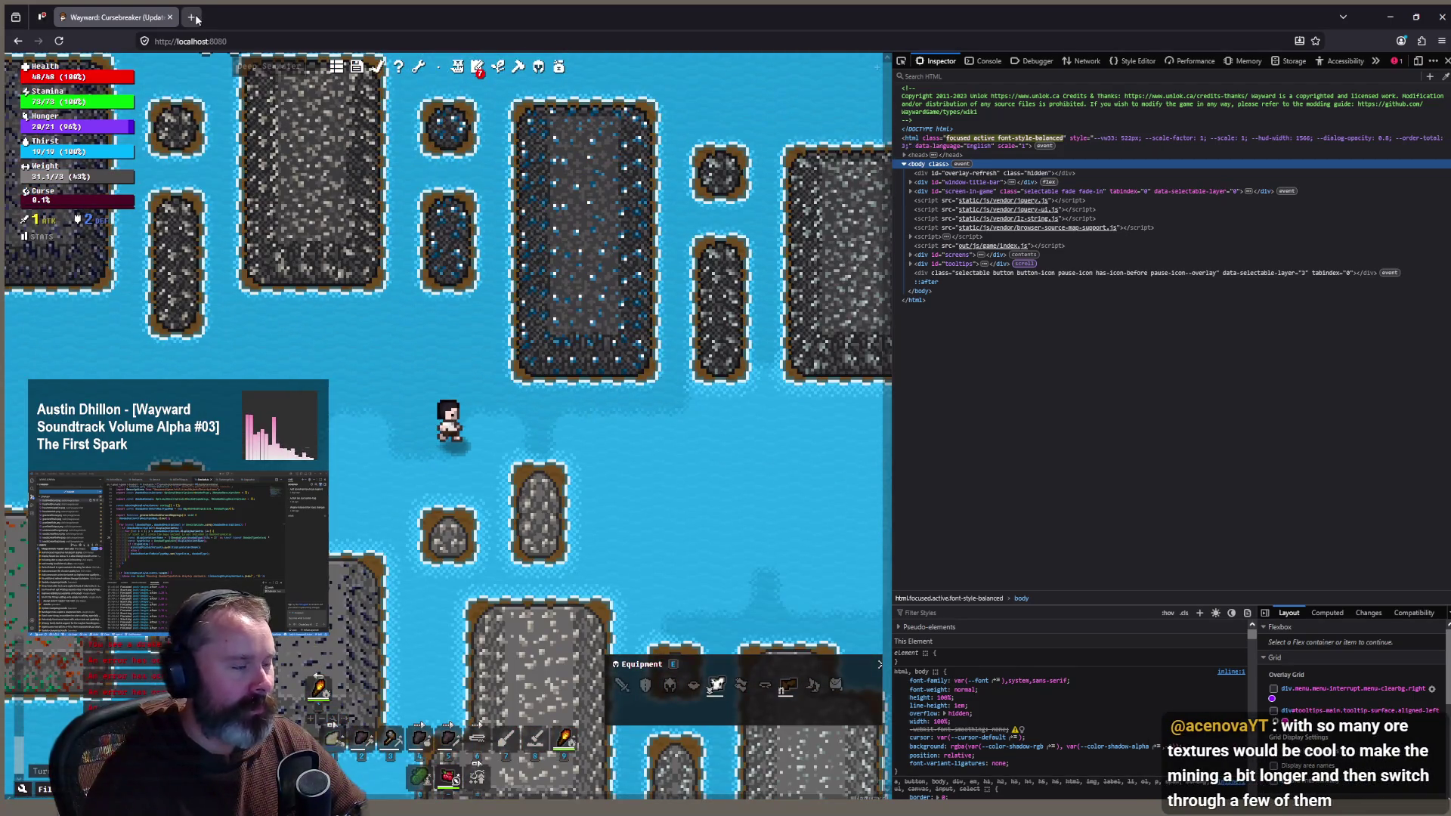
click(191, 17)
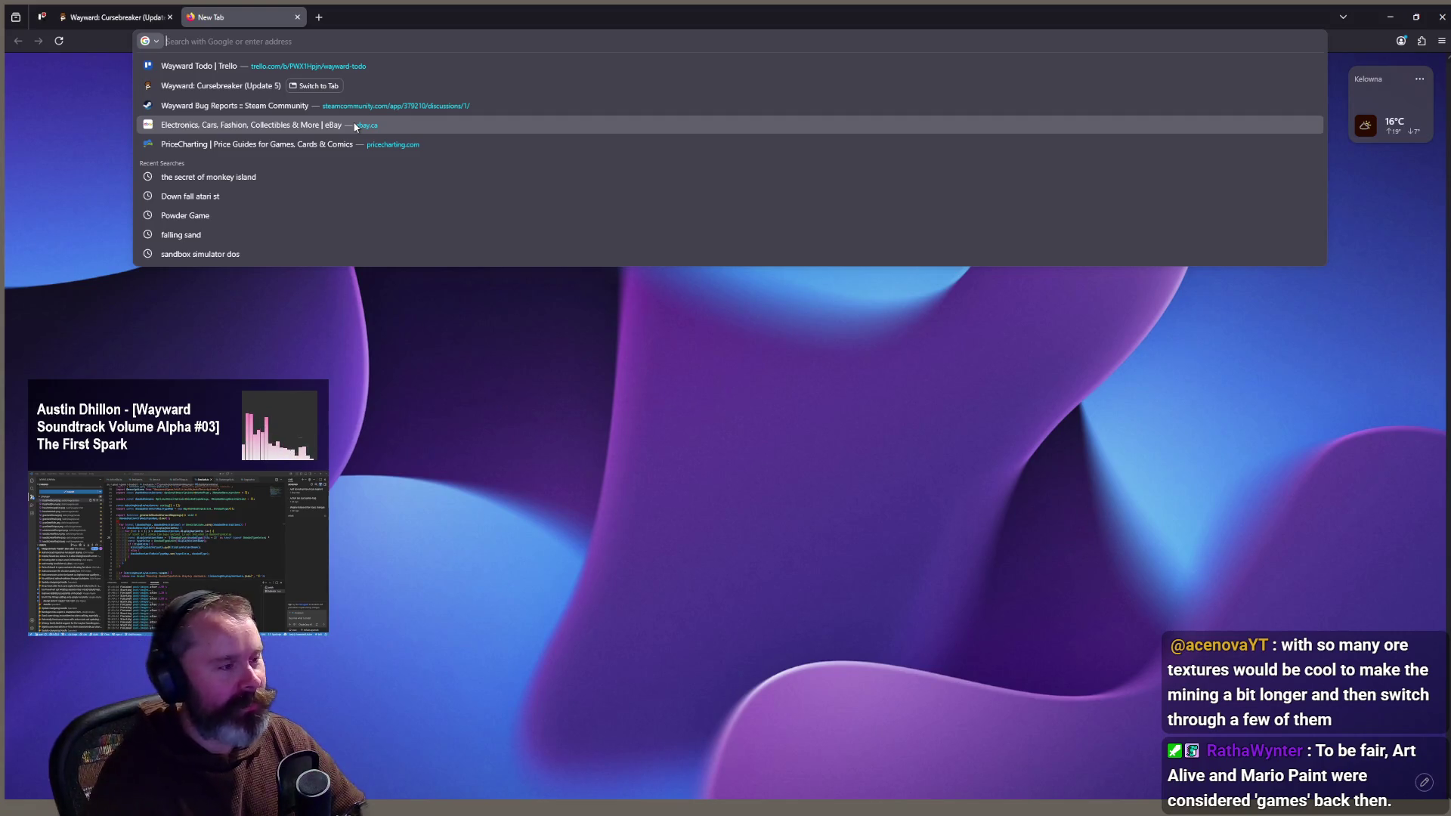
Step: Search the web for 'cereal pc games' and scroll through the results
text(cereal)
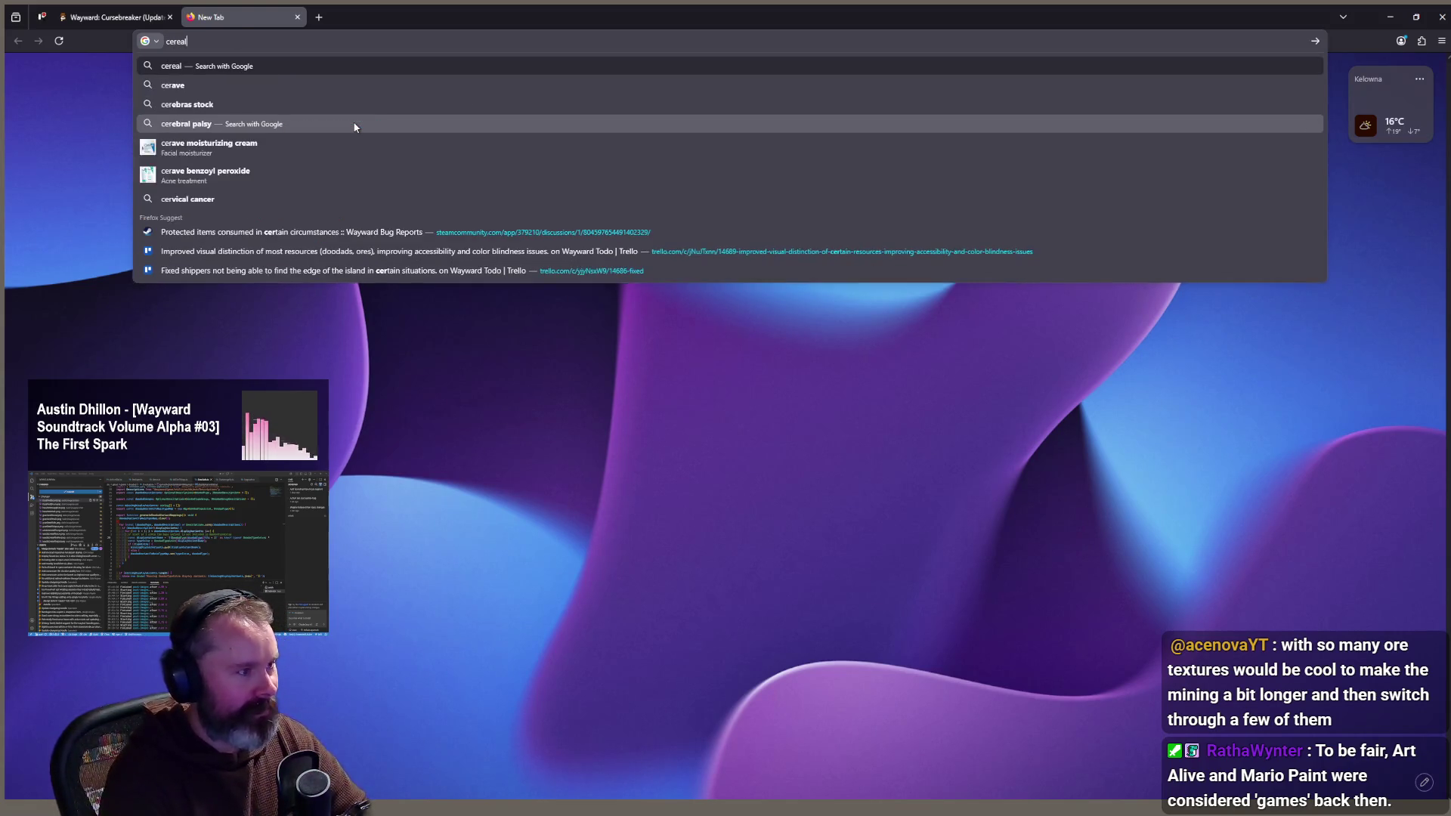
text( pc games)
key(Return)
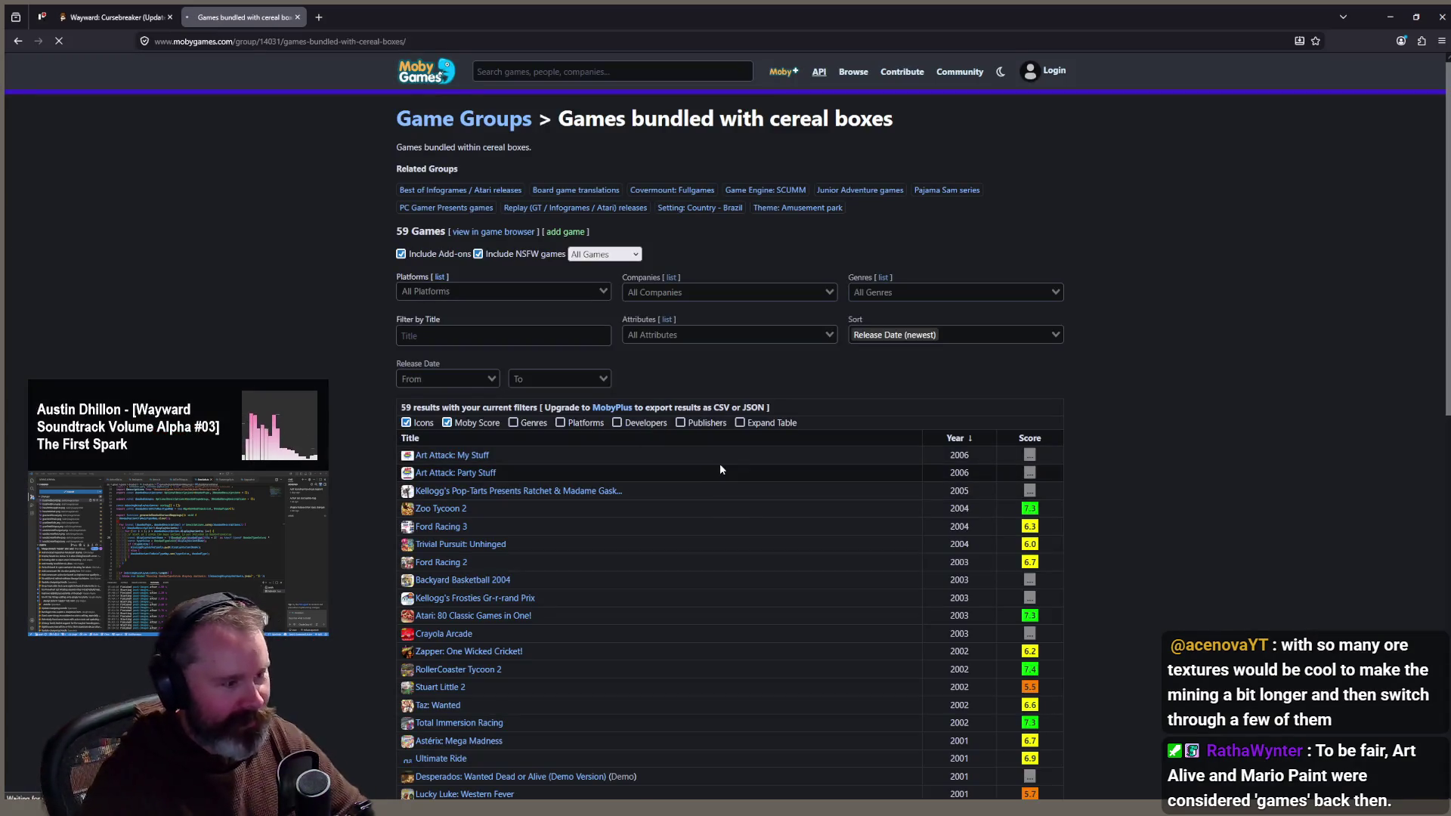
scroll(713, 451, down, 2)
scroll(712, 452, down, 1)
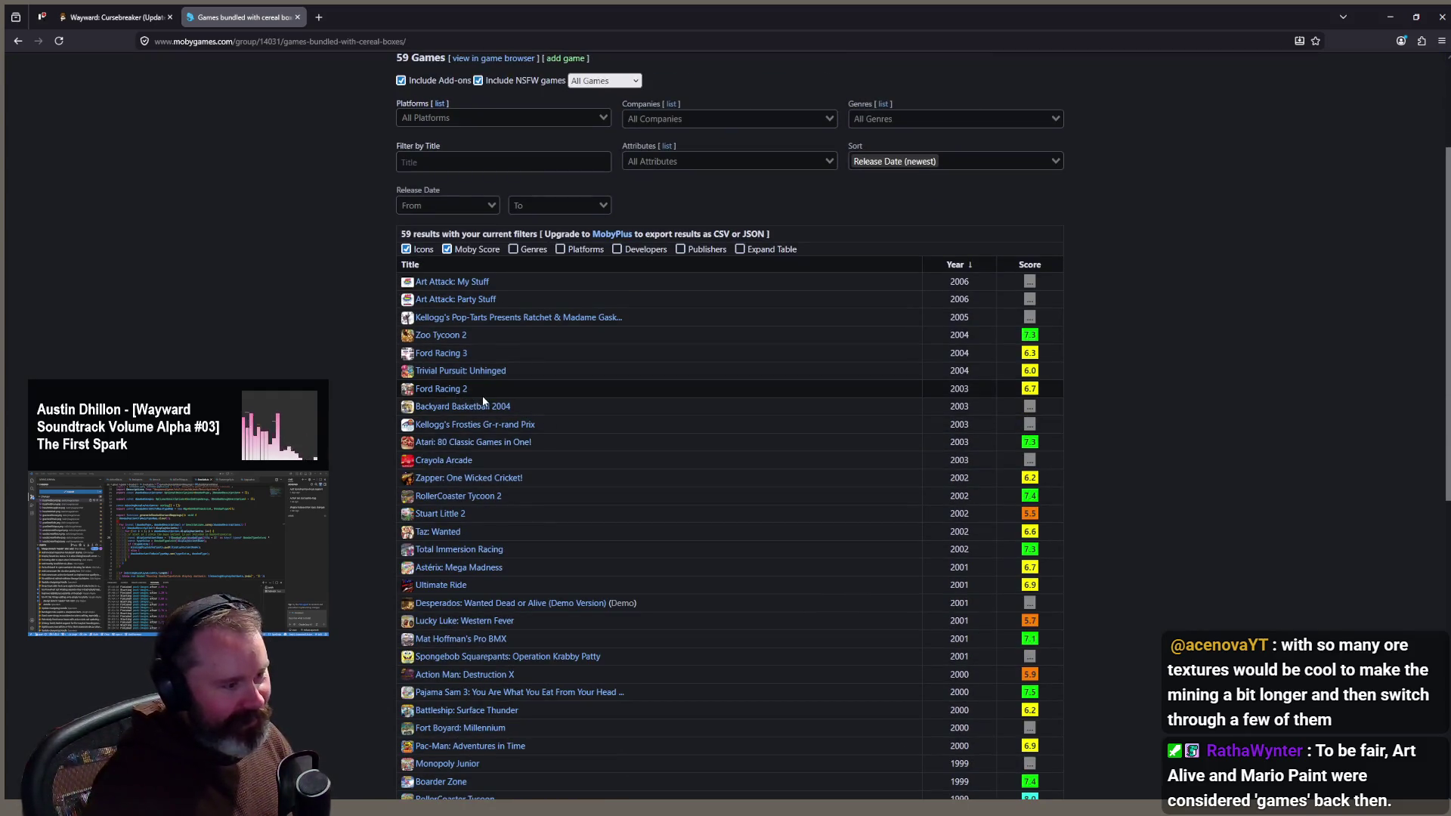
scroll(505, 340, down, 6)
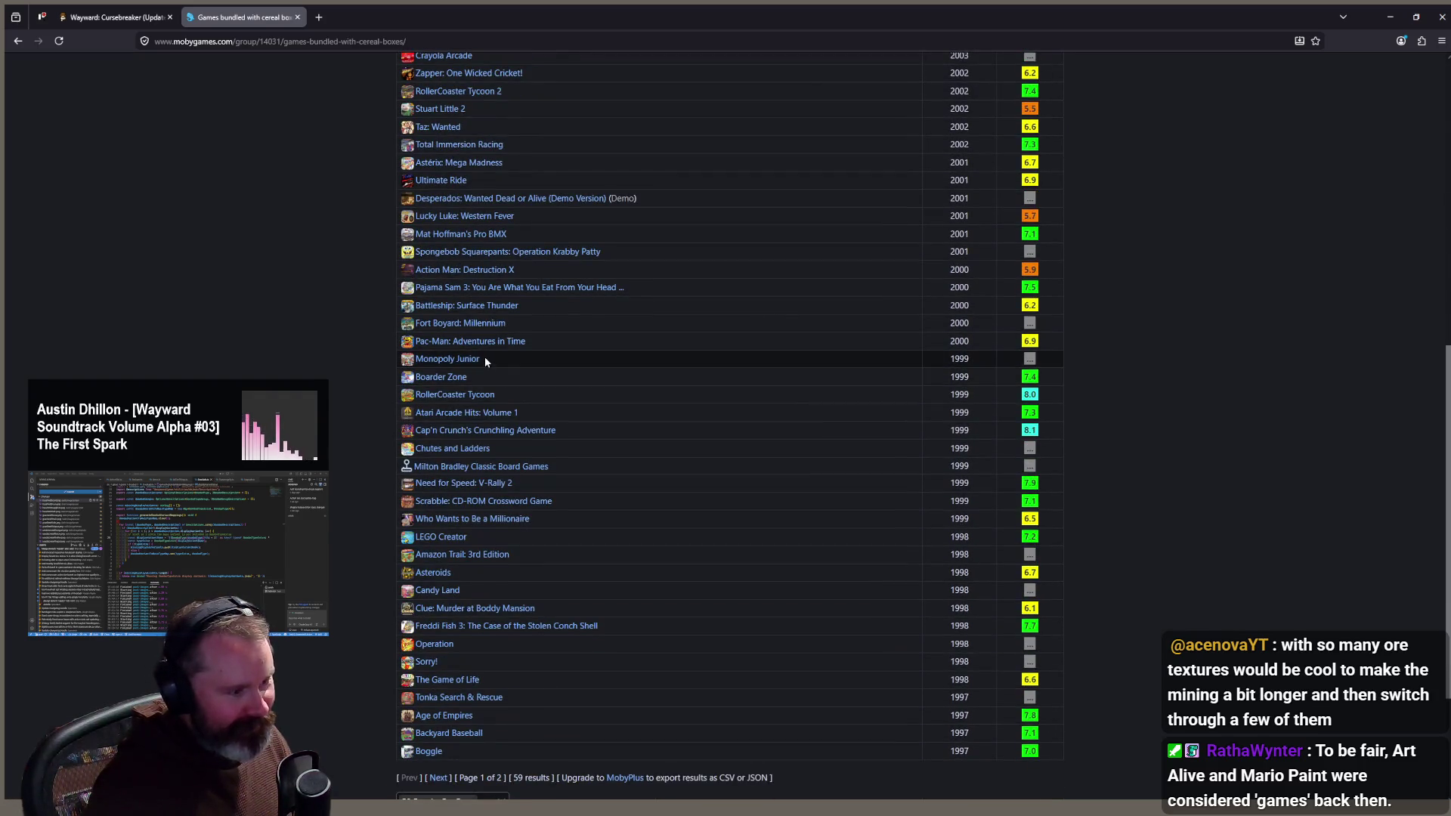
scroll(511, 431, down, 2)
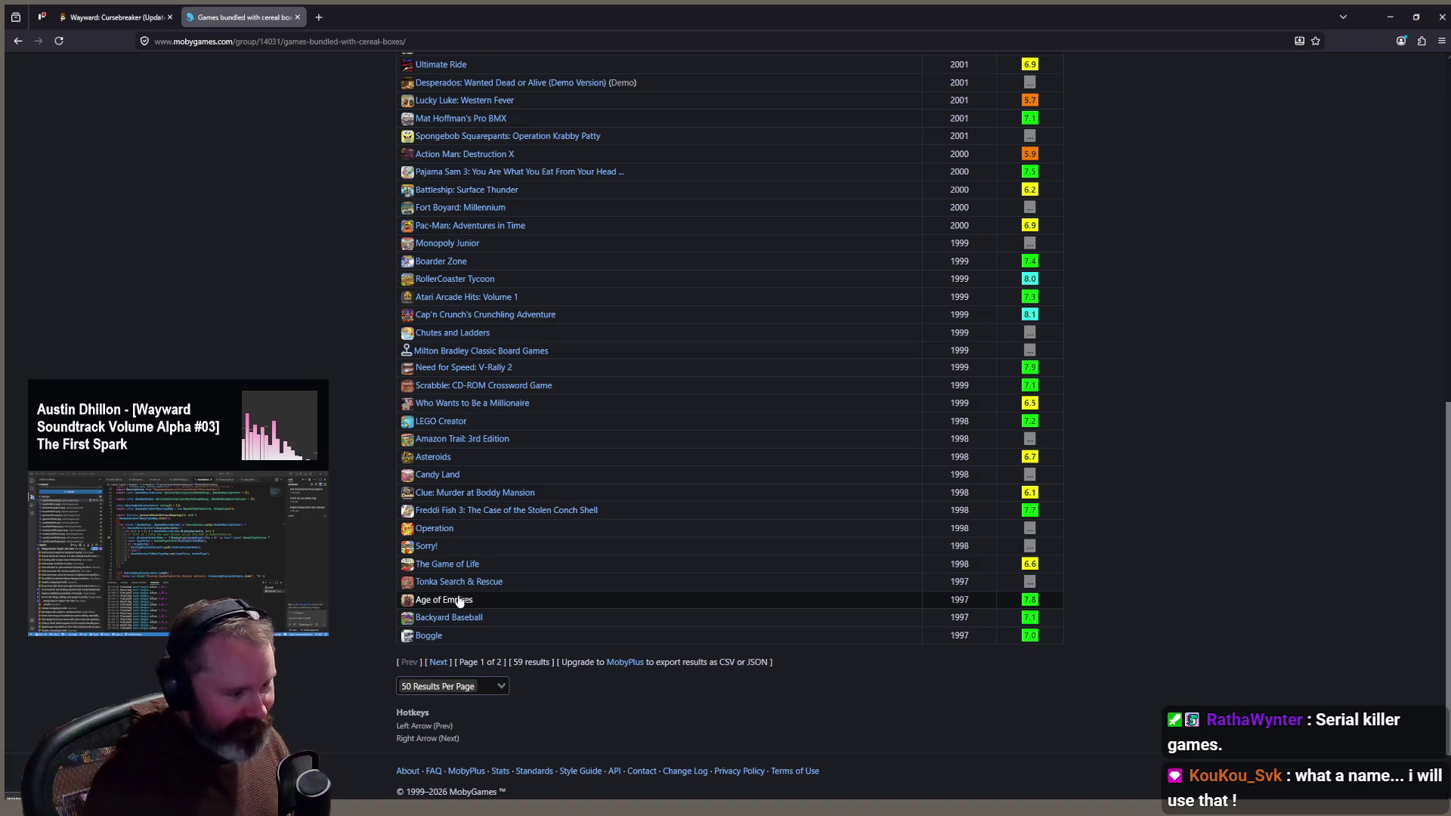
Step: Briefly open and close Age of Empires, then select the Lucky Luke: Western Fever title
middle_click(458, 606)
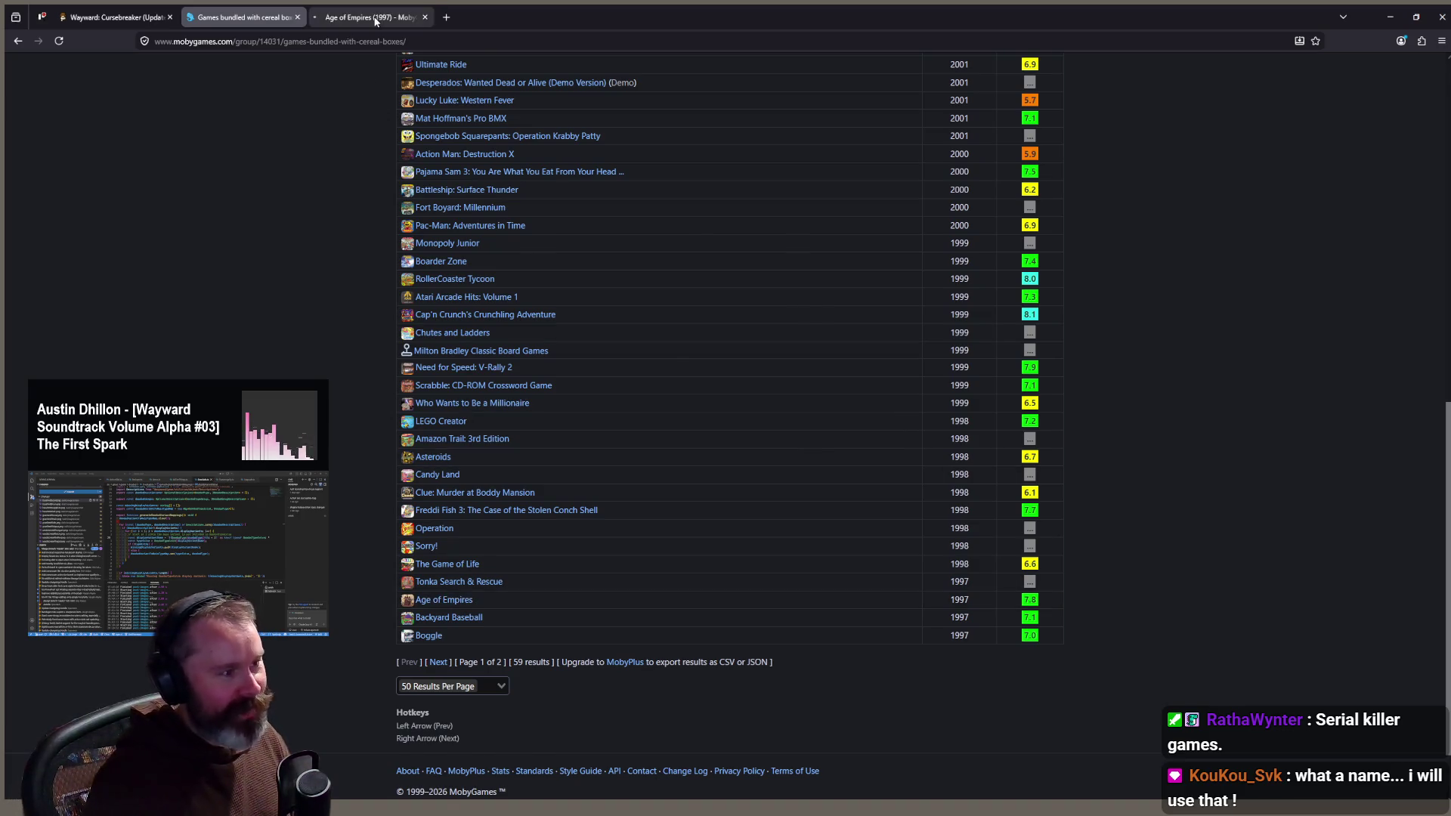
click(375, 20)
middle_click(375, 21)
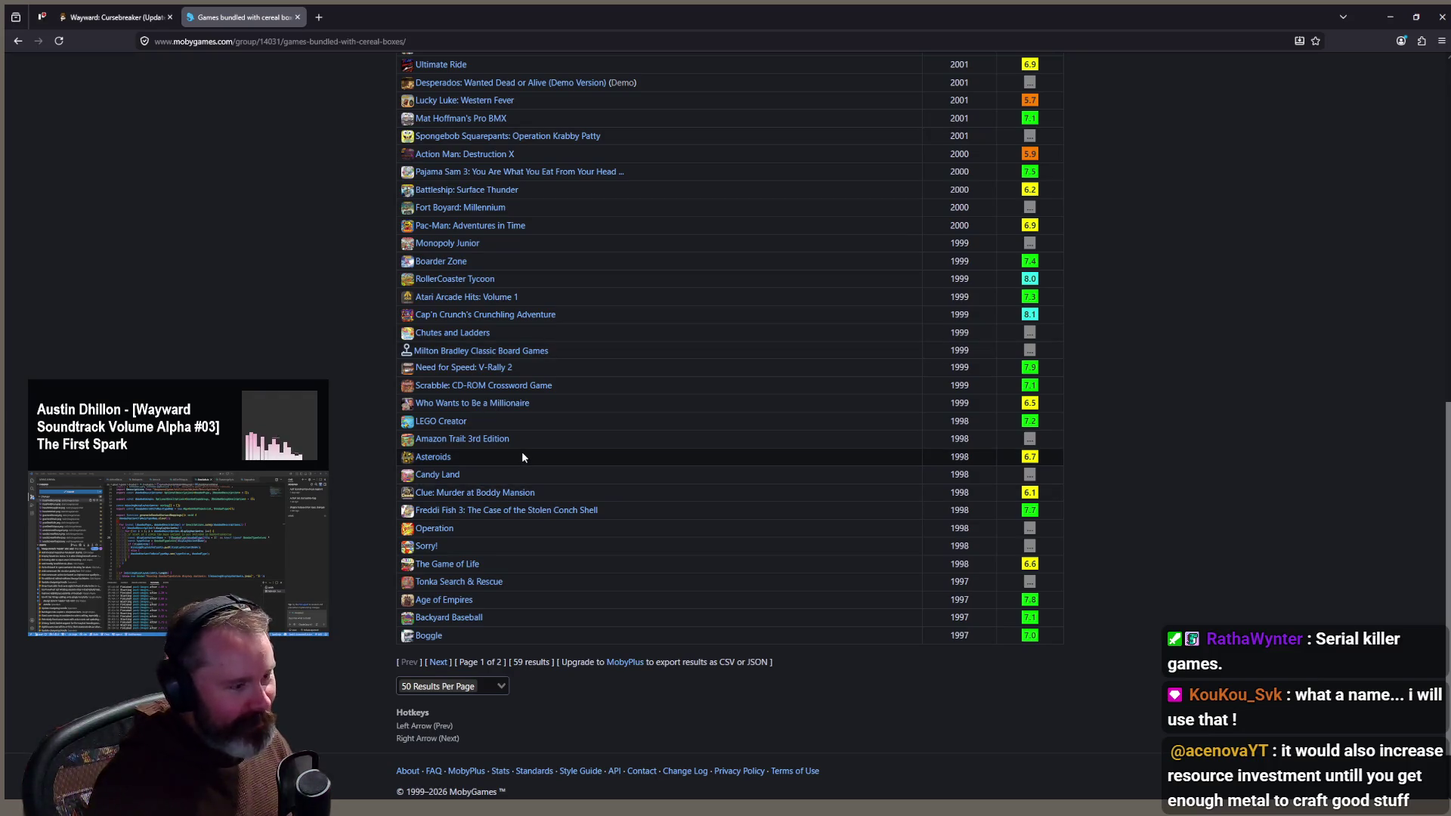
scroll(521, 456, up, 1)
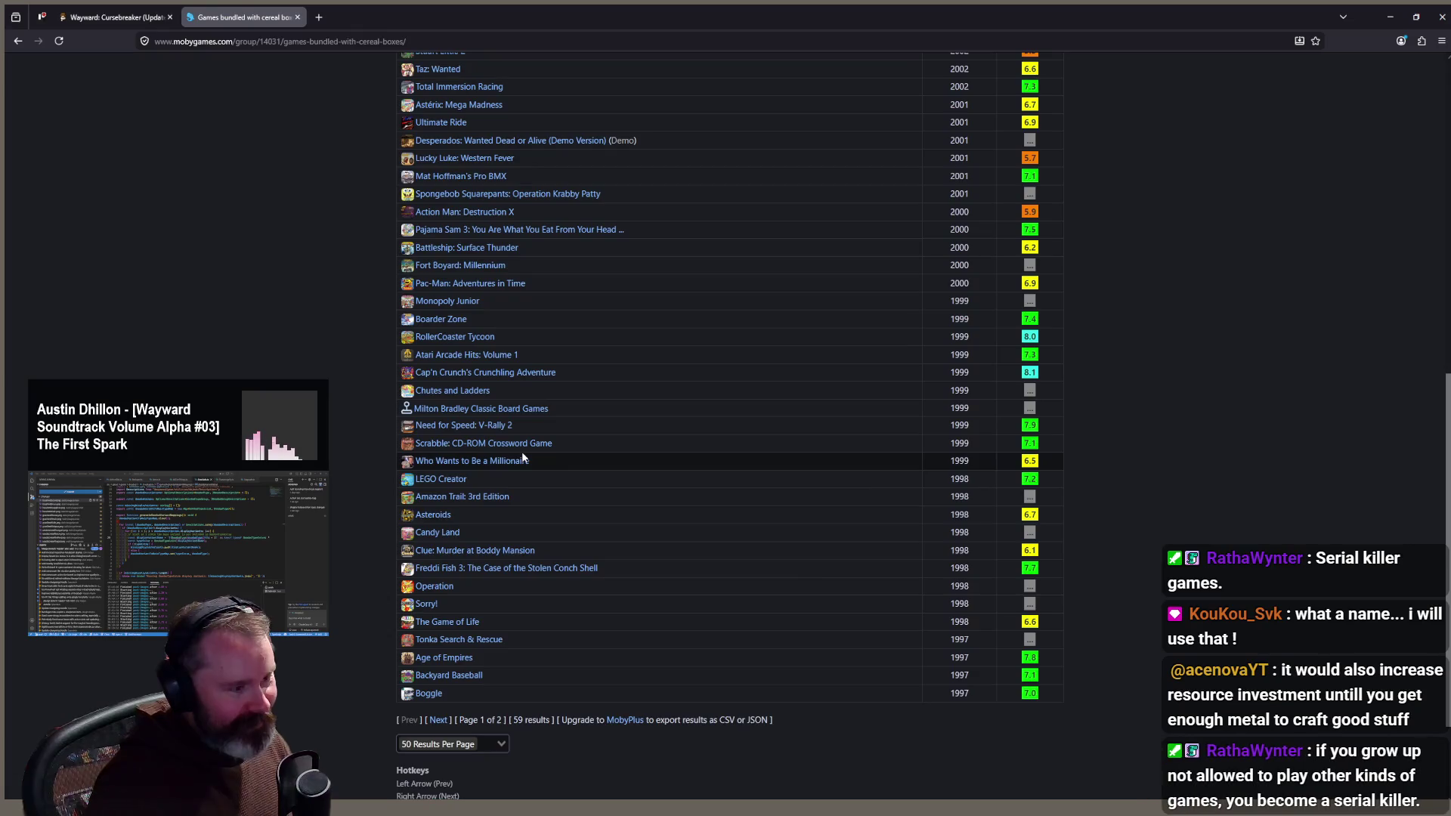
scroll(521, 457, up, 3)
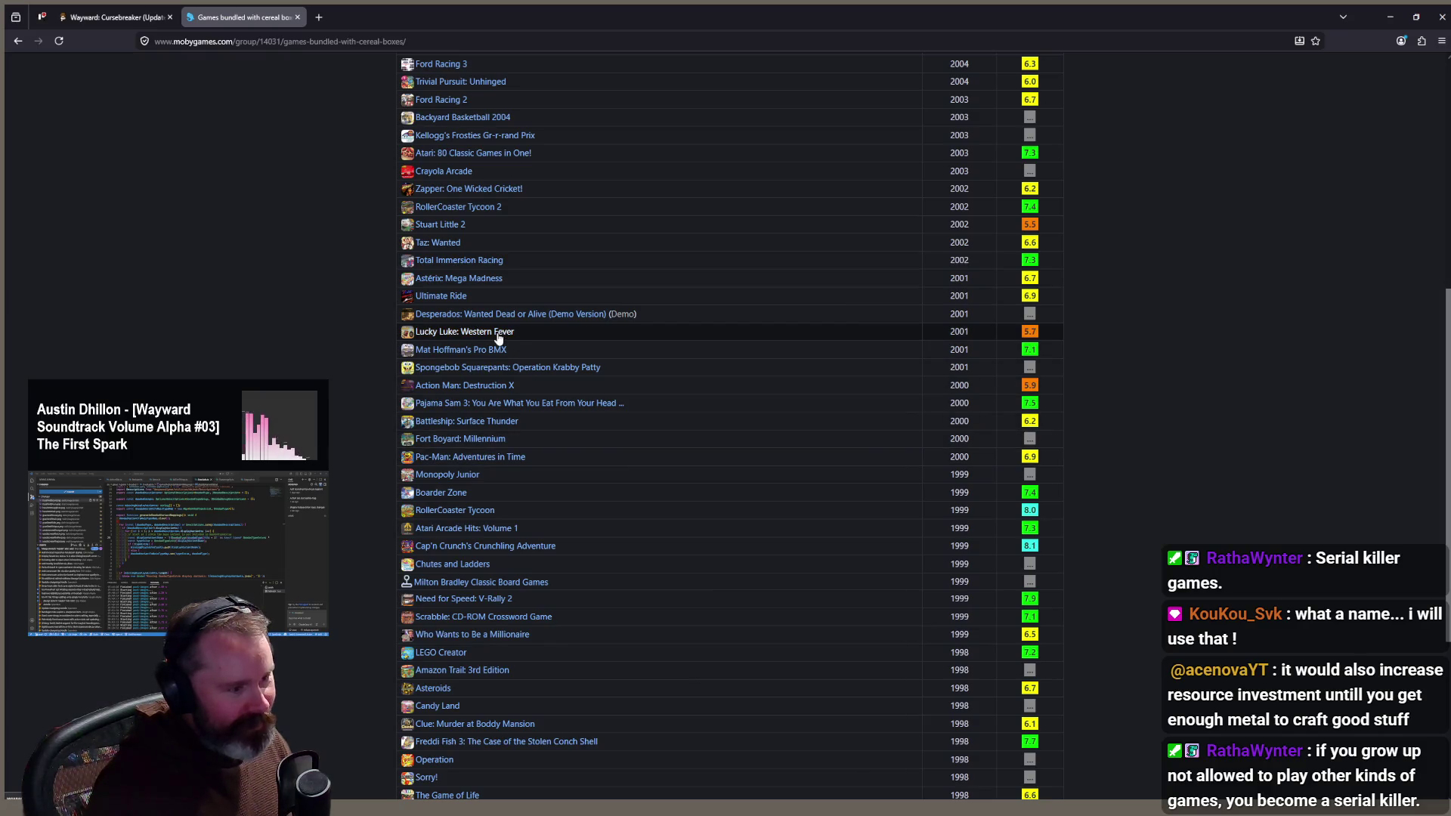
drag(523, 333, 417, 333)
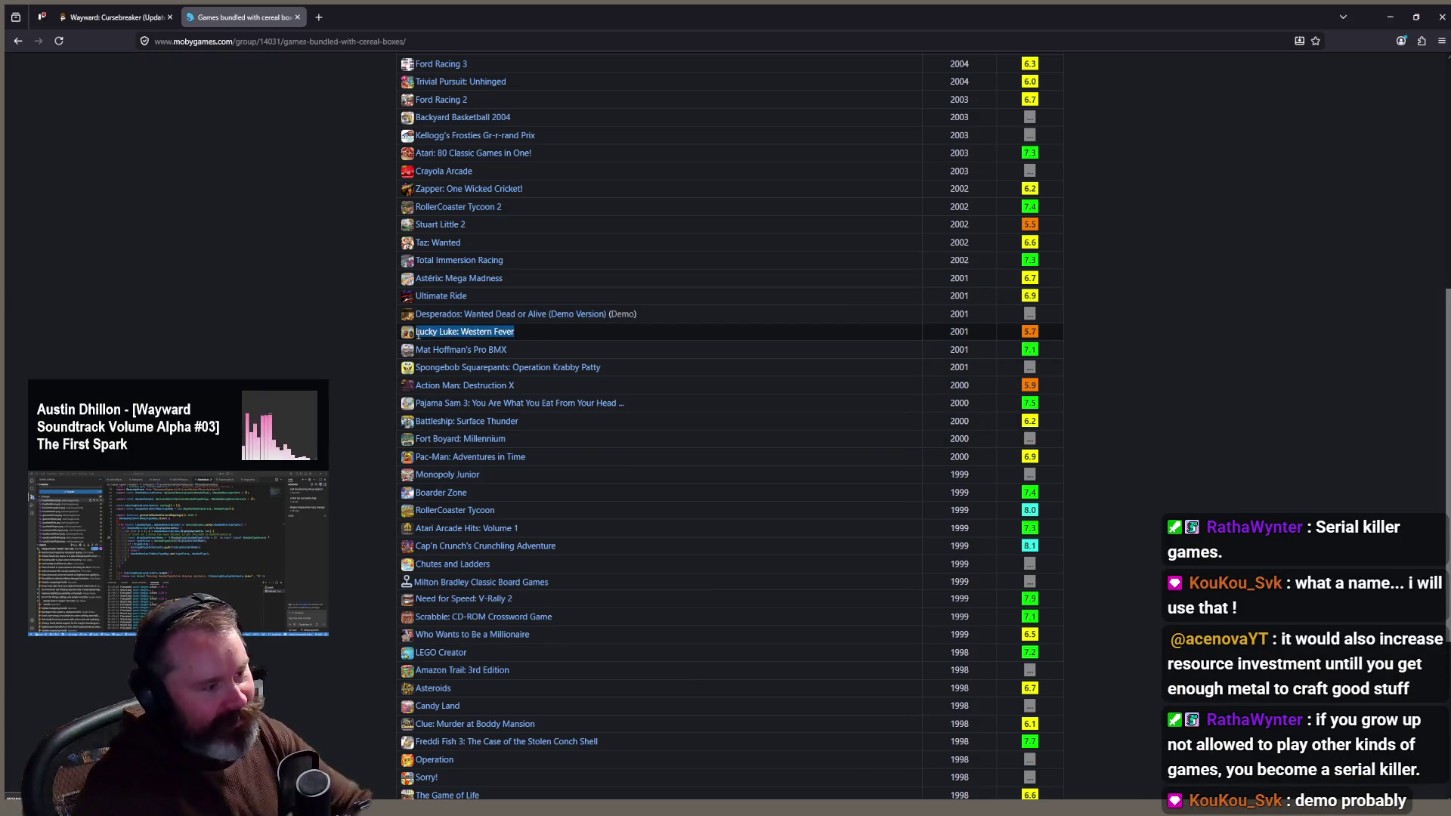
Step: Open the Lucky Luke: Western Fever page and view its first three gameplay screenshots
click(436, 332)
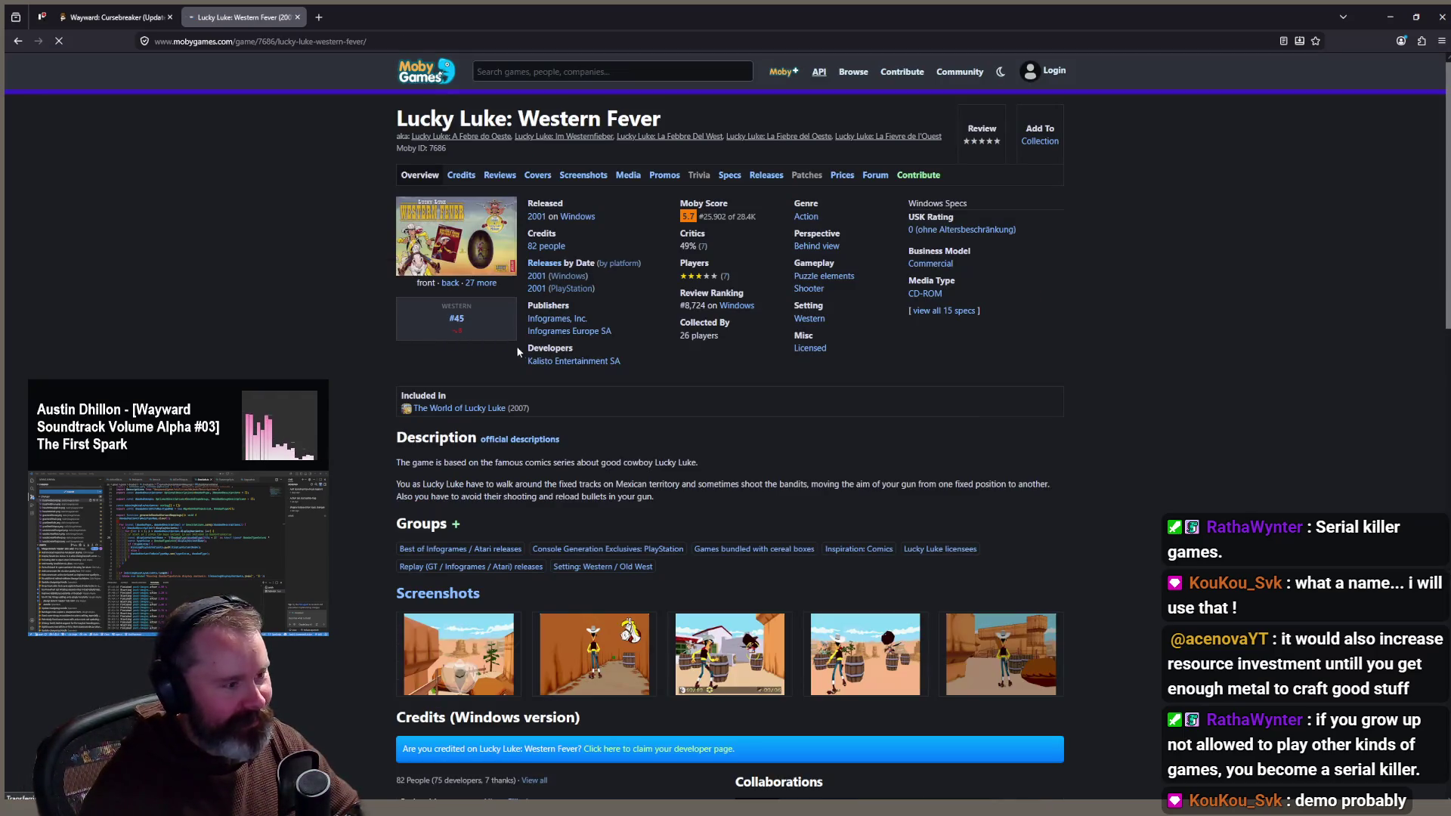
scroll(521, 377, down, 3)
click(505, 431)
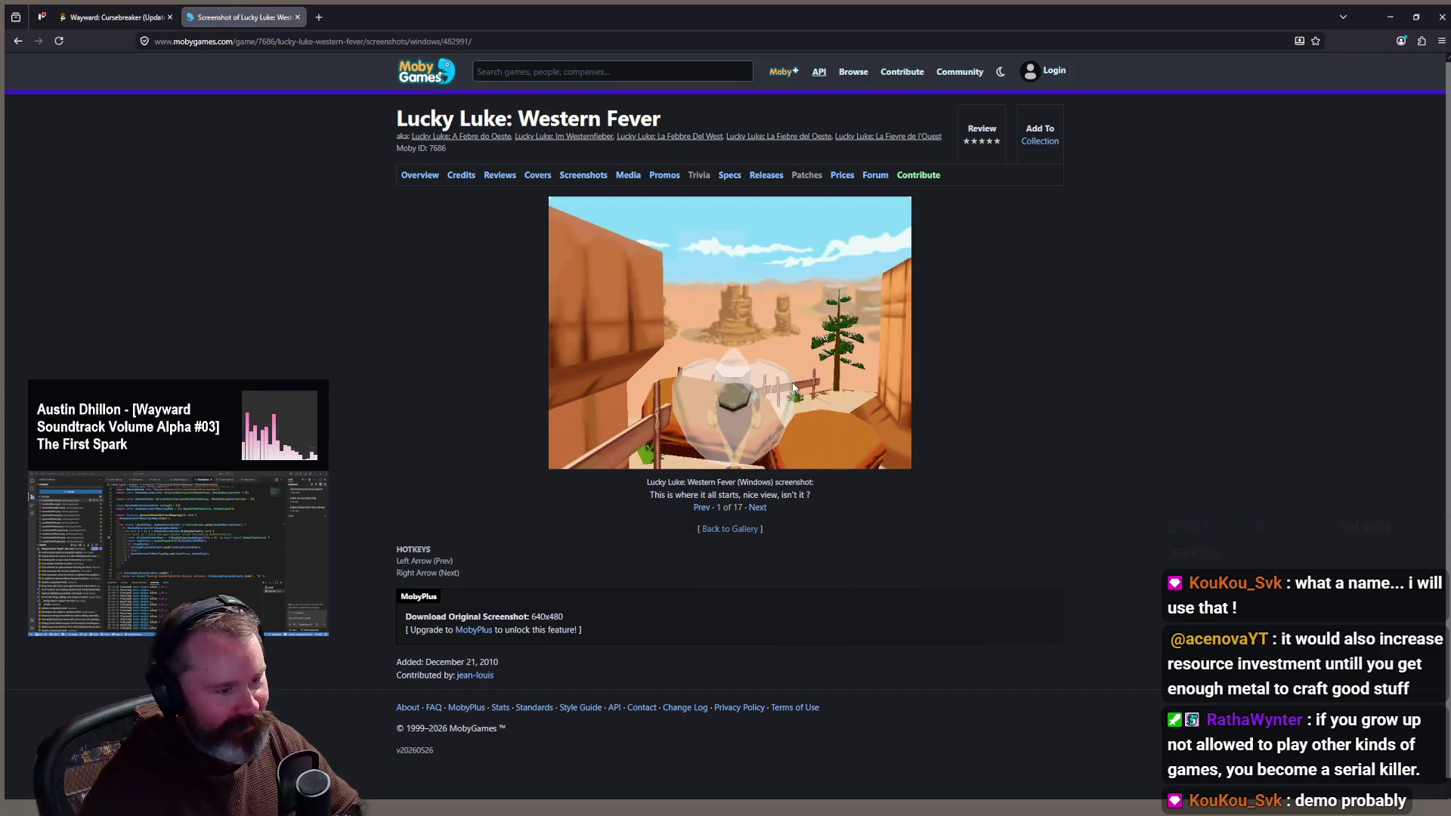
scroll(658, 343, down, 1)
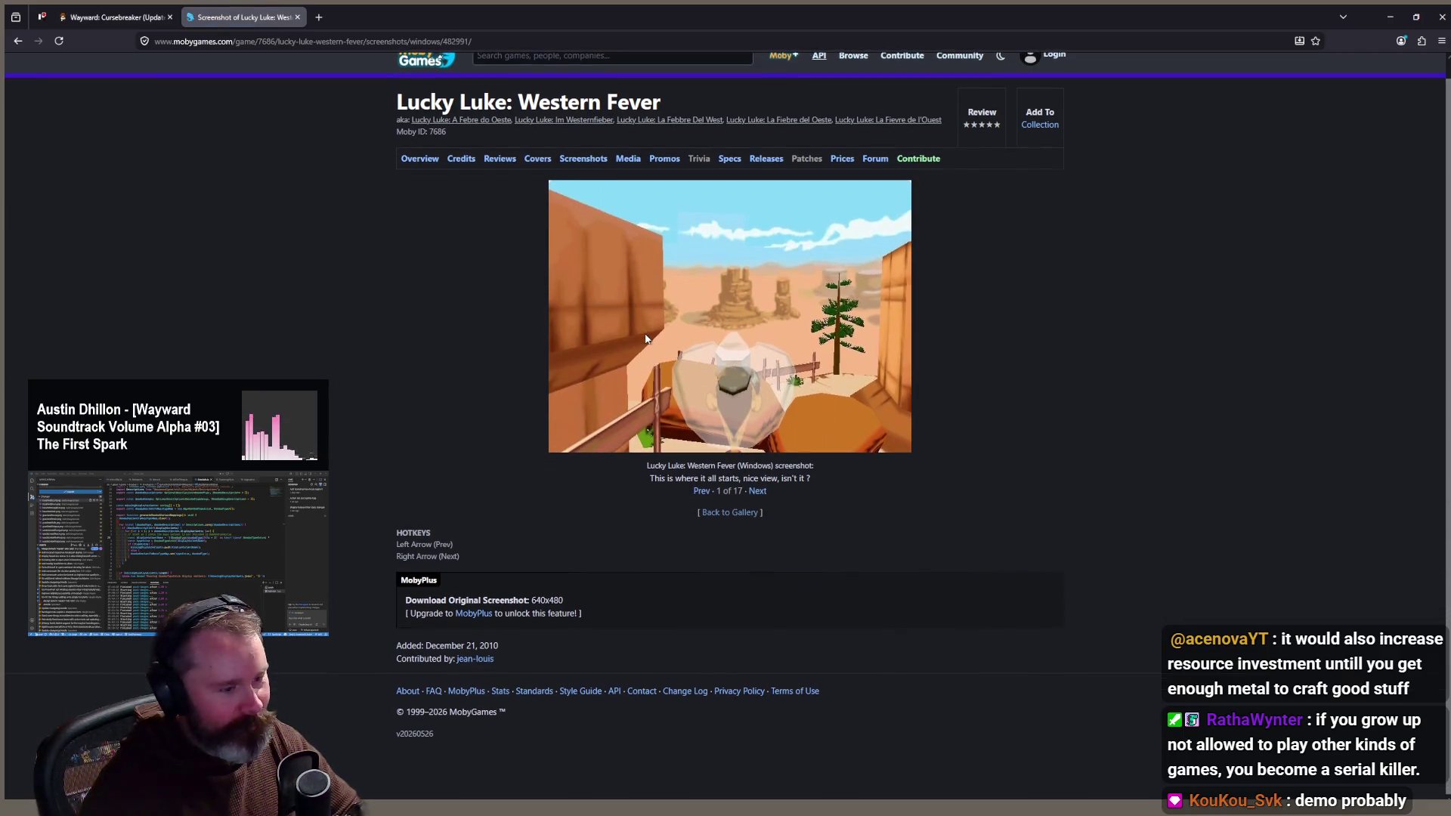
key(alt+Left)
click(594, 423)
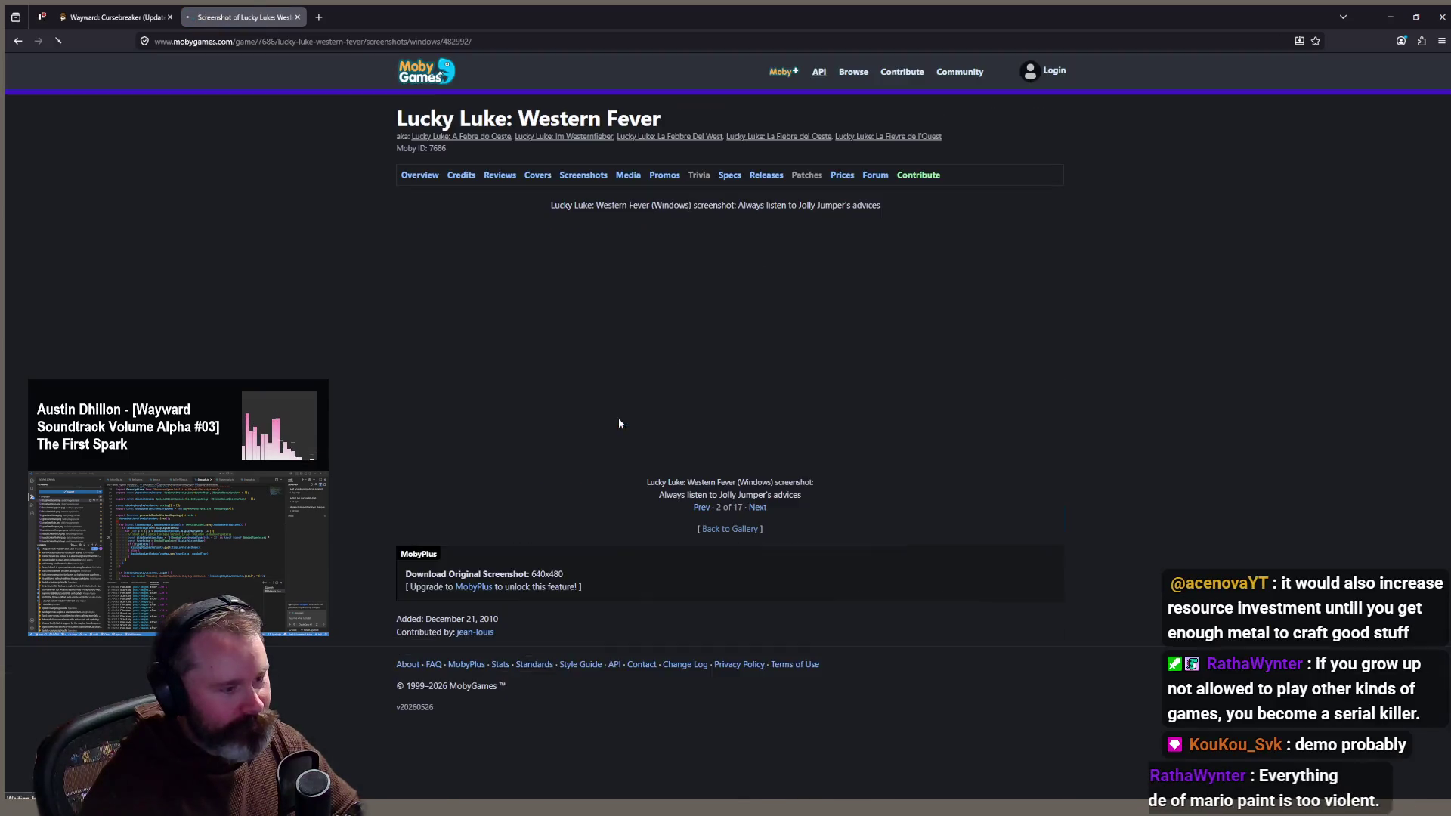
key(alt+Left)
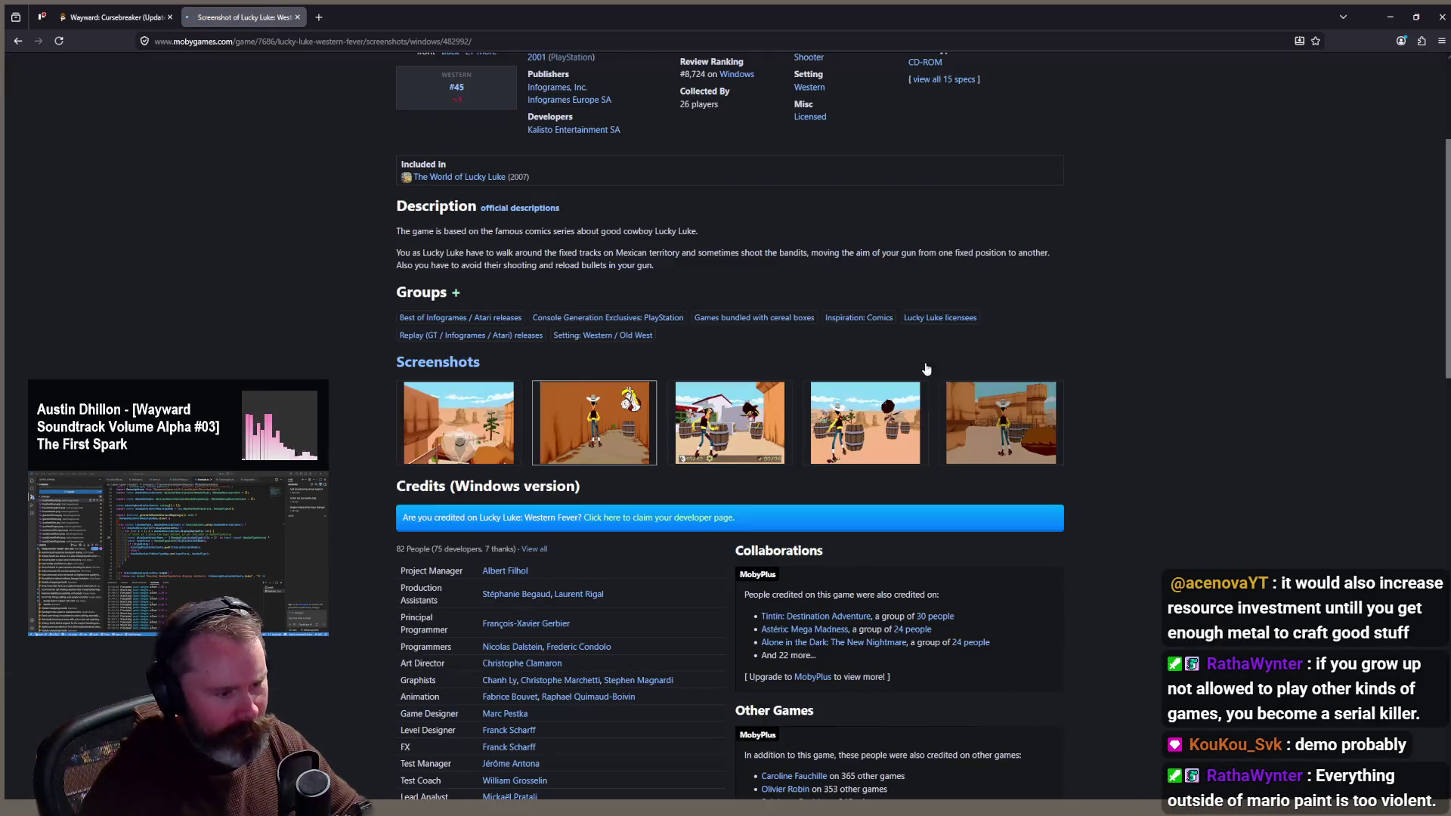
click(734, 423)
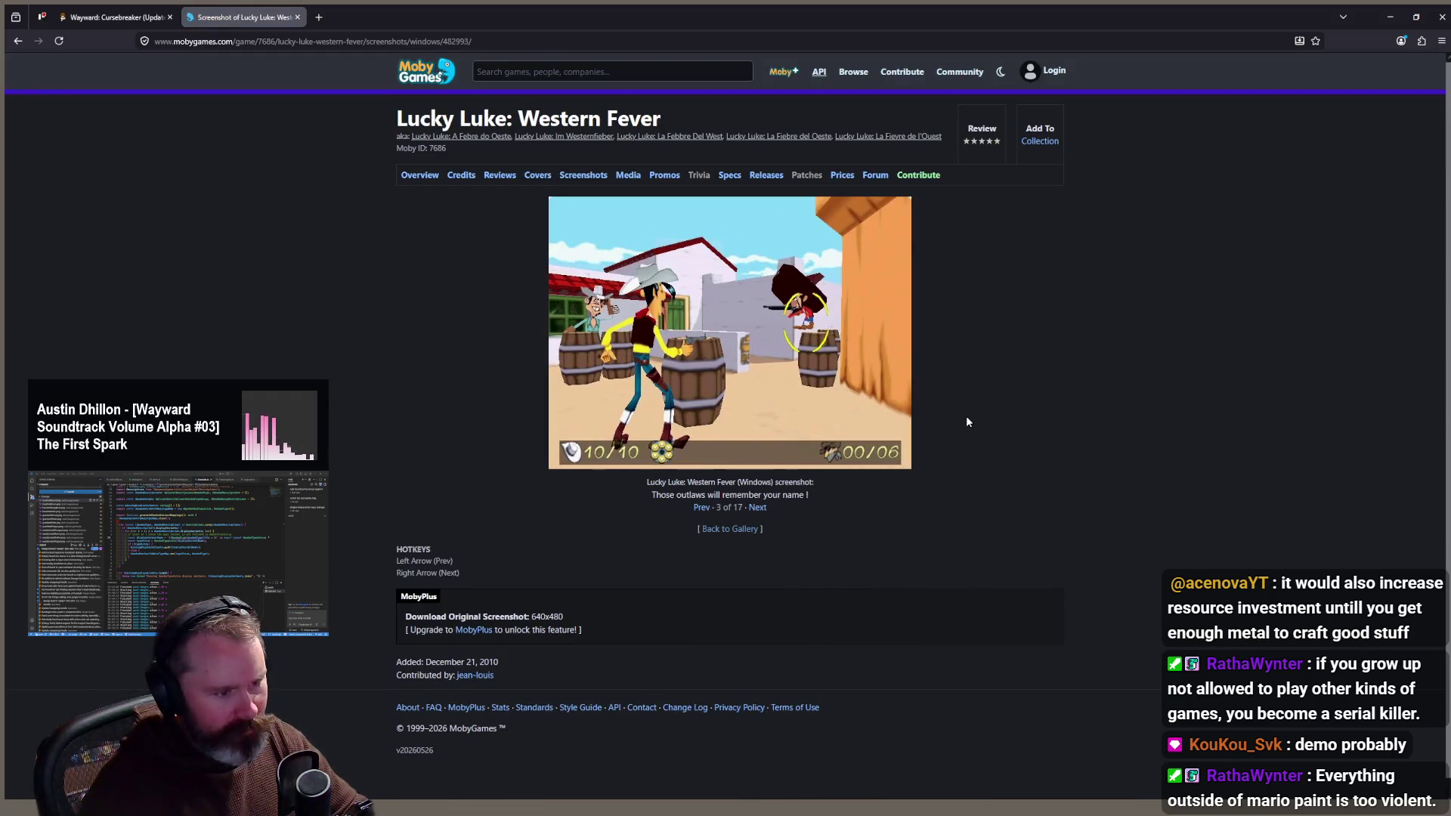
key(alt+Left)
Step: Copy 'Lucky Luke' from the game title and search for it in a new tab
scroll(860, 498, down, 2)
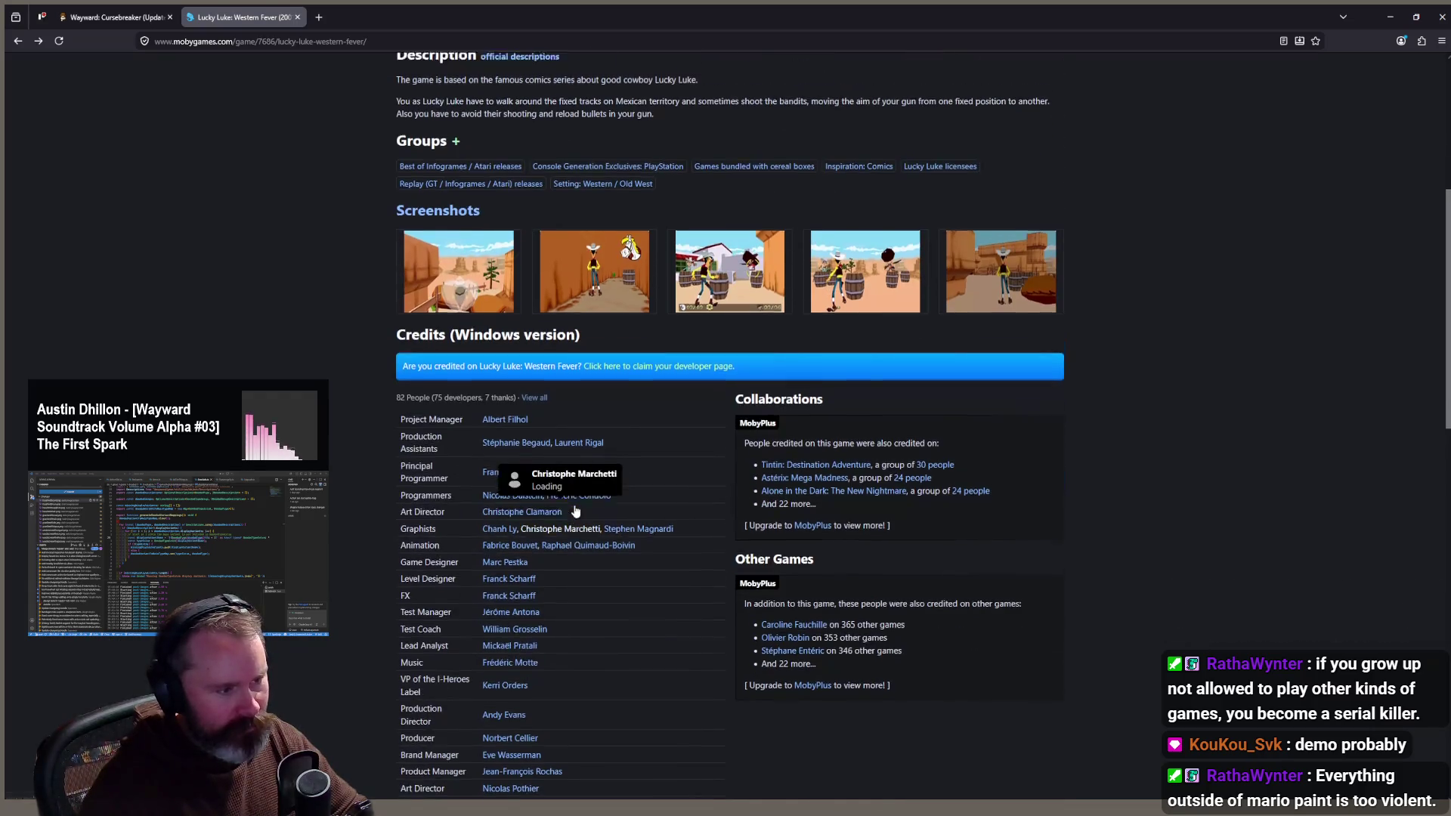
scroll(492, 382, up, 5)
drag(508, 119, 398, 118)
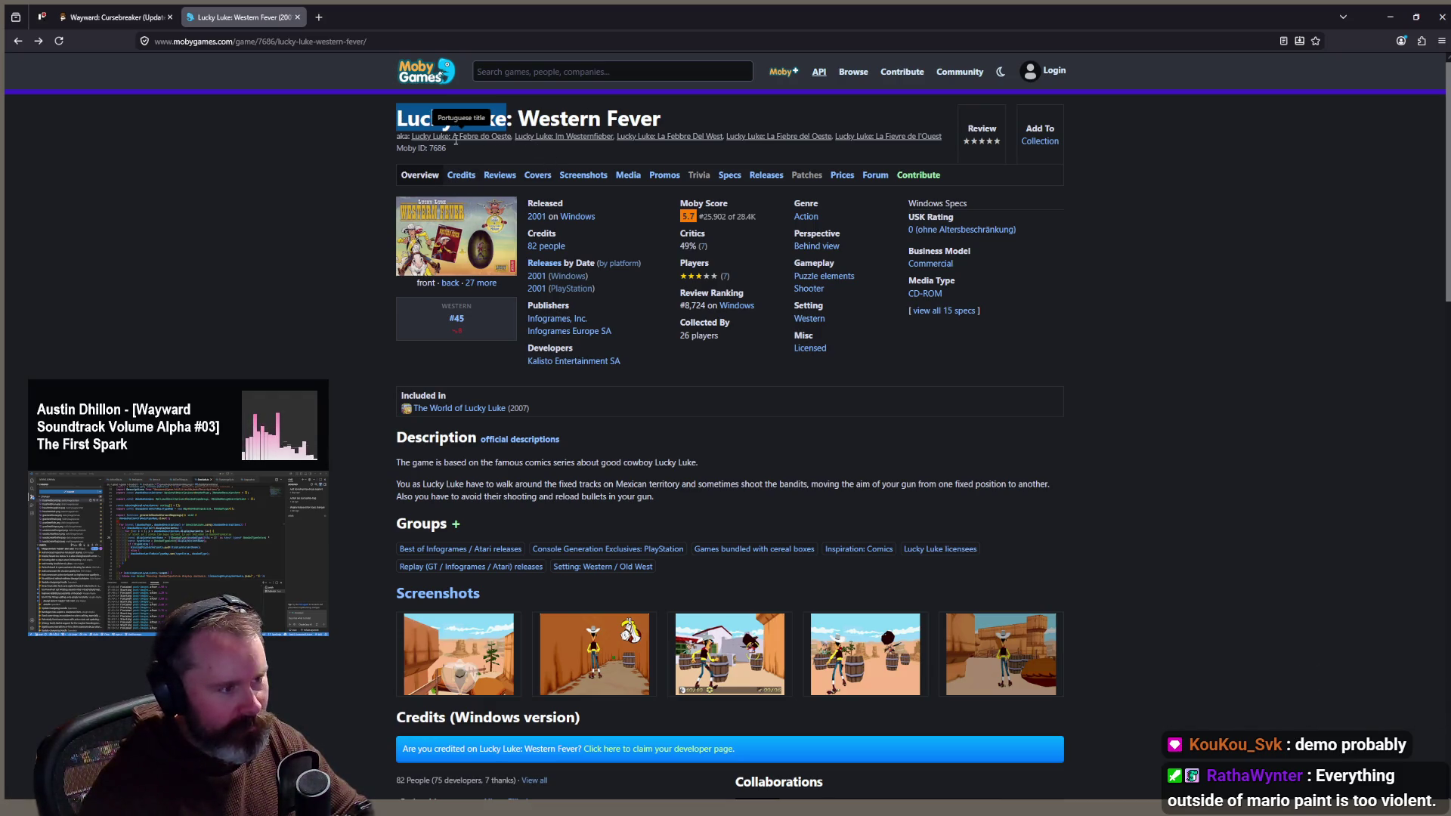
key(ctrl+c)
key(ctrl+t)
key(ctrl+v)
key(Return)
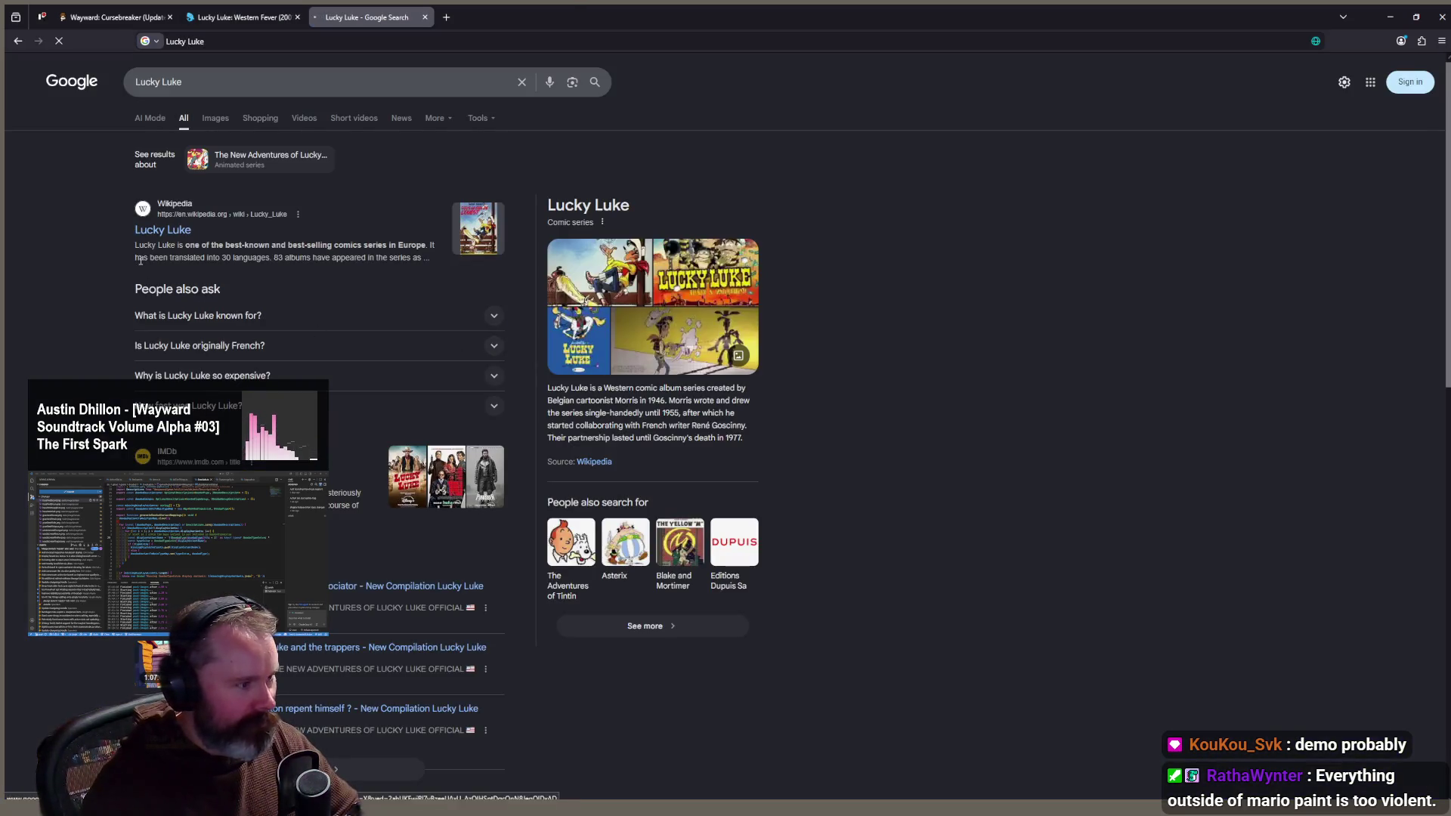
Step: Open the Lucky Luke Wikipedia article, scroll through it, and return to the top
click(149, 231)
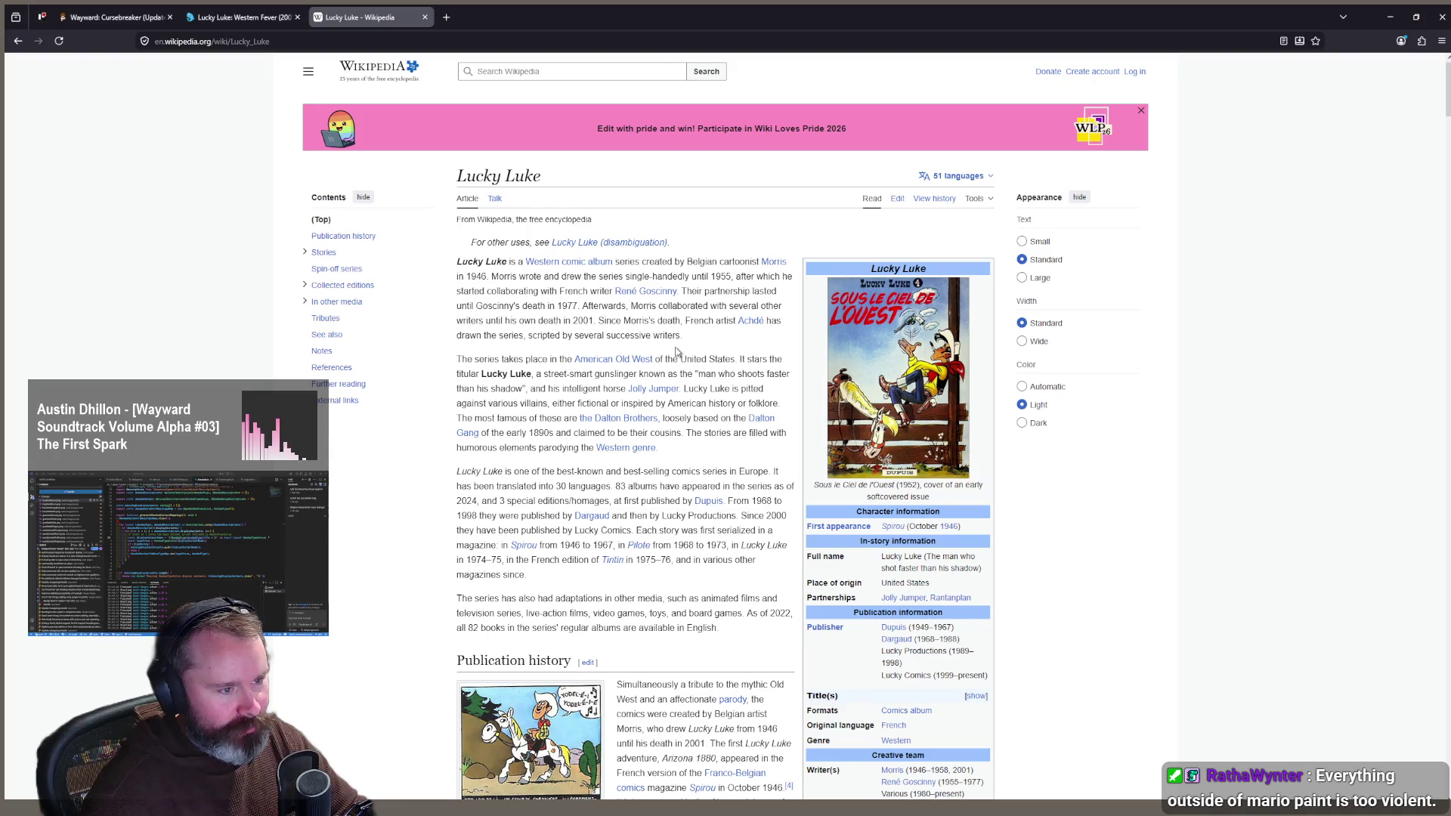
scroll(676, 352, down, 15)
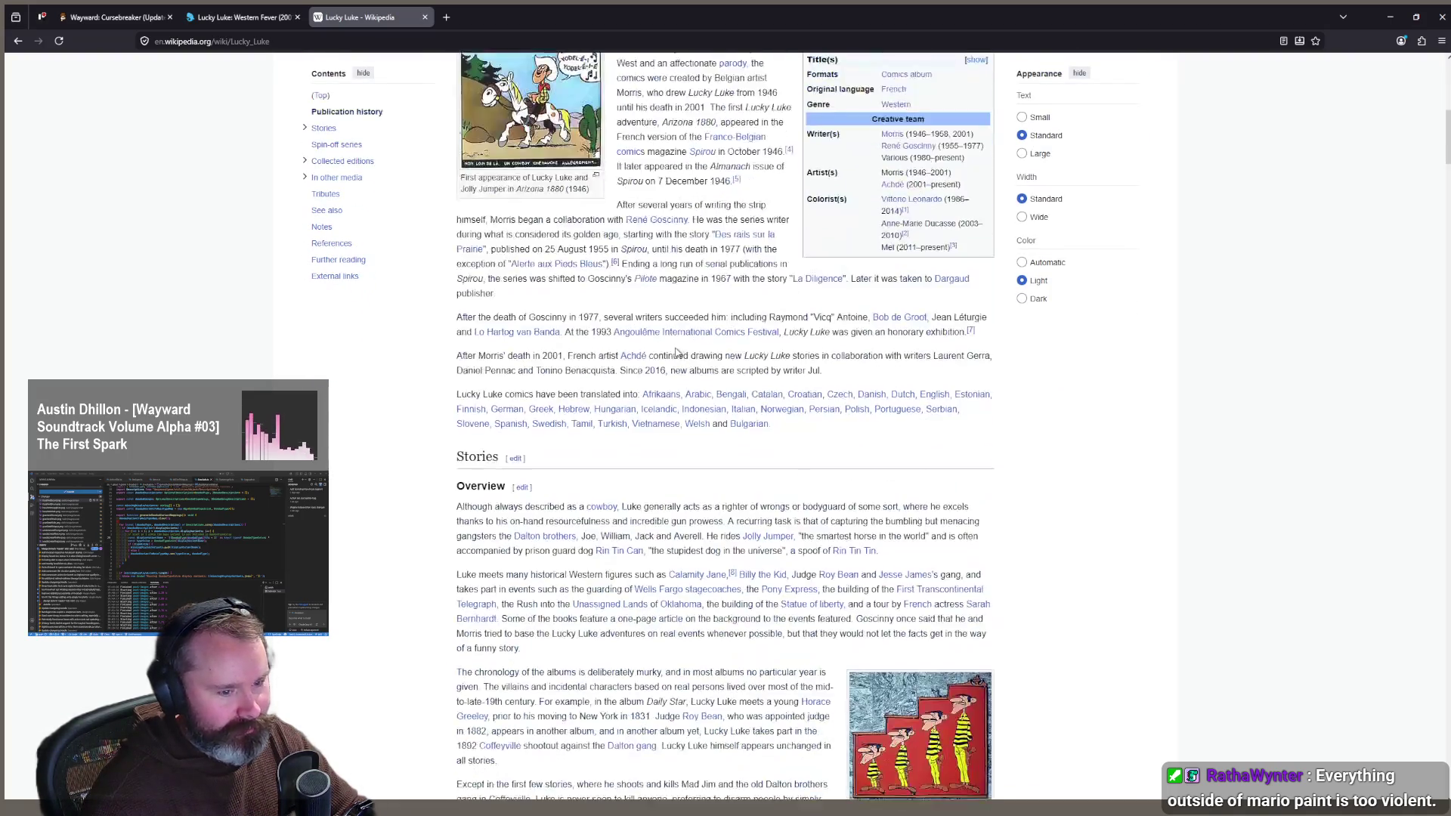
scroll(683, 353, down, 5)
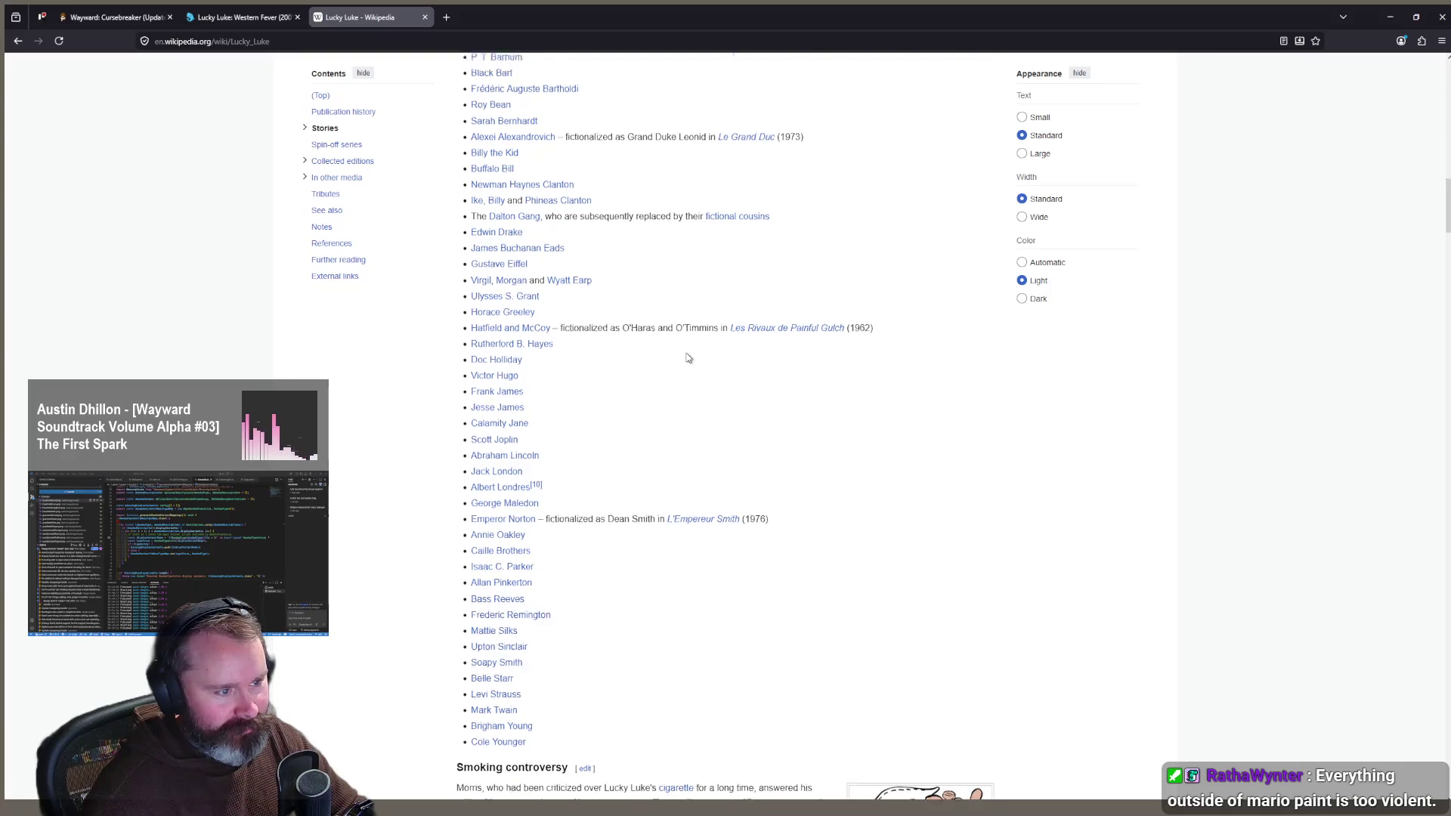
scroll(642, 349, up, 6)
scroll(567, 334, down, 15)
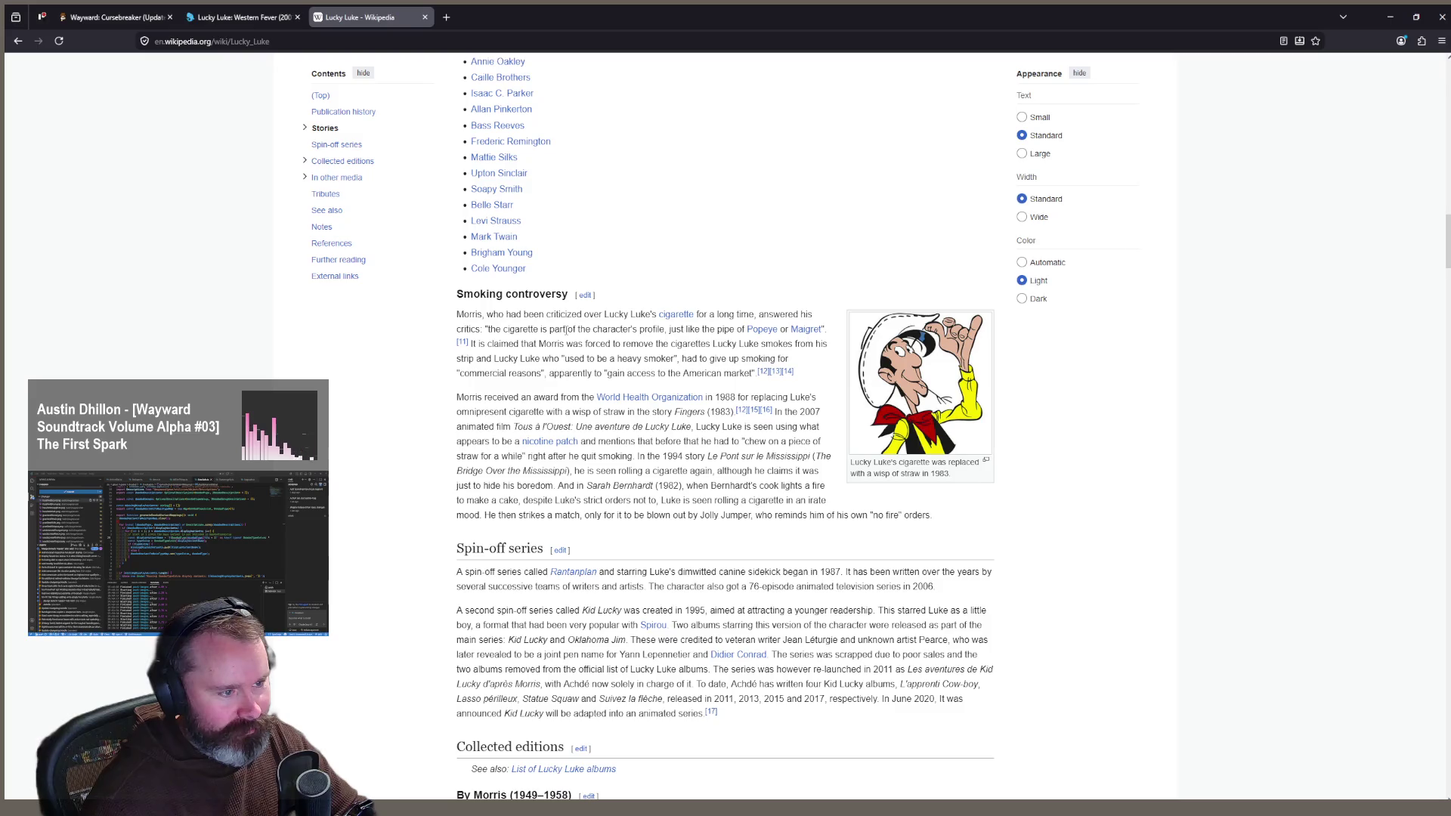
scroll(567, 333, down, 5)
scroll(566, 335, down, 12)
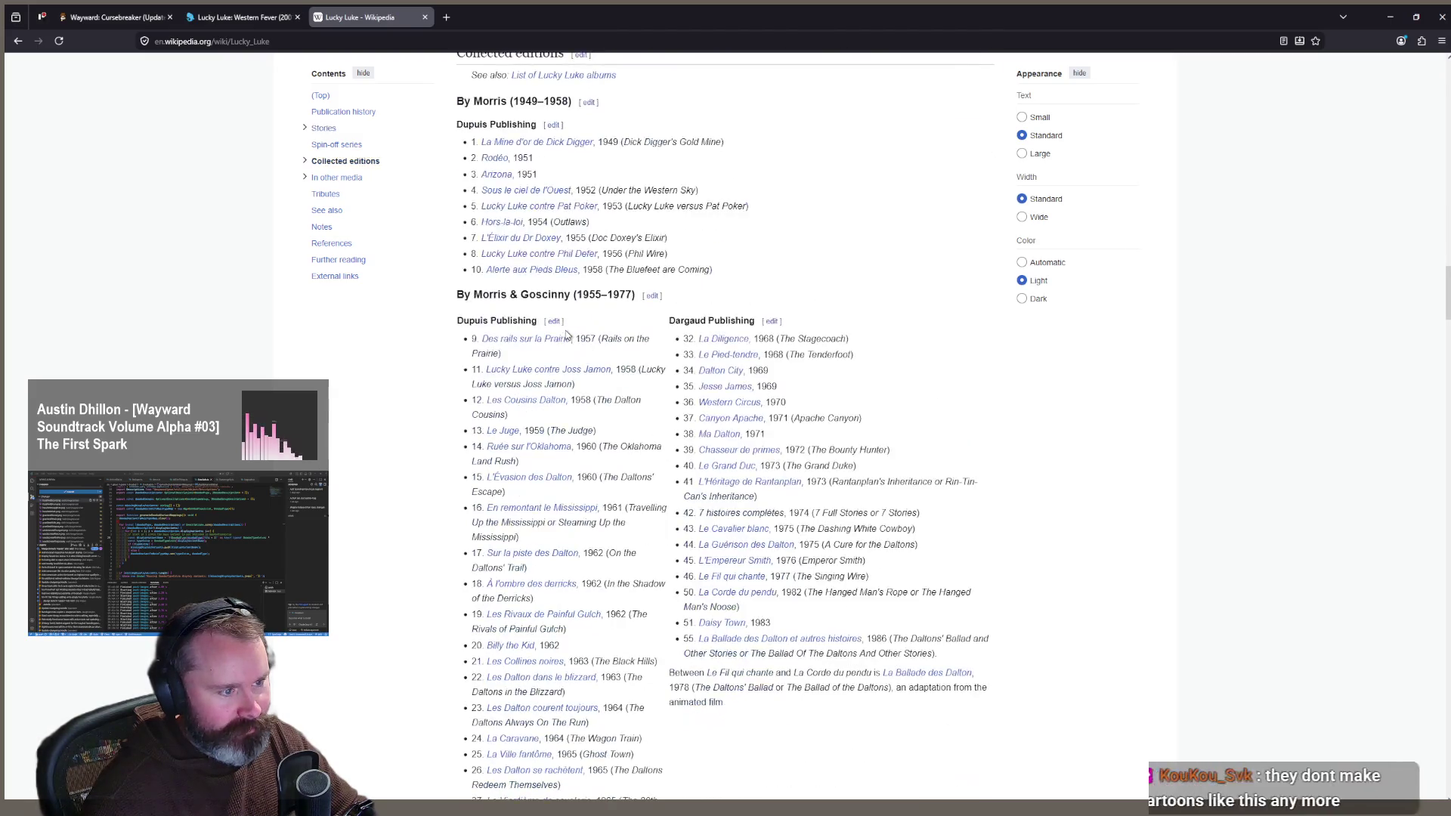
scroll(1268, 517, down, 7)
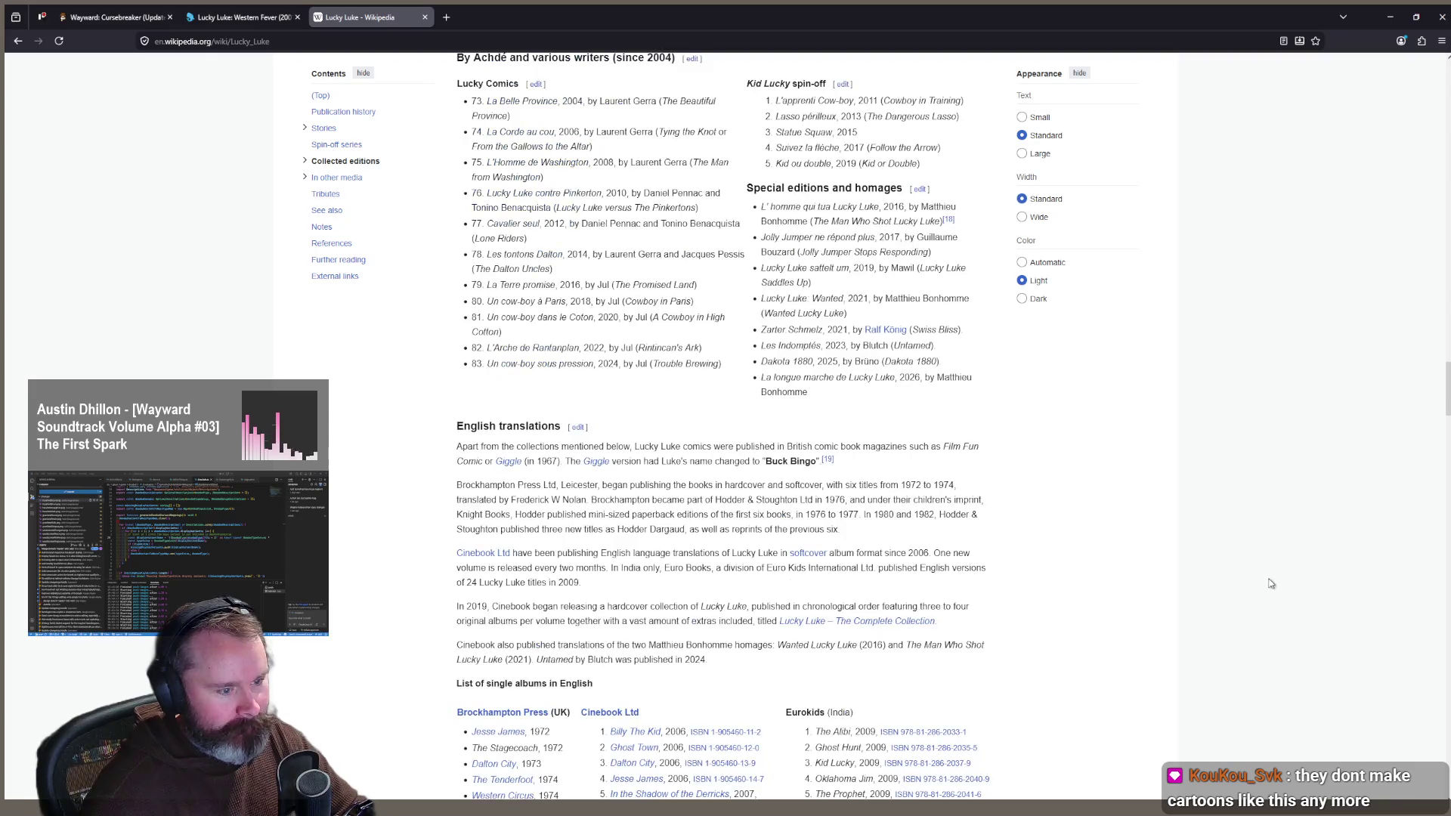
key(Home)
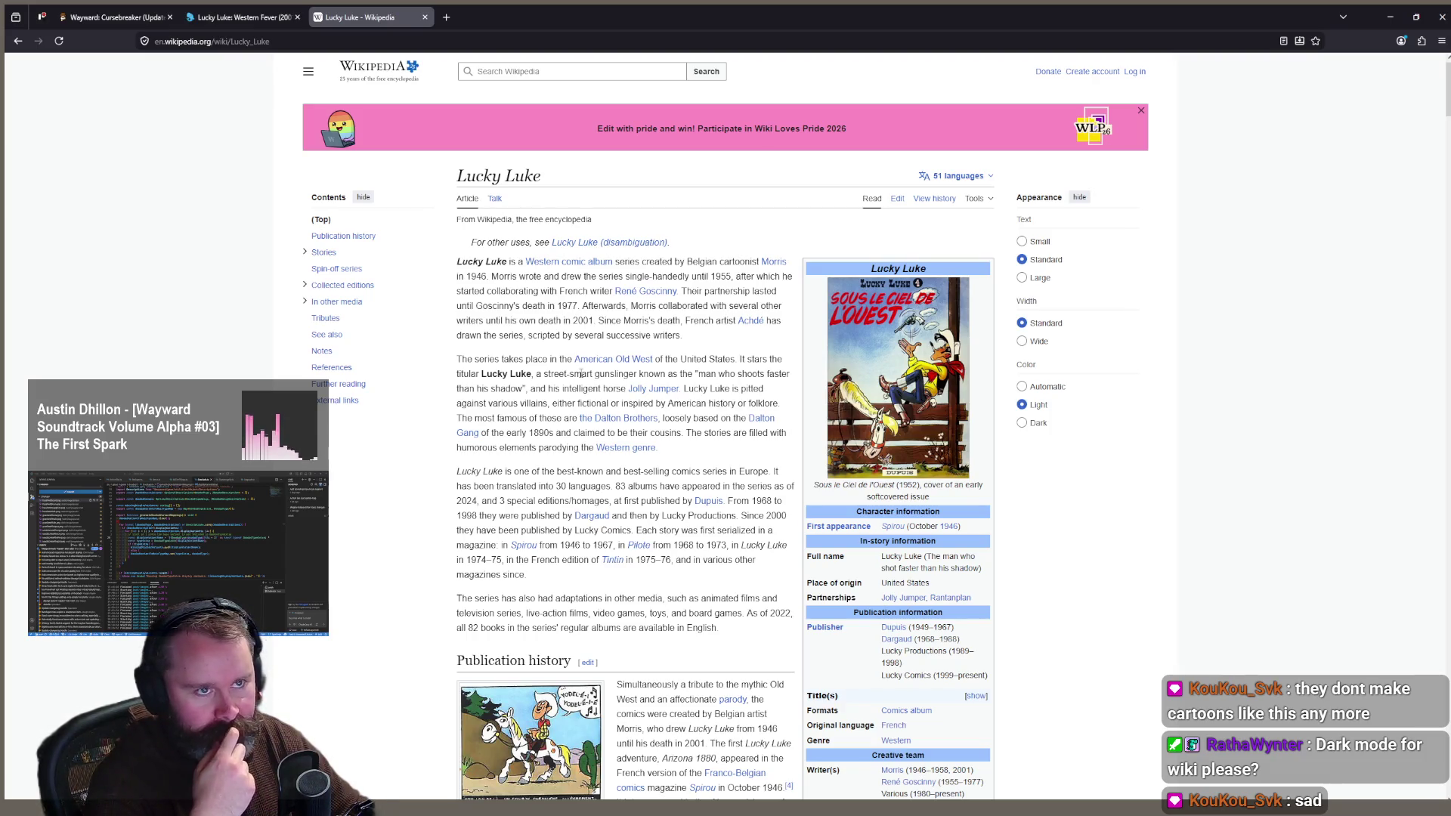
Step: Go back to the search results, then load pricecharting.com from the address-bar suggestion for 'price'
key(alt+Left)
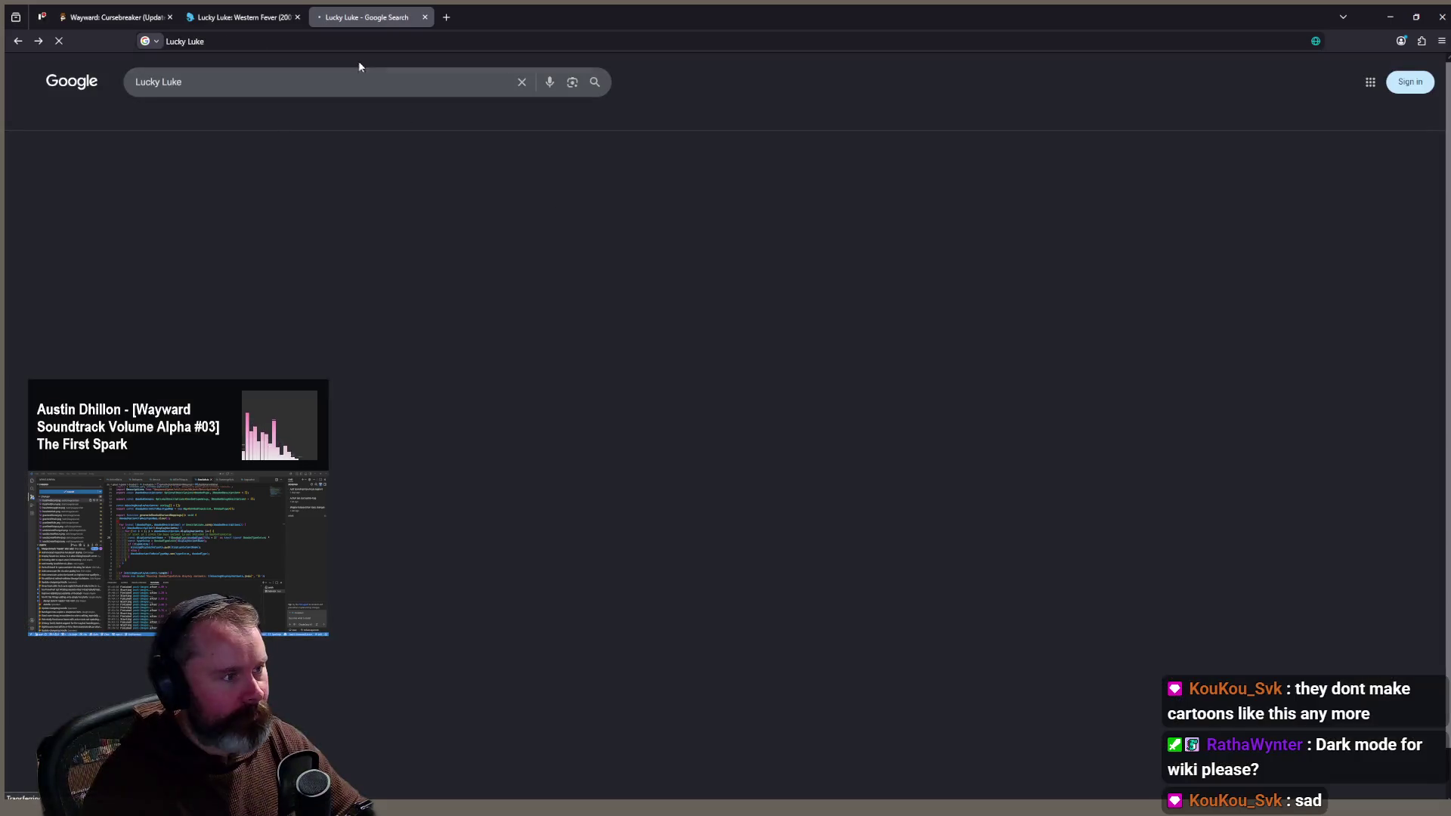
click(352, 44)
text(price)
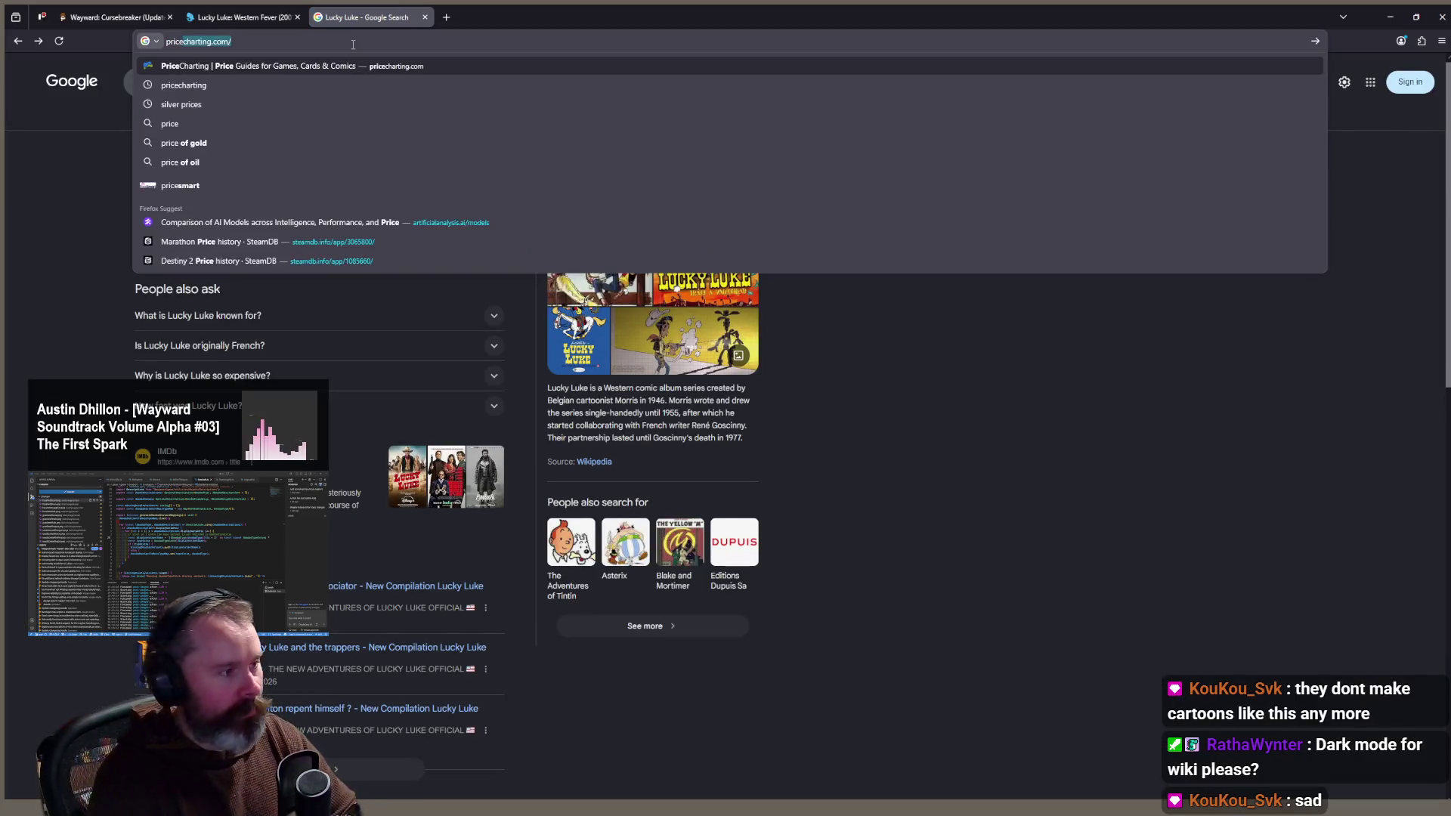
key(Return)
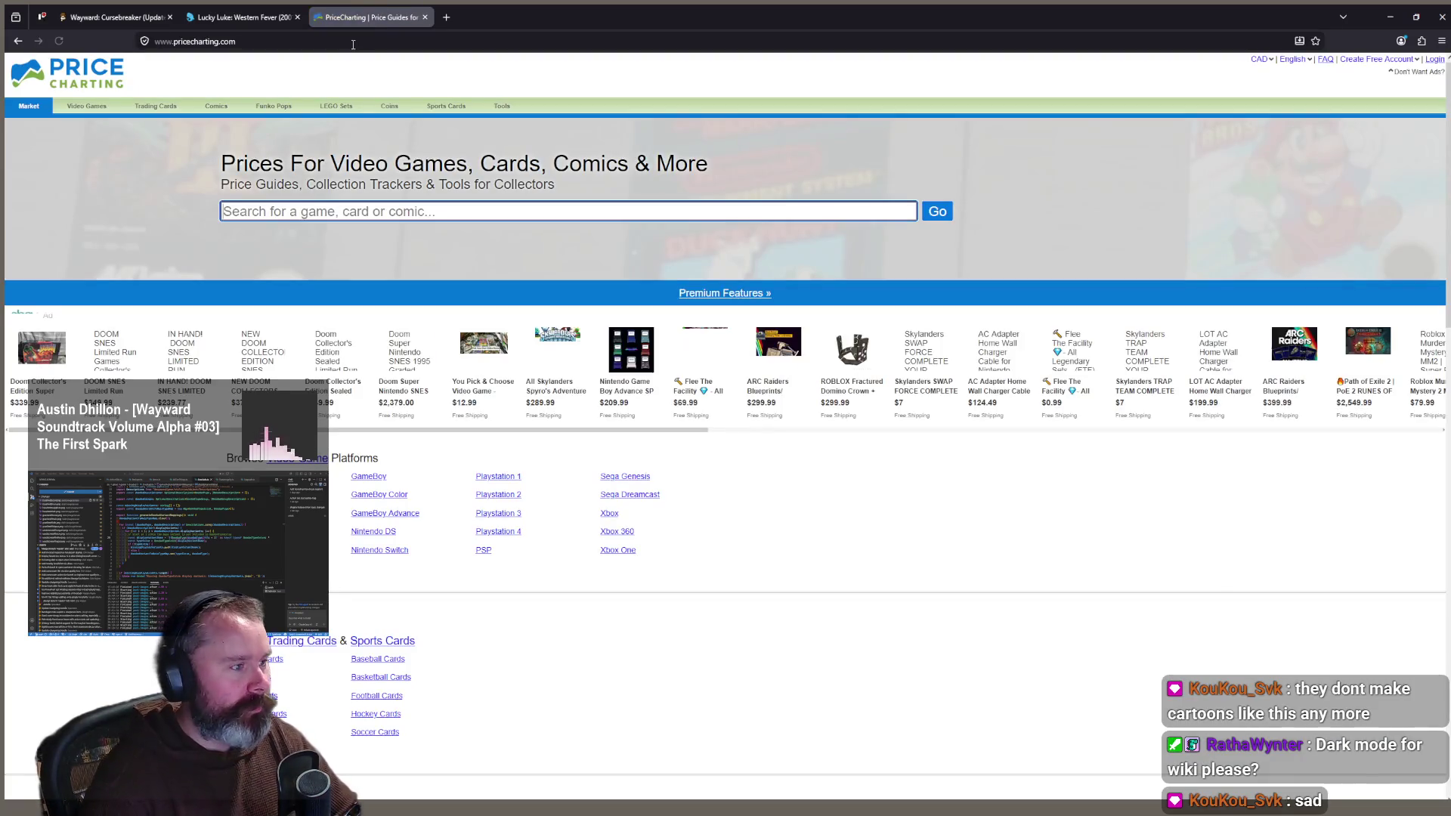
mouse_move(219, 120)
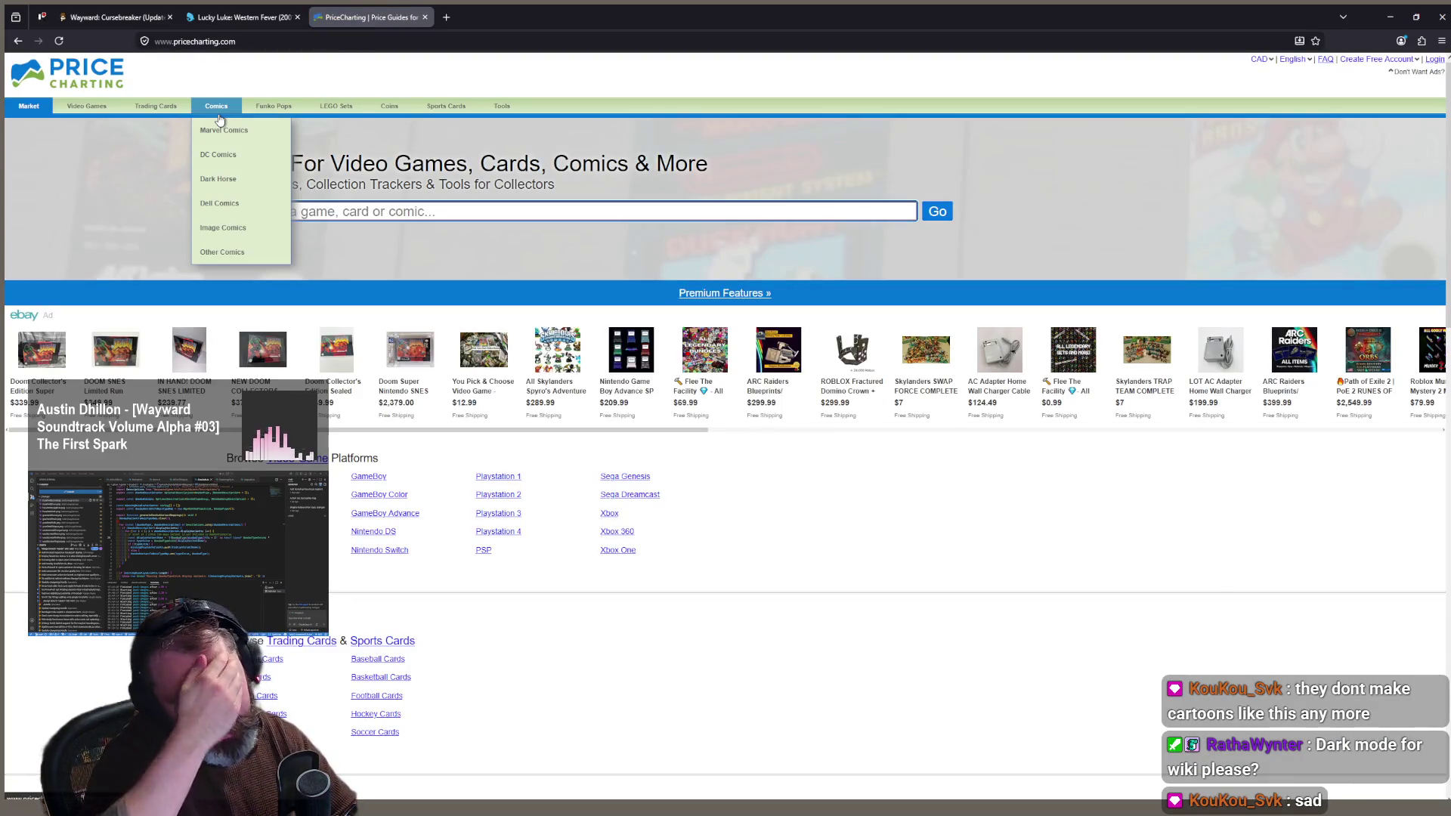
Step: Open PriceCharting's Lucky Luke PlayStation page and highlight its C$96.87 complete price
text(Lucky Luke)
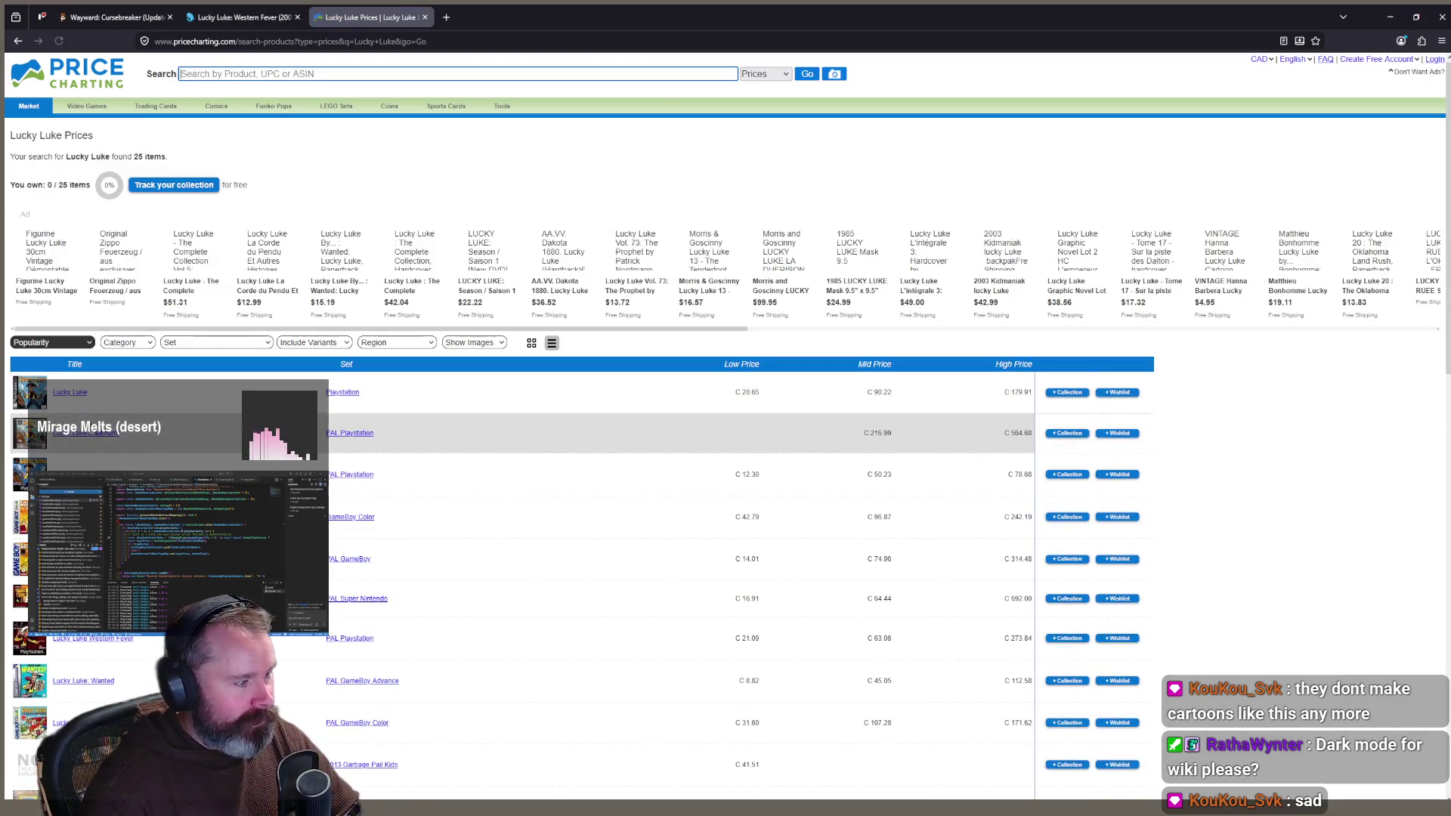
click(71, 394)
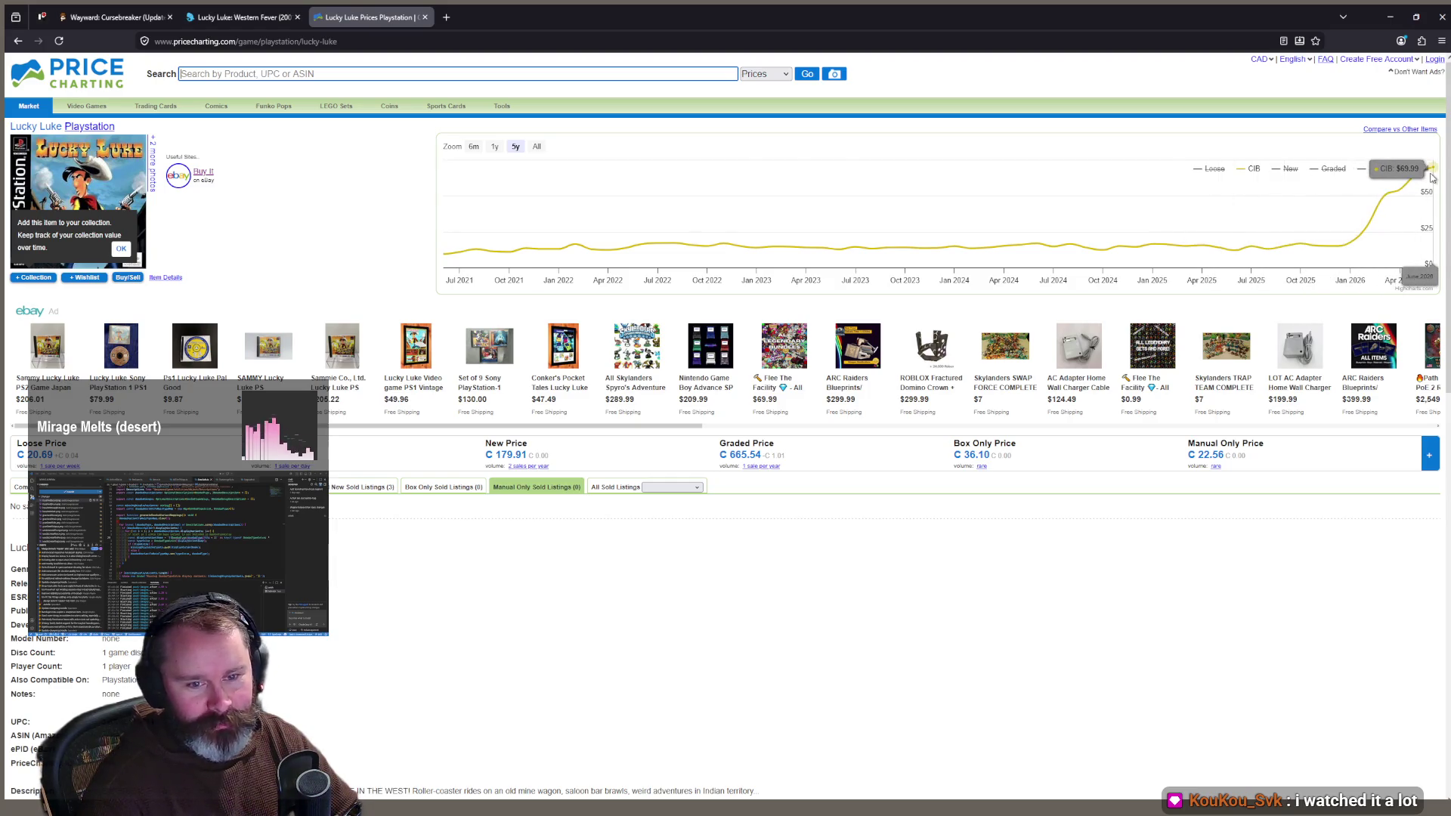
scroll(392, 550, down, 2)
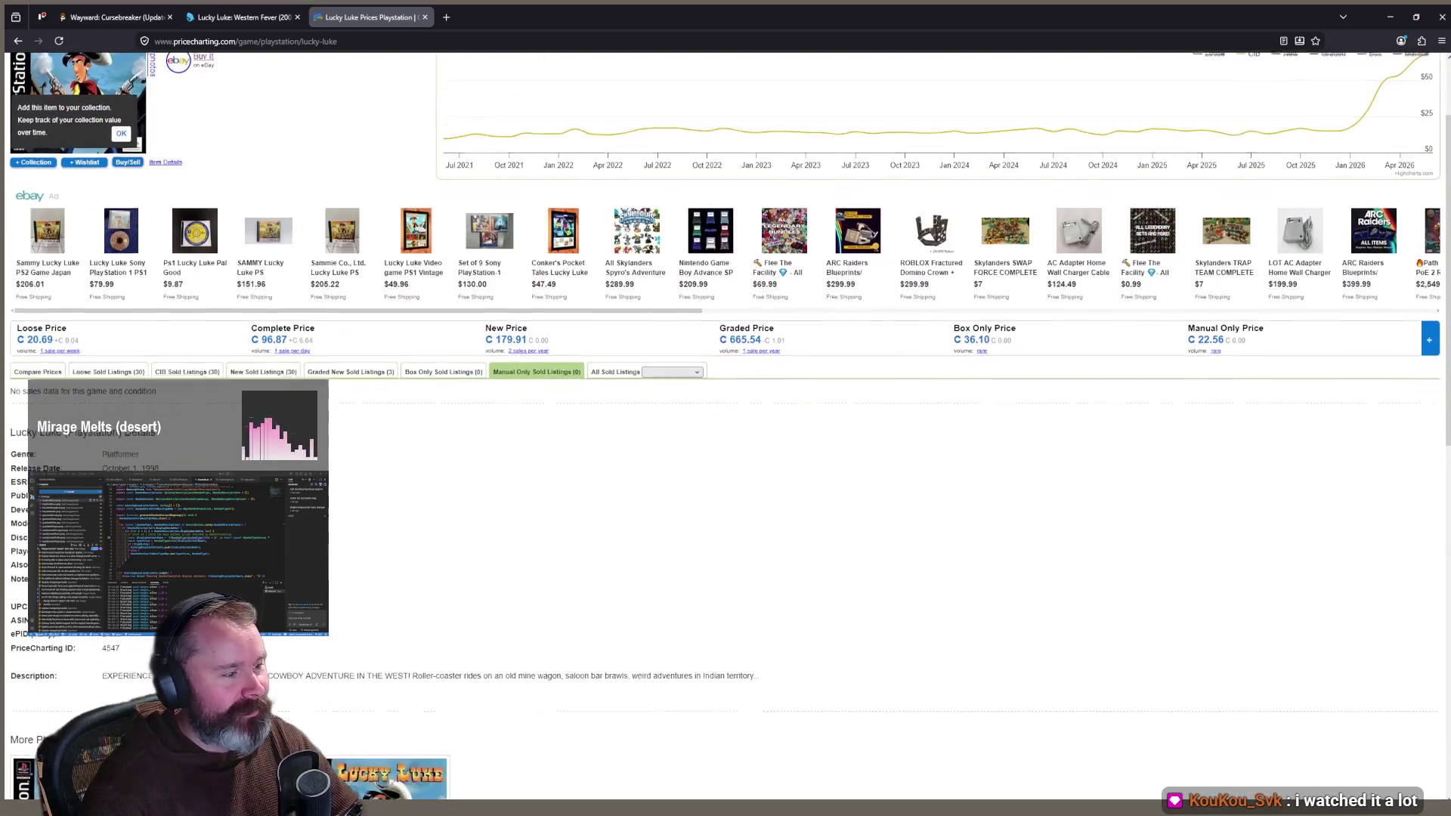
drag(263, 339, 305, 340)
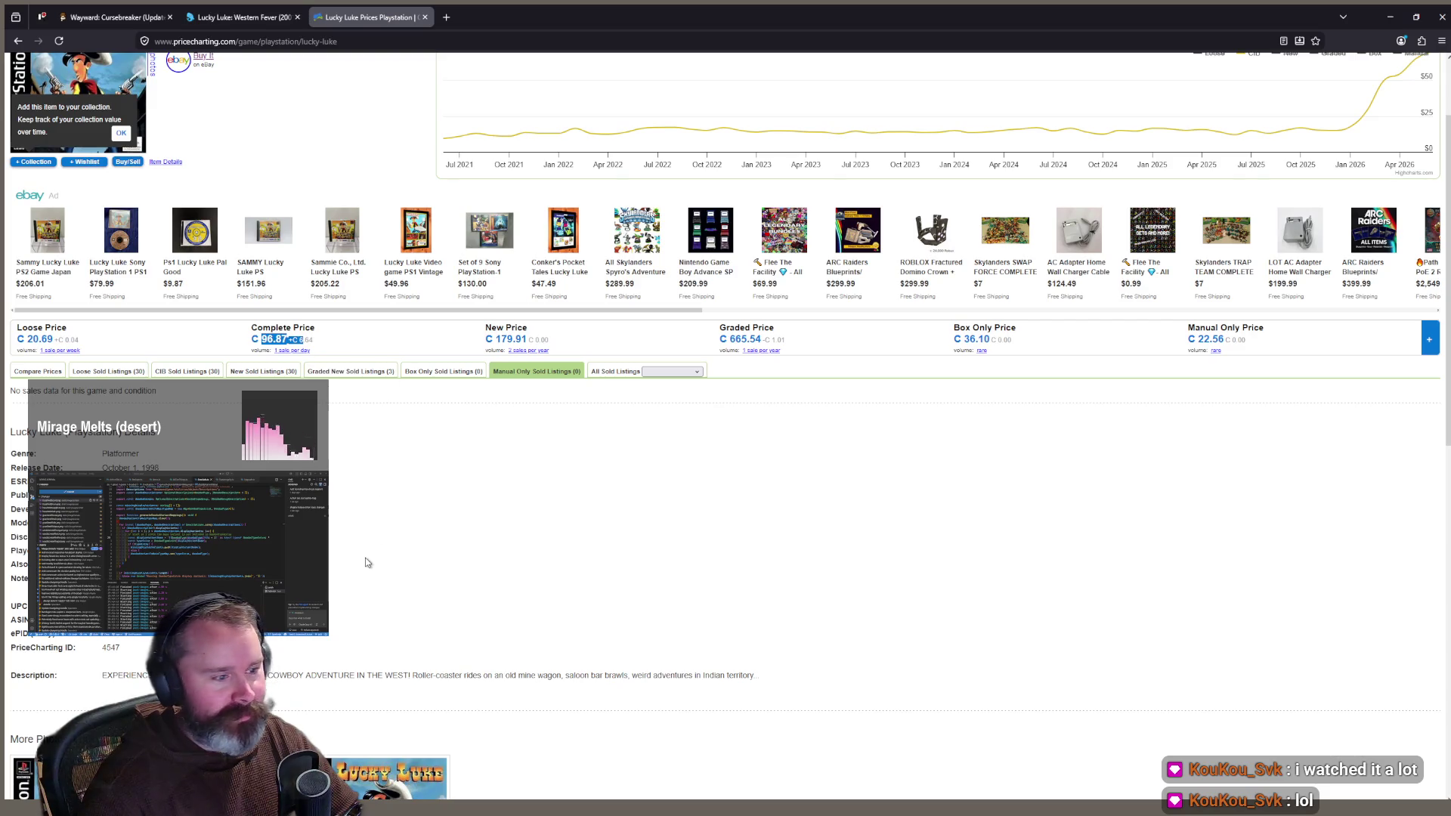
scroll(367, 562, up, 2)
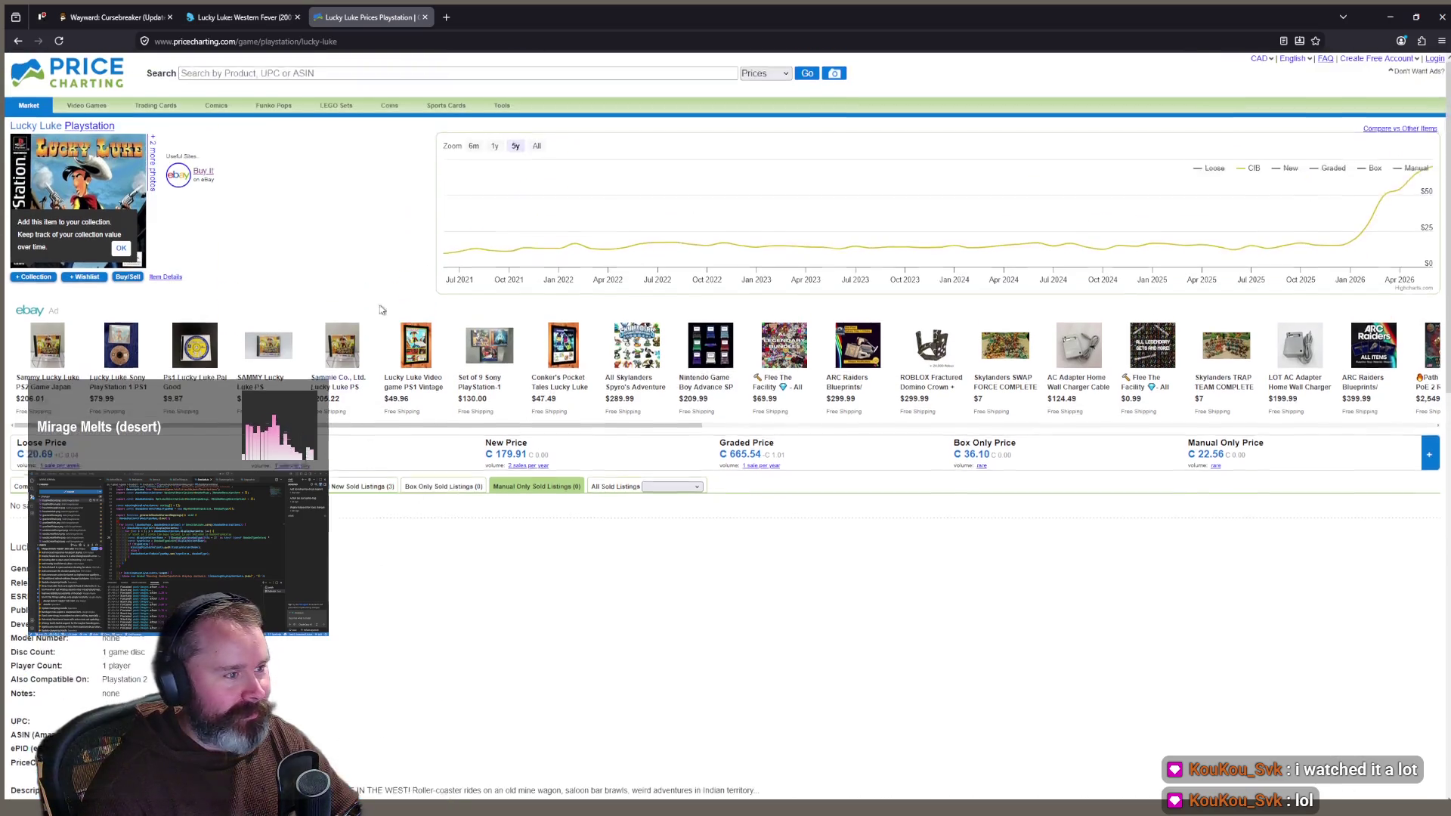
click(445, 17)
Step: Search Google for 'Lucky Luke playstation' in the new tab
text(Lucky Luke)
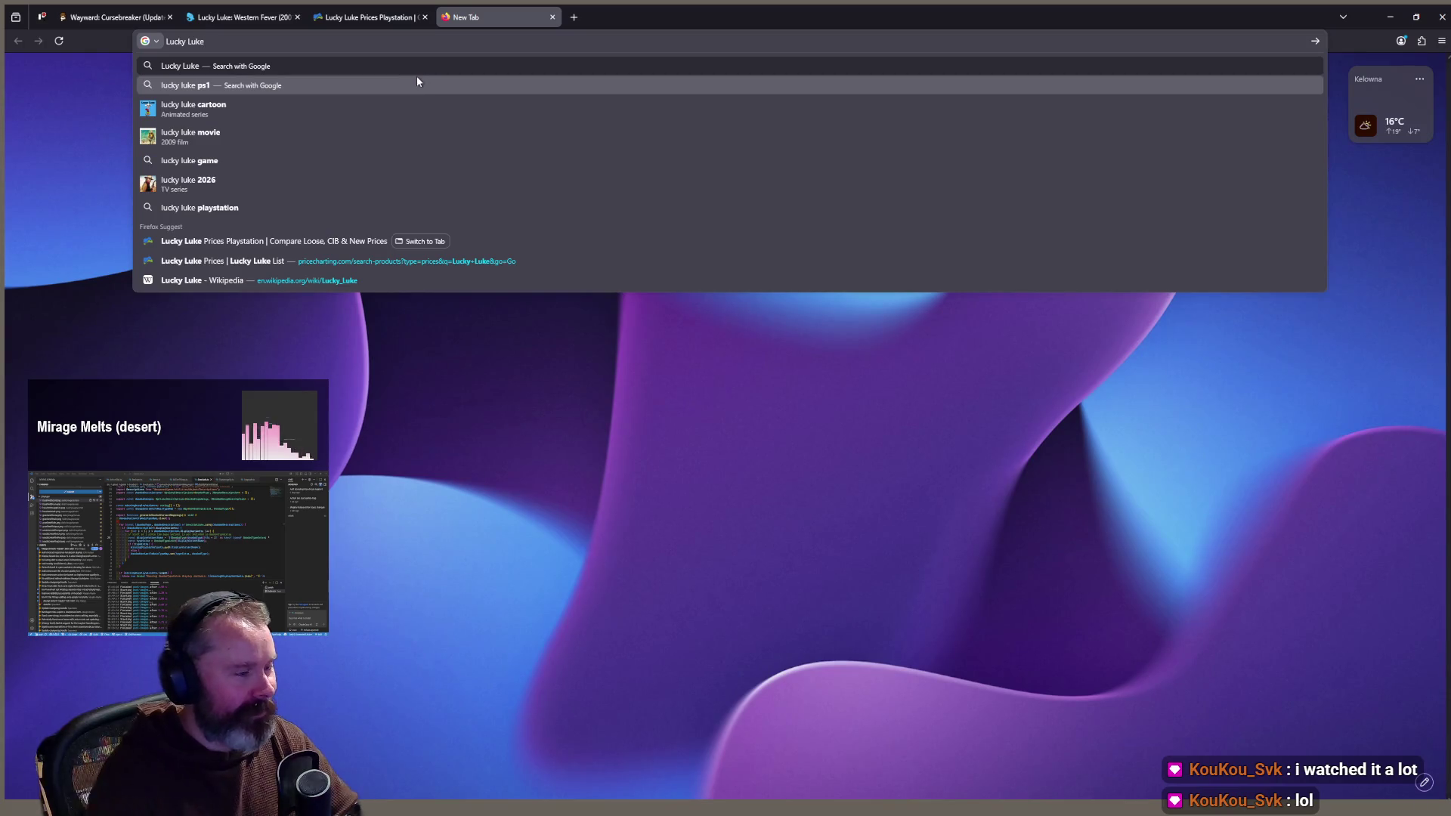
key(Return)
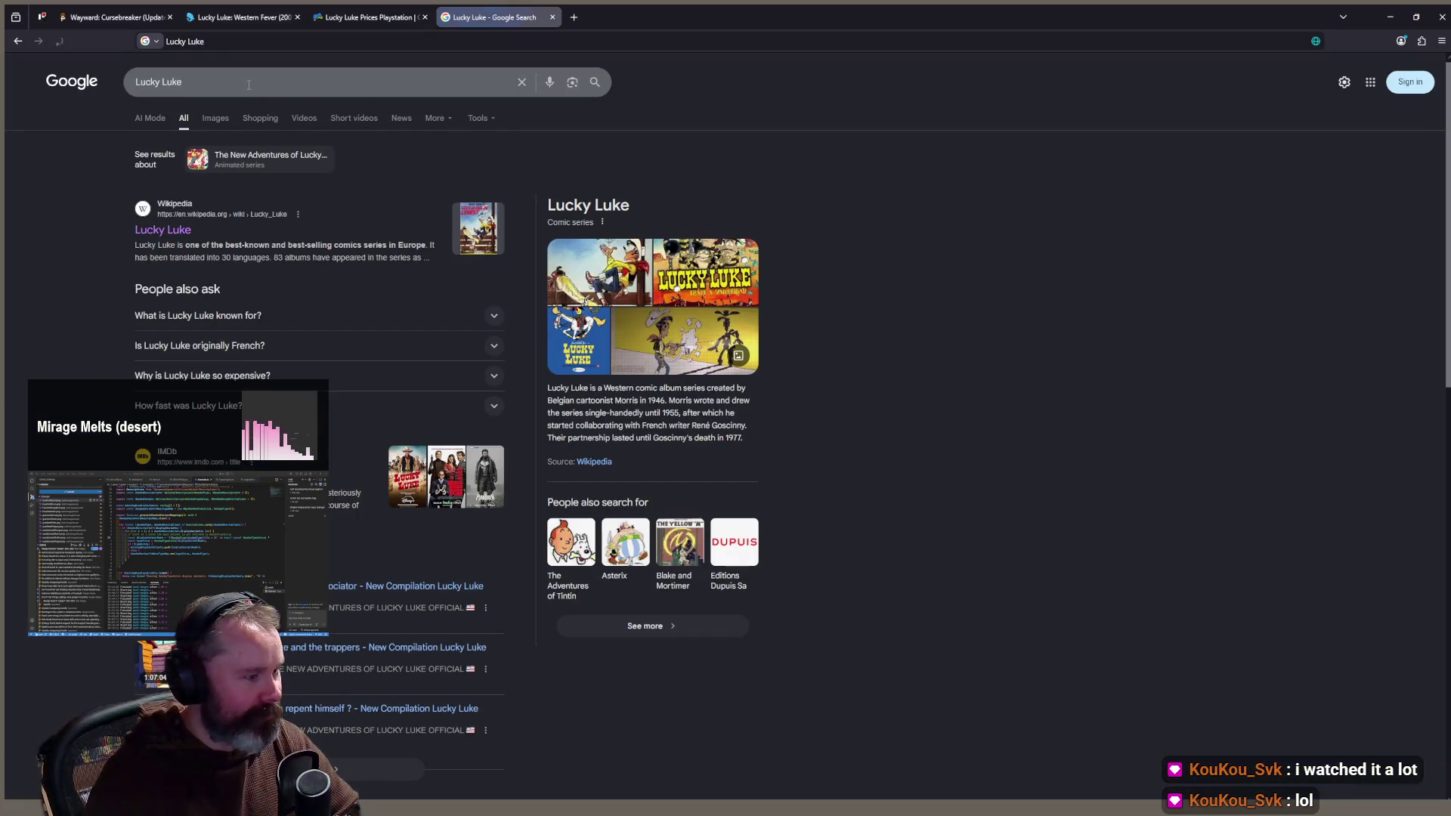
click(248, 85)
click(347, 19)
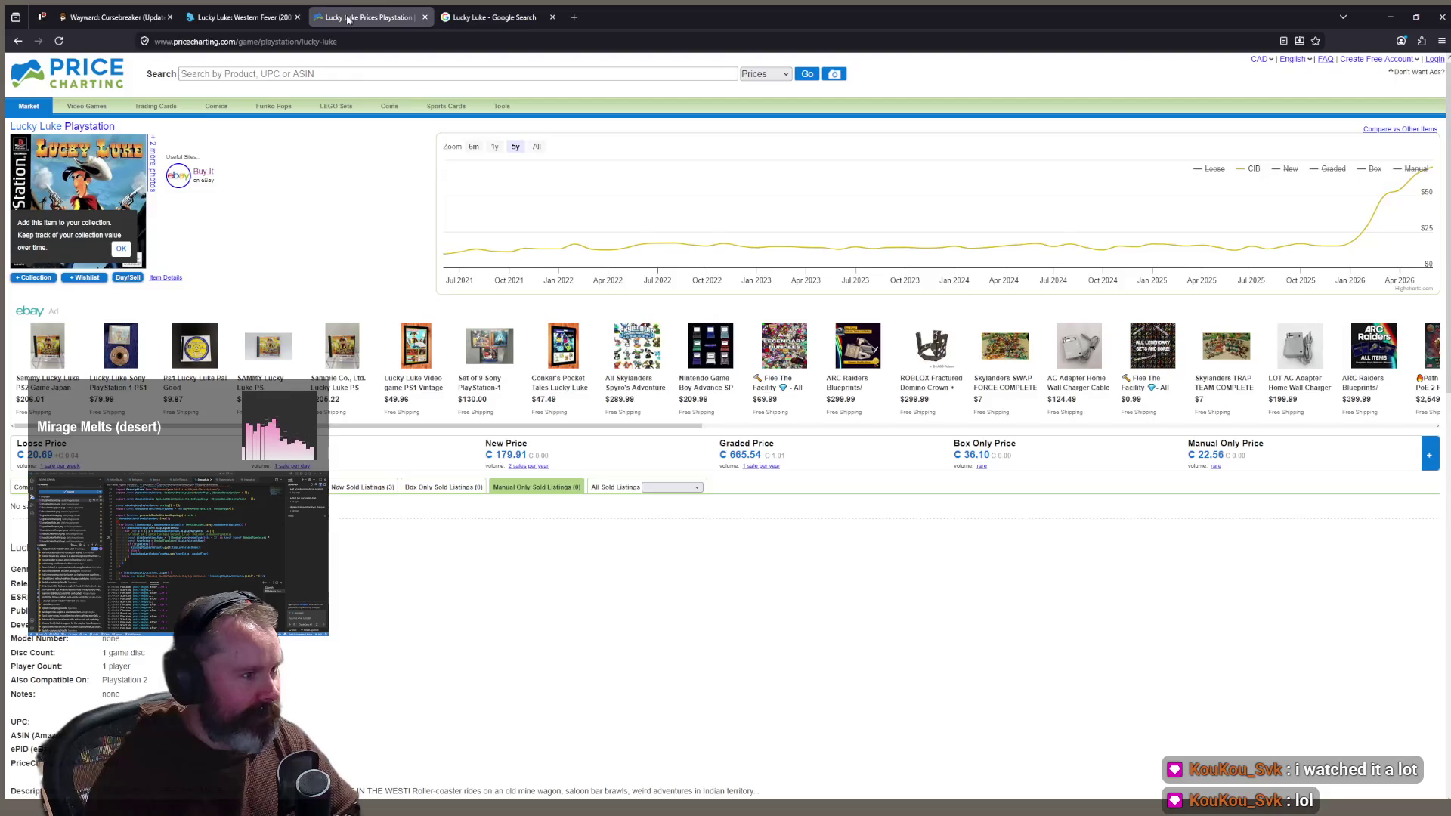
click(479, 19)
text(playstatio)
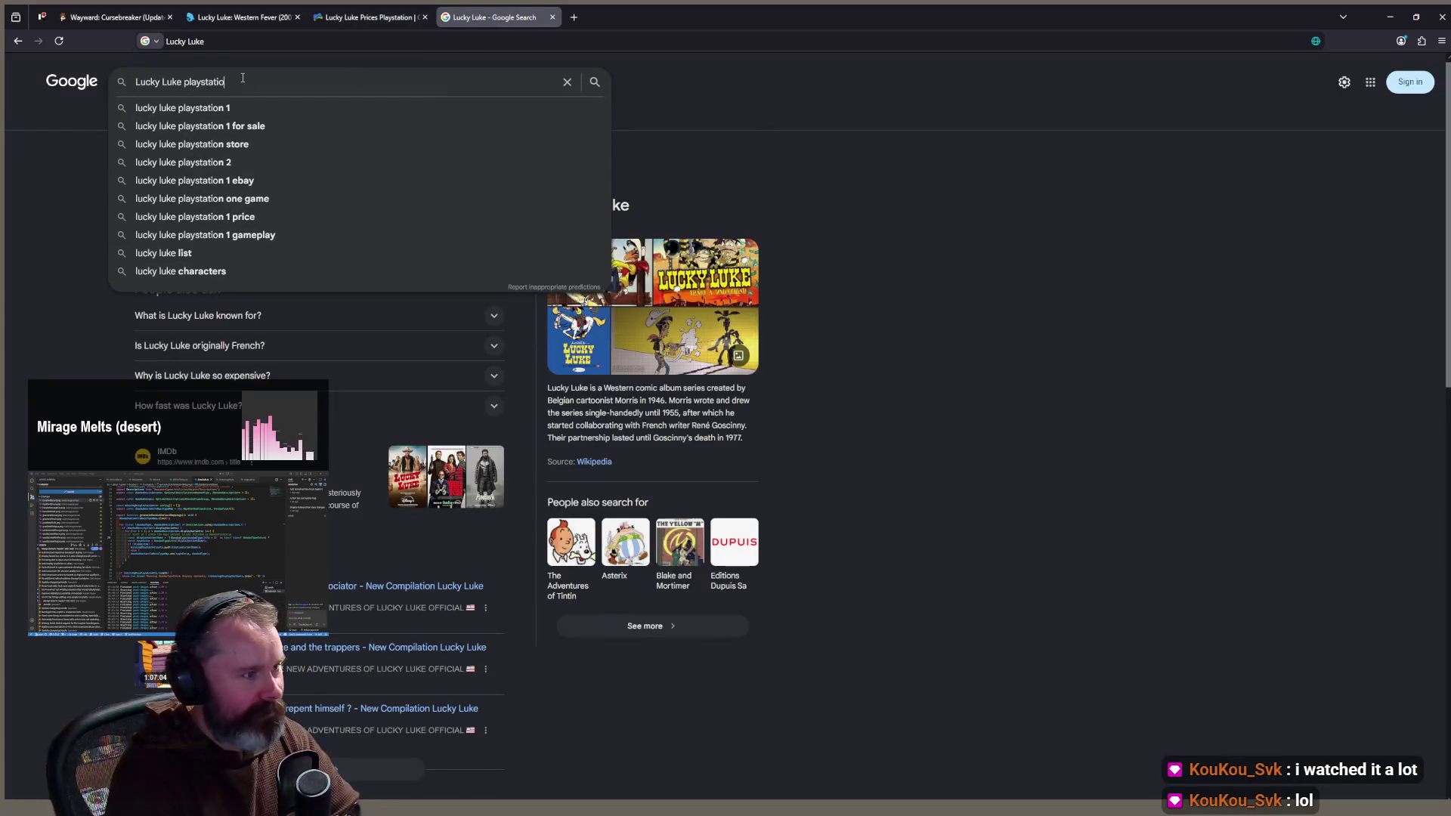
text(n)
key(Return)
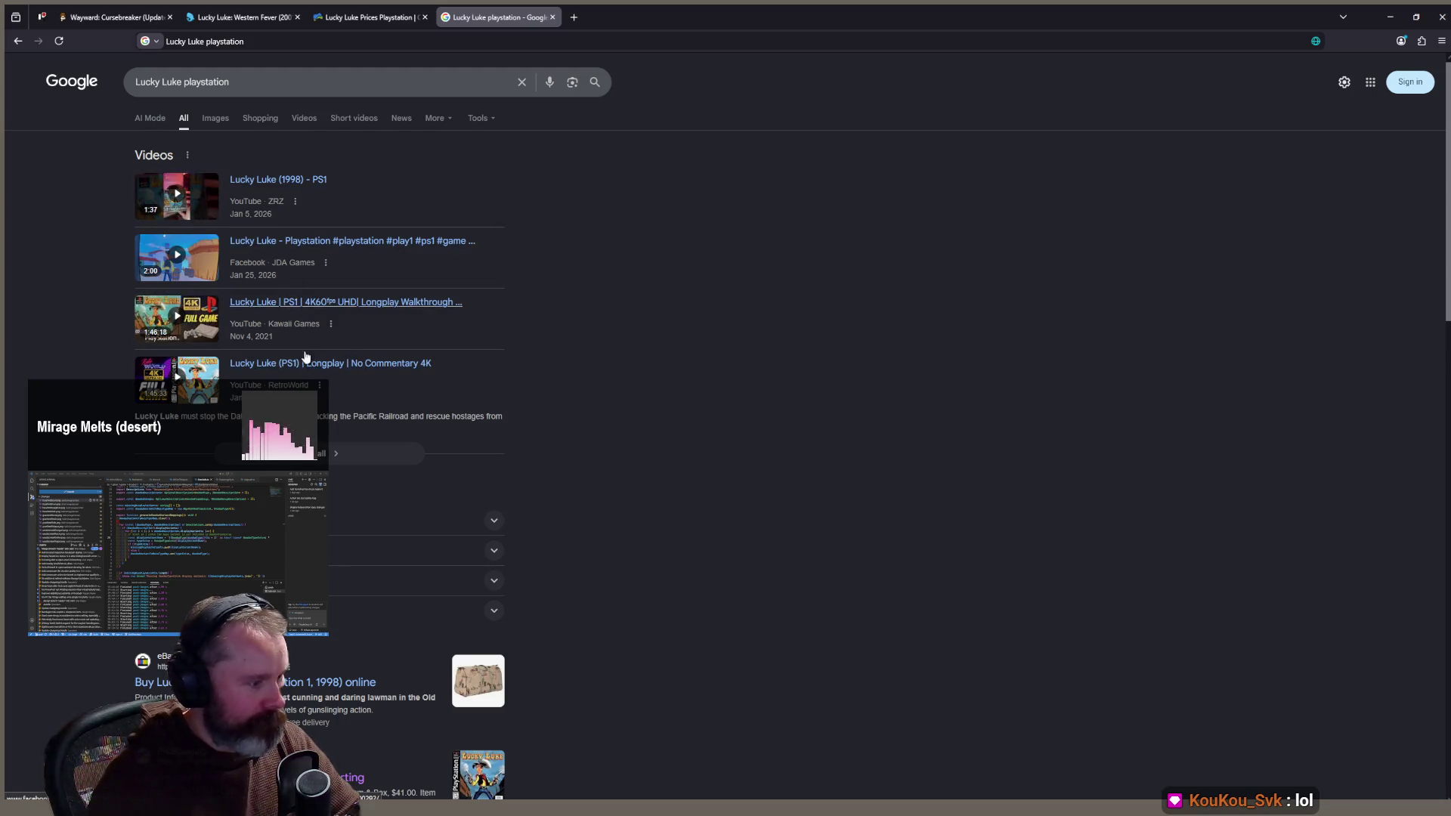
Step: Filter the results to Videos and preview the TikTok result before closing it
scroll(333, 509, down, 2)
scroll(331, 560, down, 3)
scroll(332, 560, up, 5)
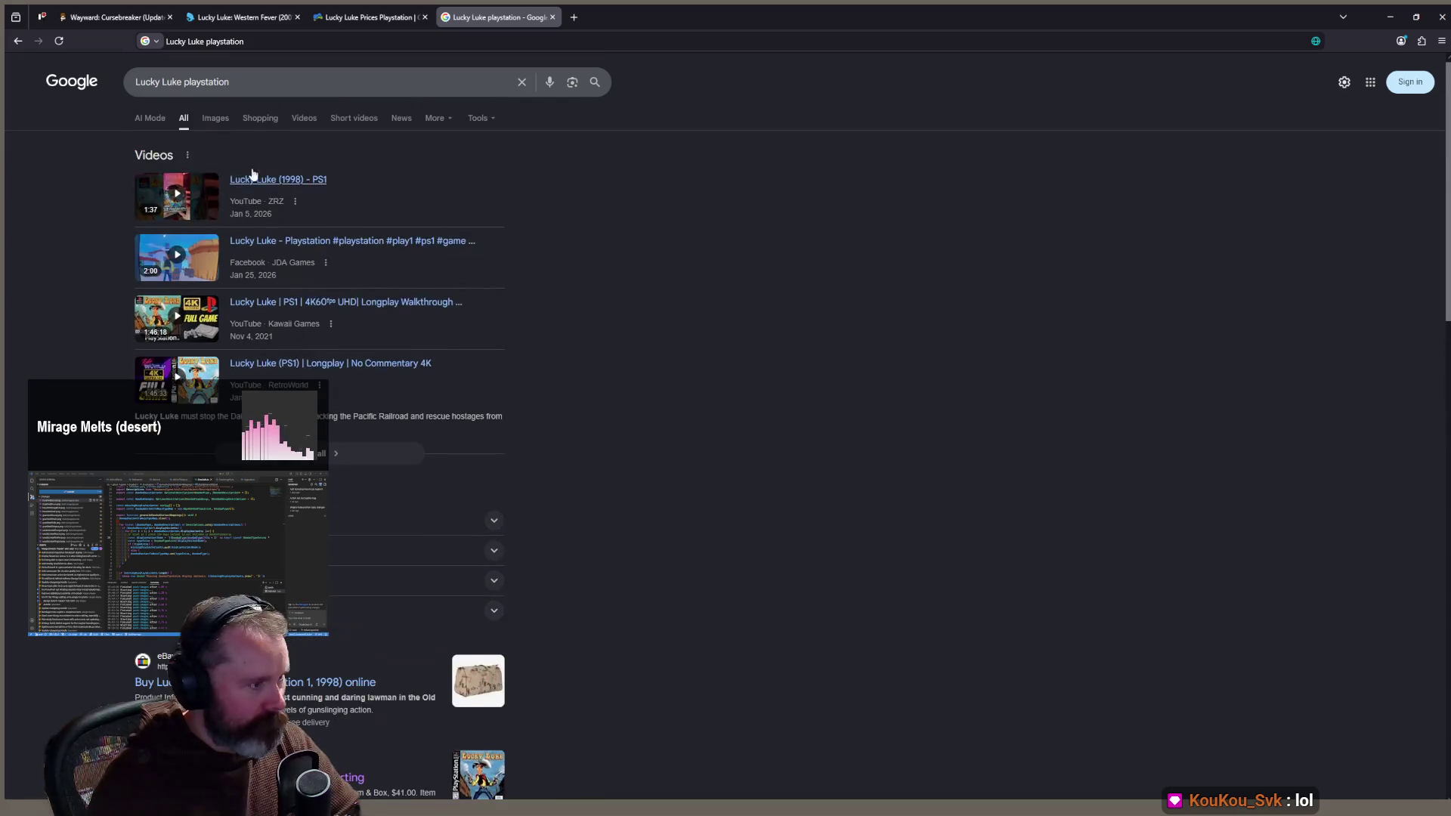
click(436, 314)
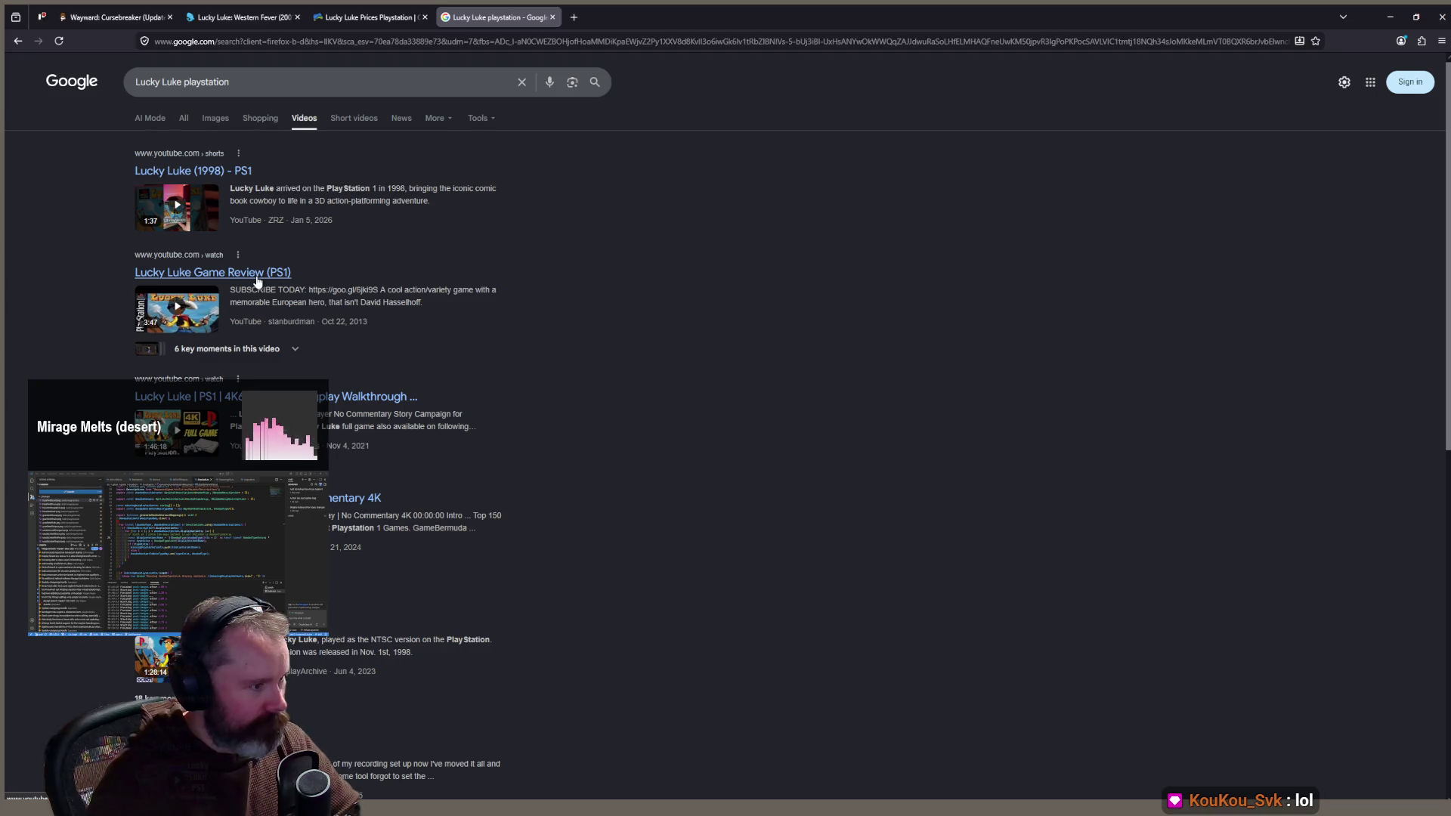
scroll(302, 291, down, 2)
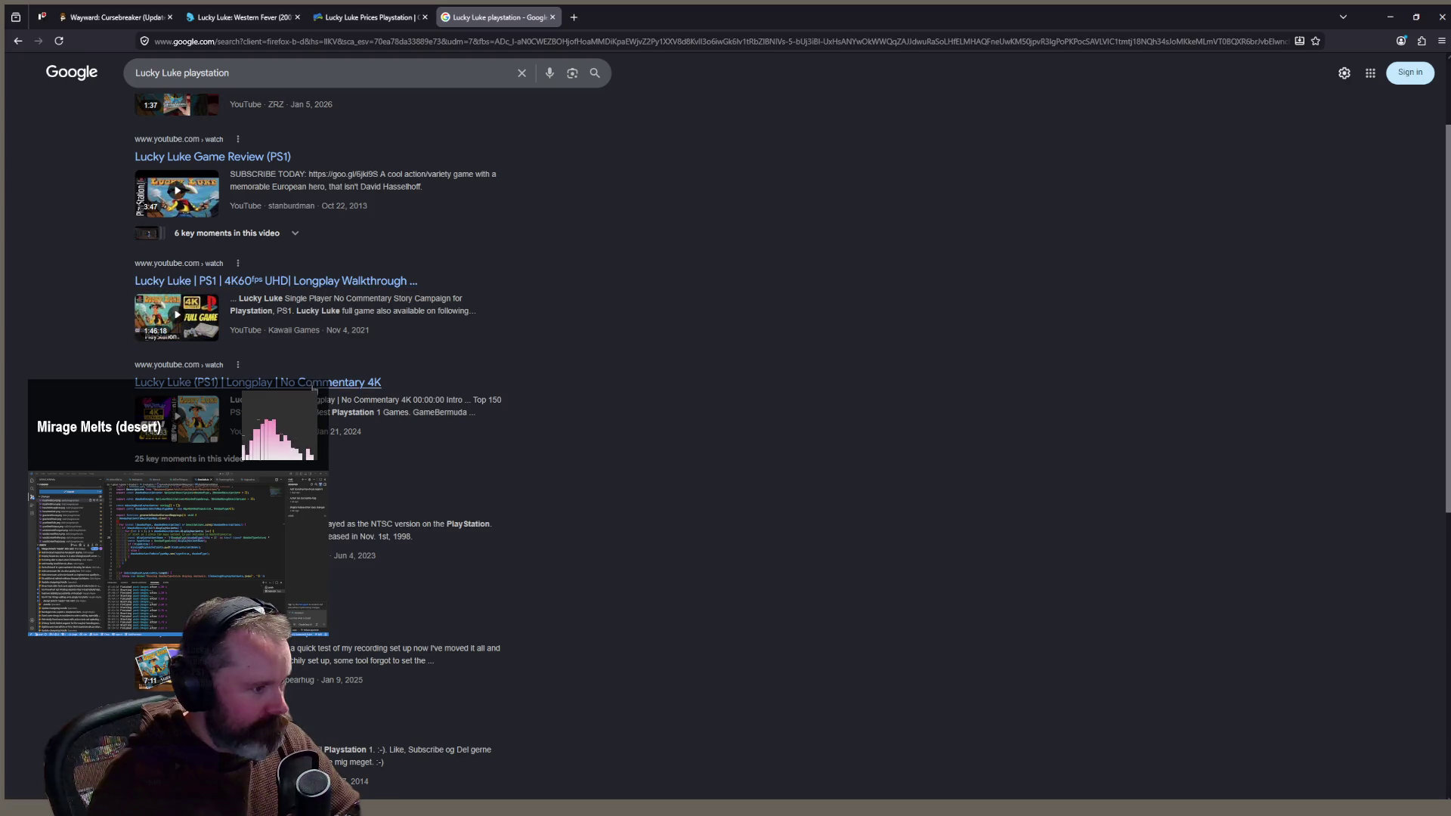
scroll(315, 389, down, 2)
scroll(232, 340, down, 2)
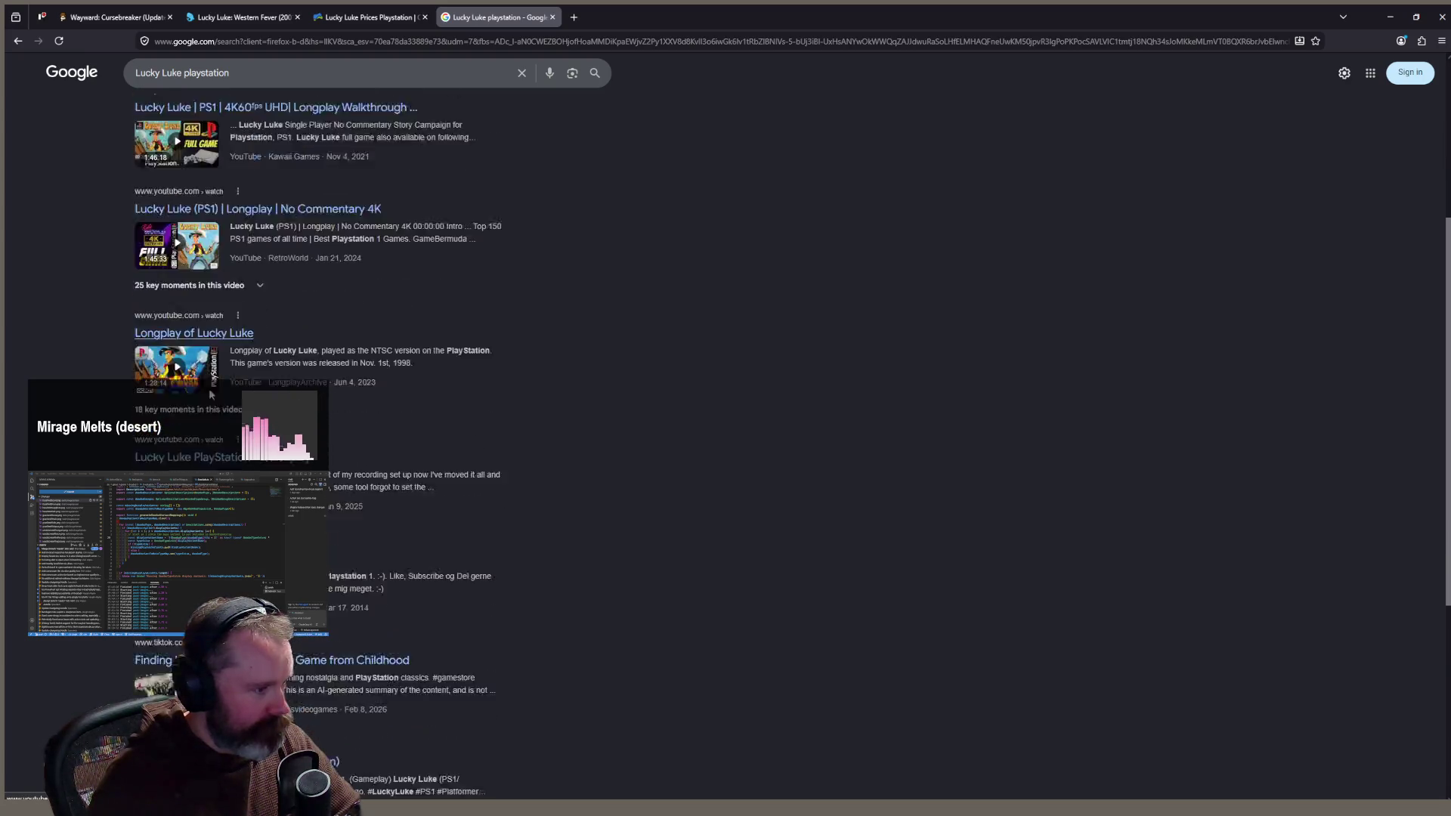
scroll(277, 341, down, 2)
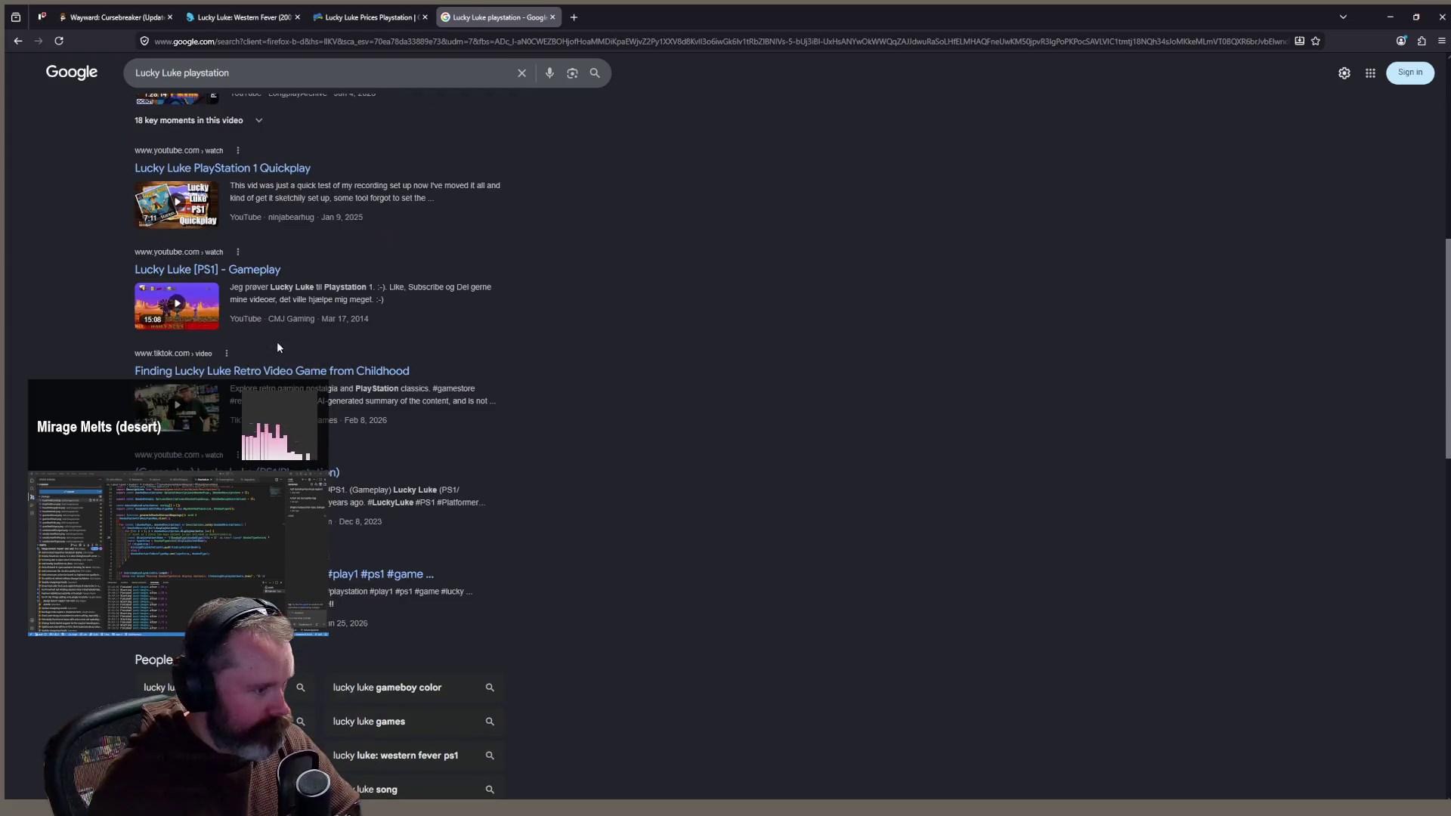
middle_click(343, 376)
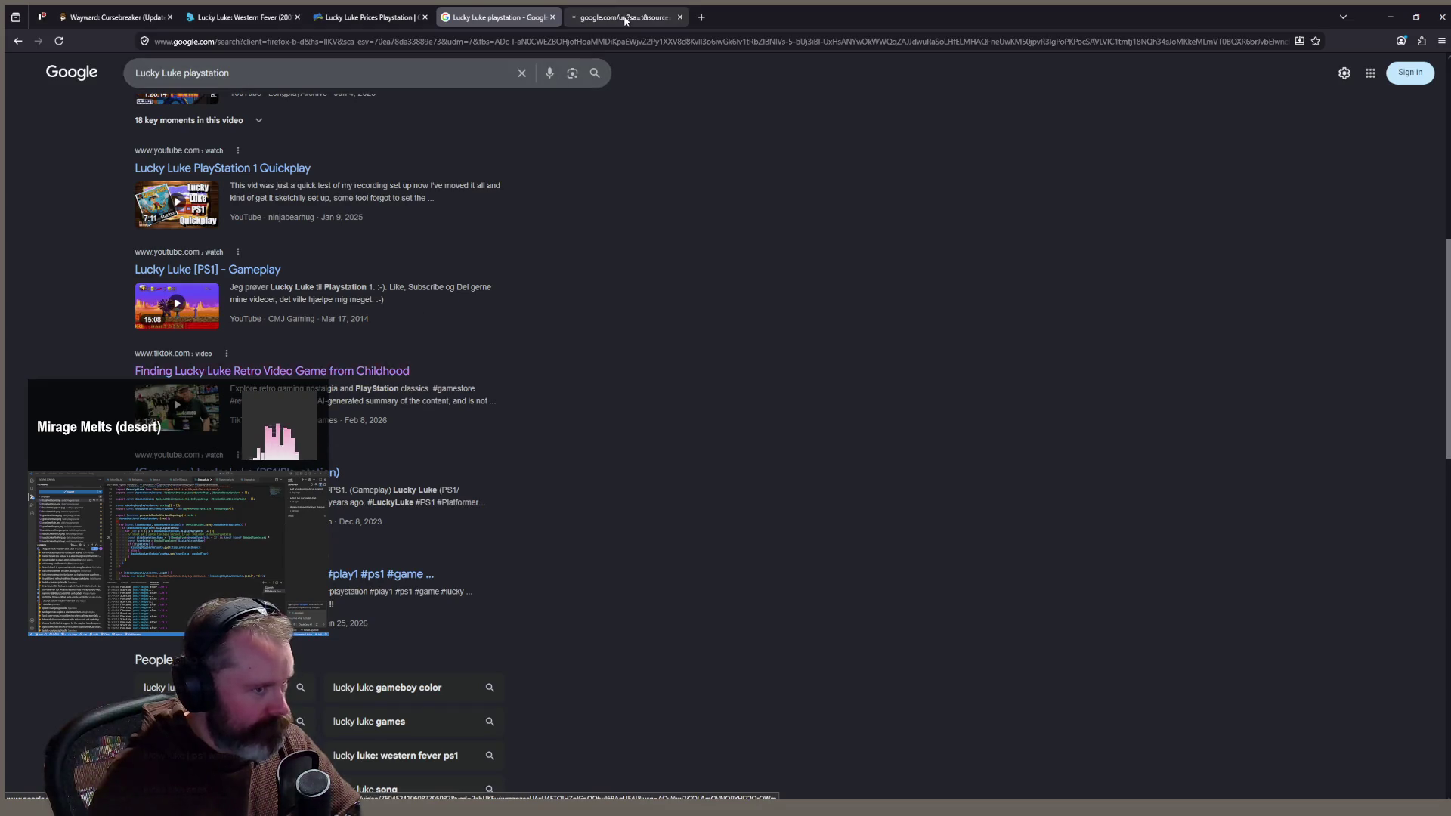
click(626, 20)
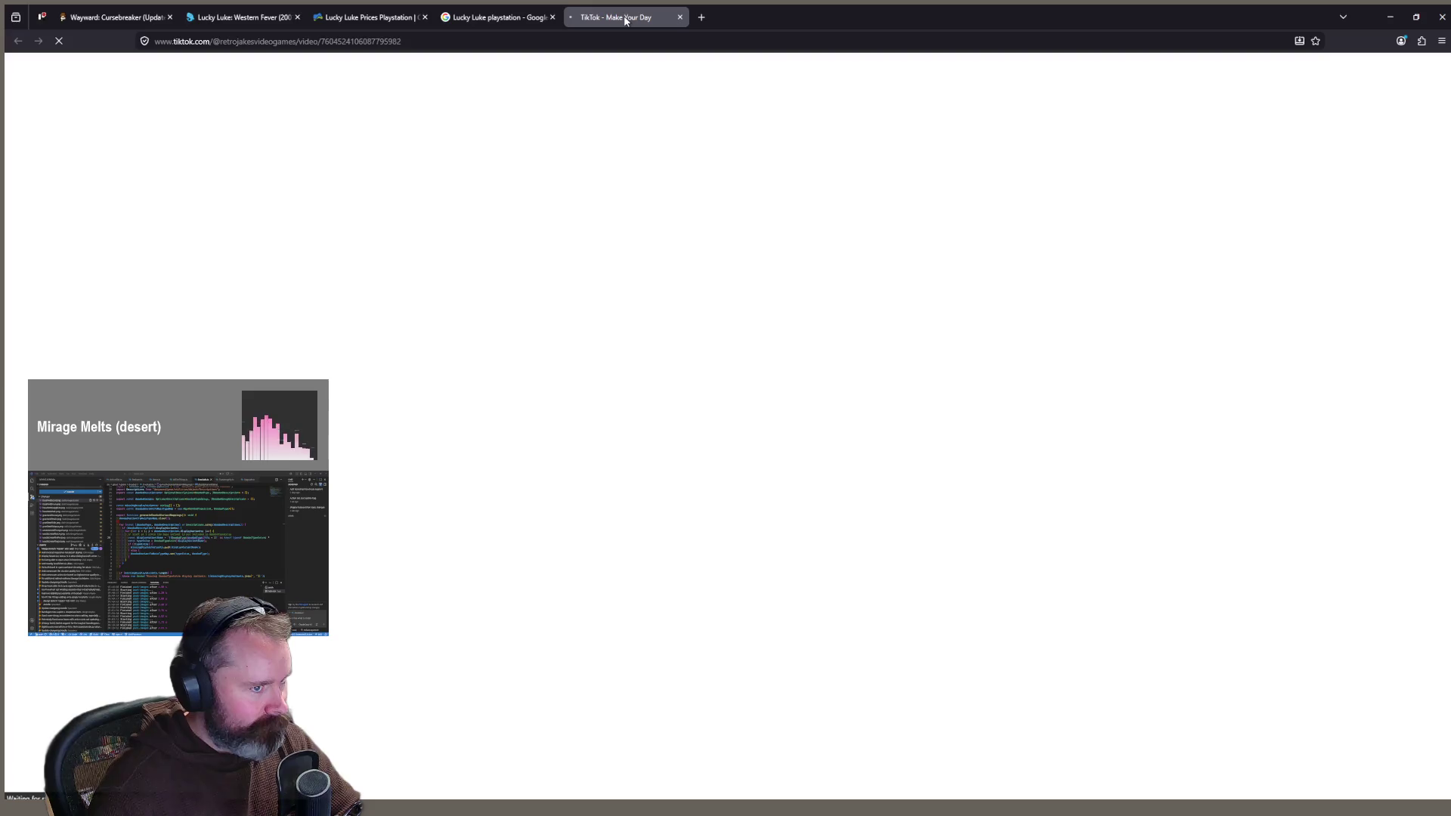
middle_click(625, 18)
Step: Close the Google results, Lucky Luke price page and MobyGames tabs to reach Wayward
scroll(469, 303, down, 3)
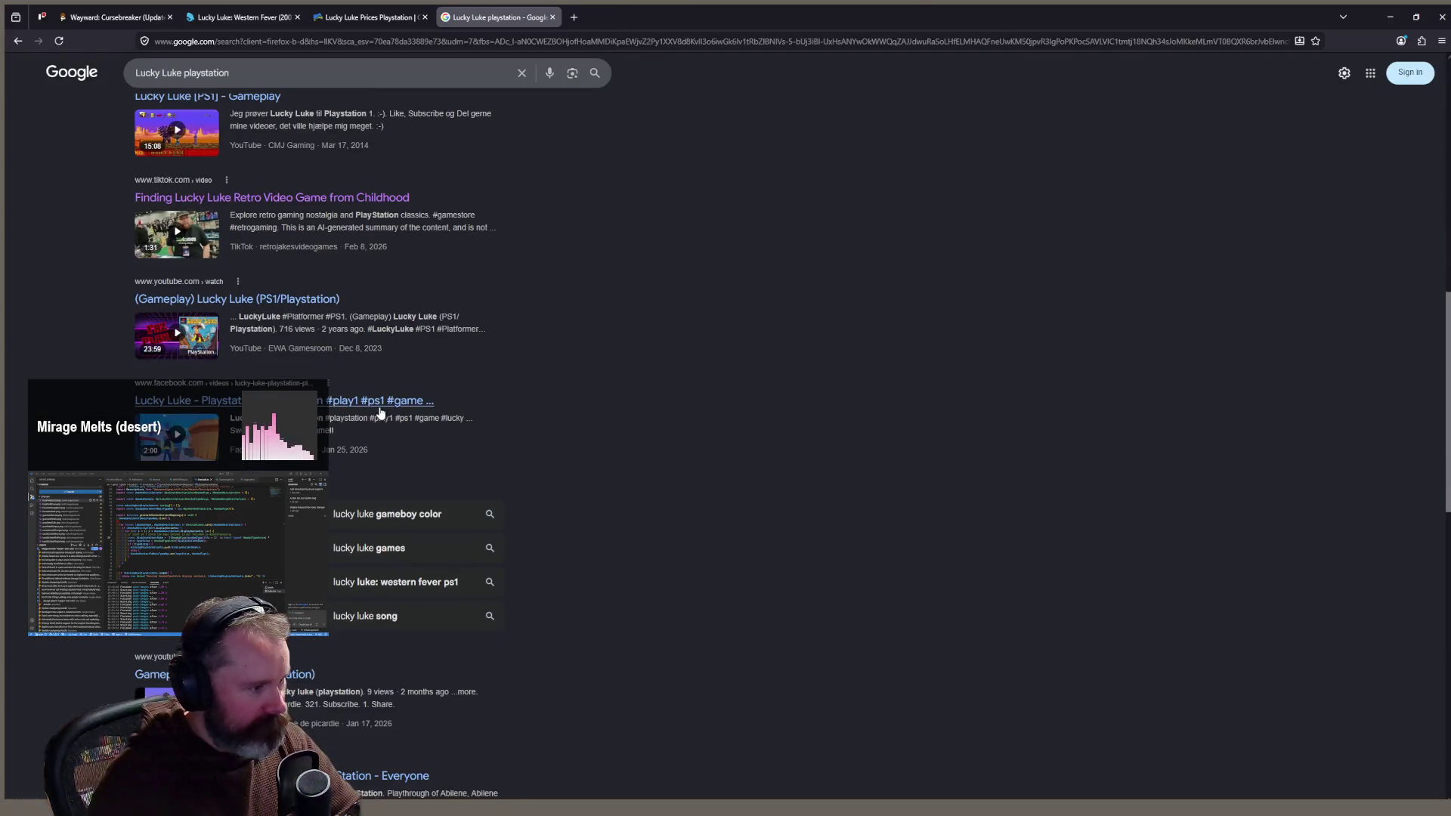
scroll(380, 411, down, 4)
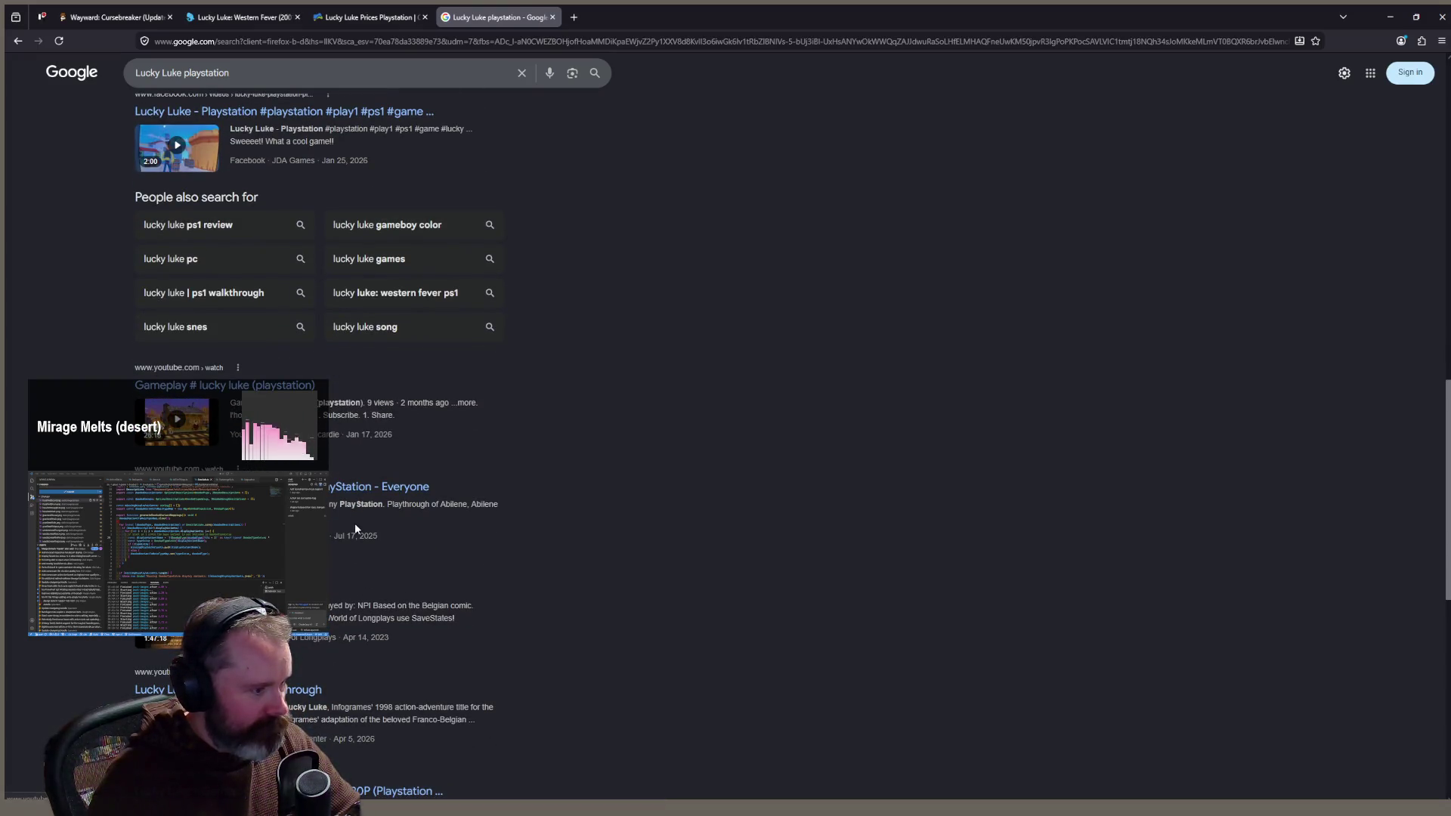
scroll(373, 539, down, 3)
scroll(373, 539, down, 6)
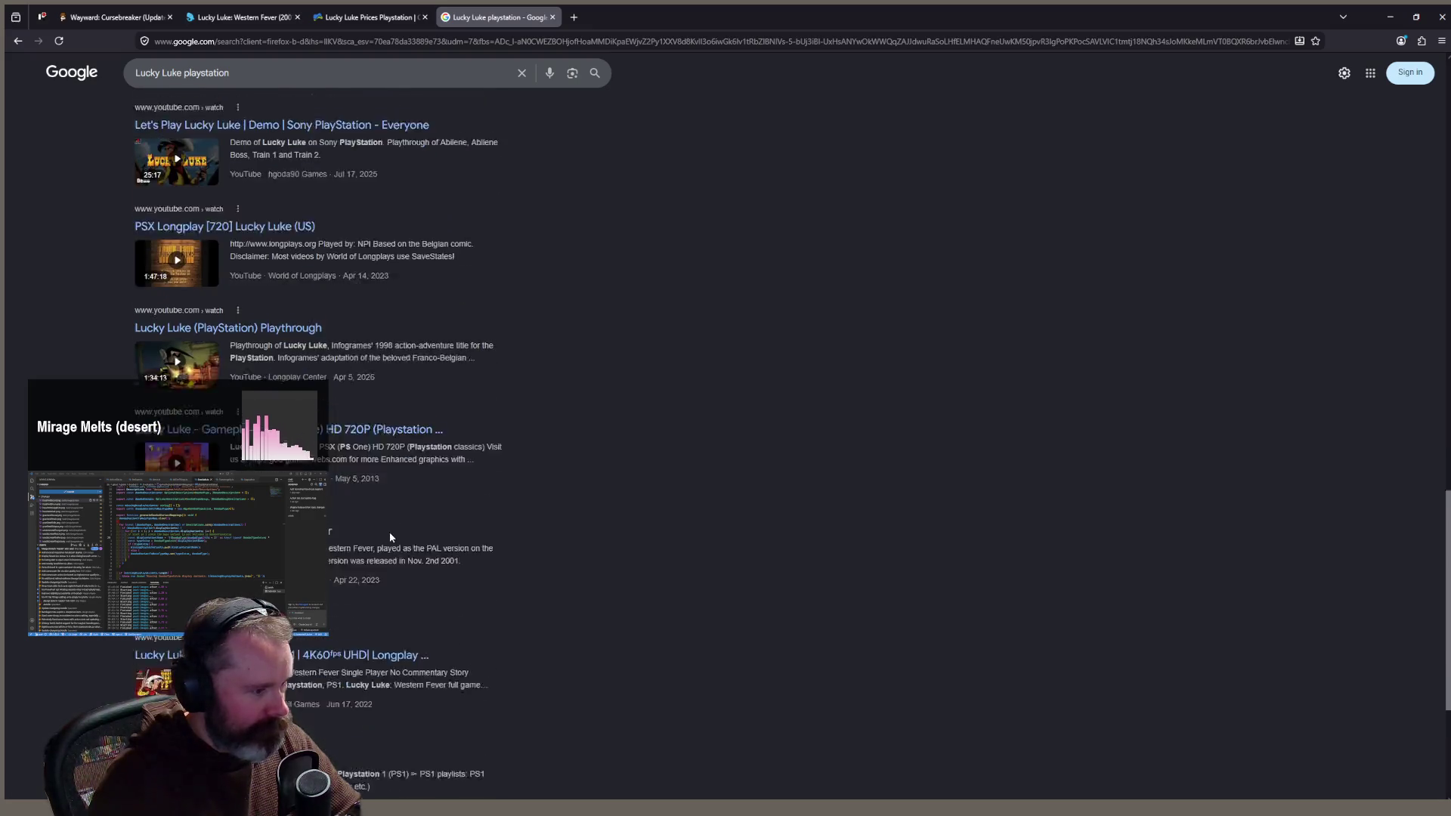
scroll(484, 484, up, 15)
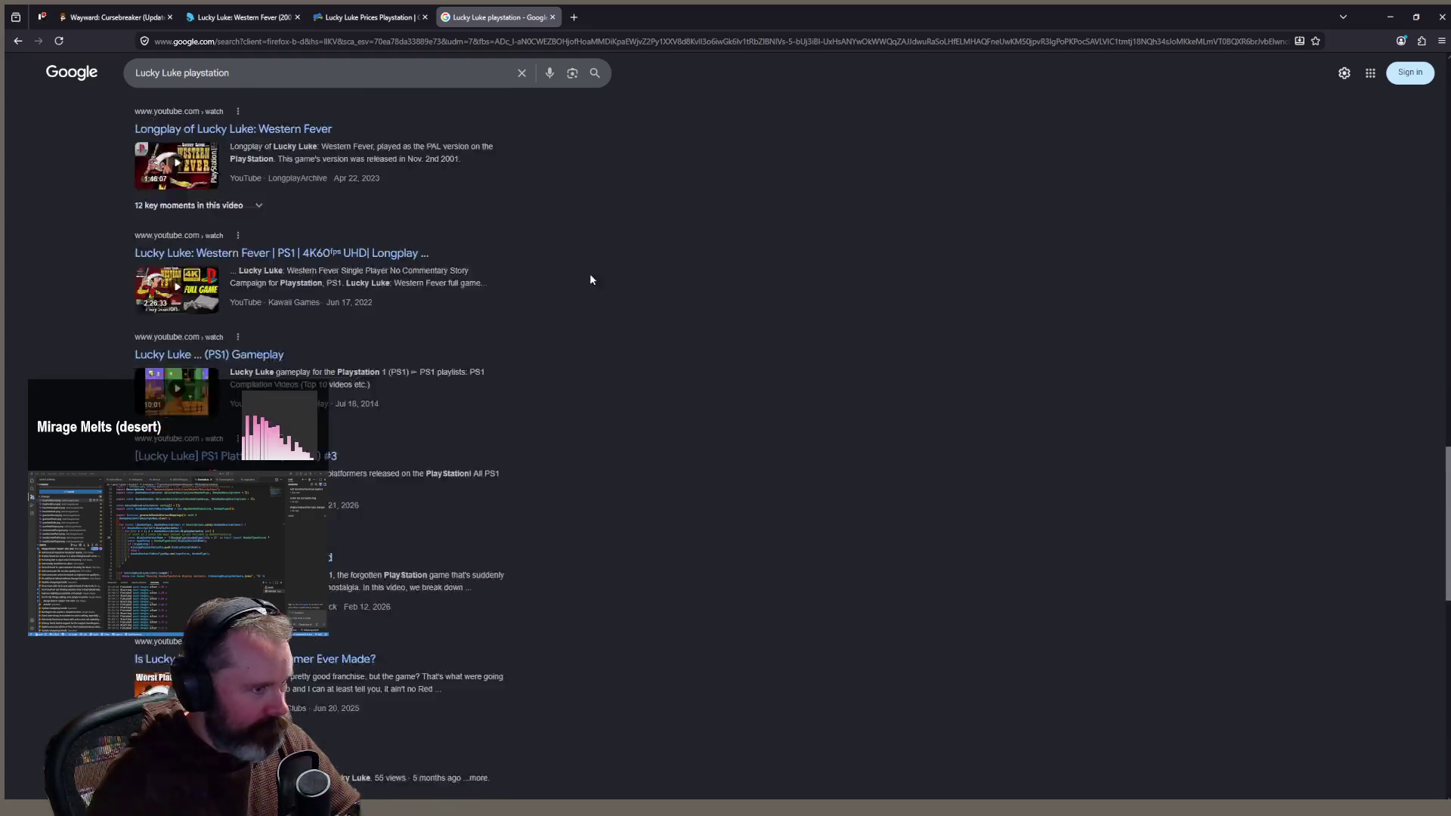
middle_click(507, 15)
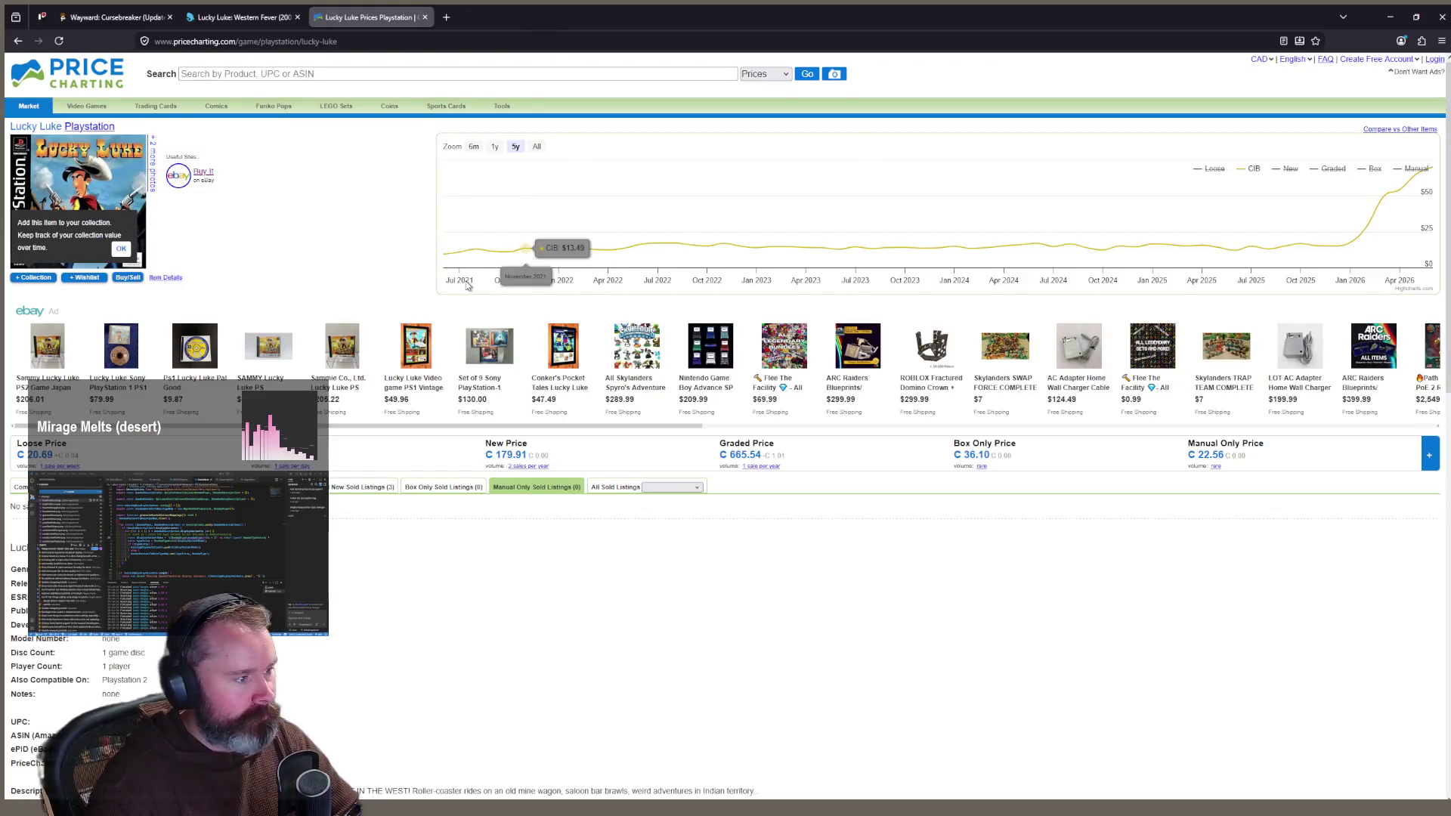
scroll(398, 315, down, 4)
scroll(395, 315, up, 1)
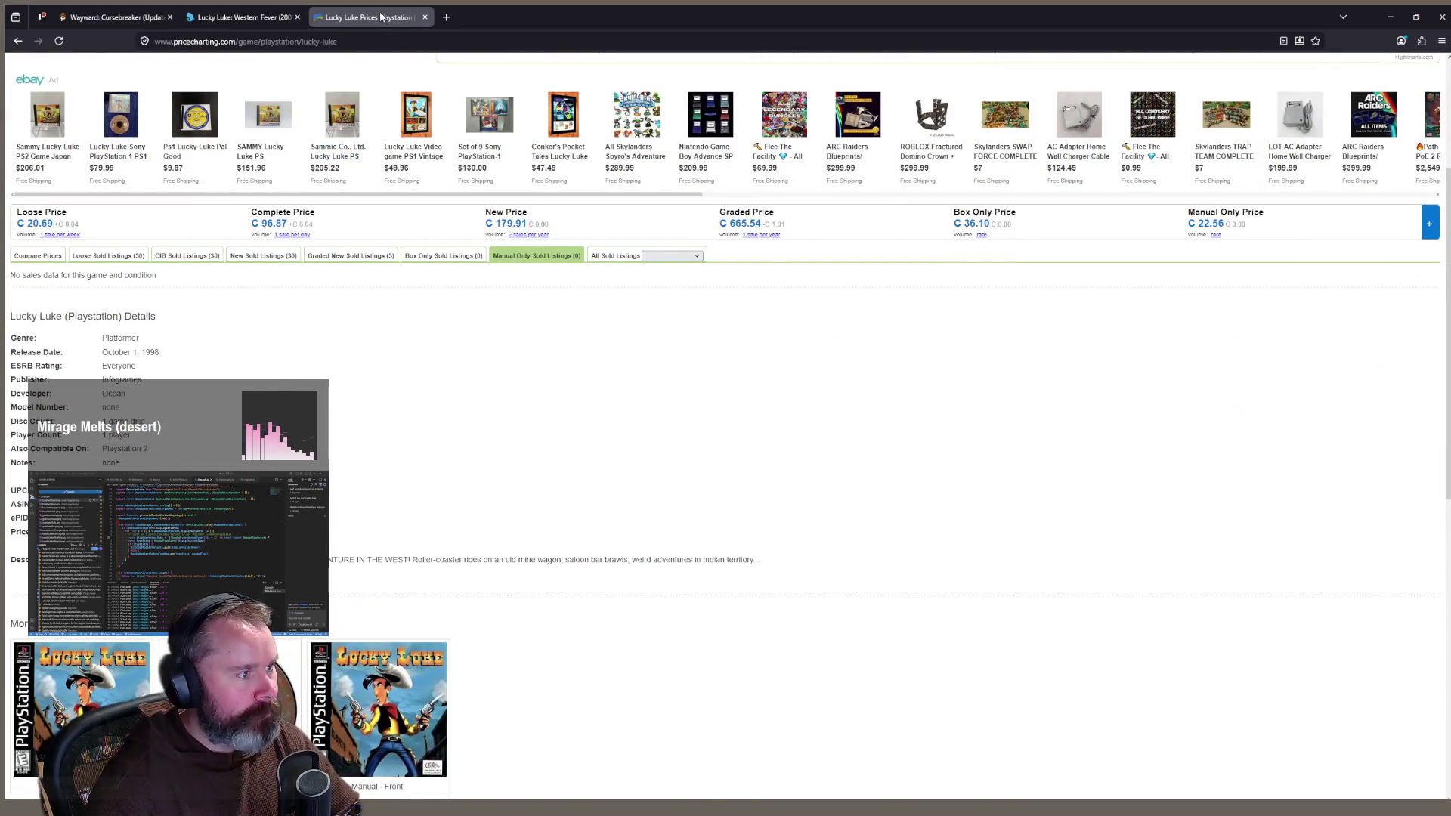
key(ctrl+w)
middle_click(252, 20)
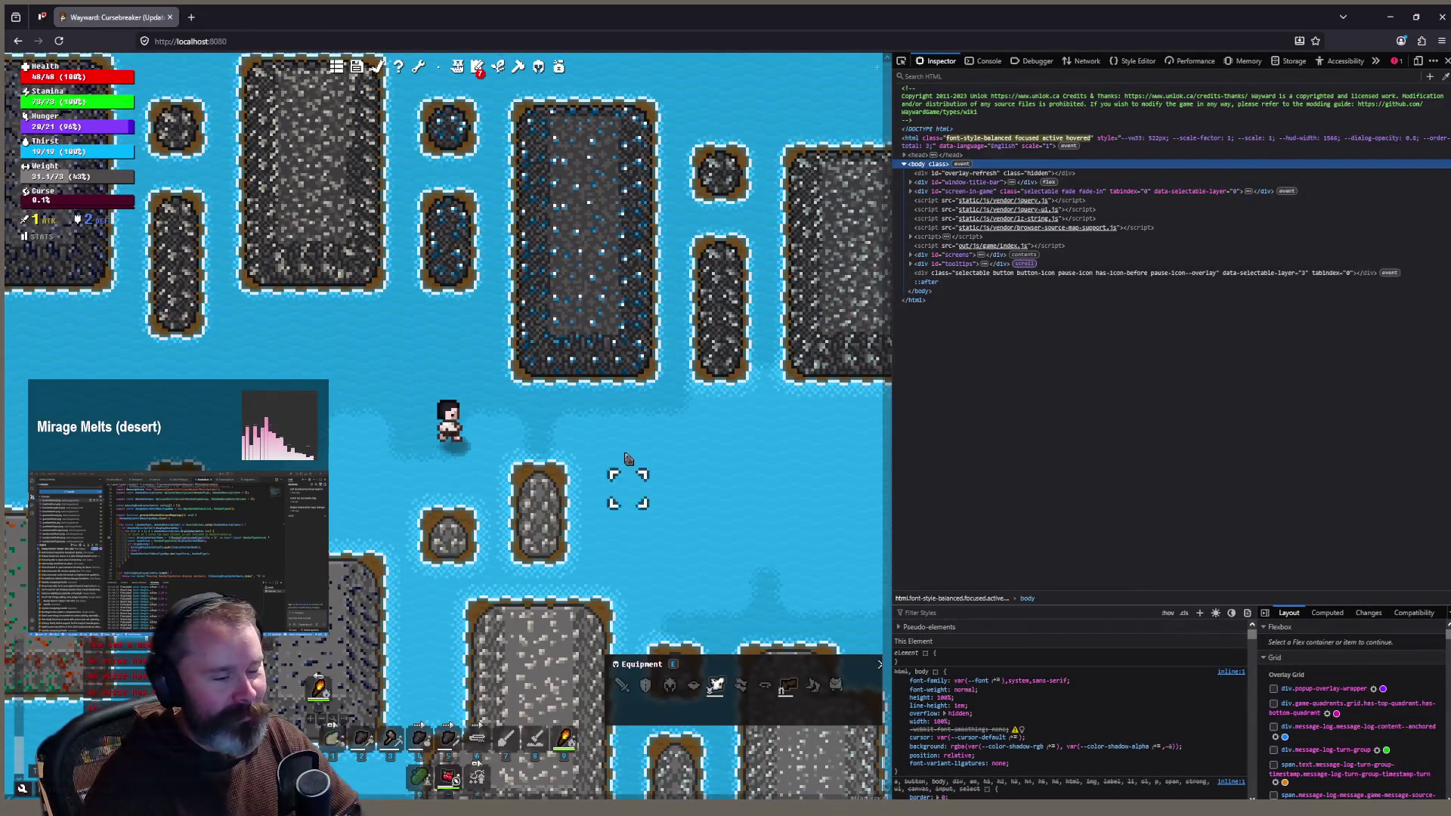
Step: Walk the character down-left, then up-left around the rock islands
key(a)
key(a)
key(a)
key(s)
key(s)
key(s)
key(a)
key(a)
key(w)
key(w)
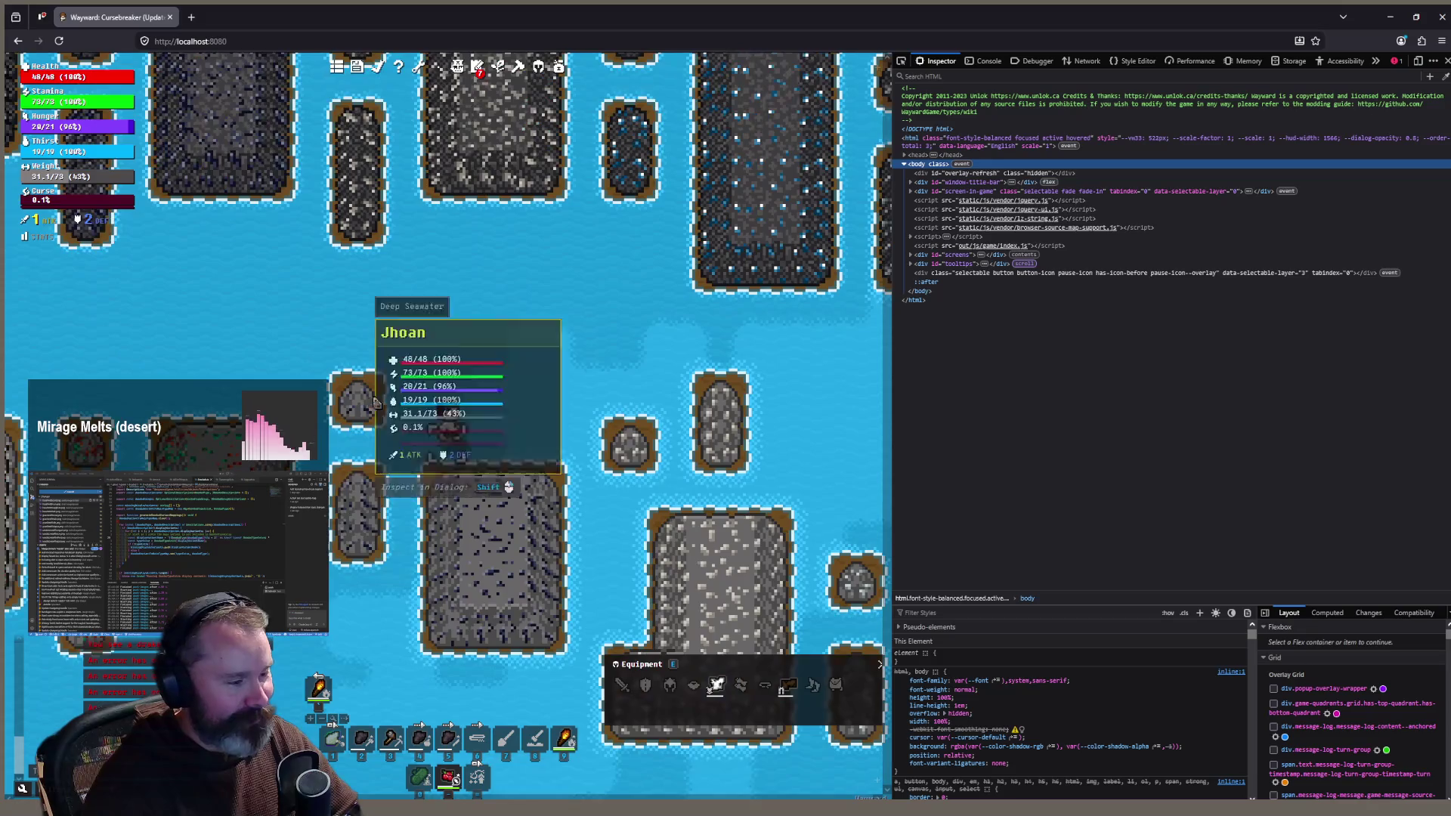
Step: Switch back to Aseprite and zoom on the basaltwithiron tile sheet
key(alt+Tab)
scroll(867, 237, down, 2)
scroll(793, 227, up, 2)
scroll(701, 204, up, 2)
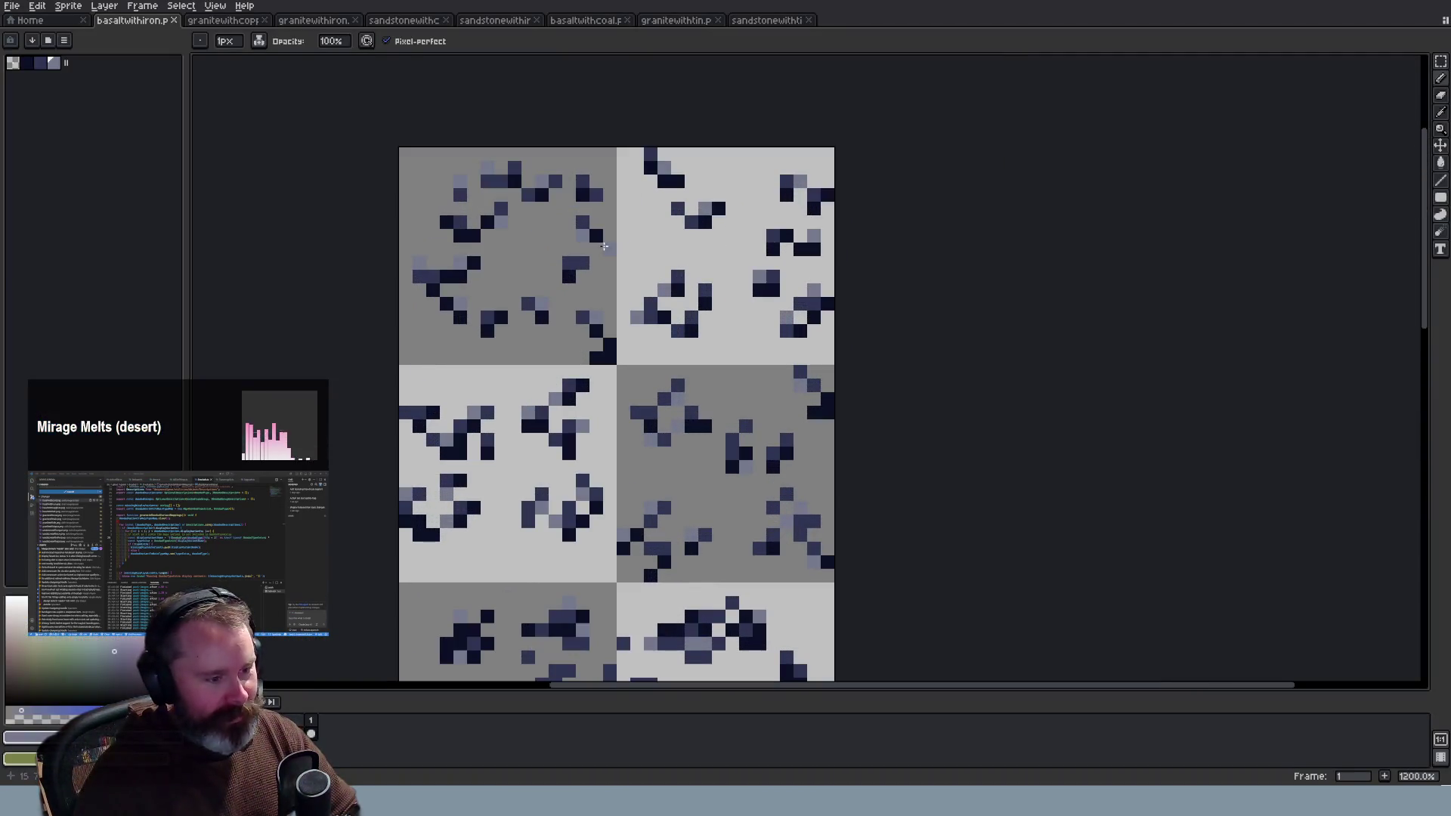
Step: Zoom in and out on the current sheet, briefly sampling colours with Alt
scroll(500, 271, down, 3)
scroll(500, 271, up, 4)
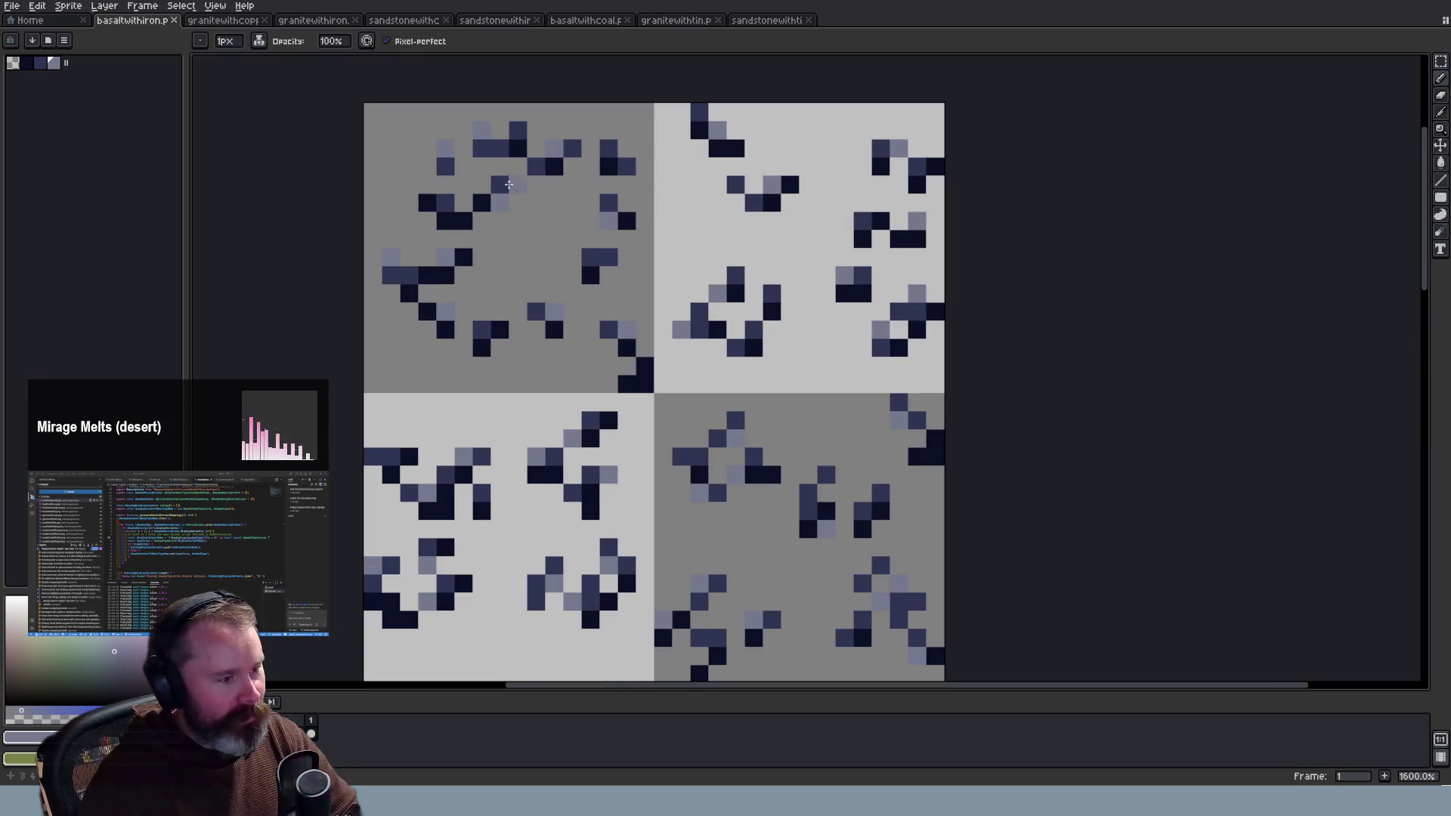
scroll(499, 340, down, 8)
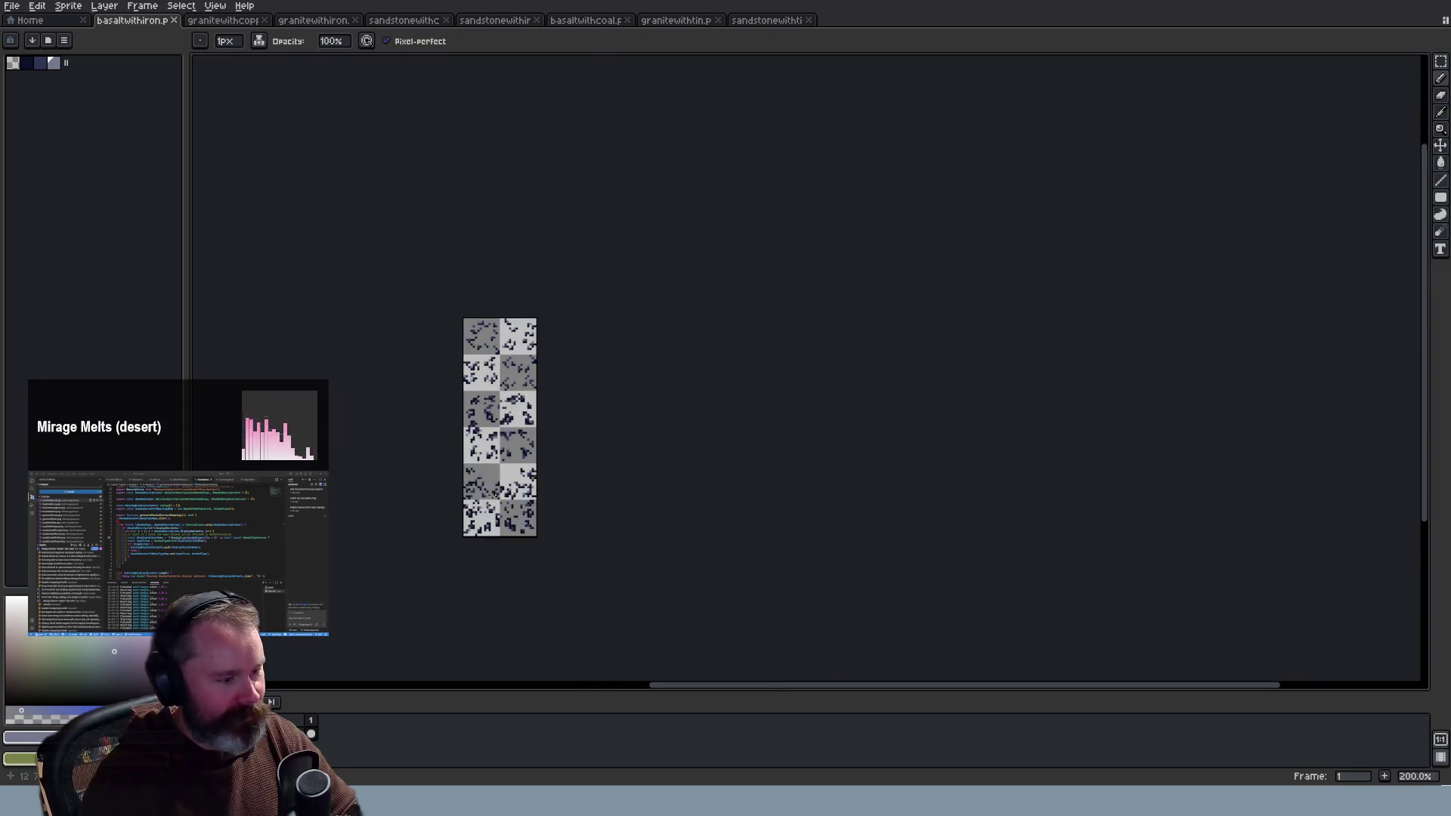
scroll(518, 438, up, 3)
key(alt)
scroll(492, 387, up, 2)
scroll(492, 387, down, 1)
scroll(492, 388, up, 1)
Step: Flip through the granite, sandstone and basalt ore sheets, ending on basalt-with-coal
click(225, 20)
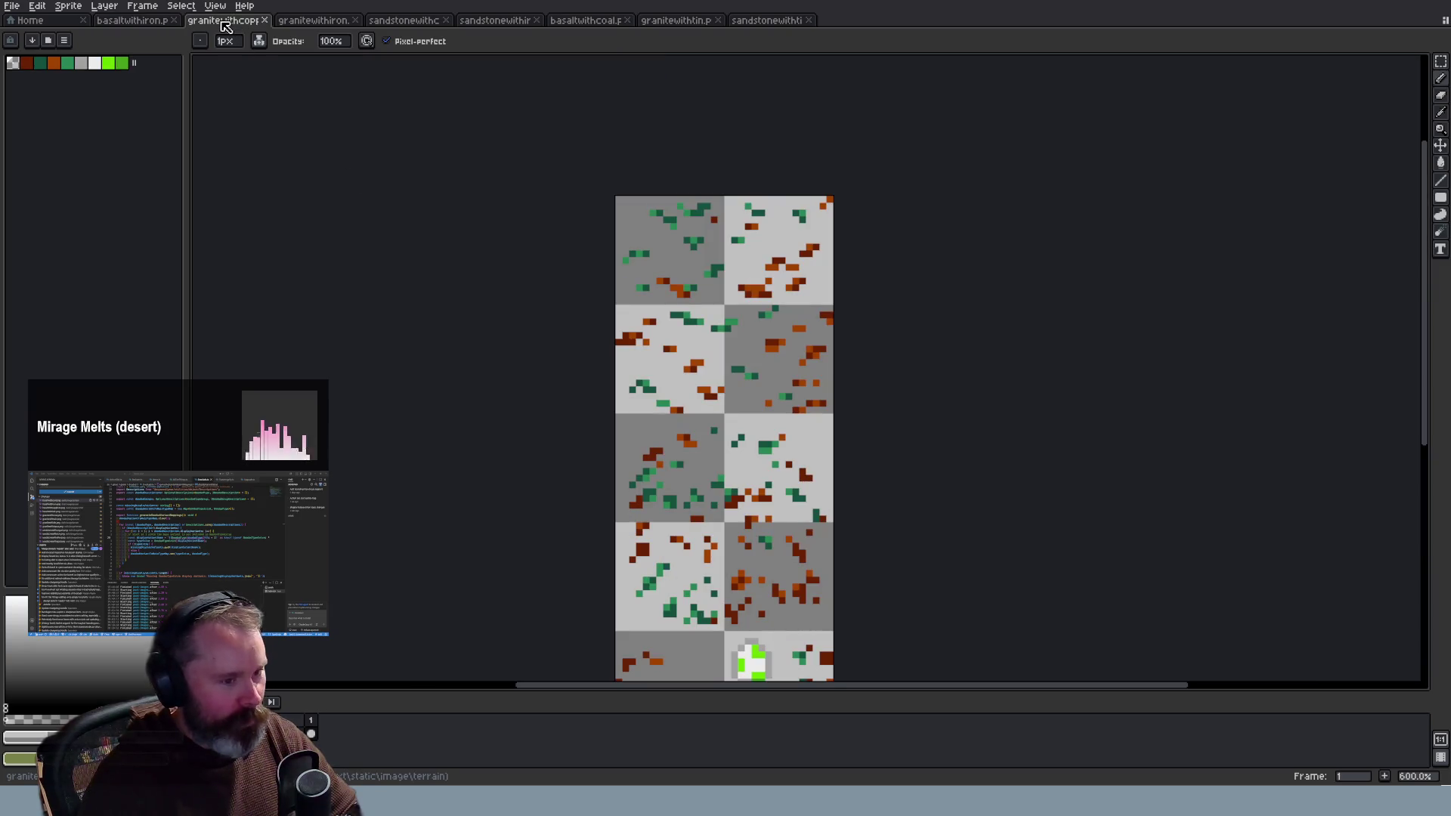
click(321, 22)
click(402, 22)
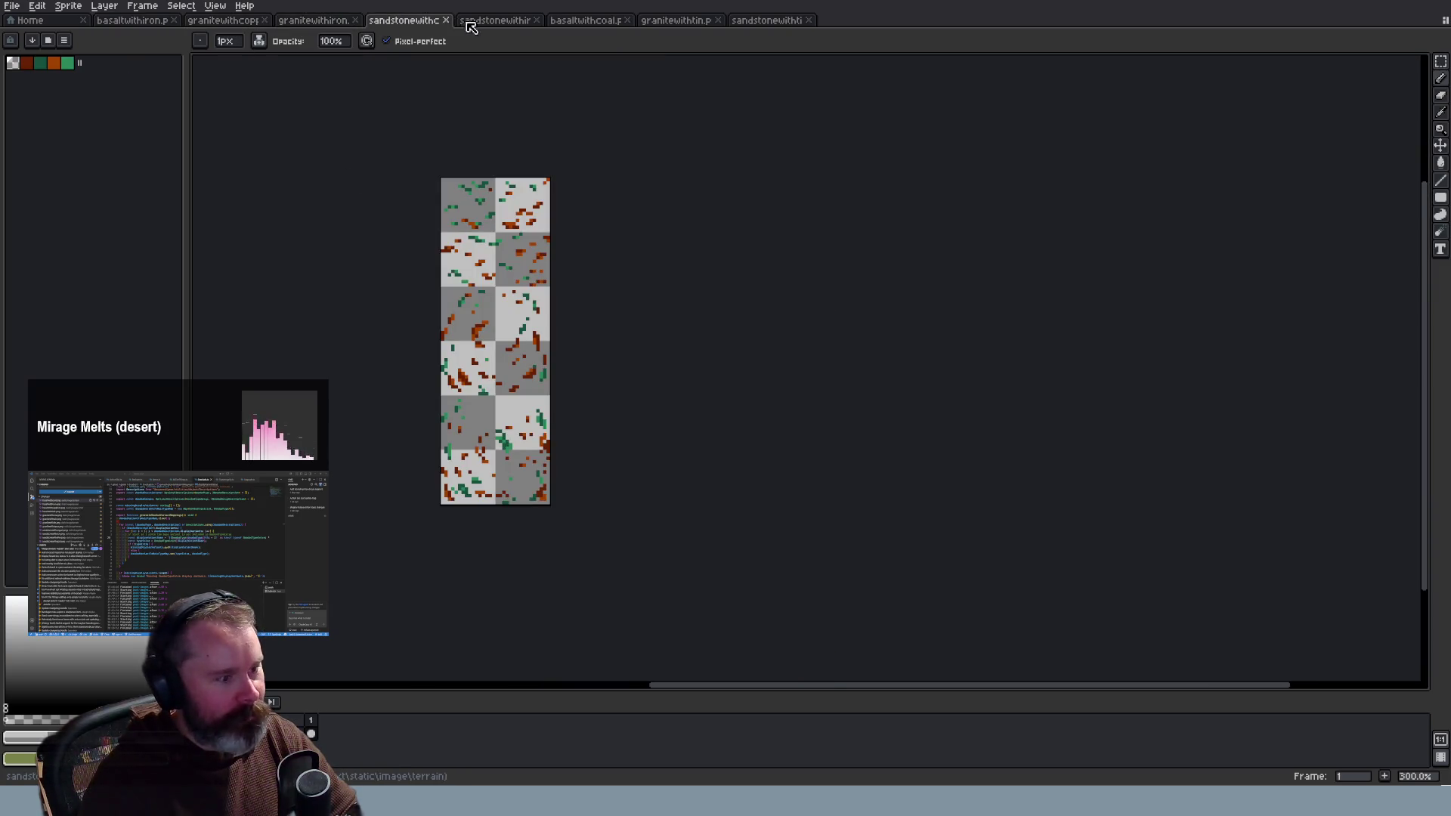
click(502, 21)
click(588, 21)
click(673, 21)
click(614, 21)
scroll(800, 317, down, 4)
scroll(916, 406, down, 2)
scroll(922, 424, up, 3)
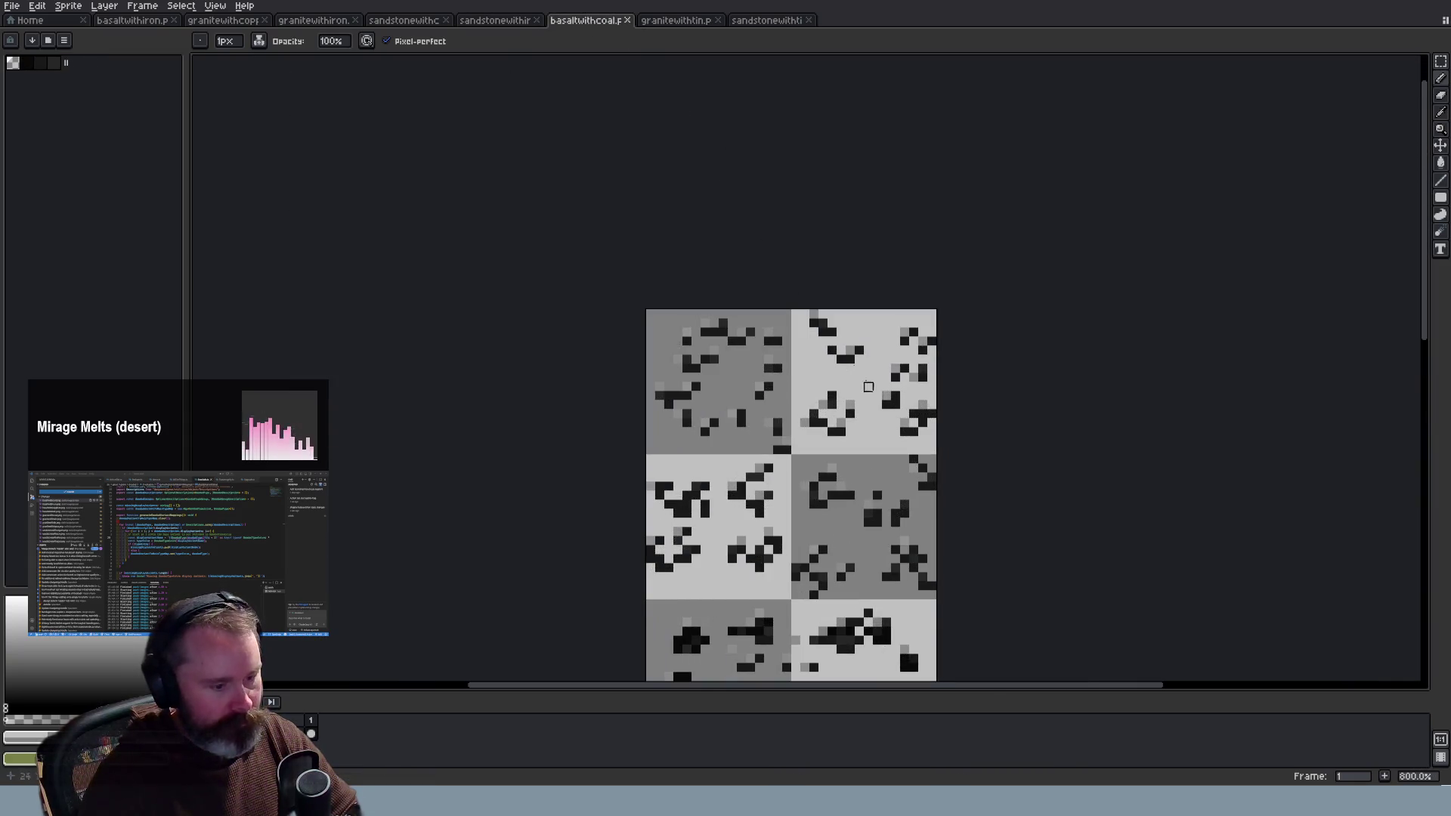
Step: Close the basalt-with-coal, granite-with-tin and sandstone-with-tin sheets
click(626, 21)
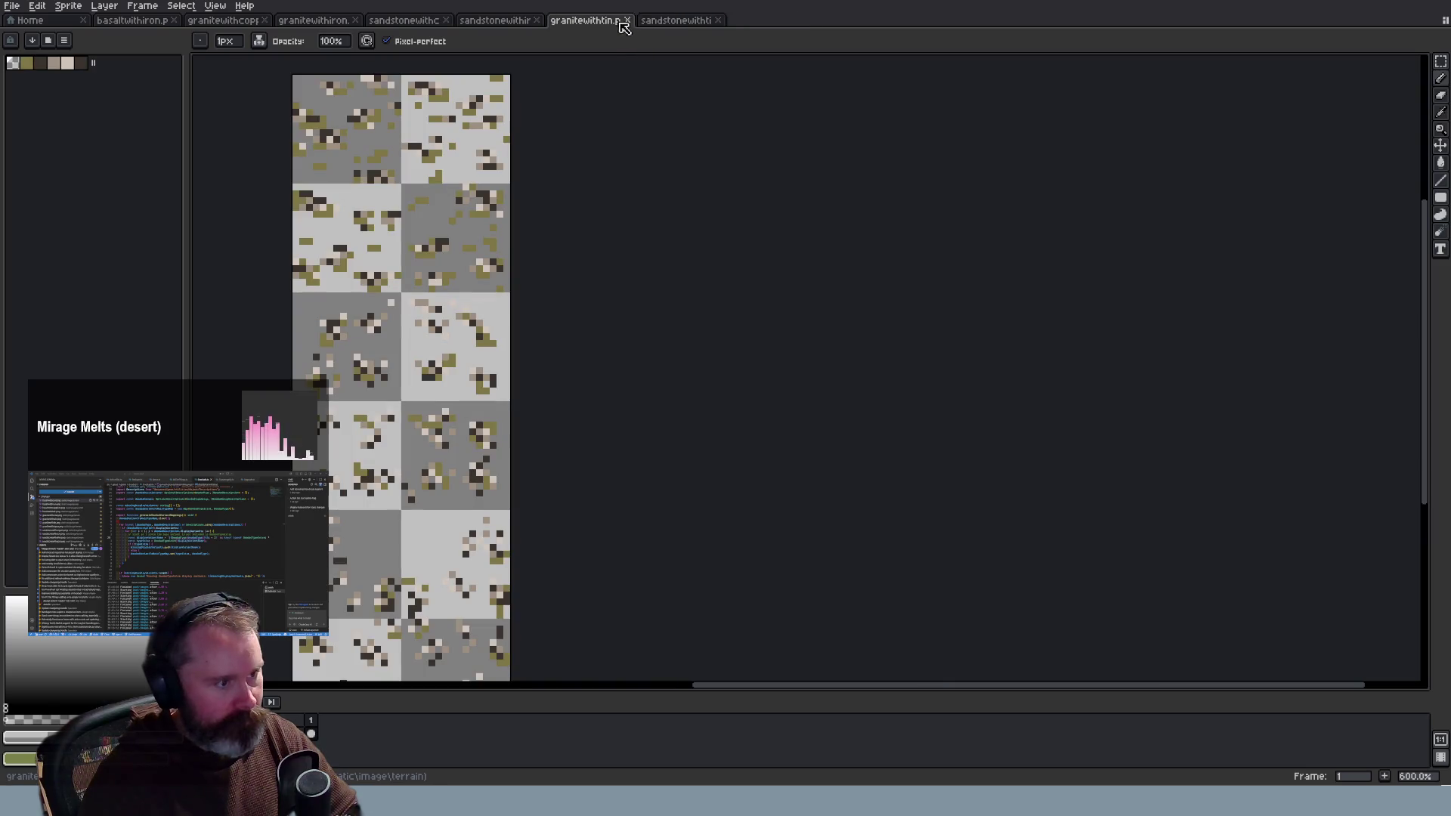
click(628, 21)
click(628, 21)
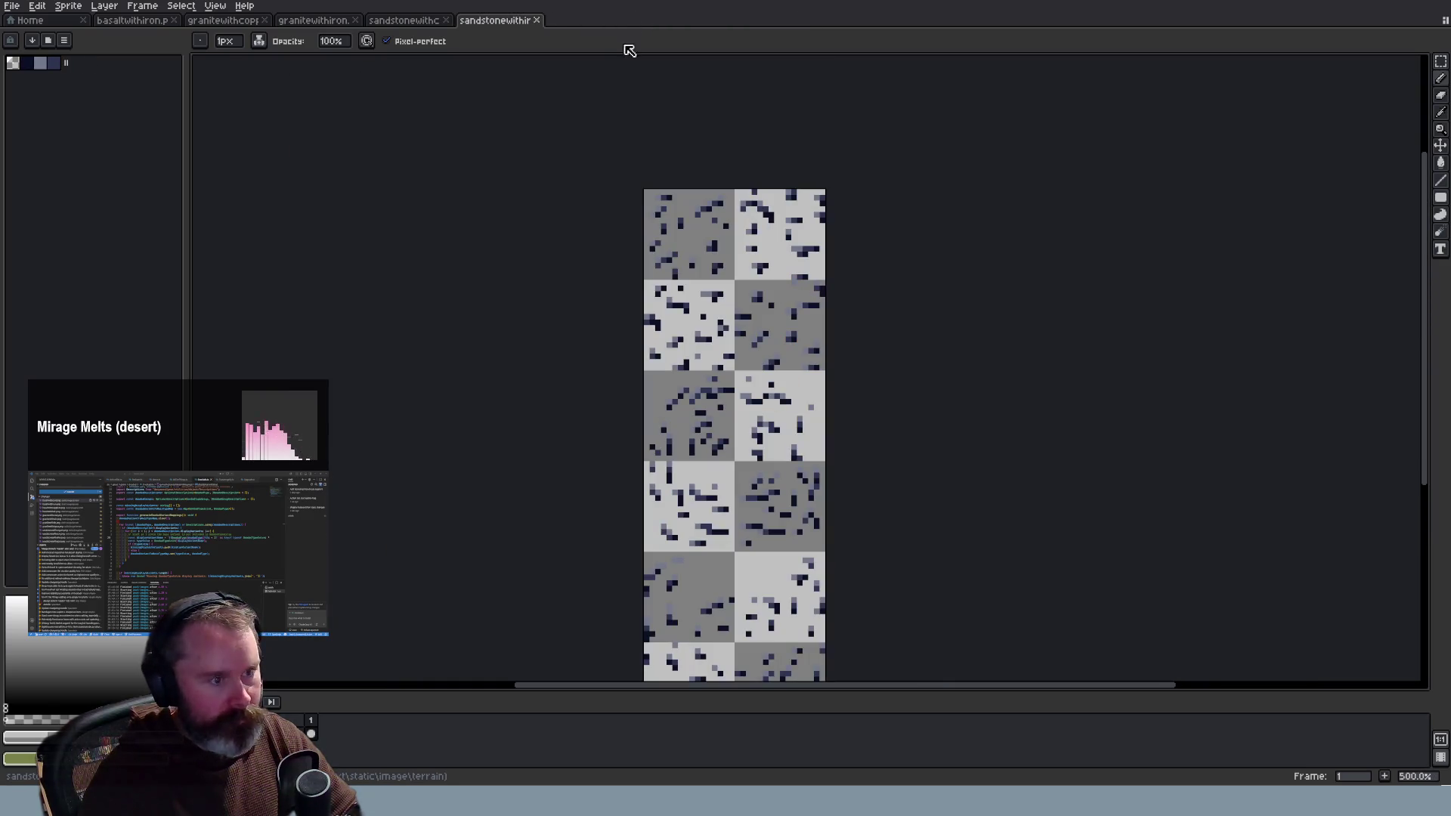
scroll(810, 358, up, 2)
scroll(810, 358, up, 3)
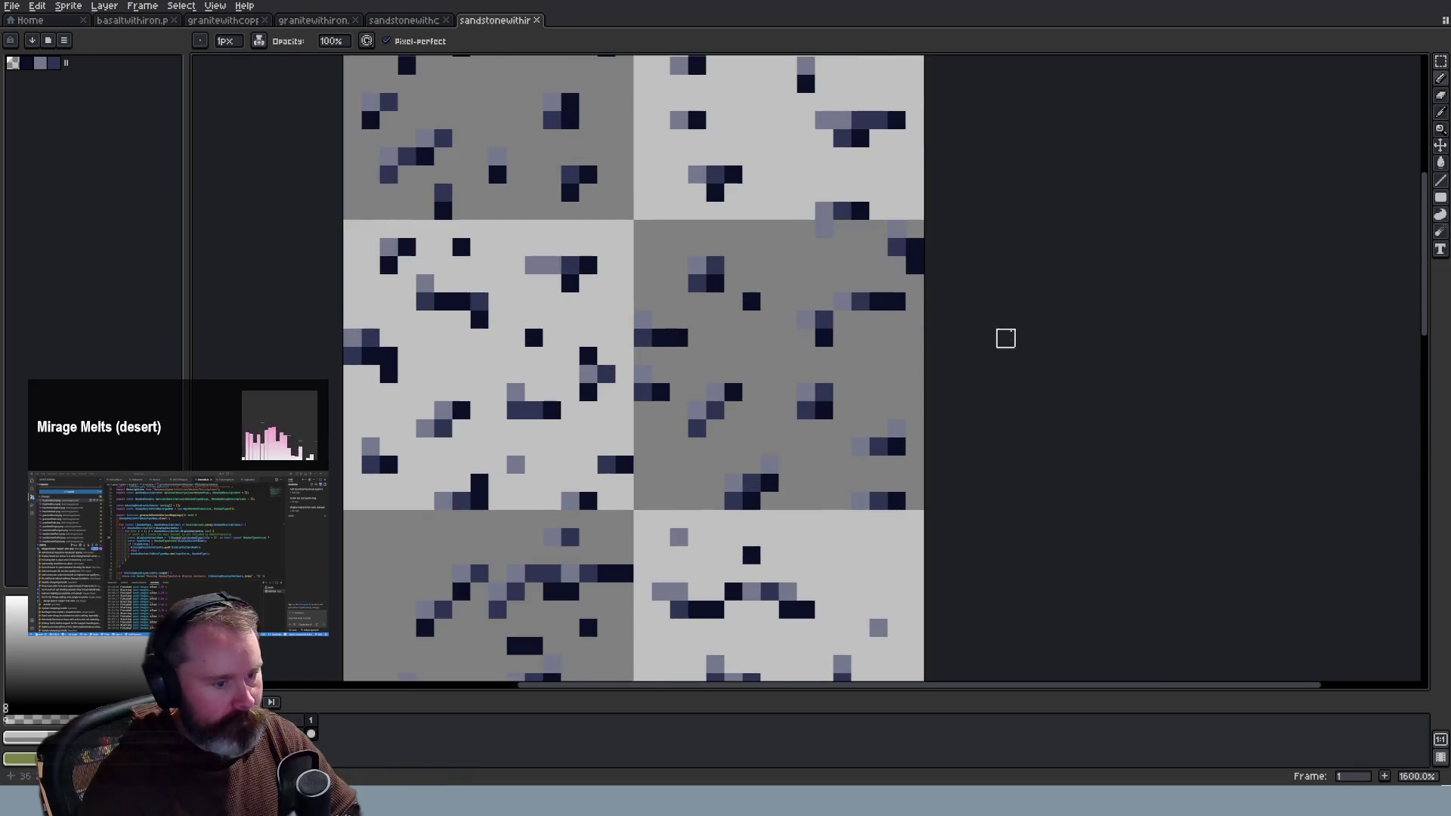
scroll(1005, 337, down, 1)
Step: Add a dark-grey swatch to the palette and adjust the sprite's colour mode
mouse_move(1425, 302)
mouse_down()
mouse_move(1425, 246)
mouse_move(1425, 268)
mouse_up()
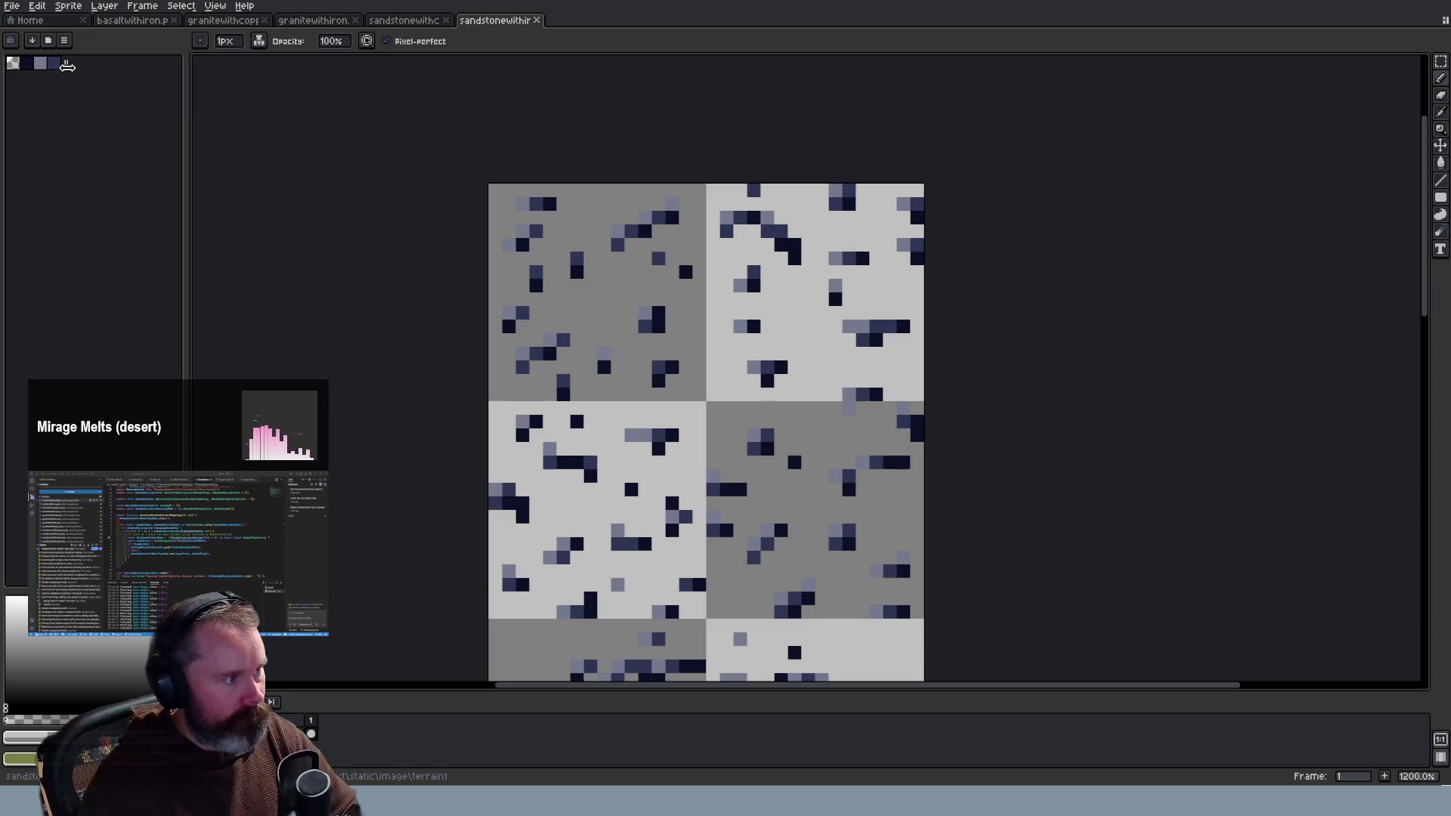
drag(66, 65, 76, 65)
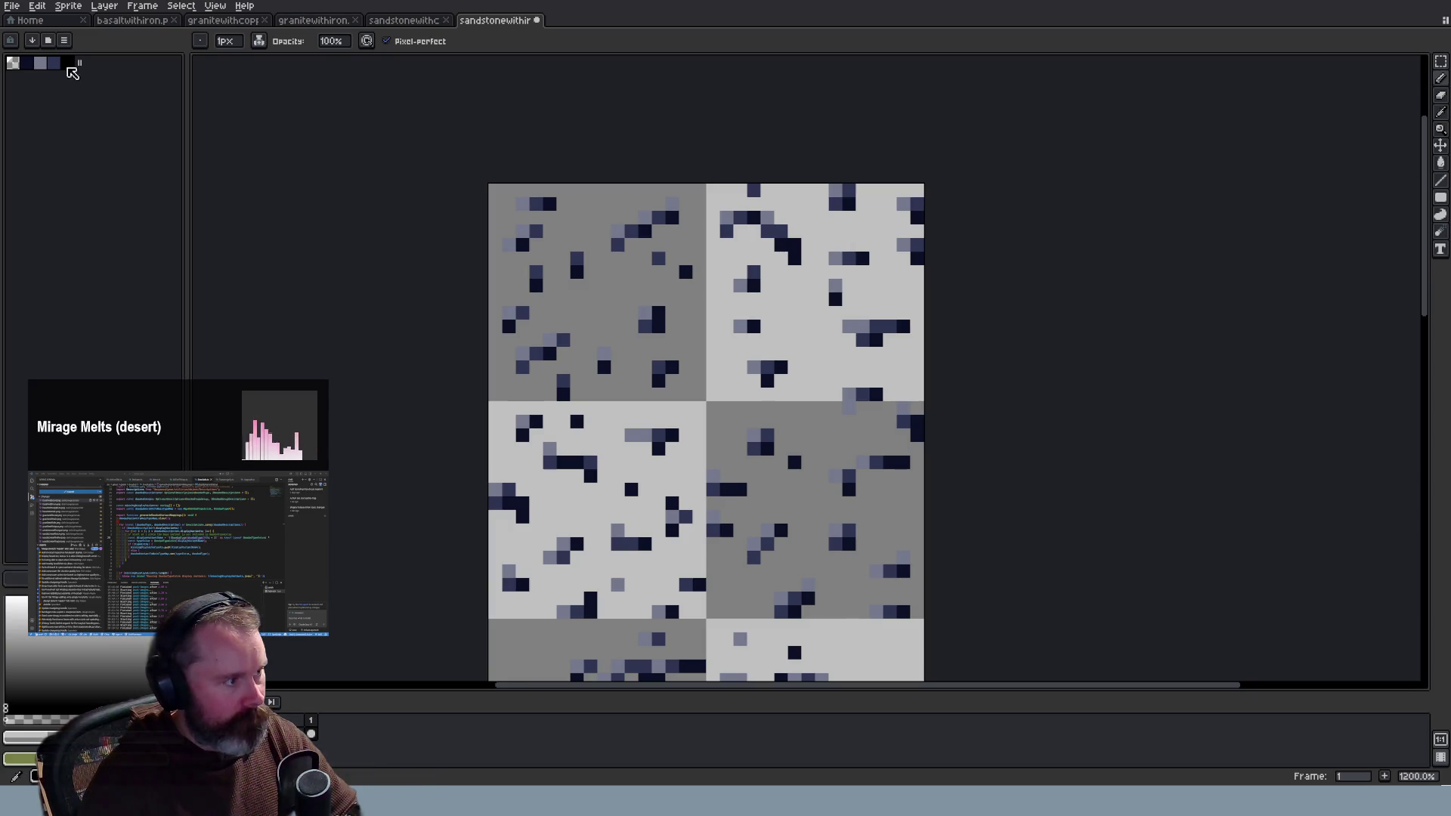
click(91, 8)
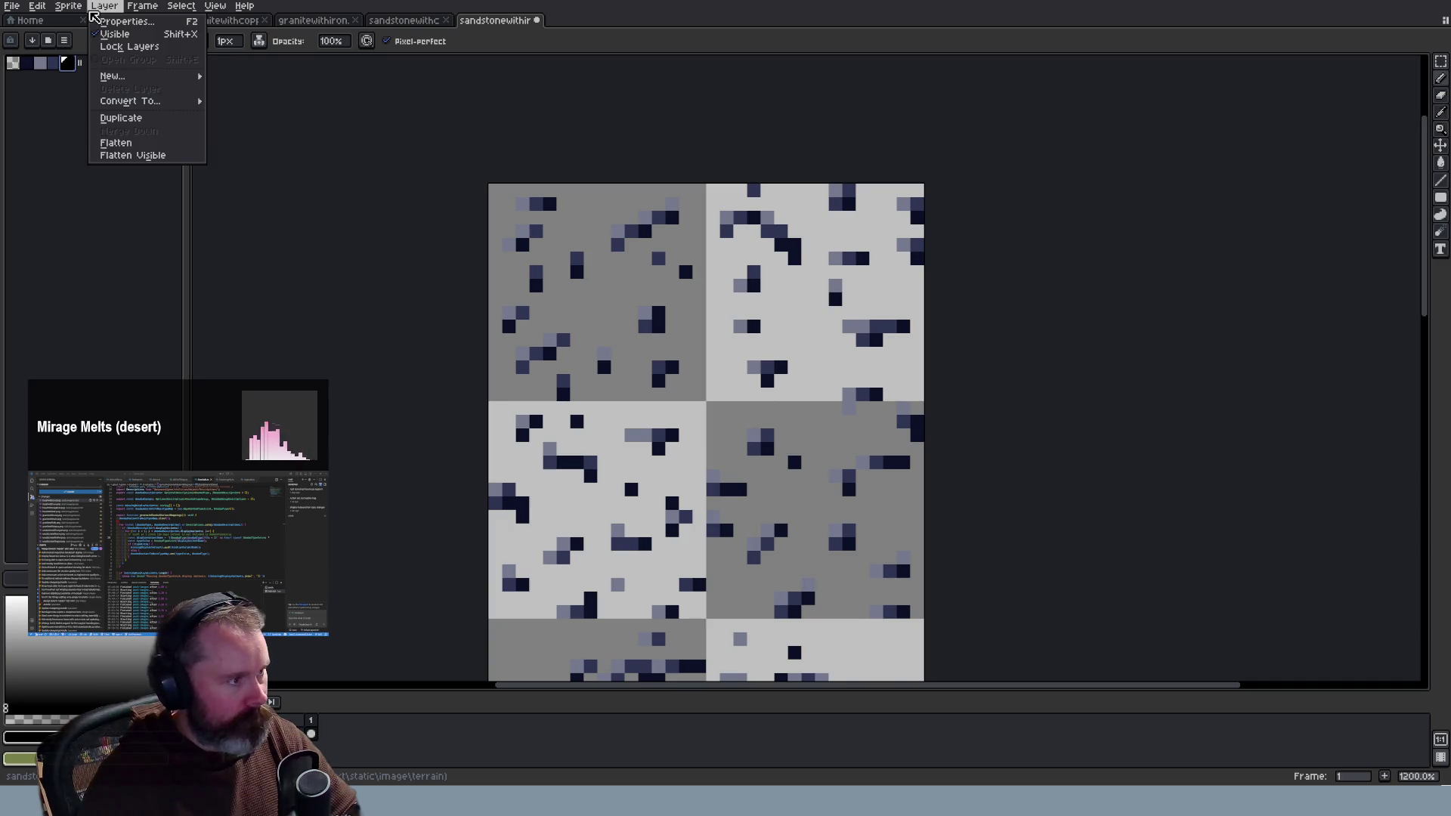
mouse_move(85, 36)
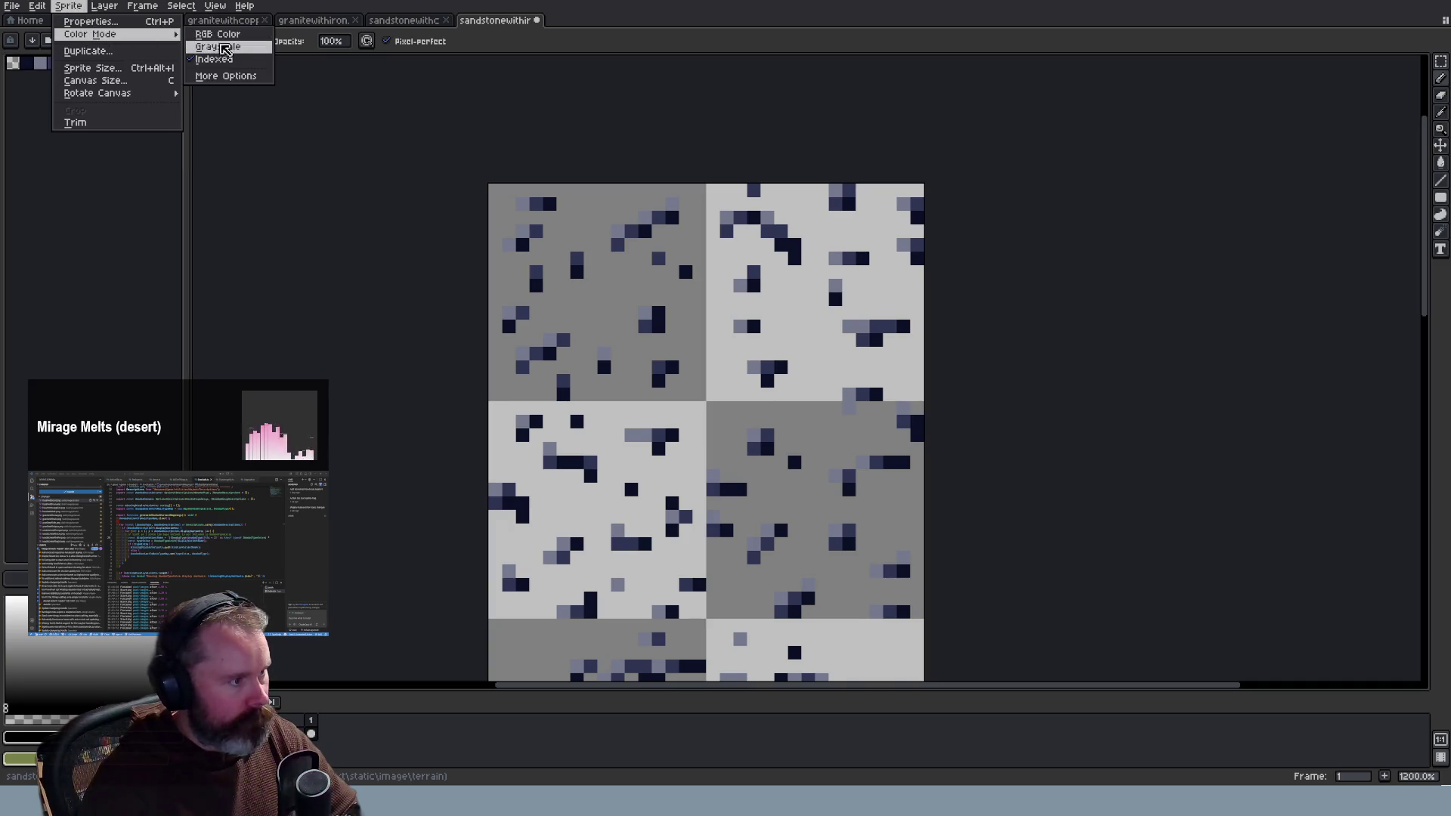
click(217, 34)
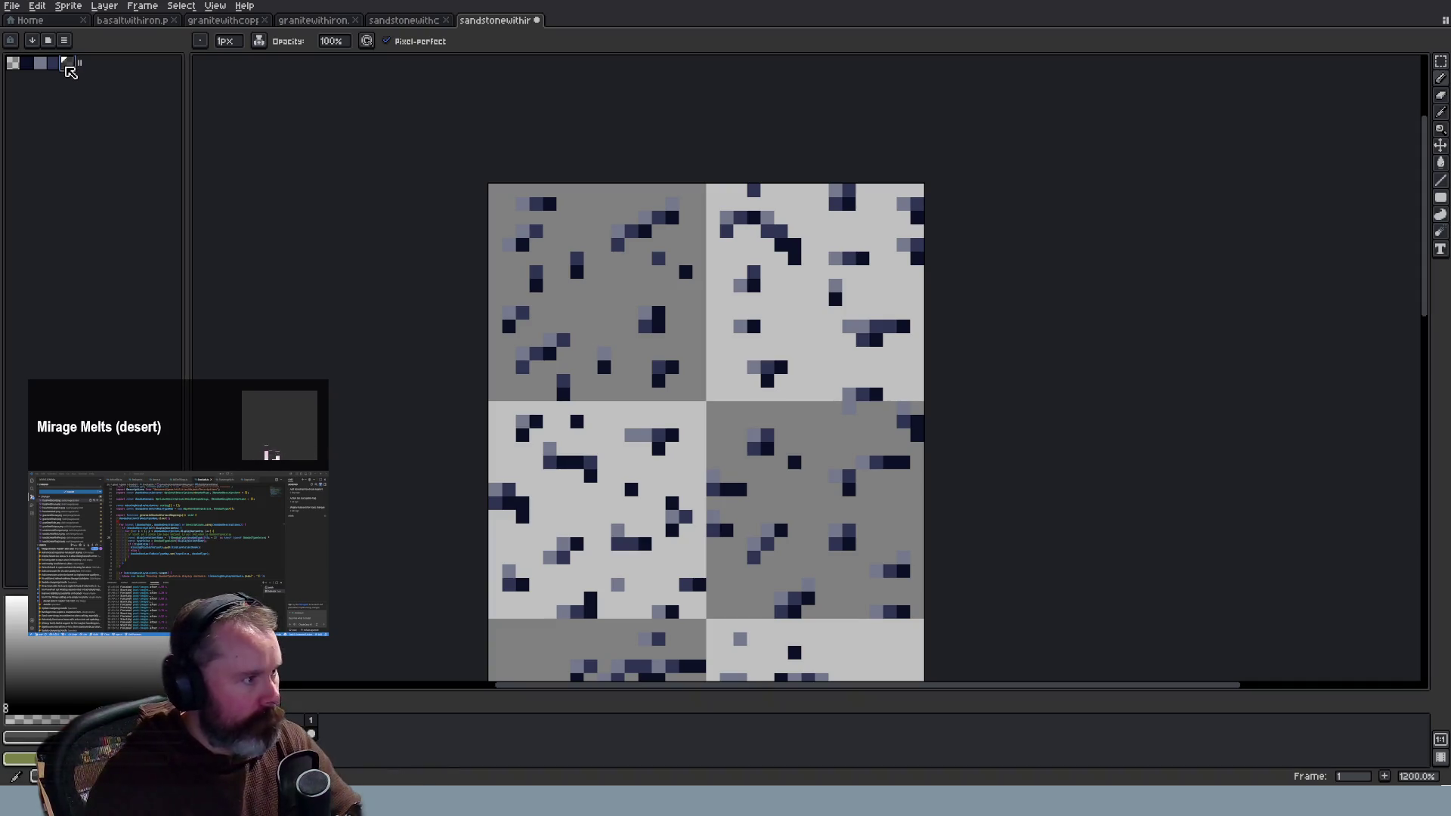
Step: Paint a dark-grey shadow beside an ore cluster, undoing and redrawing it
scroll(685, 314, up, 3)
mouse_move(685, 315)
mouse_down()
mouse_move(658, 368)
mouse_move(631, 369)
mouse_up()
scroll(710, 355, down, 5)
scroll(737, 355, up, 3)
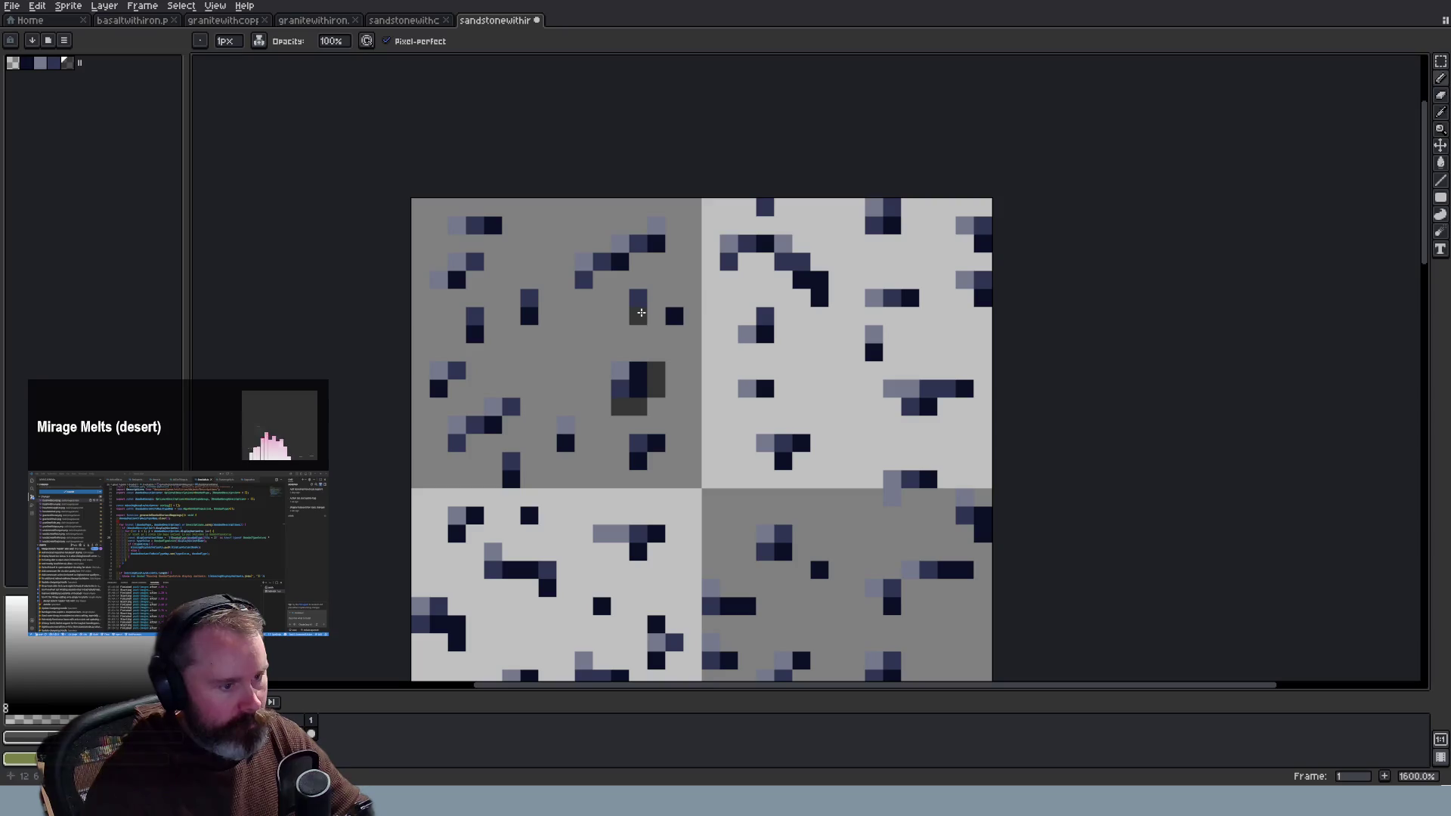
key(ctrl+z)
key(ctrl+z)
key(ctrl+z)
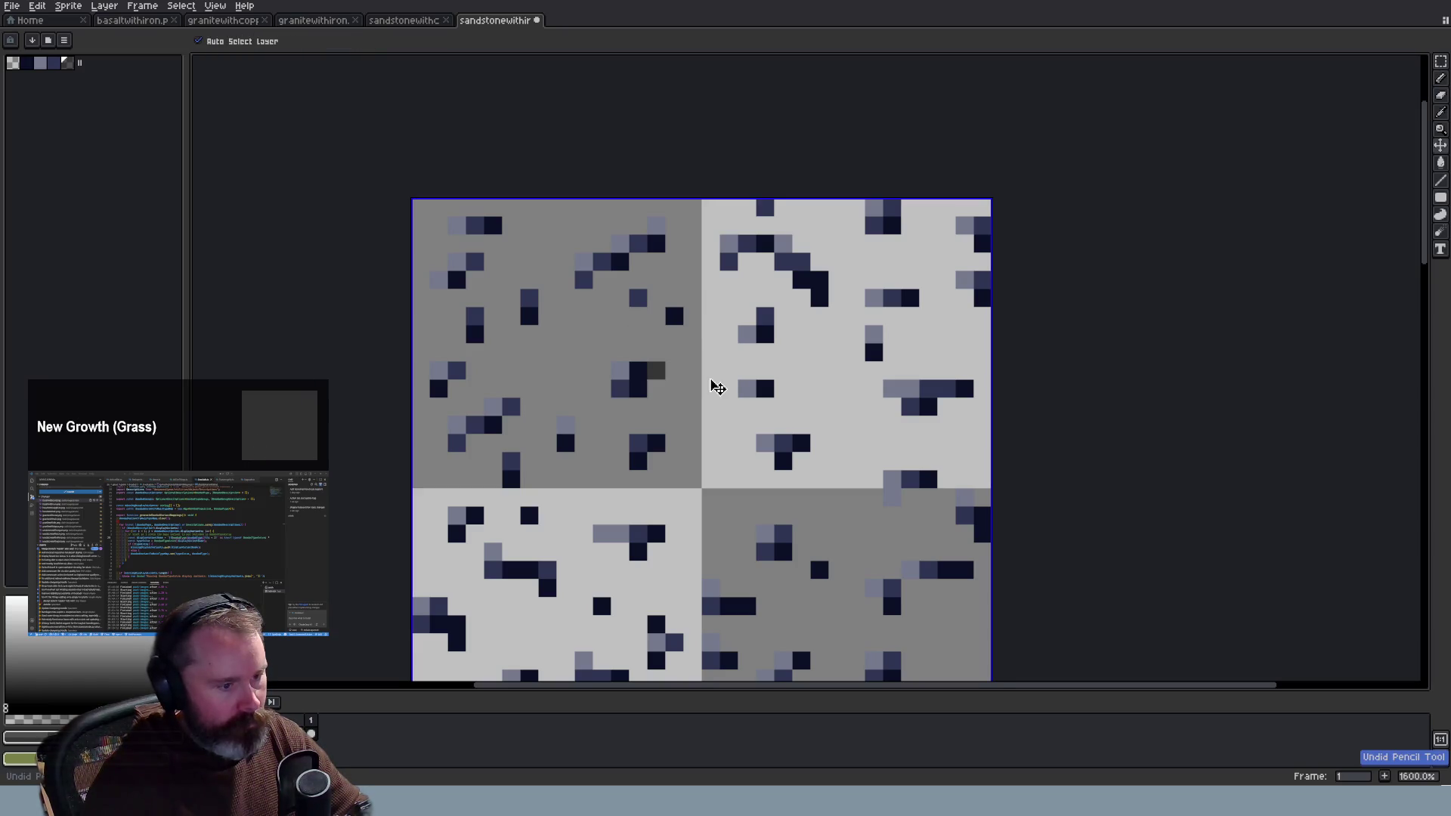
drag(619, 406, 637, 407)
Step: Add shadow pixels under the navy ore specks, extending the shadow diagonally down-left
click(673, 333)
click(638, 316)
click(650, 261)
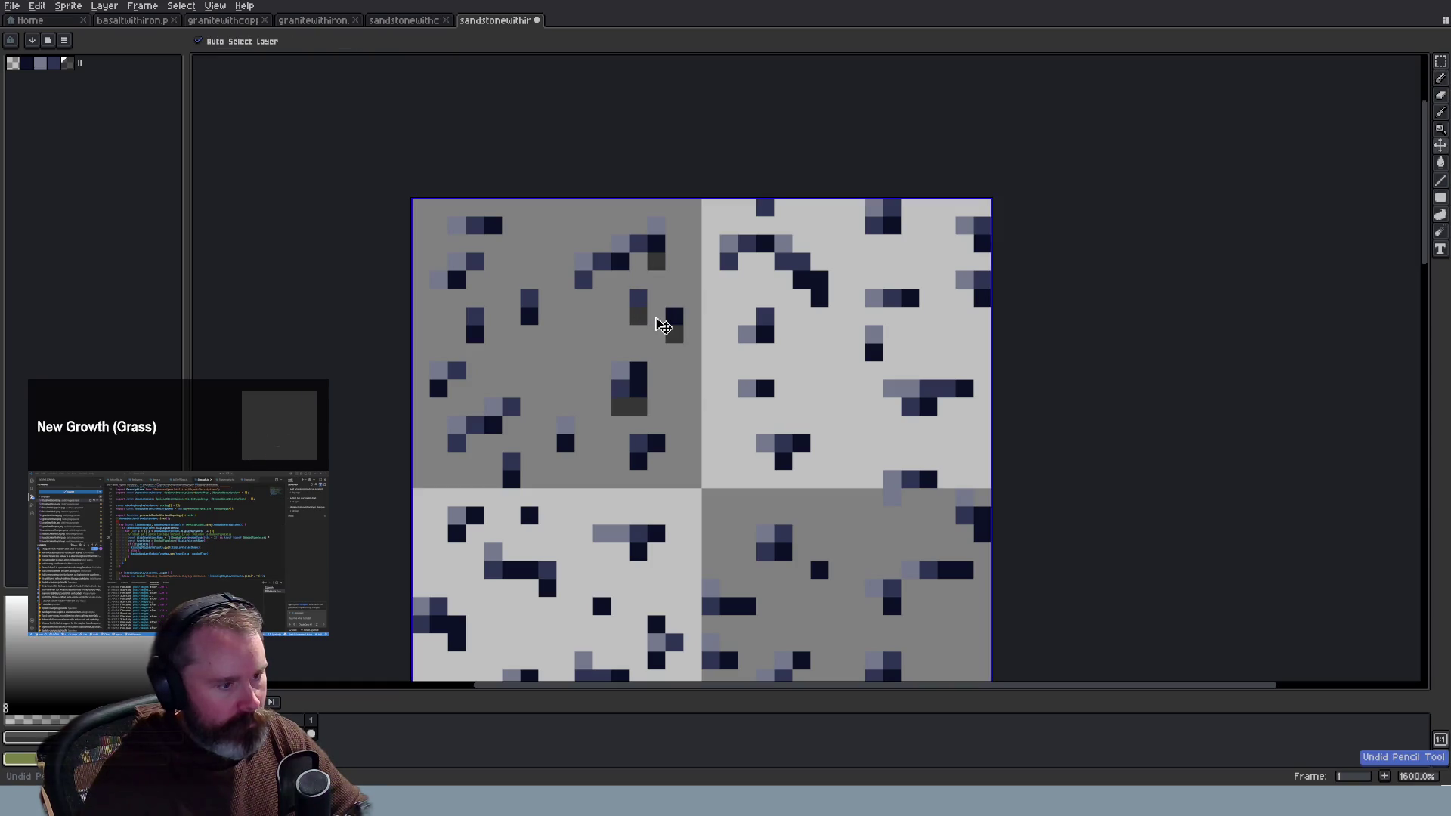
click(638, 261)
click(619, 280)
click(602, 279)
click(583, 298)
Step: Compare with the basalt-with-iron sheet, then reselect the shadow colour and shade more specks
click(141, 25)
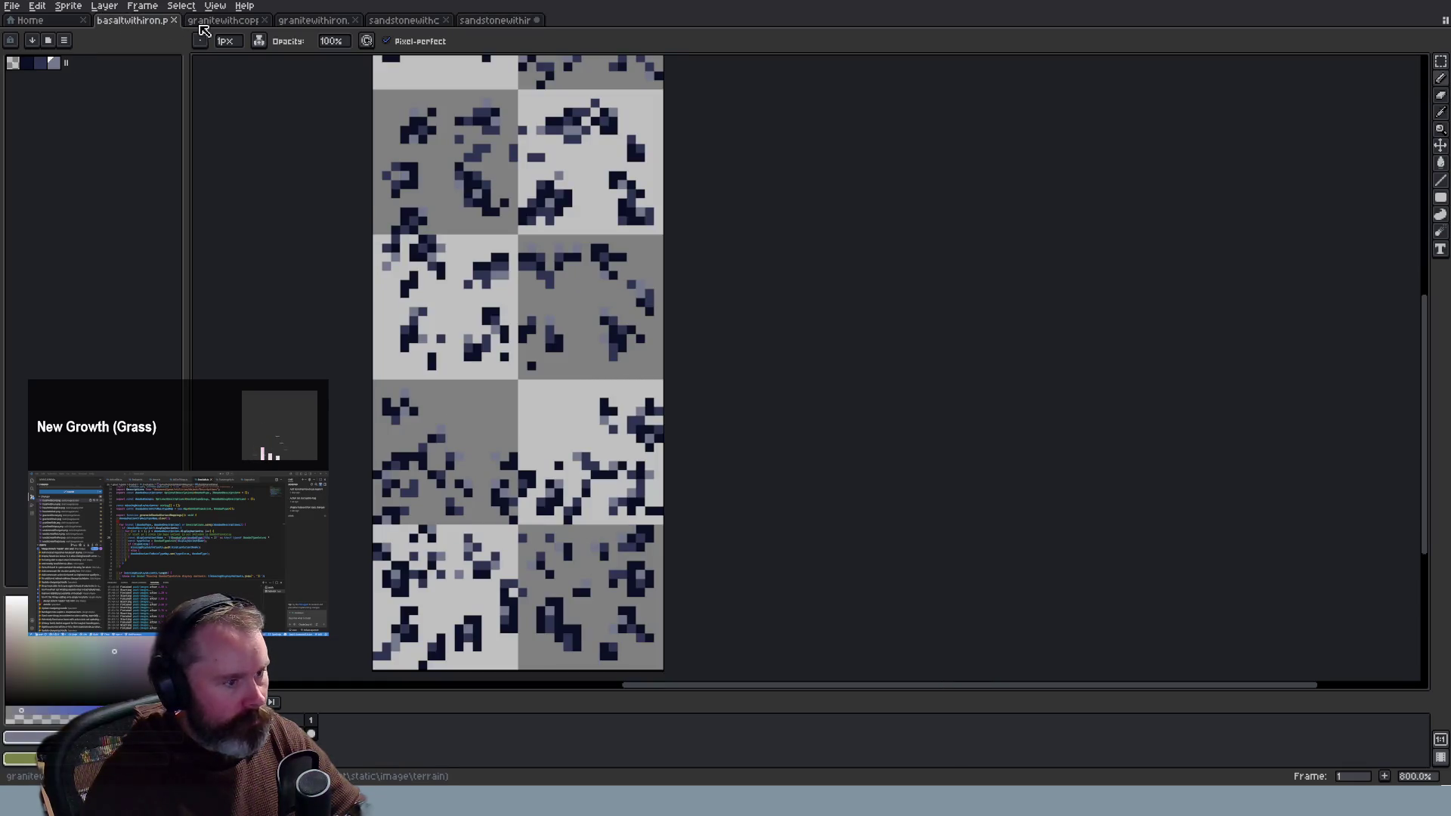
click(484, 23)
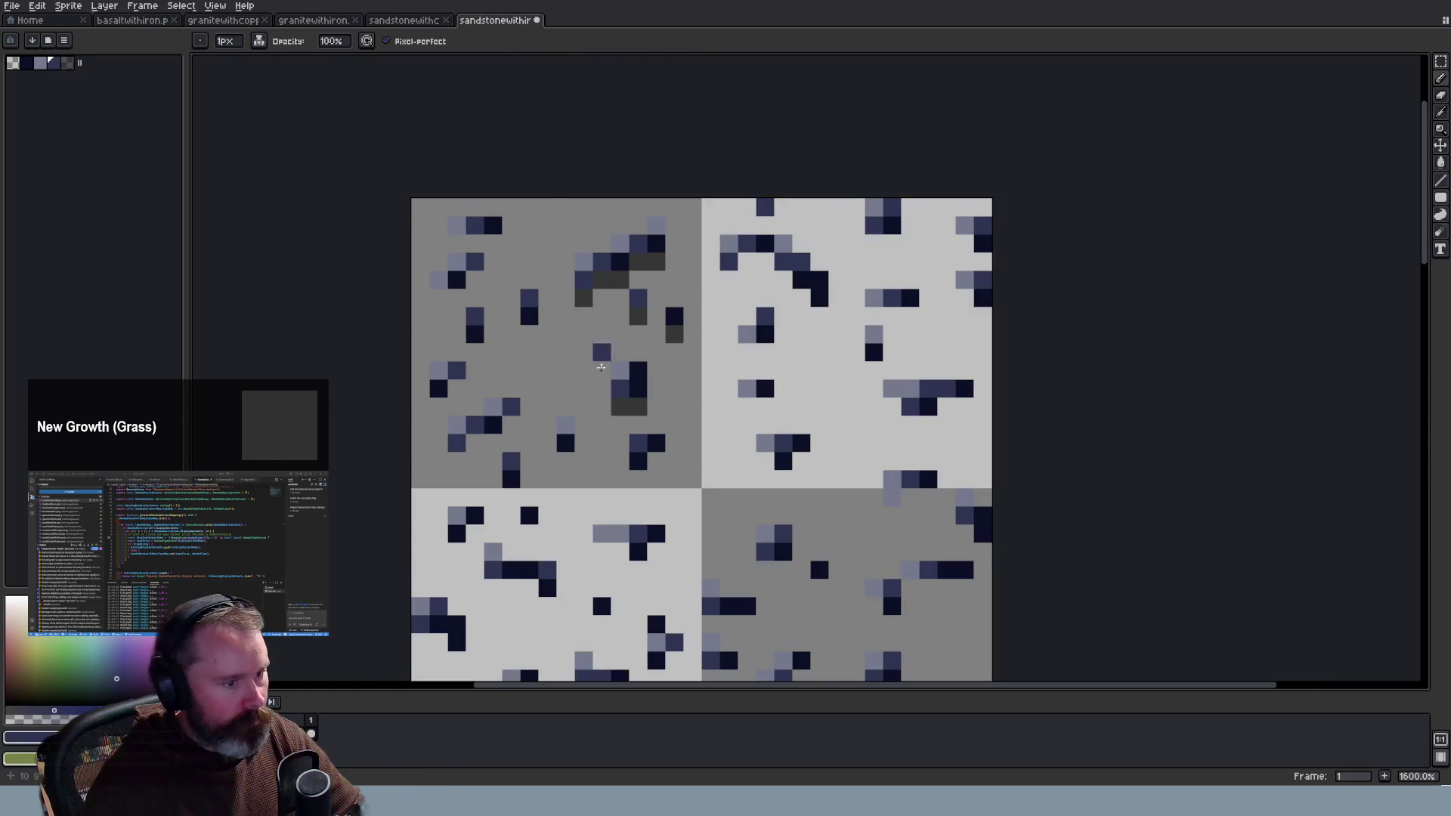
click(67, 63)
click(529, 333)
click(475, 351)
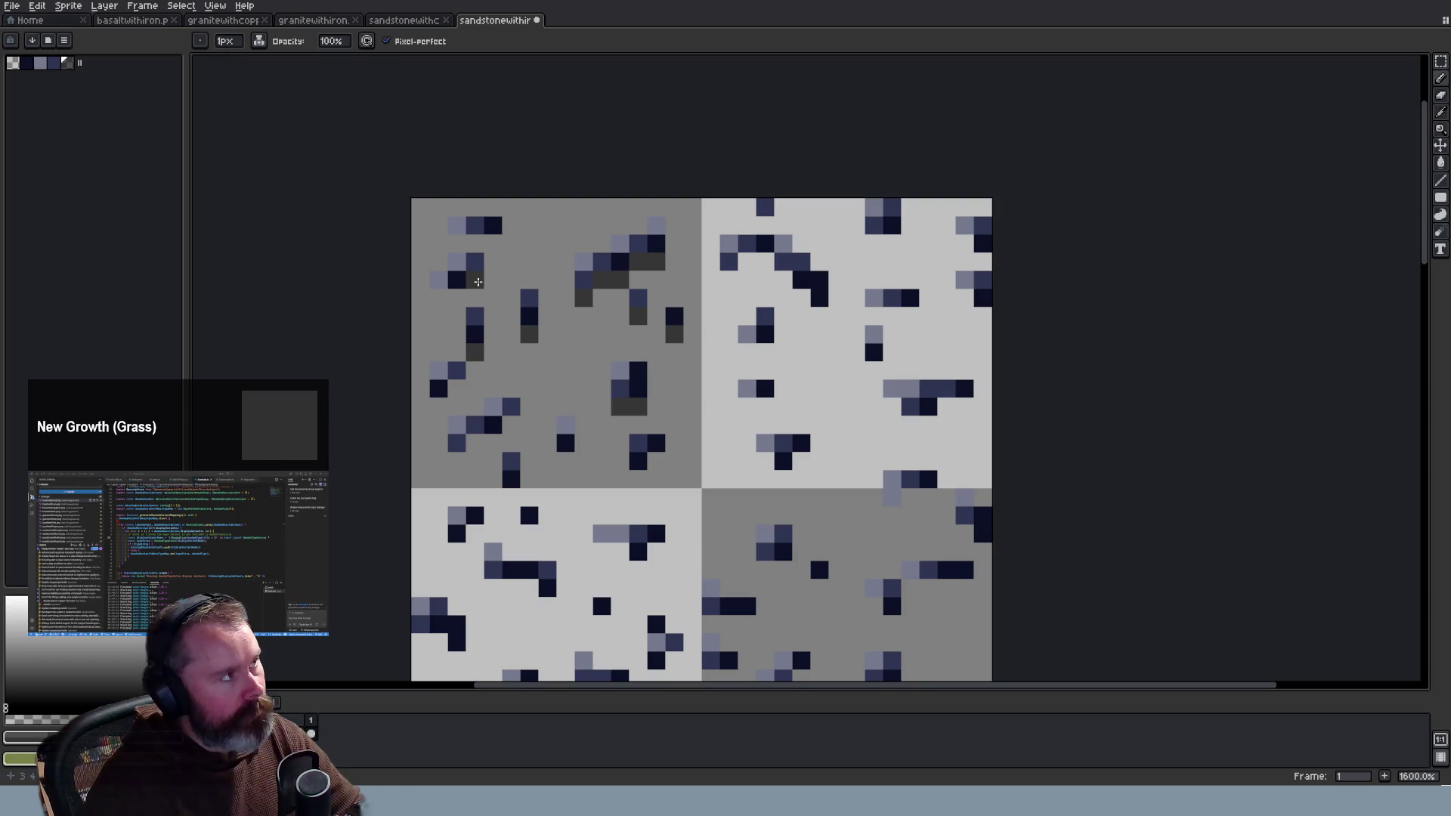
drag(456, 299, 438, 298)
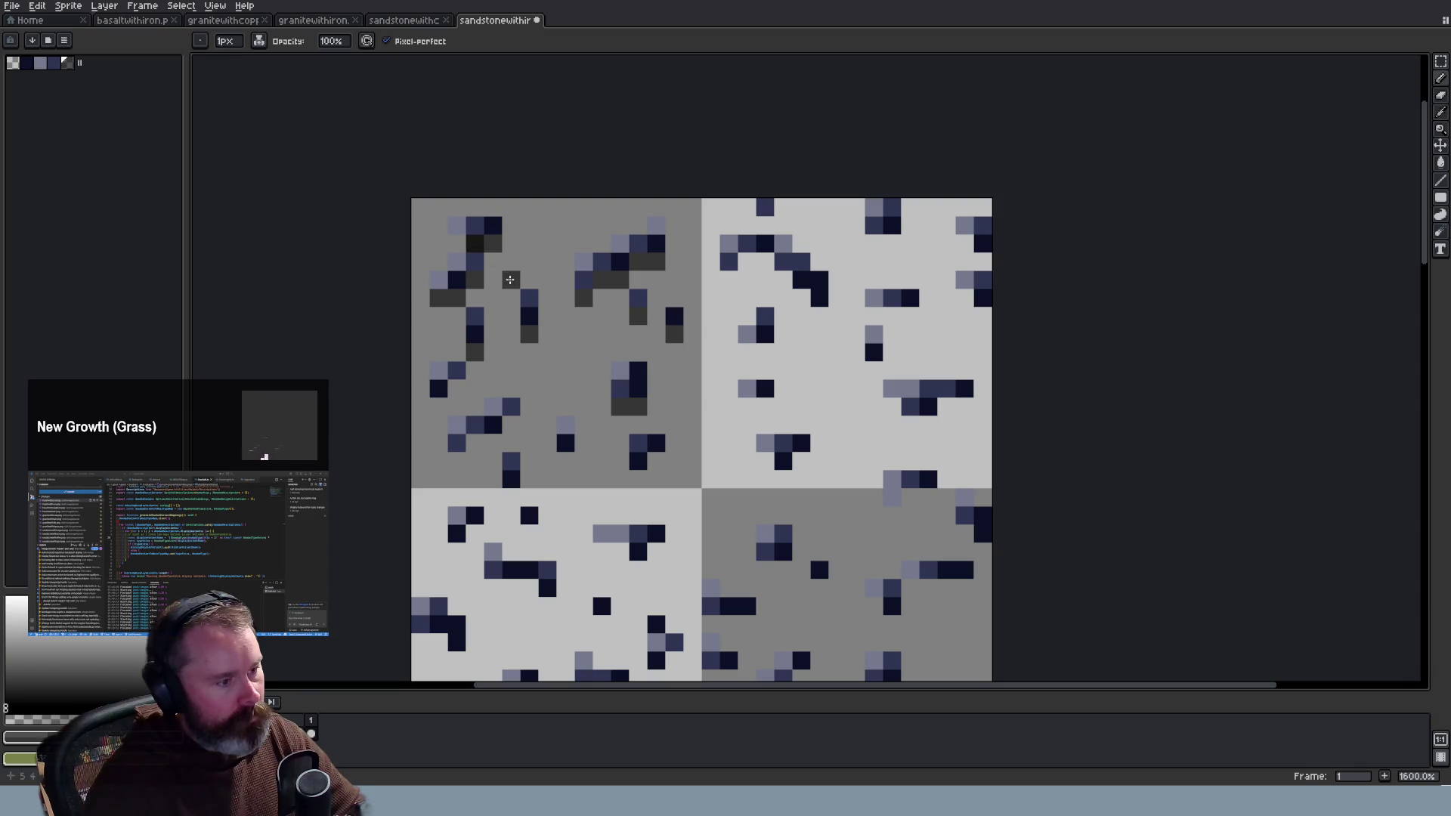
key(ctrl+z)
drag(495, 243, 457, 244)
Step: Shade the ore specks in the top-left tile, including along its bottom edge
click(439, 406)
click(456, 388)
click(475, 442)
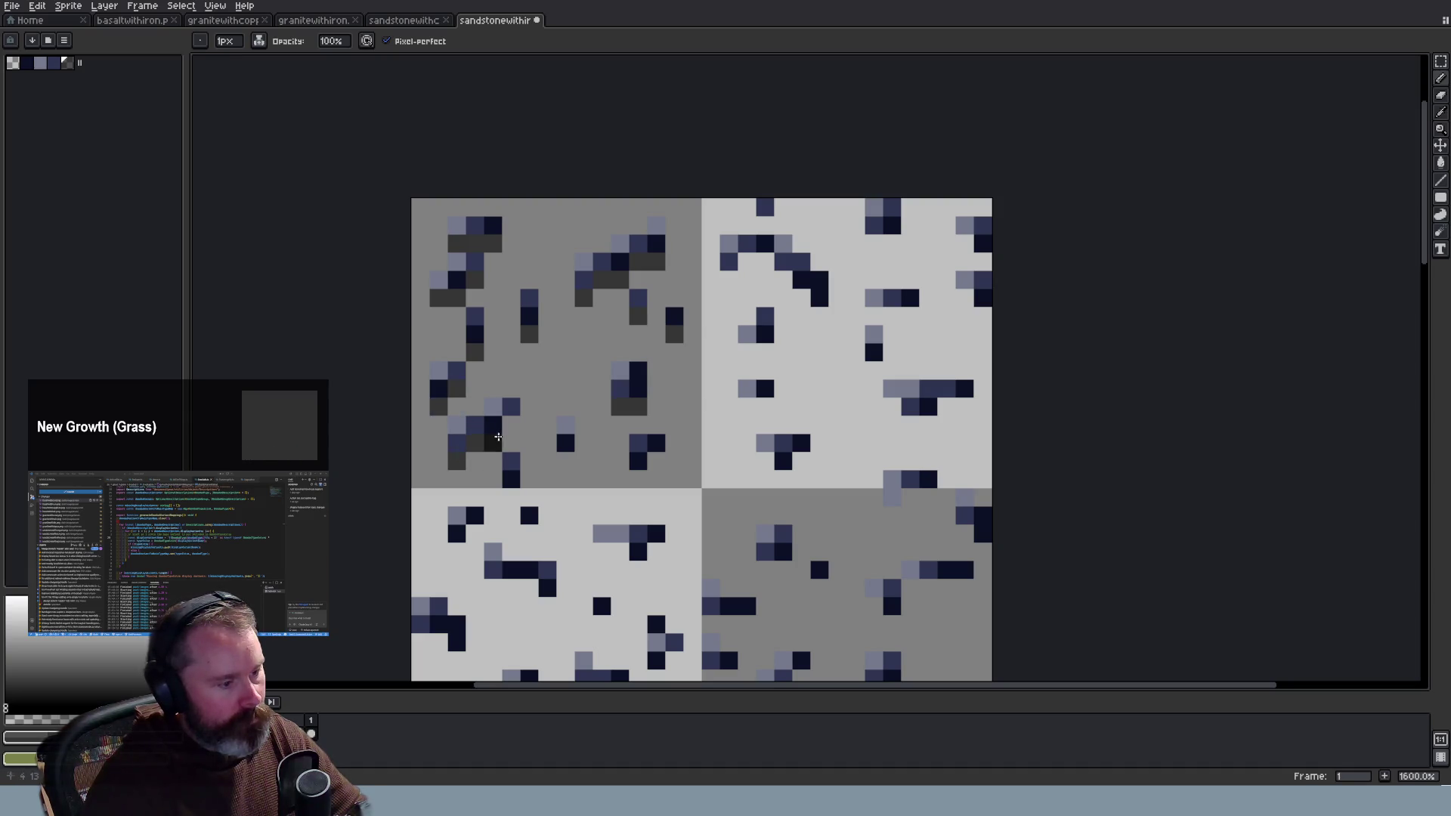
click(566, 461)
click(637, 479)
click(655, 461)
Step: Add shadow pixels under specks in the top-right tile and near the sheet's right edge
scroll(740, 415, down, 3)
scroll(810, 417, up, 3)
click(696, 223)
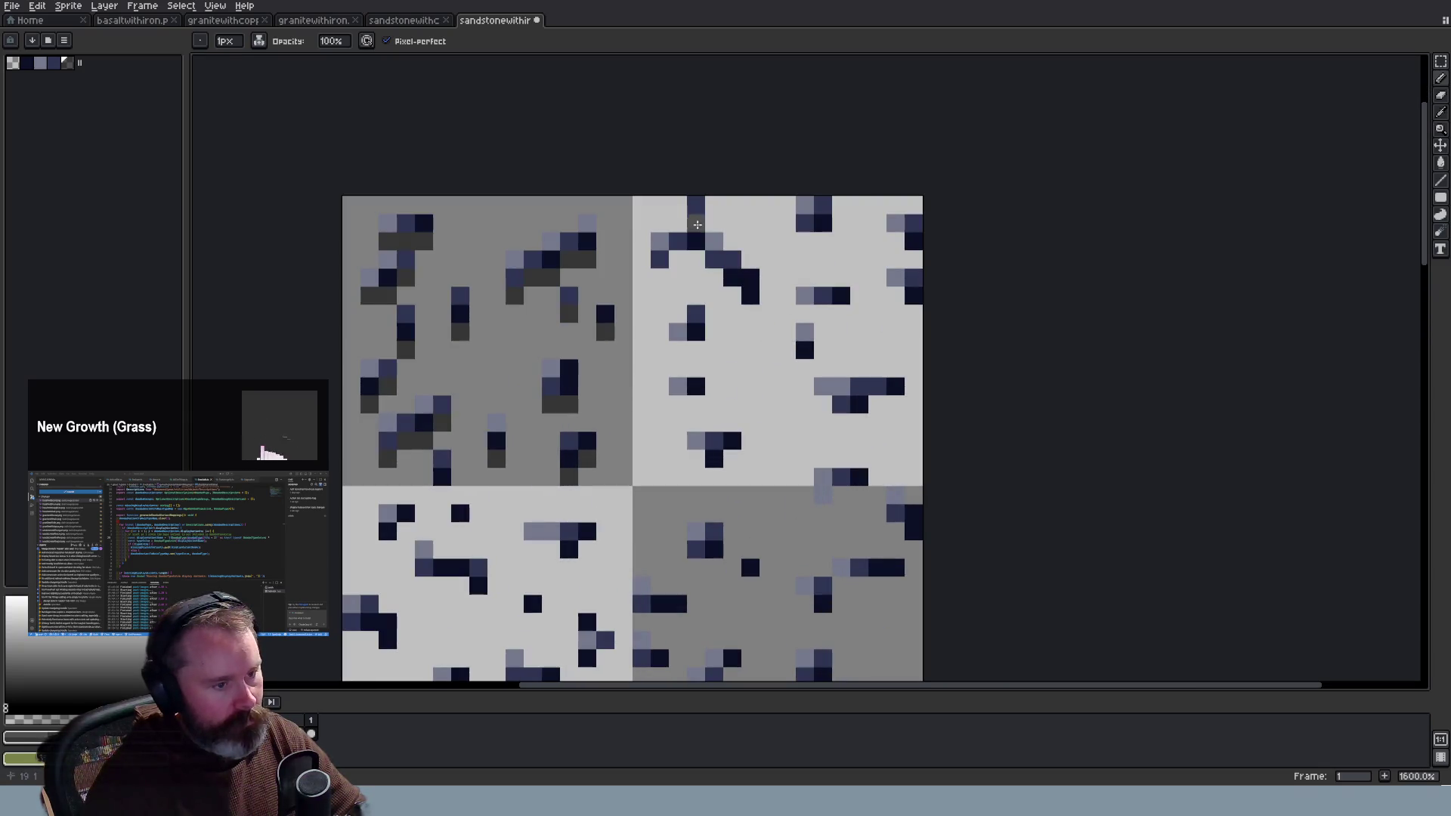
drag(661, 269, 694, 257)
click(714, 278)
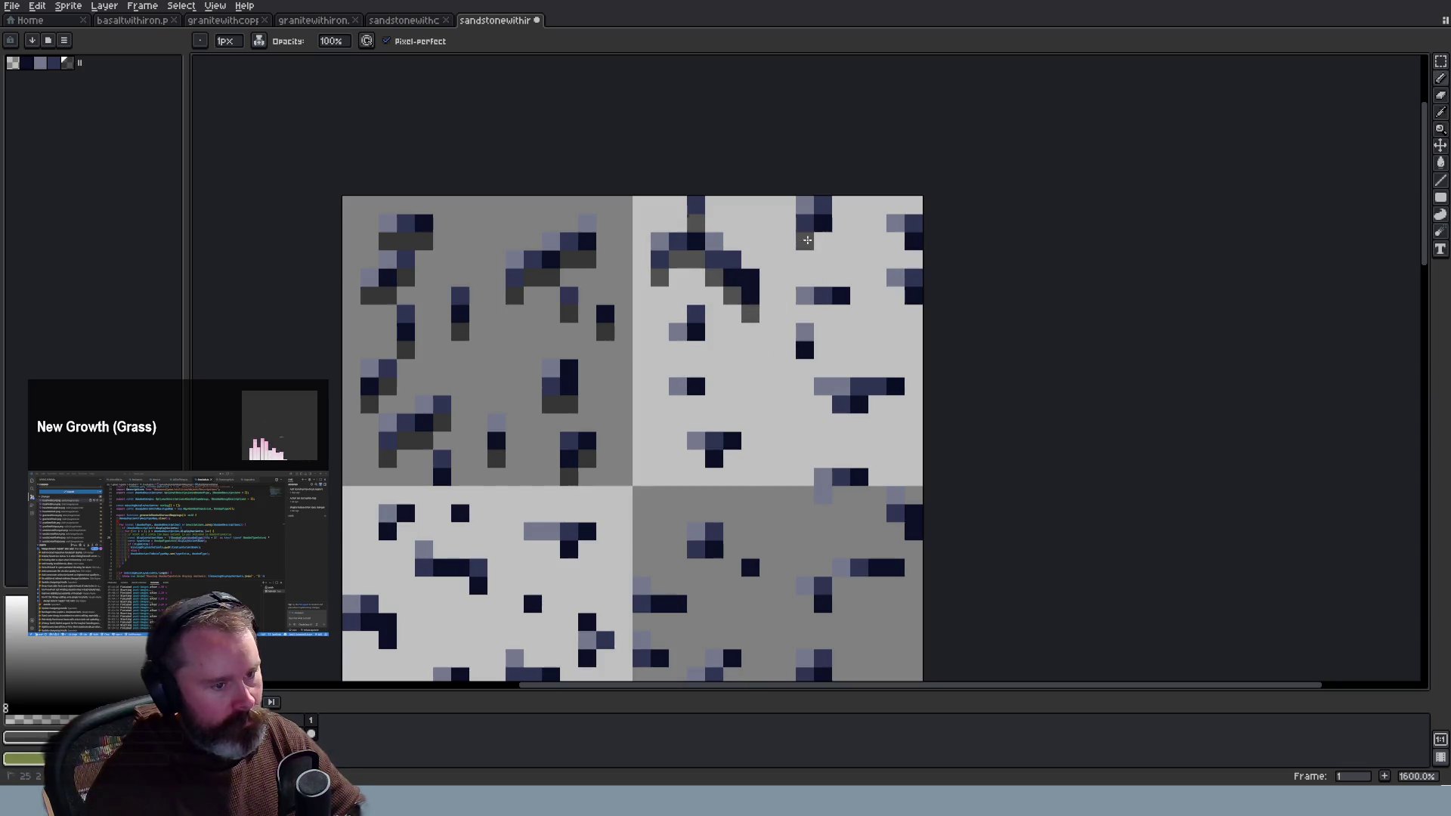
click(895, 242)
click(914, 260)
Step: Add more shadows under the top-right tile's specks and beneath the navy cluster
click(914, 314)
click(841, 314)
click(823, 314)
click(804, 314)
click(805, 368)
click(696, 350)
click(678, 349)
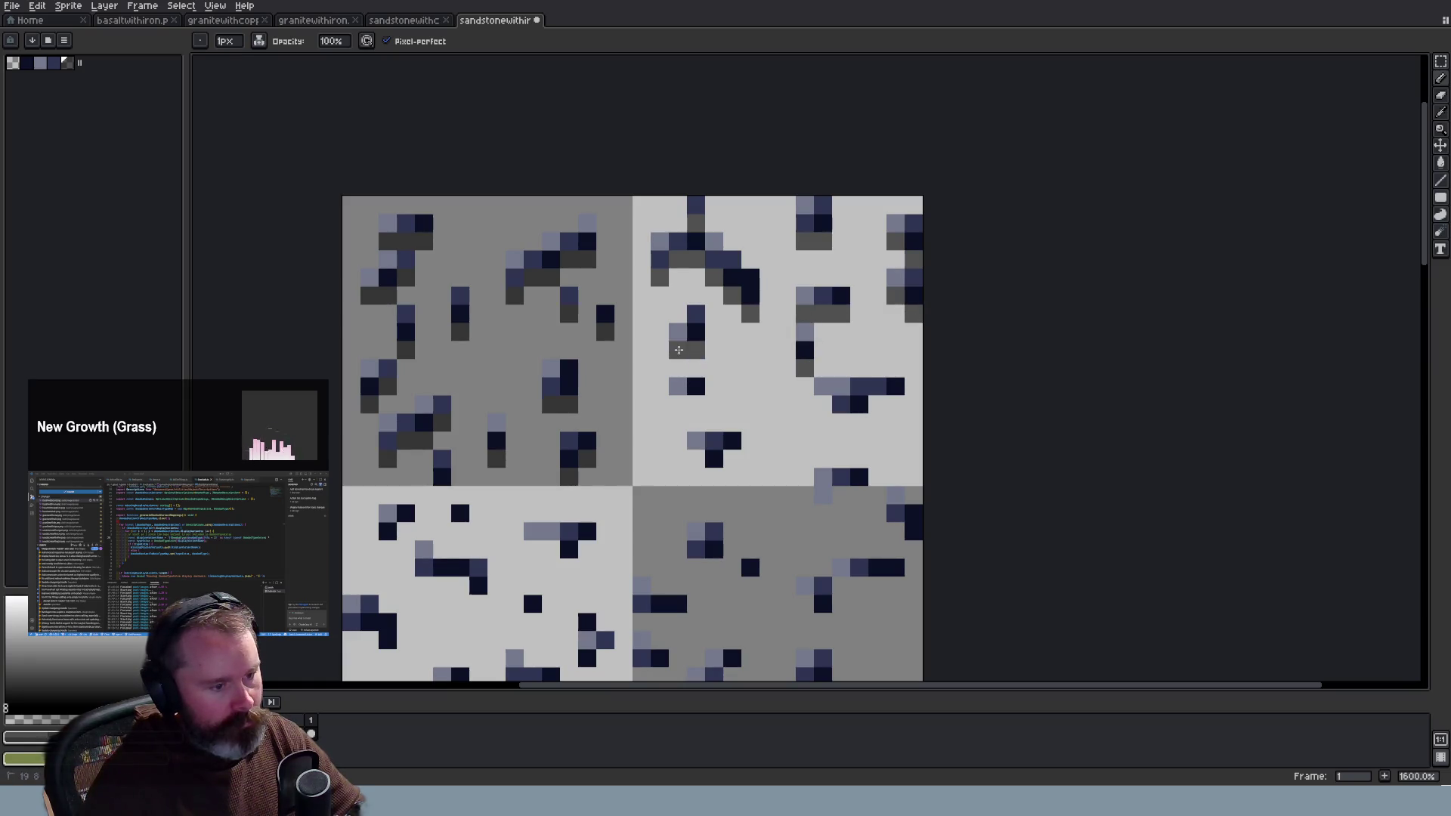
click(696, 459)
click(714, 477)
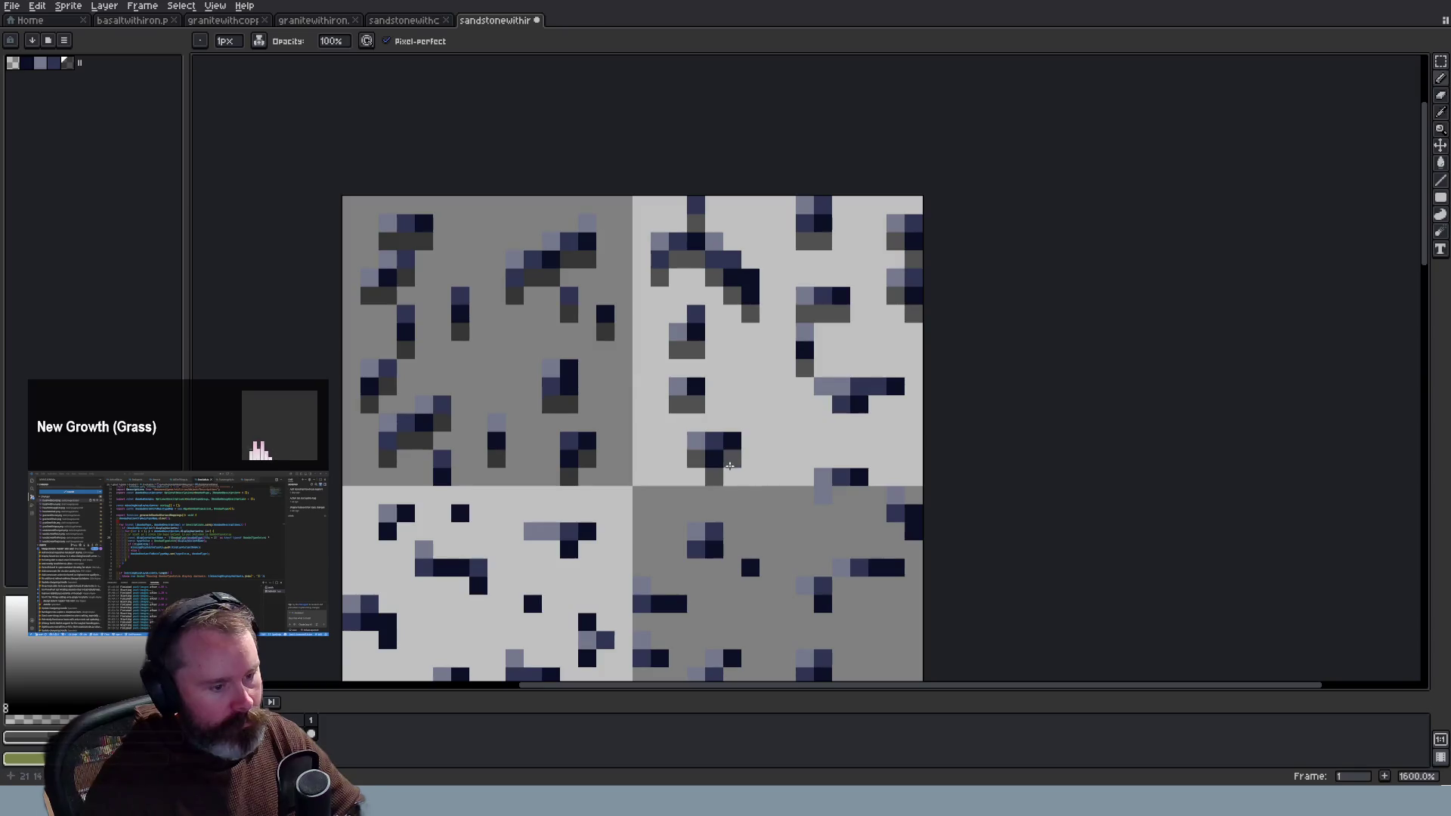
click(823, 404)
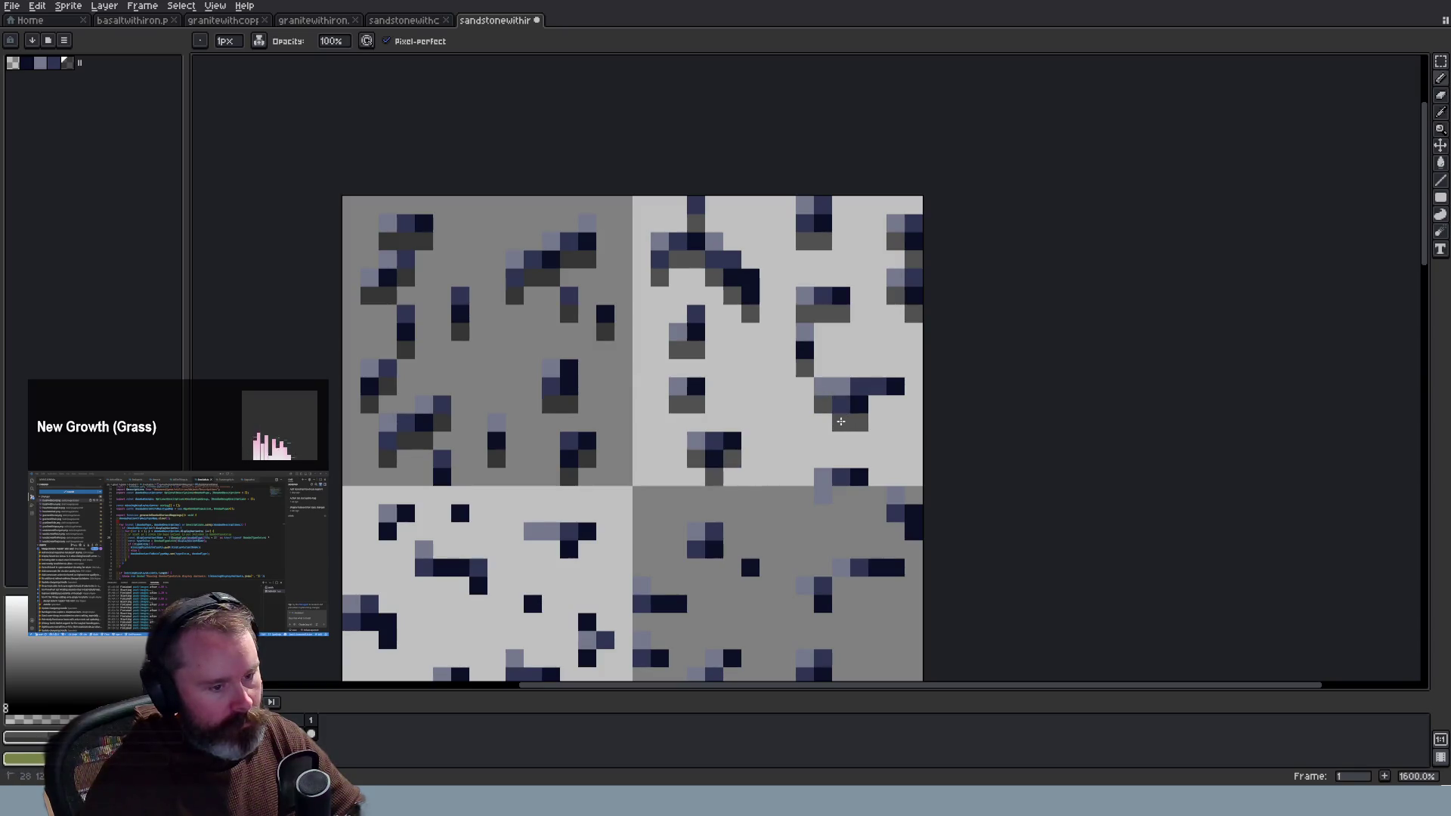
Step: Paint shadow rows and pixels under the ore specks in the middle-right tile
scroll(884, 466, down, 3)
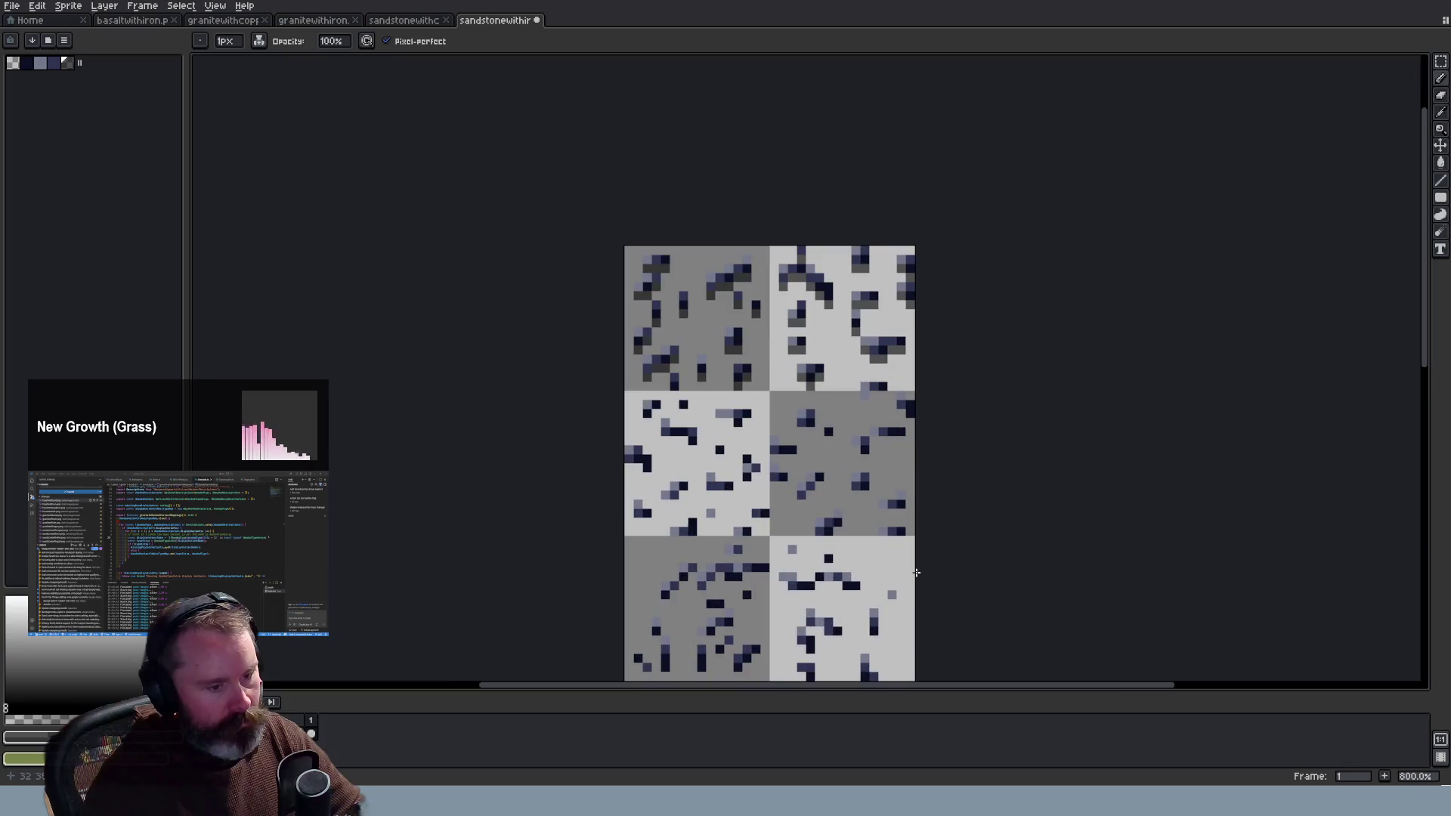
scroll(1013, 503, up, 3)
scroll(967, 257, down, 1)
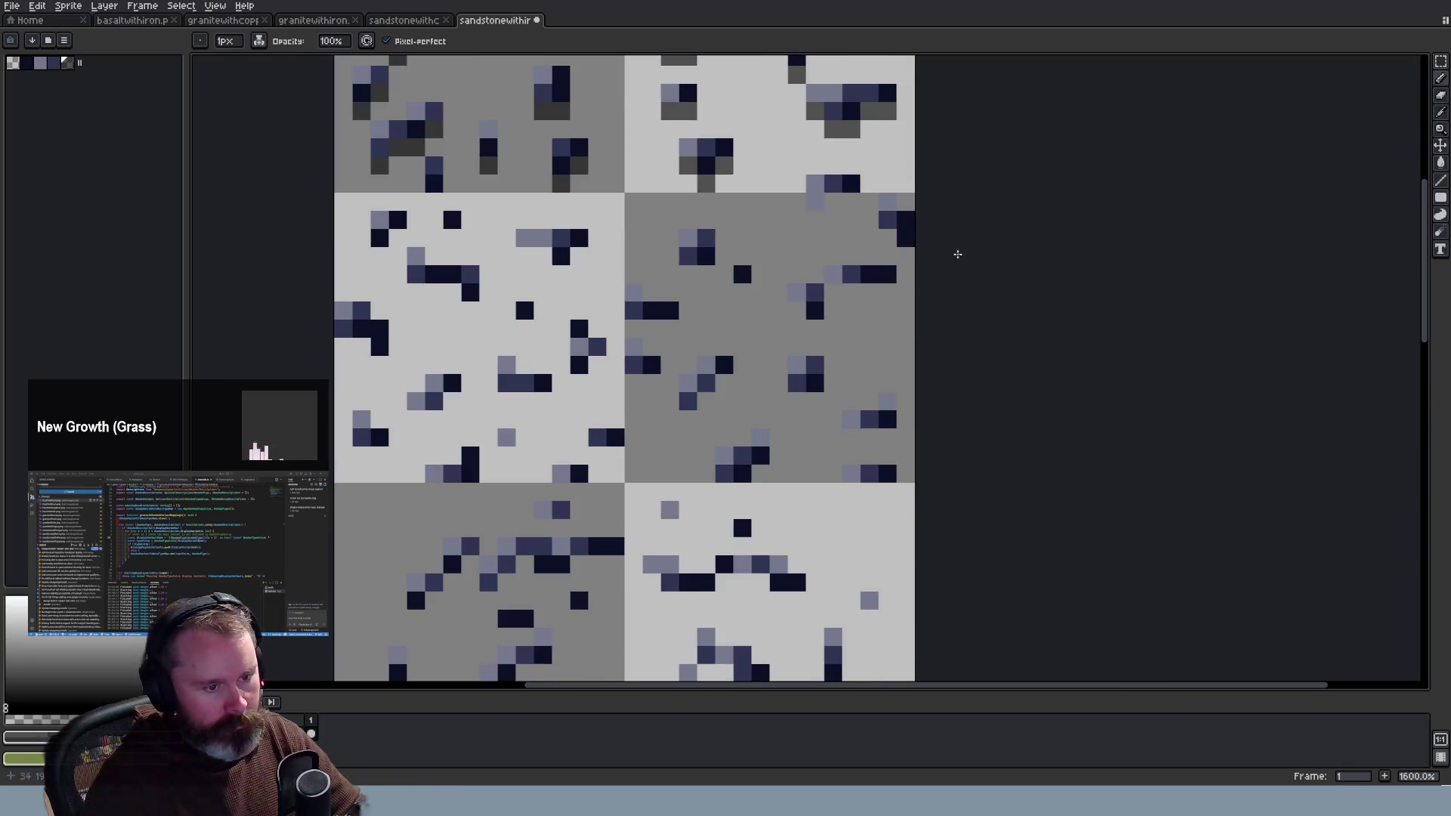
drag(905, 276, 825, 293)
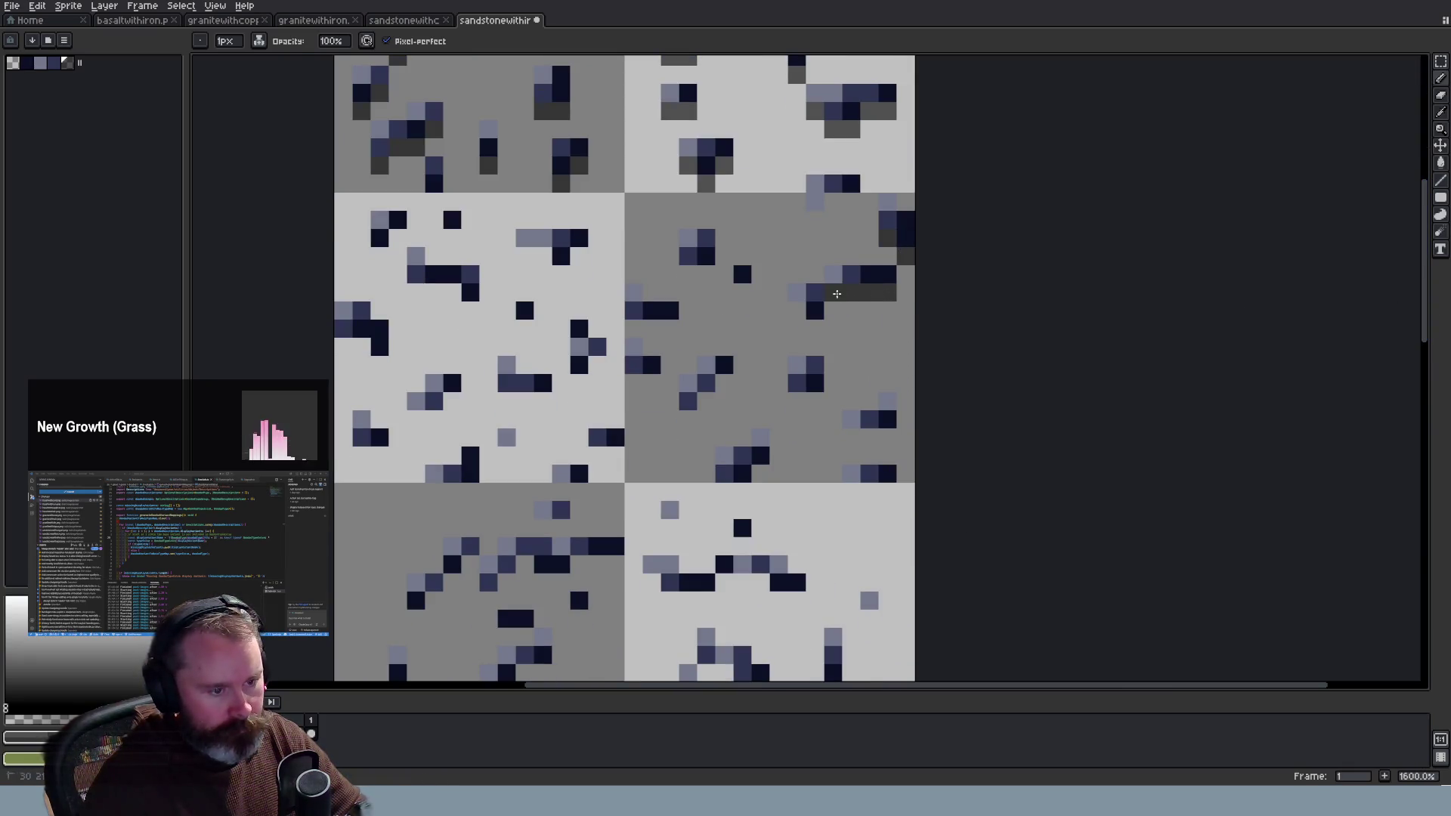
click(742, 292)
drag(706, 275, 688, 274)
drag(668, 330, 634, 330)
drag(633, 383, 721, 390)
click(687, 419)
drag(851, 438, 887, 438)
click(760, 473)
Step: Shade the ore specks in the middle-left tile with dark-grey shadow pixels
click(578, 383)
click(597, 365)
click(579, 257)
click(561, 274)
click(543, 256)
click(525, 256)
click(524, 328)
click(470, 311)
click(433, 293)
click(452, 292)
Step: Add shadows under the middle-left tile's remaining specks
click(415, 292)
click(452, 238)
click(398, 238)
click(379, 257)
click(343, 346)
click(361, 346)
click(379, 365)
click(420, 414)
Step: Shade specks near the middle-left tile's bottom, undoing and moving misplaced pixels
click(433, 420)
click(452, 402)
click(379, 456)
click(361, 455)
click(507, 437)
key(ctrl+z)
click(507, 456)
click(507, 401)
click(525, 401)
key(ctrl+z)
click(599, 449)
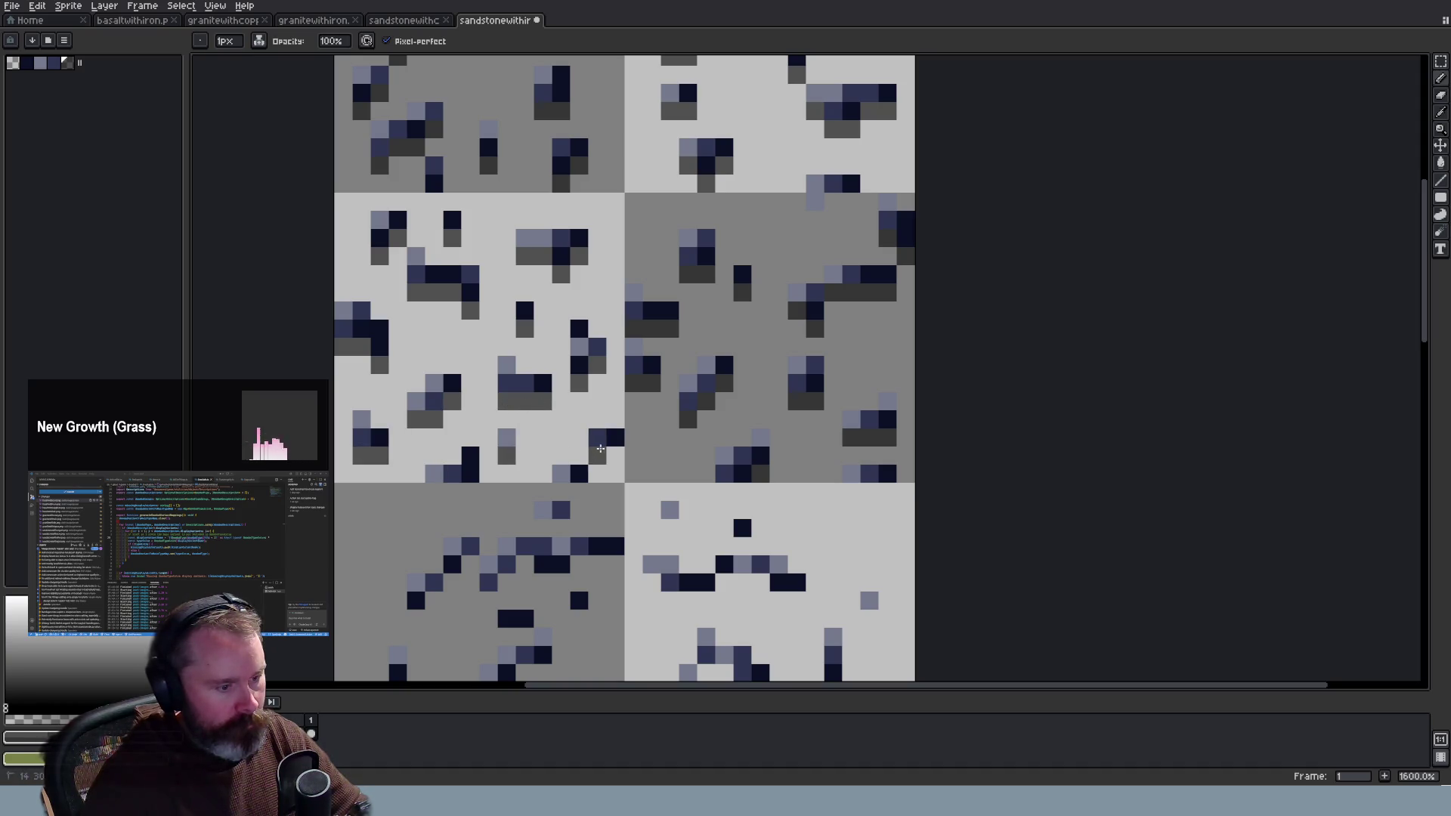
scroll(608, 448, down, 6)
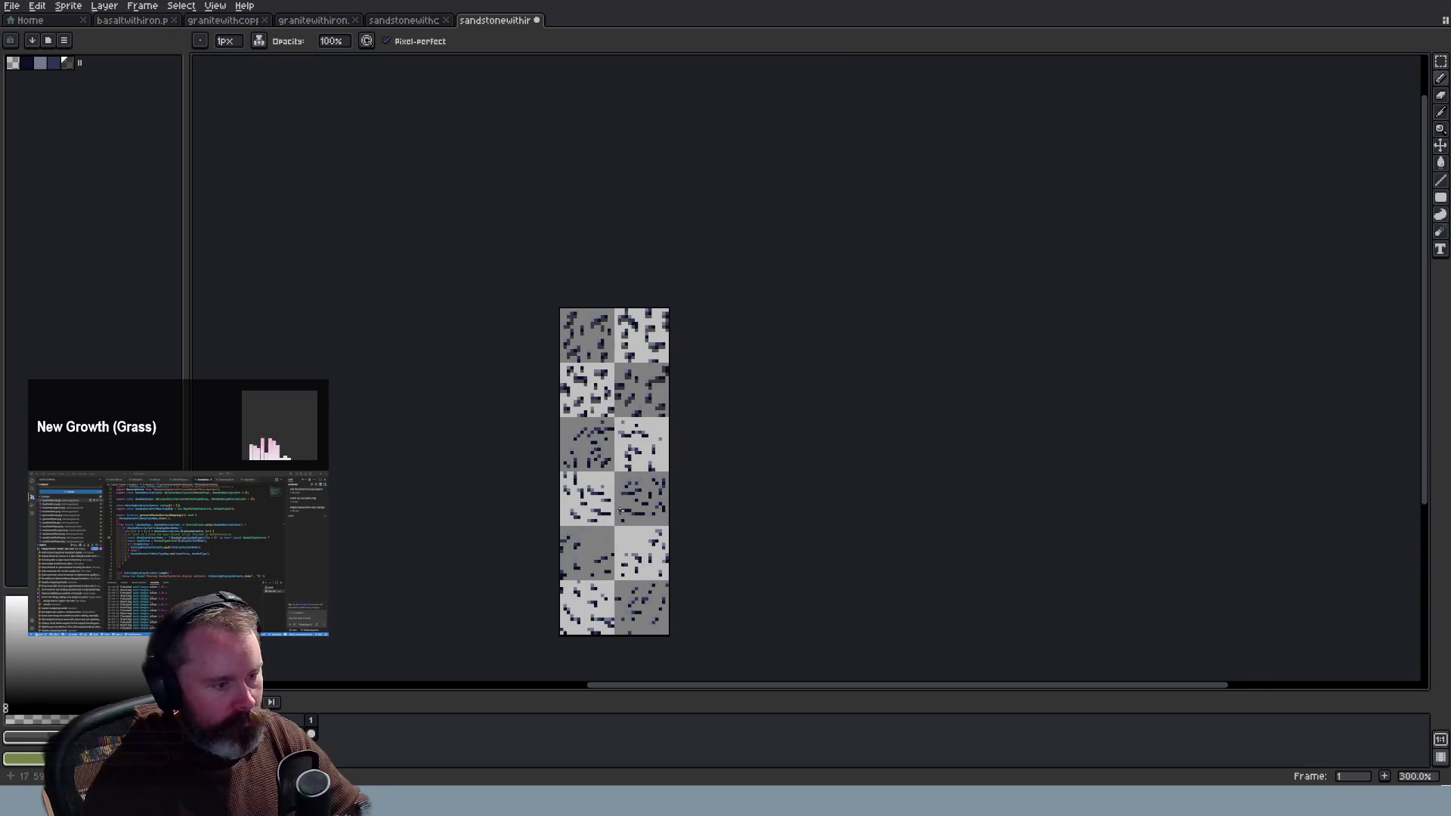
Step: Paint shadows under specks in a lower tile and clear a stray dark pixel
scroll(602, 562, up, 4)
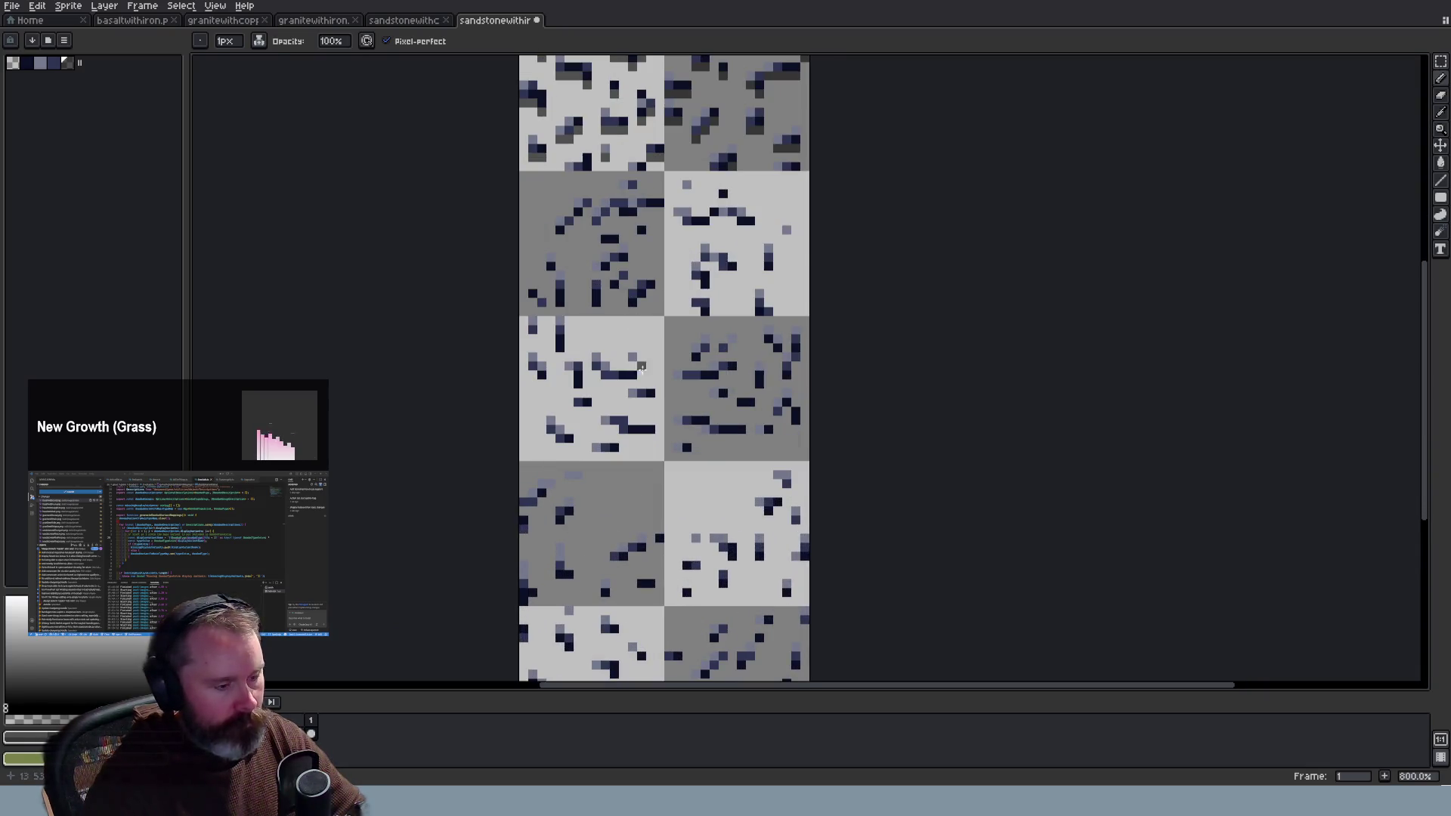
scroll(623, 278, up, 2)
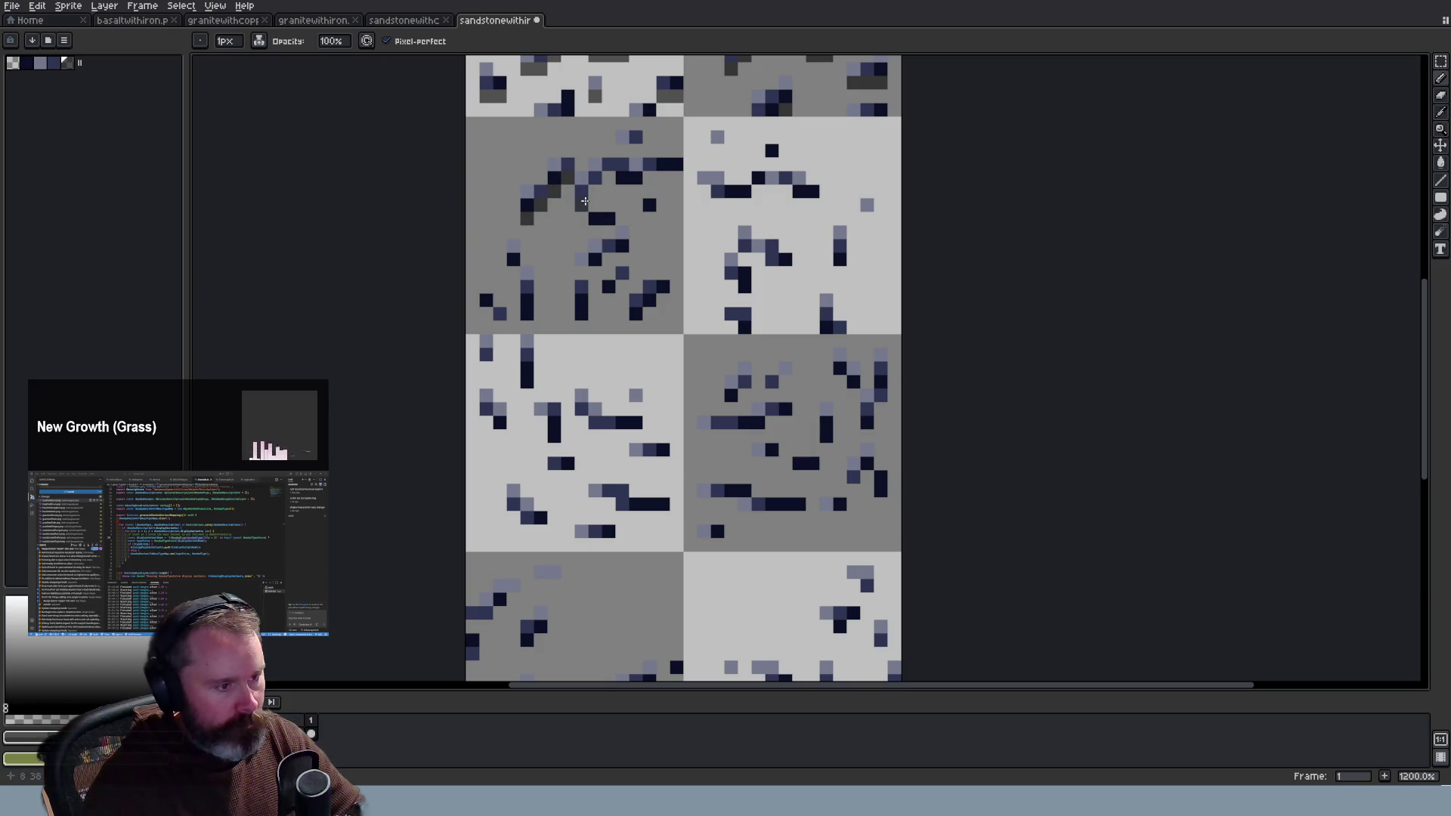
drag(626, 188, 649, 176)
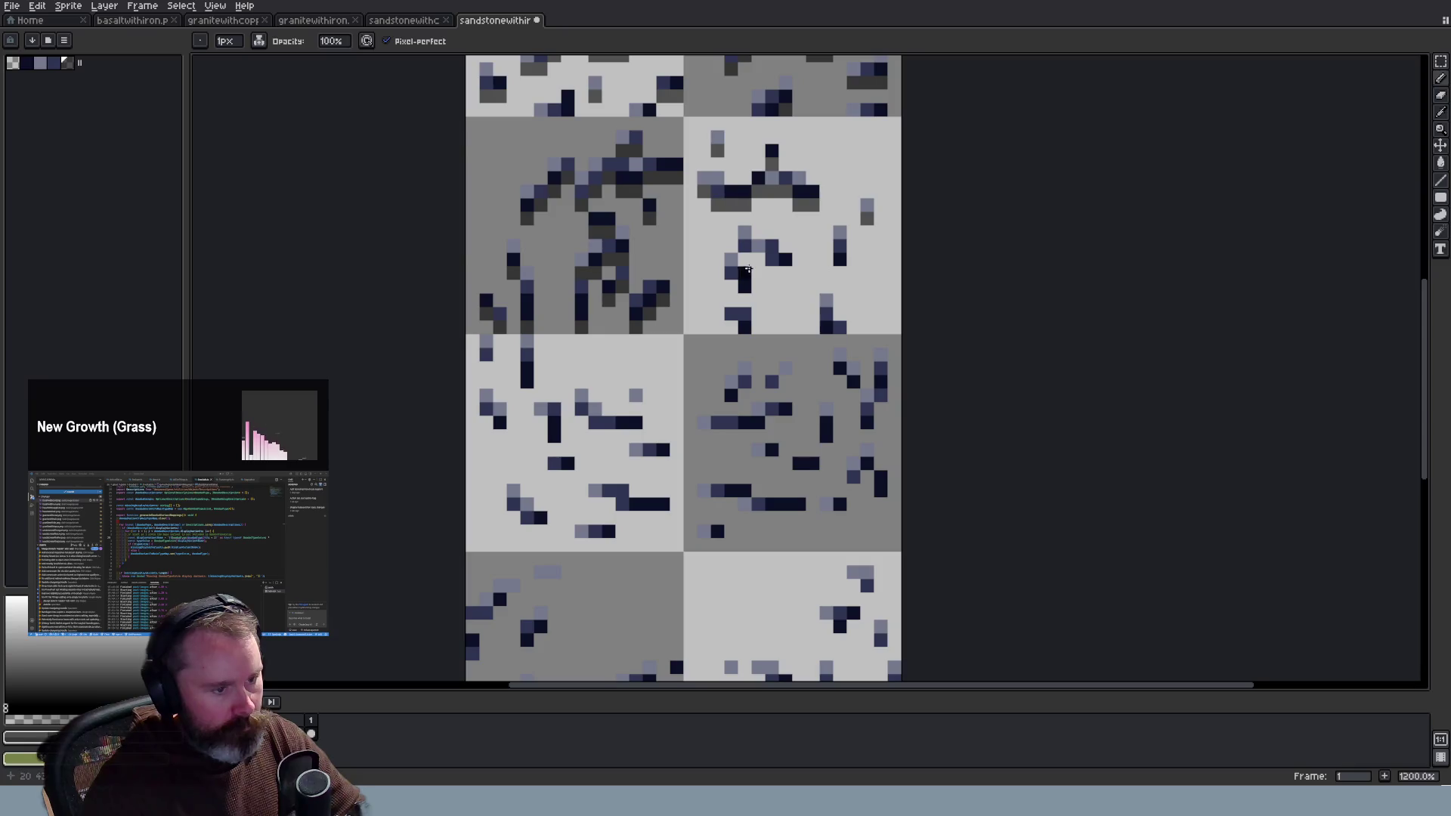
click(731, 287)
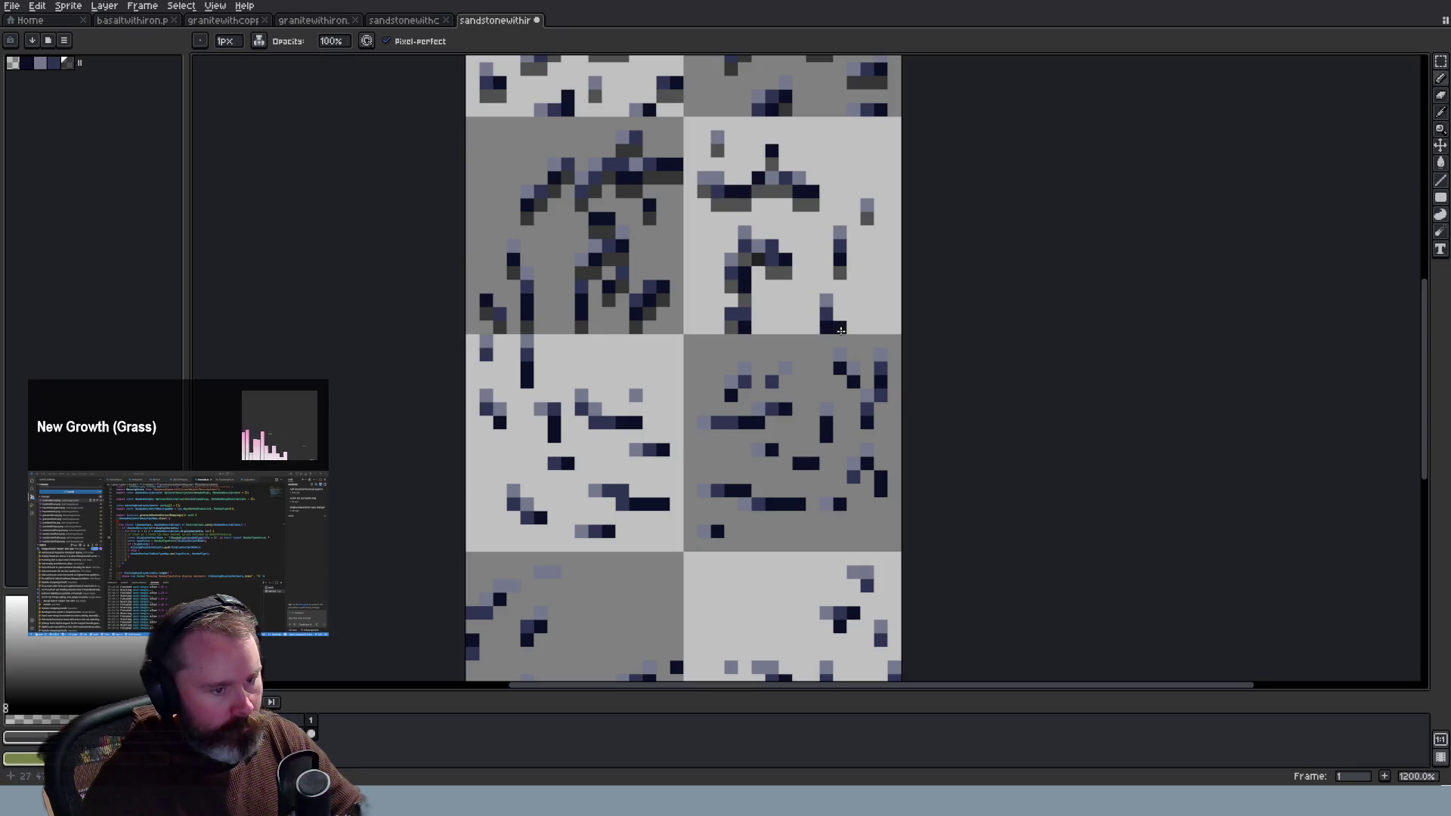
Step: Shade the specks in the lower-left light tile with shadow rows and single pixels
scroll(866, 515, down, 3)
scroll(869, 516, up, 3)
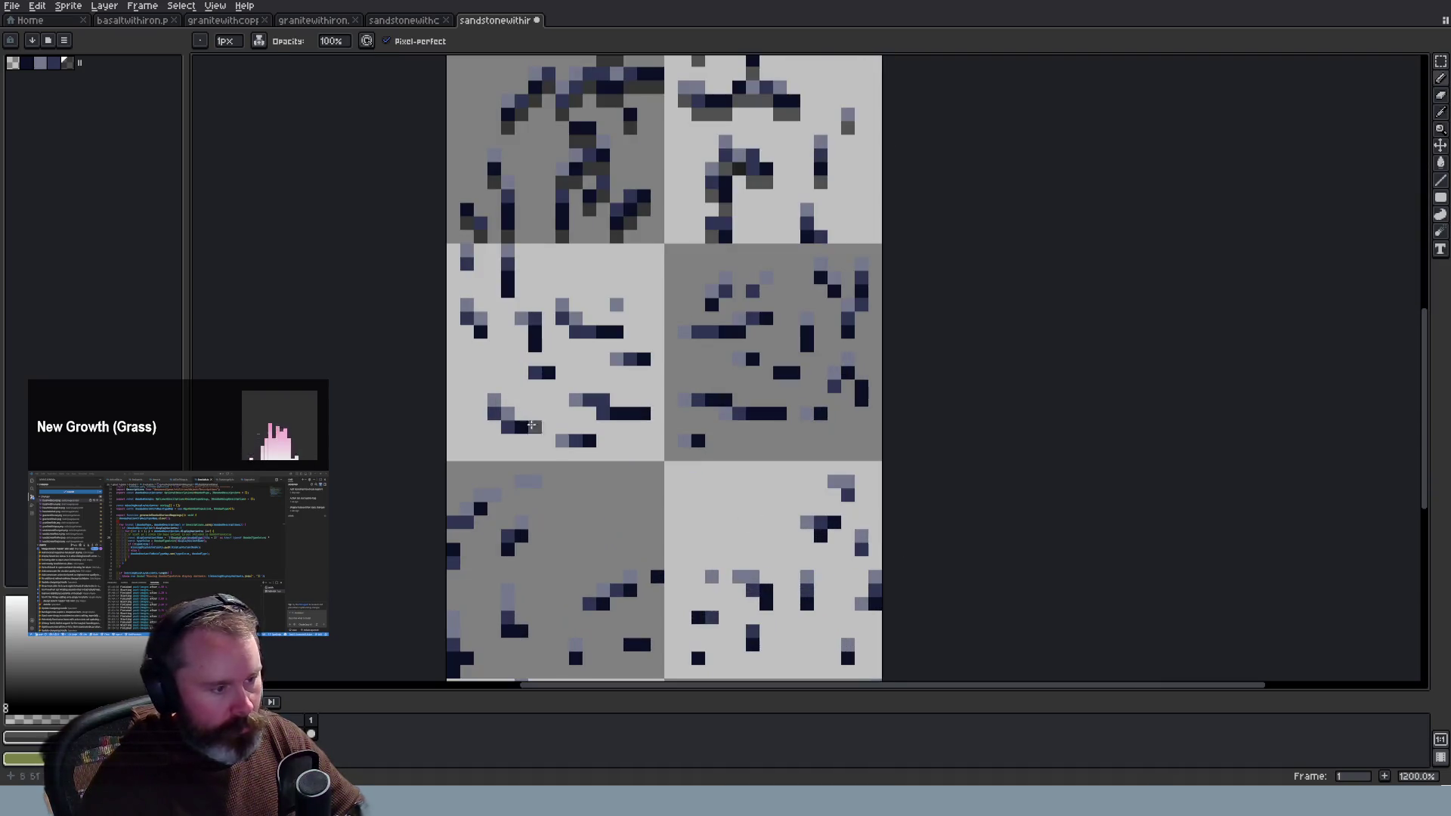
scroll(501, 356, up, 1)
drag(461, 323, 474, 341)
click(528, 323)
mouse_move(582, 323)
mouse_down()
mouse_move(592, 341)
mouse_move(655, 340)
mouse_move(655, 377)
mouse_up()
click(655, 304)
click(692, 340)
mouse_move(673, 450)
mouse_down()
mouse_move(691, 449)
mouse_move(618, 433)
mouse_up()
drag(611, 485, 510, 468)
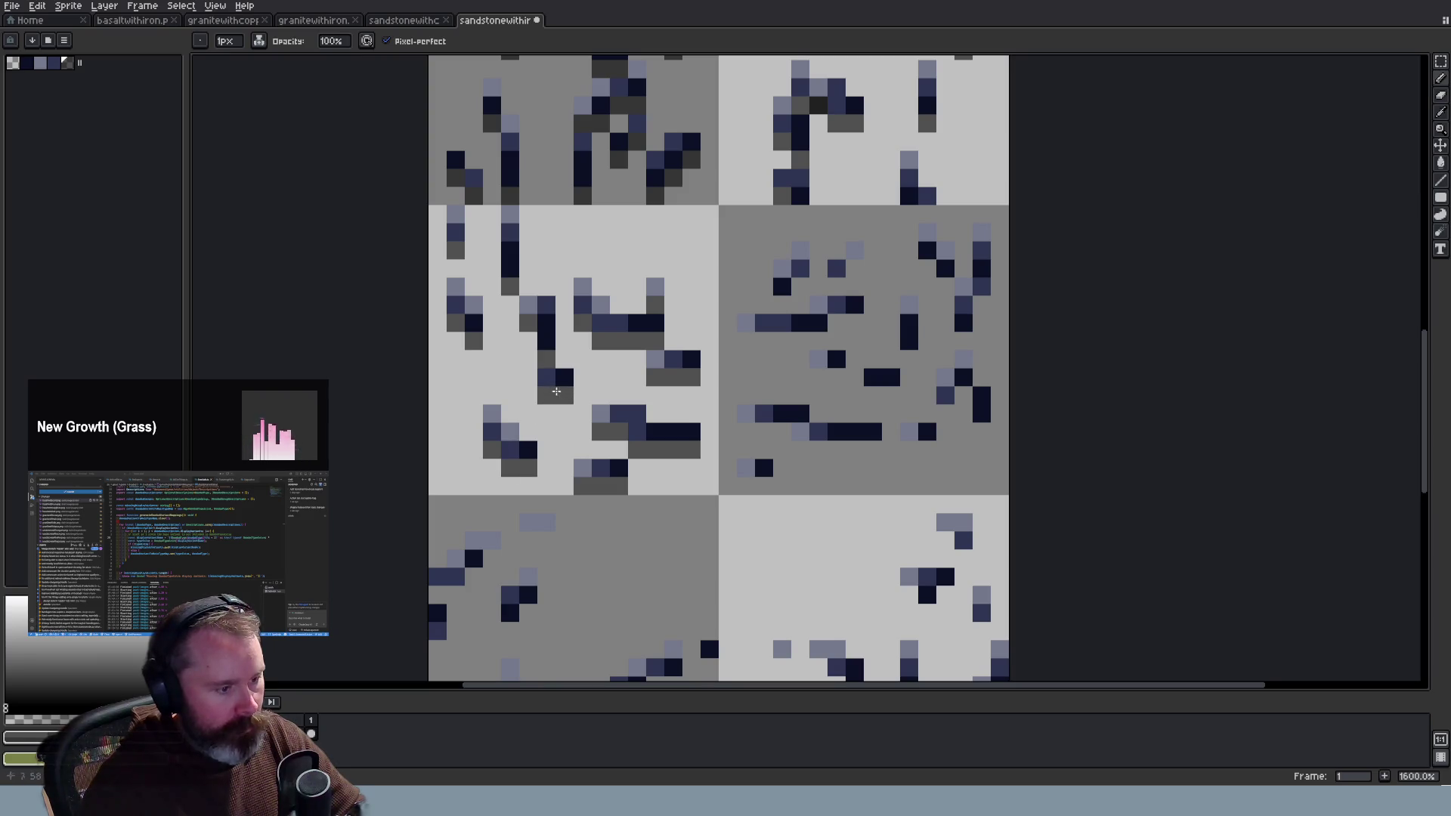
Step: Paint a dark-grey shadow row under the ore and touch up the cluster's shadow pixels
scroll(655, 468, down, 3)
scroll(755, 449, up, 2)
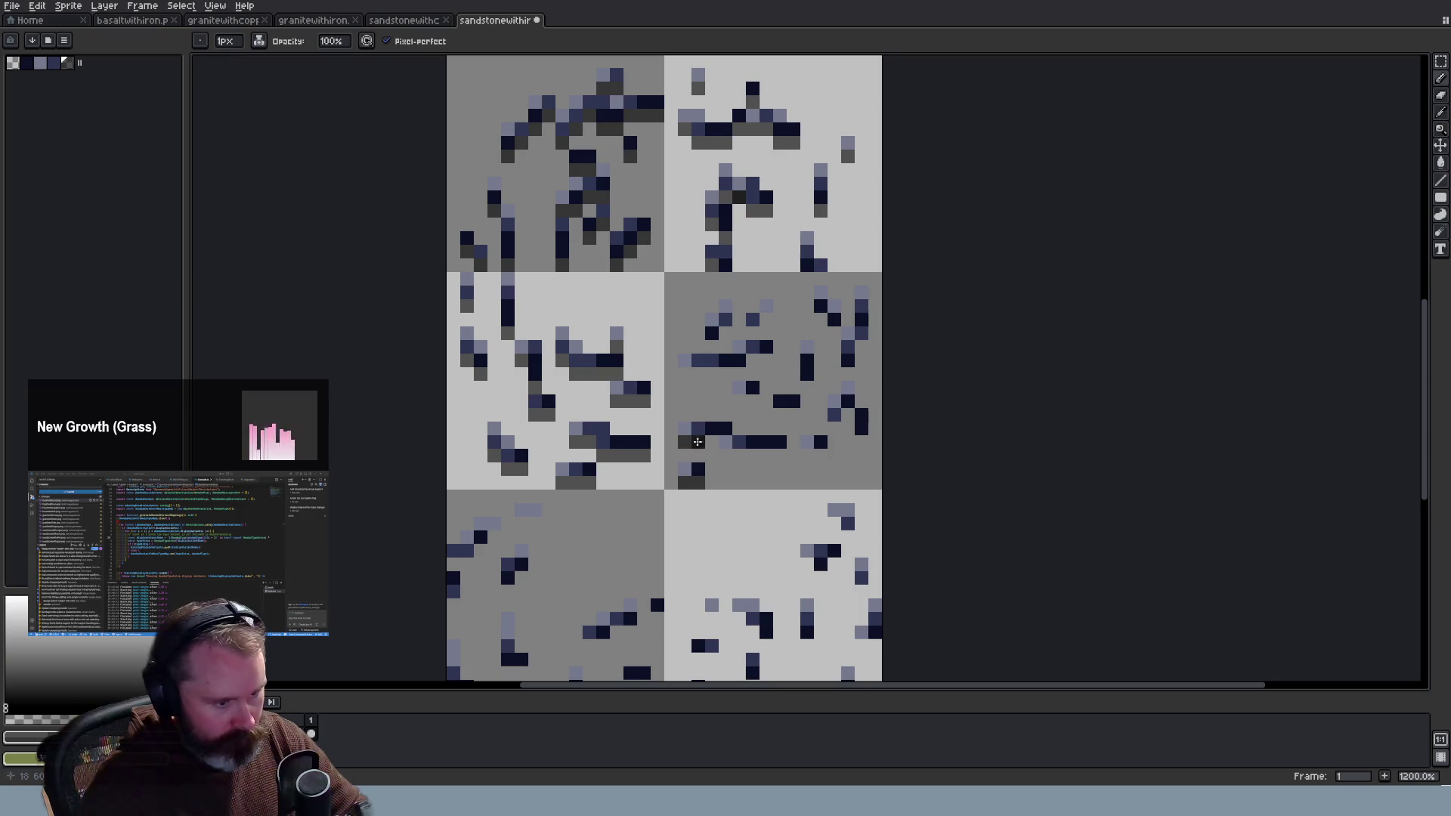
drag(723, 453, 767, 452)
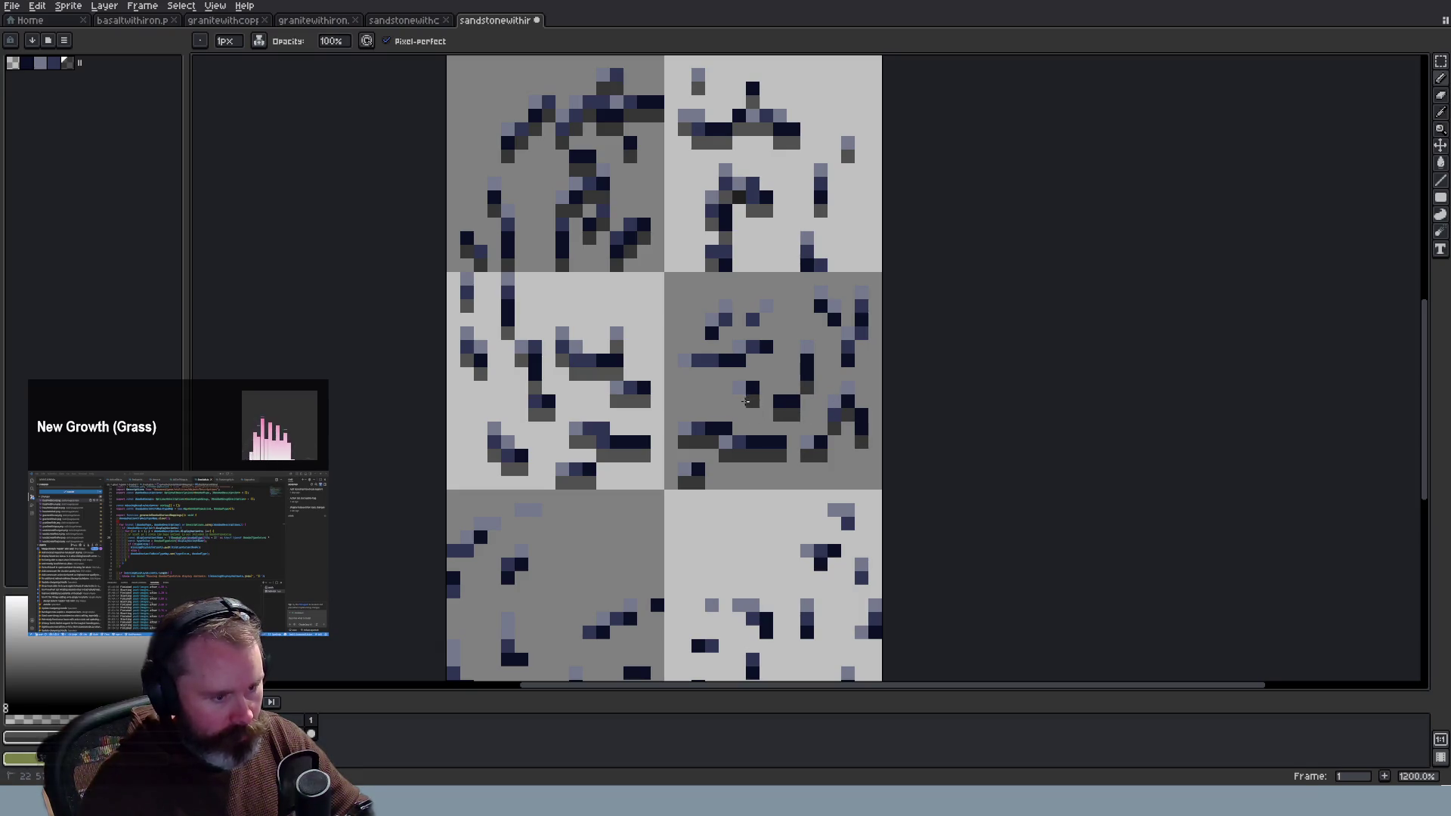
drag(757, 370, 697, 375)
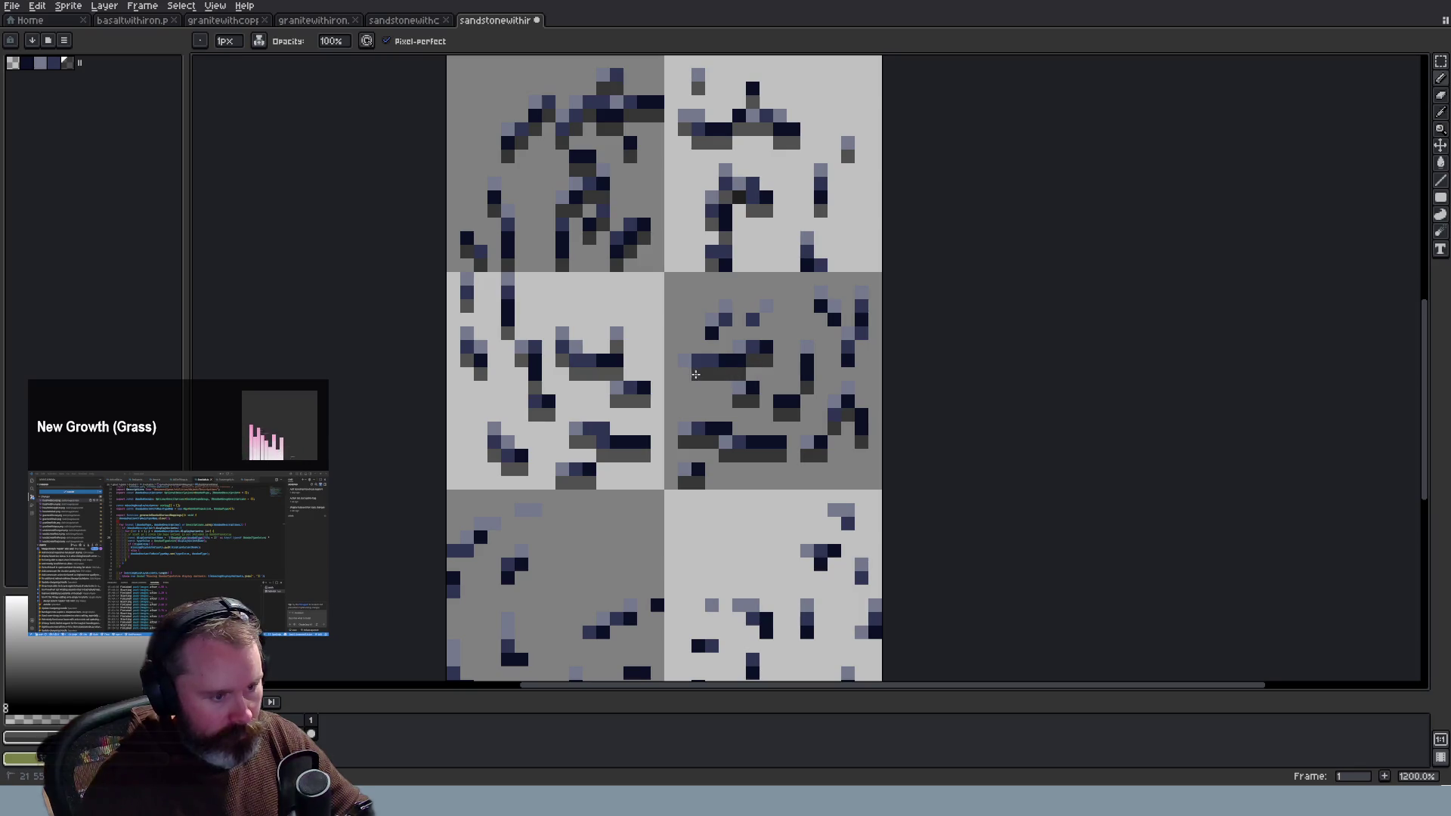
drag(756, 325, 845, 370)
scroll(915, 393, down, 4)
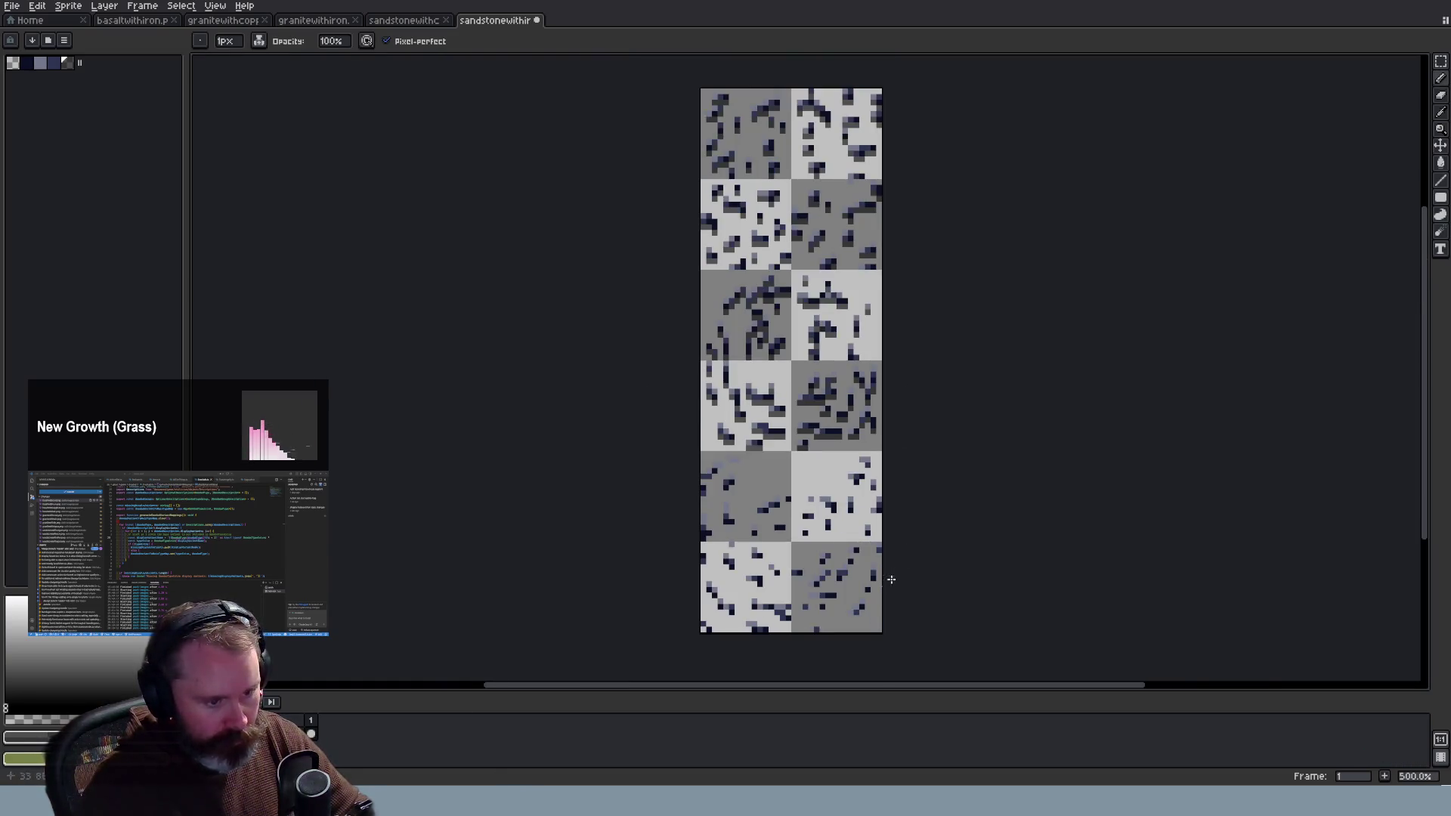
Step: Extend the dark navy ore cluster and add the first dark grey shadow pixels beside ore specks
scroll(893, 569, up, 5)
scroll(832, 187, down, 1)
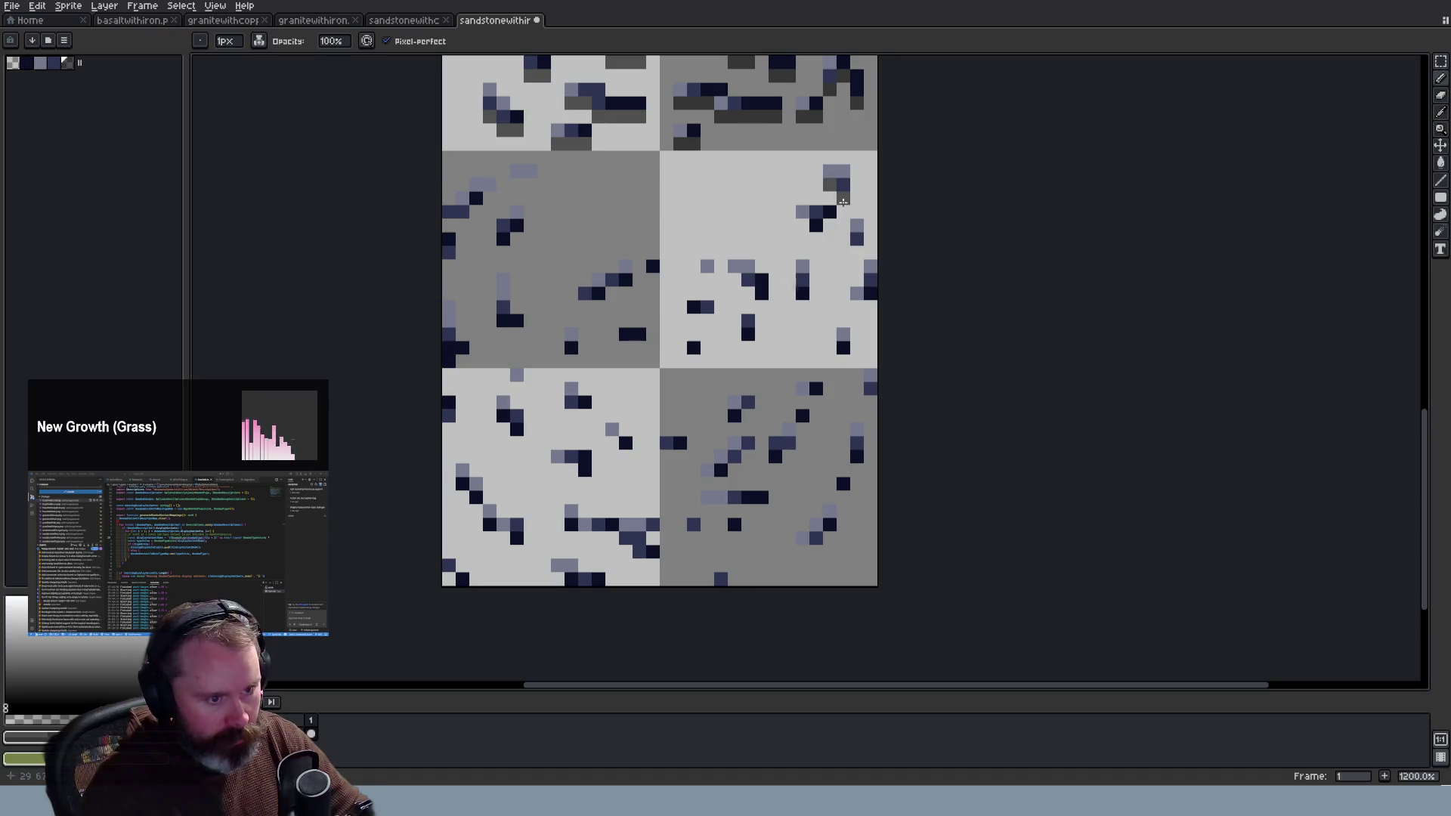
drag(812, 238, 825, 225)
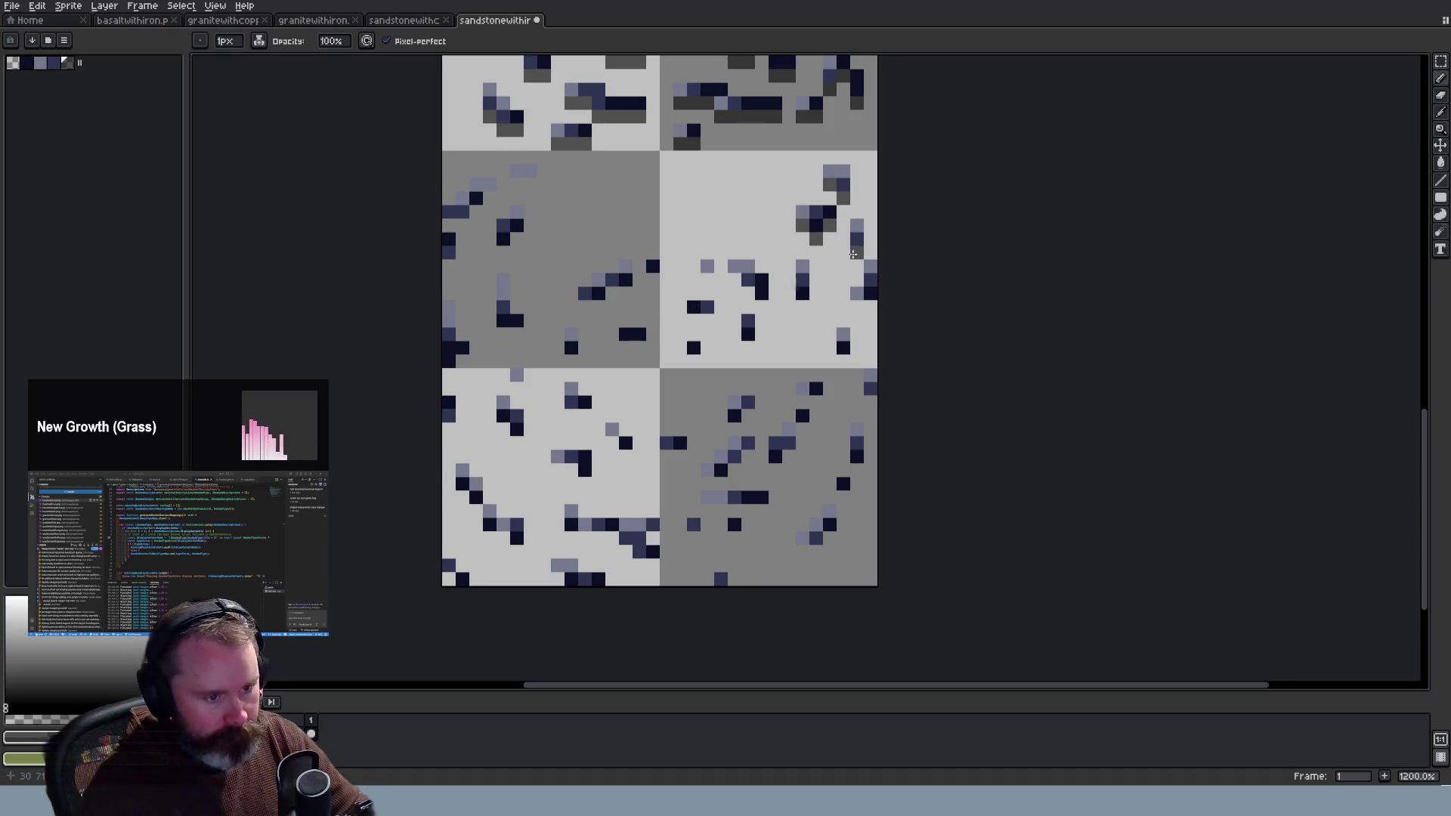
click(844, 362)
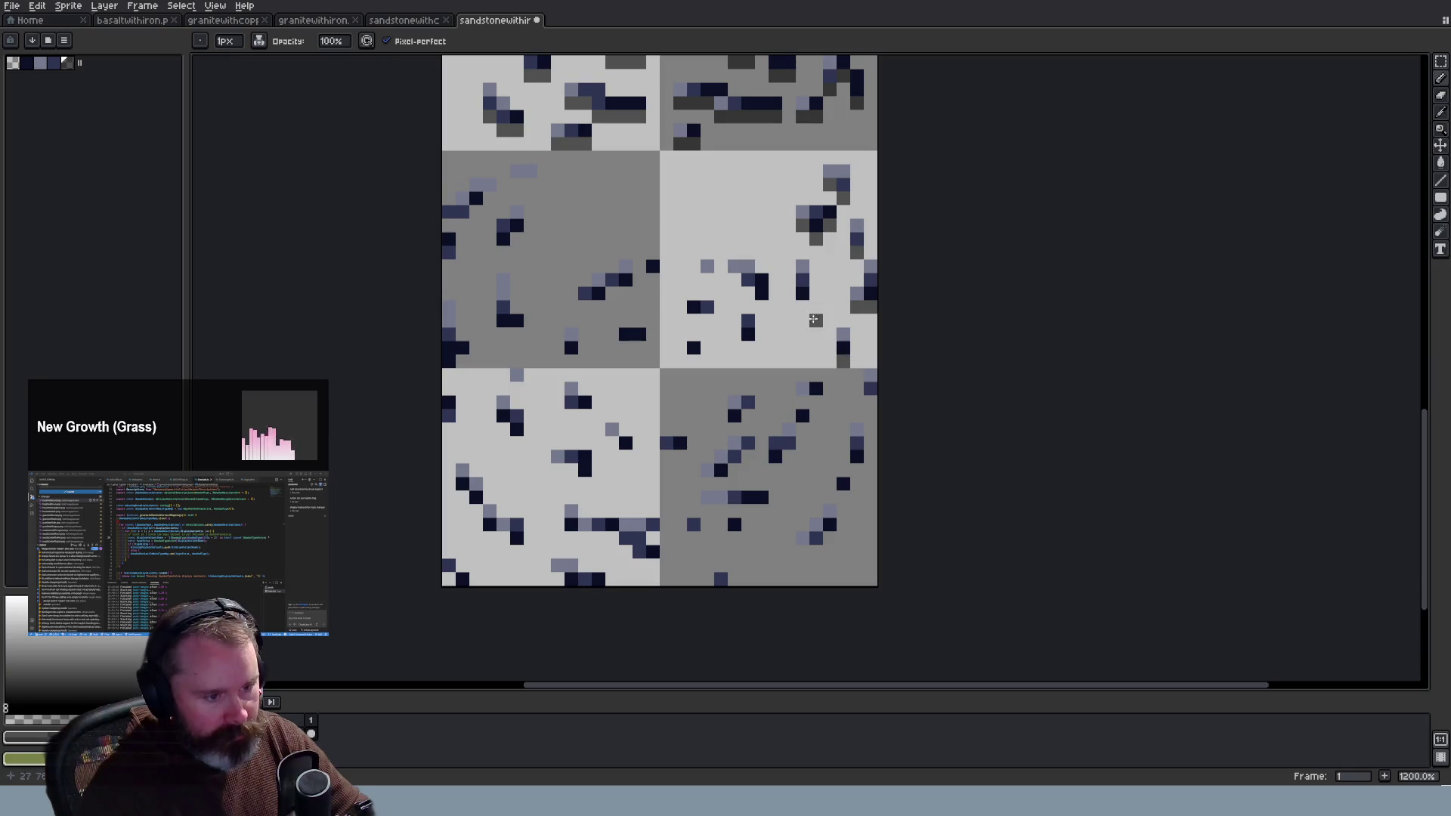
click(707, 280)
click(743, 347)
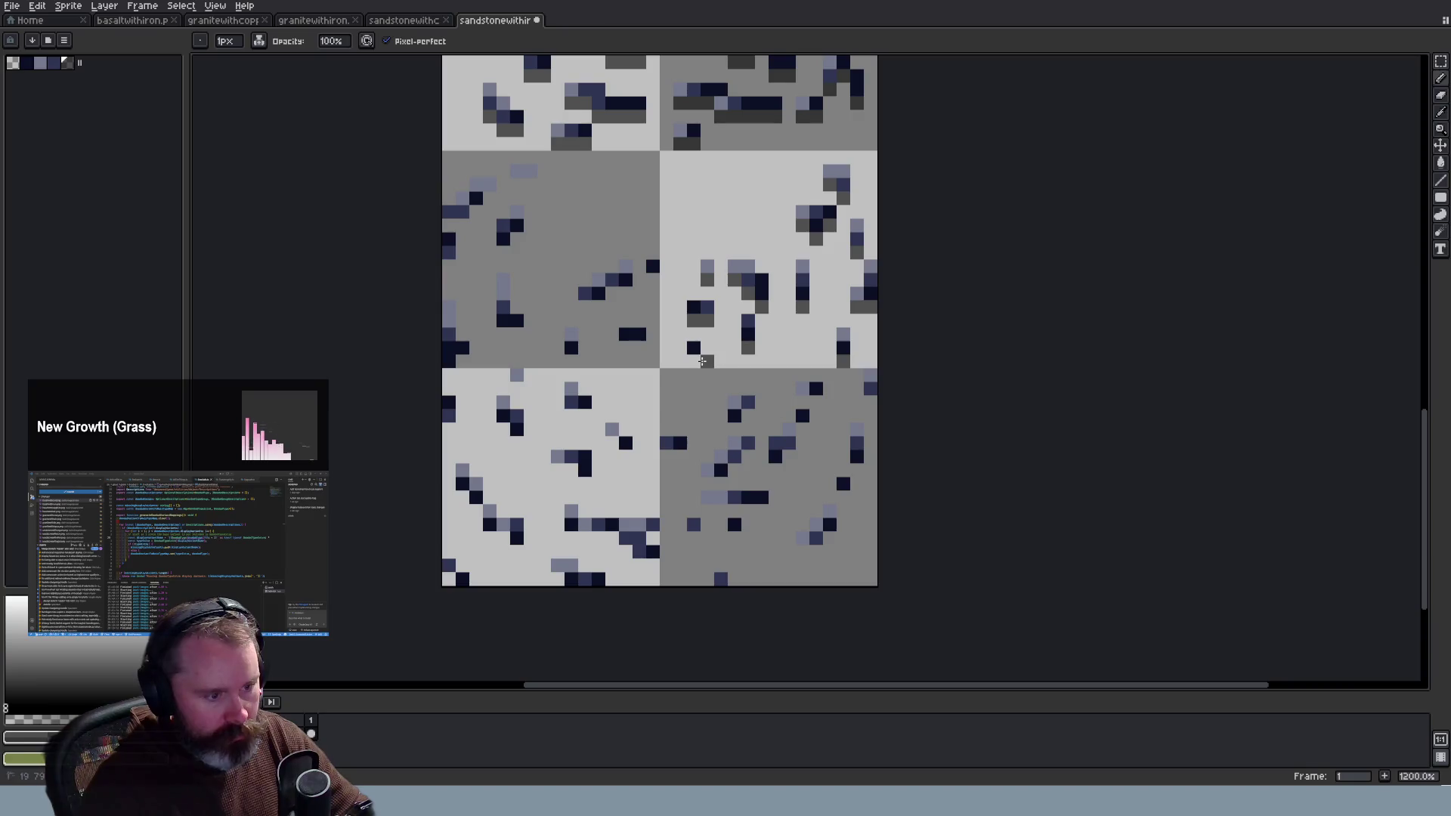
click(626, 293)
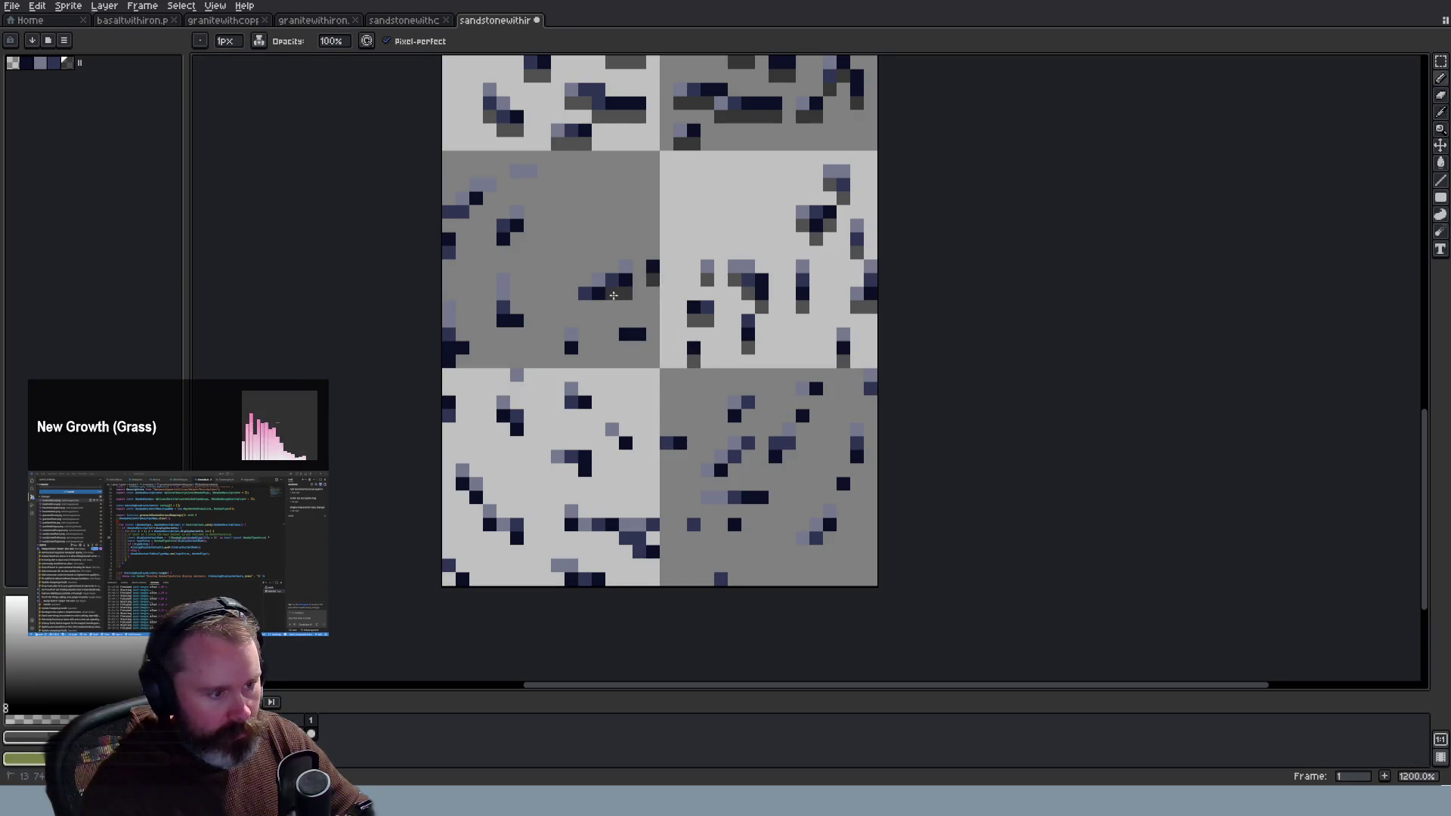
drag(626, 347, 639, 346)
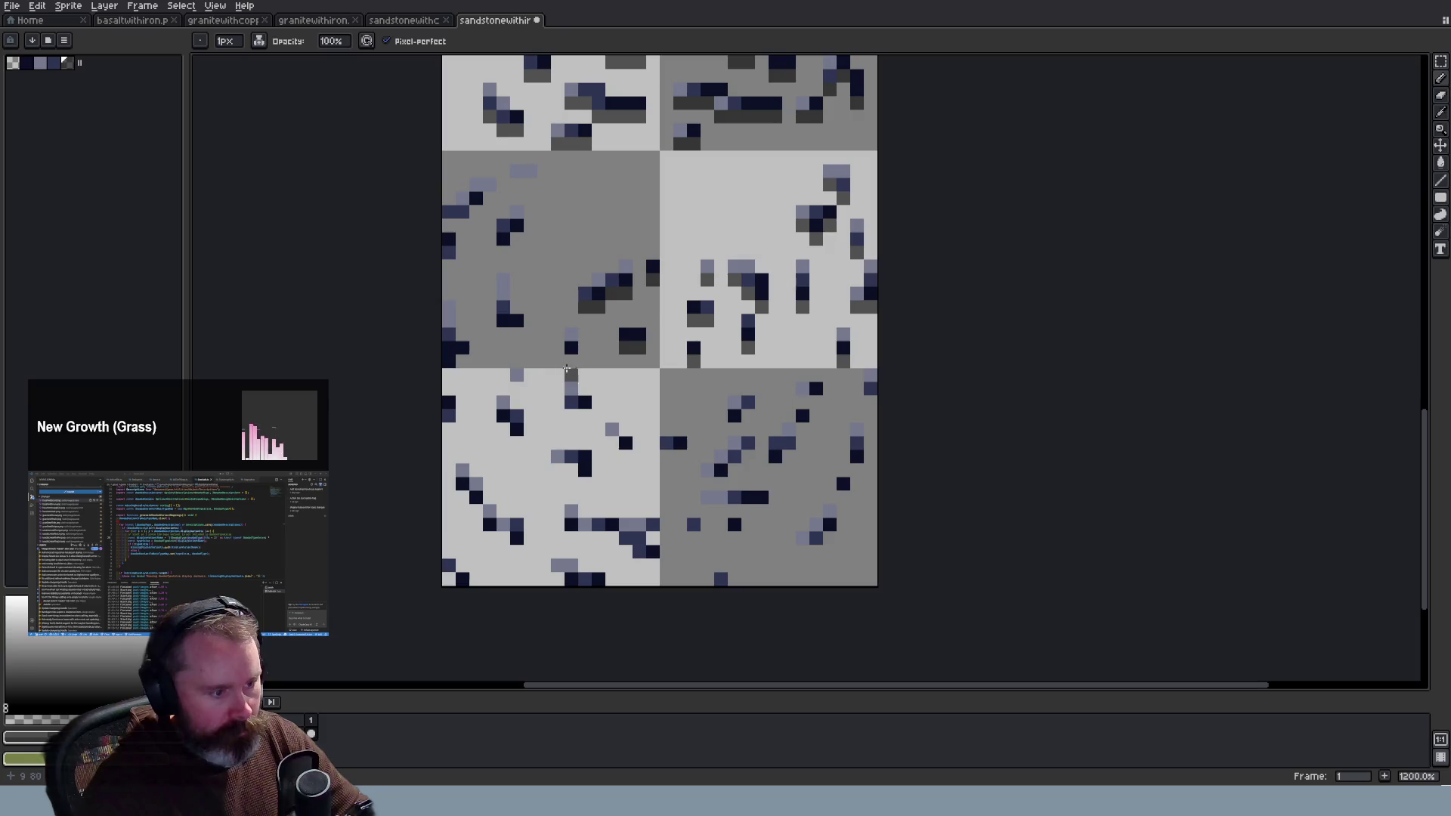
drag(530, 185, 517, 185)
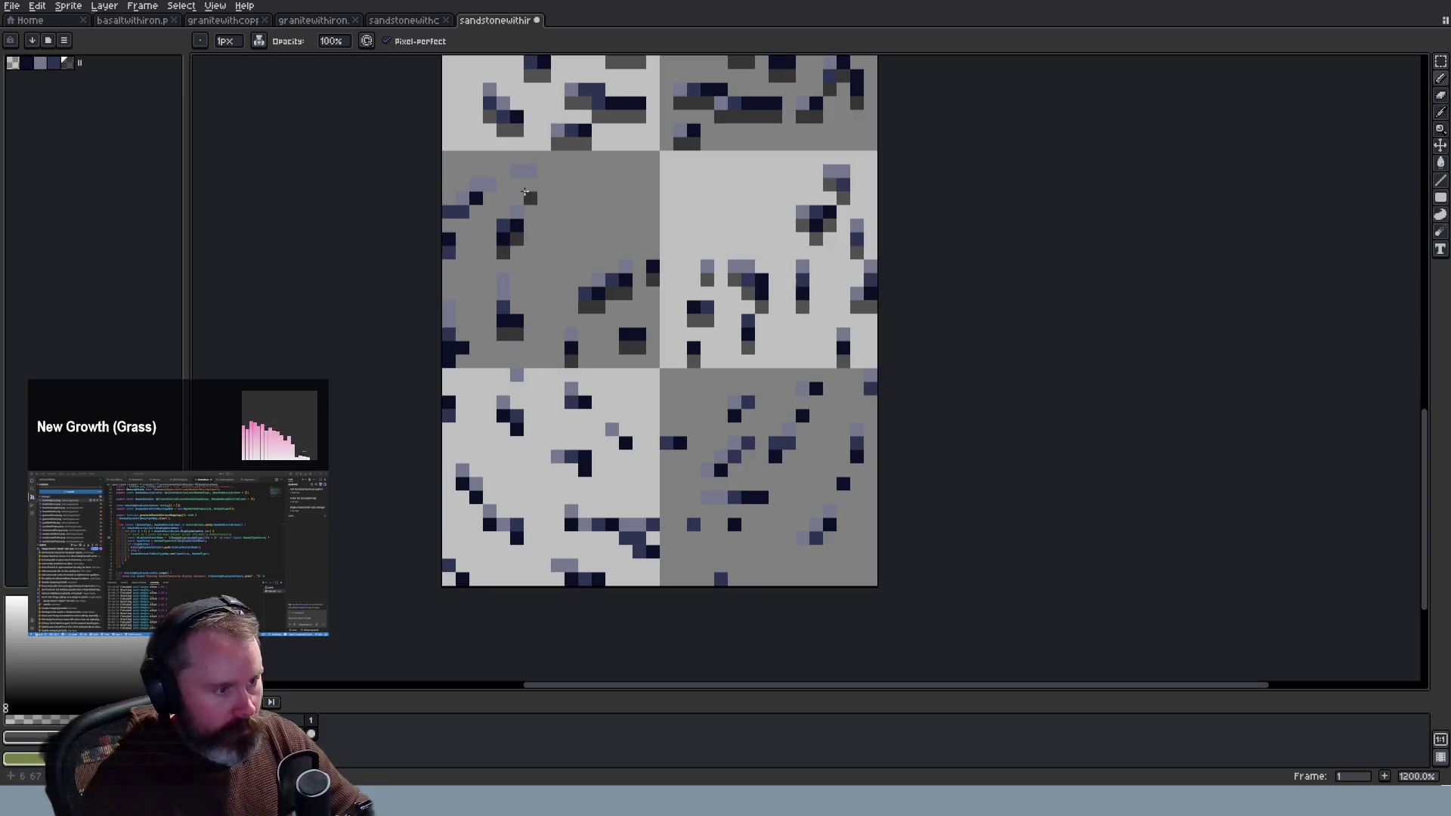
click(463, 230)
click(449, 266)
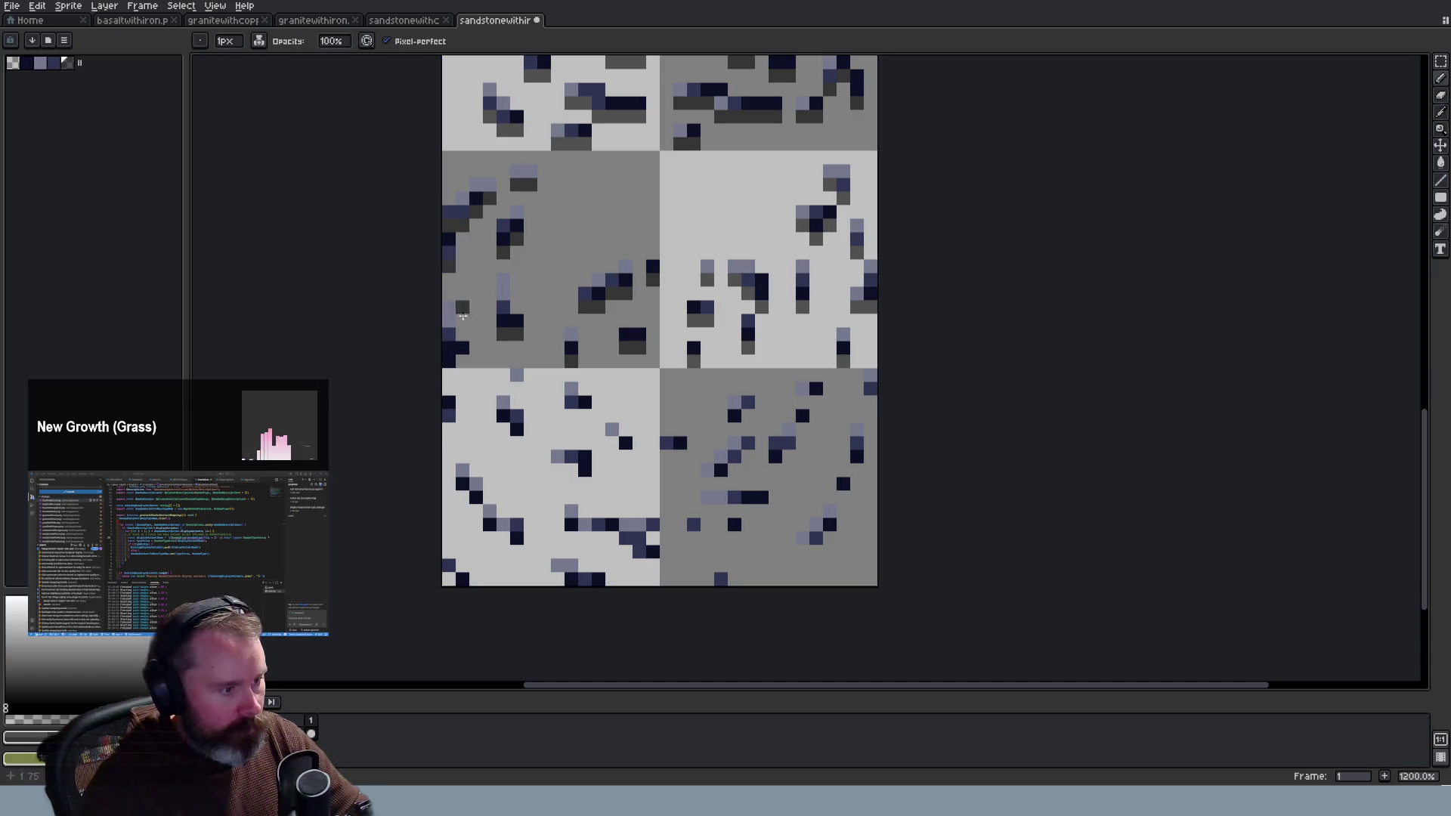
Step: Place dark grey shadow pixels and a shadow strip directly under the navy ore pixels
scroll(649, 521, down, 4)
scroll(668, 552, up, 5)
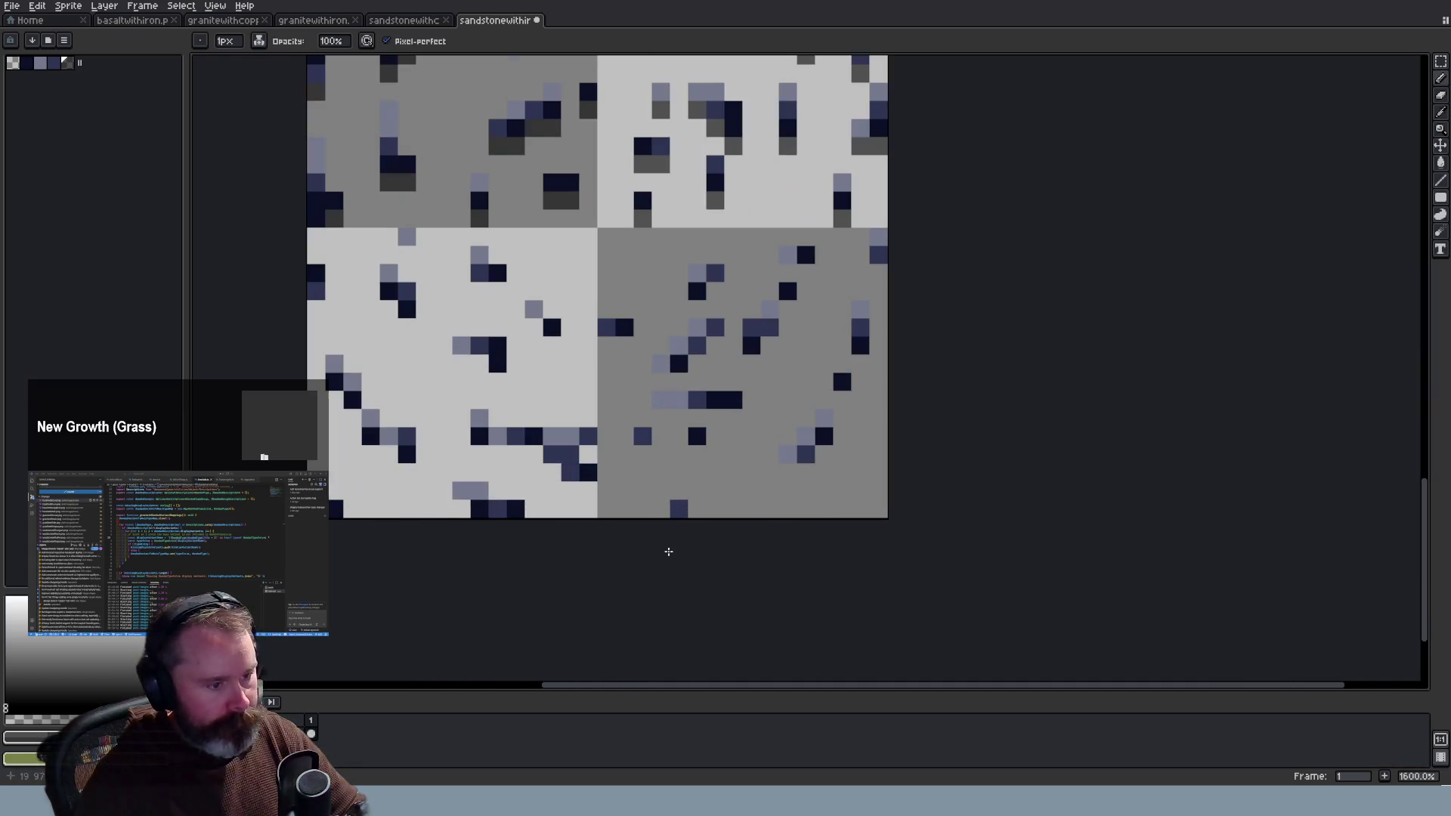
click(642, 453)
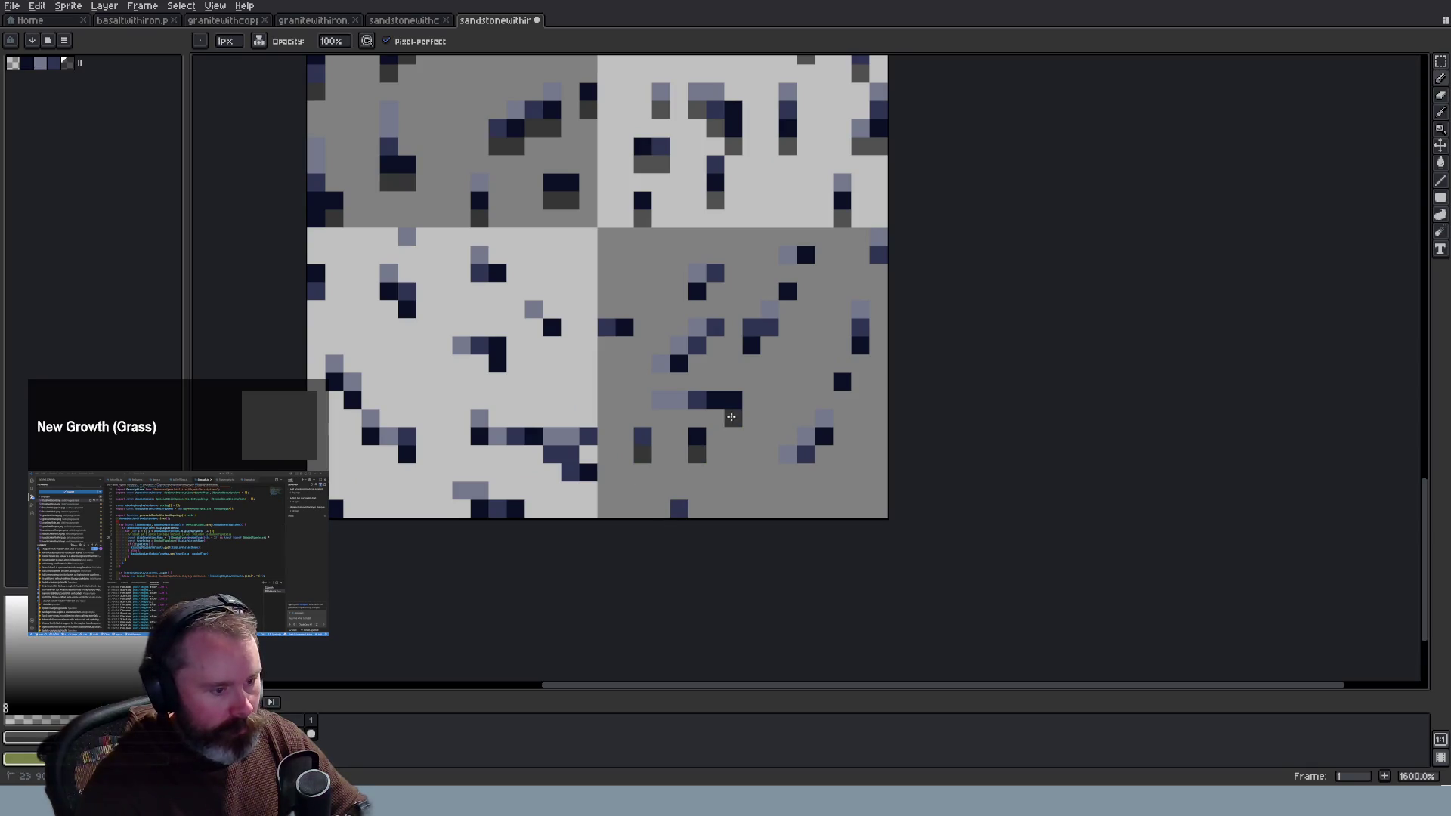
drag(732, 417, 661, 418)
click(605, 346)
click(624, 345)
click(663, 380)
click(680, 381)
click(698, 364)
click(715, 345)
click(697, 309)
click(715, 290)
click(770, 346)
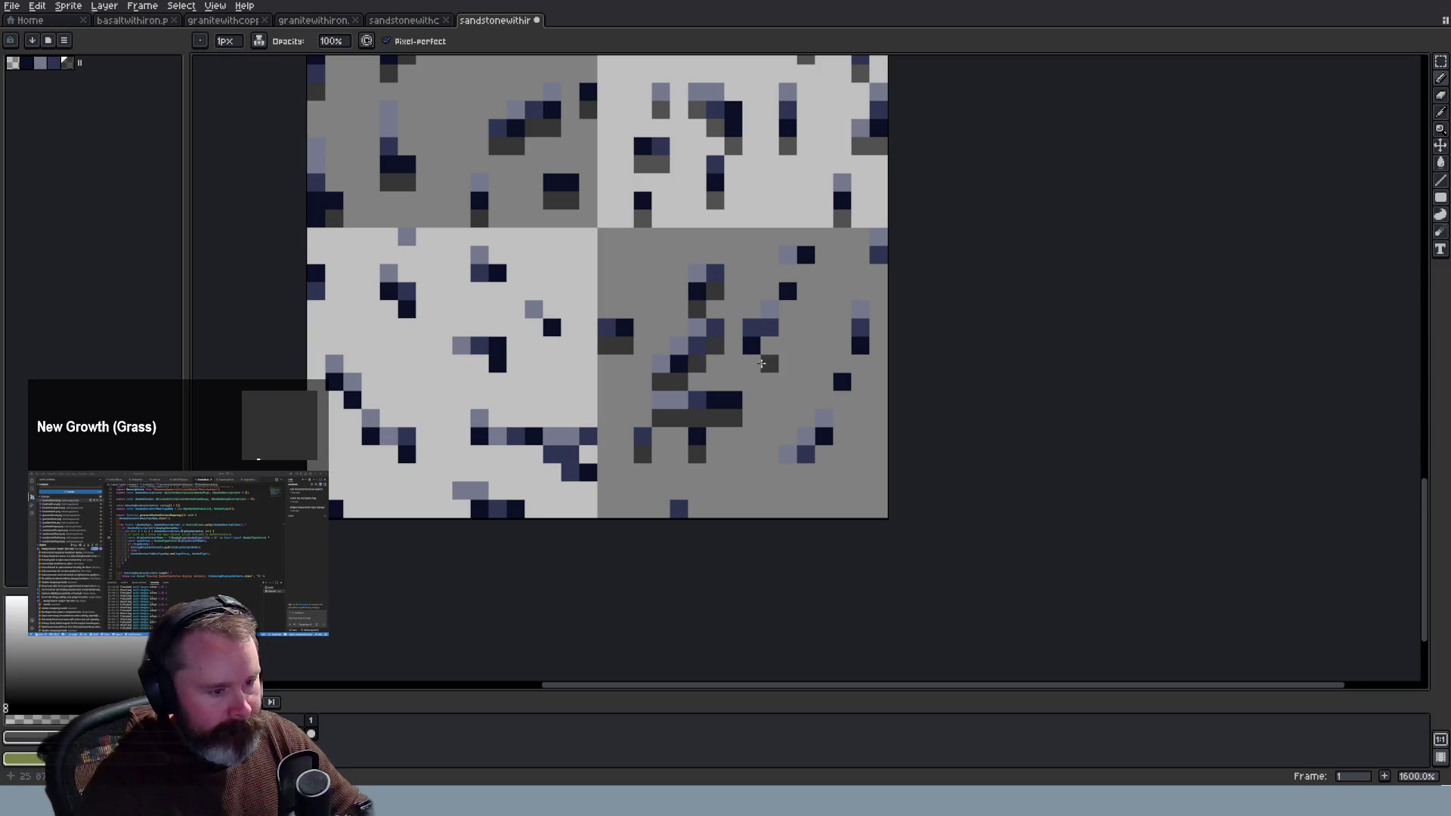
click(752, 363)
click(788, 309)
click(806, 273)
click(788, 272)
click(842, 309)
Step: Undo a misplaced shadow, then shade under the ore on the lower tiles, including a shadow row
key(ctrl+z)
click(861, 365)
click(878, 273)
click(843, 400)
click(824, 455)
click(806, 472)
click(788, 472)
click(570, 491)
click(588, 491)
click(552, 473)
drag(535, 457, 479, 454)
Step: Shade beneath the remaining specks on the left tile, adding a diagonal shadow beside the navy ore
click(461, 363)
click(479, 364)
click(497, 382)
click(535, 327)
click(552, 346)
click(479, 291)
click(497, 290)
click(408, 255)
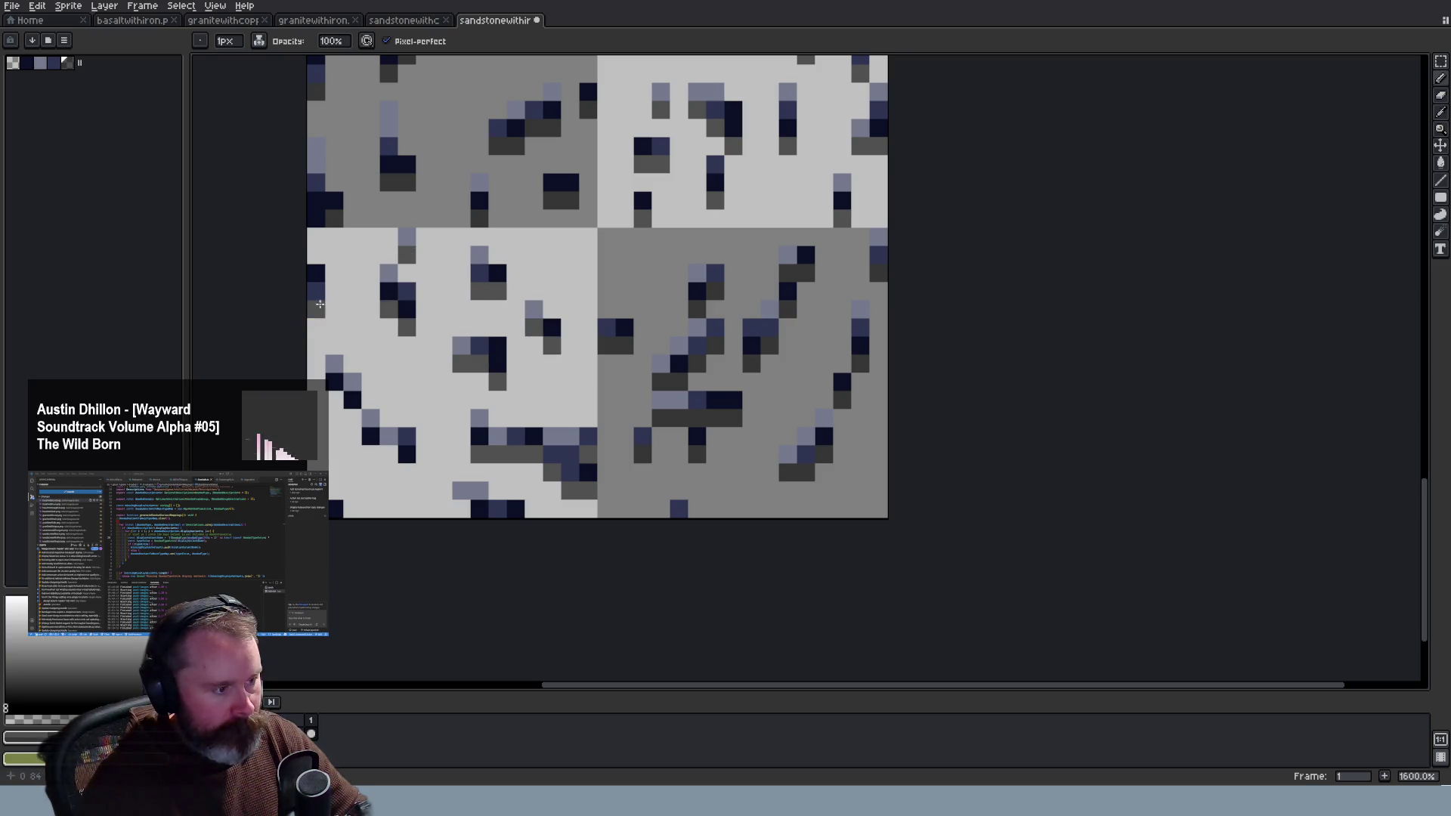
drag(333, 399, 361, 454)
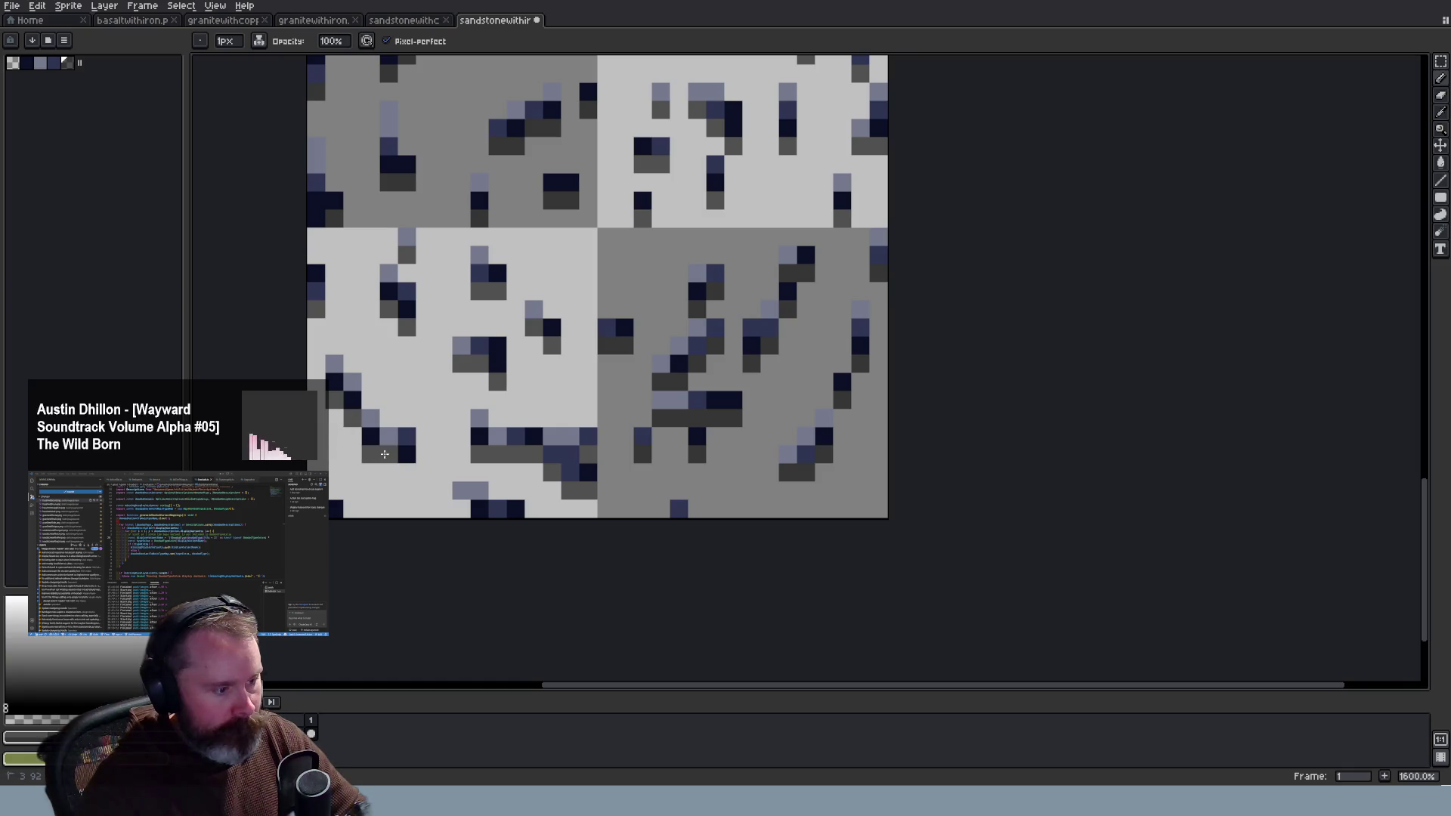
Step: Save the sandstone-with-iron tile sheet
scroll(436, 523, down, 4)
key(ctrl+s)
scroll(479, 503, down, 2)
scroll(504, 442, up, 2)
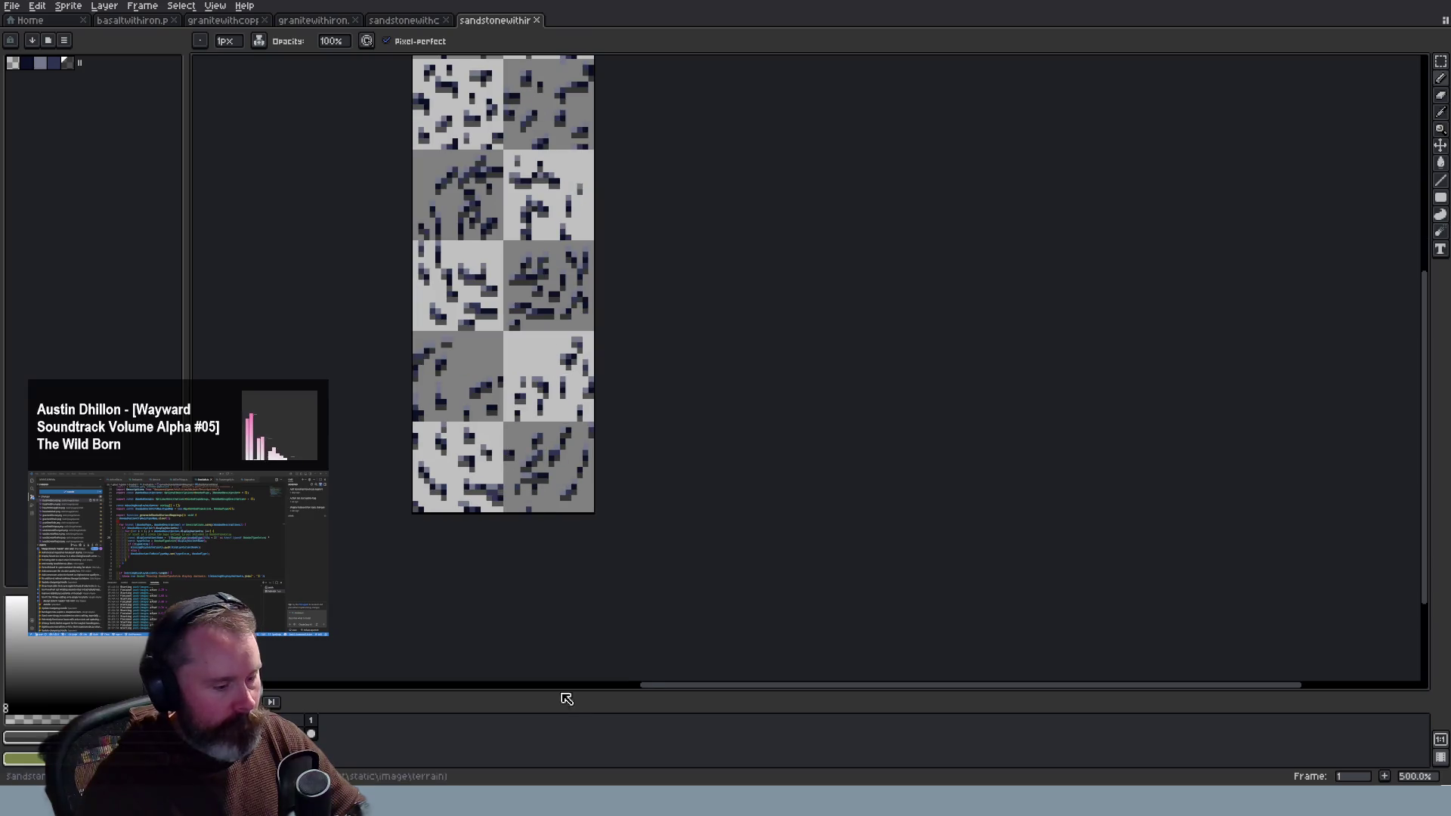
Step: In Wayward, walk the player among the sandstone rock islands, zooming the view, then quit with F5
key(alt+Tab)
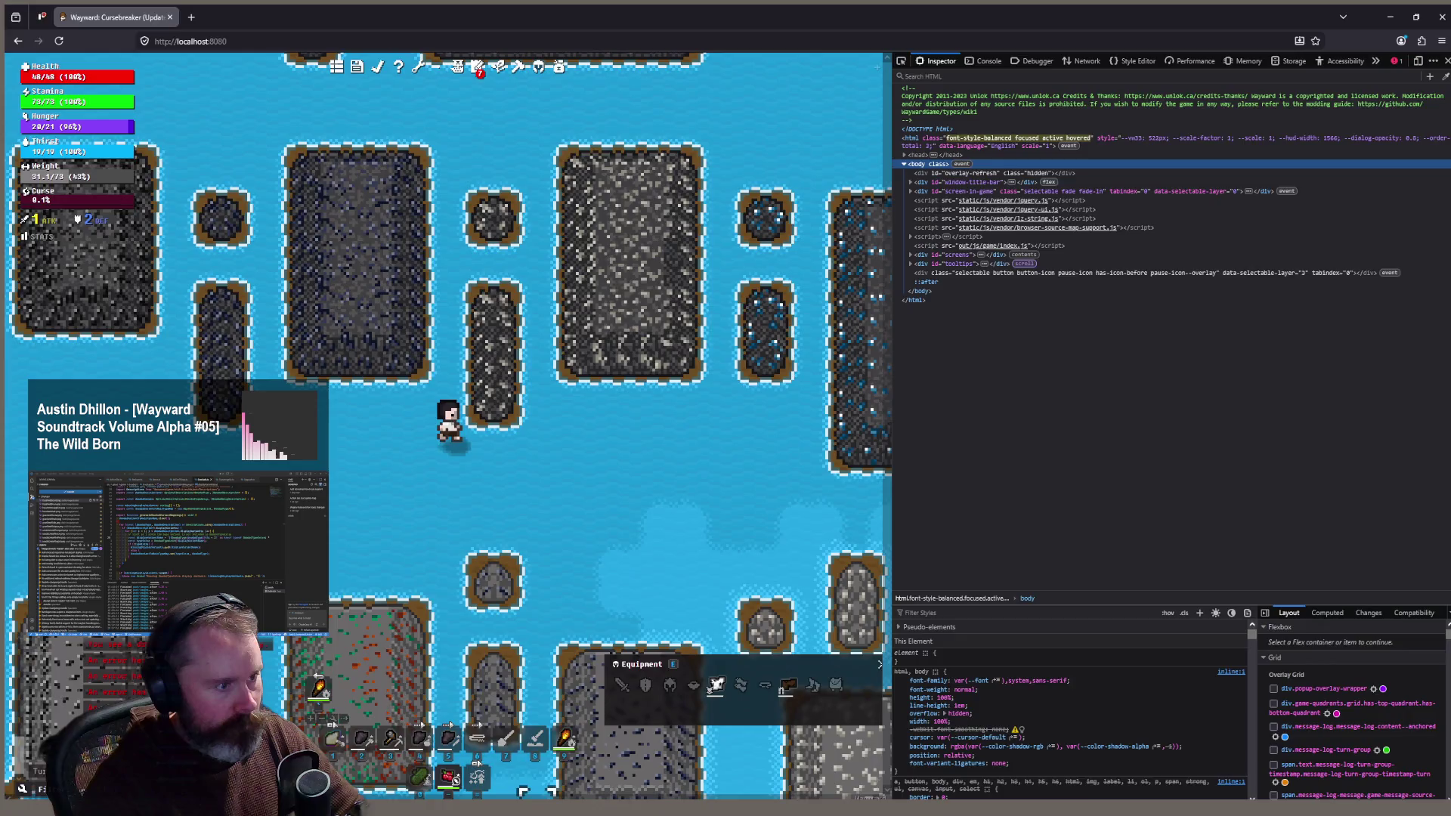
key(alt+Tab)
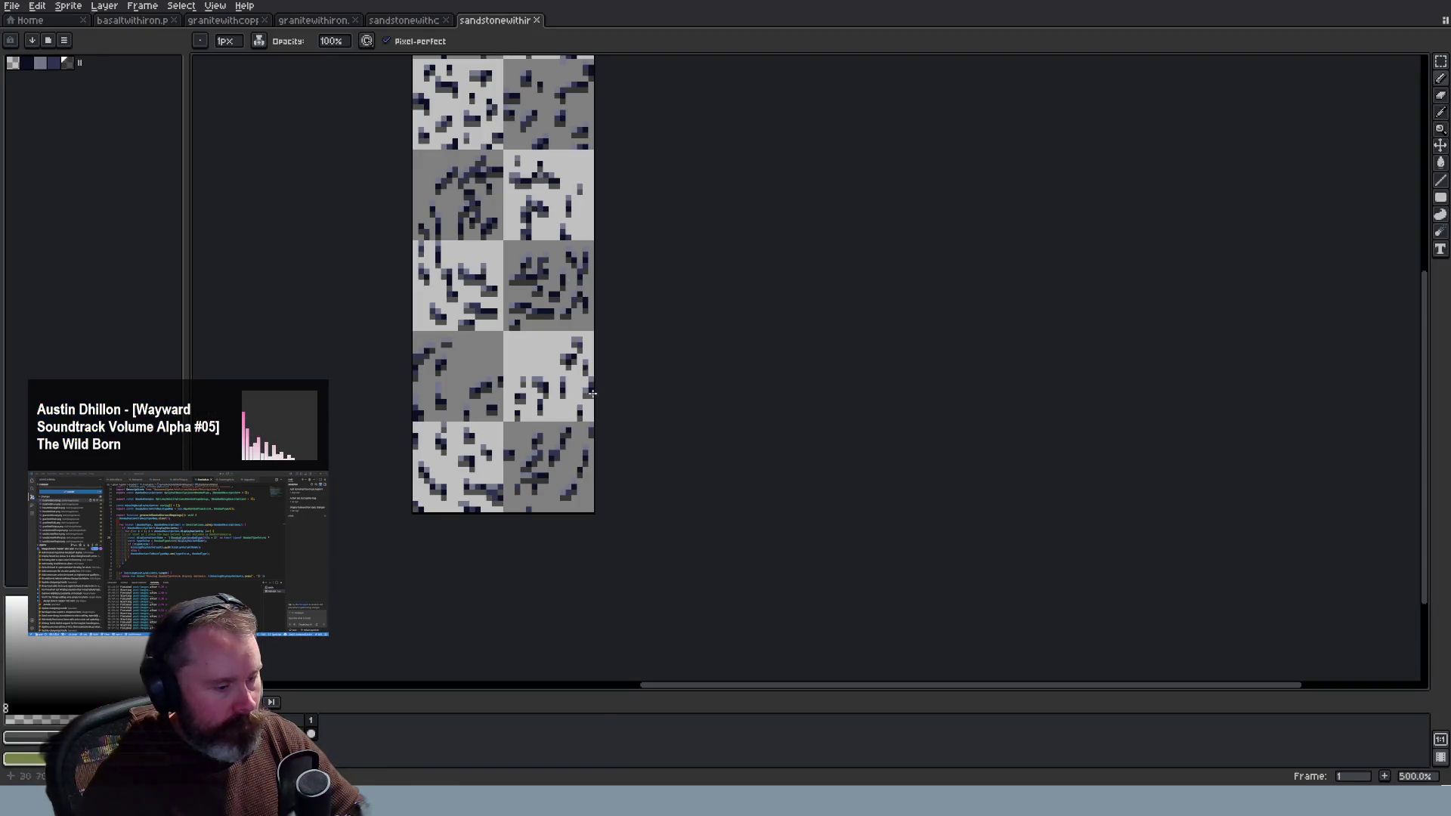
key(alt+Tab)
scroll(538, 603, down, 2)
click(463, 666)
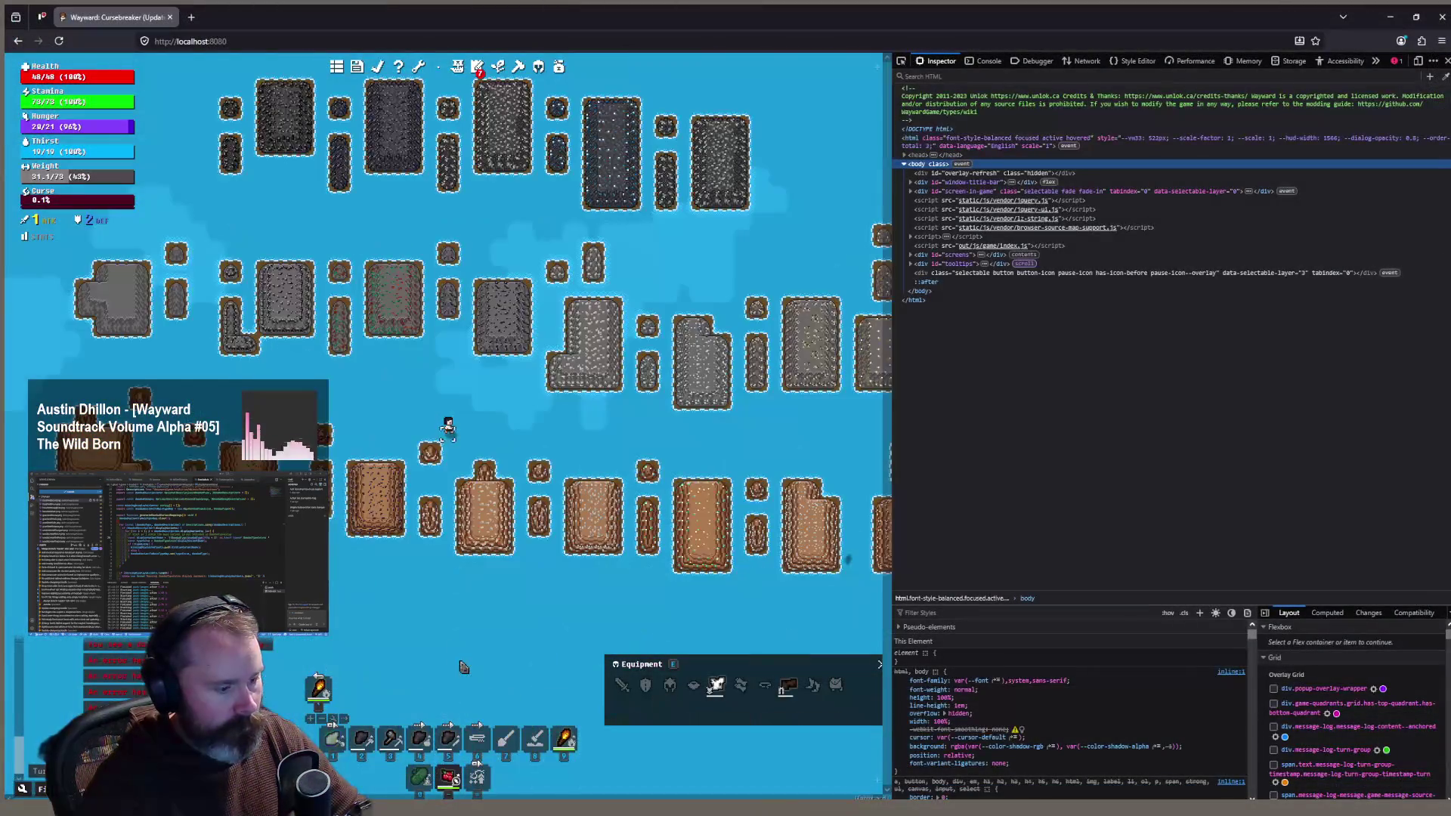
scroll(390, 572, up, 3)
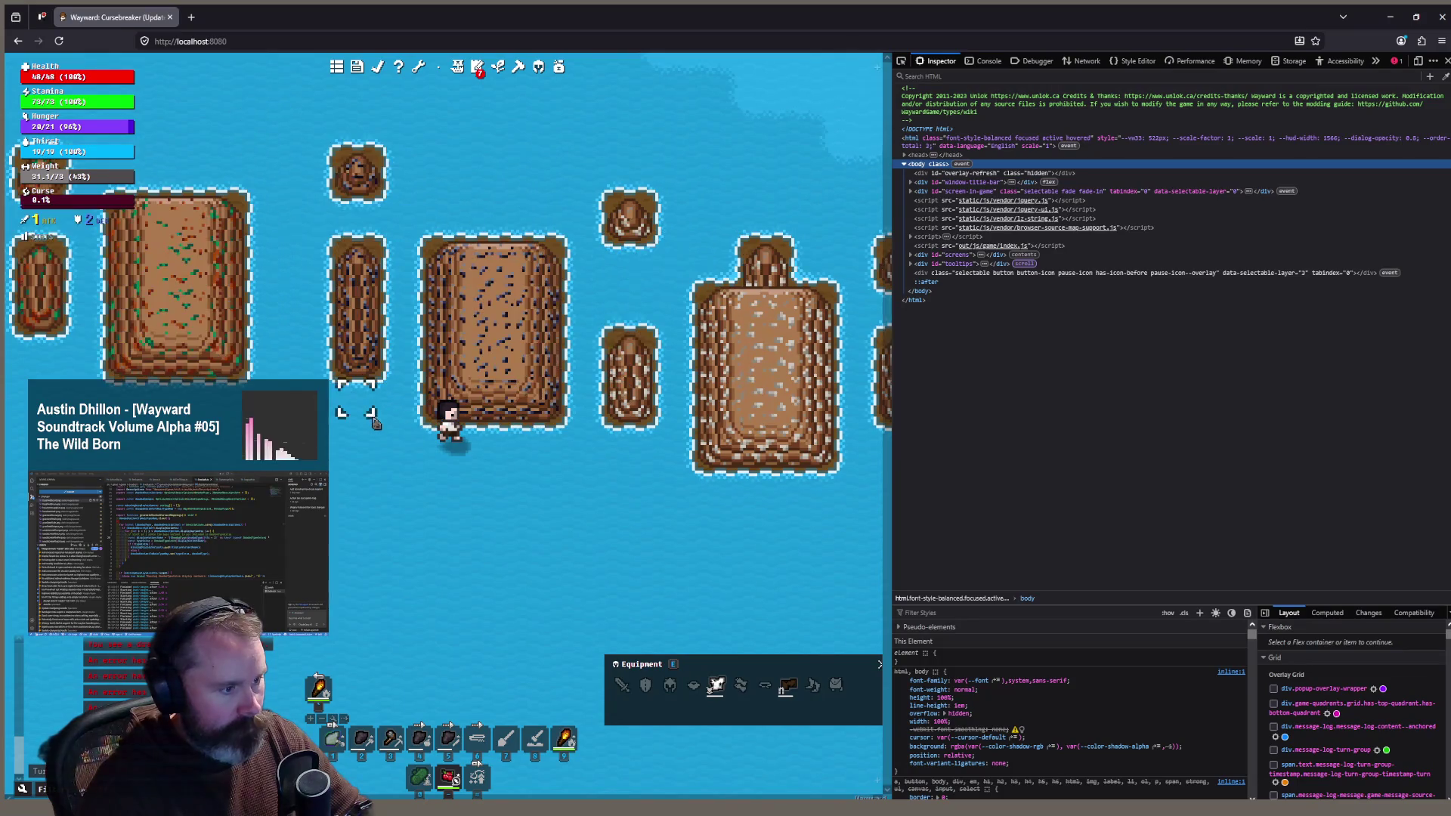
key(F5)
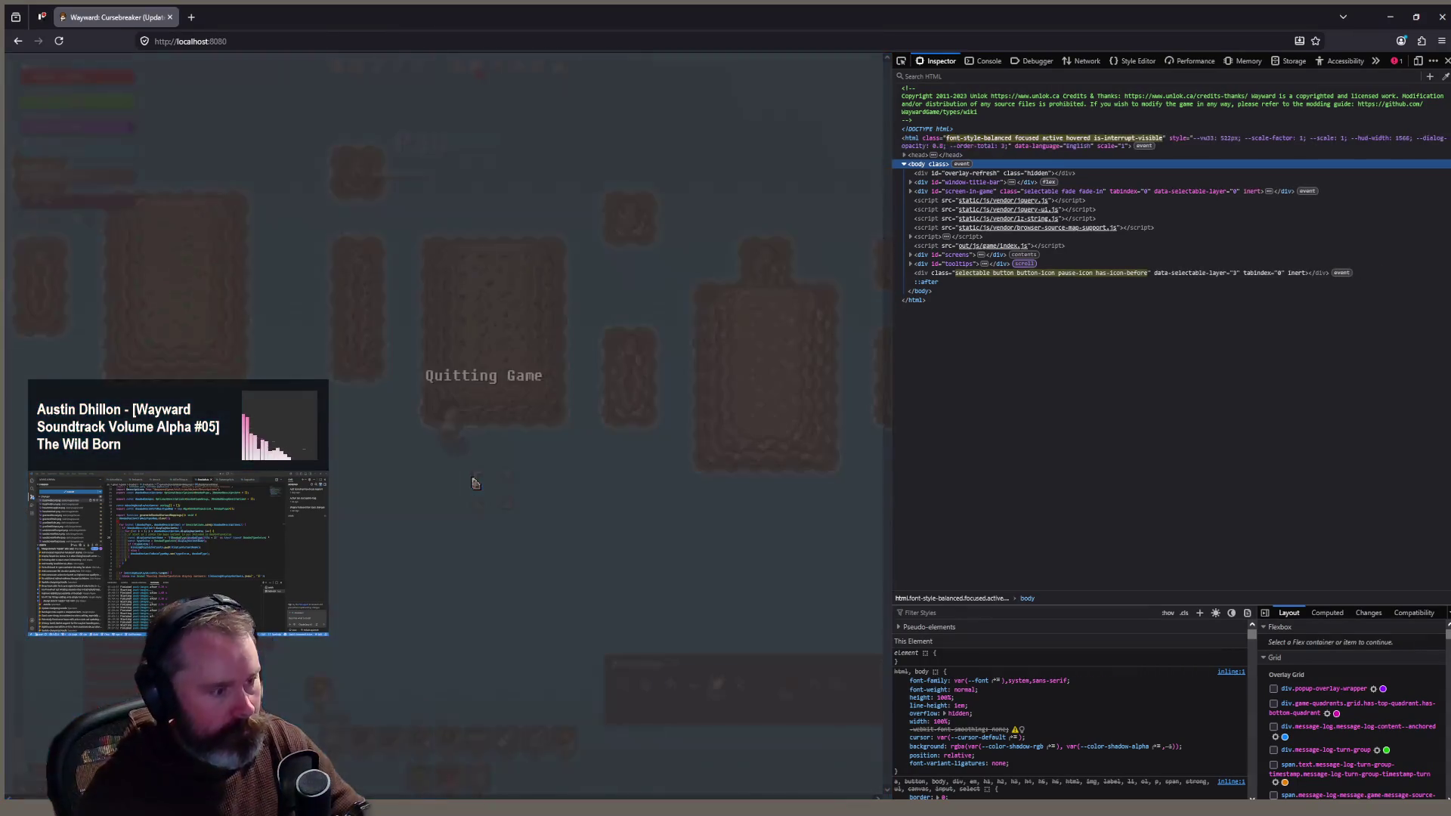
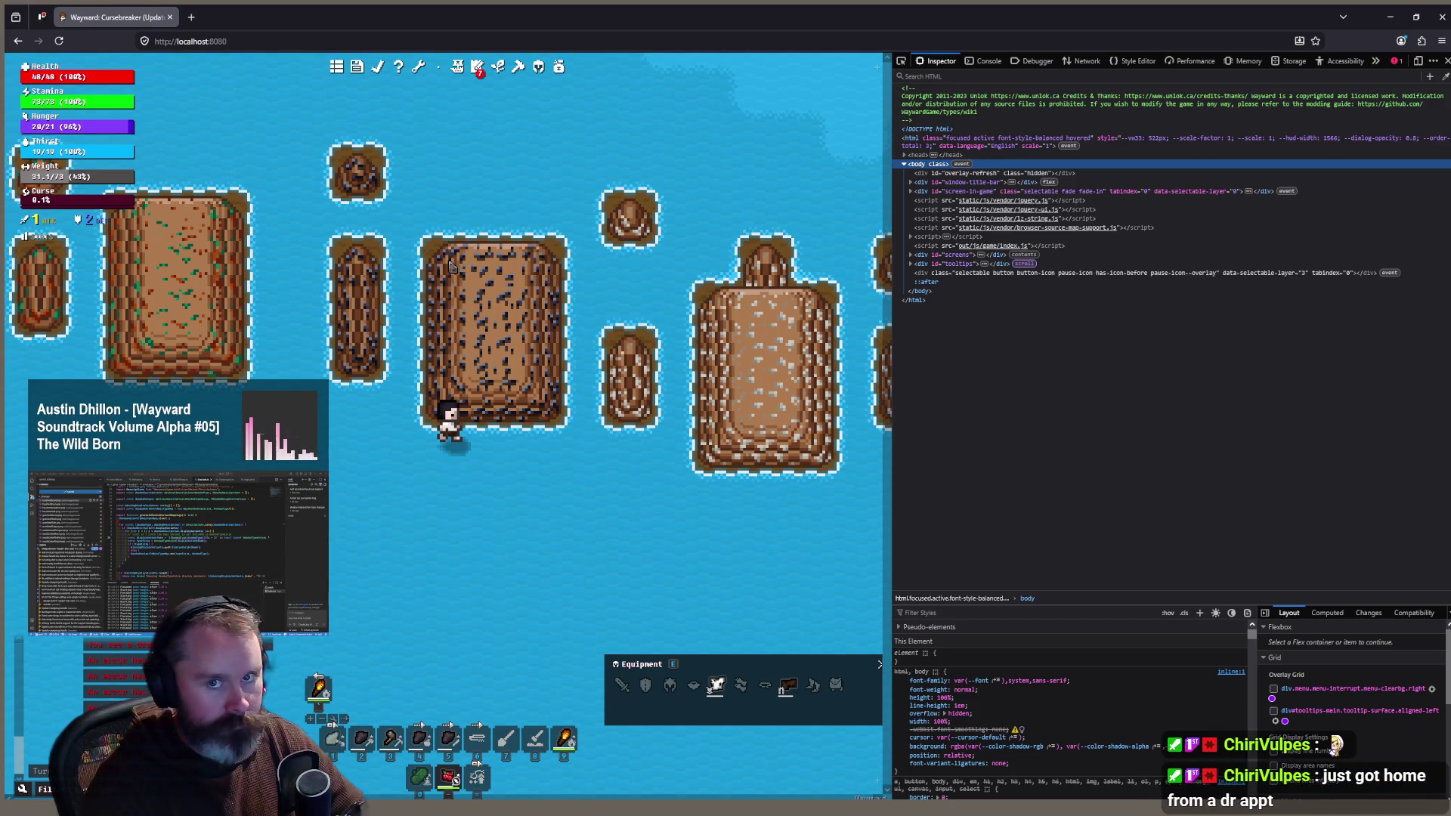
Step: Zoom the game view and walk the character north into open water
scroll(519, 176, up, 1)
click(506, 113)
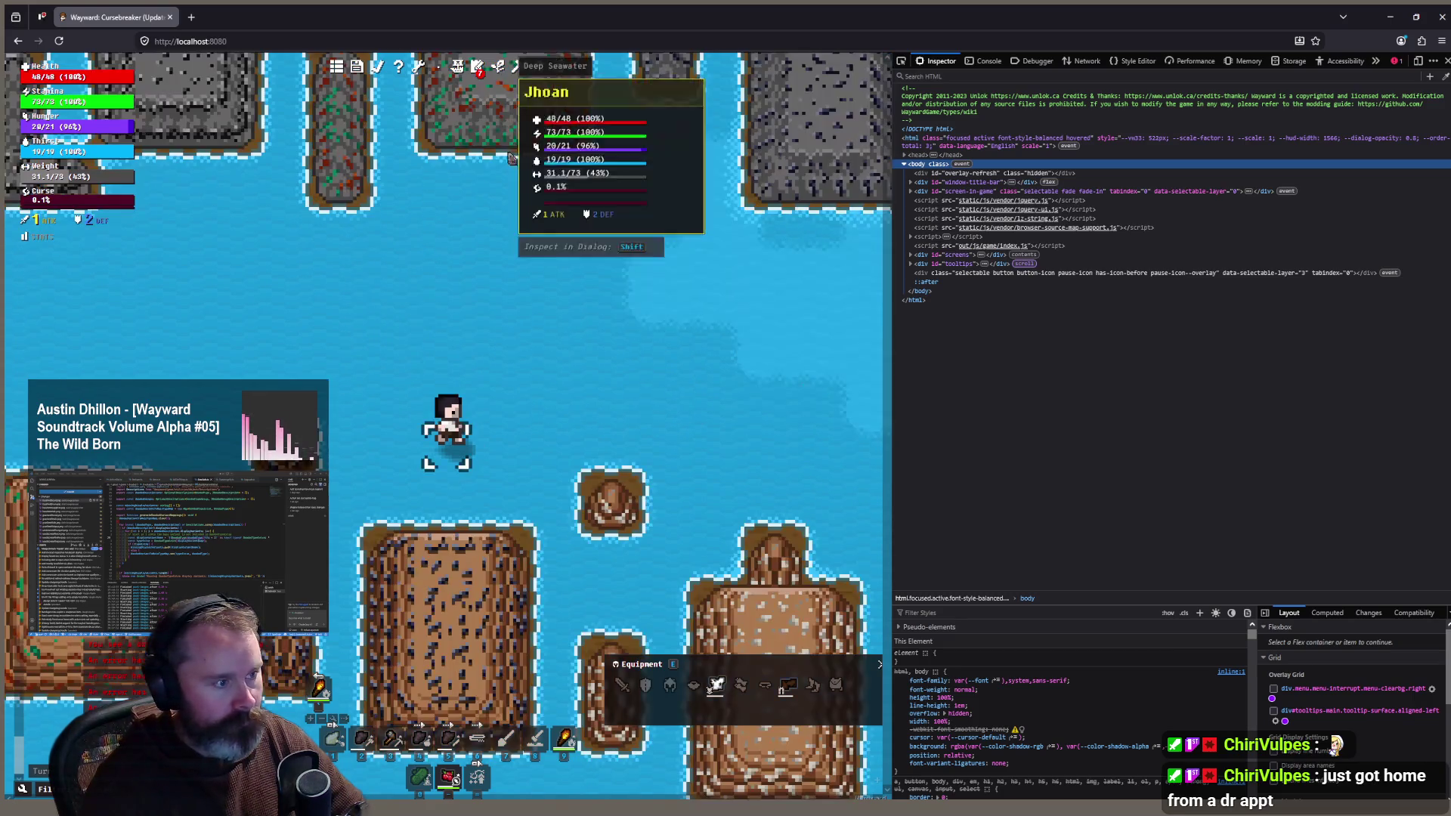
scroll(343, 537, down, 1)
scroll(451, 592, down, 1)
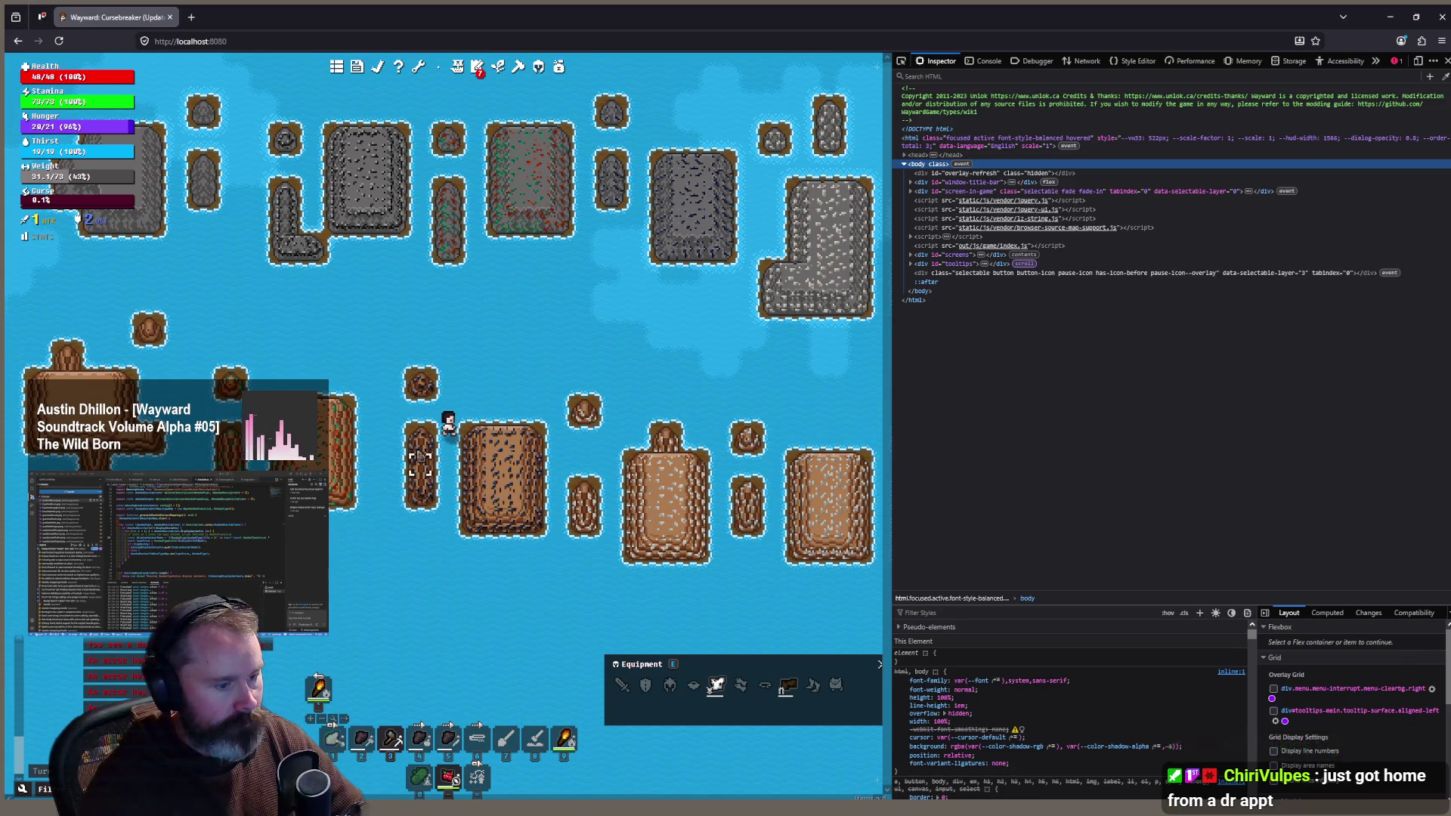
Step: Move the character farther north among grey islands, then back south among the brown sand islands
click(468, 362)
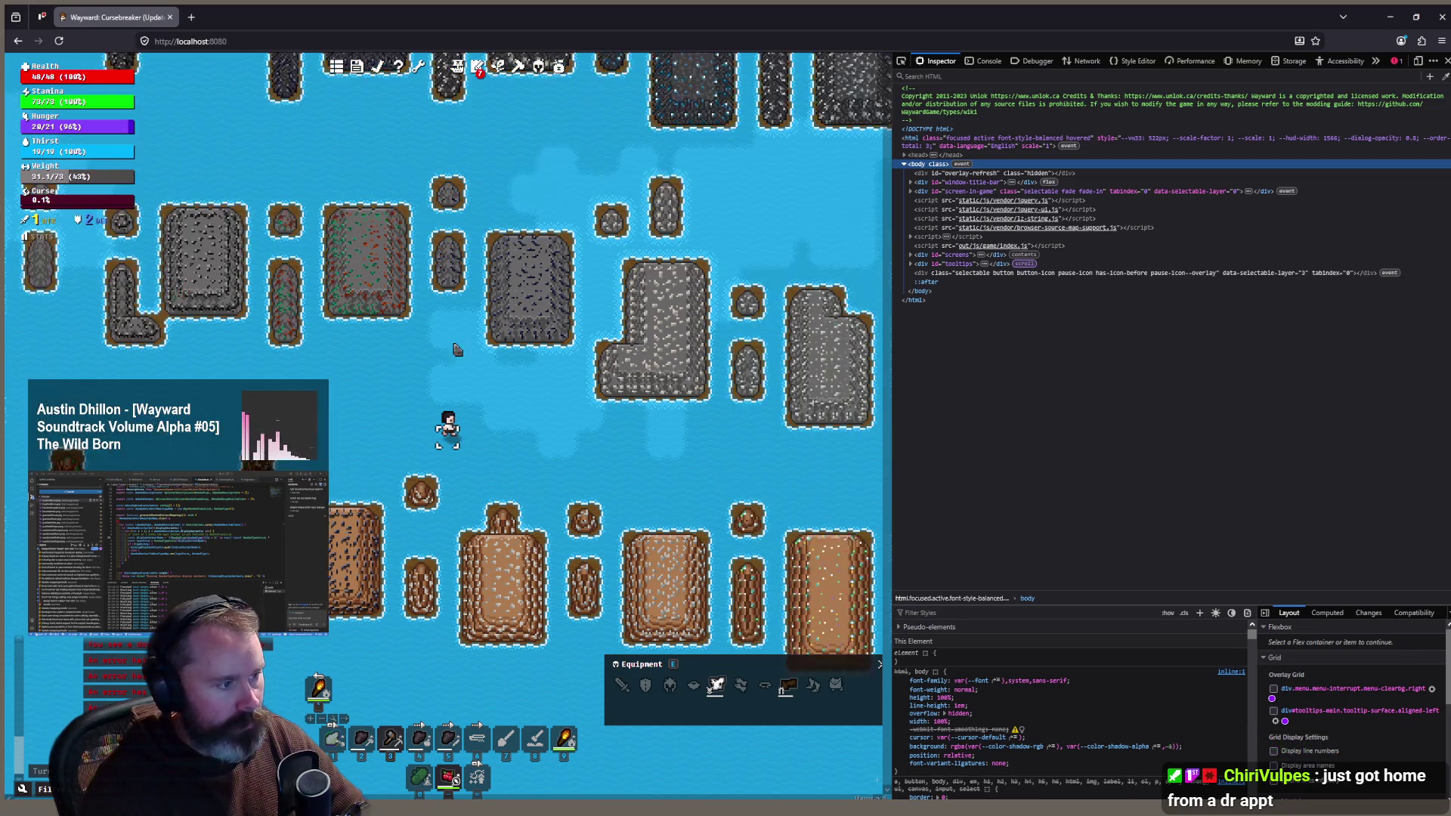
click(456, 350)
click(419, 511)
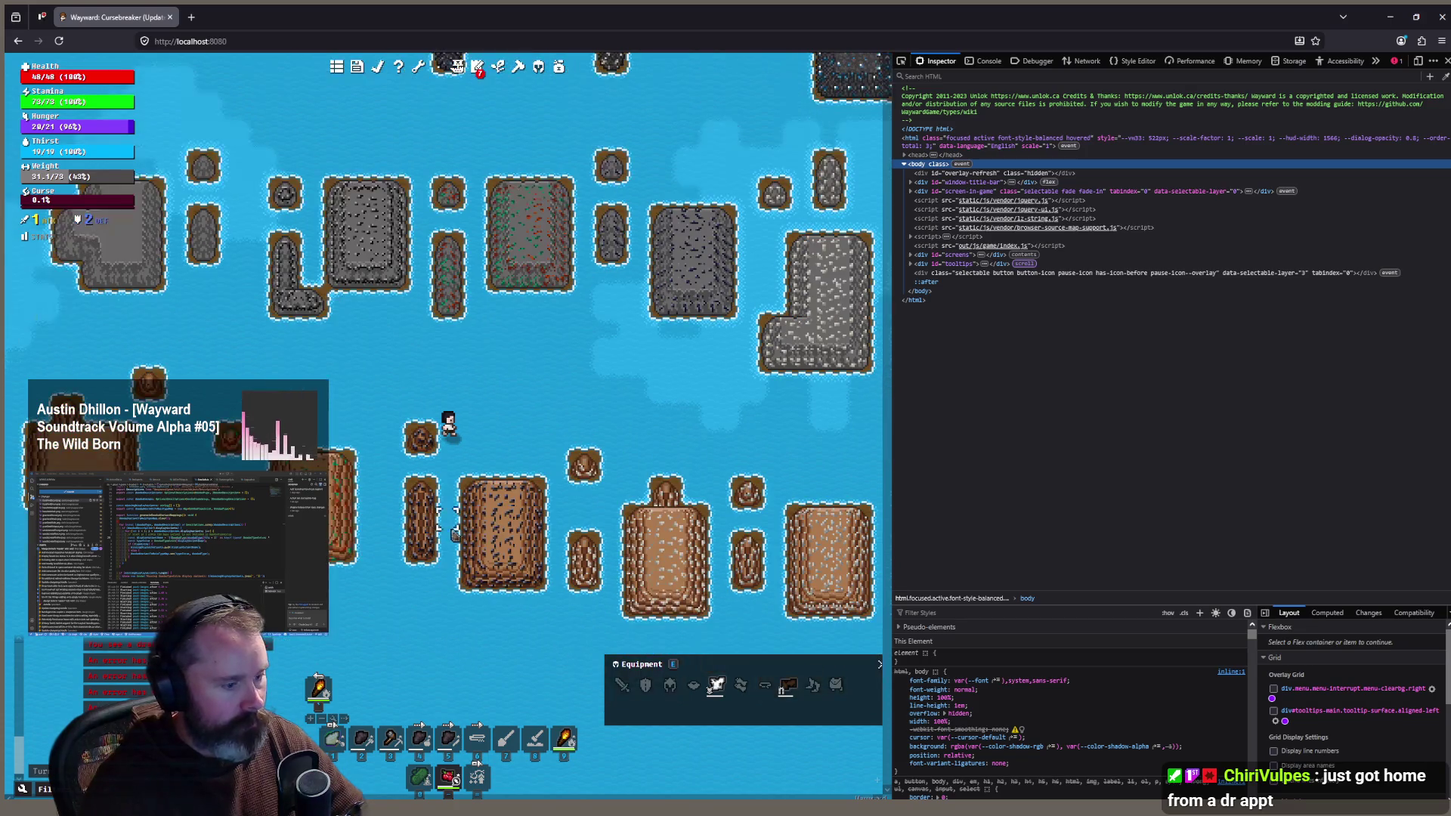
key(alt+Tab)
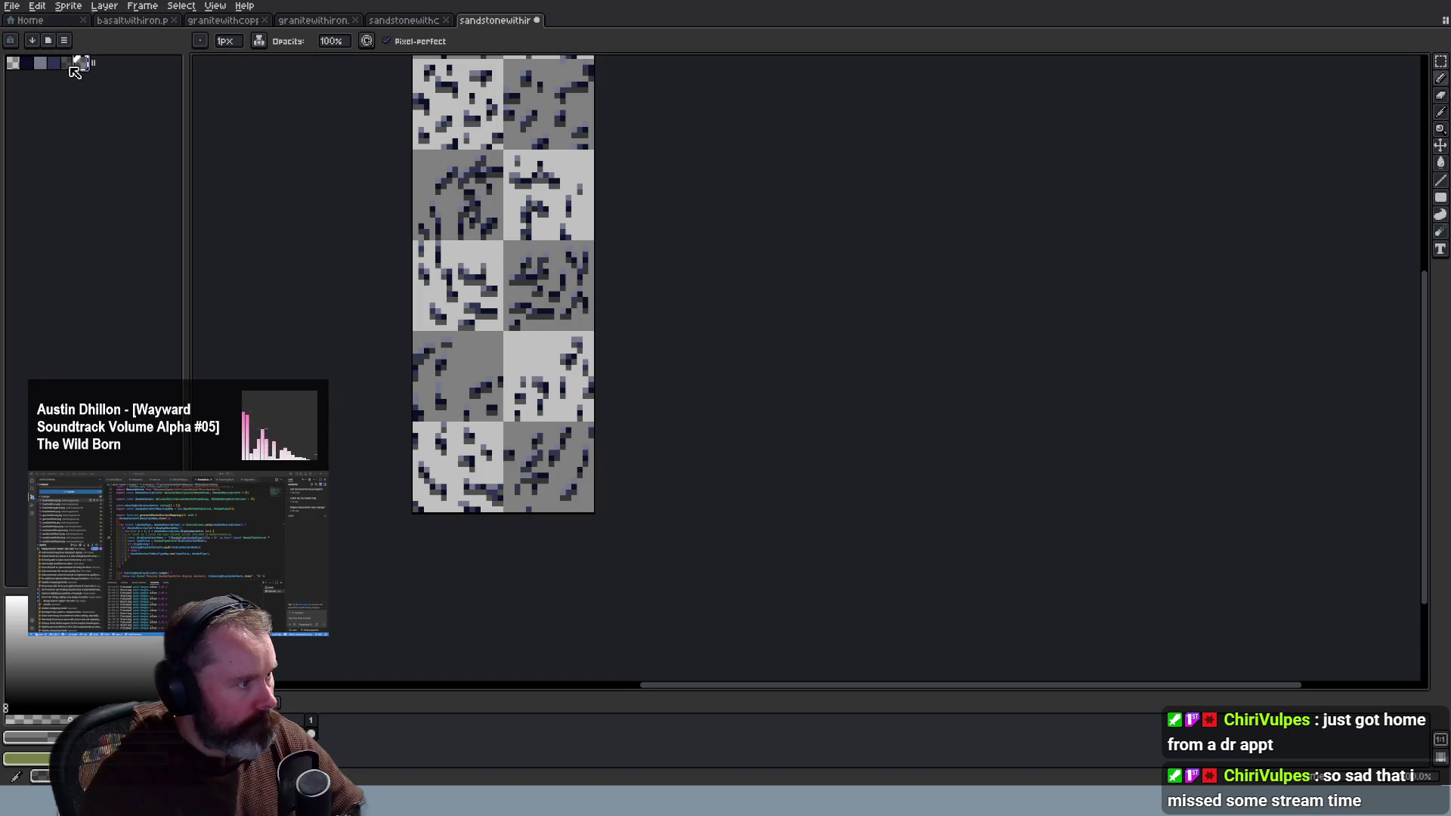
Step: Save the sandstone tile sheet and bring up the basalt-with-iron sprite
drag(93, 63, 81, 63)
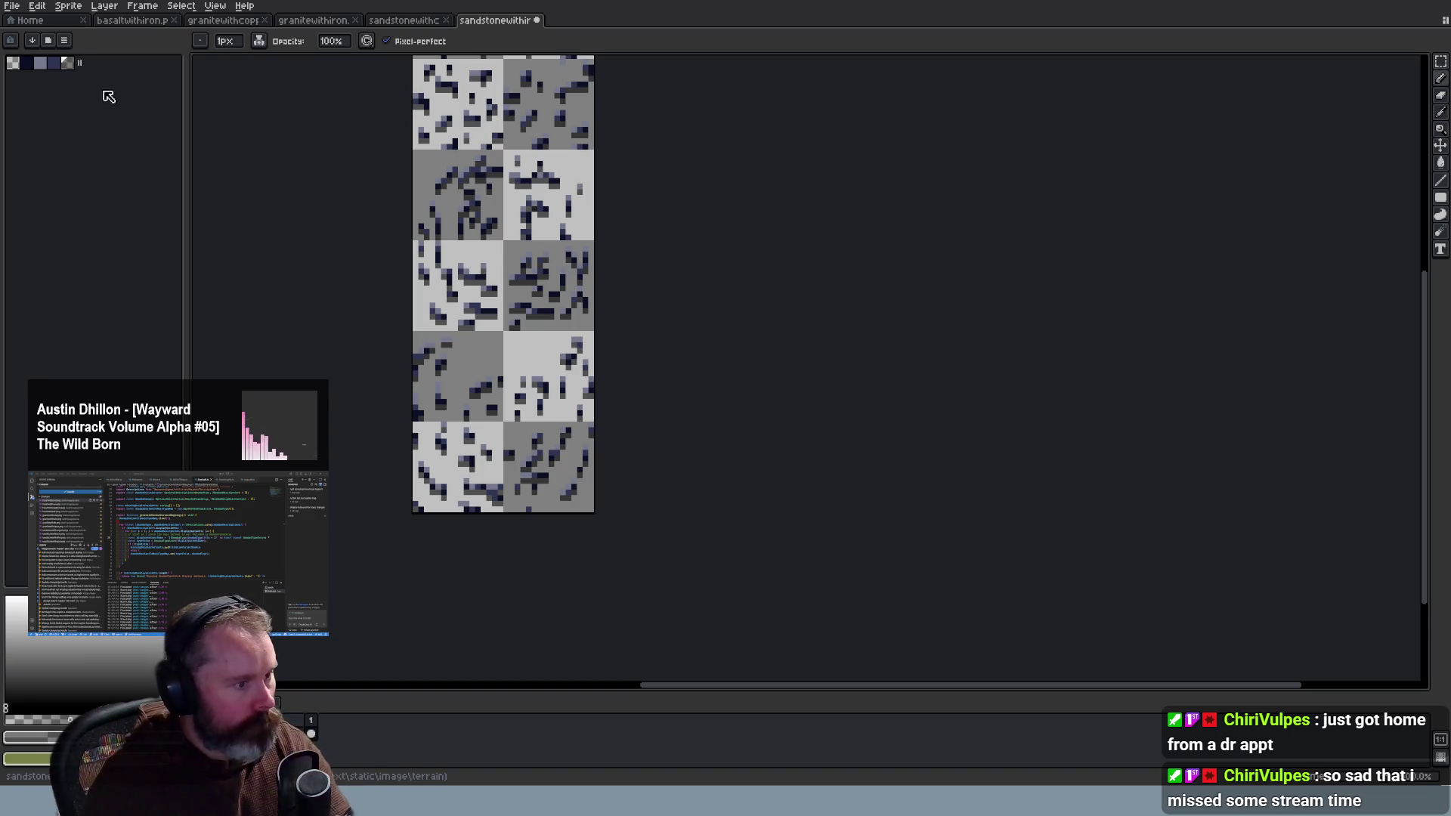
key(ctrl+s)
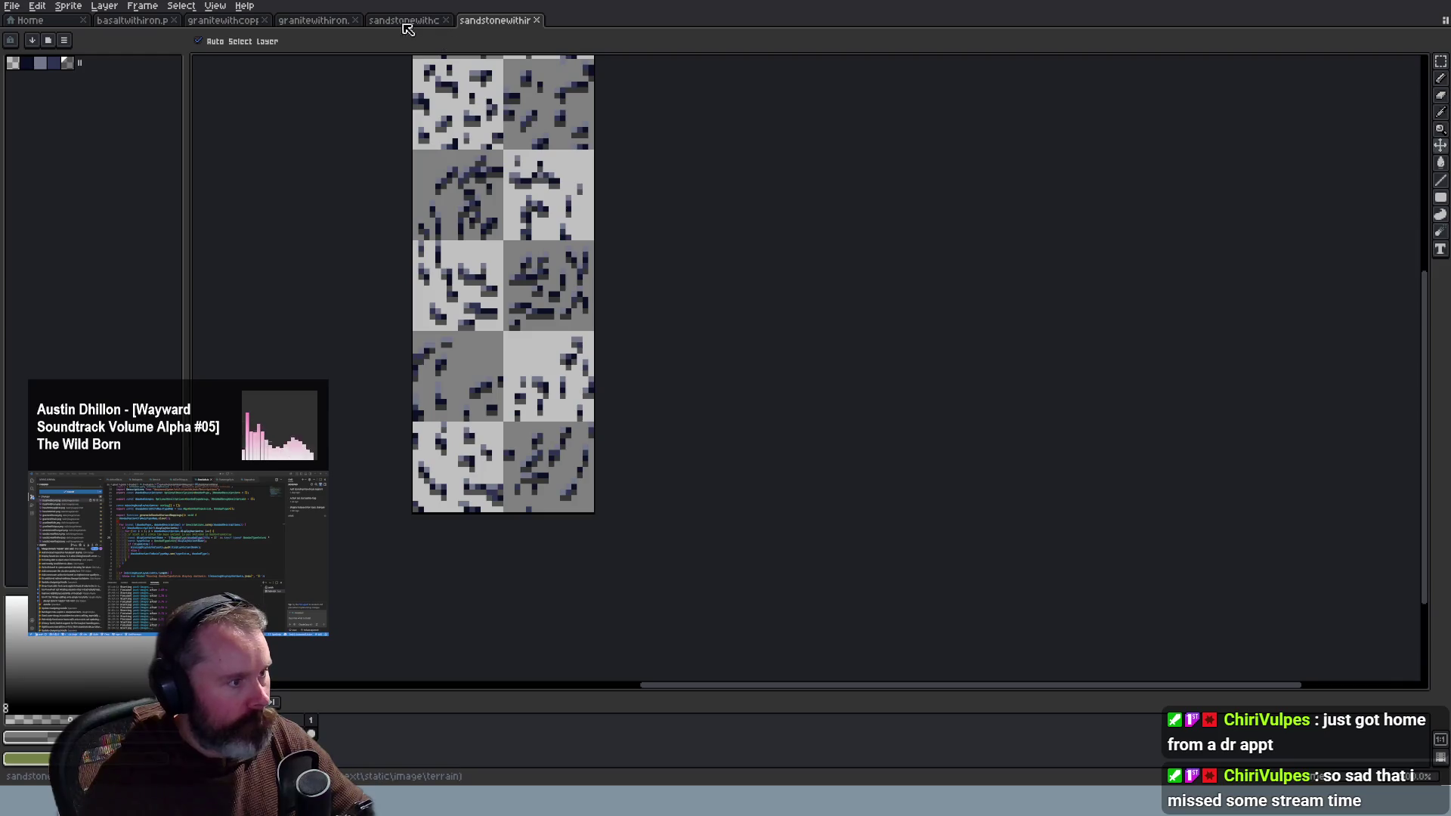
click(134, 22)
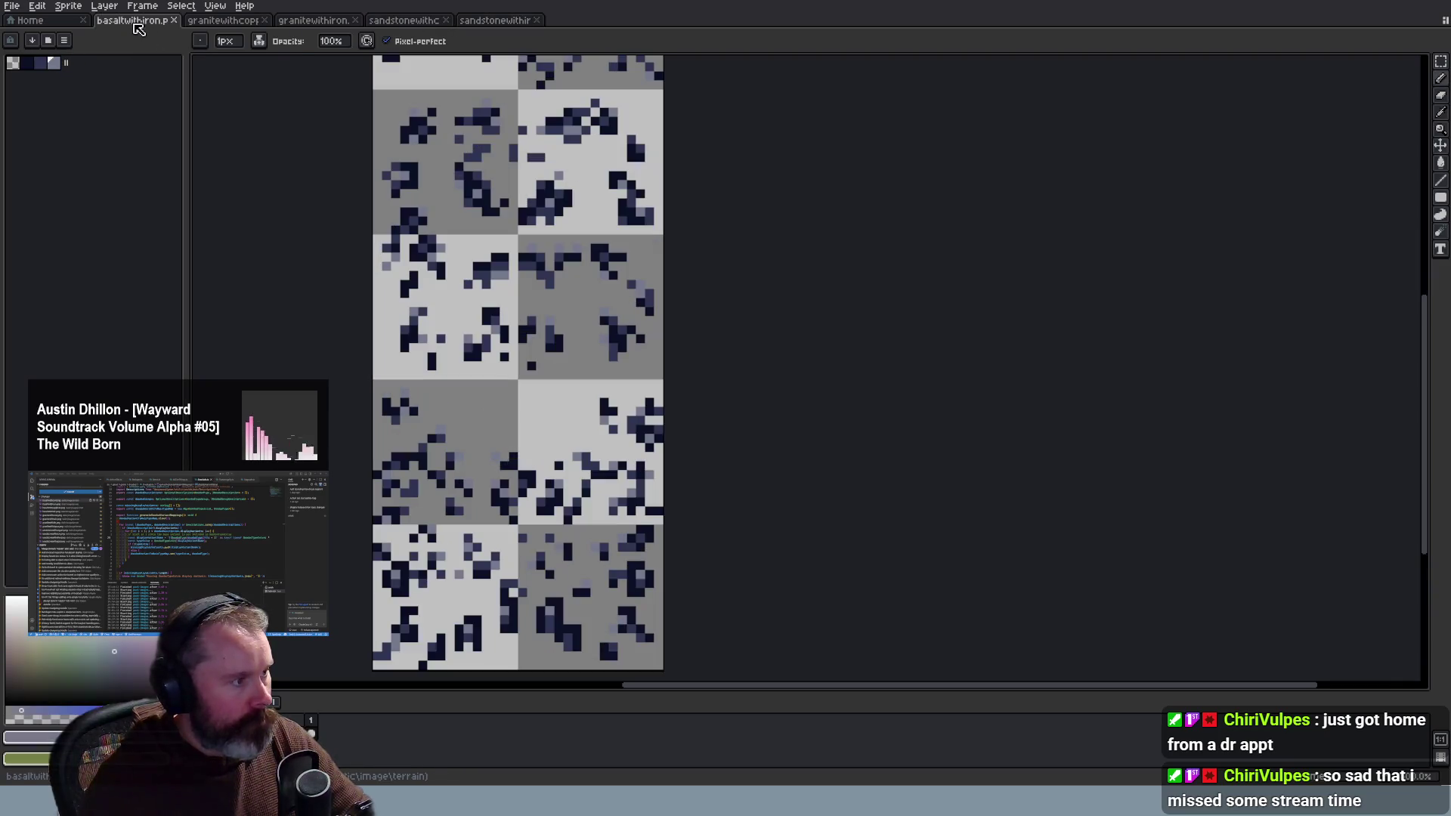
Step: Resize the palette panel, zoom the basalt sheet, and switch to the Magic Wand tool
drag(66, 63, 73, 66)
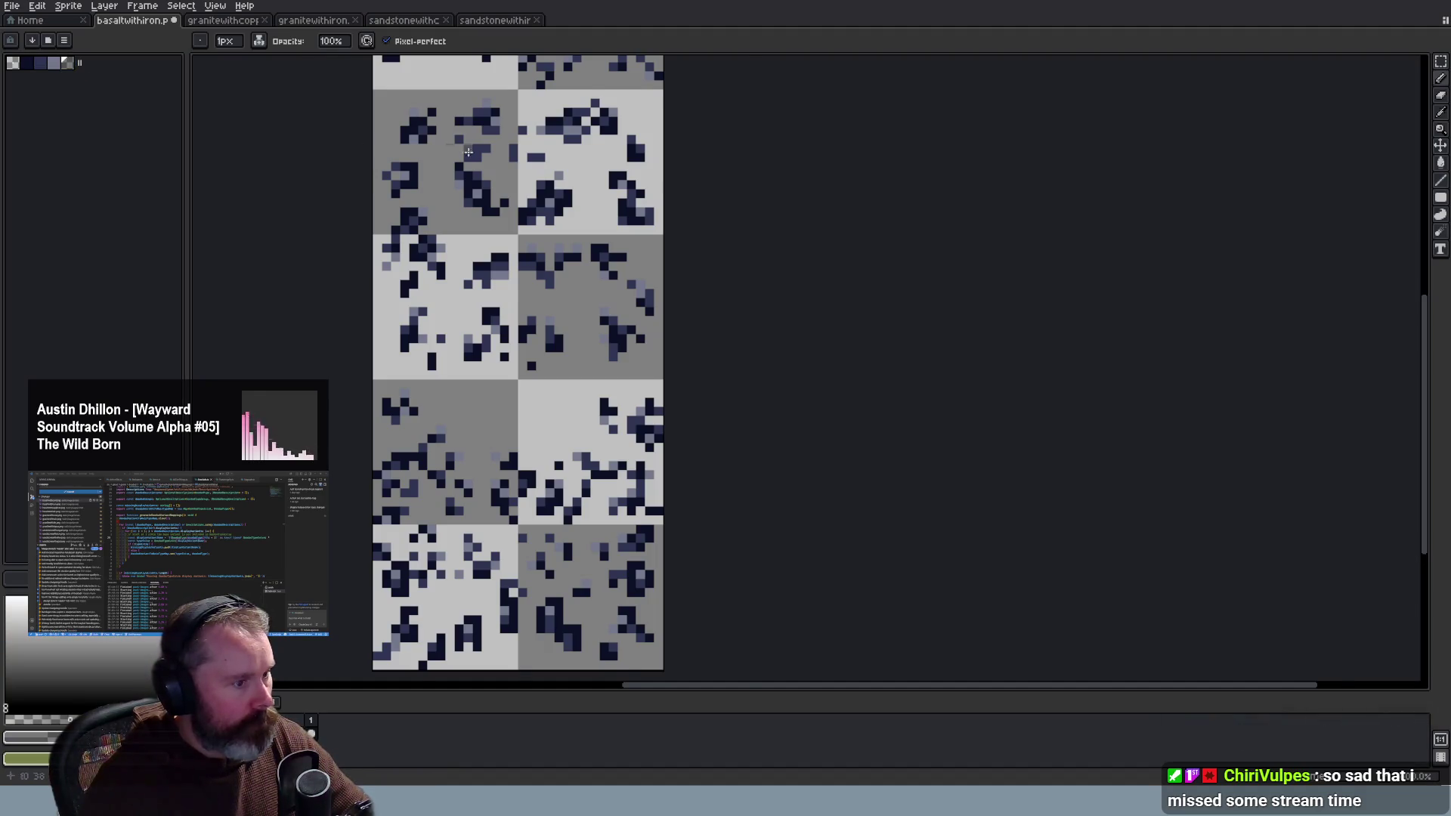
scroll(484, 148, up, 2)
scroll(1143, 356, down, 3)
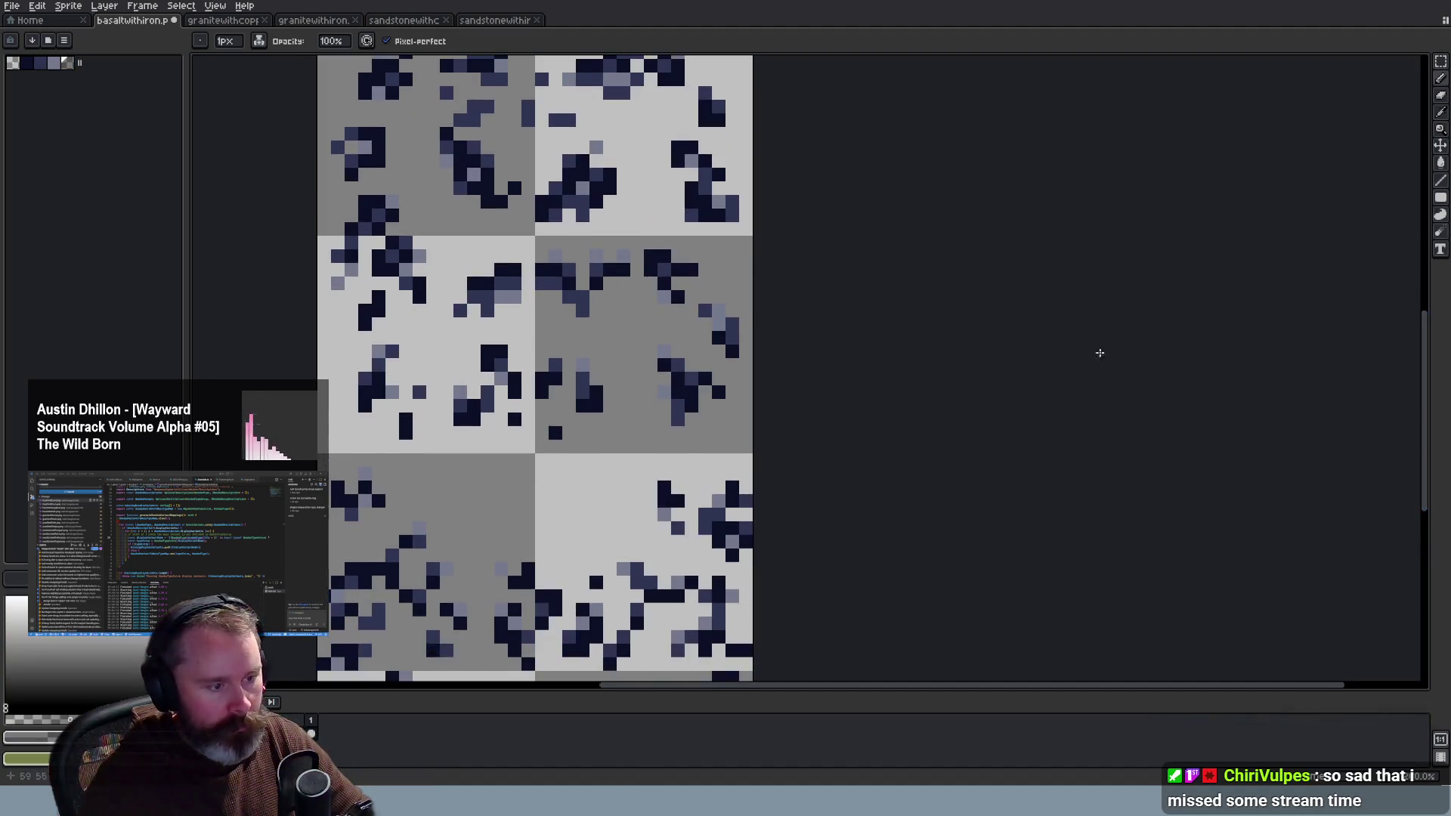
drag(1440, 60, 1407, 67)
scroll(641, 145, up, 1)
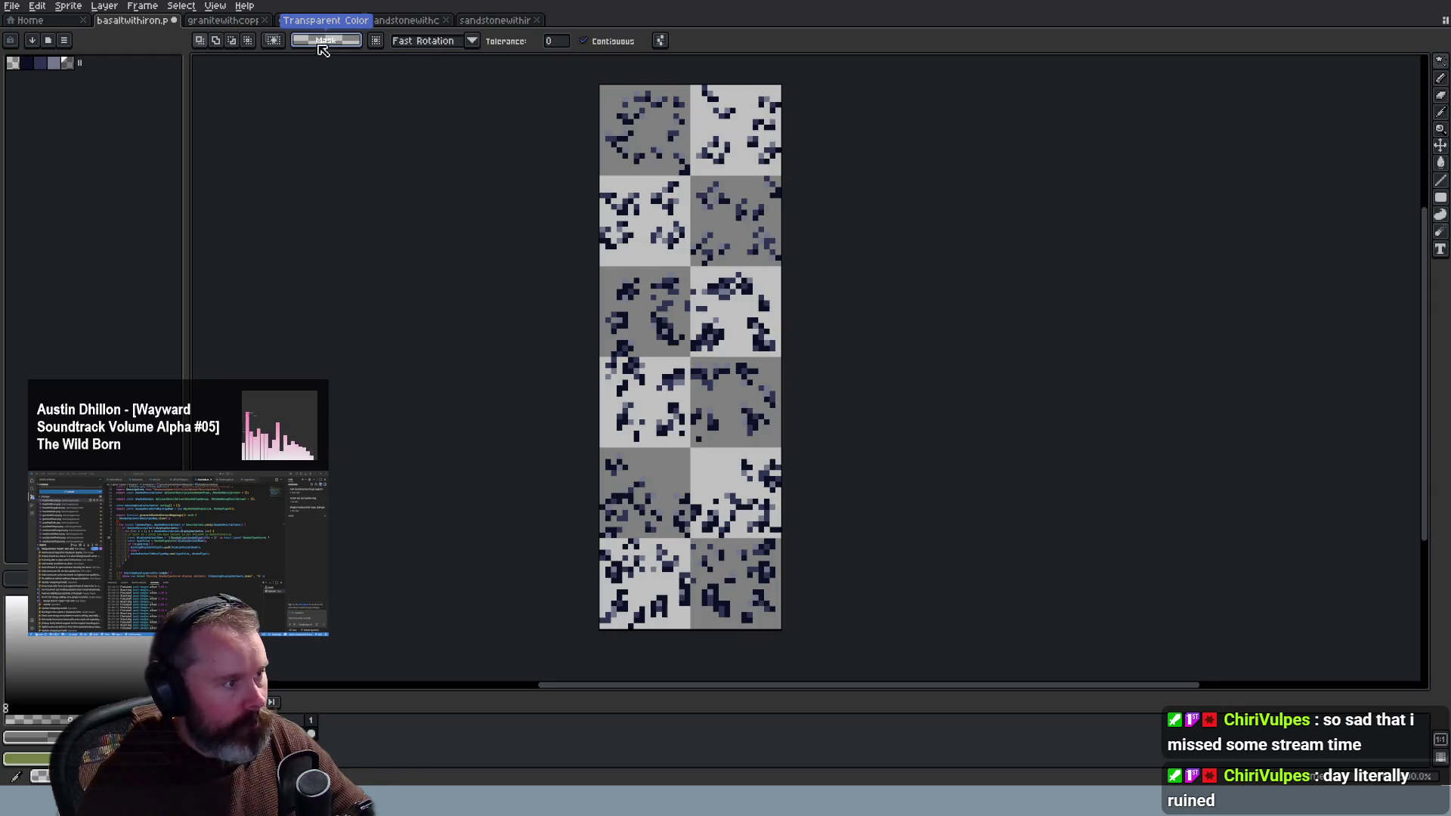
Step: Set the Magic Wand tolerance to 55, make matching non-contiguous, and select matching colours
click(552, 43)
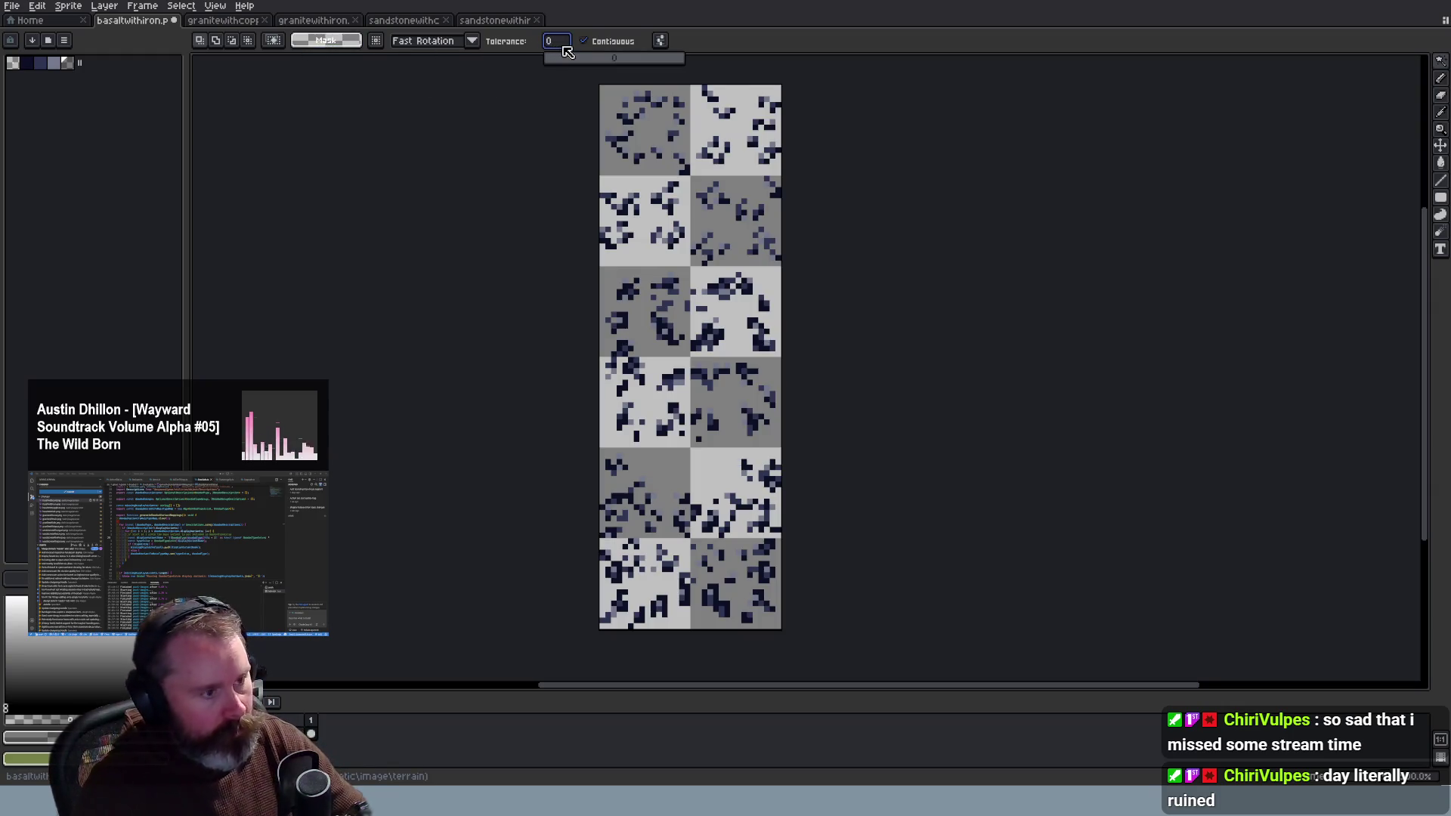
text(255)
click(597, 41)
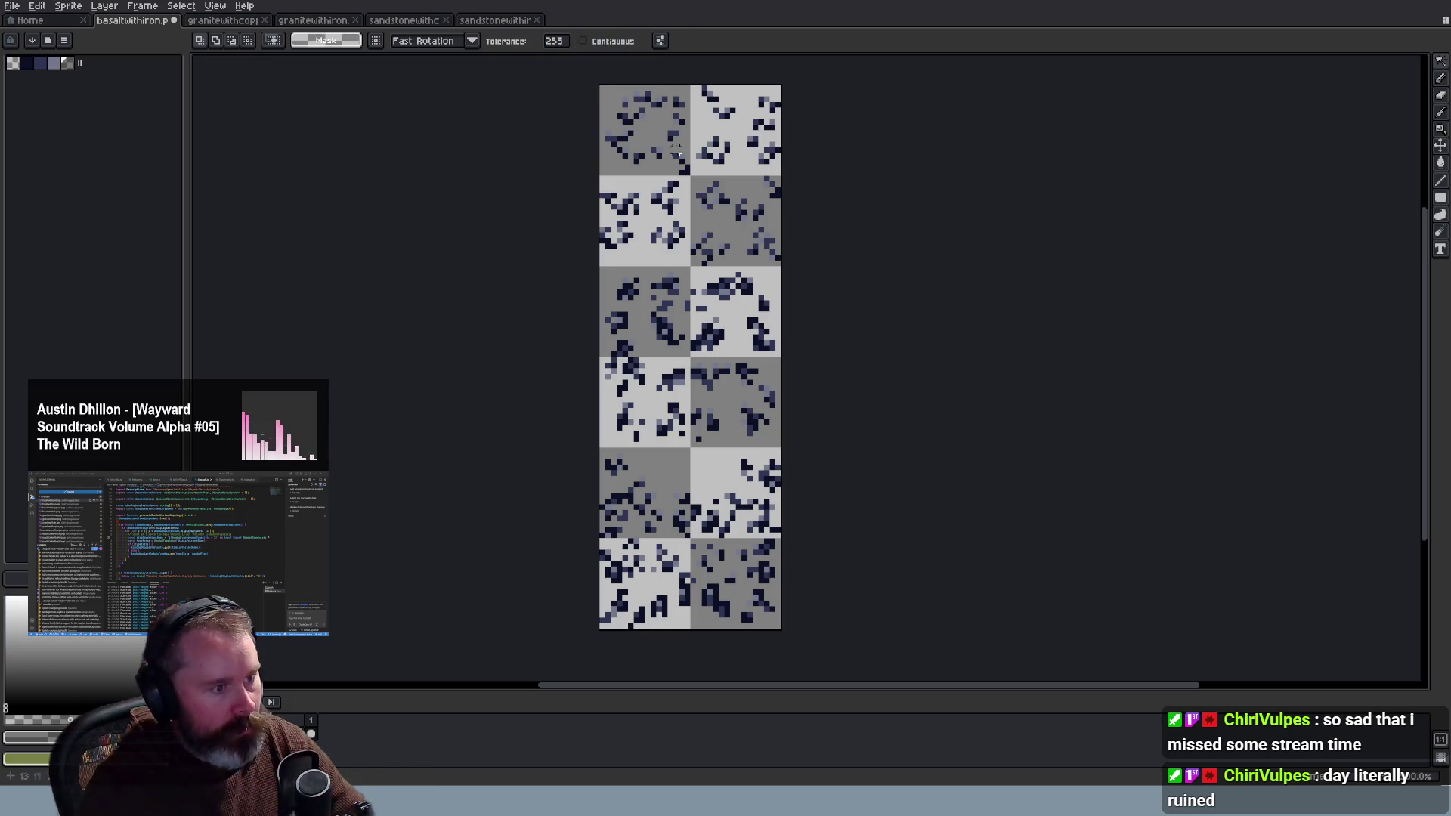
click(674, 141)
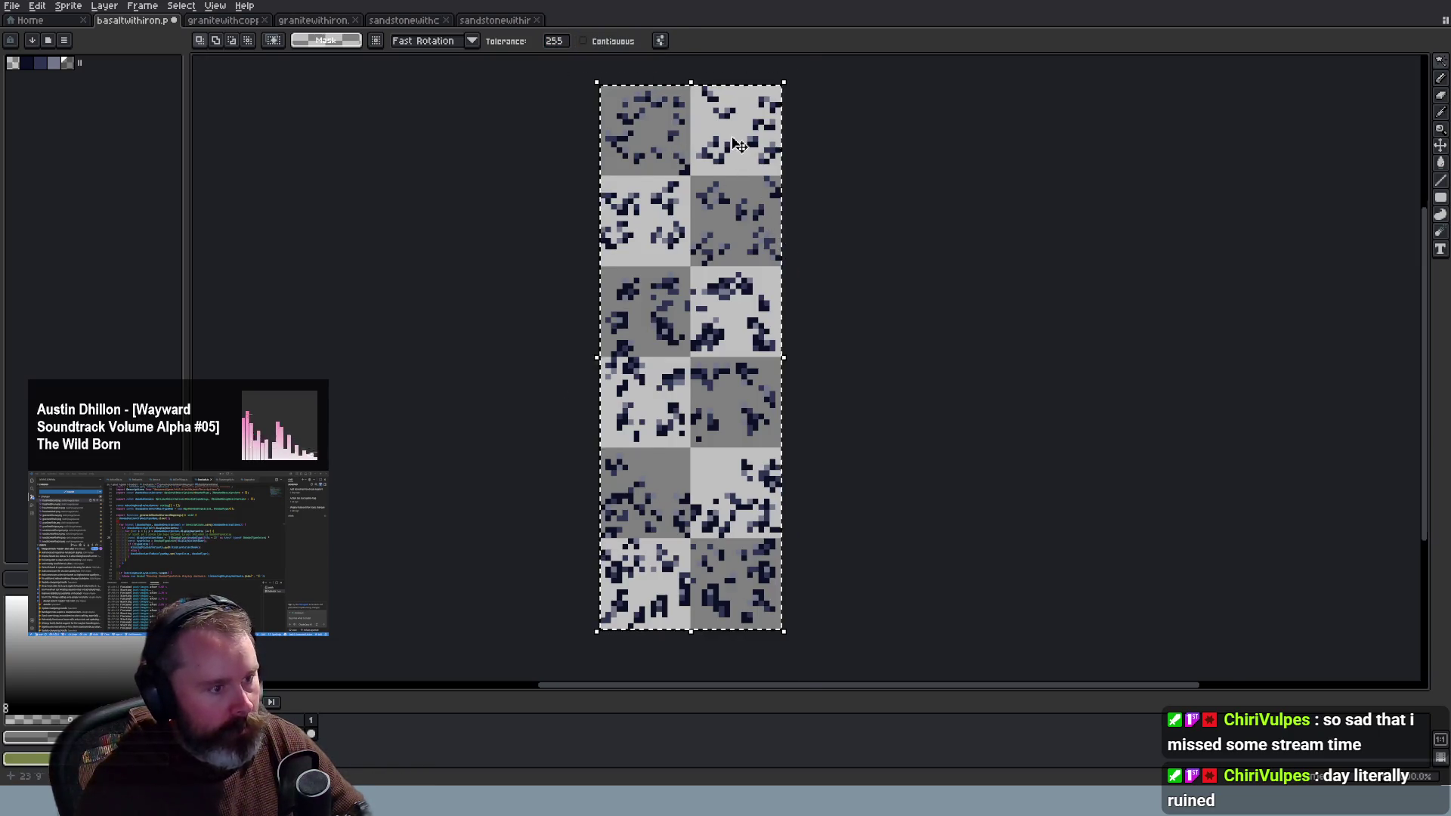
scroll(697, 113, up, 2)
scroll(697, 111, up, 2)
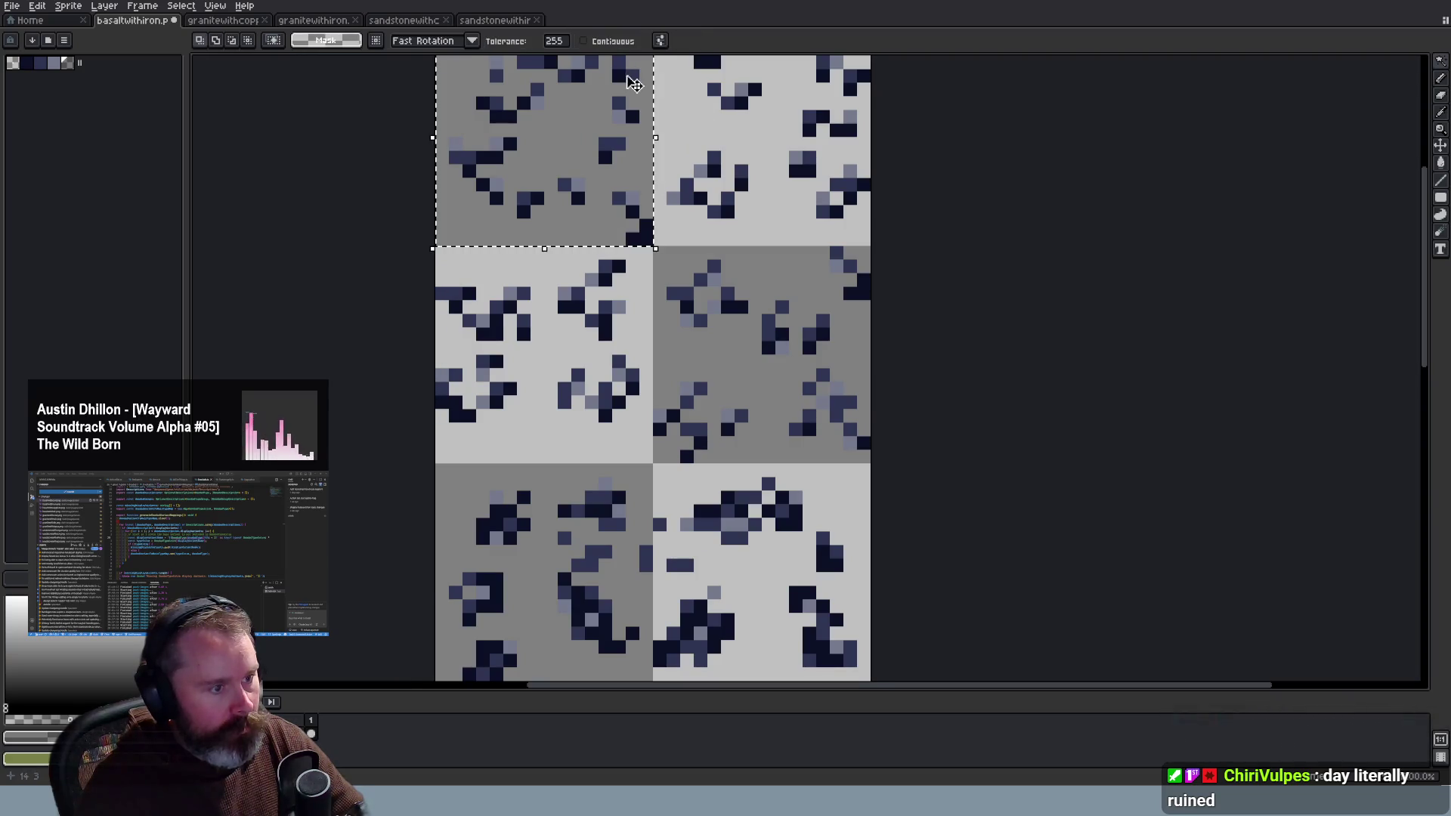
Step: Raise the tolerance to 100 and select matching pixels on the sheet again
click(563, 43)
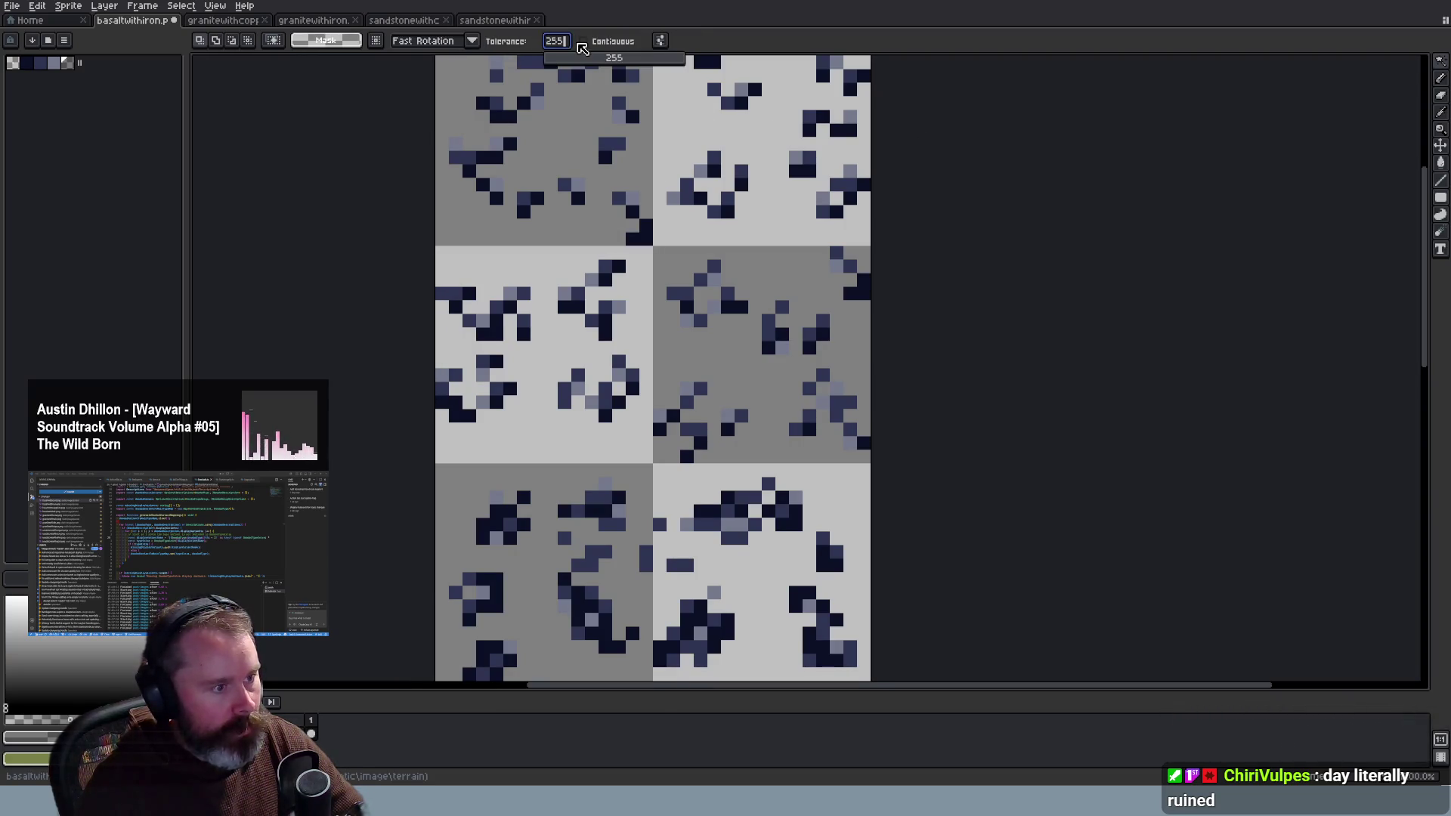
text(100)
key(Return)
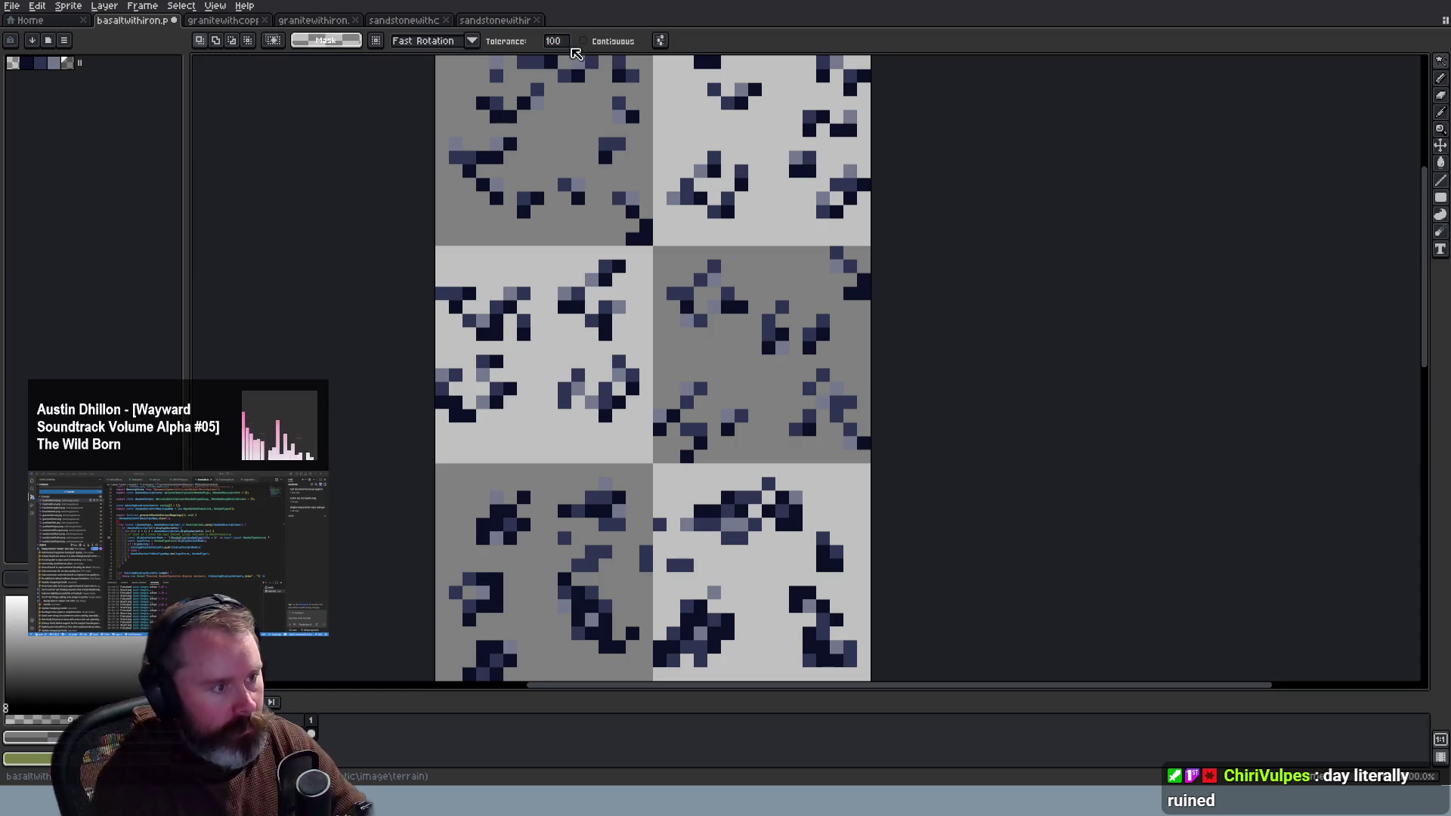
click(618, 106)
scroll(691, 148, down, 1)
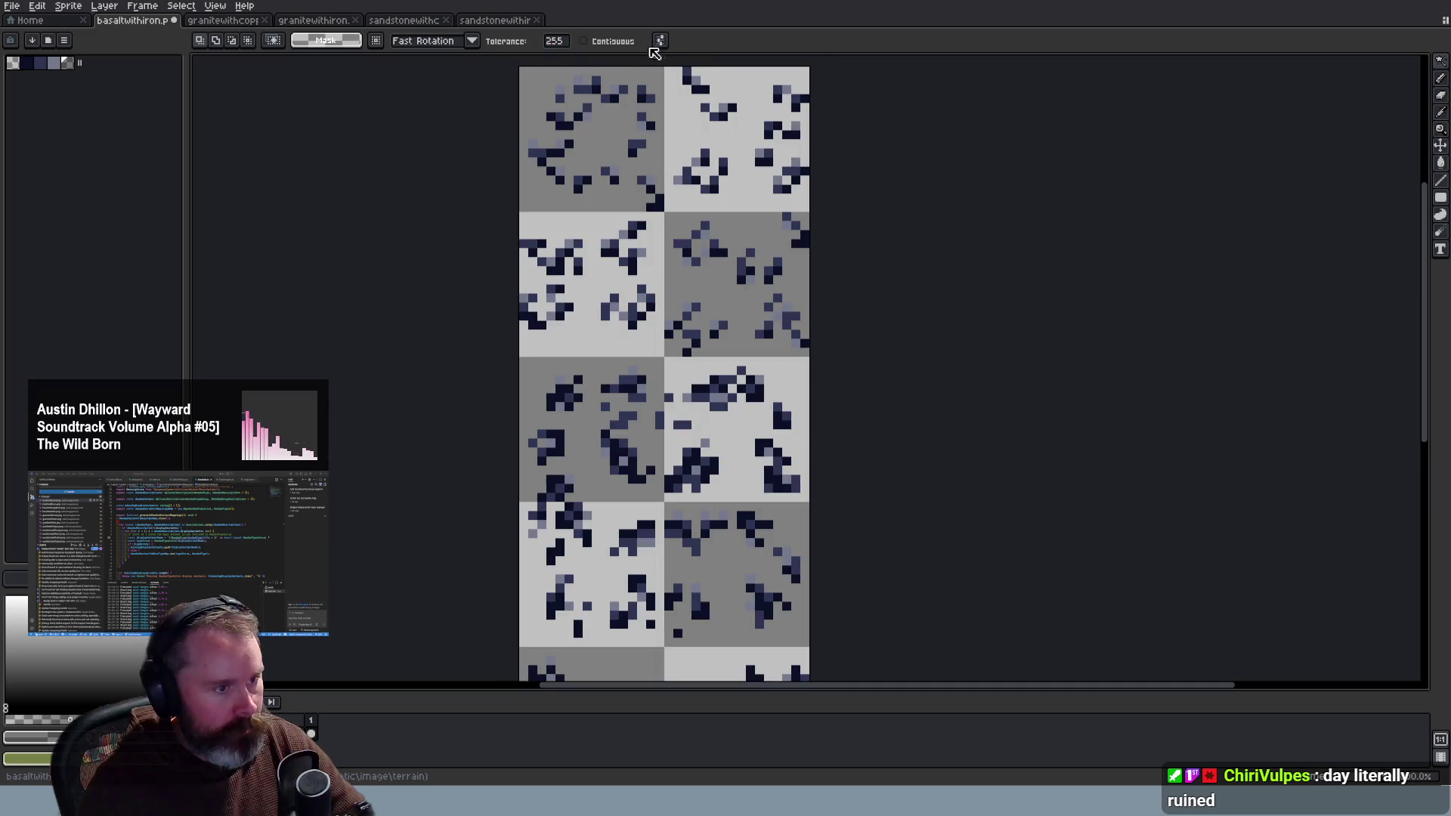
Step: Drop the tolerance to 3, select matching-colour pixels, then clear the selection
click(627, 96)
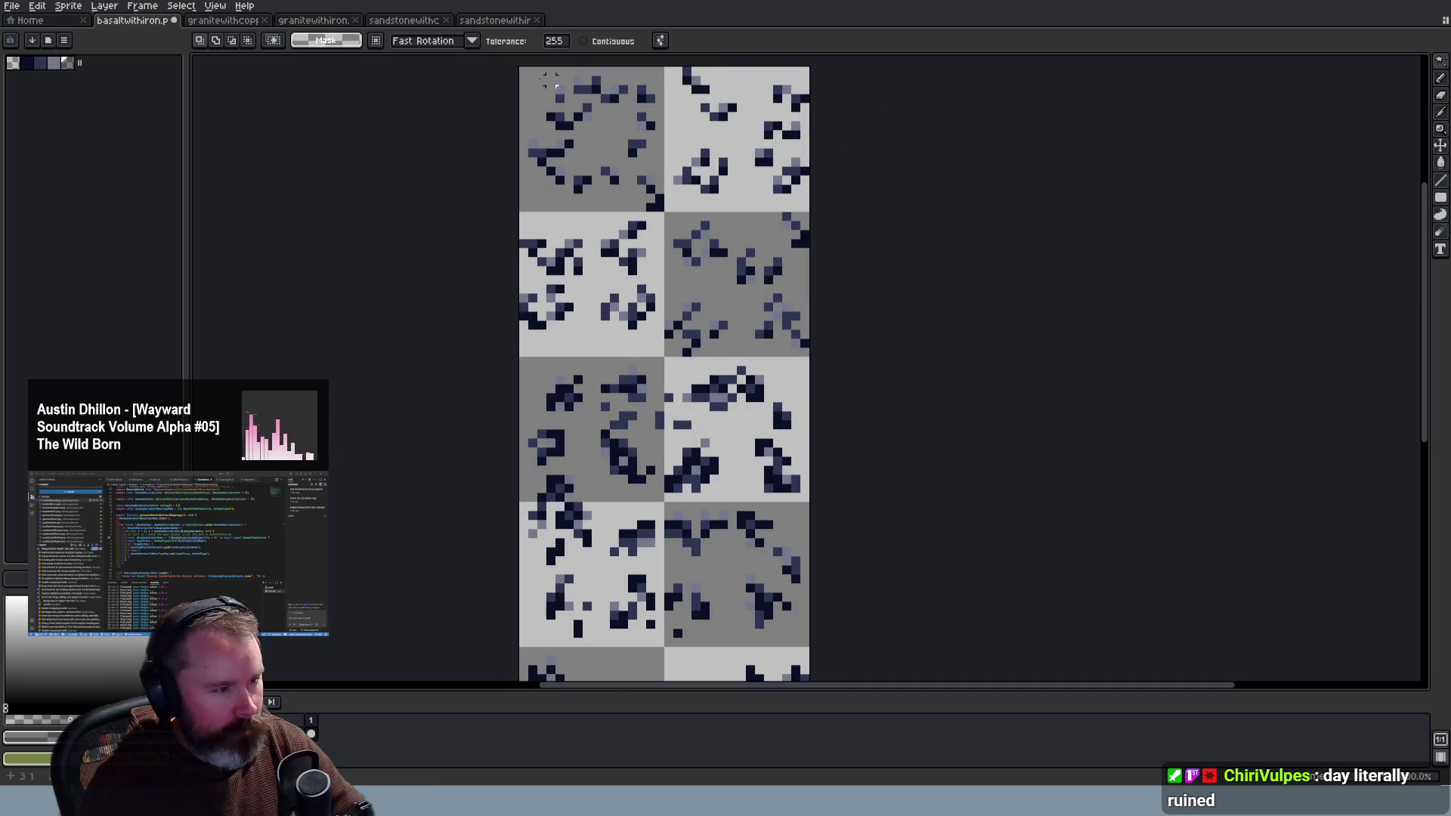
text(3)
key(Return)
click(652, 105)
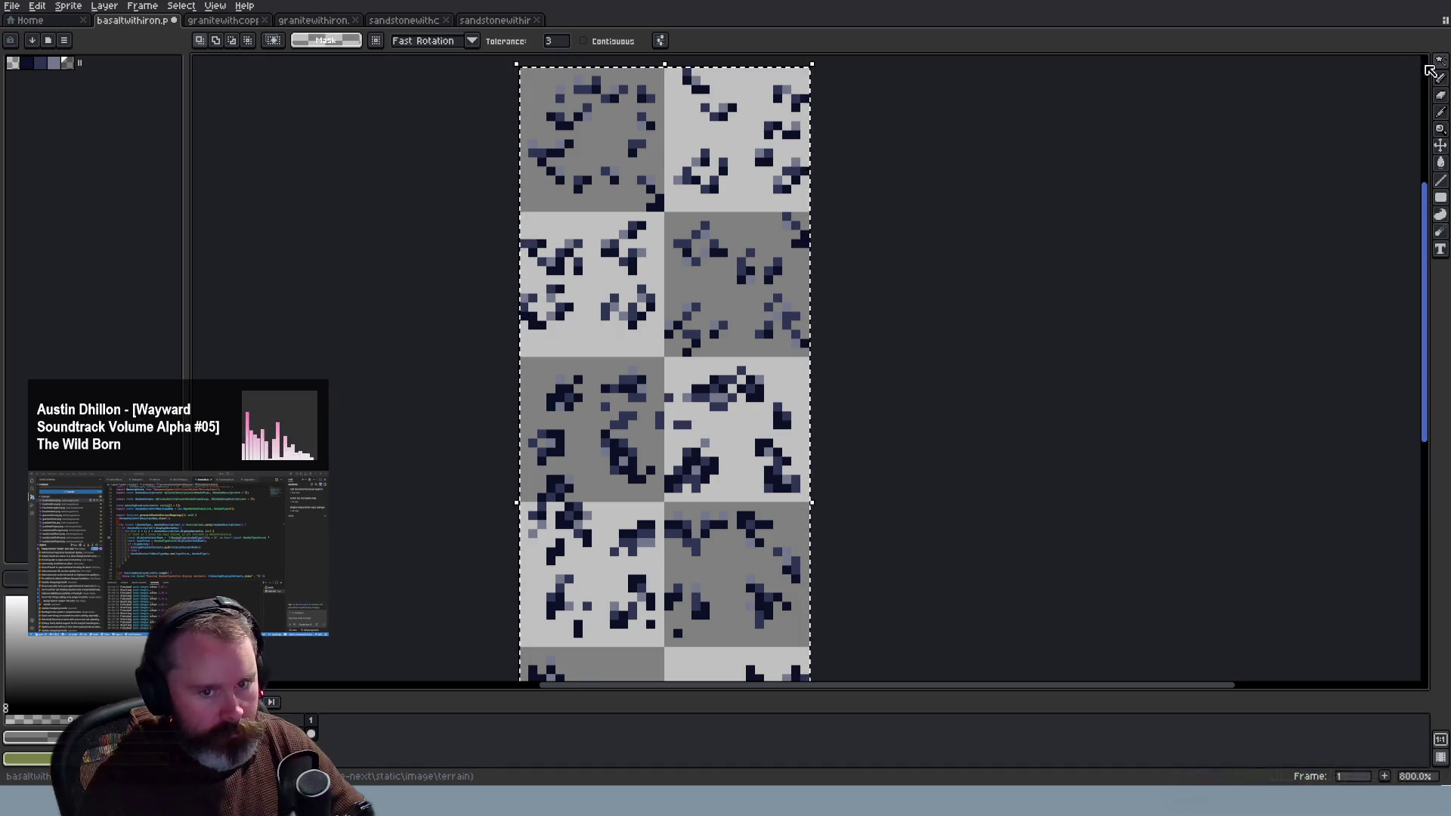
mouse_move(1441, 68)
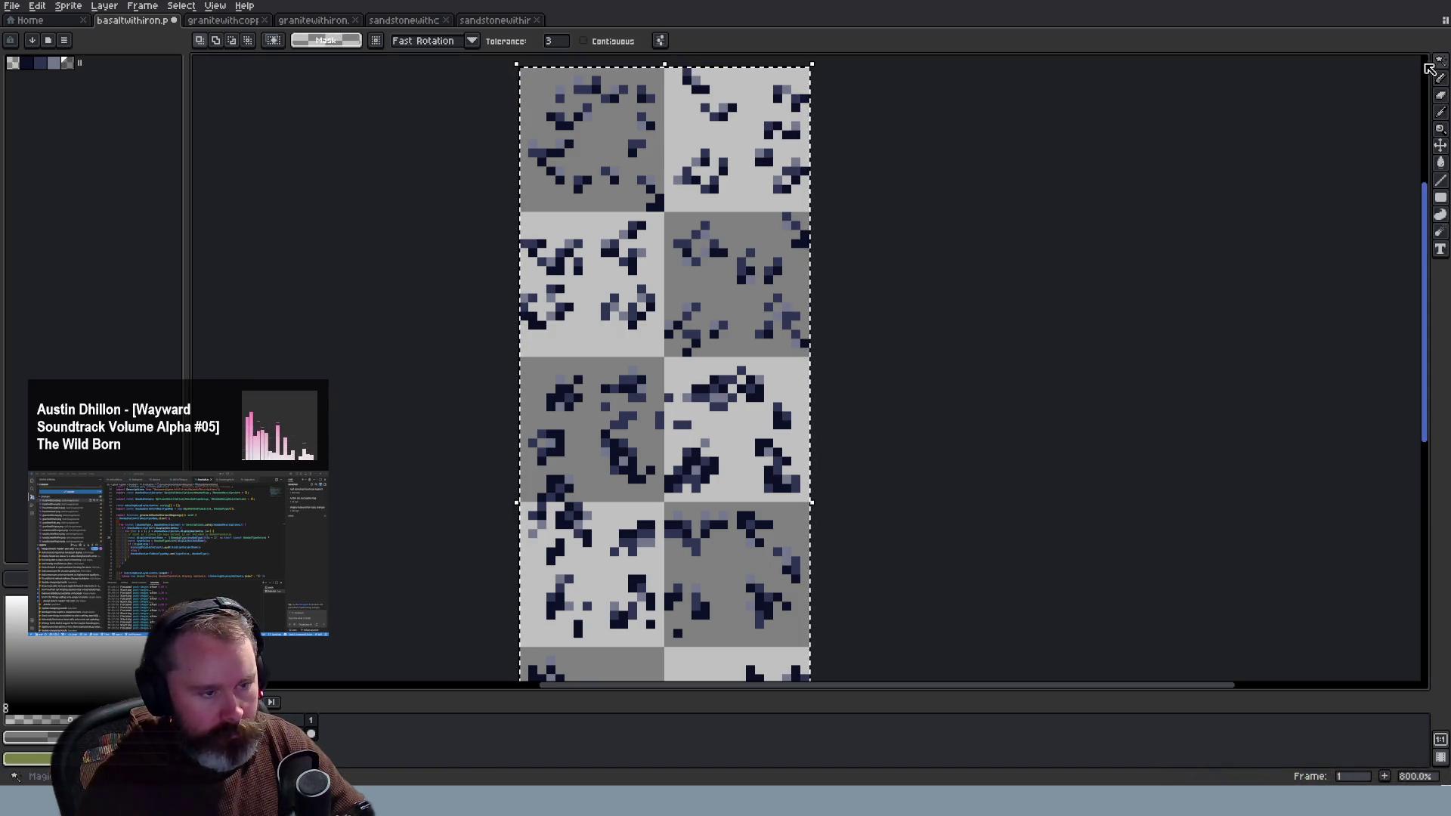
key(ctrl+d)
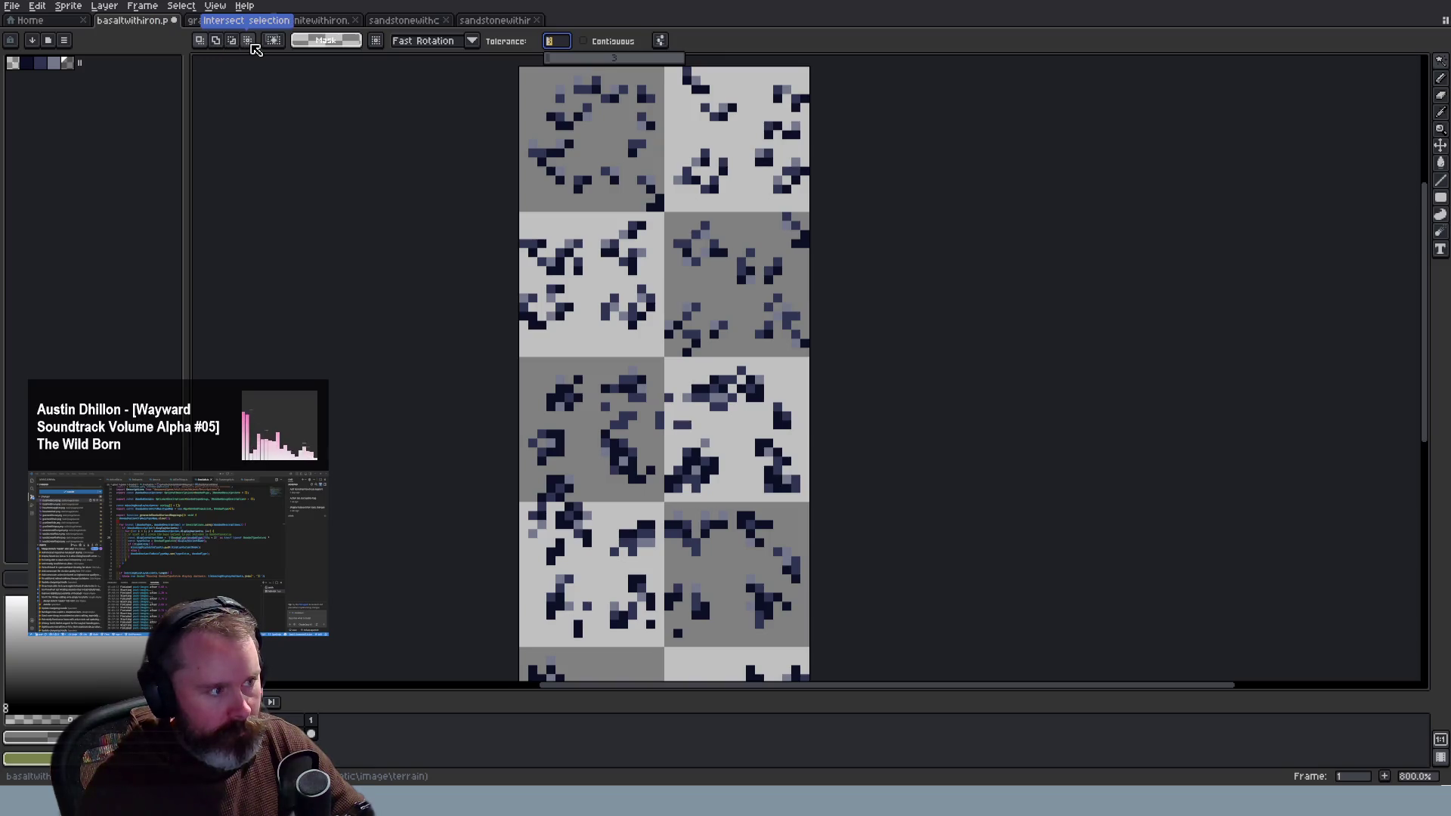
Step: With tolerance 1 and contiguous matching on, select the dark ore pixels and invert colours
text(1)
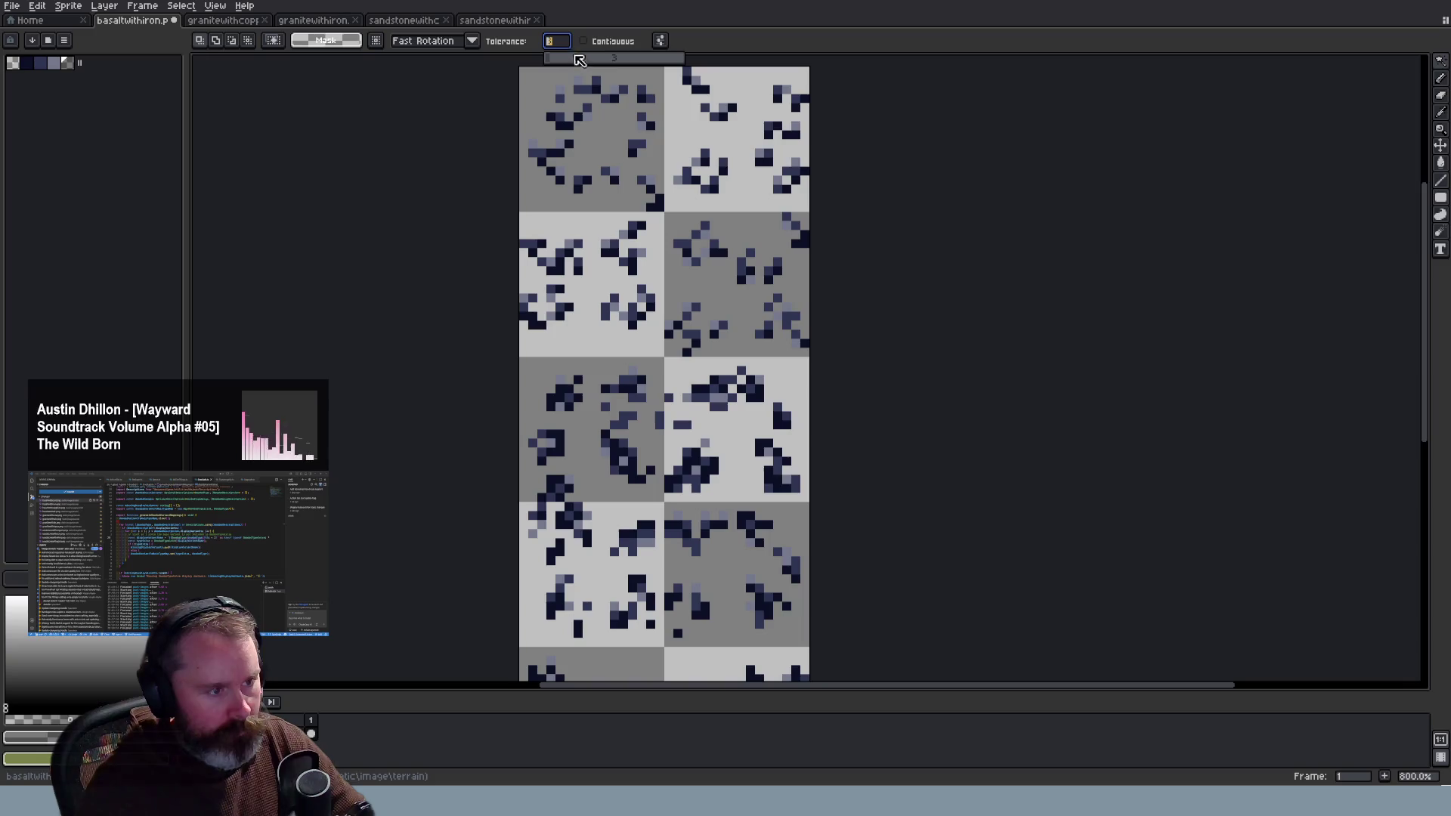
click(584, 40)
key(ctrl+a)
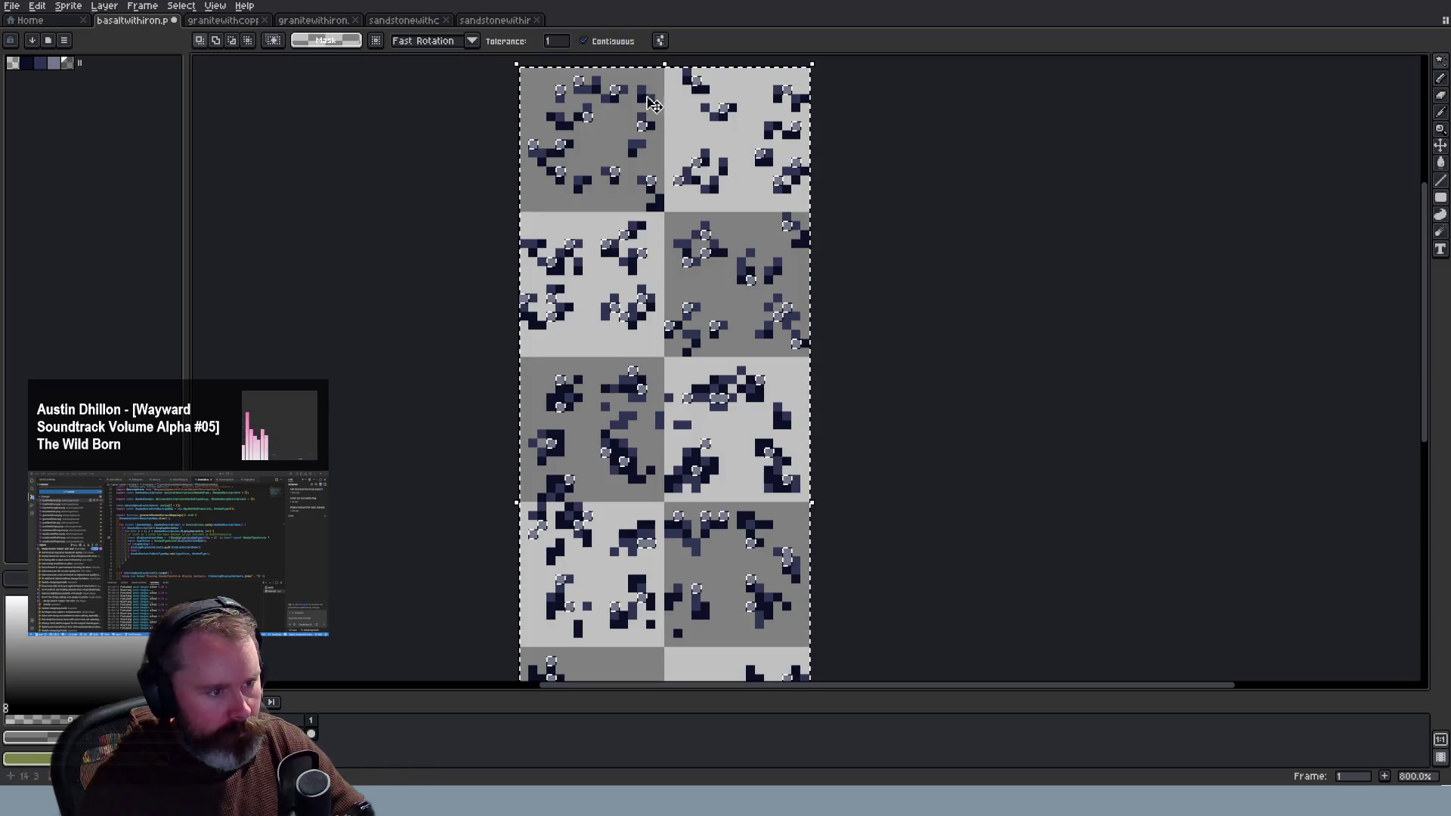
click(657, 108)
key(ctrl+i)
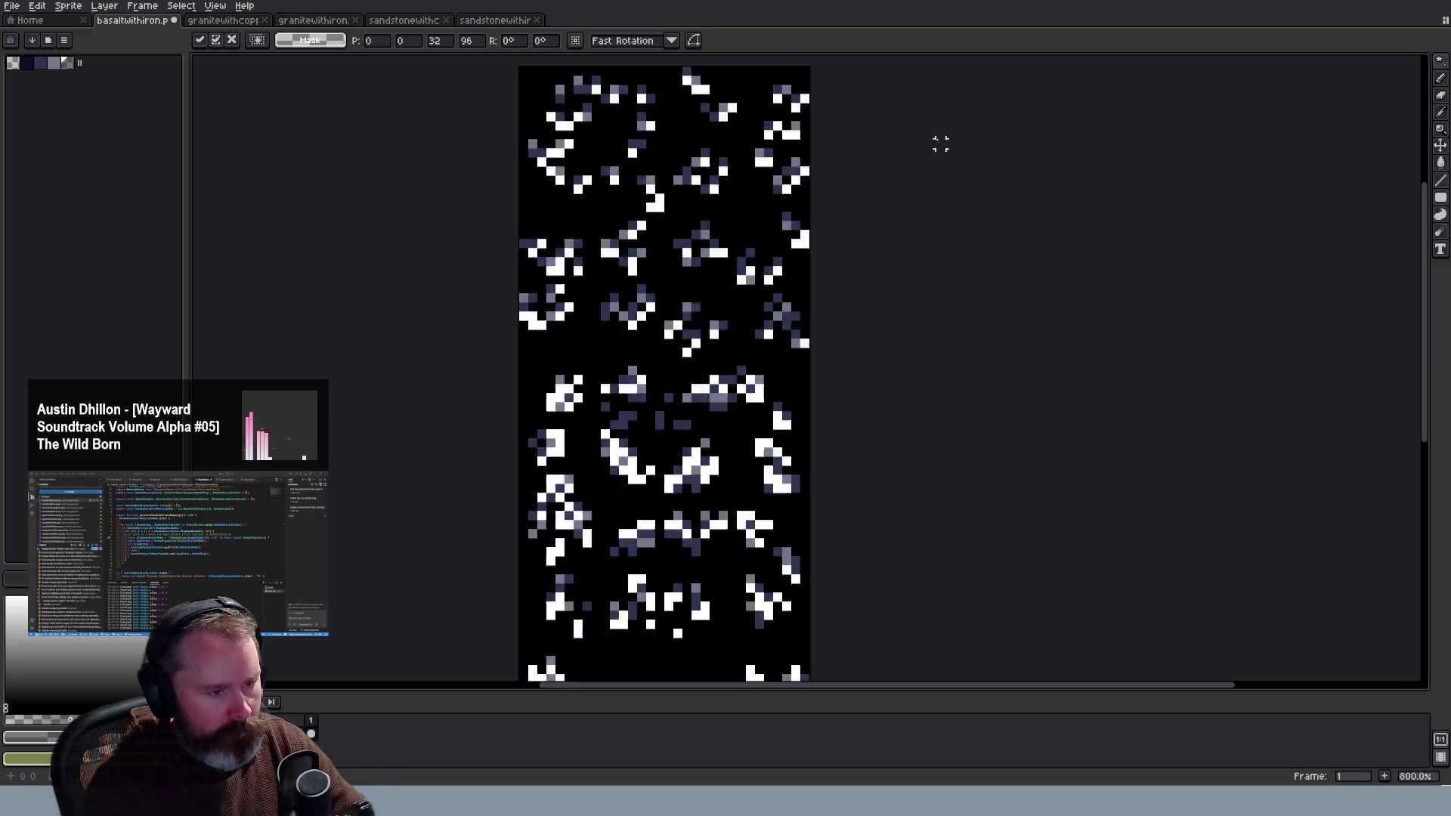
Step: Undo the colour inversion, try a tolerance of 255, and clear the resulting selection
key(ctrl+z)
click(778, 97)
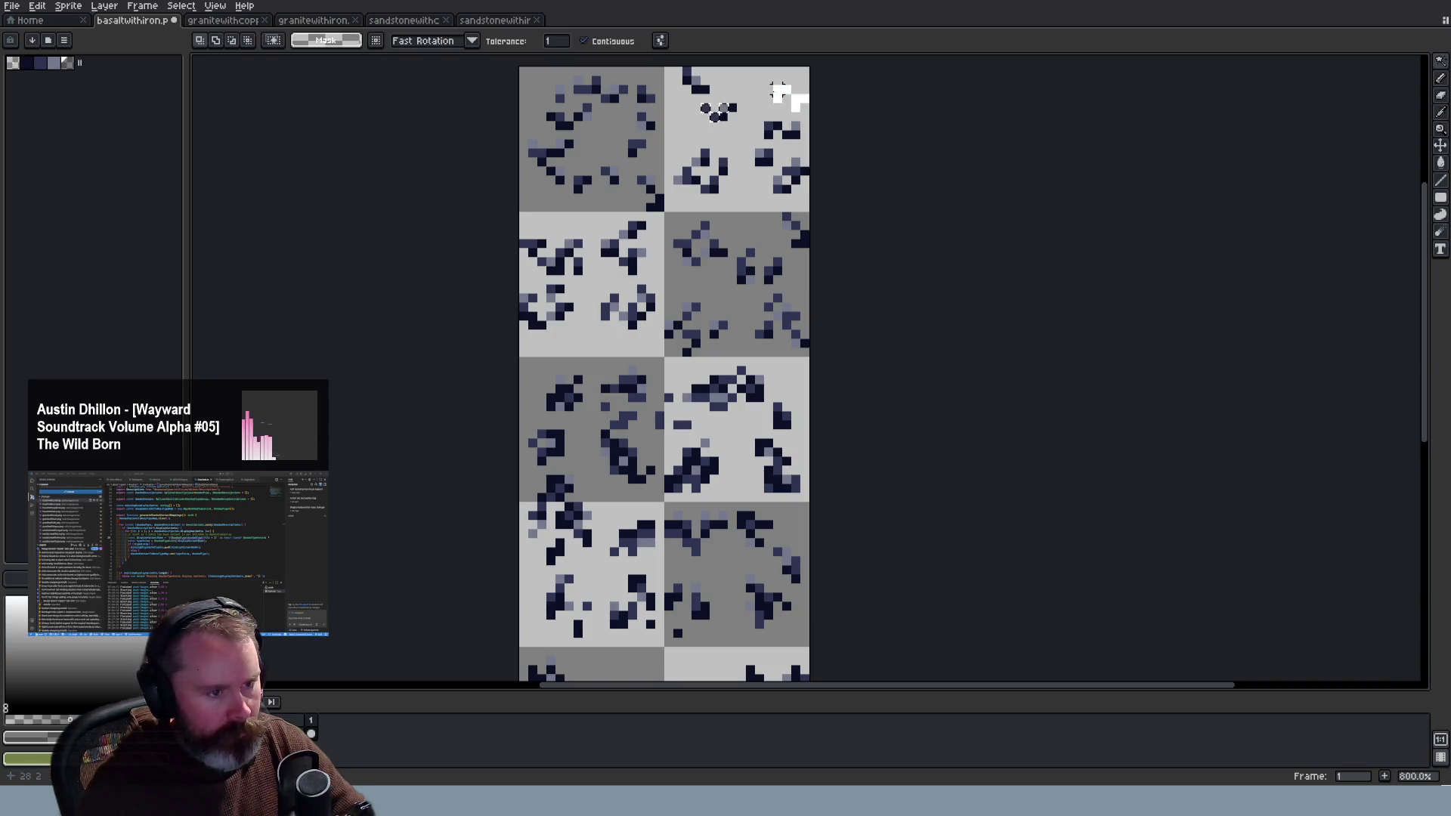
click(557, 41)
text(255)
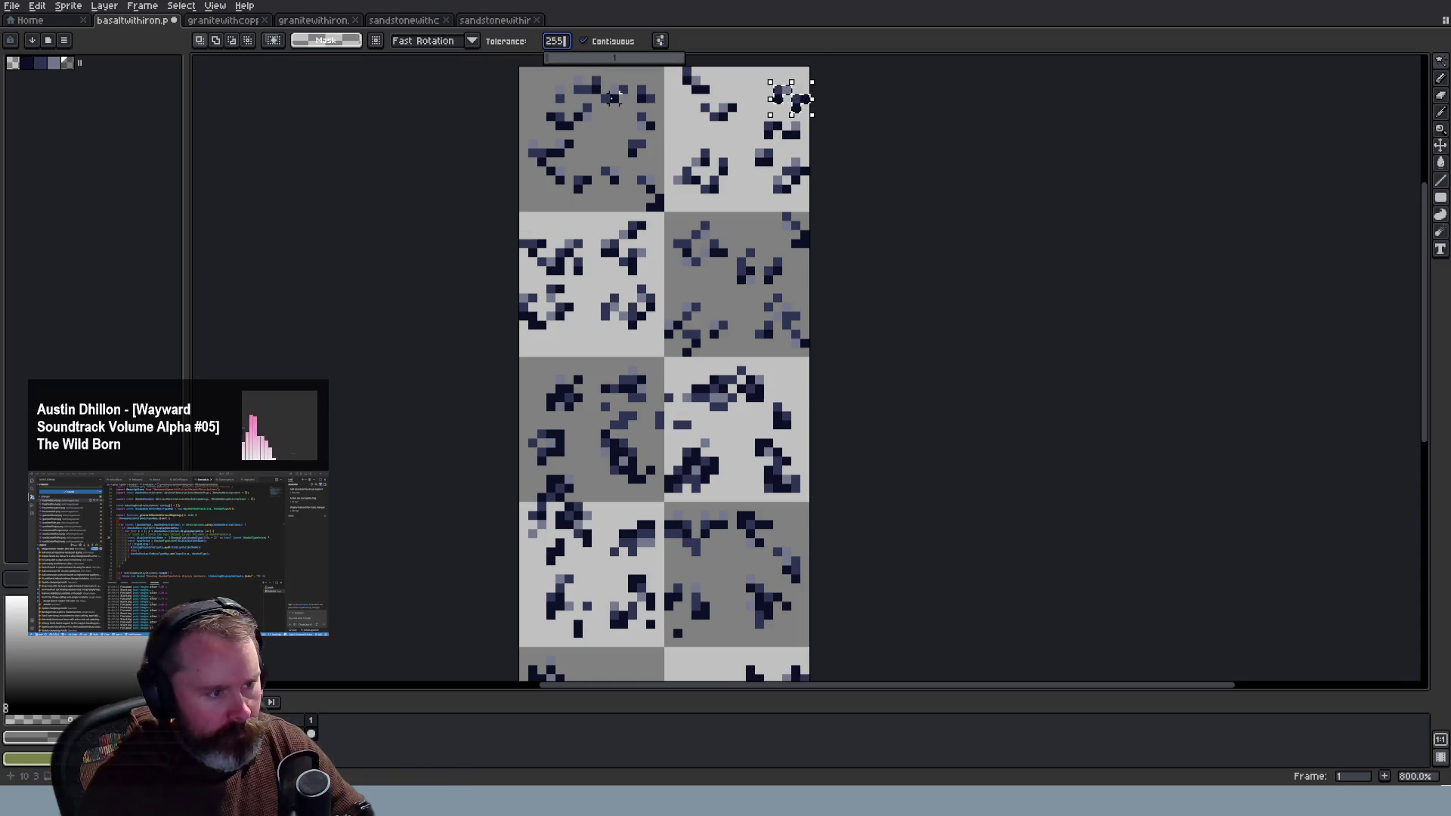
click(610, 102)
key(ctrl+d)
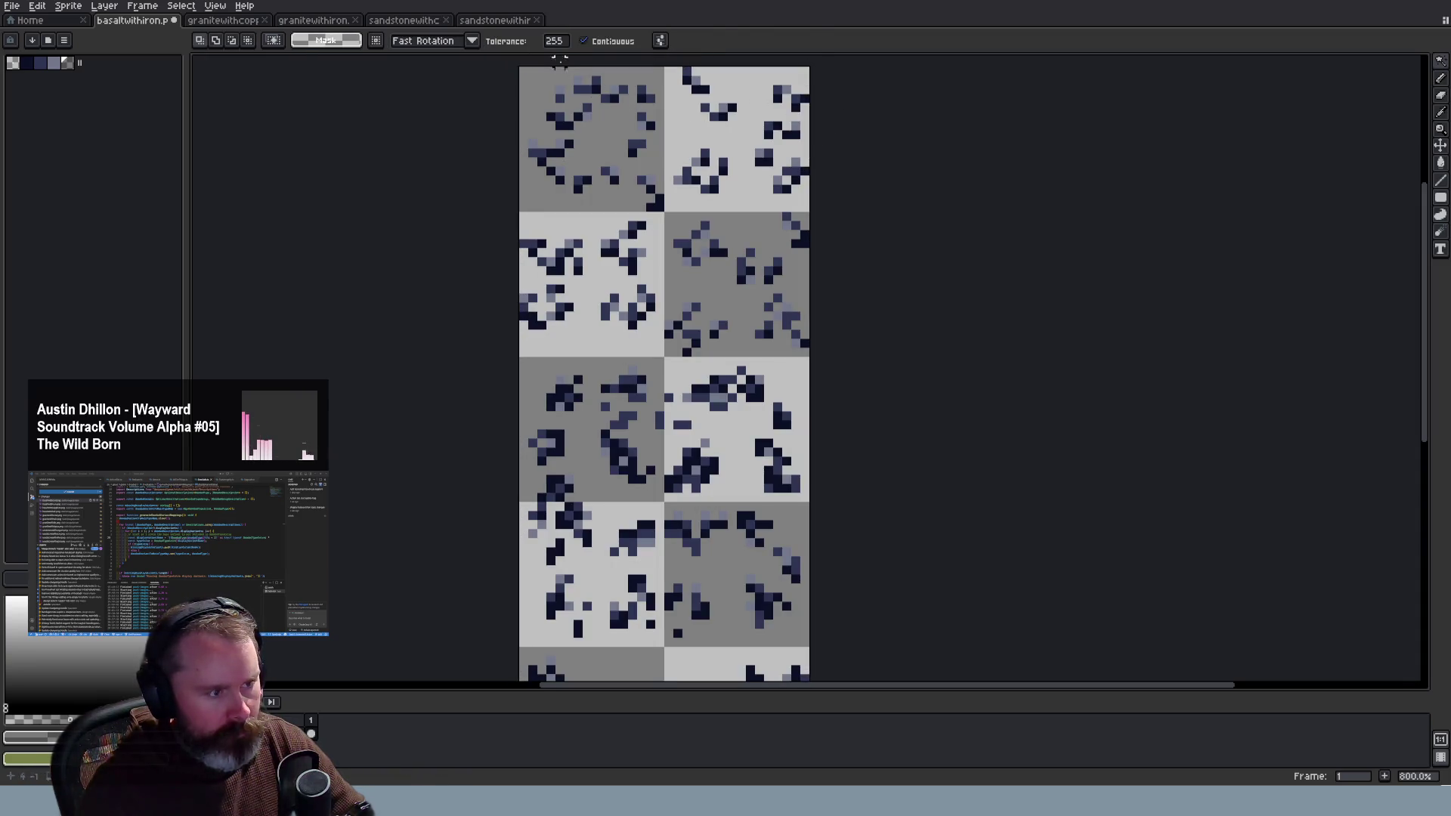
Step: Try a tolerance of 44, reselect matching pixels, and drop the selection each time
click(559, 42)
key(Return)
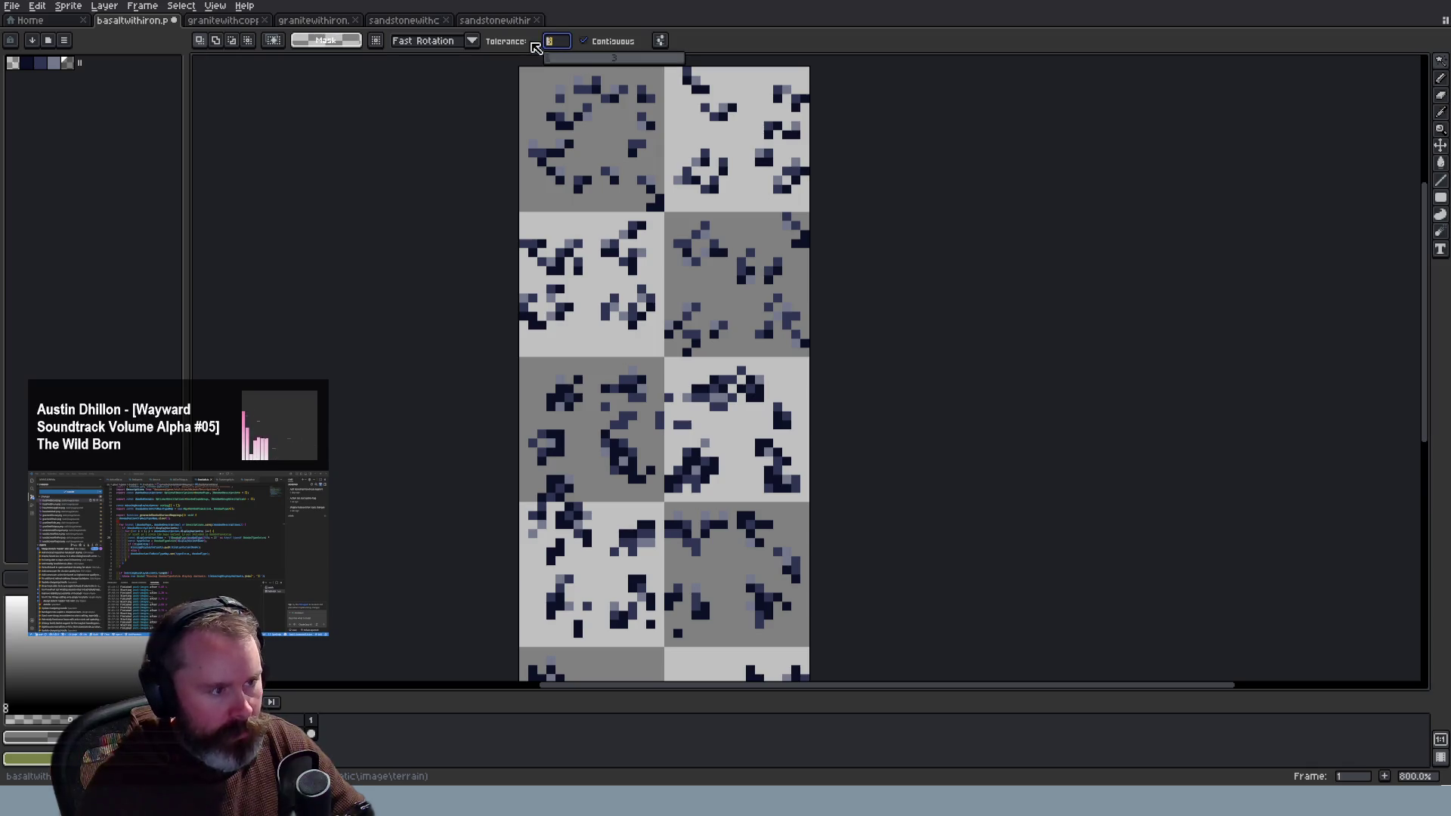
click(650, 104)
key(ctrl+d)
click(741, 129)
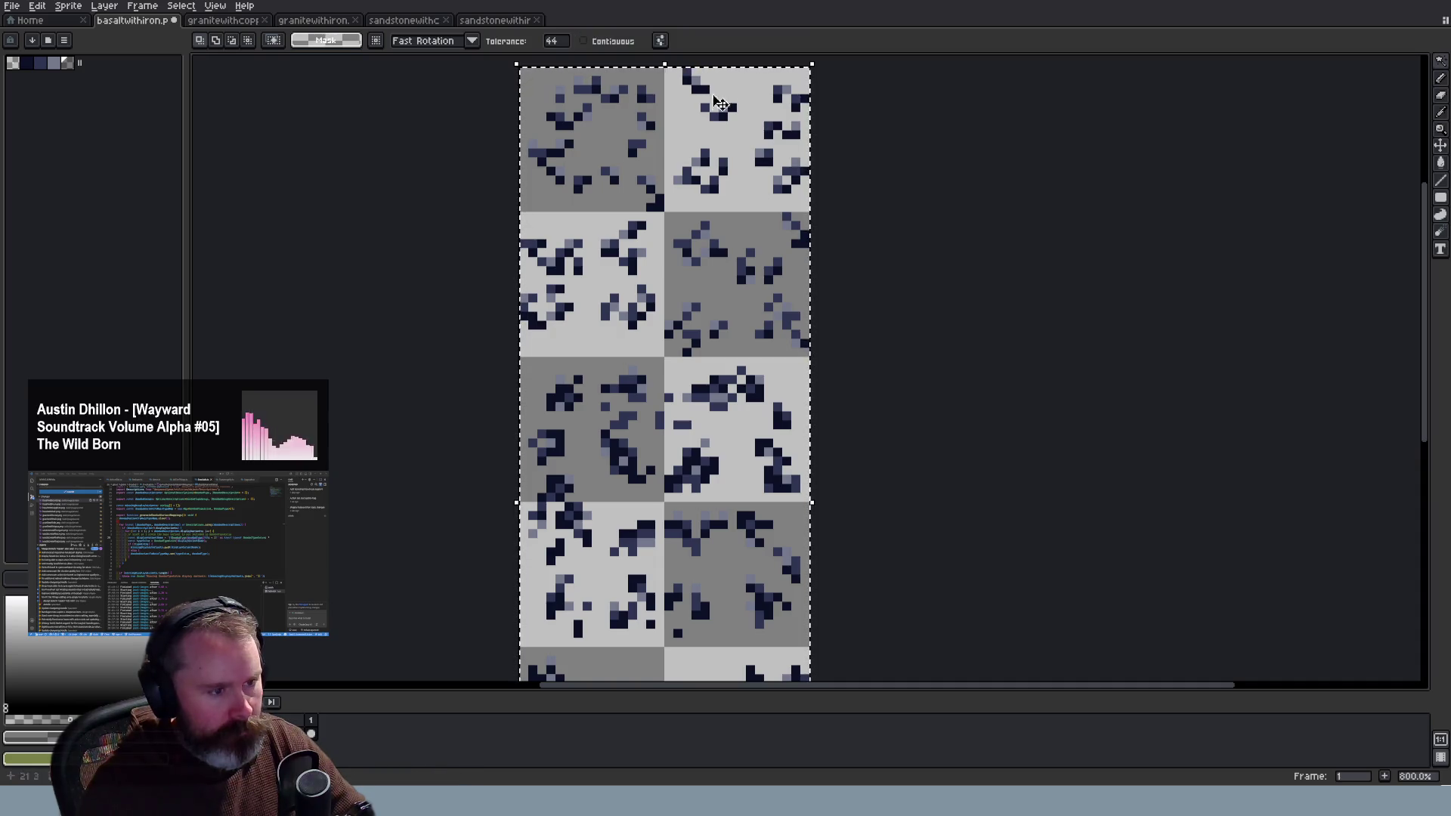
click(691, 129)
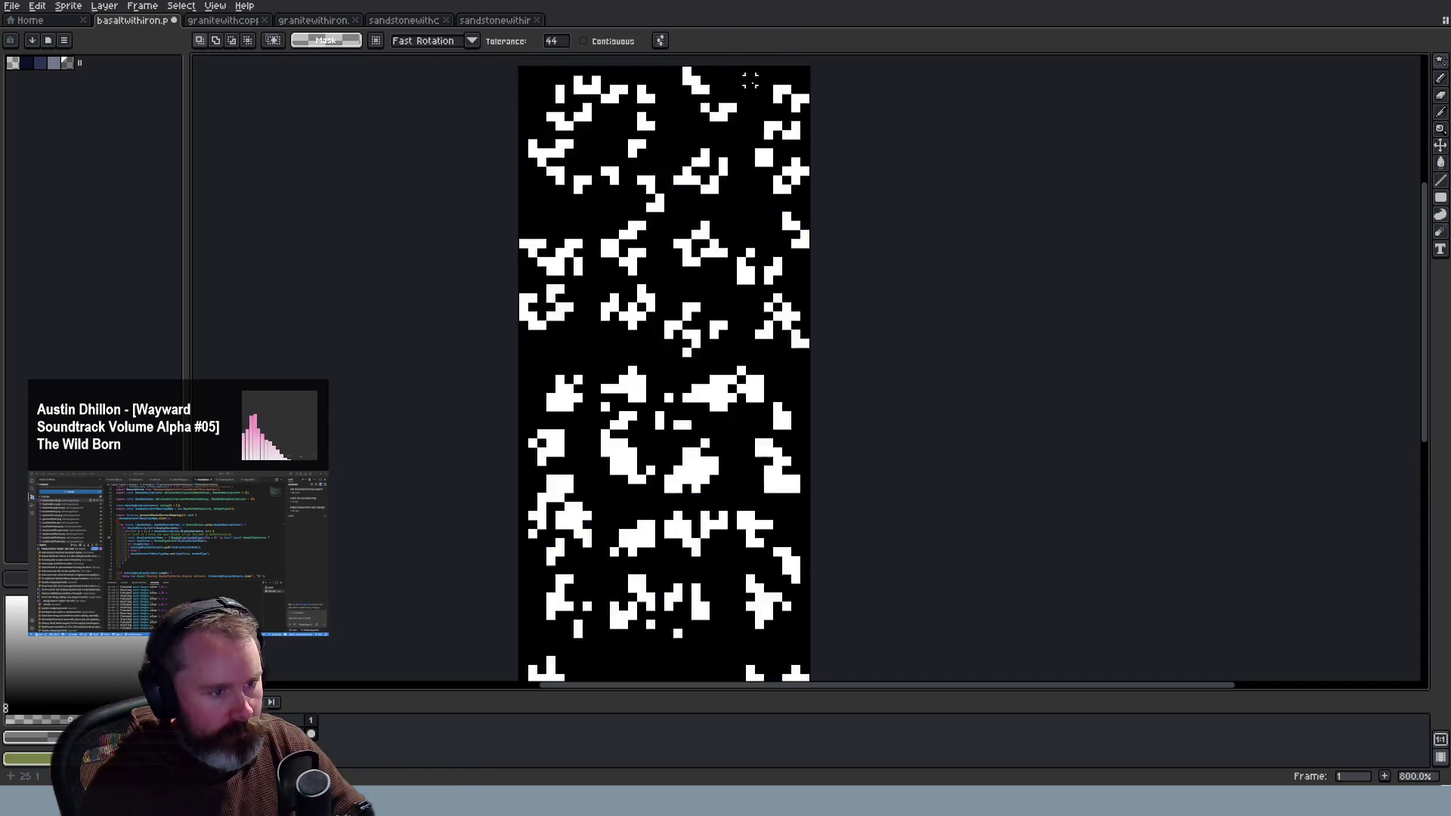
key(ctrl+d)
Step: Select the ore pixels at tolerance 2, check the transparent colour options, then set tolerance to 0
click(551, 40)
text(2)
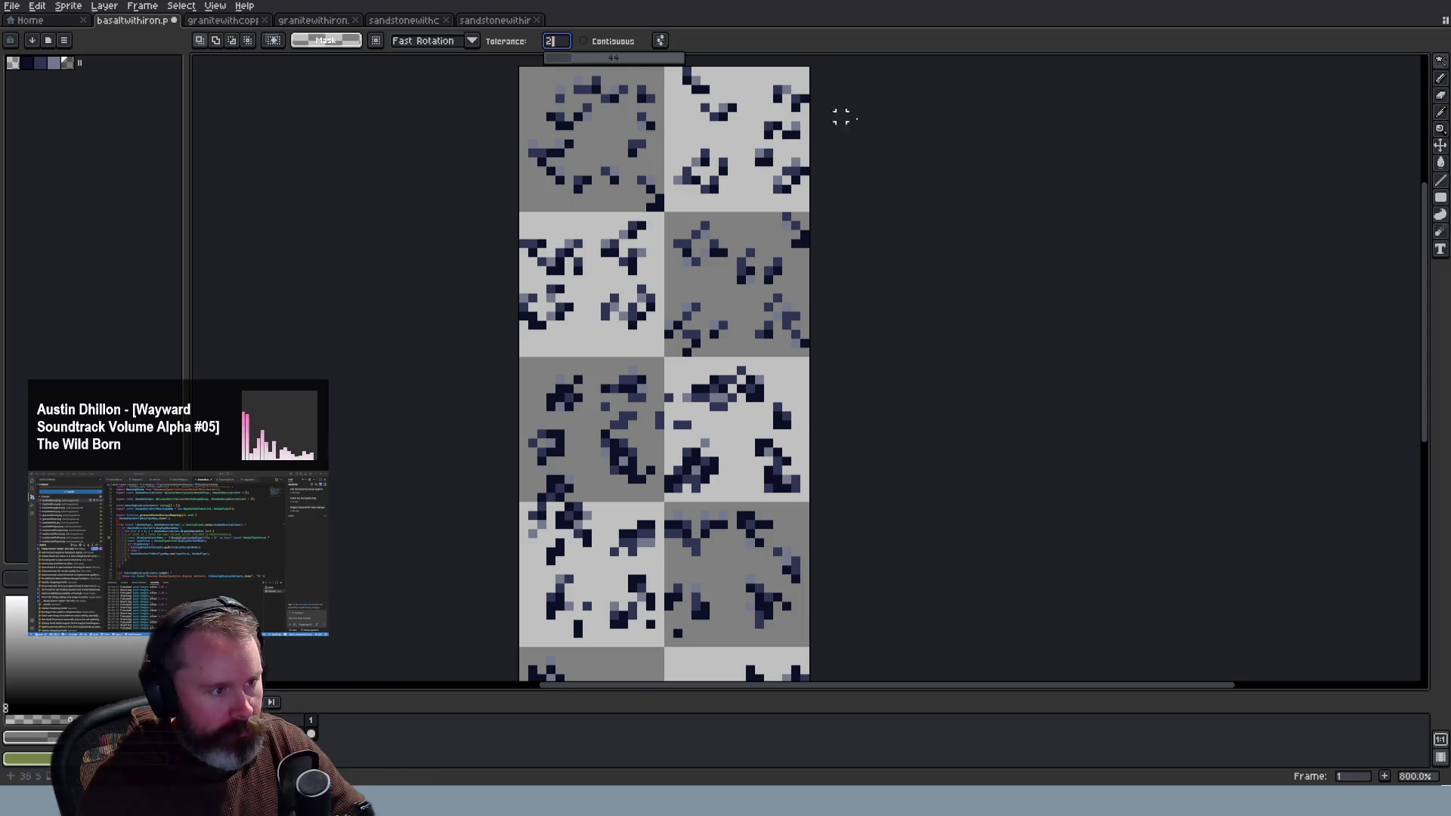
click(695, 115)
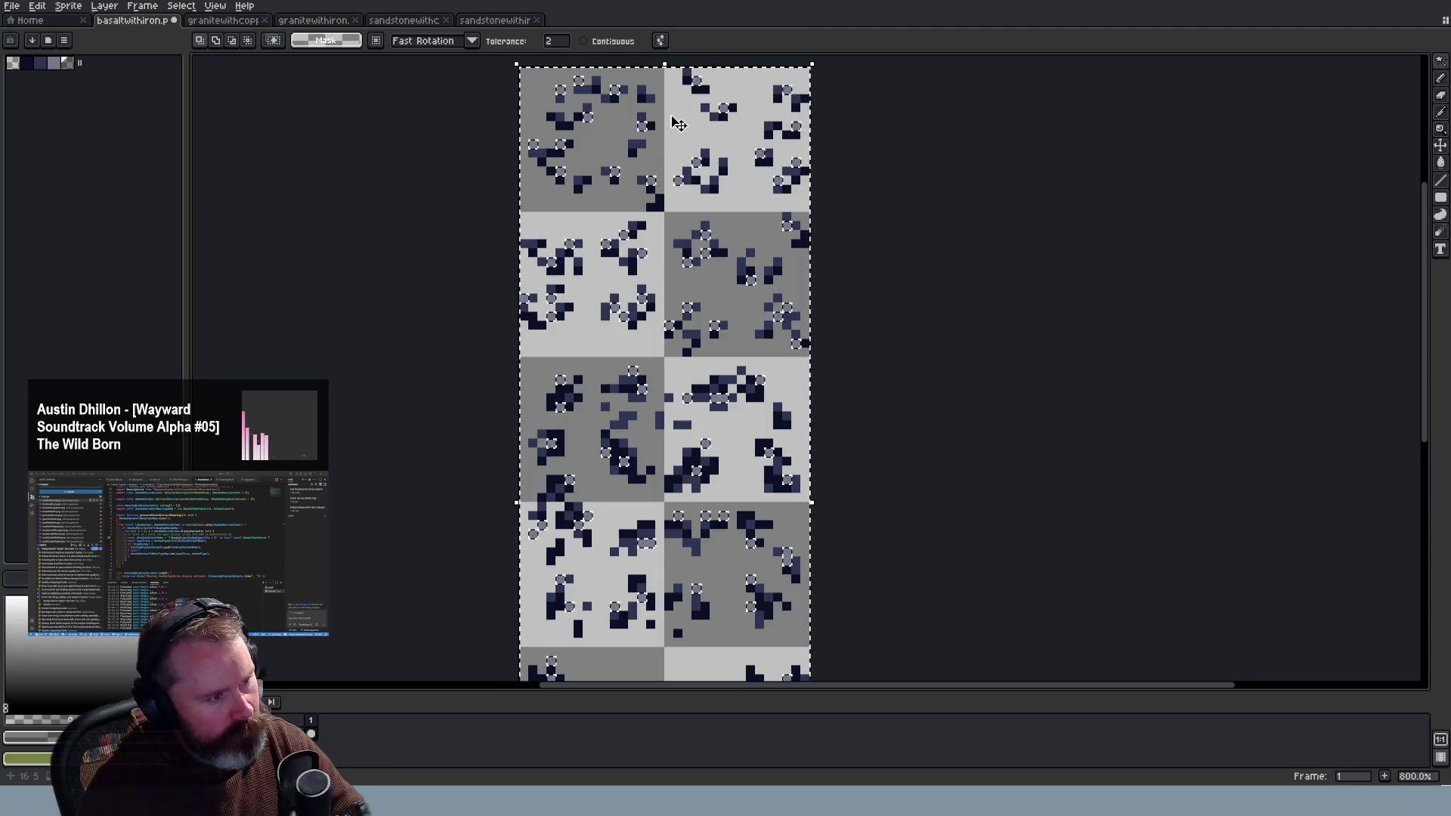
click(338, 46)
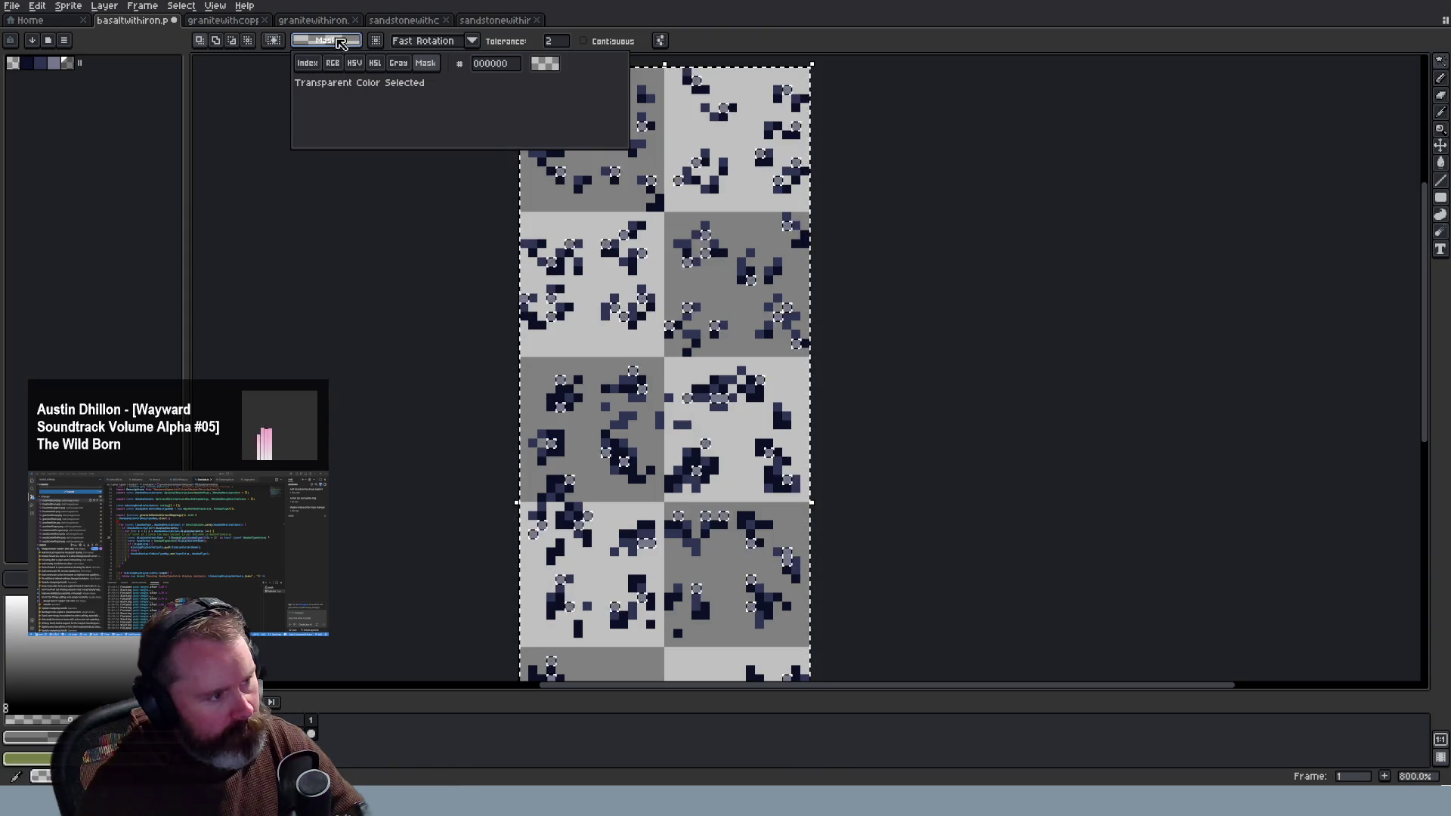
key(Escape)
click(643, 123)
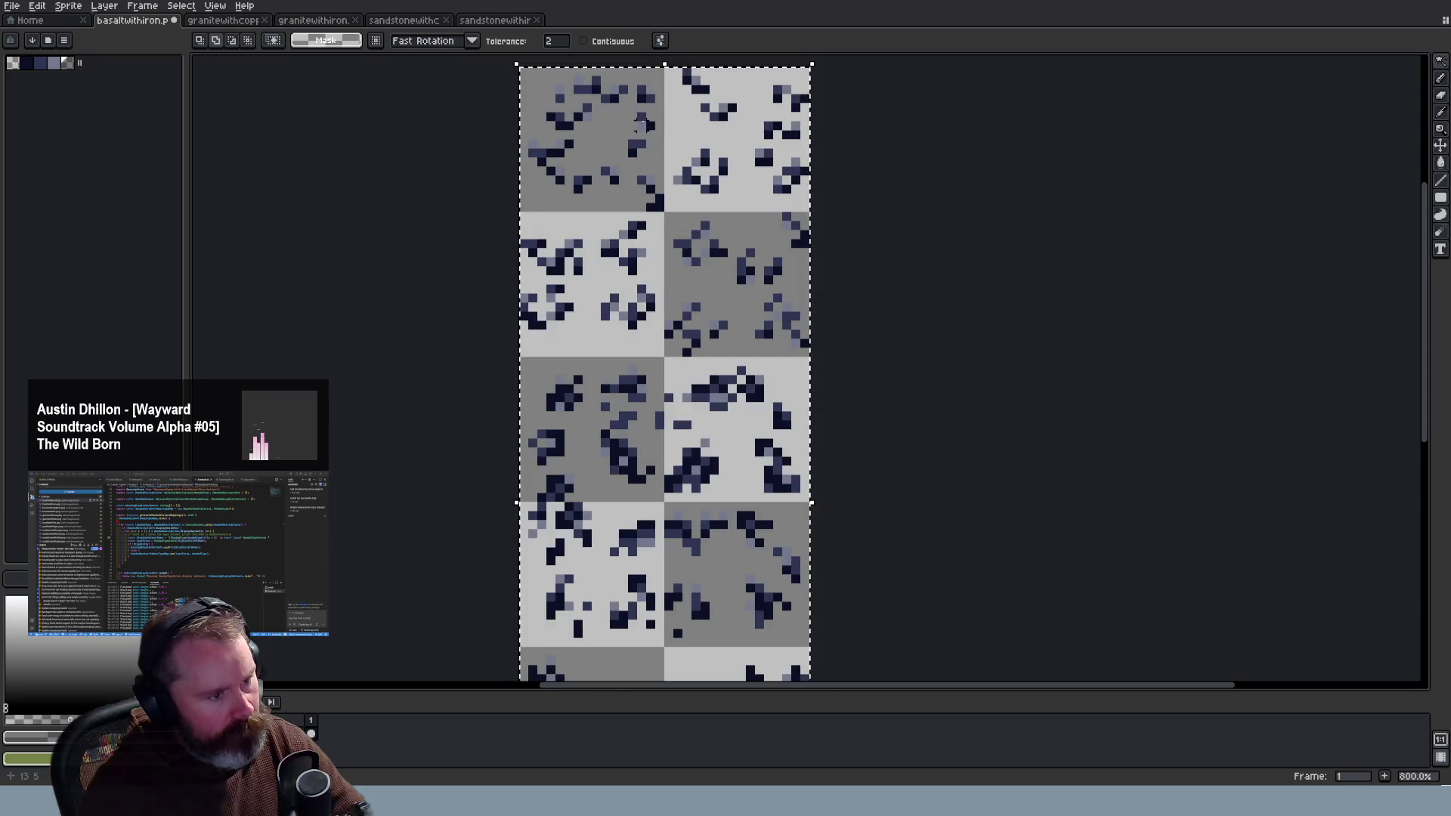
key(w)
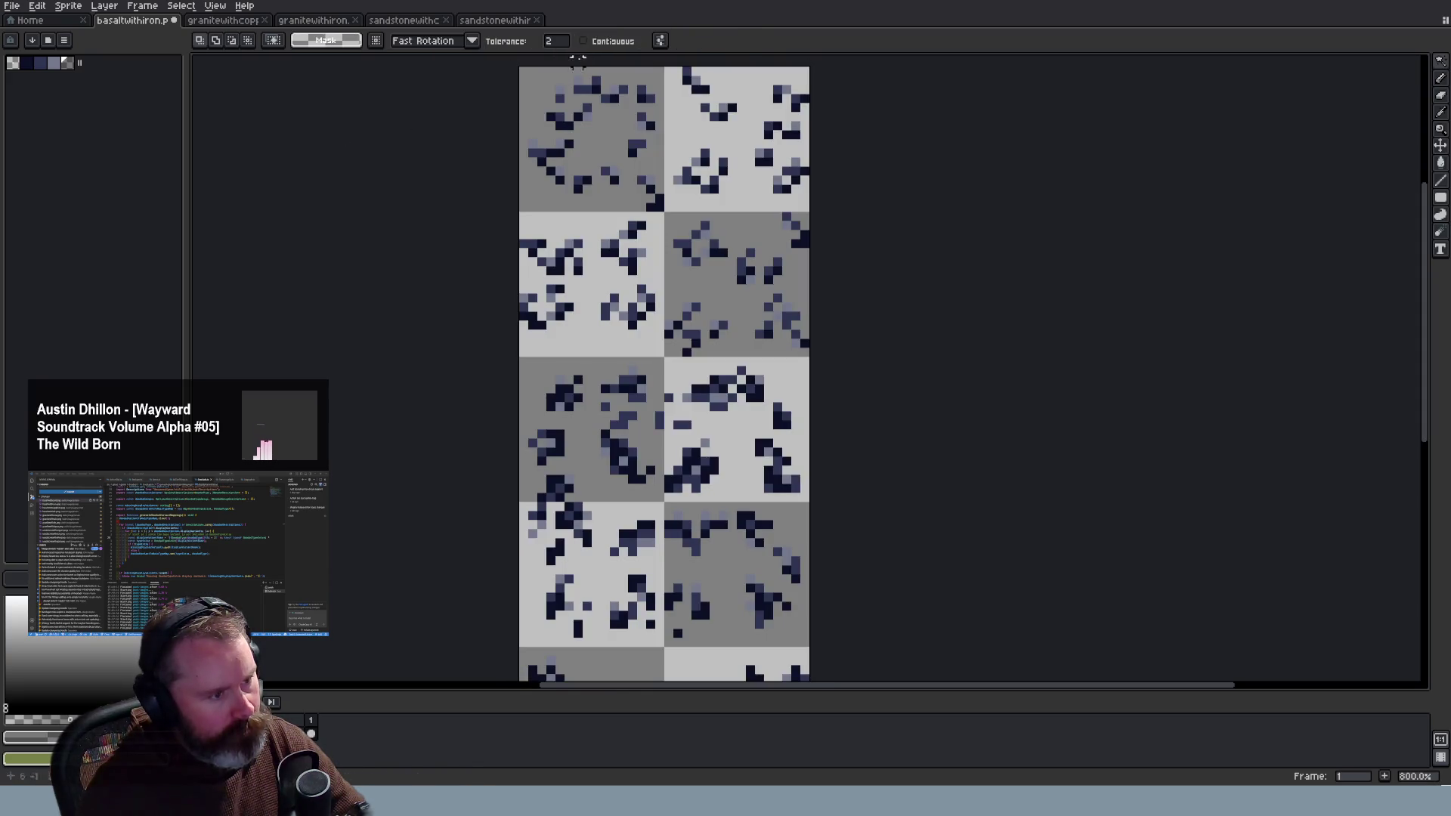
text(0)
key(Return)
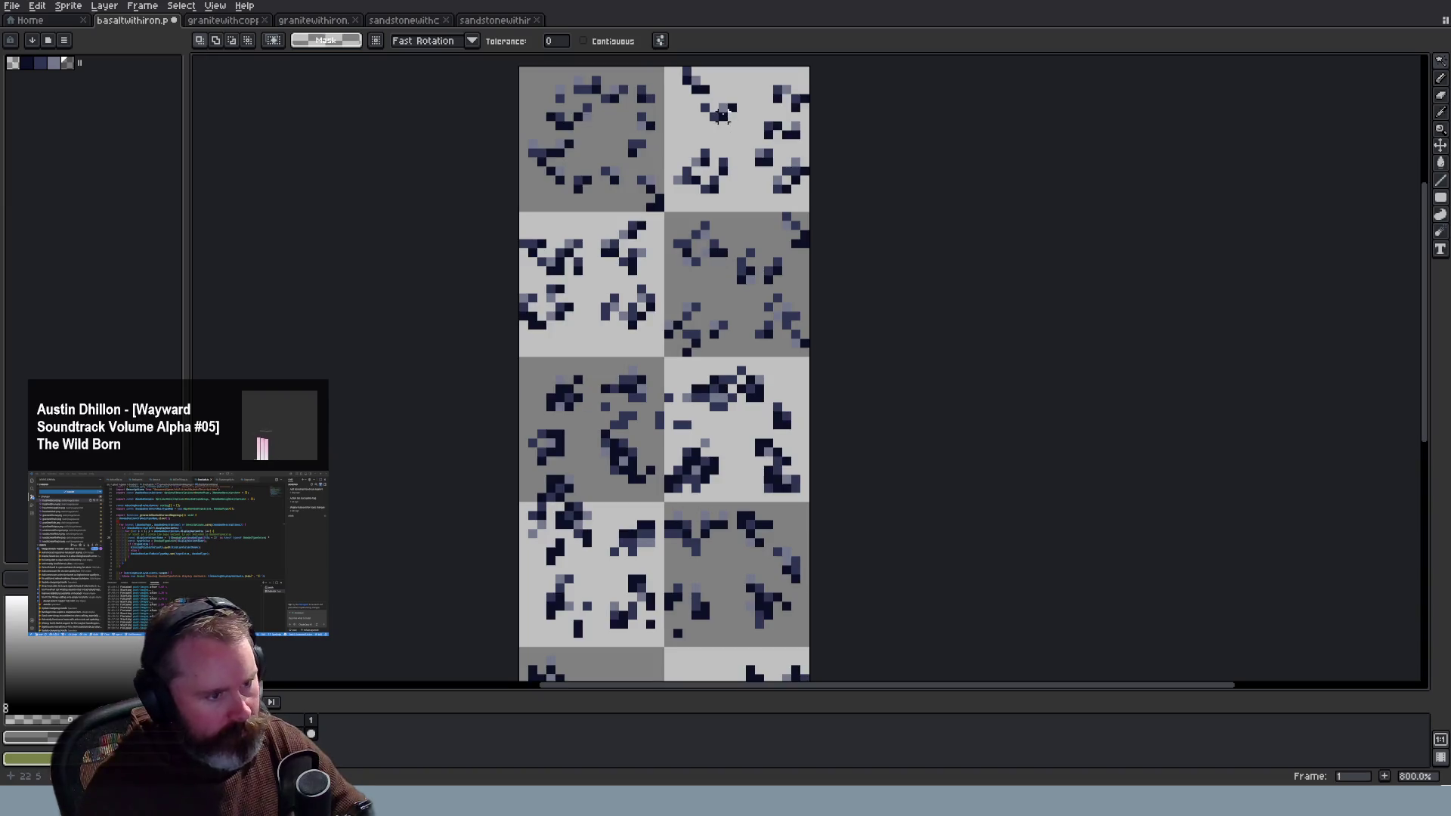